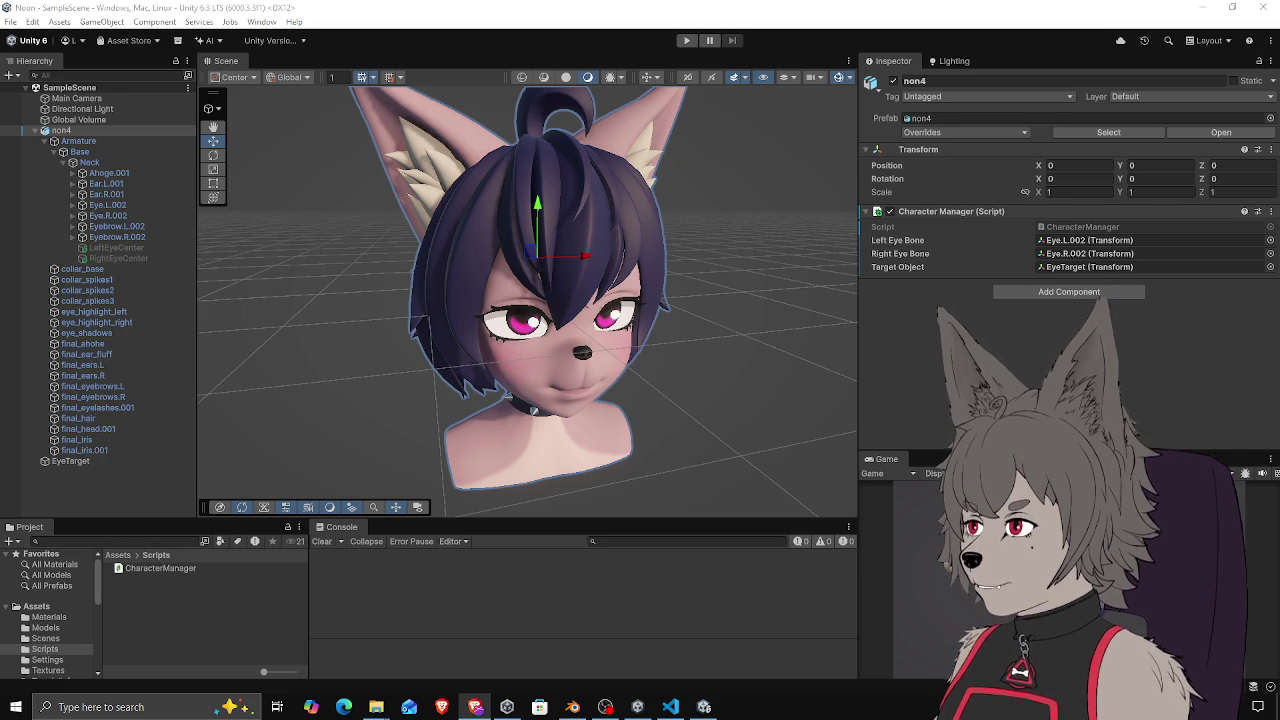
Orbit and zoom around the fox head, then view leftEyeDirection on line 19 of CharacterManager.cs
mouse_move(482, 284)
left_mouse_down()
mouse_move(482, 296)
mouse_move(462, 262)
mouse_move(456, 298)
mouse_move(383, 272)
mouse_move(624, 332)
mouse_move(559, 324)
left_mouse_up()
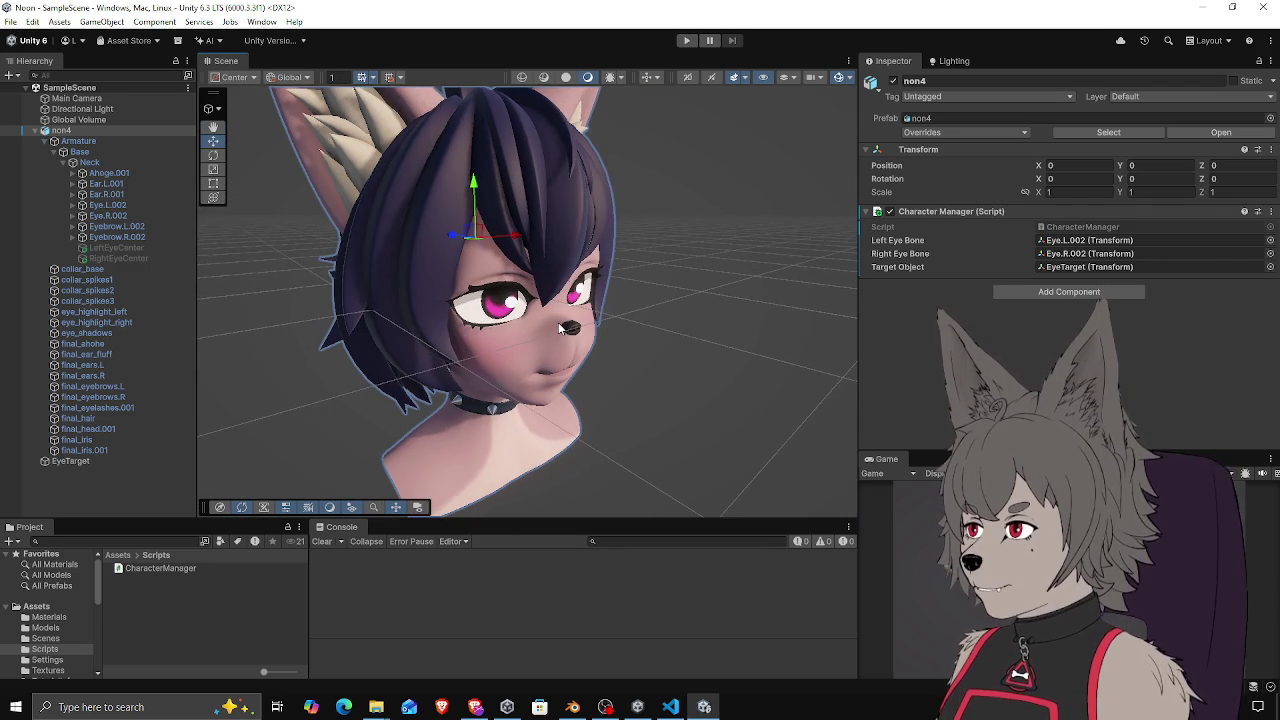
left_click_drag(535, 317, 604, 315)
scroll(603, 314, "up", 2)
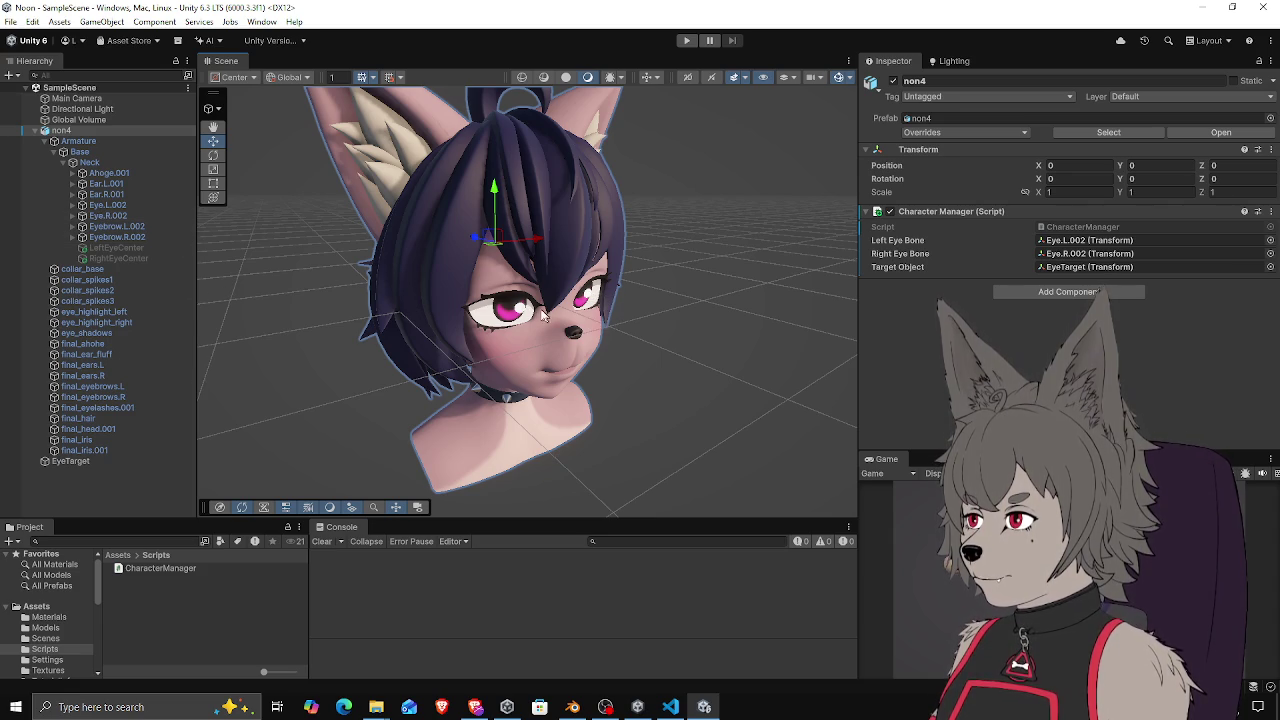
left_click(670, 706)
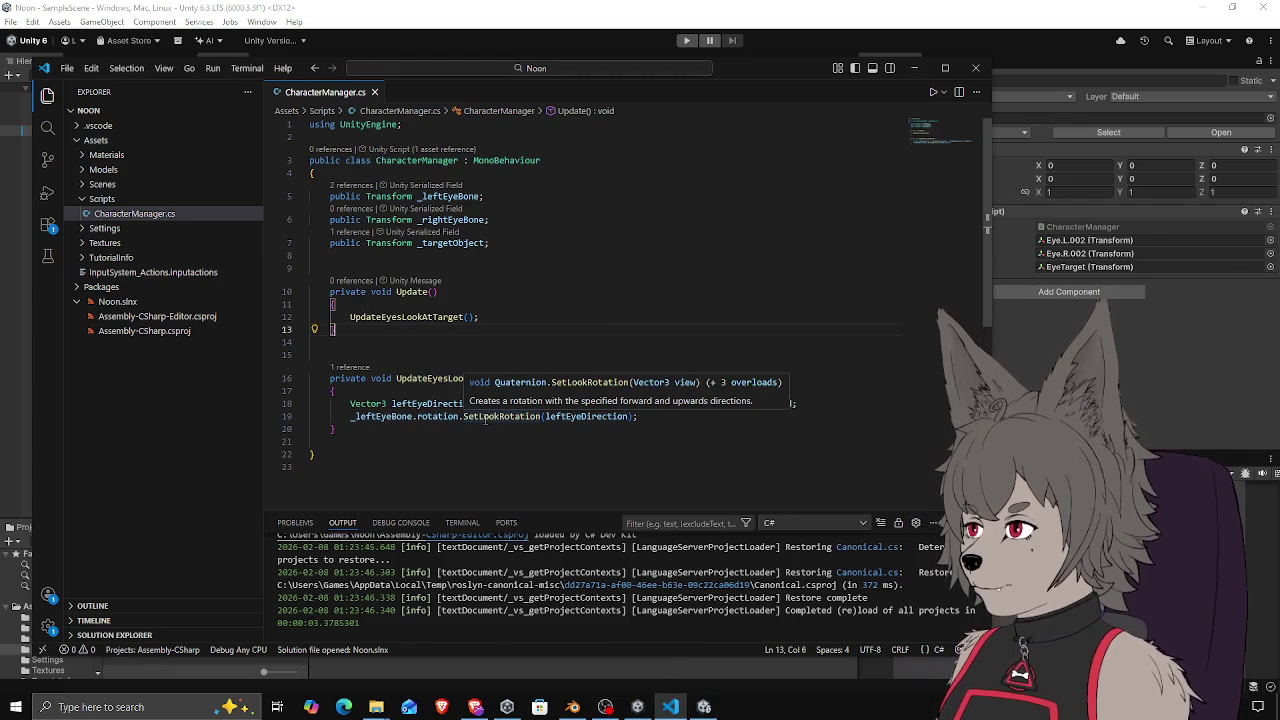
left_click(566, 418)
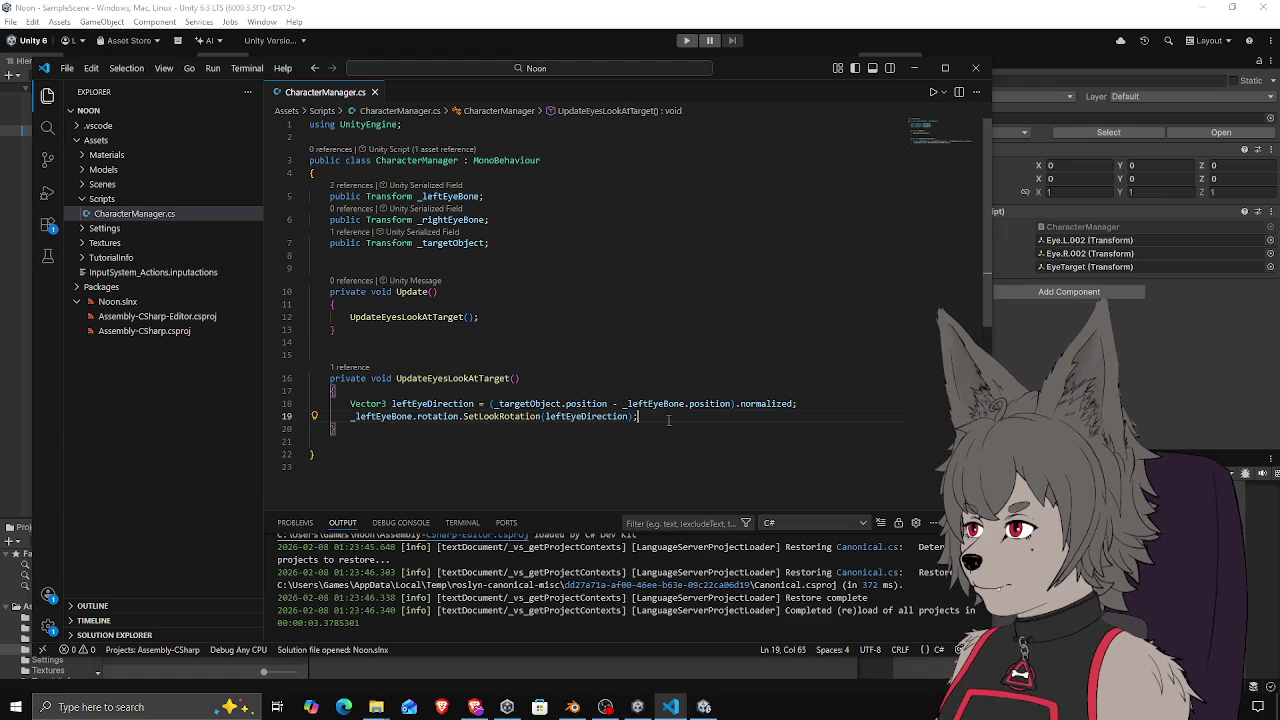
Inspect _targetObject, _leftEyeBone, leftEyeDirection and UpdateEyesLookAtTarget, then check Unity's Right Eye Bone field
double_click(530, 403)
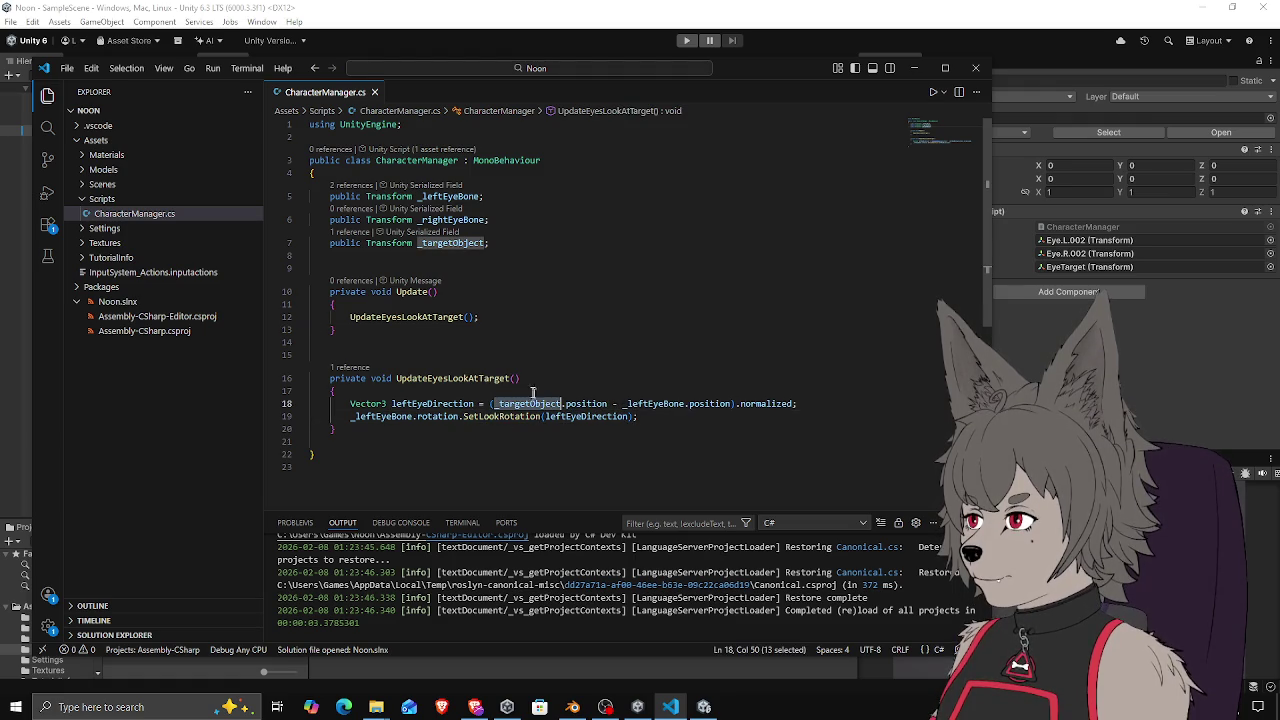
double_click(652, 403)
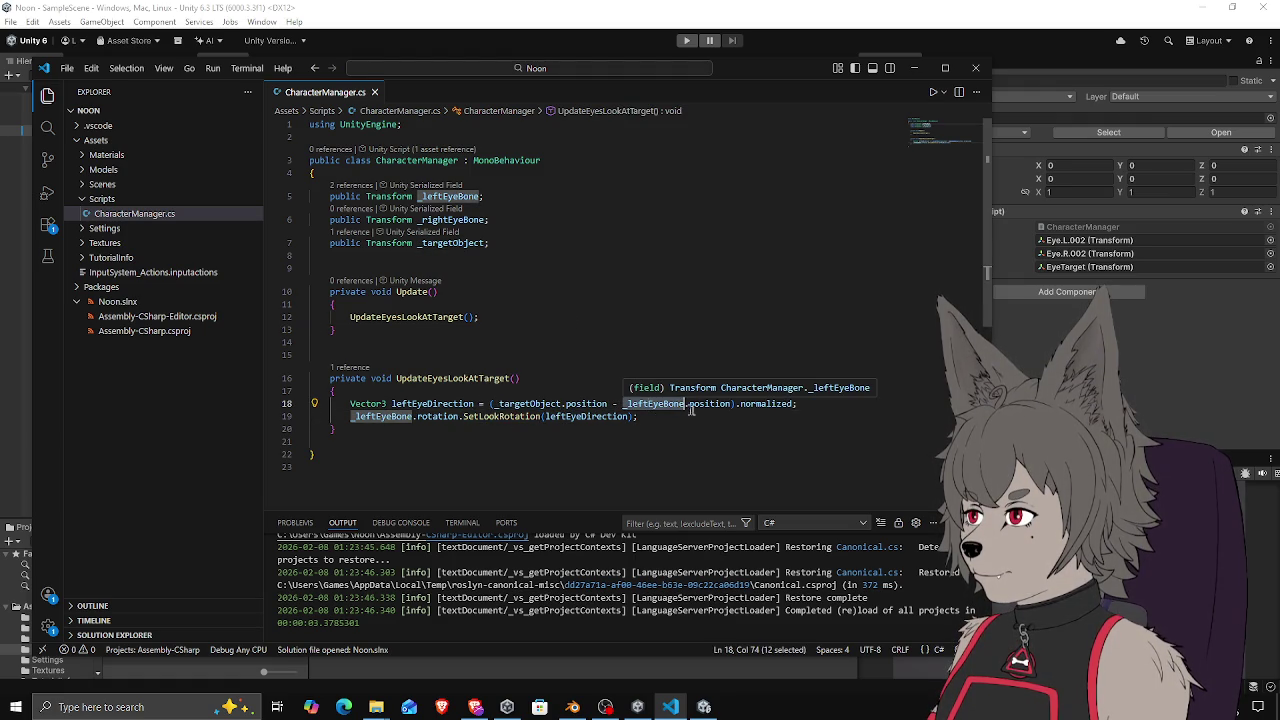
double_click(431, 403)
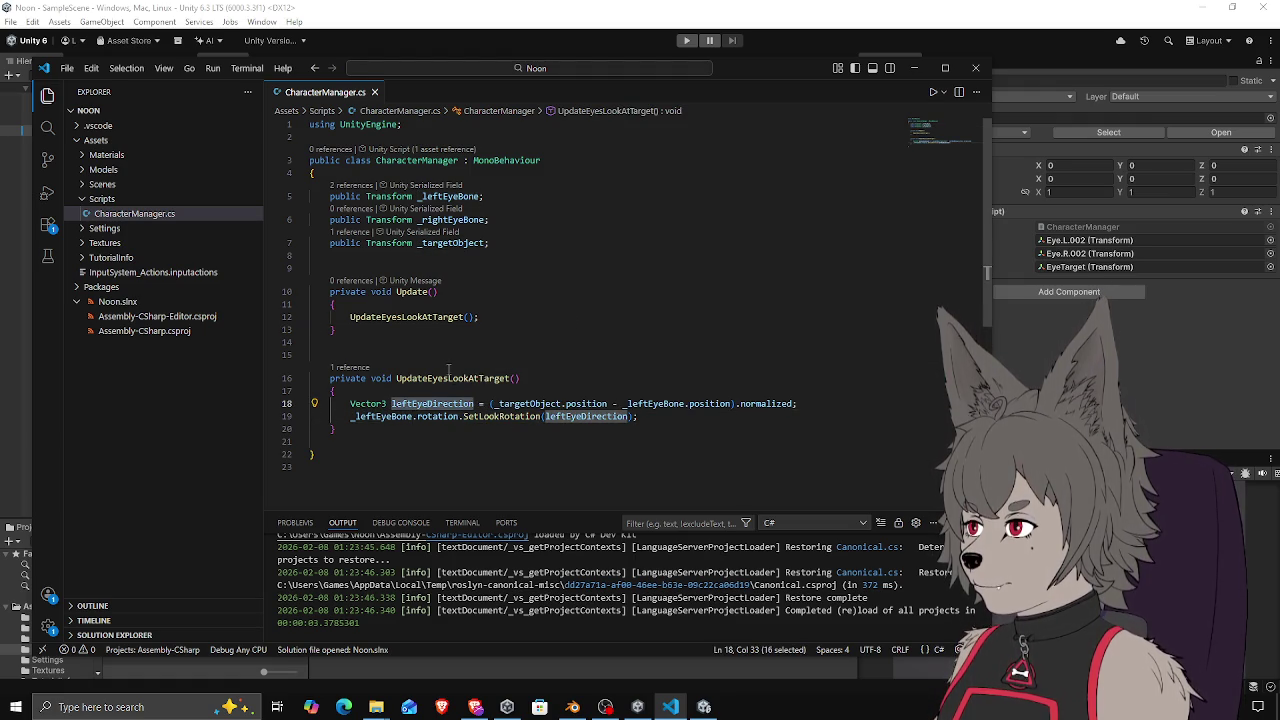
double_click(448, 377)
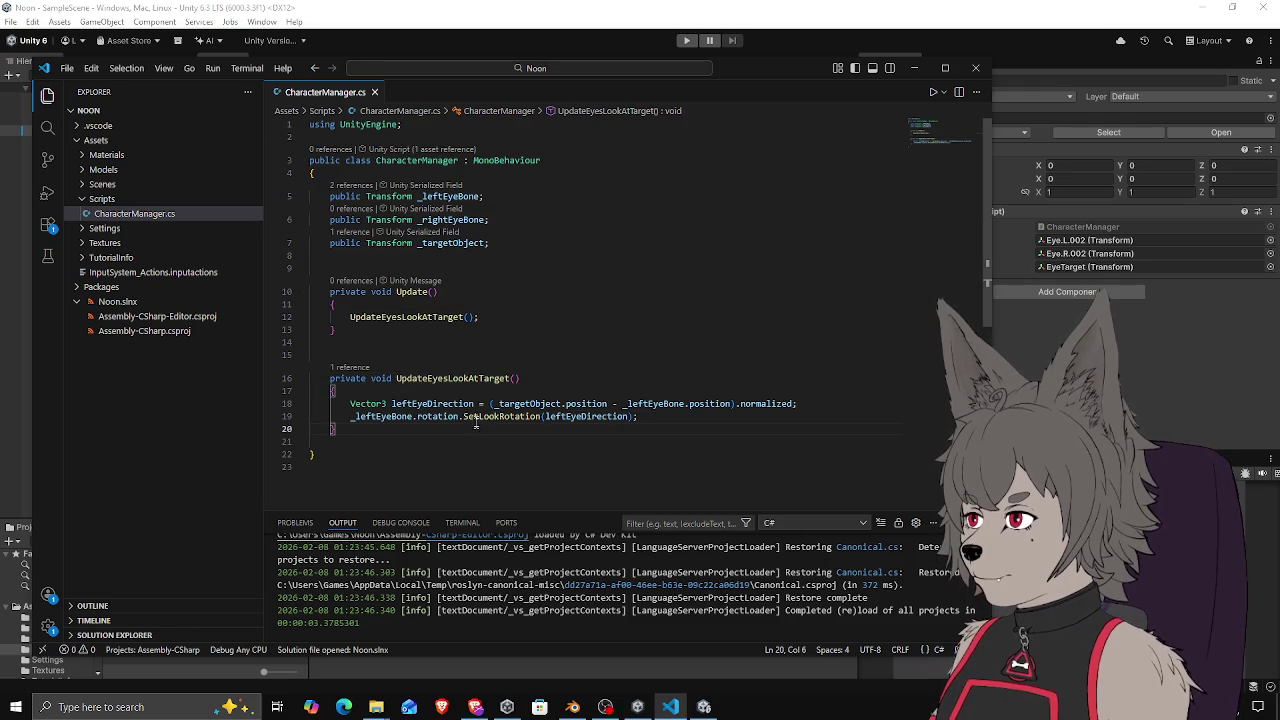
key("alt+Tab")
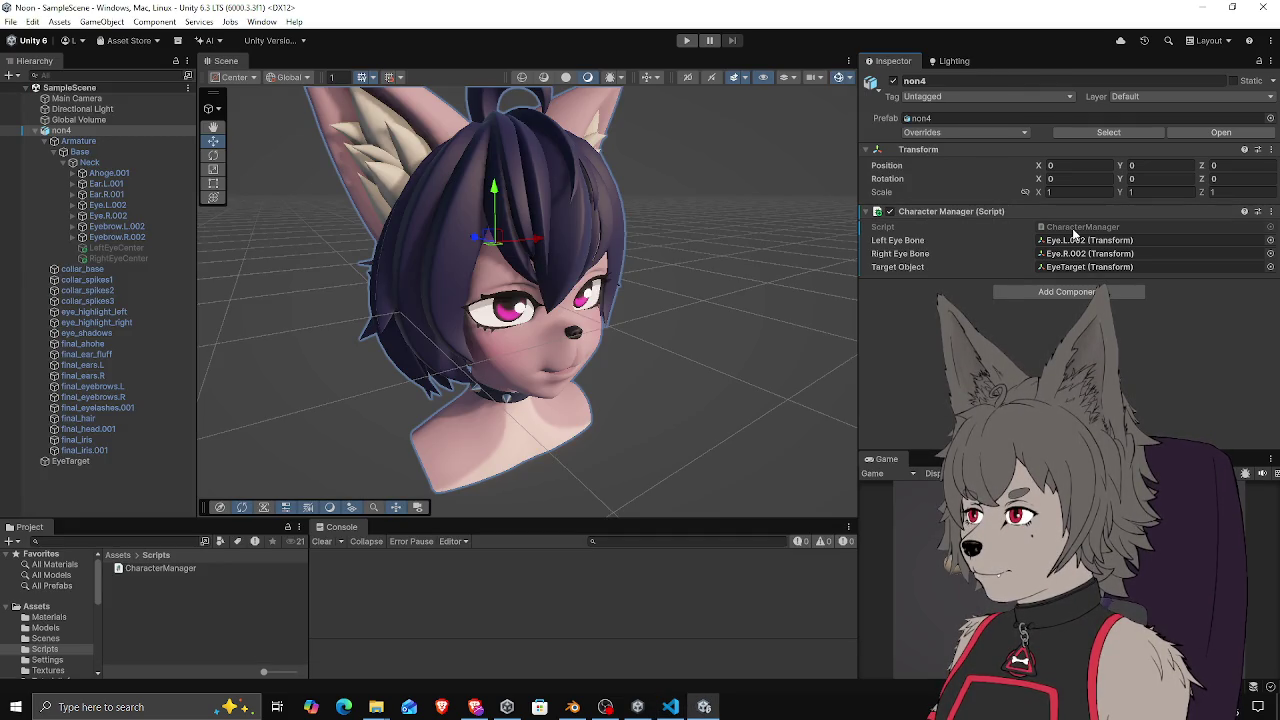
left_click(1068, 254)
Ping the Target Object field, run and stop Play mode, then return to CharacterManager.cs
left_click(1060, 266)
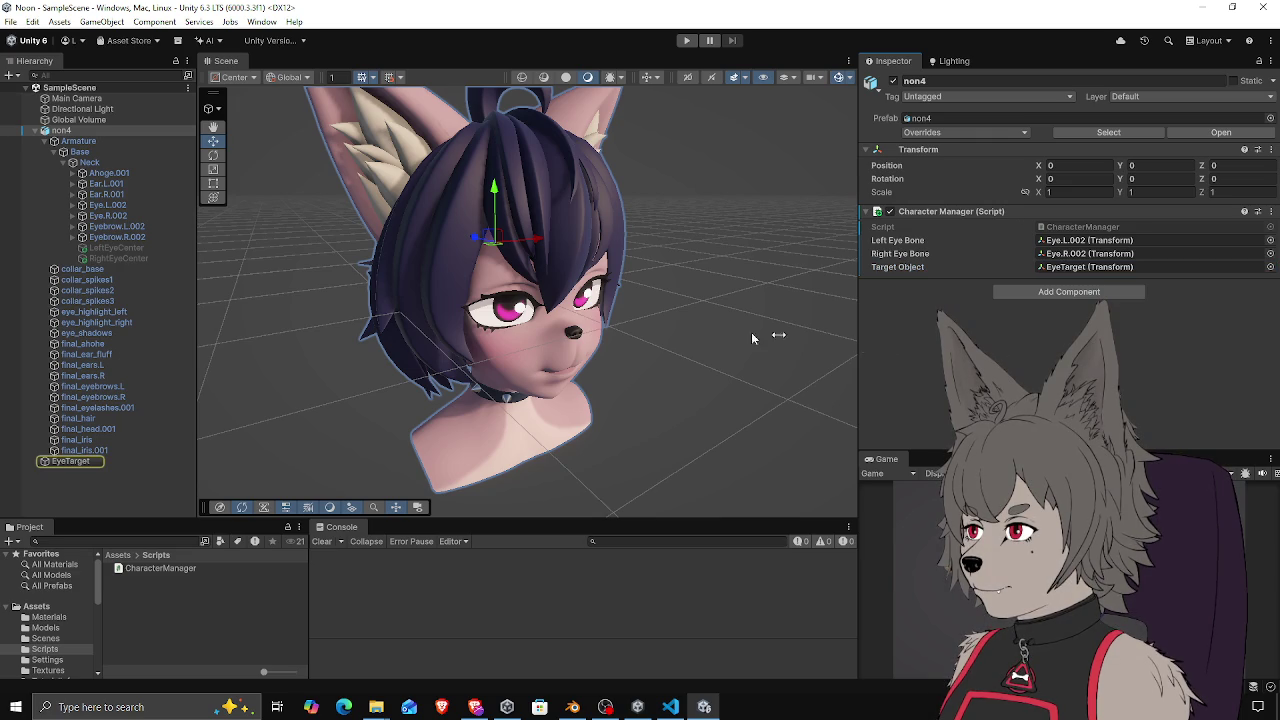
scroll(571, 322, "down", 3)
left_click(688, 40)
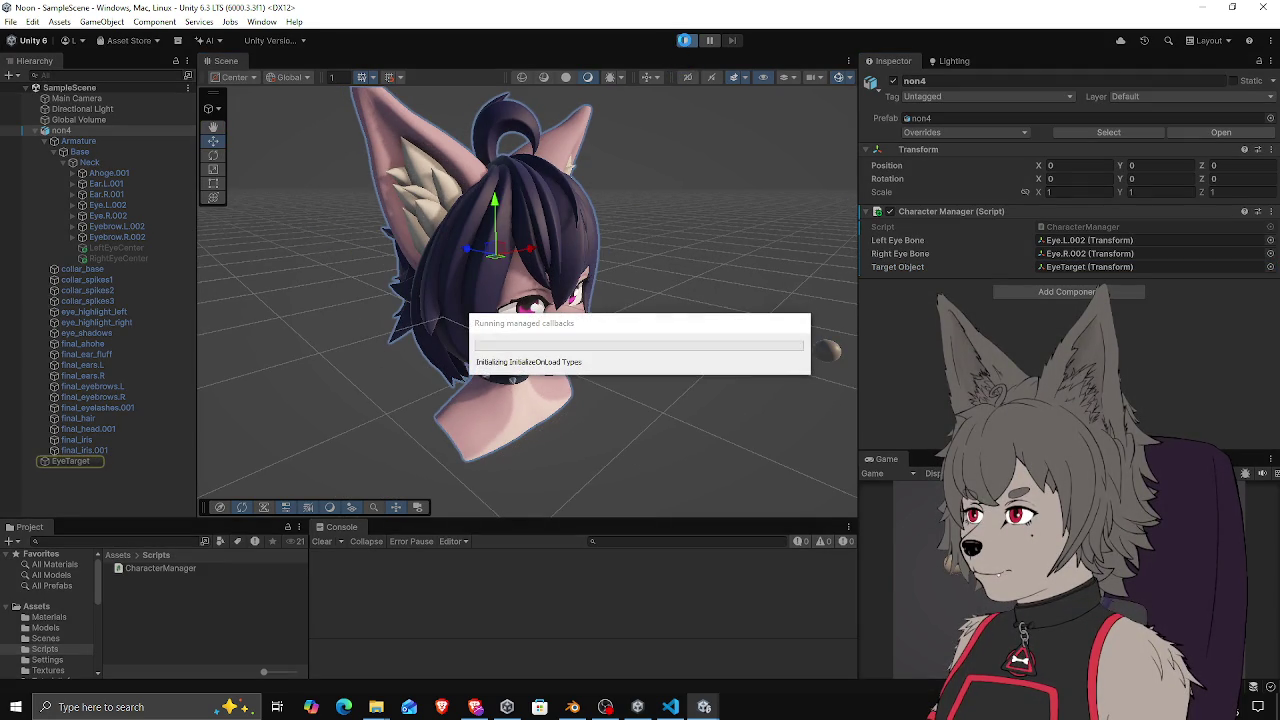
left_click(686, 41)
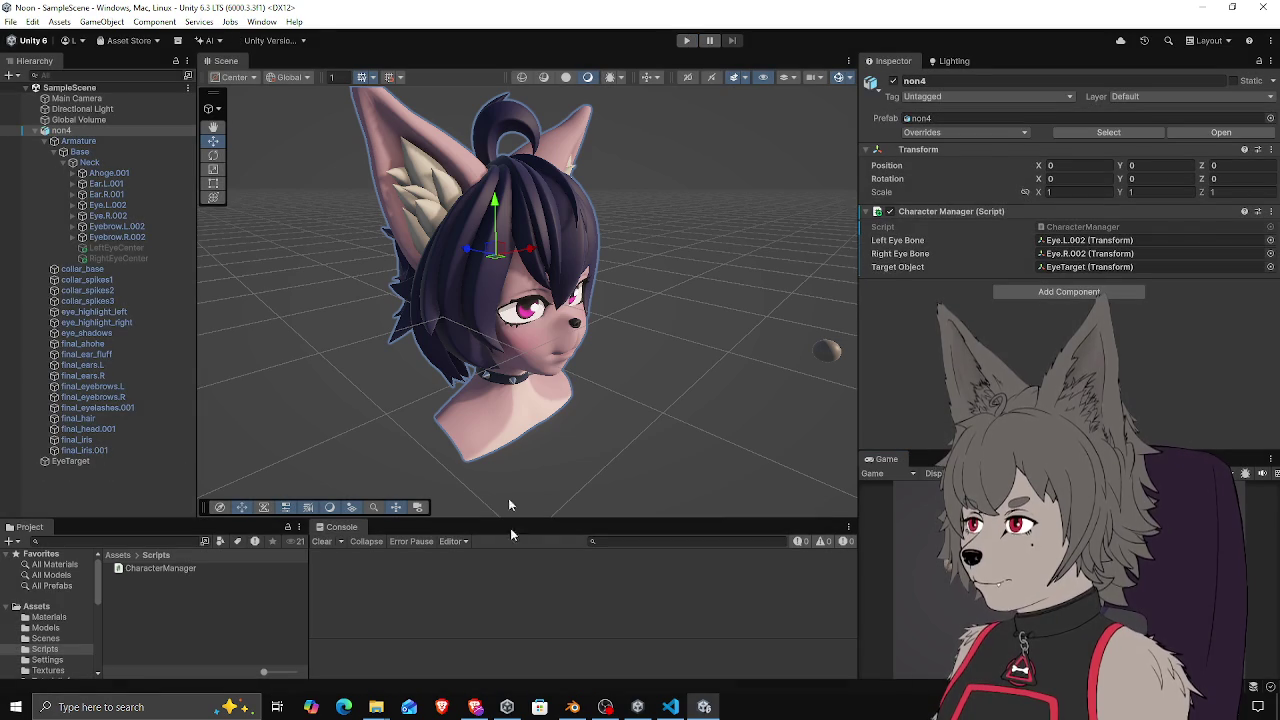
left_click(670, 707)
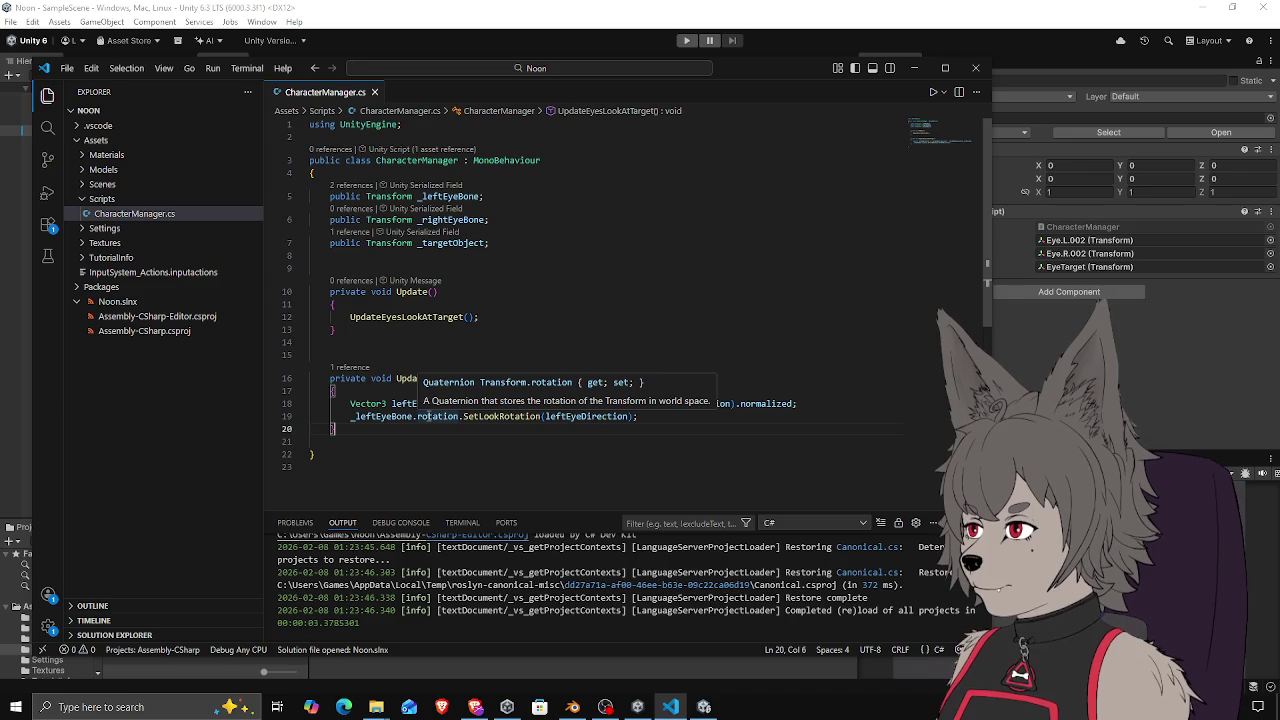
Add Debug.Log("SERGSERGSERG") after line 19, save the script, and run the scene in Unity
left_click(393, 416)
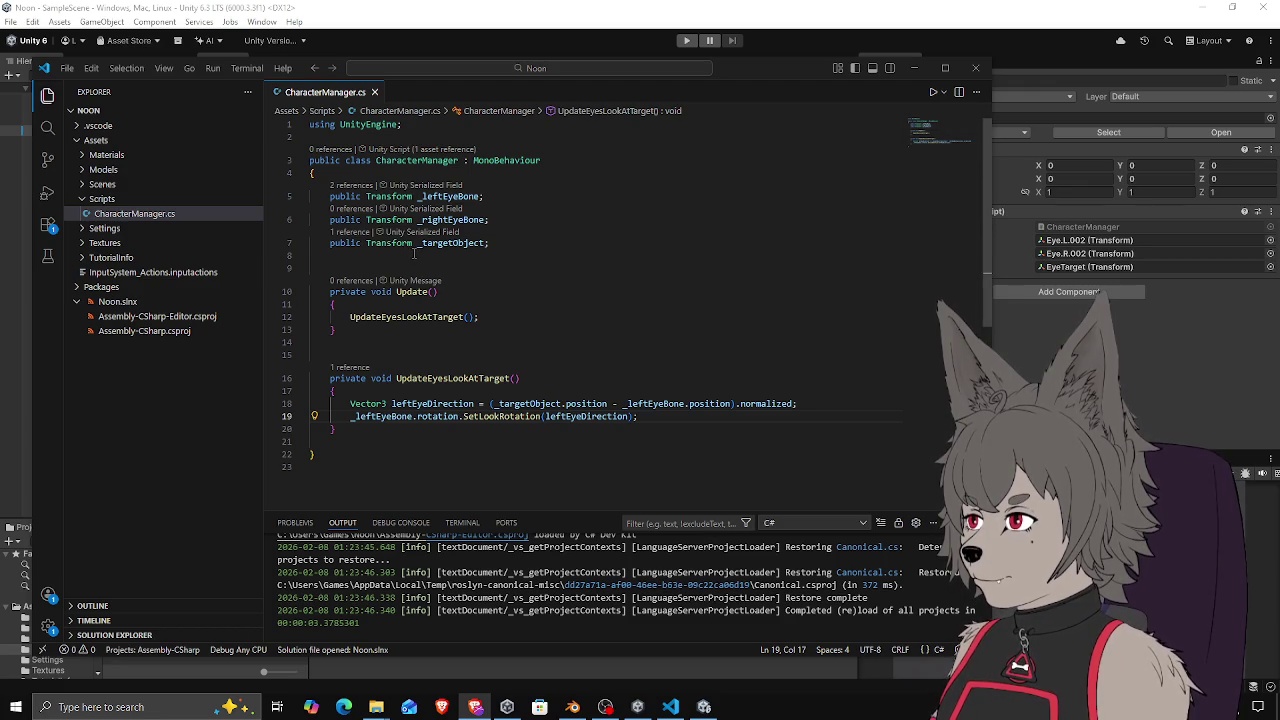
left_click(692, 421)
key("Return")
type("Debug")
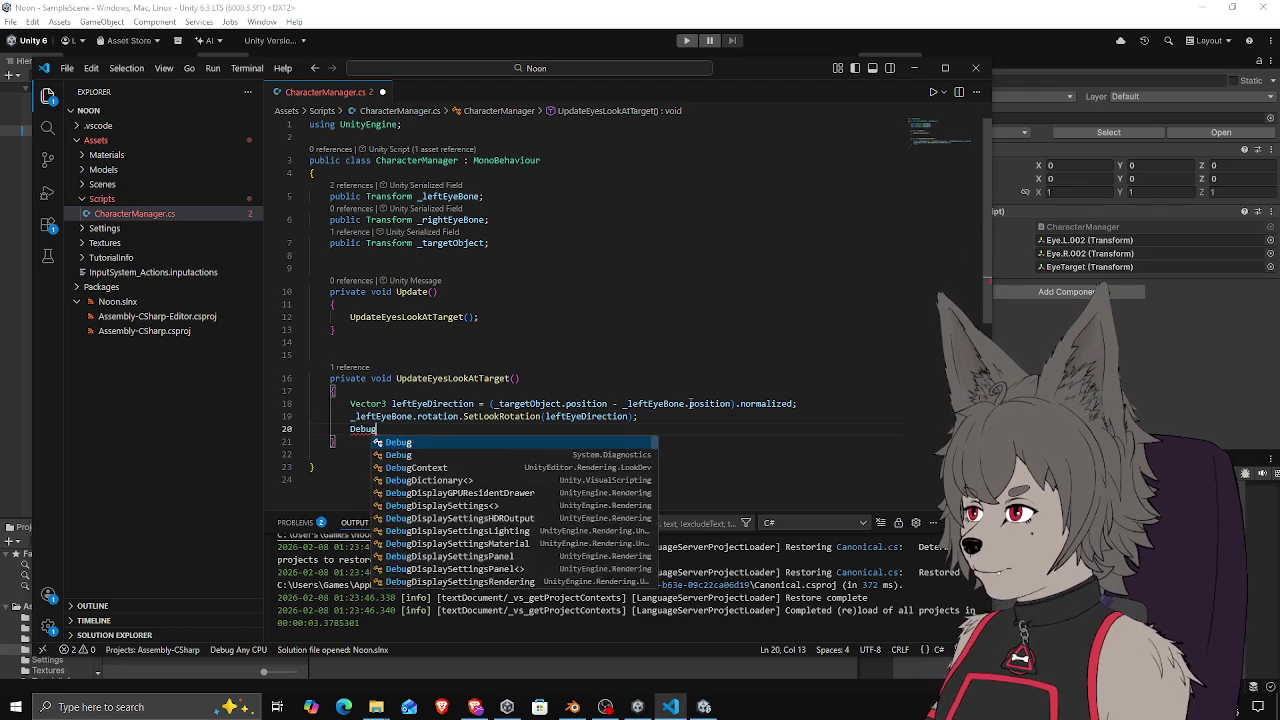
type(".Log(\"SERGSERGSERG\"")
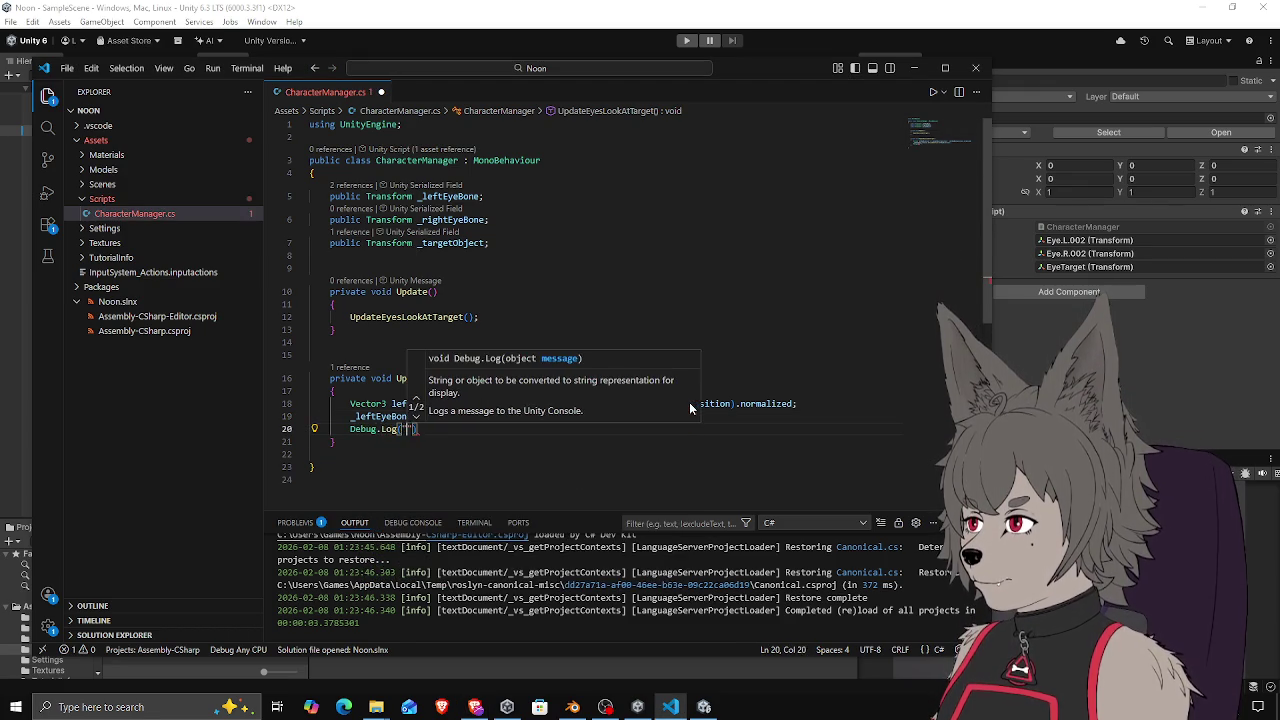
key("ctrl+s")
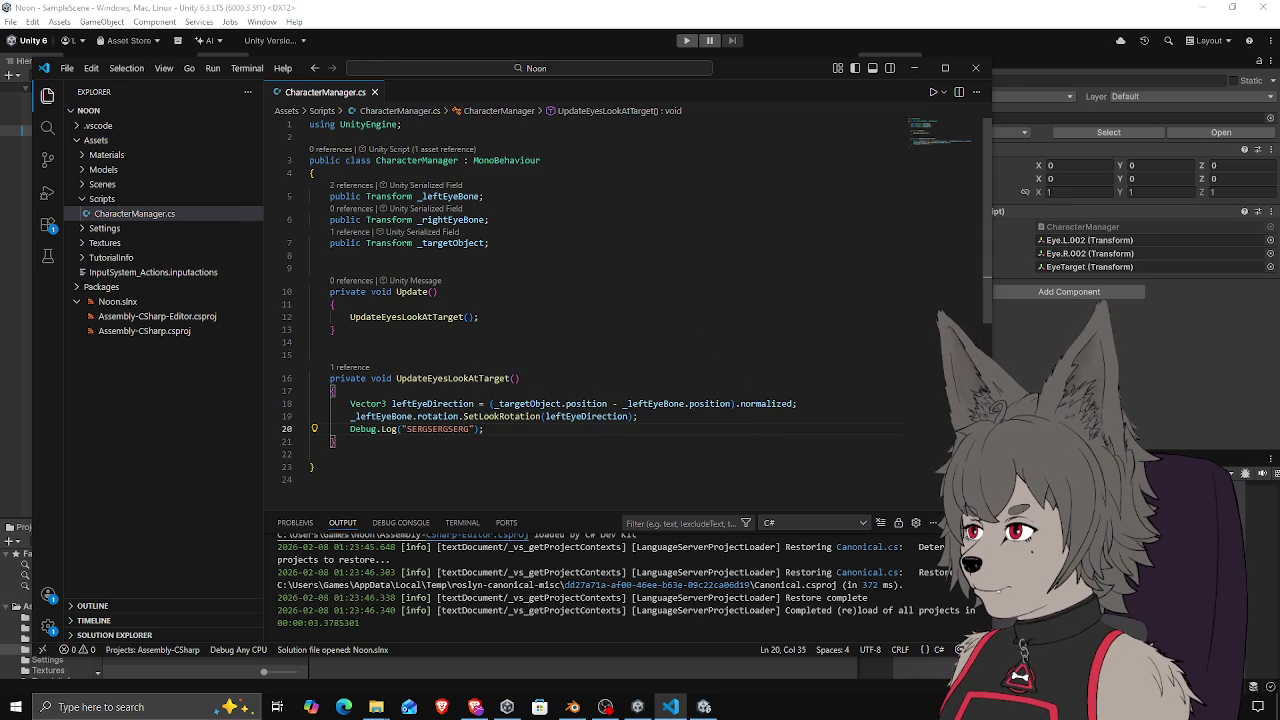
key("alt+Tab")
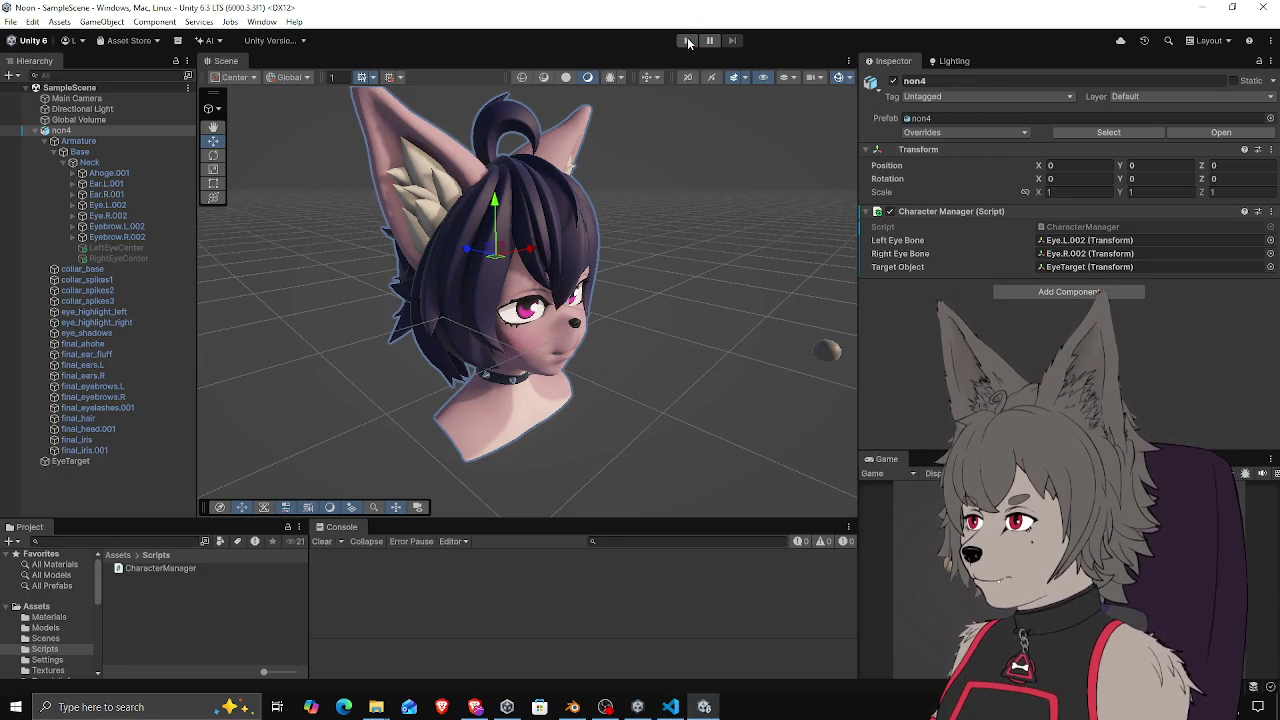
left_click(687, 41)
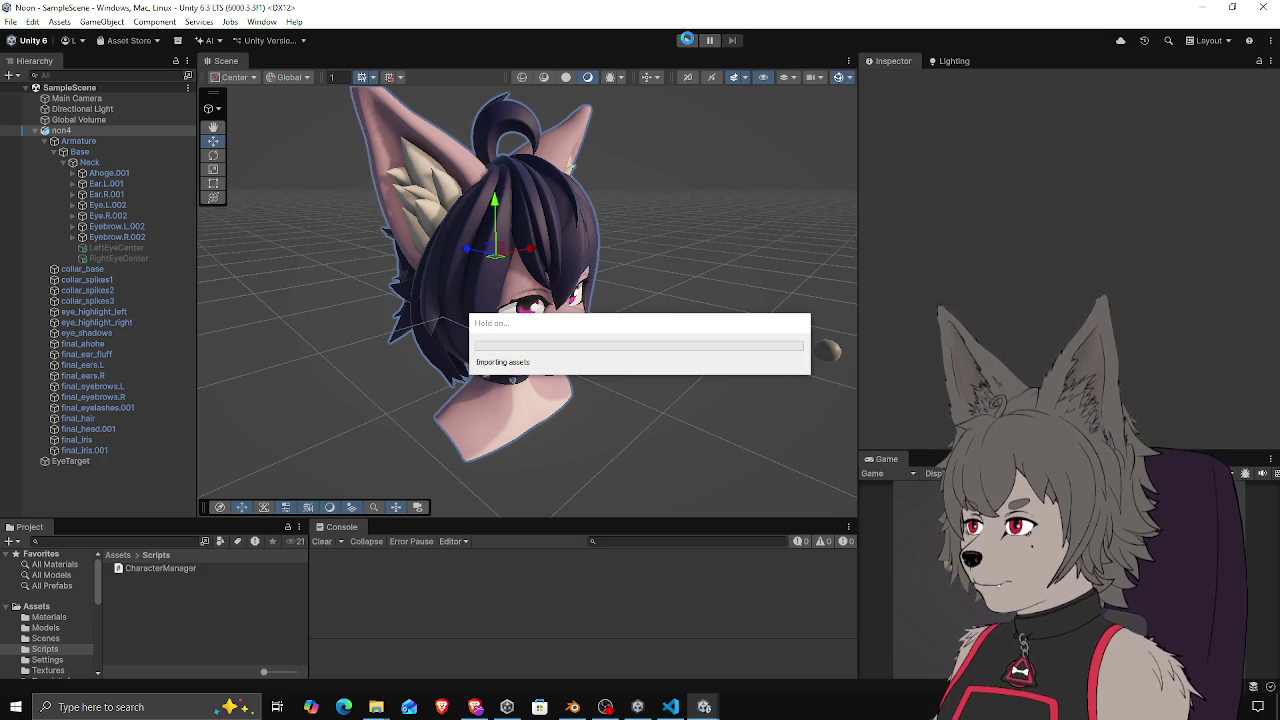
Stop Play mode and delete the Debug.Log line from UpdateEyesLookAtTarget
left_click(687, 41)
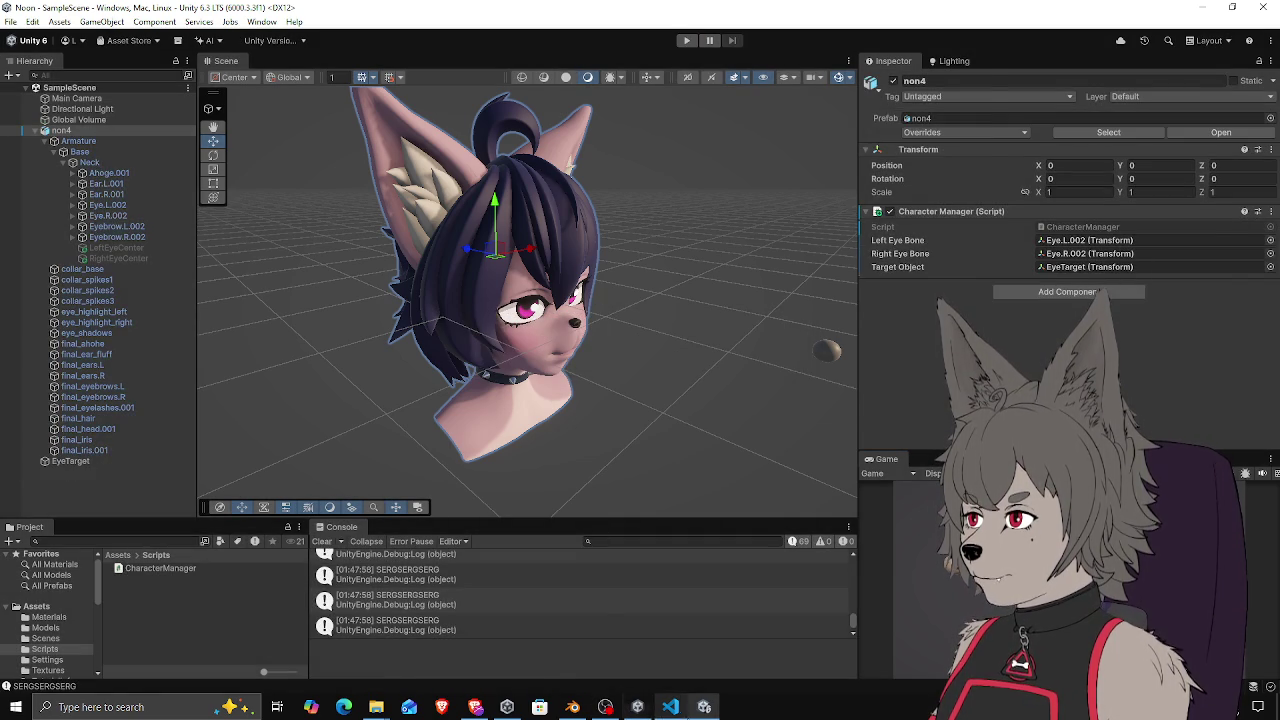
left_click(670, 707)
triple_click(502, 429)
key("BackSpace")
left_click(413, 401)
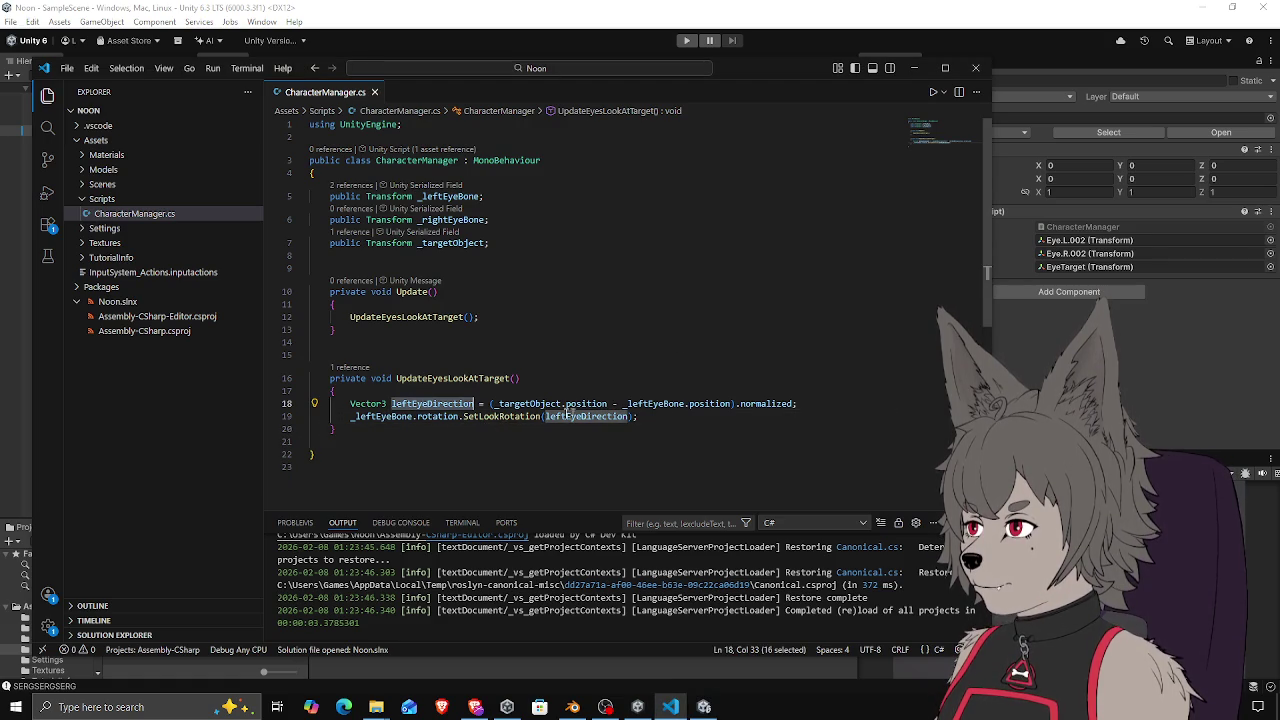
Turn line 19's SetLookRotation call into an assignment beginning with = Quaternion
left_click_drag(463, 416, 484, 416)
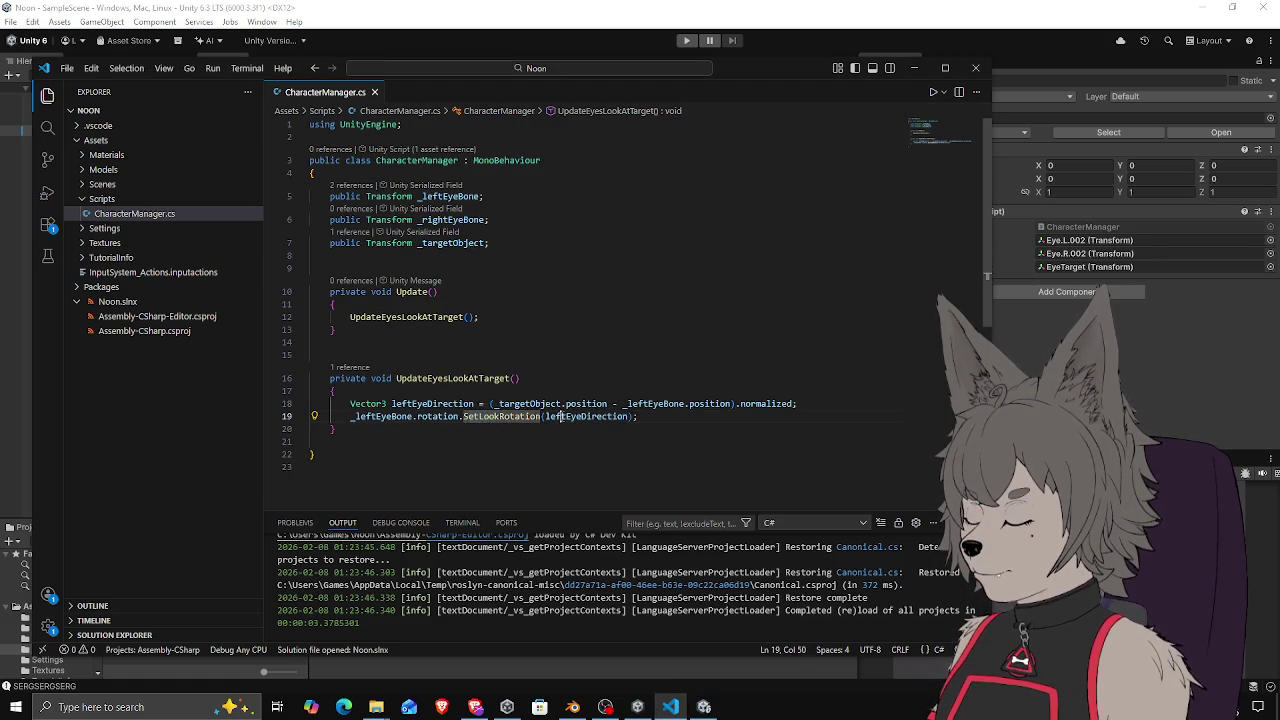
key("ctrl+Right")
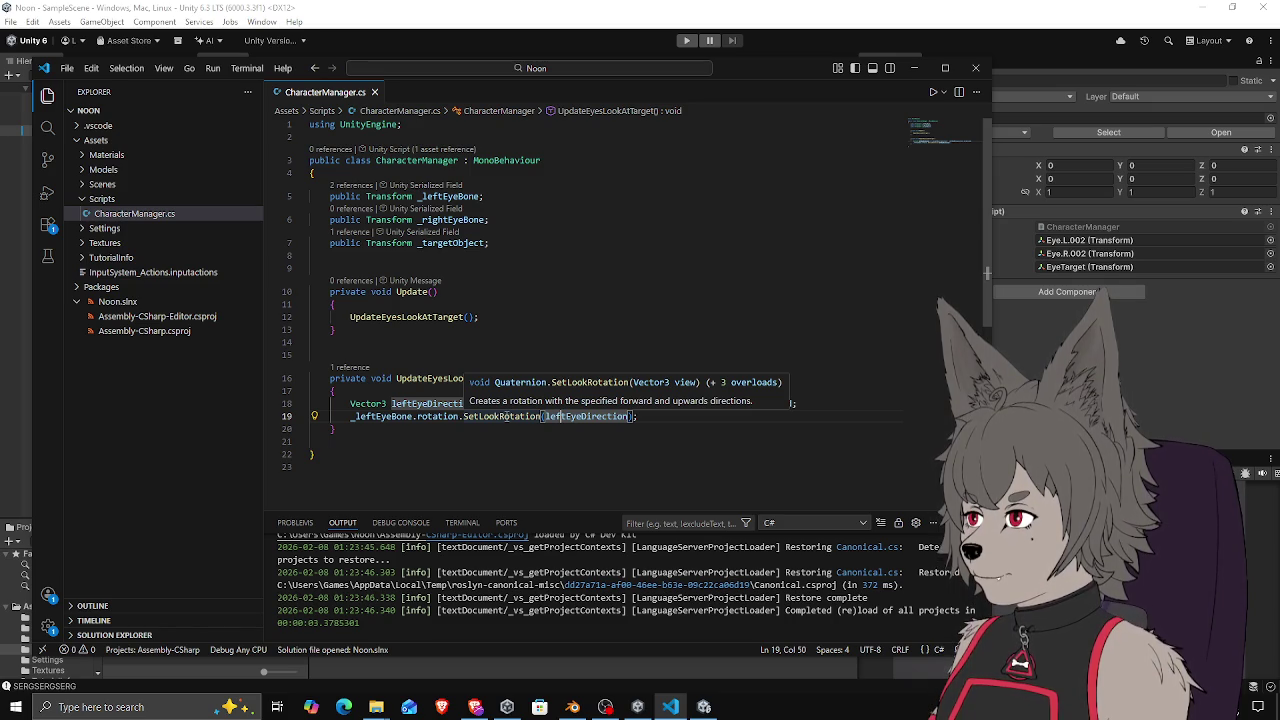
left_click(462, 415)
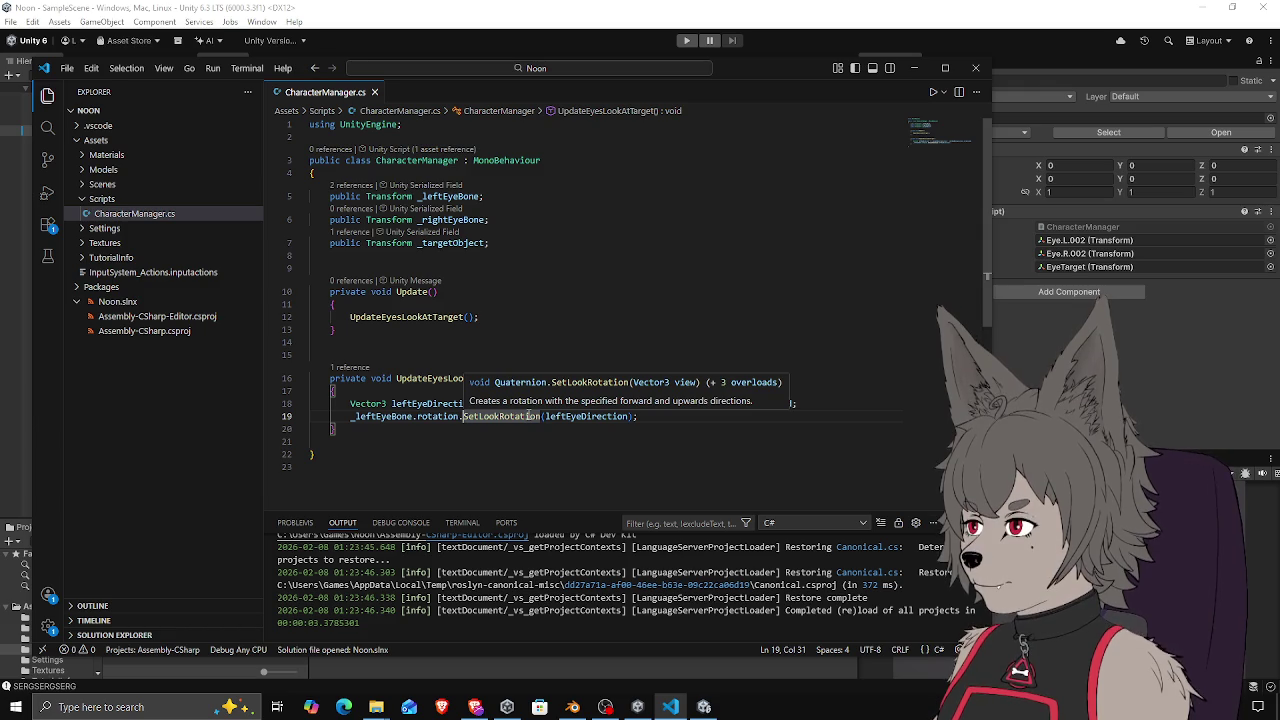
key("BackSpace")
type("= ")
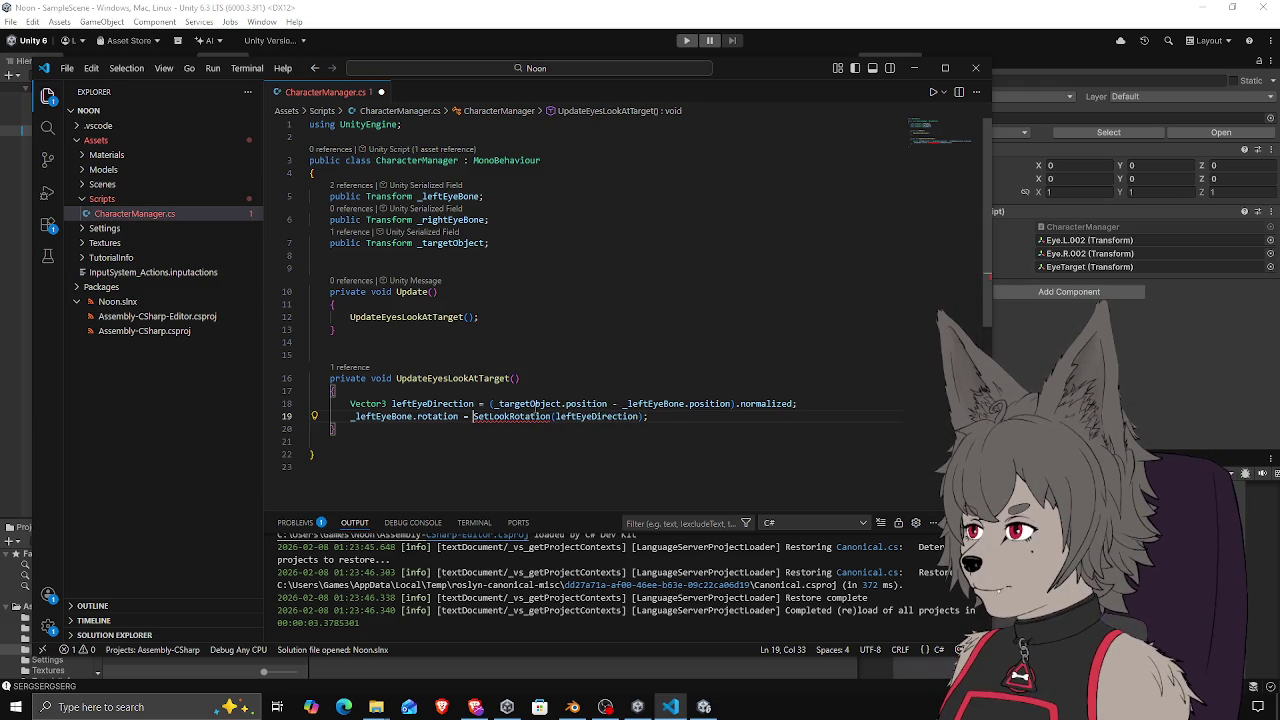
type("Quaternion")
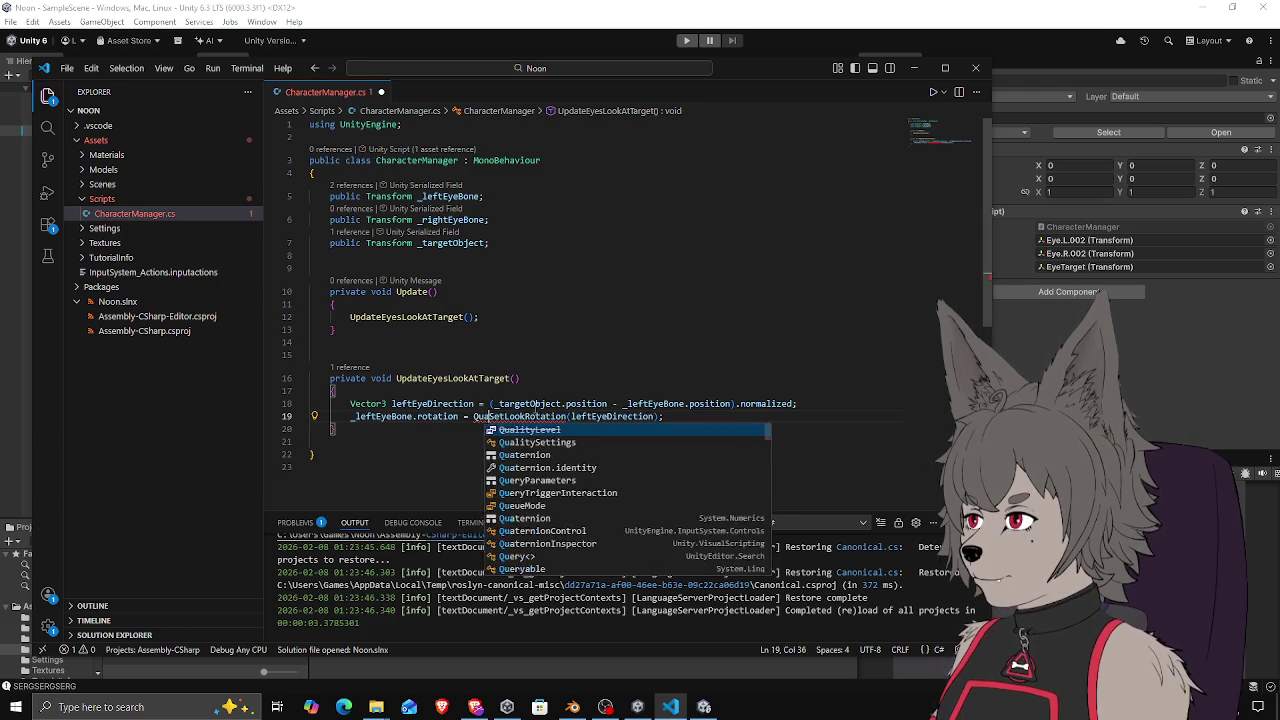
type(".")
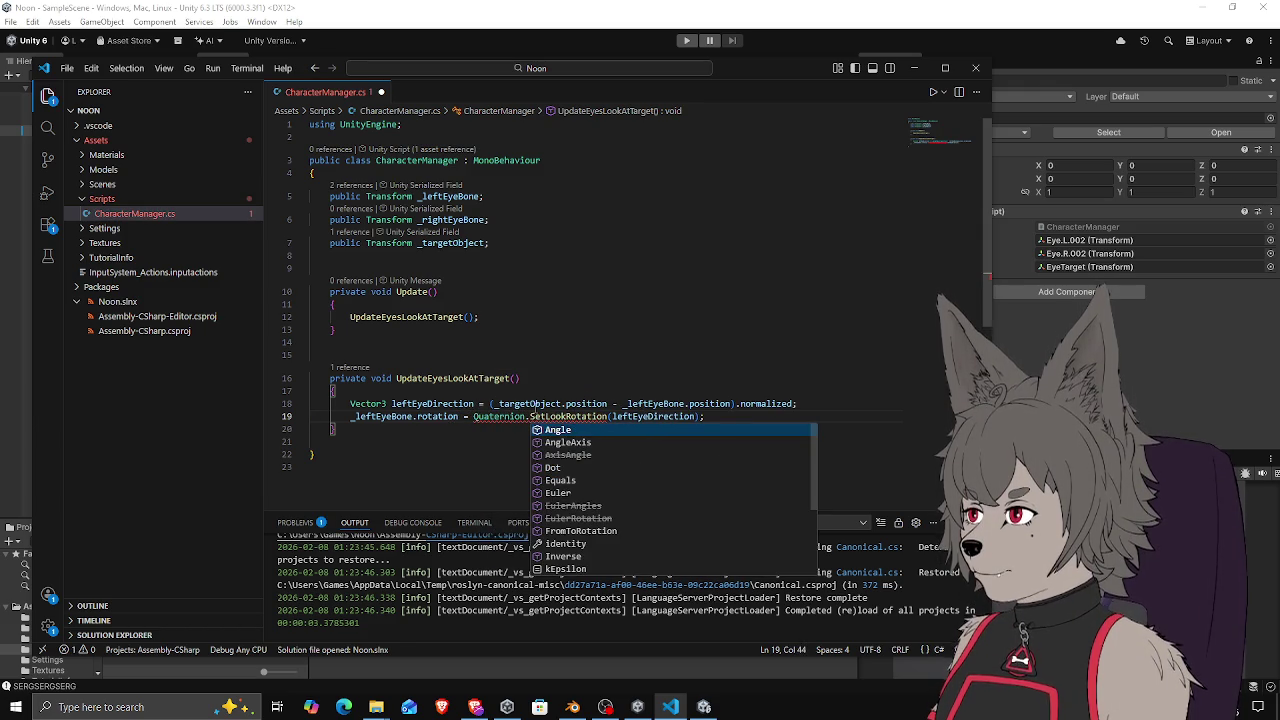
Complete the left eye rotation as Quaternion.LookRotation(leftEyeDirection)
left_click(524, 405)
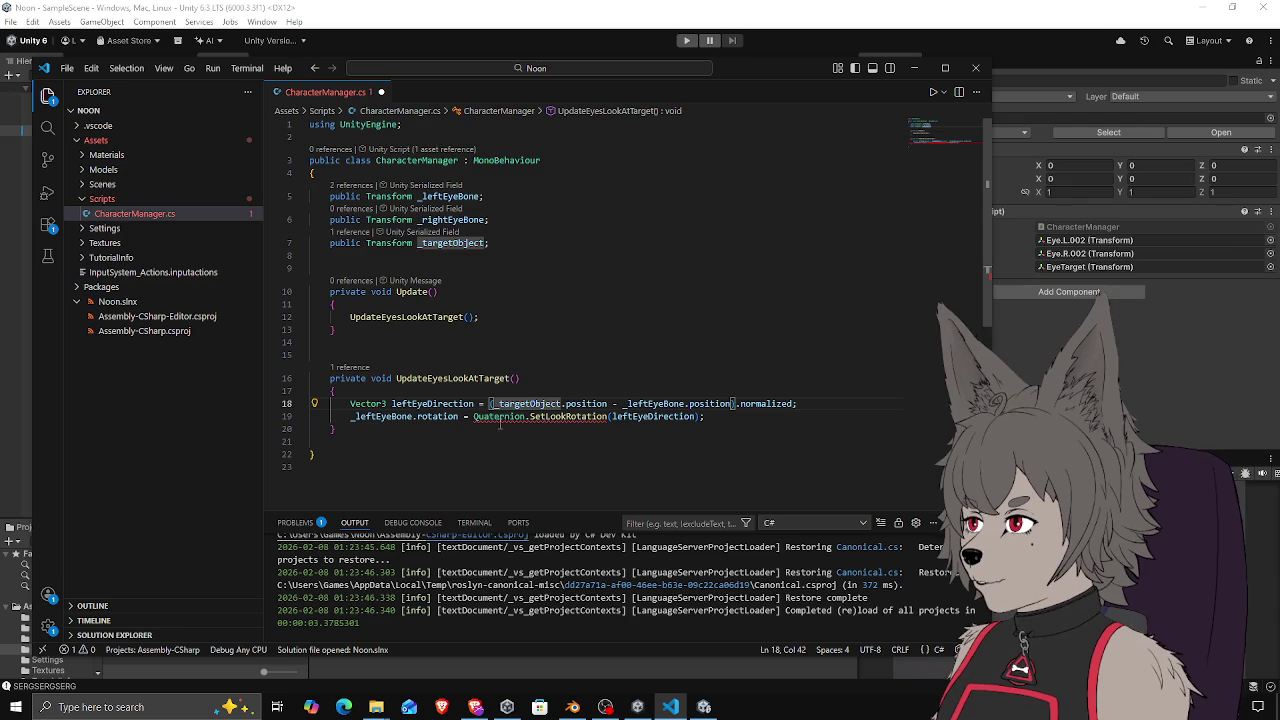
left_click(427, 418)
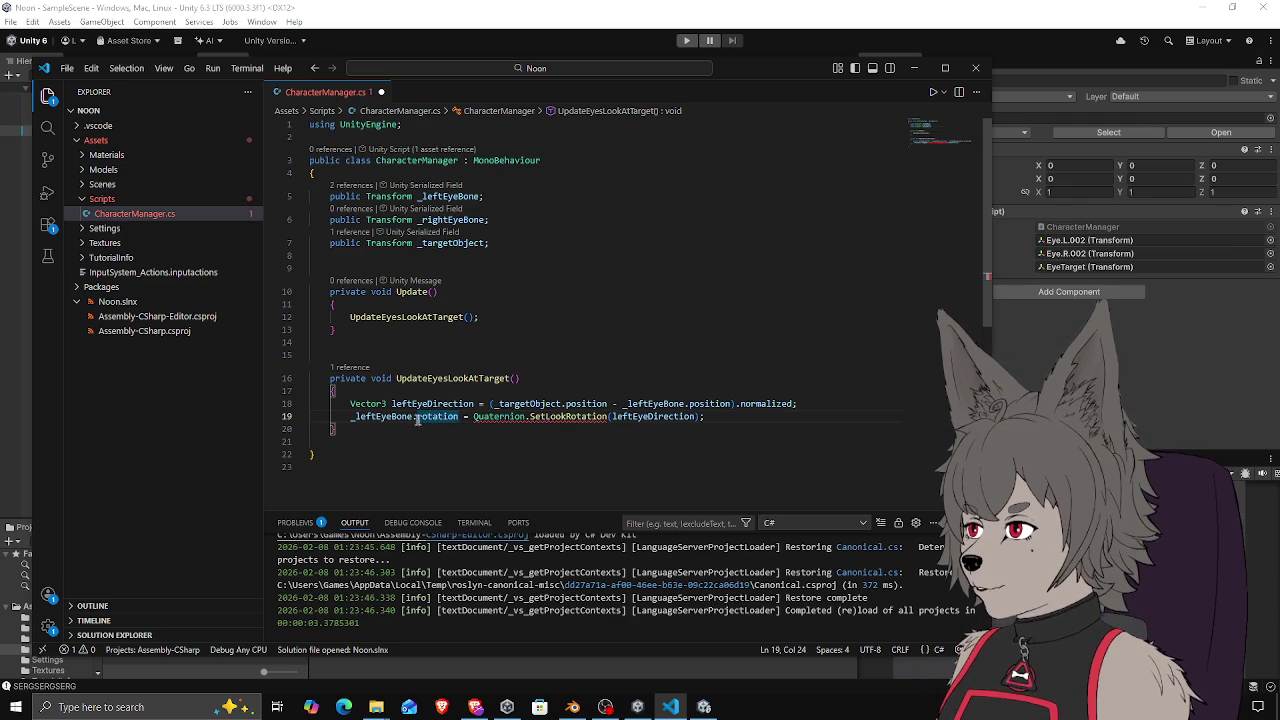
double_click(447, 418)
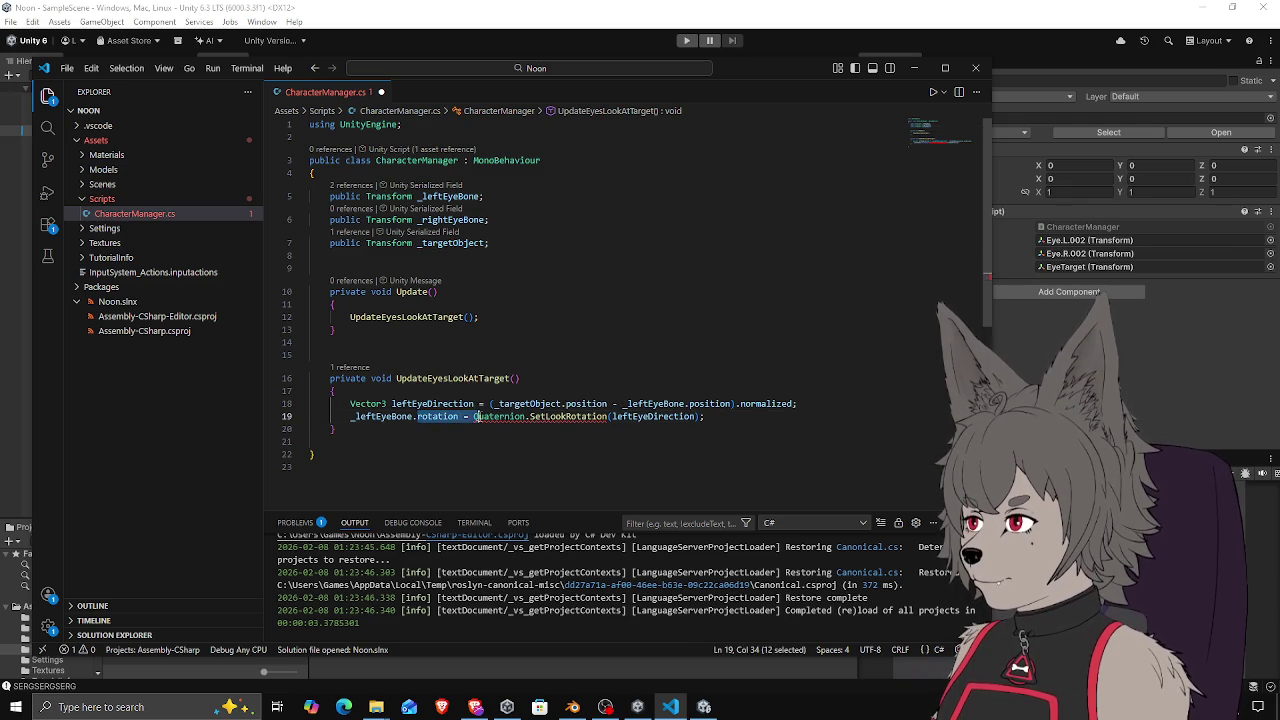
key("ctrl+Right")
key("ctrl+Right")
key("ctrl+Right")
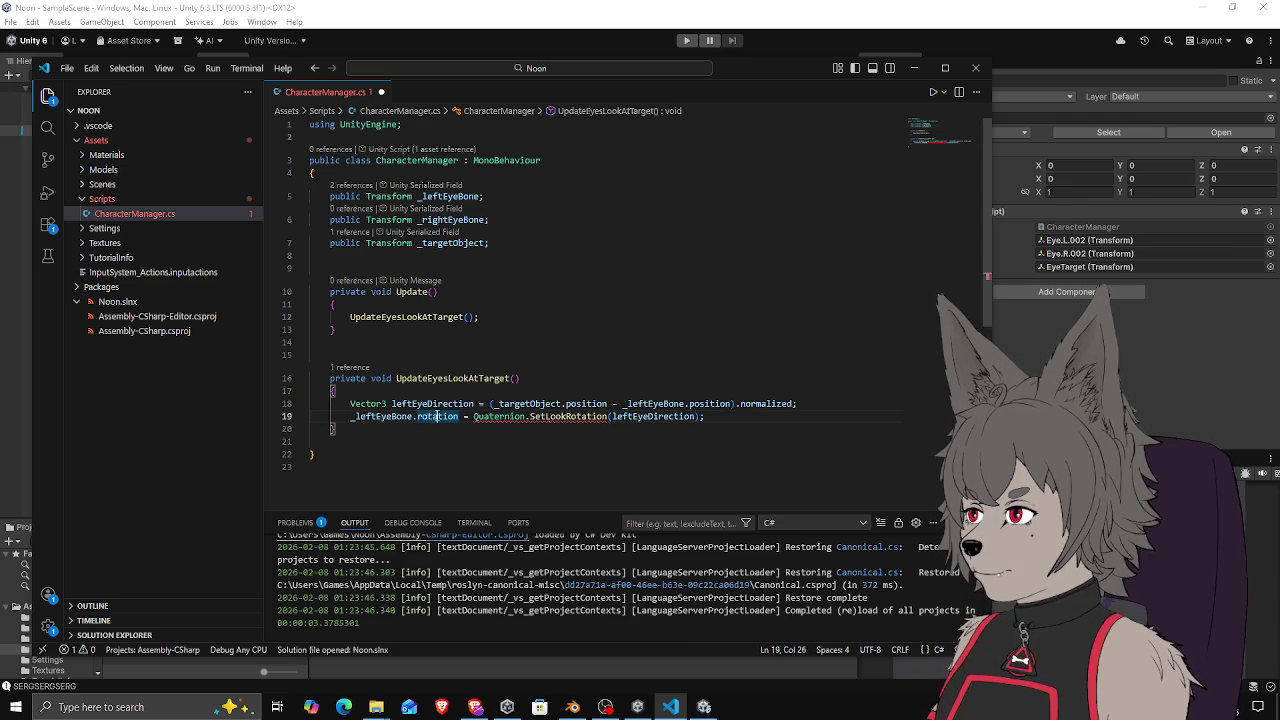
left_click(521, 418)
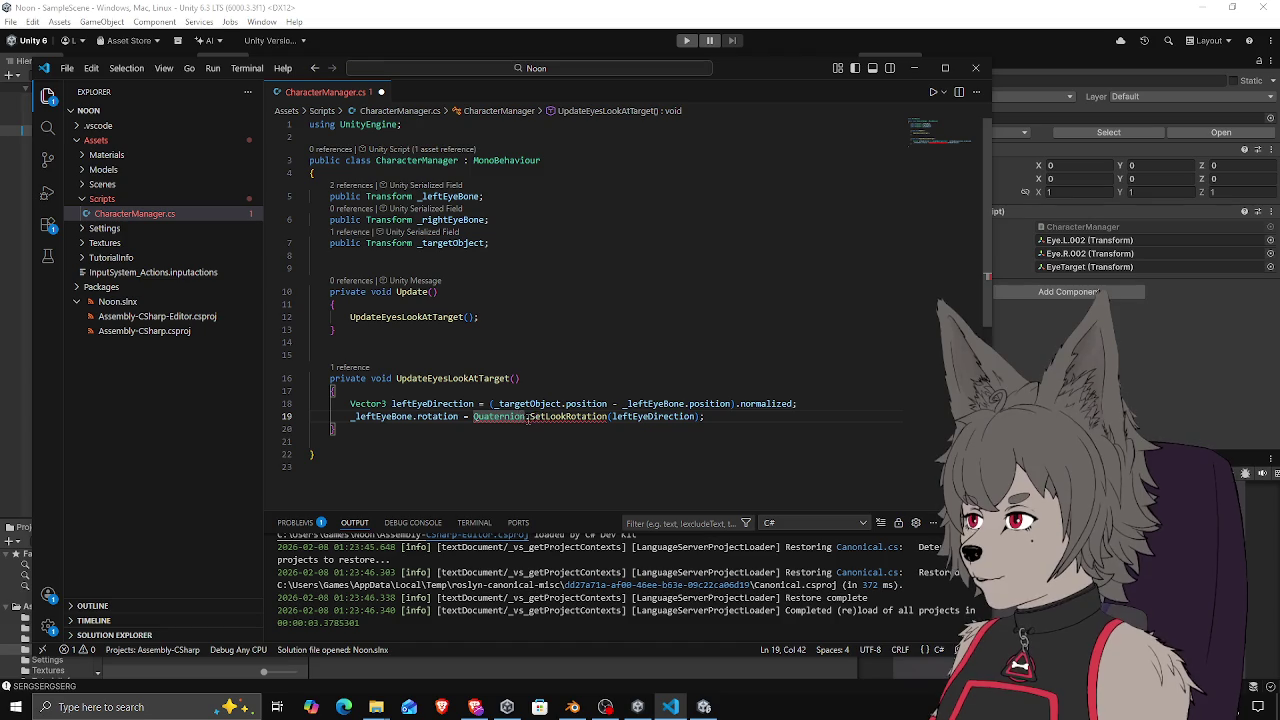
left_click_drag(526, 418, 792, 416)
key("BackSpace")
type(".Look")
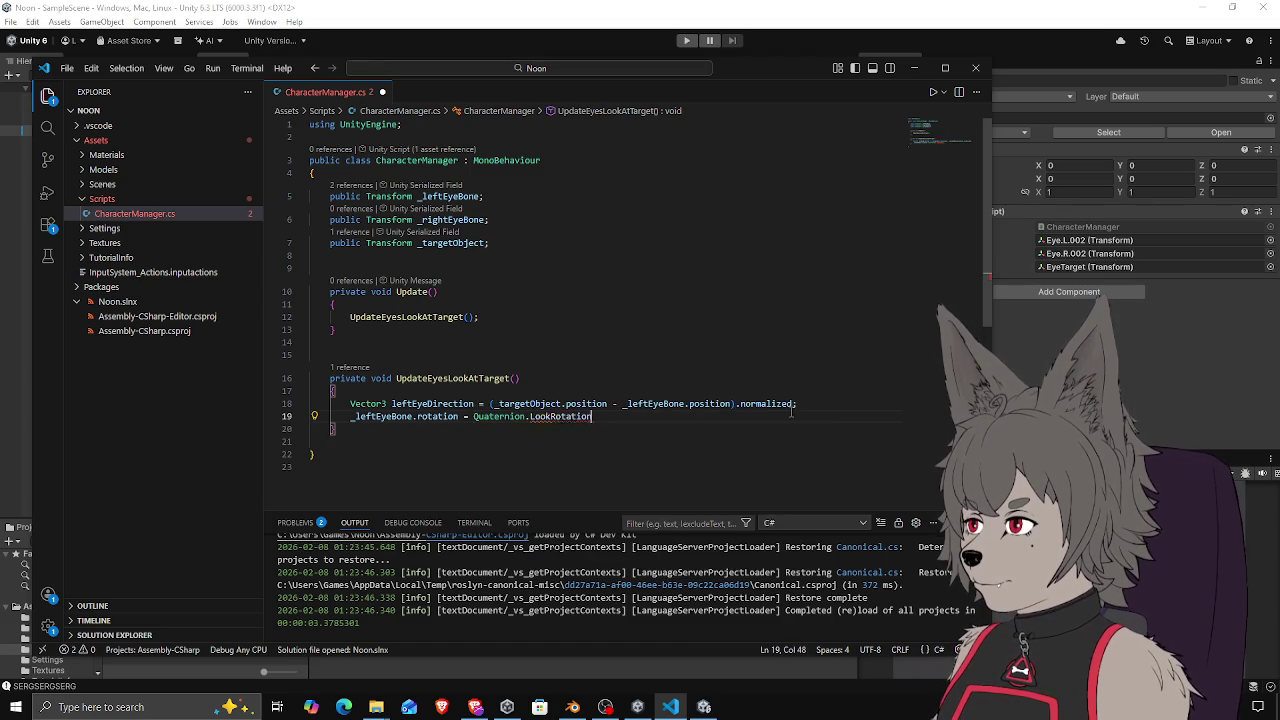
key("Tab")
type("(")
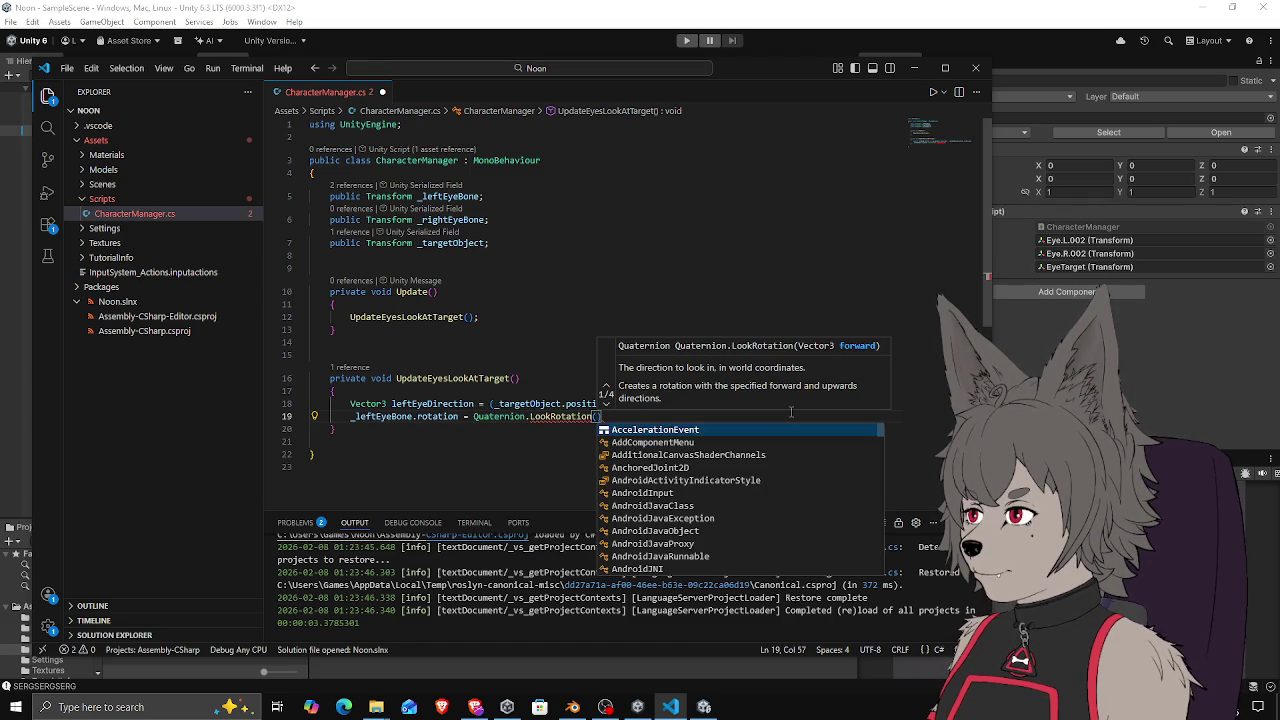
type("leftEyeDirection1")
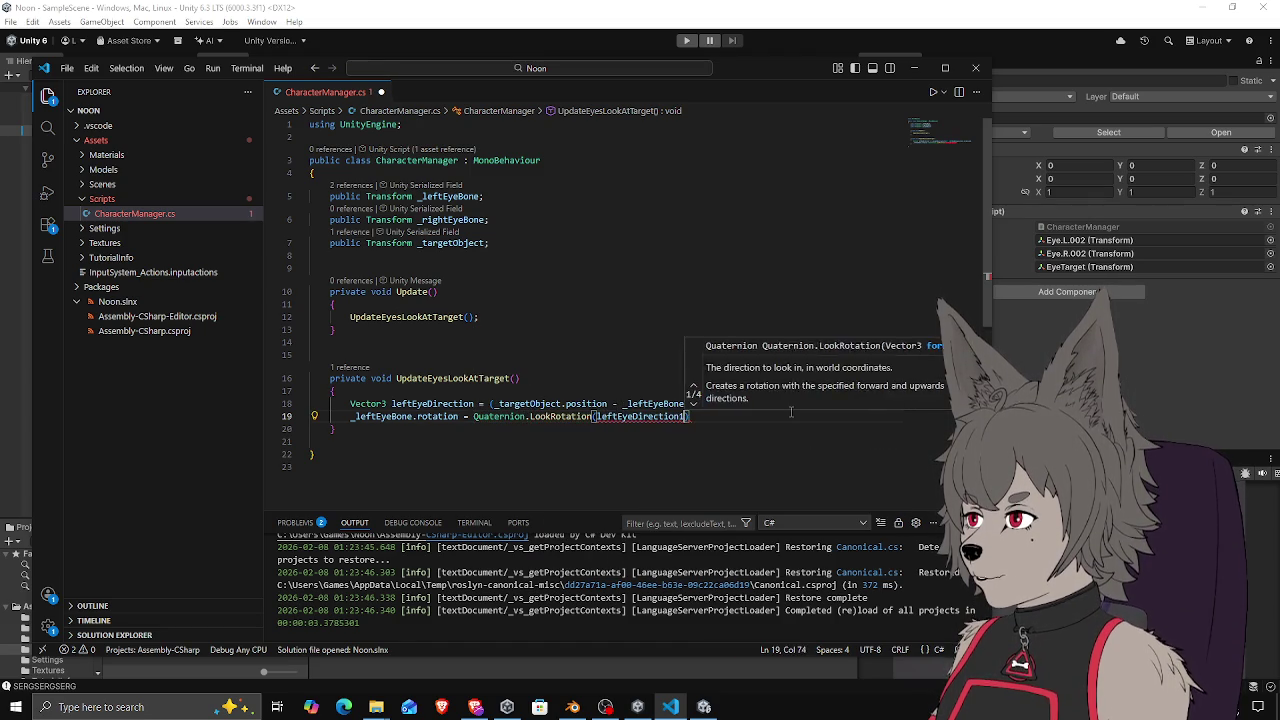
key("ctrl+z")
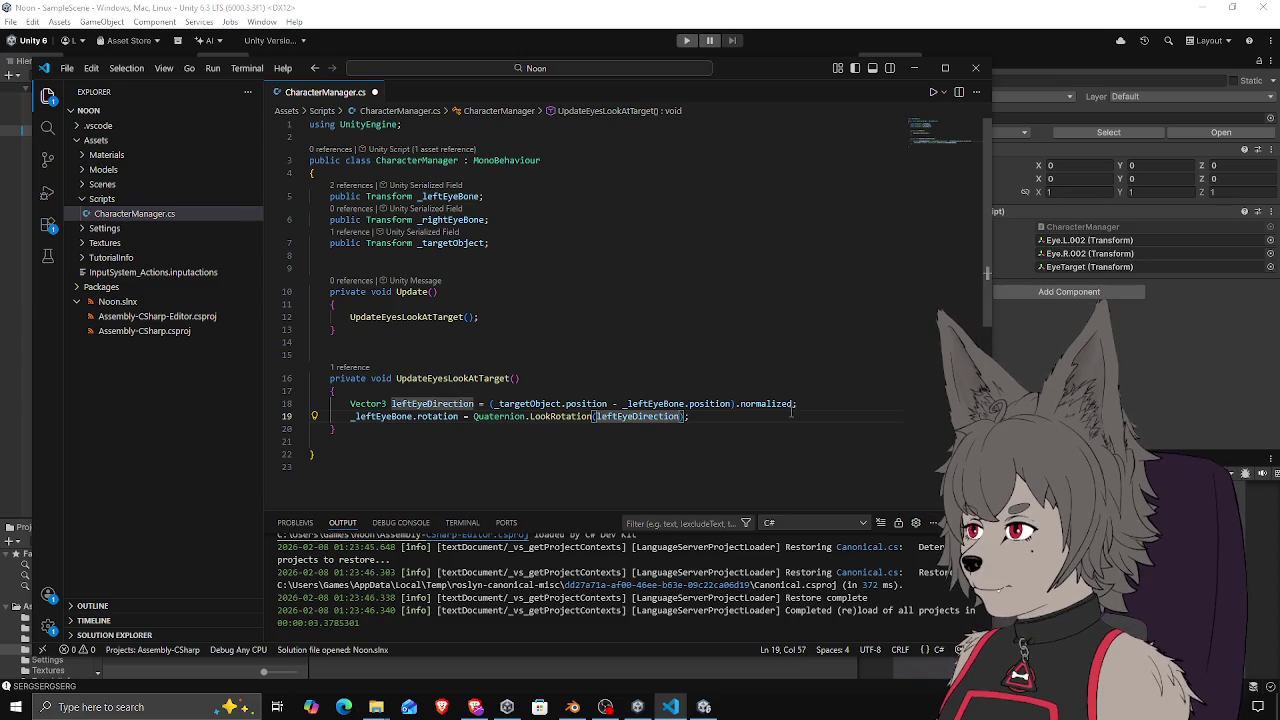
Reverse the direction to _leftEyeBone.position - _targetObject.position, save, and return to Unity
left_click_drag(607, 404, 493, 404)
key("Delete")
key("Delete")
key("Delete")
key("ctrl+Right")
key("ctrl+Right")
type("- _targetObject.position")
key("ctrl+s")
left_click(716, 425)
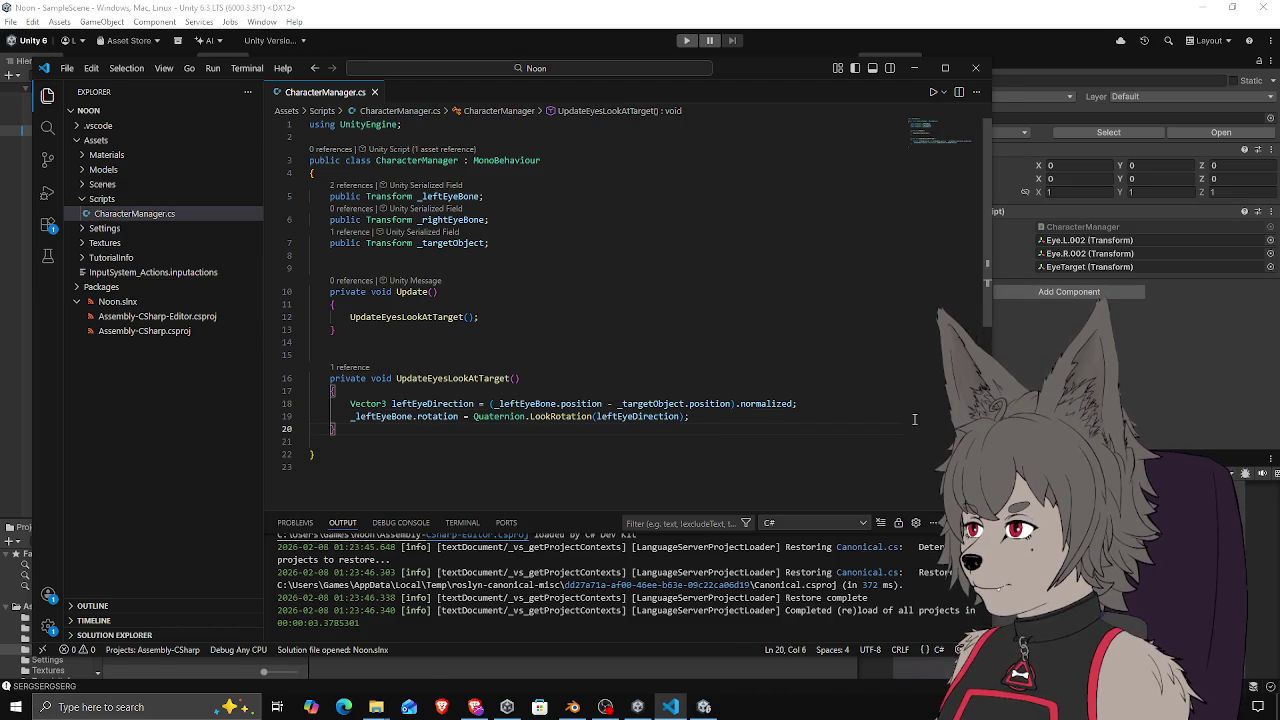
key("alt+Tab")
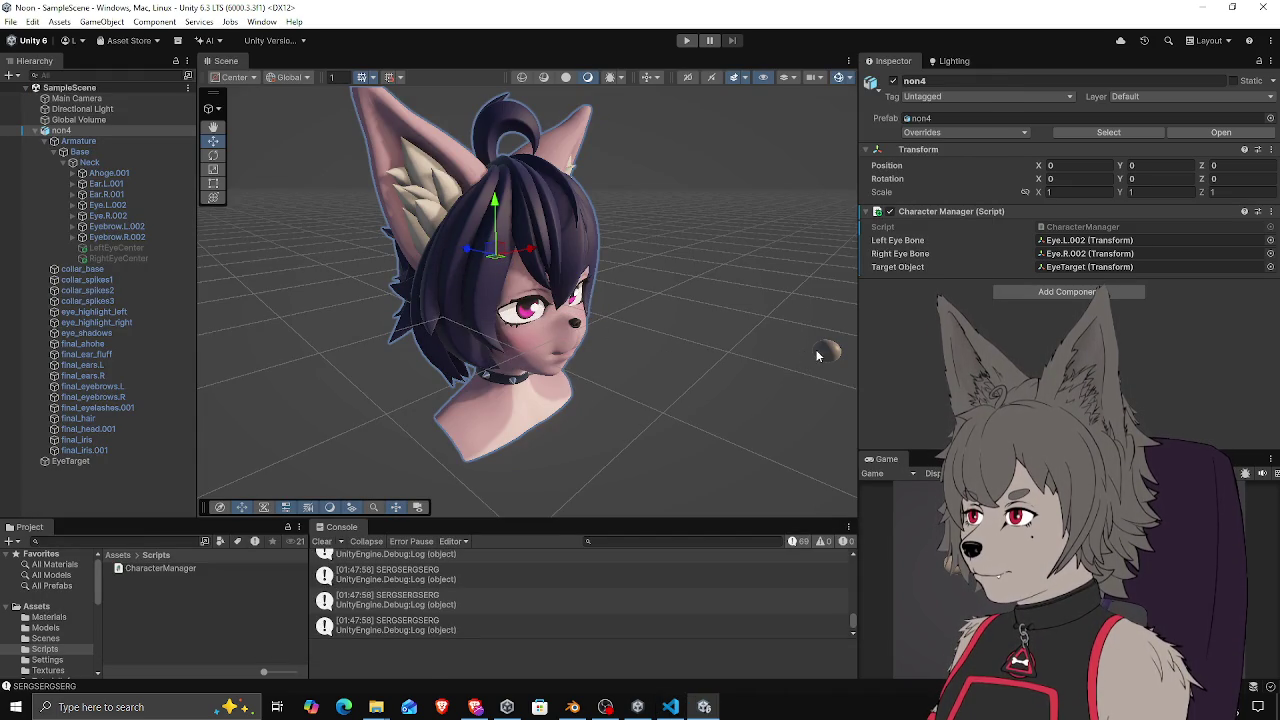
mouse_move(830, 353)
left_mouse_down()
mouse_move(729, 360)
mouse_move(460, 285)
left_mouse_up()
left_click(103, 497)
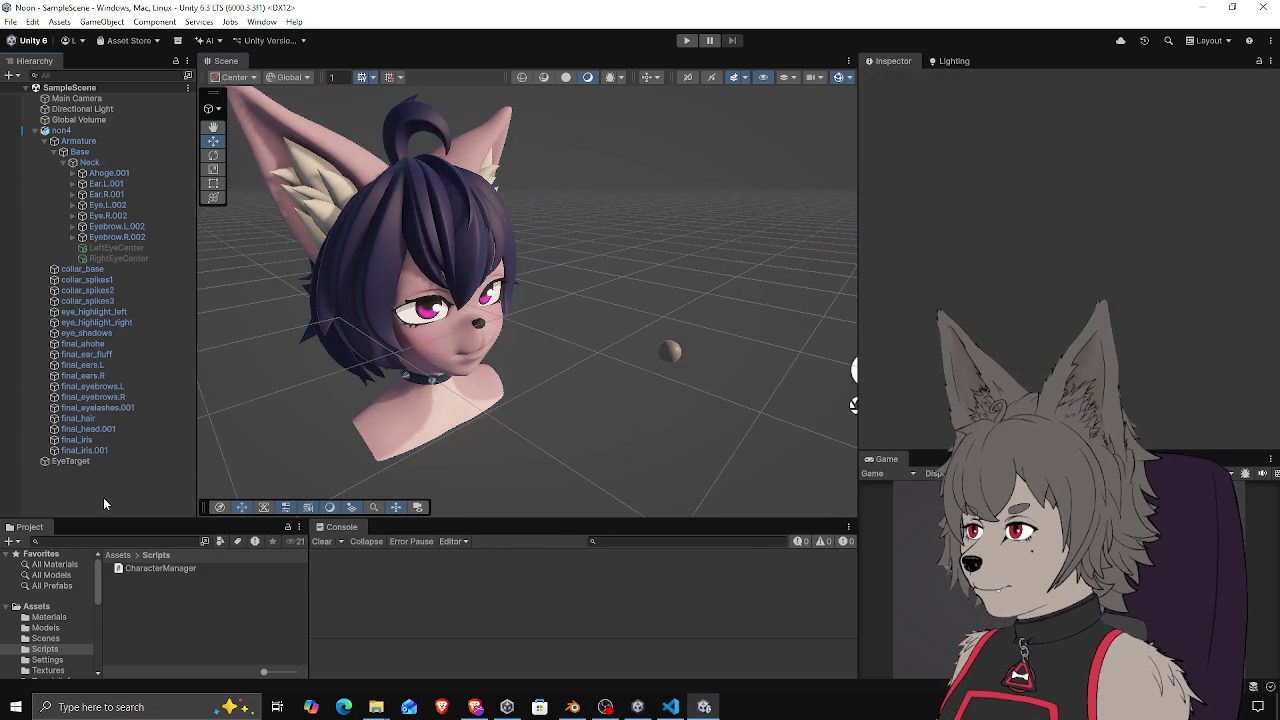
left_click(688, 41)
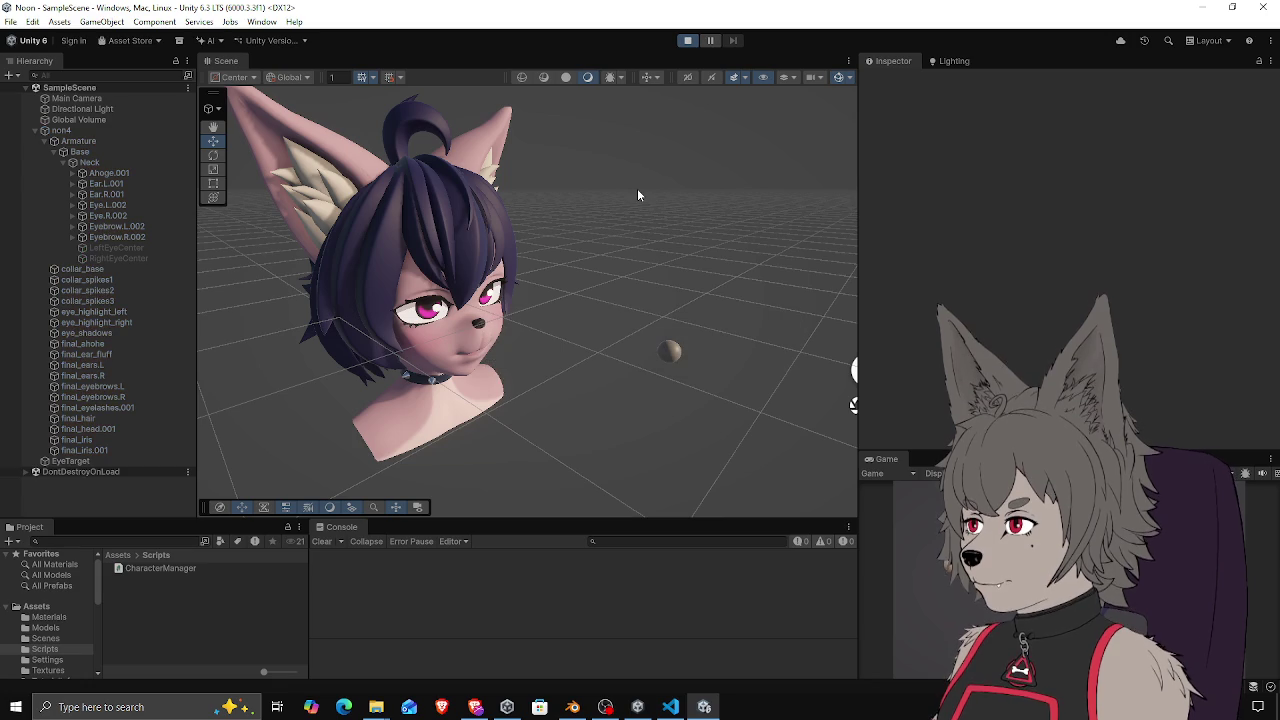
left_click(671, 349)
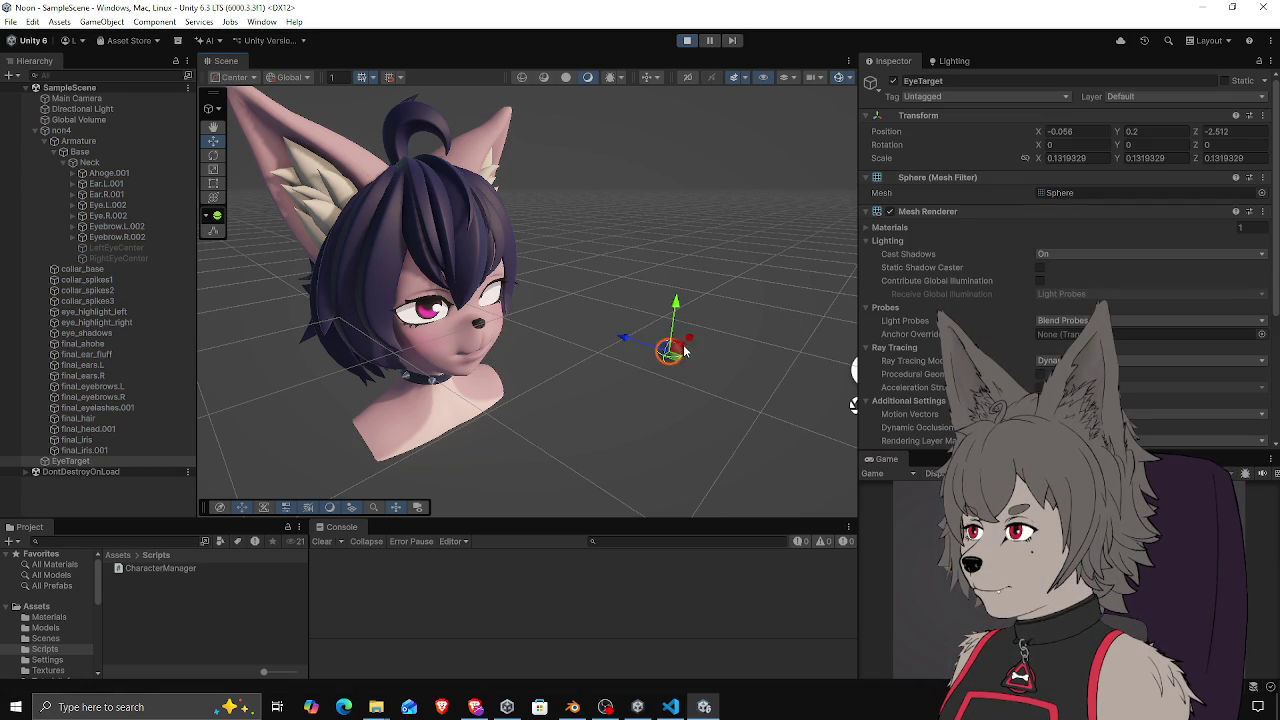
mouse_move(739, 363)
left_mouse_down()
mouse_move(563, 360)
mouse_move(605, 357)
mouse_move(578, 358)
left_mouse_up()
key("f")
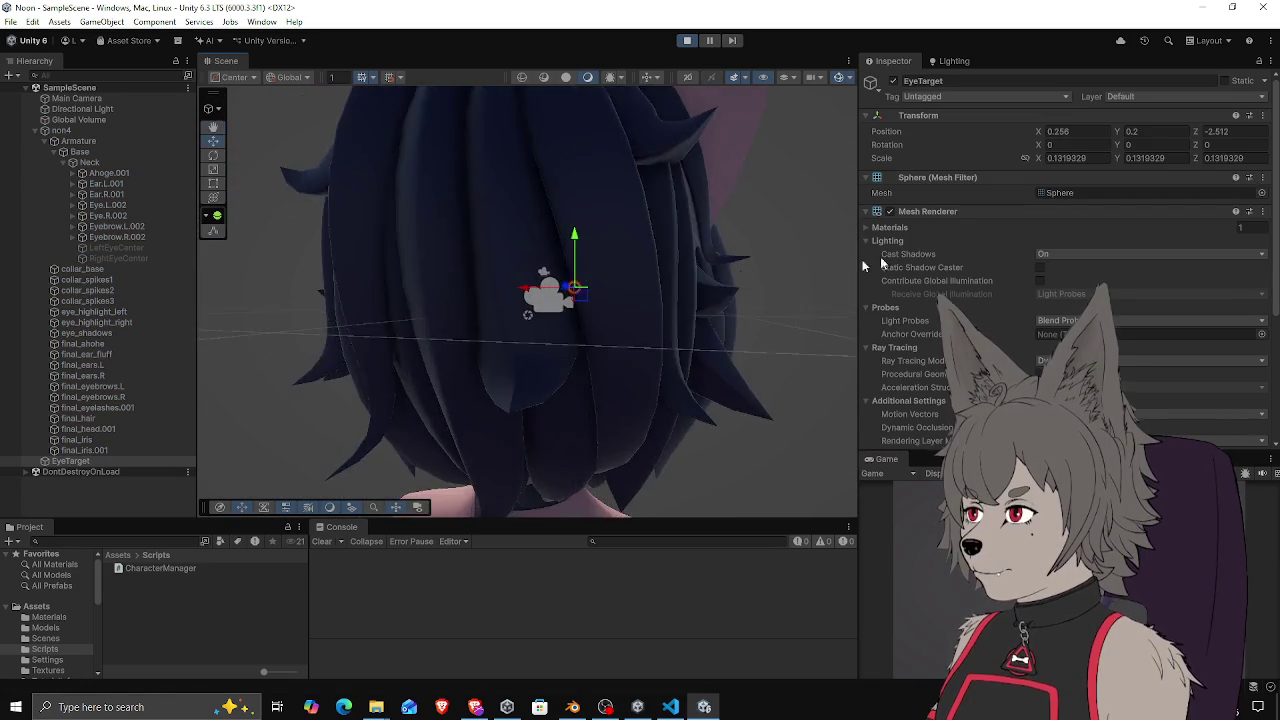
mouse_move(520, 300)
left_mouse_down()
mouse_move(460, 280)
mouse_move(474, 323)
mouse_move(560, 284)
mouse_move(482, 247)
mouse_move(408, 246)
mouse_move(557, 215)
mouse_move(470, 217)
left_mouse_up()
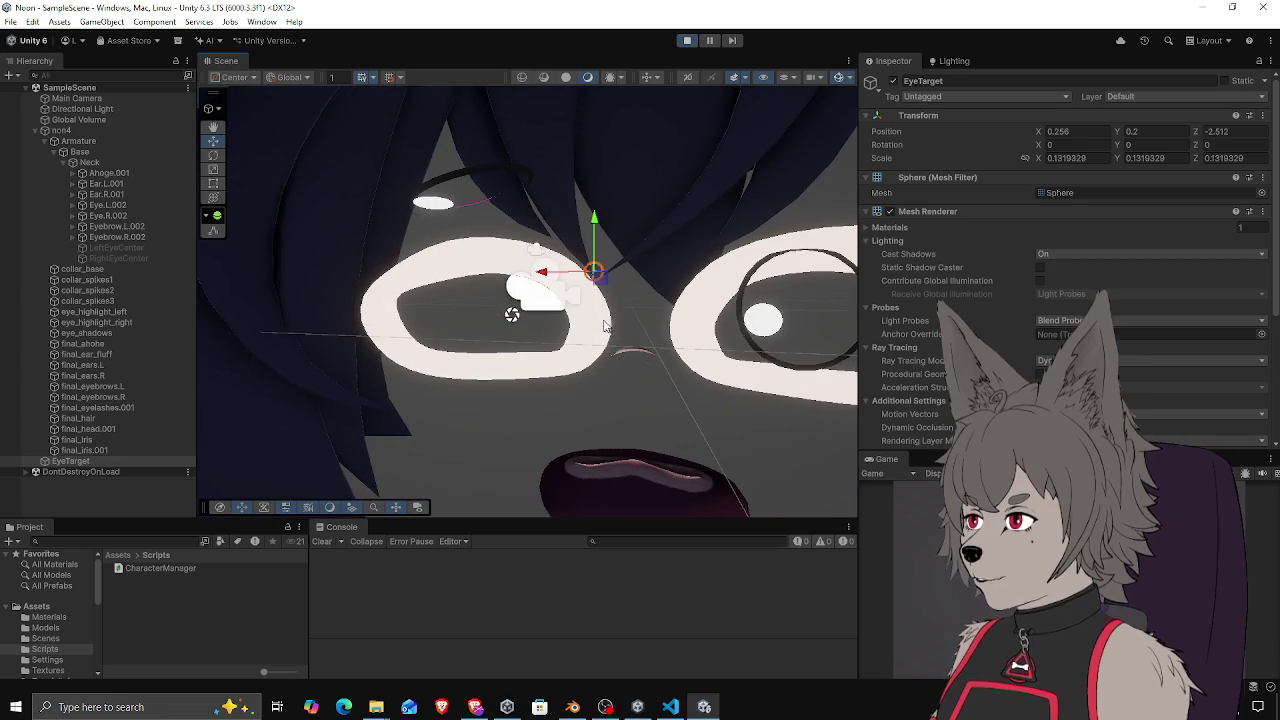
left_click(454, 208)
left_click(687, 40)
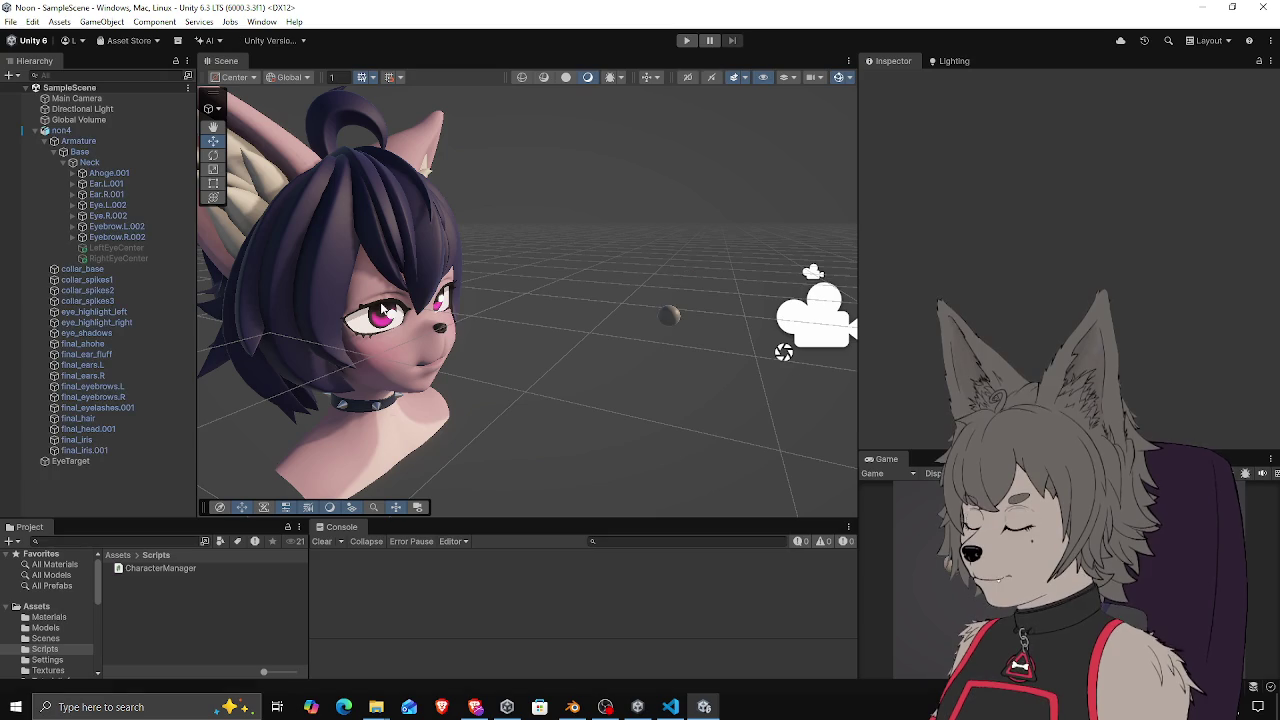
left_click(443, 310)
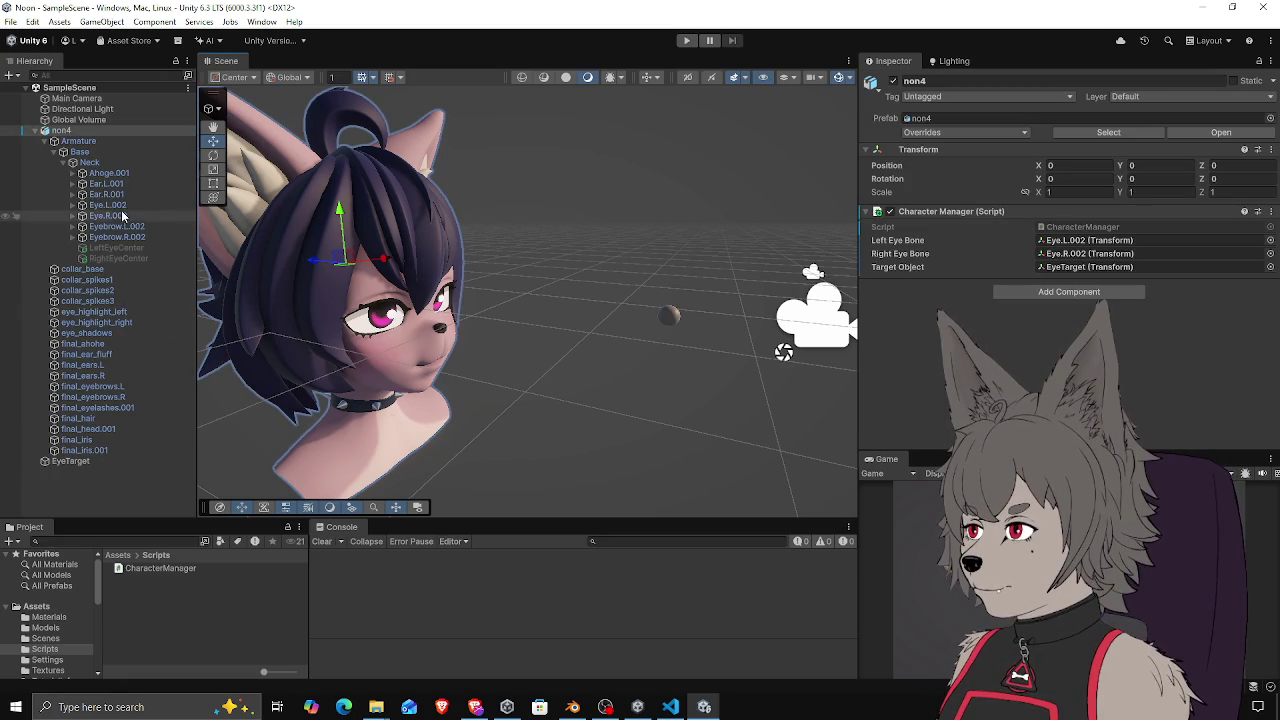
Select Eye.R.002 and switch the gizmo orientation from Global to Local
left_click(115, 218)
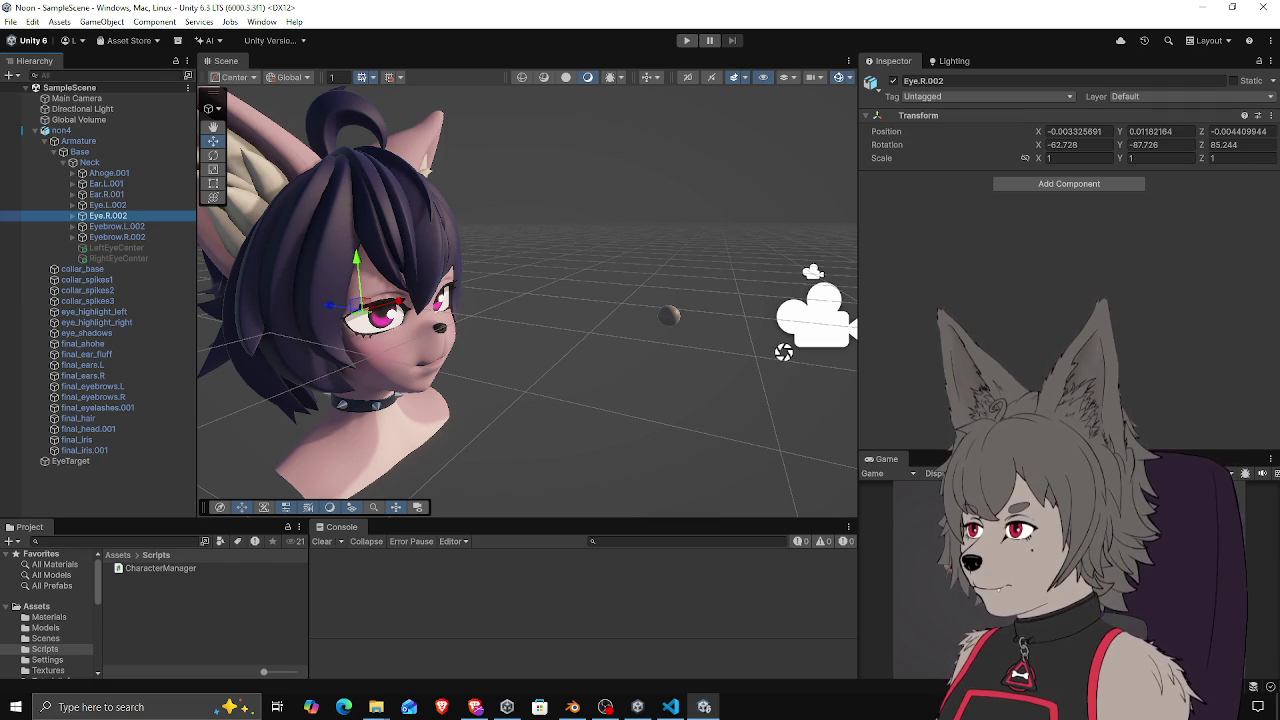
left_click(289, 77)
left_click(296, 108)
Orbit around the head and select Eye.L.002 to inspect its local axes
mouse_move(497, 283)
left_mouse_down()
mouse_move(291, 283)
mouse_move(526, 346)
mouse_move(424, 290)
left_mouse_up()
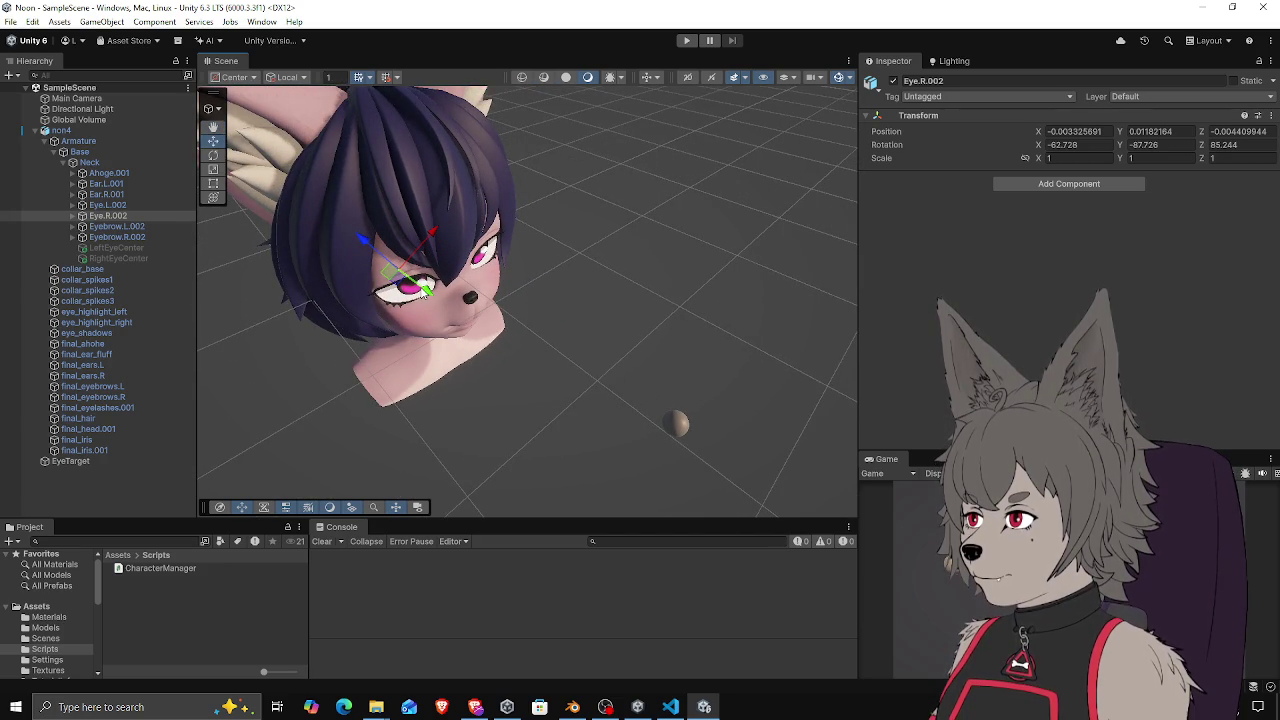
left_click_drag(424, 290, 346, 236)
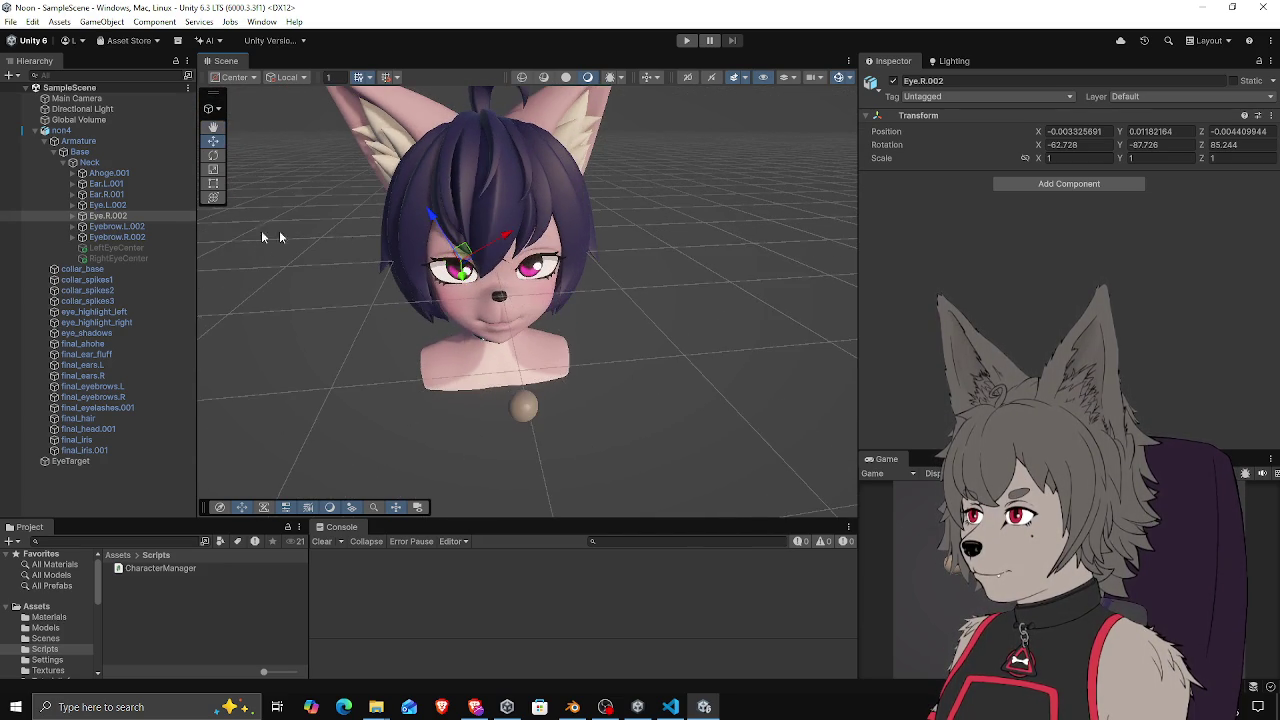
left_click(108, 205)
mouse_move(560, 300)
left_mouse_down()
mouse_move(650, 310)
mouse_move(614, 322)
mouse_move(643, 329)
mouse_move(729, 283)
left_mouse_up()
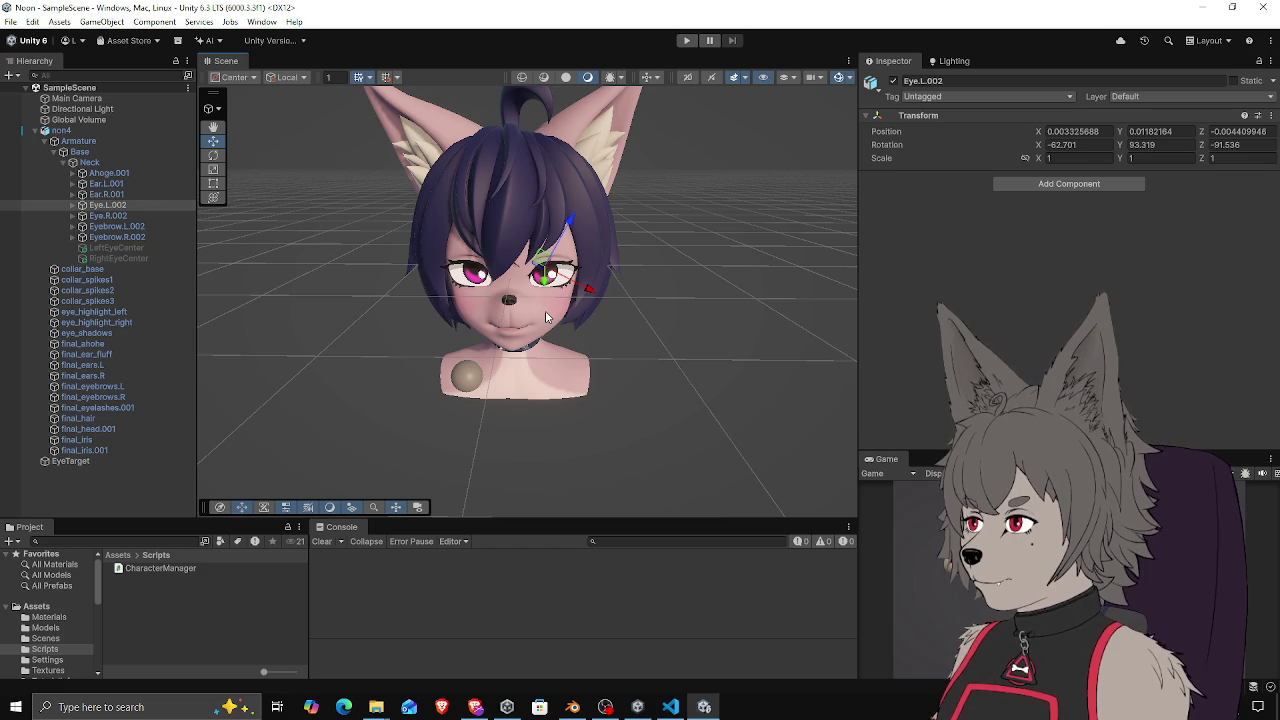
mouse_move(670, 710)
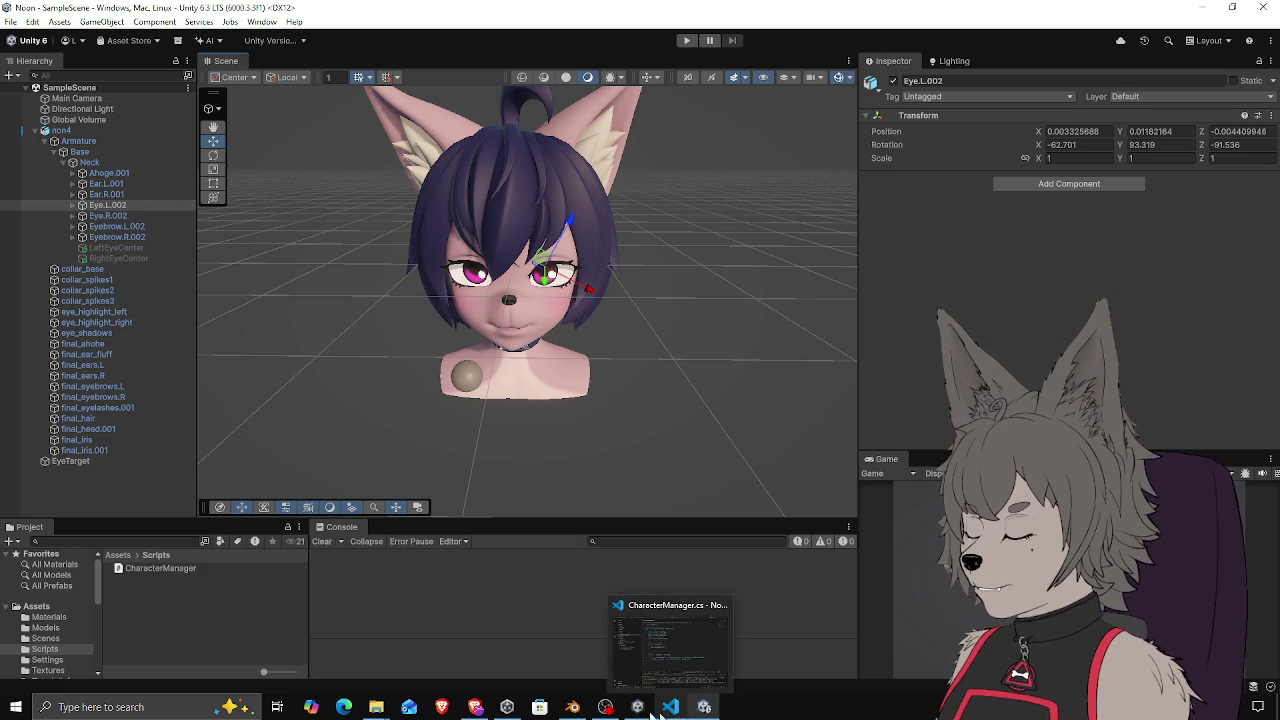
left_click(540, 707)
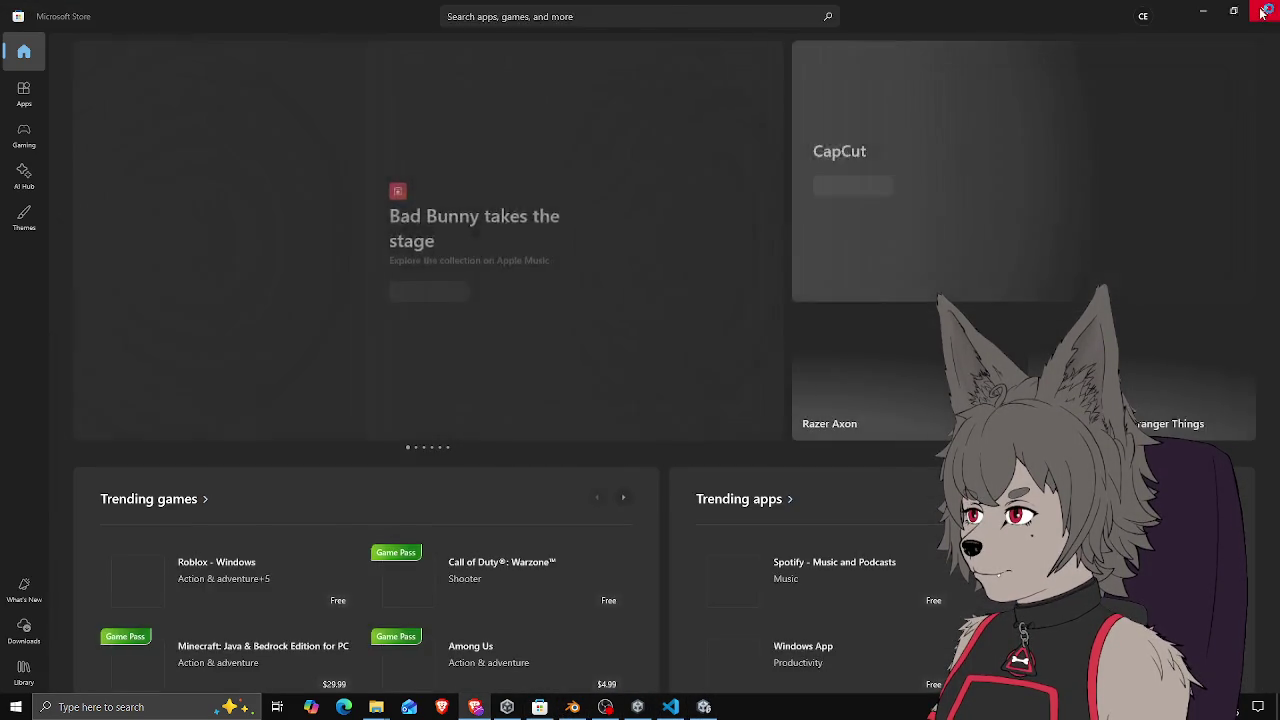
left_click(1262, 12)
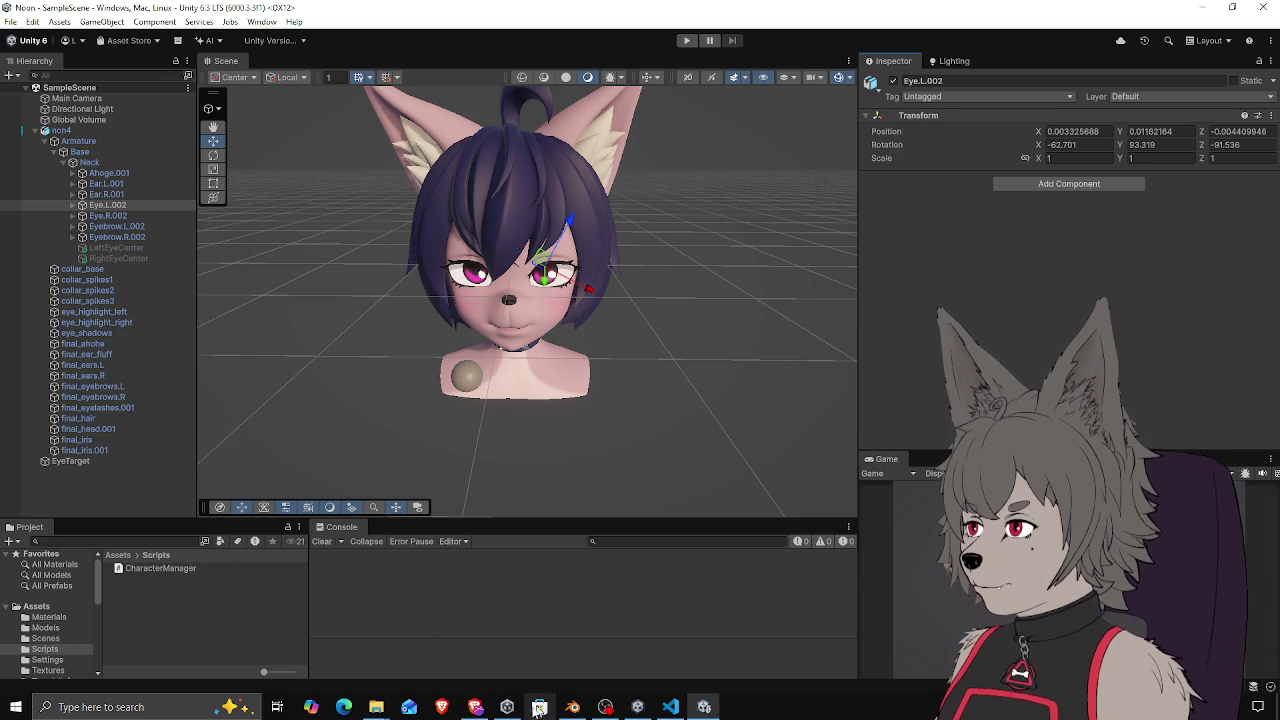
left_click(572, 707)
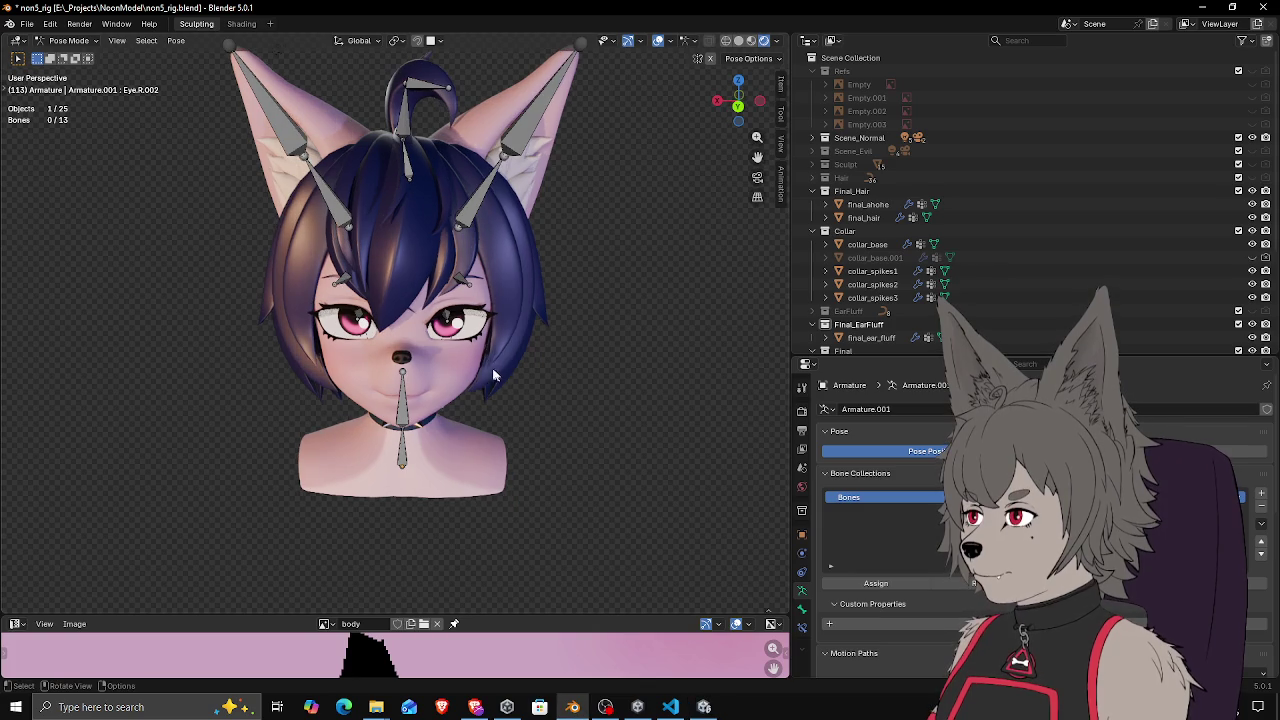
Select Eye.L.002, frame it, enter Edit Mode and snap to a face-on view
left_click(450, 322)
key("KP_Decimal")
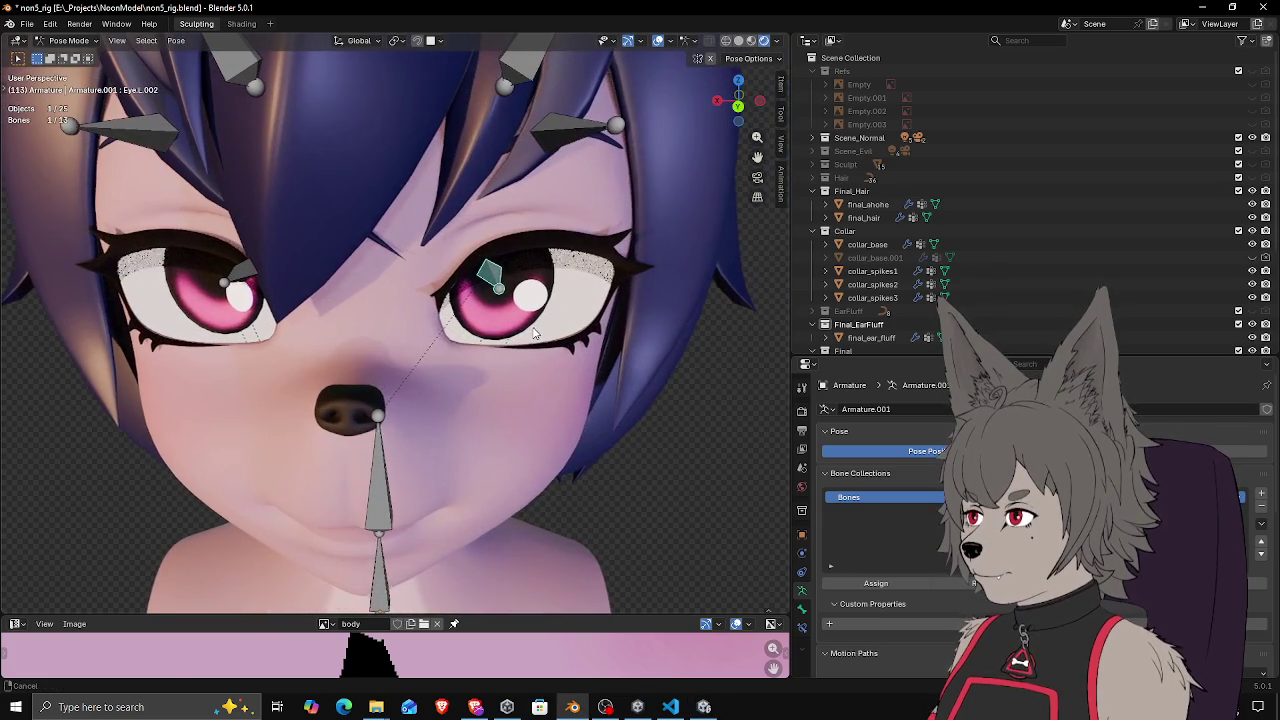
key("Tab")
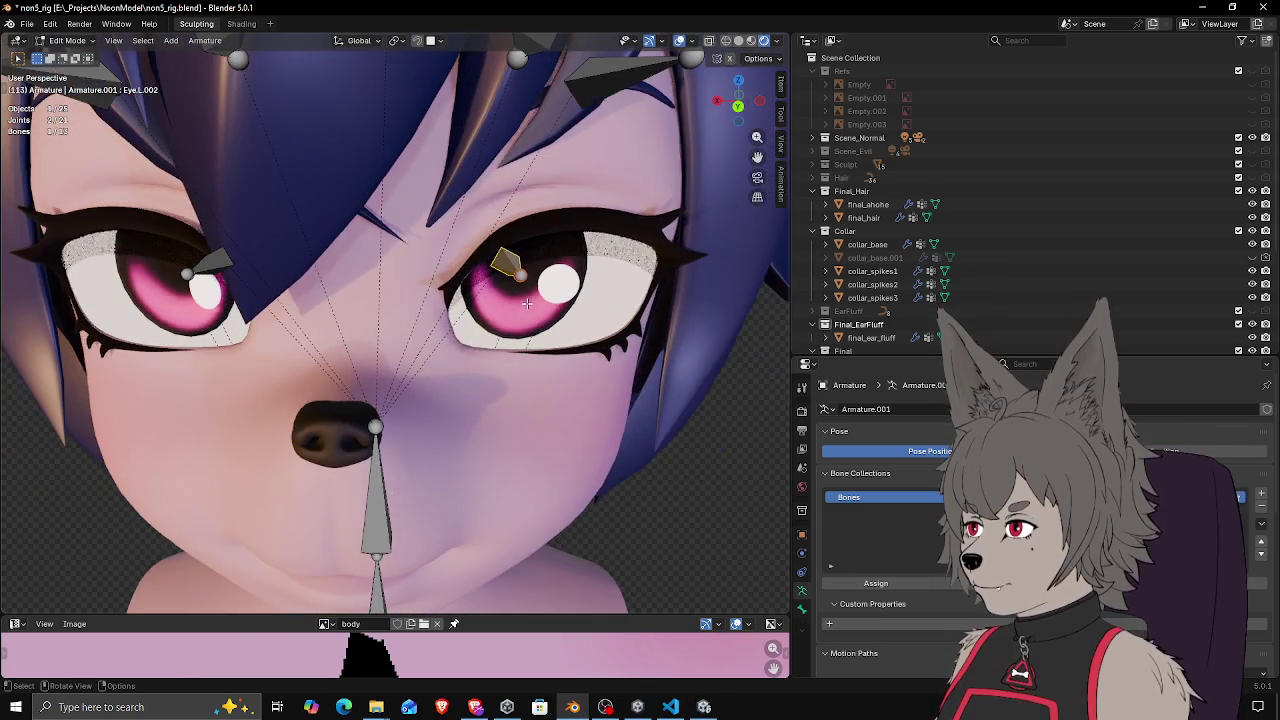
key("ctrl+KP_1")
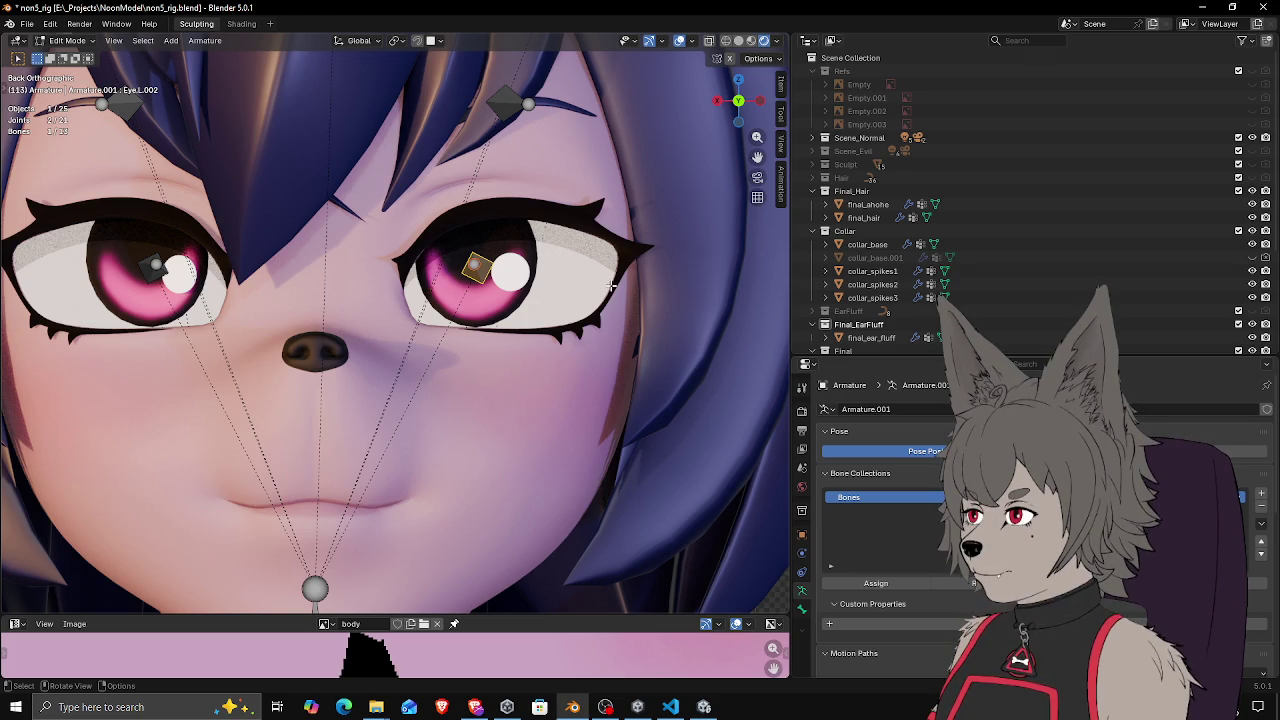
Rotate the eye bone around the Y axis, then select the joint at the eye centre
key("r")
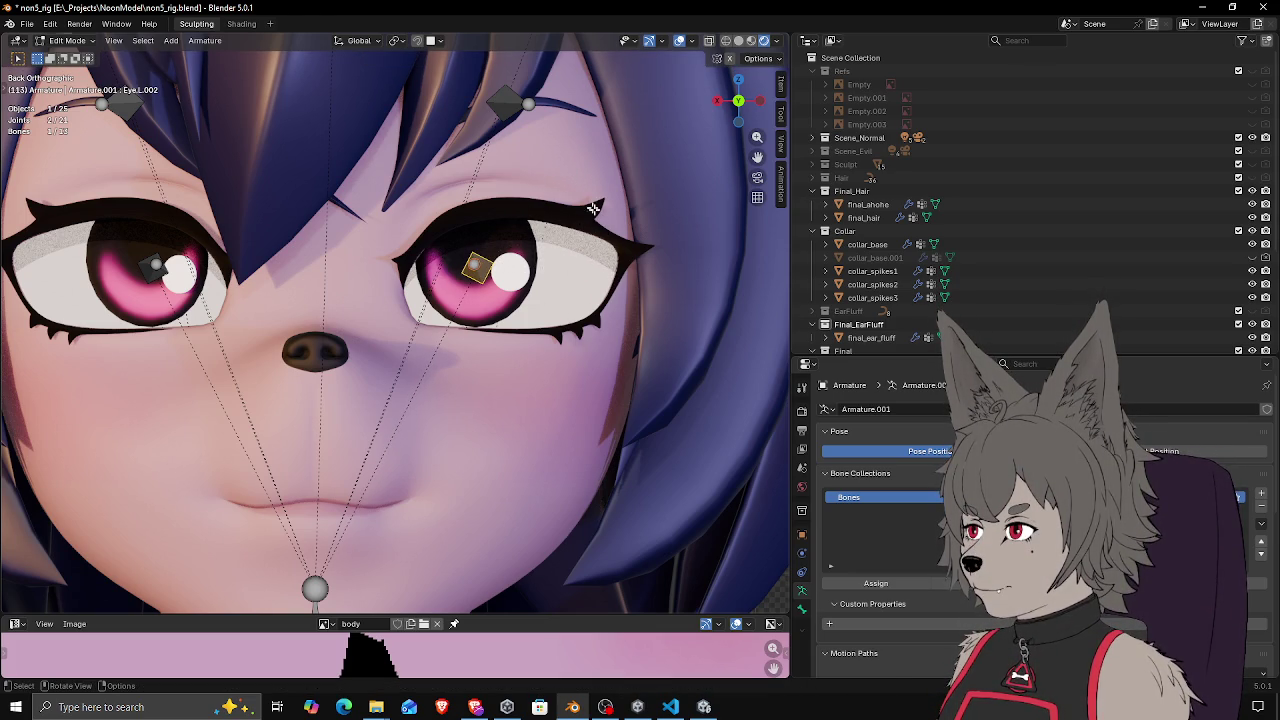
key("y")
left_click(497, 115)
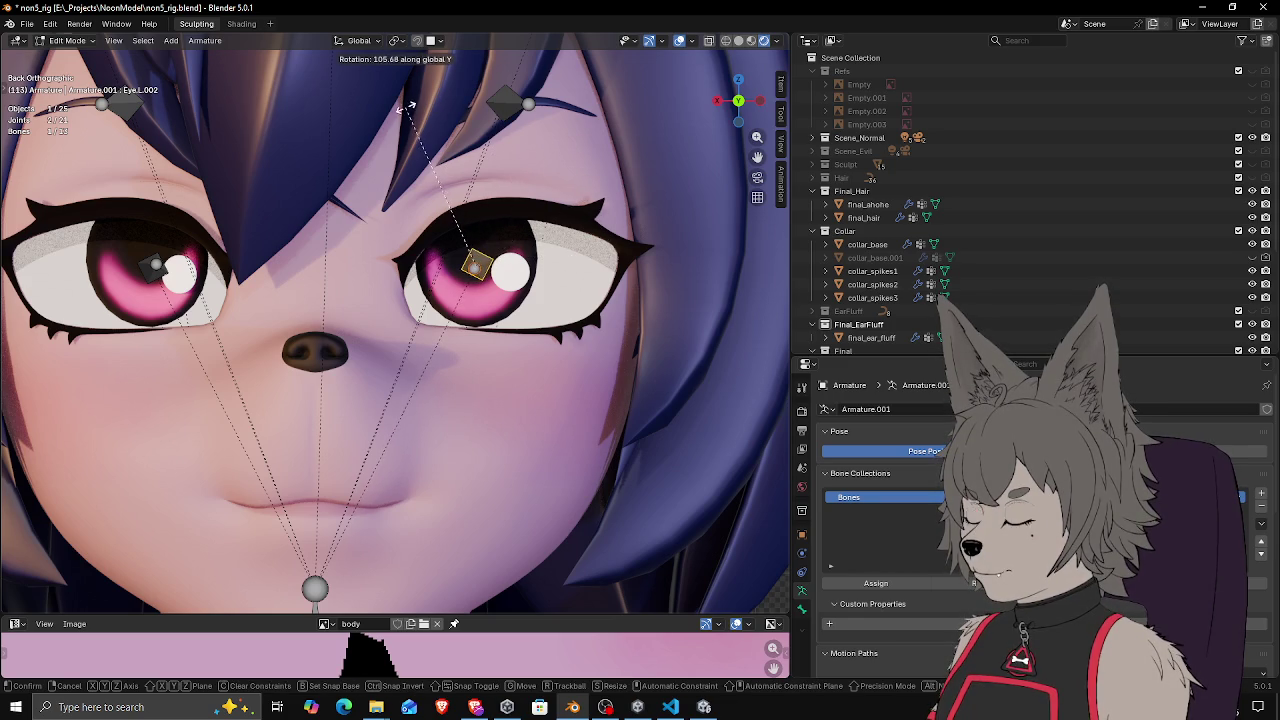
left_click(492, 276)
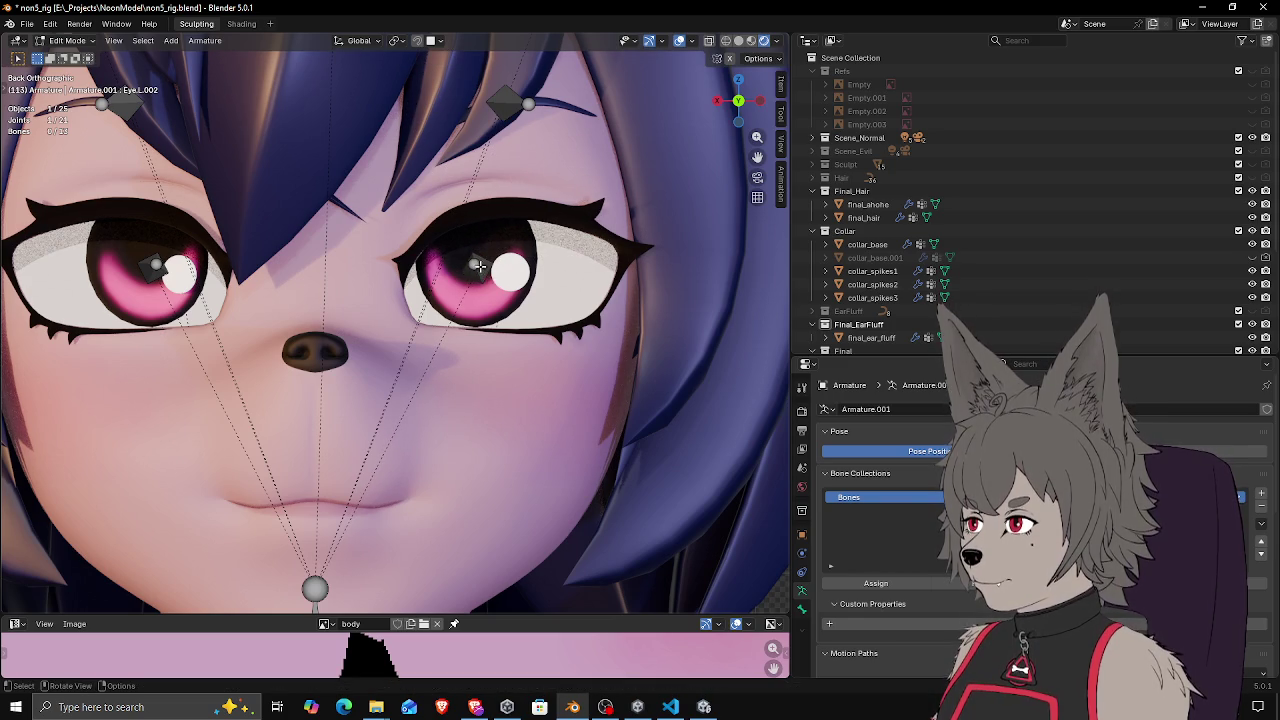
mouse_move(484, 265)
left_mouse_down()
mouse_move(530, 272)
mouse_move(512, 258)
mouse_move(518, 272)
left_mouse_up()
Select the left eye bone, orbit in close, and bring up the Shift+N Recalculate Roll menu
left_click(520, 275)
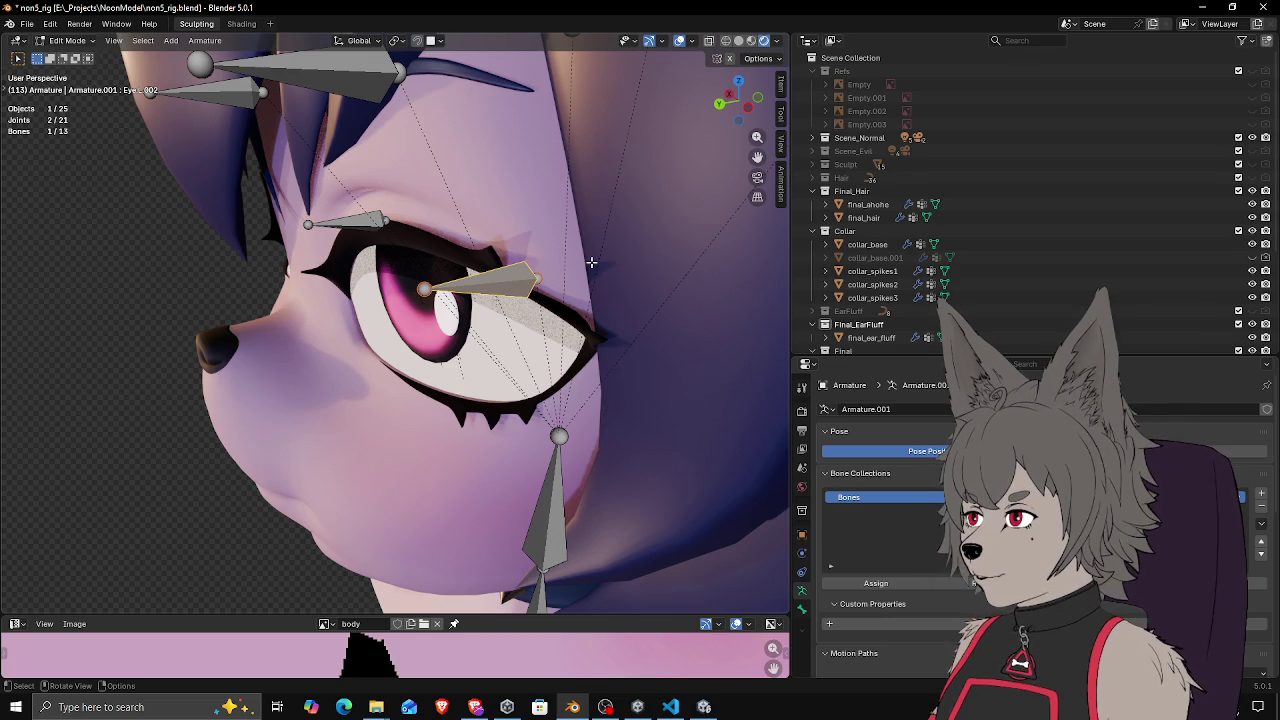
mouse_move(591, 262)
left_mouse_down()
mouse_move(476, 293)
mouse_move(510, 293)
mouse_move(490, 296)
left_mouse_up()
key("shift+n")
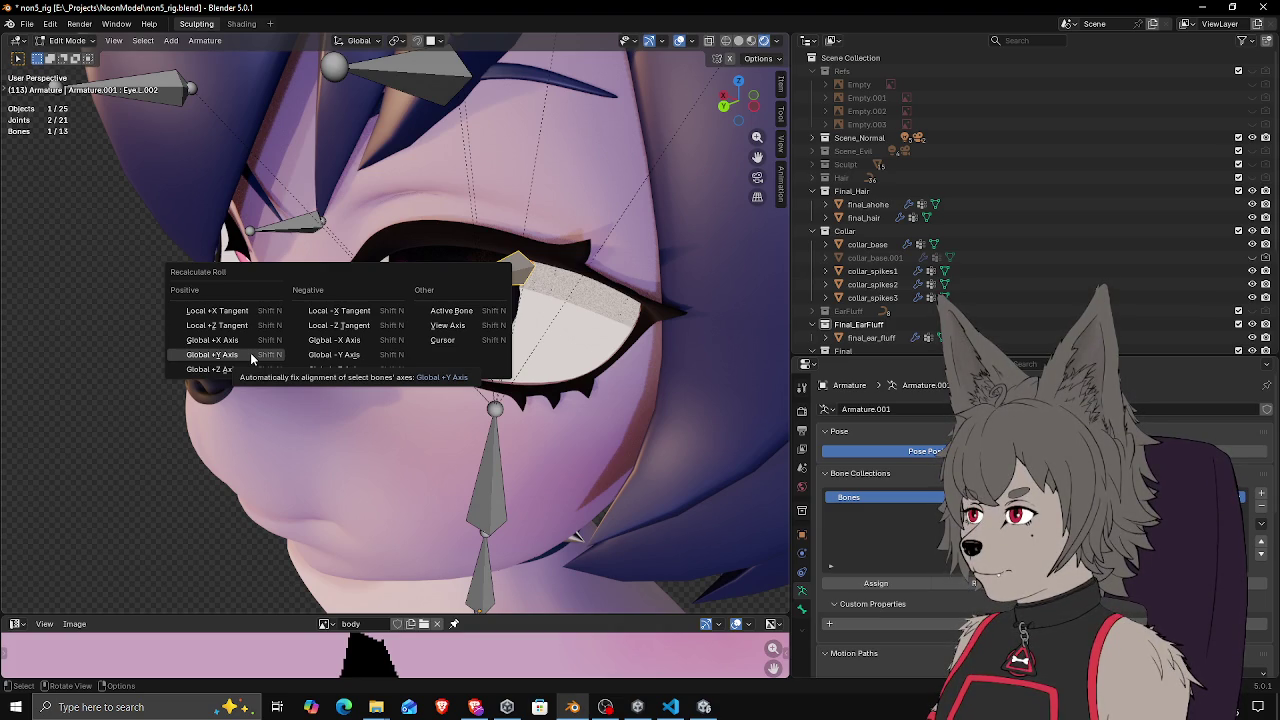
Recalculate the eye bone roll, trying Global +Y and +Z before settling on +X Axis
left_click(251, 358)
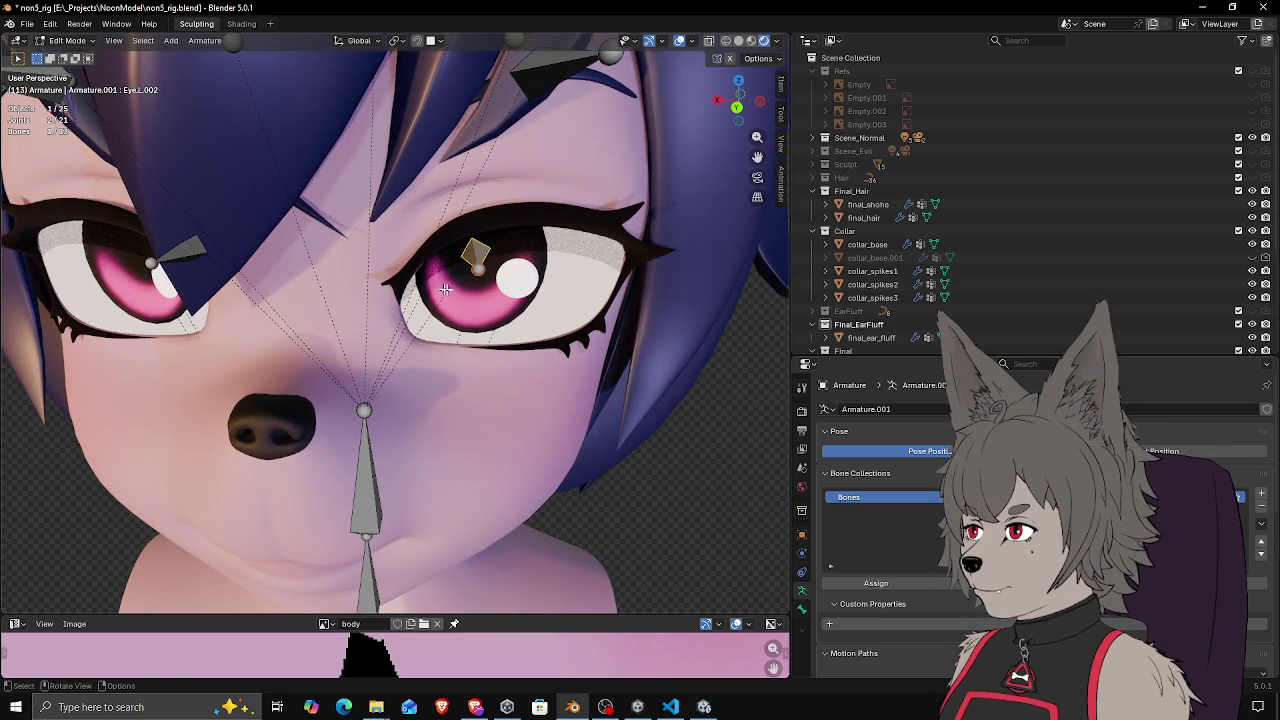
key("shift+n")
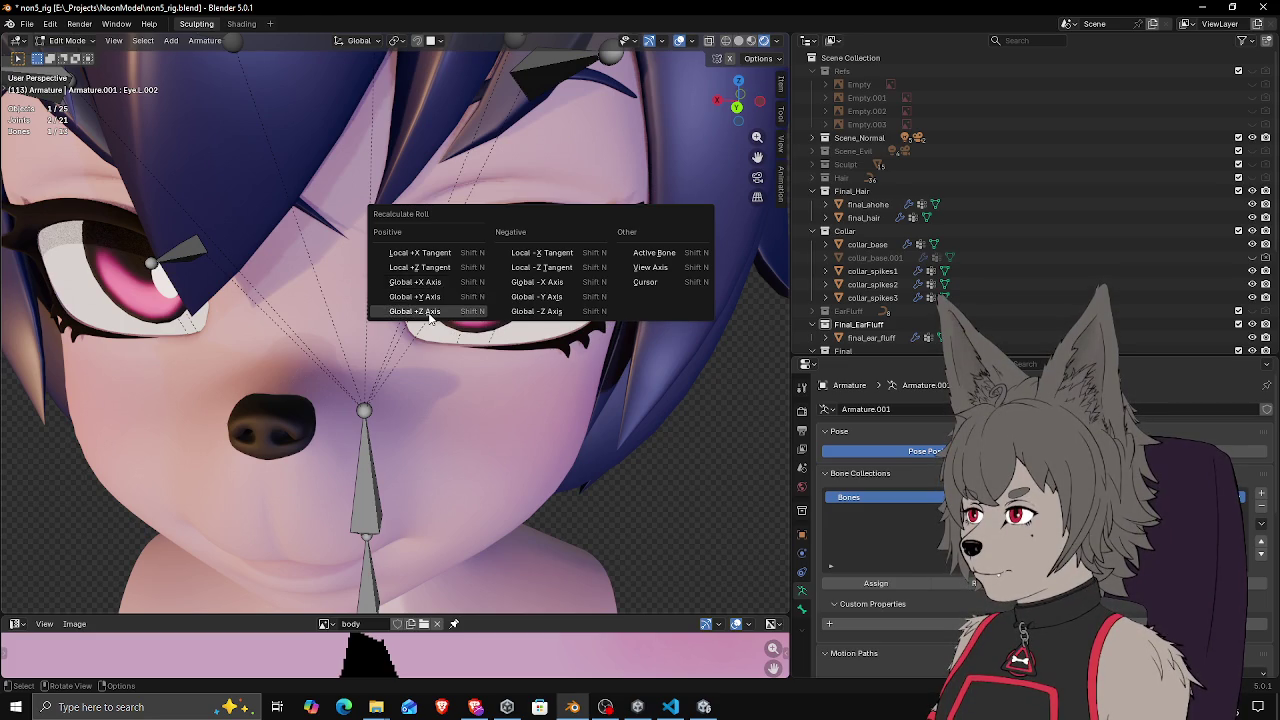
left_click(415, 311)
mouse_move(469, 301)
left_mouse_down()
mouse_move(420, 300)
mouse_move(463, 299)
left_mouse_up()
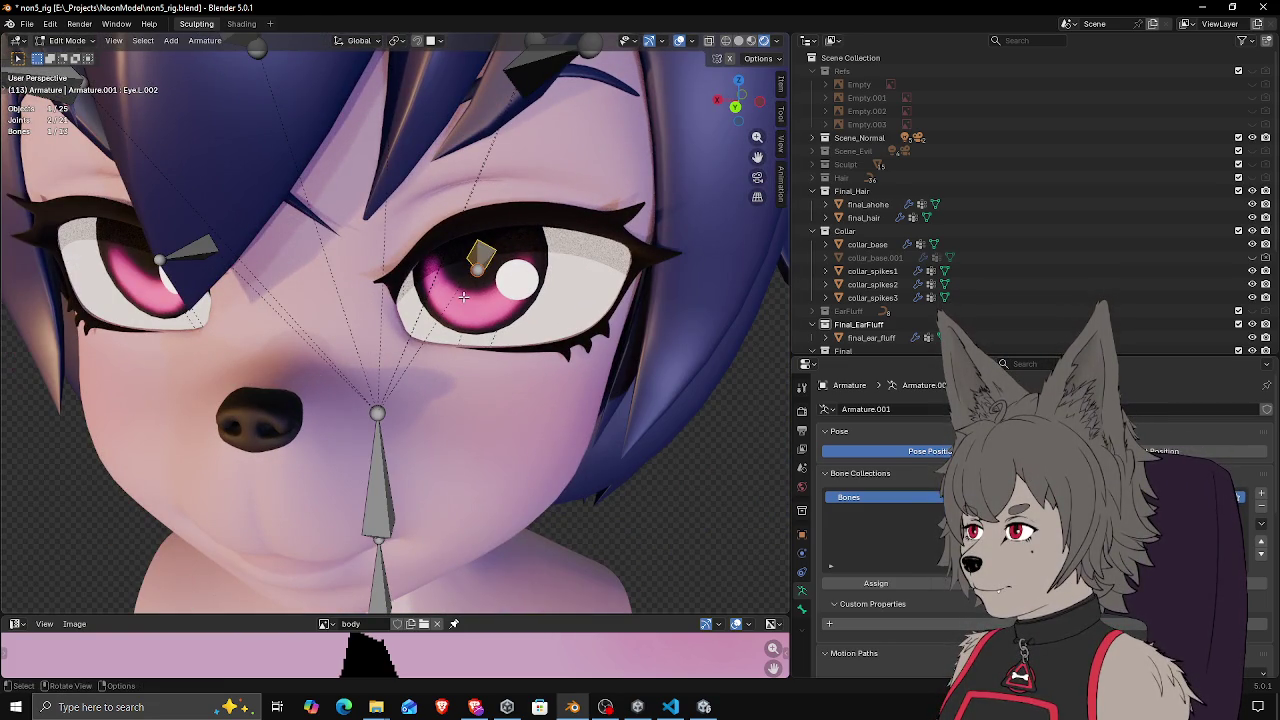
key("shift+n")
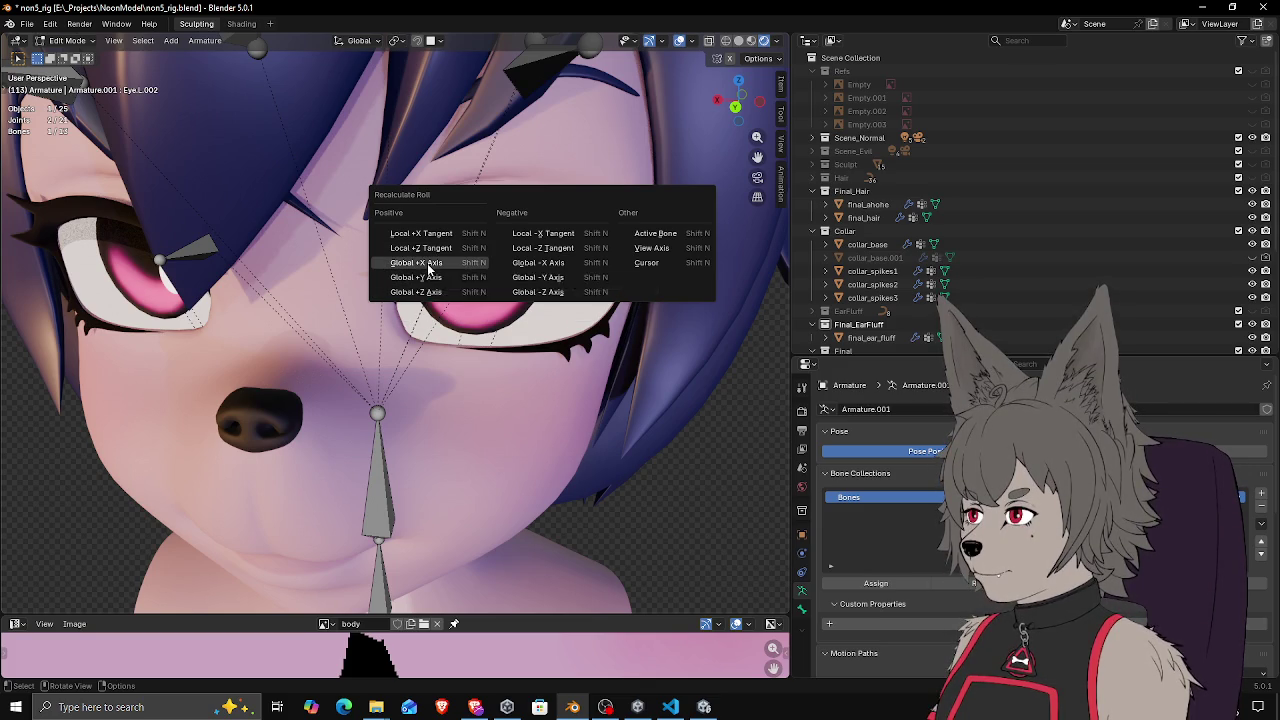
left_click(422, 263)
left_click_drag(453, 273, 440, 276)
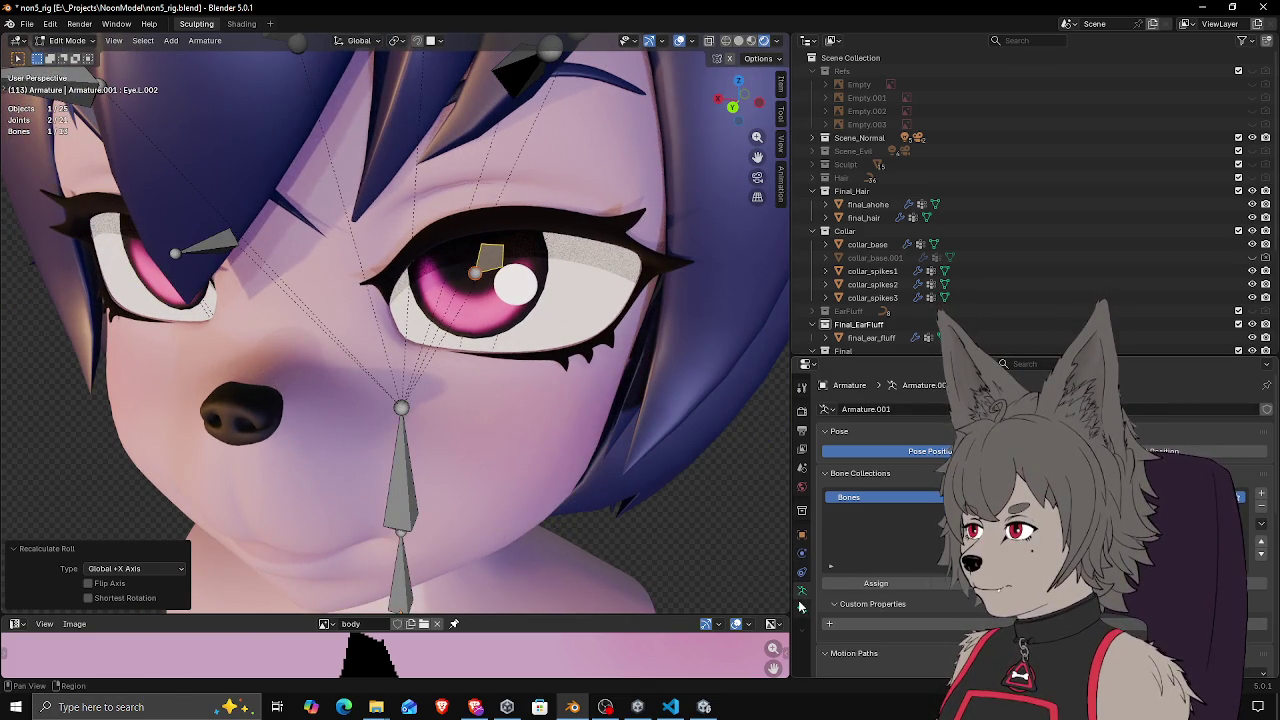
Enable Names in the Armature's Viewport Display and inspect the labelled eye bones
left_click(801, 534)
scroll(863, 580, "down", 4)
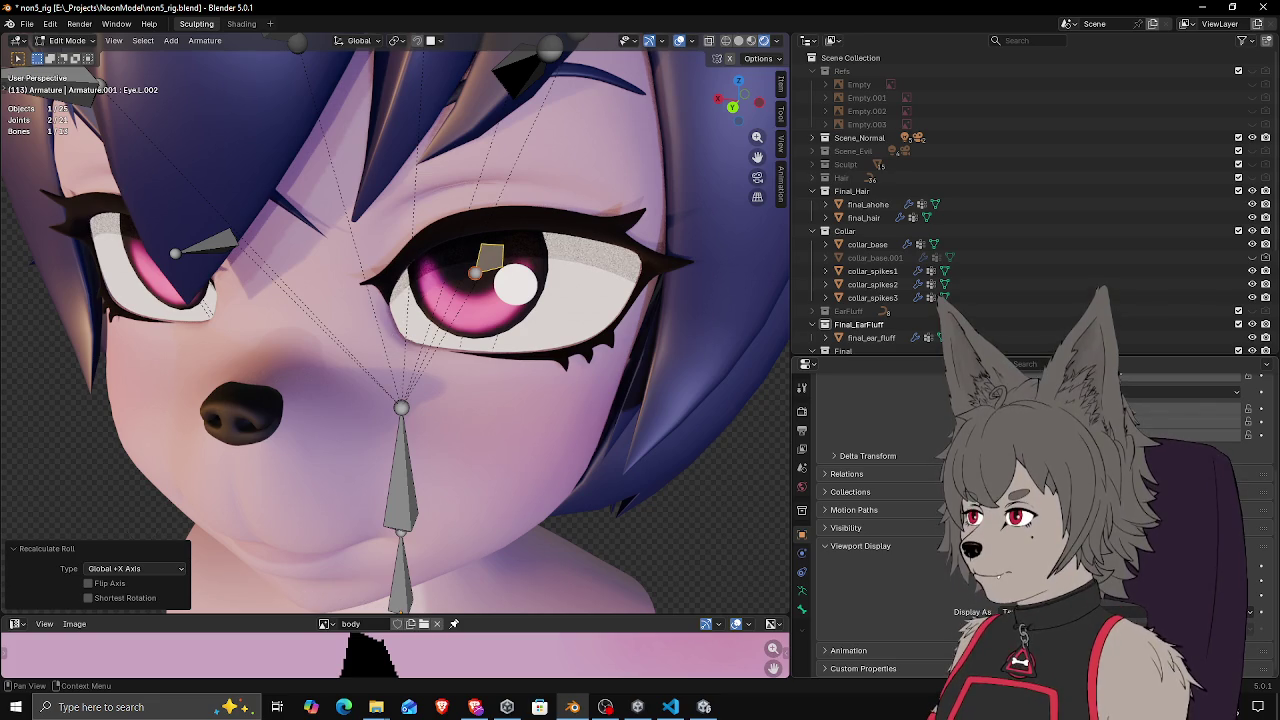
left_click_drag(600, 380, 510, 372)
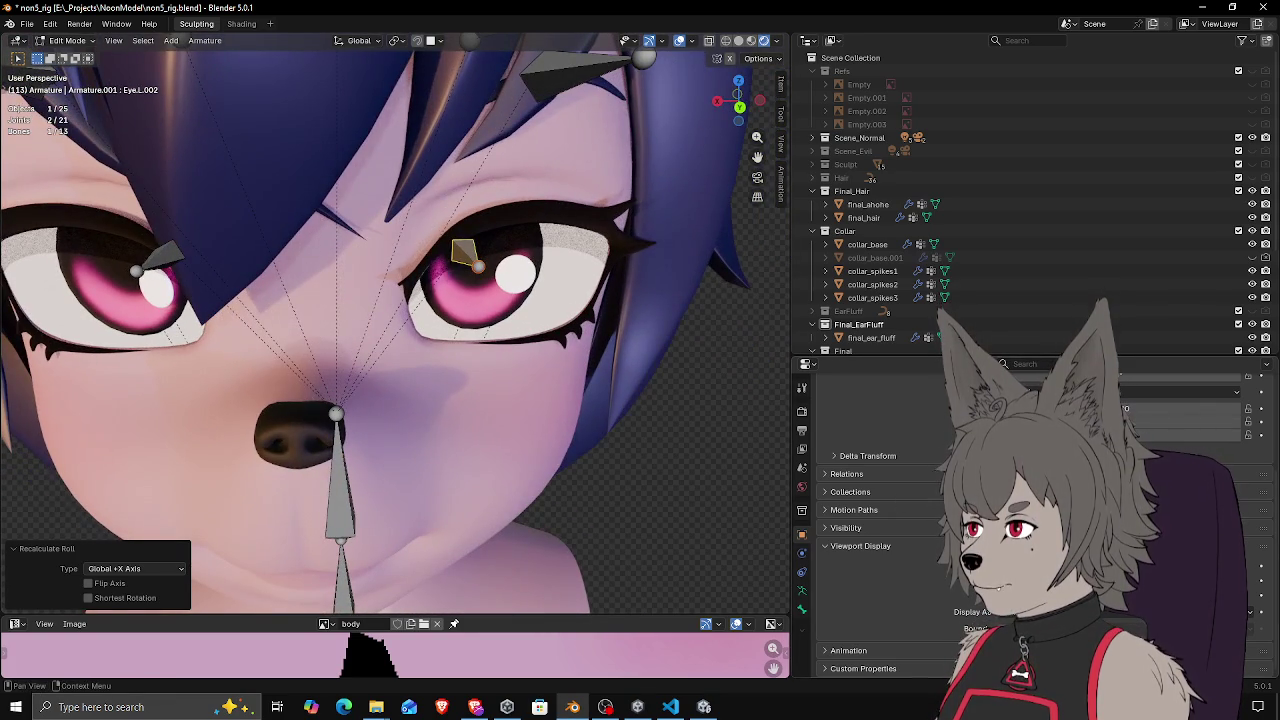
left_click(801, 609)
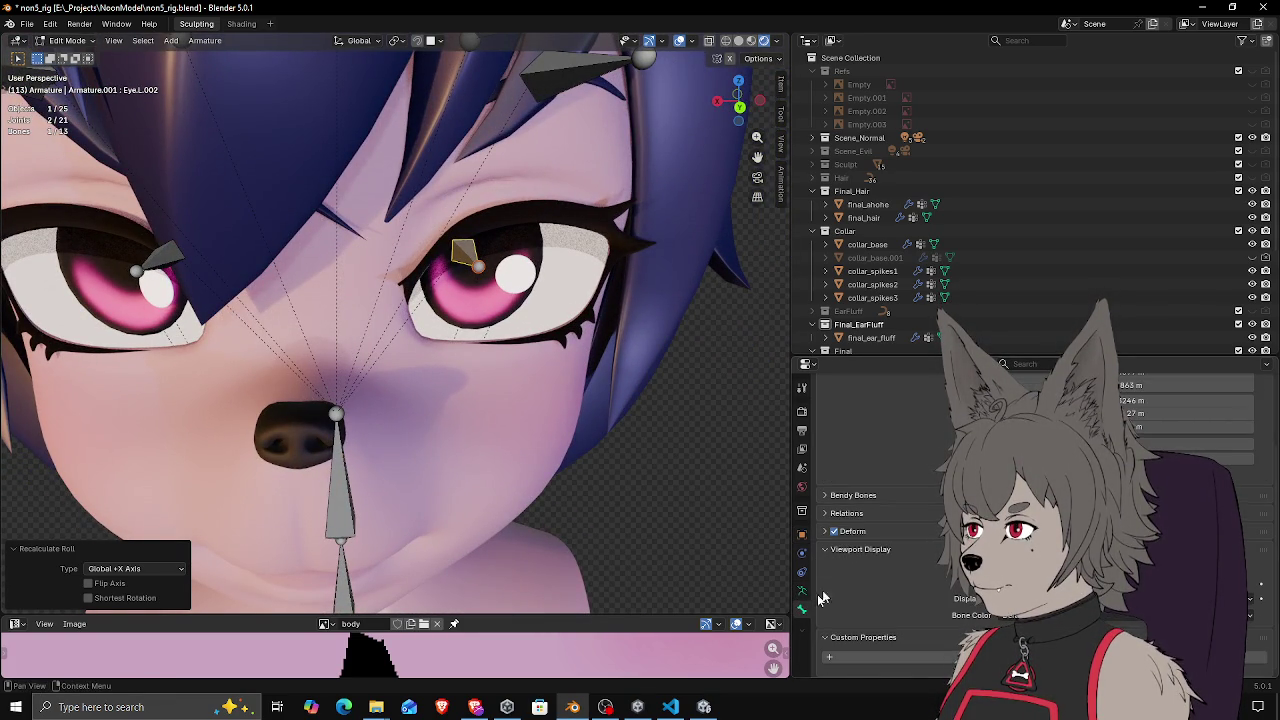
scroll(924, 569, "down", 2)
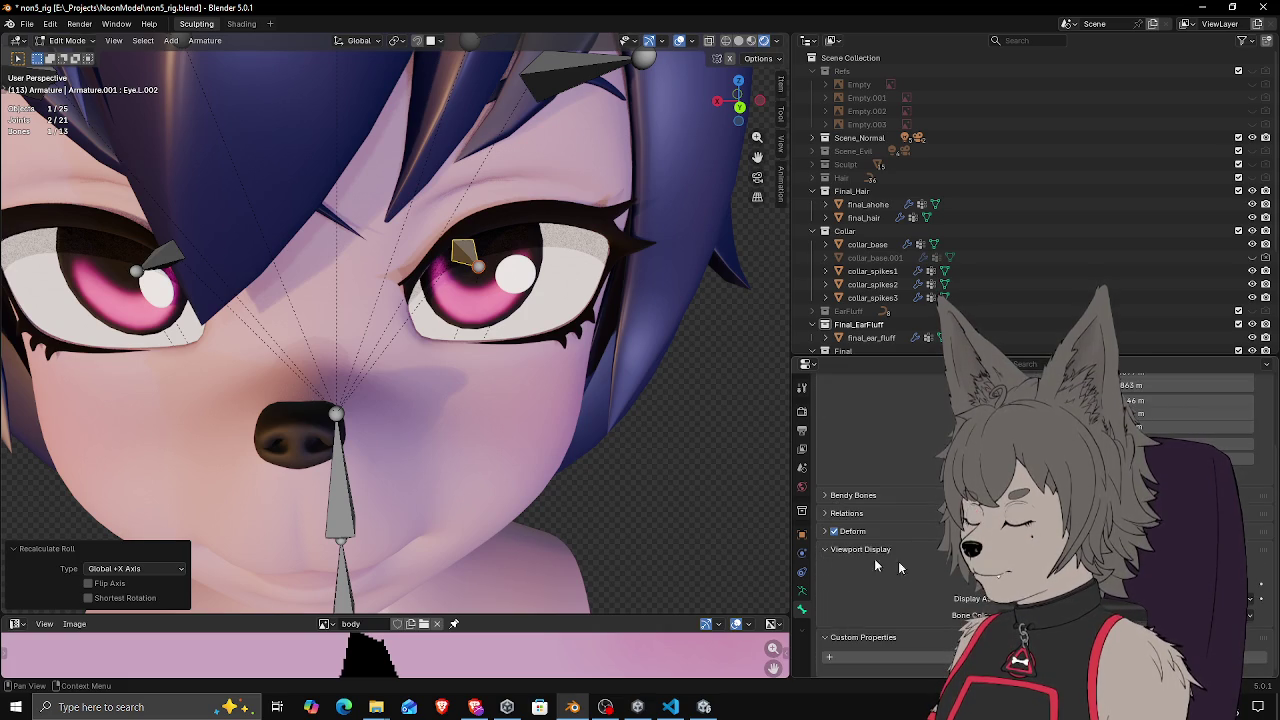
left_click(801, 590)
scroll(841, 581, "down", 6)
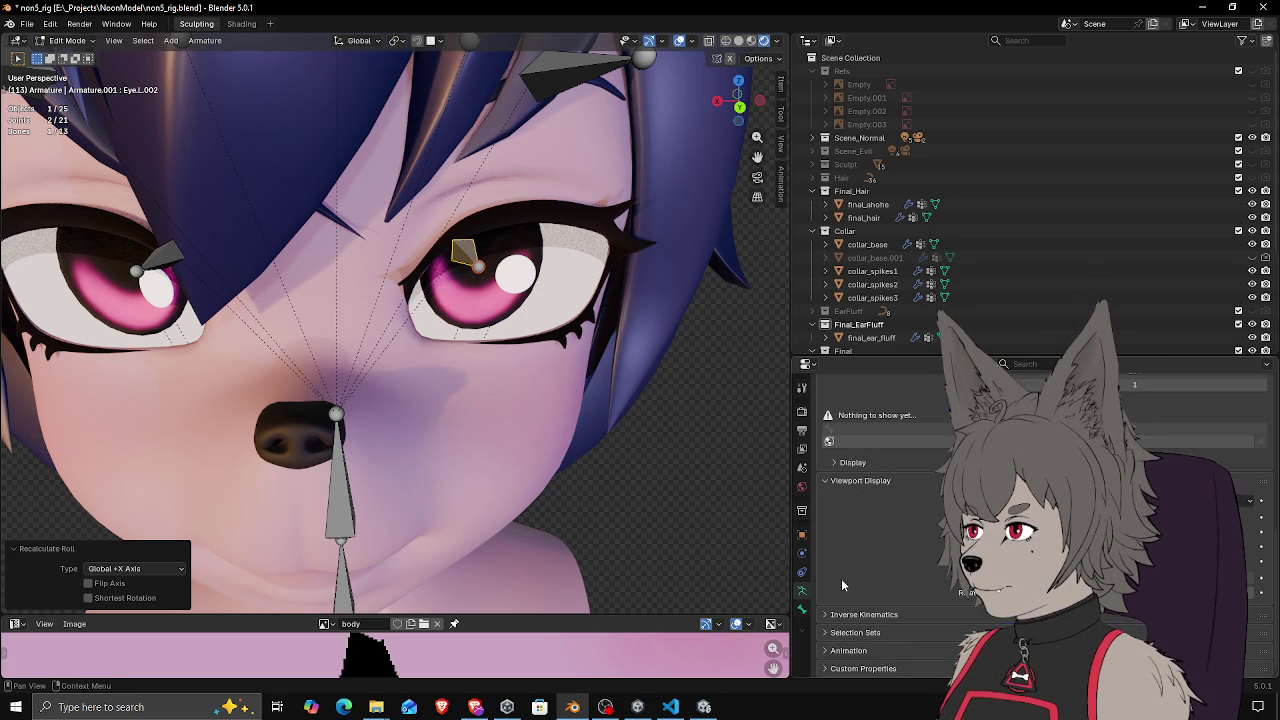
left_click(1005, 518)
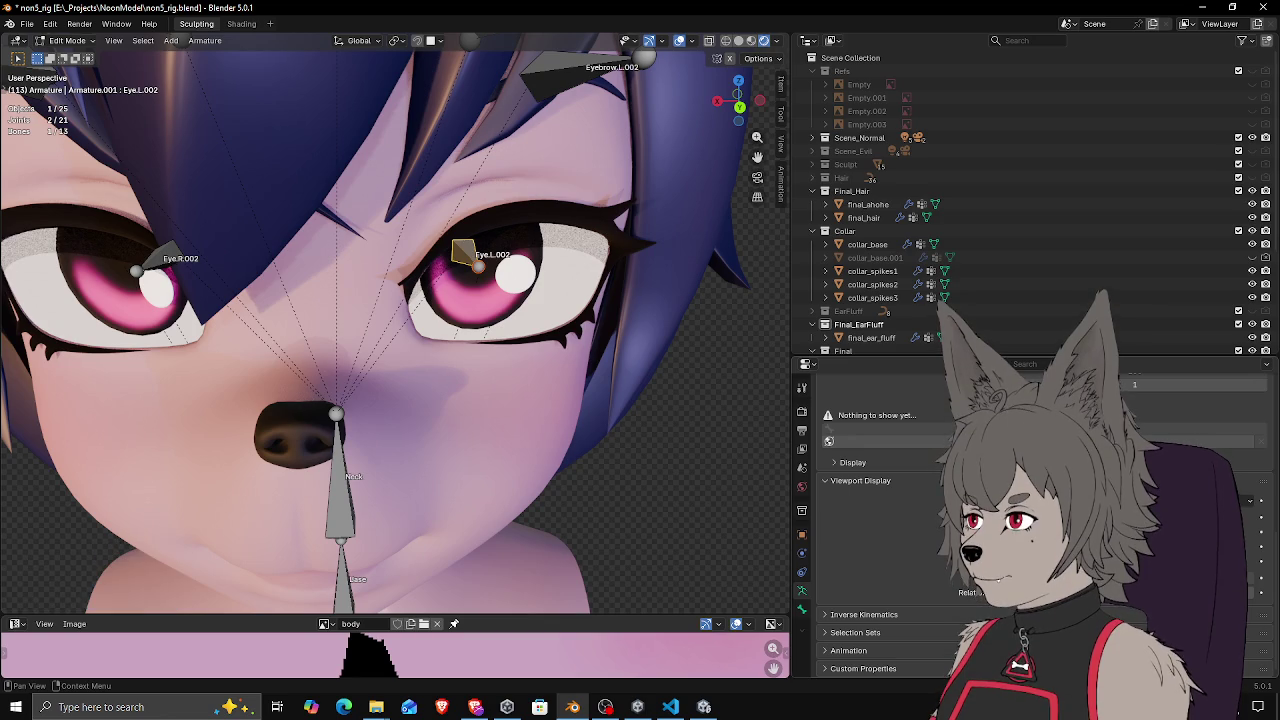
mouse_move(480, 250)
left_mouse_down()
mouse_move(497, 243)
mouse_move(423, 274)
mouse_move(511, 294)
mouse_move(505, 259)
left_mouse_up()
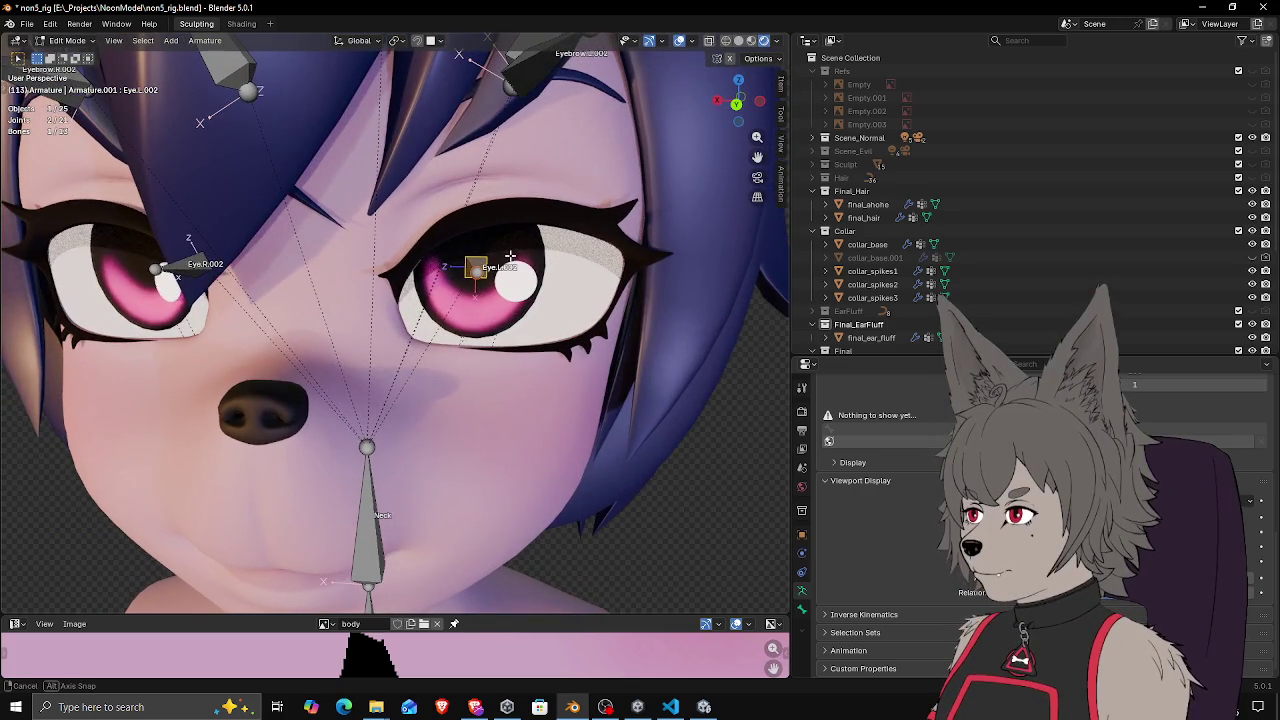
left_click_drag(250, 350, 125, 275)
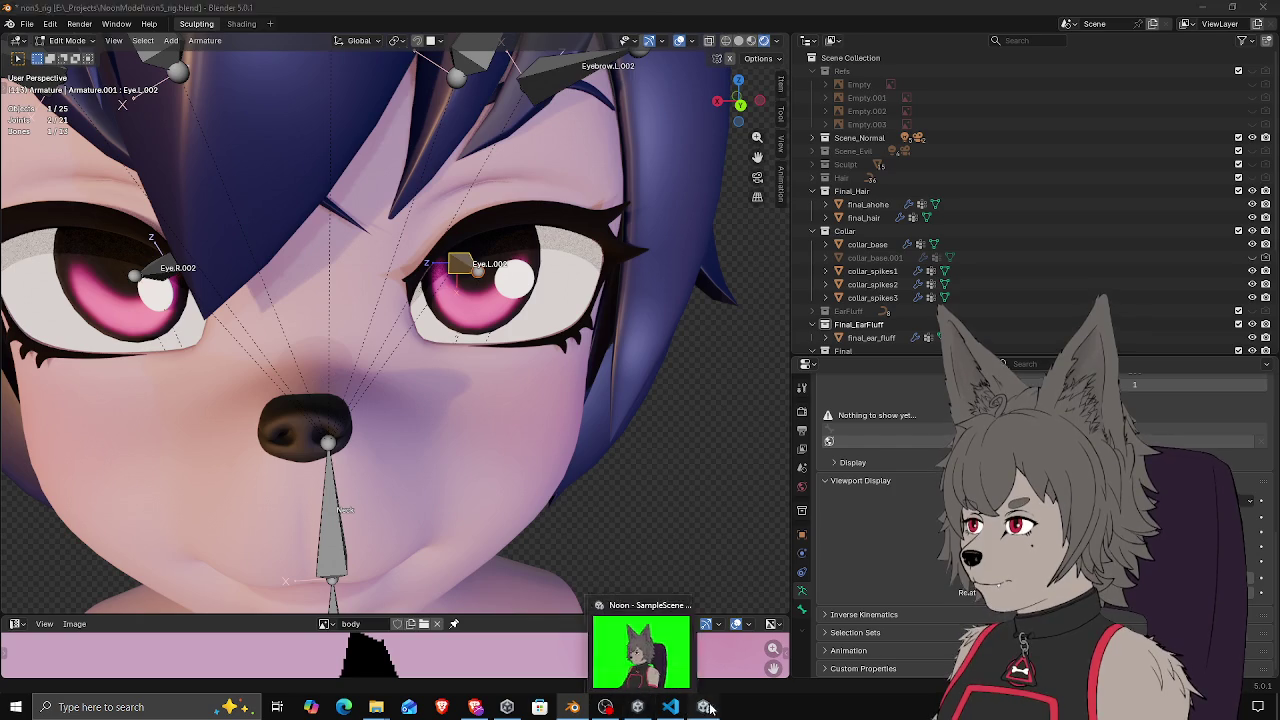
left_click(642, 708)
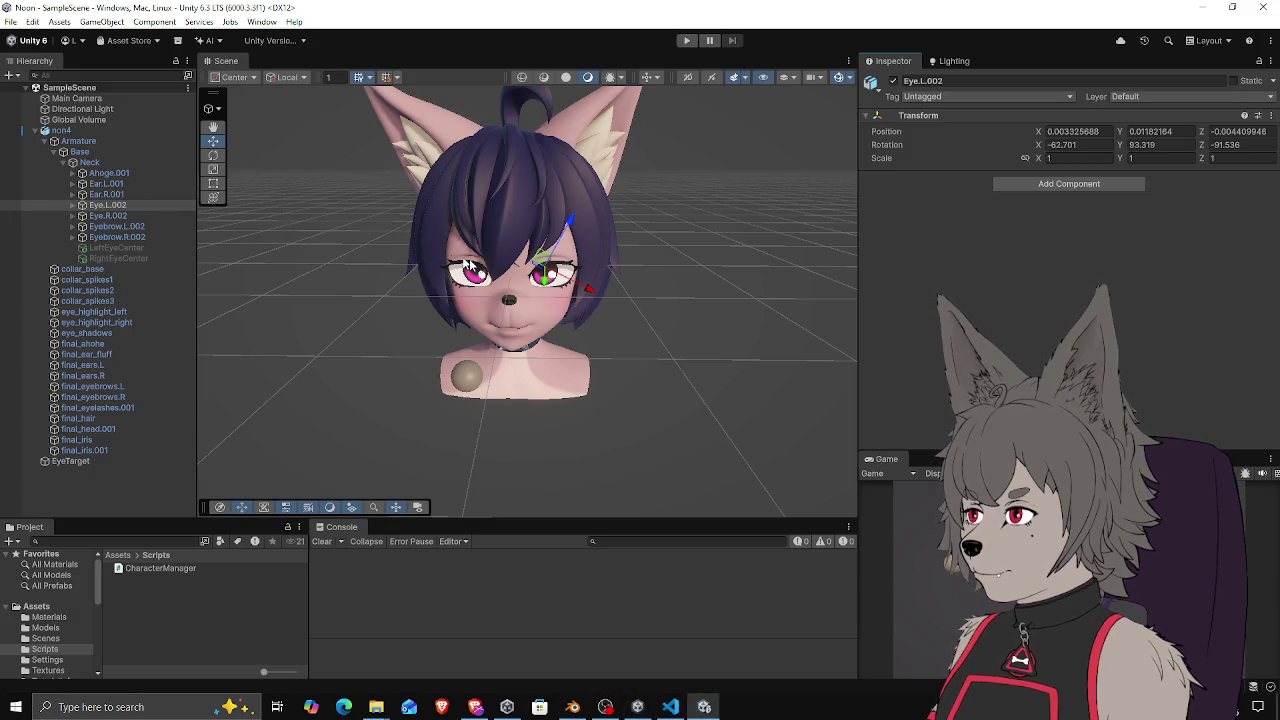
left_click(113, 216)
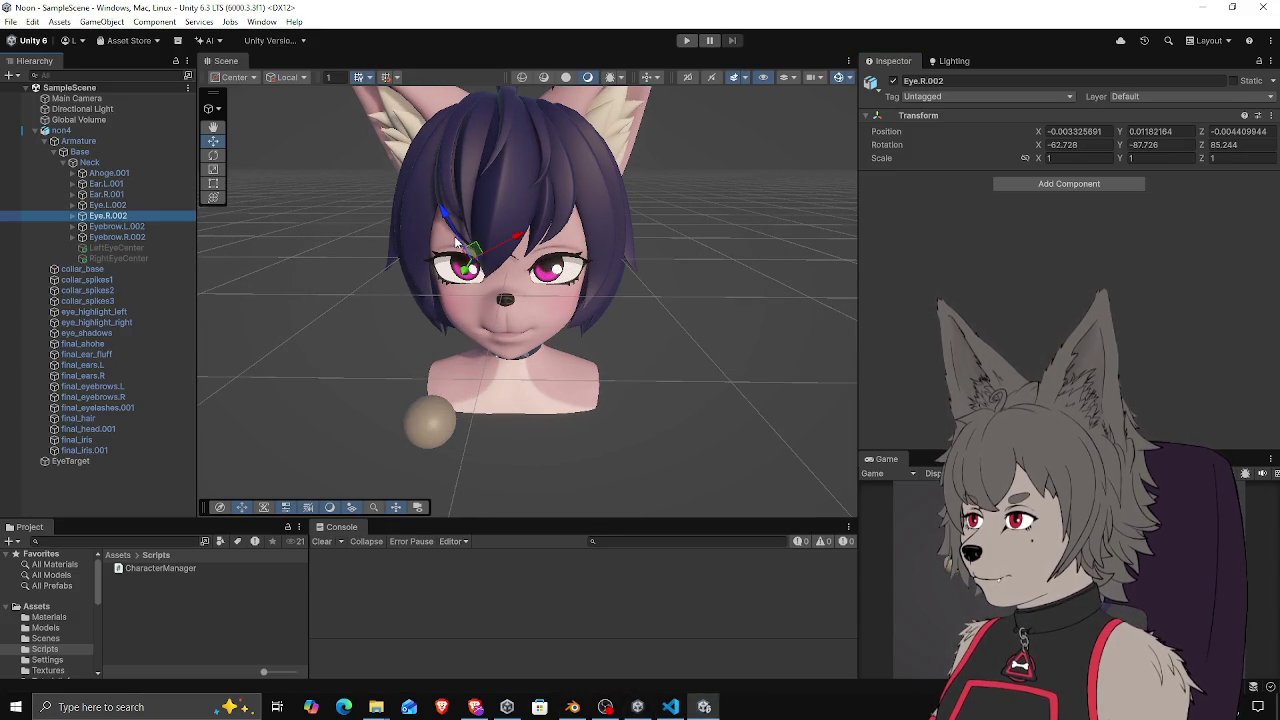
left_click_drag(450, 219, 483, 246)
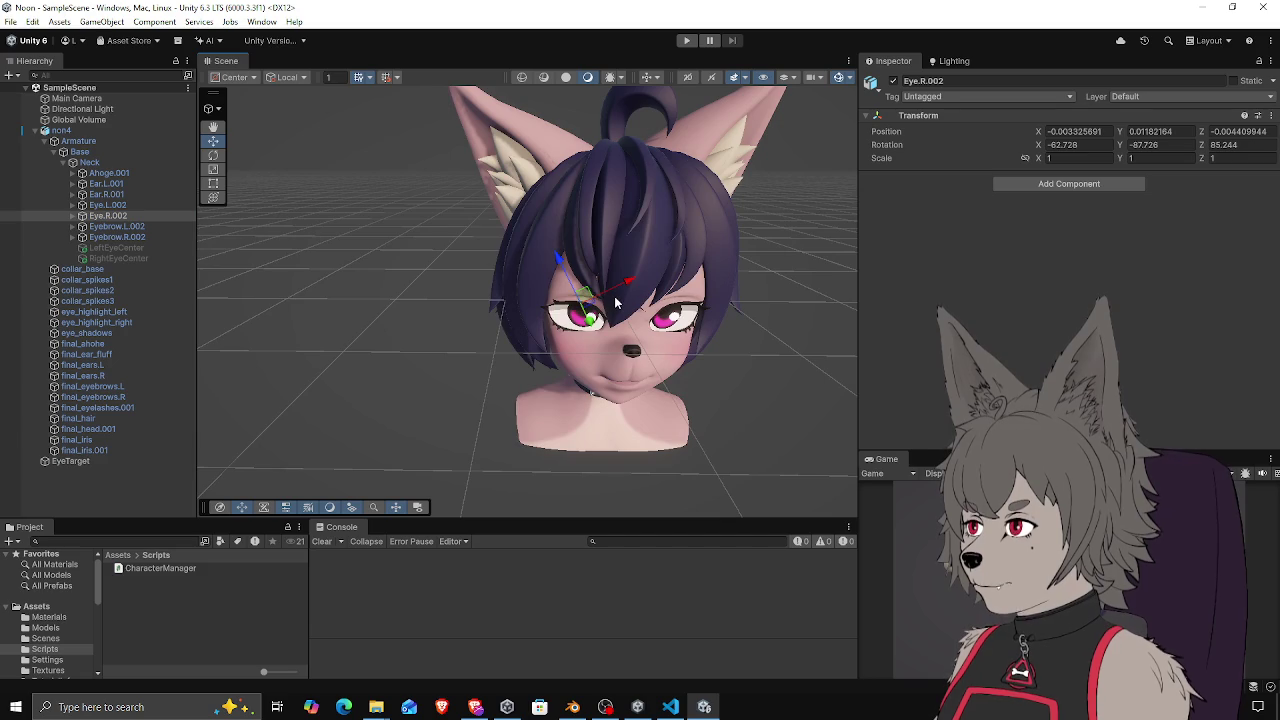
left_click(572, 707)
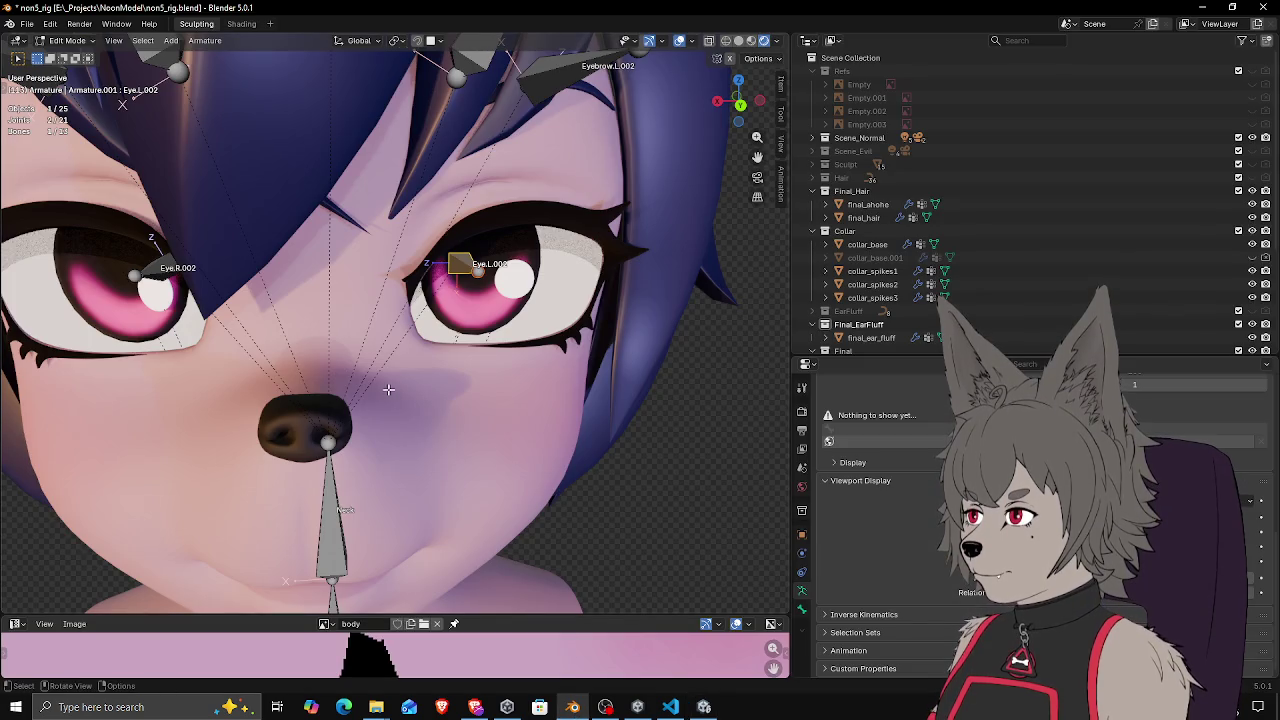
left_click_drag(360, 327, 378, 262)
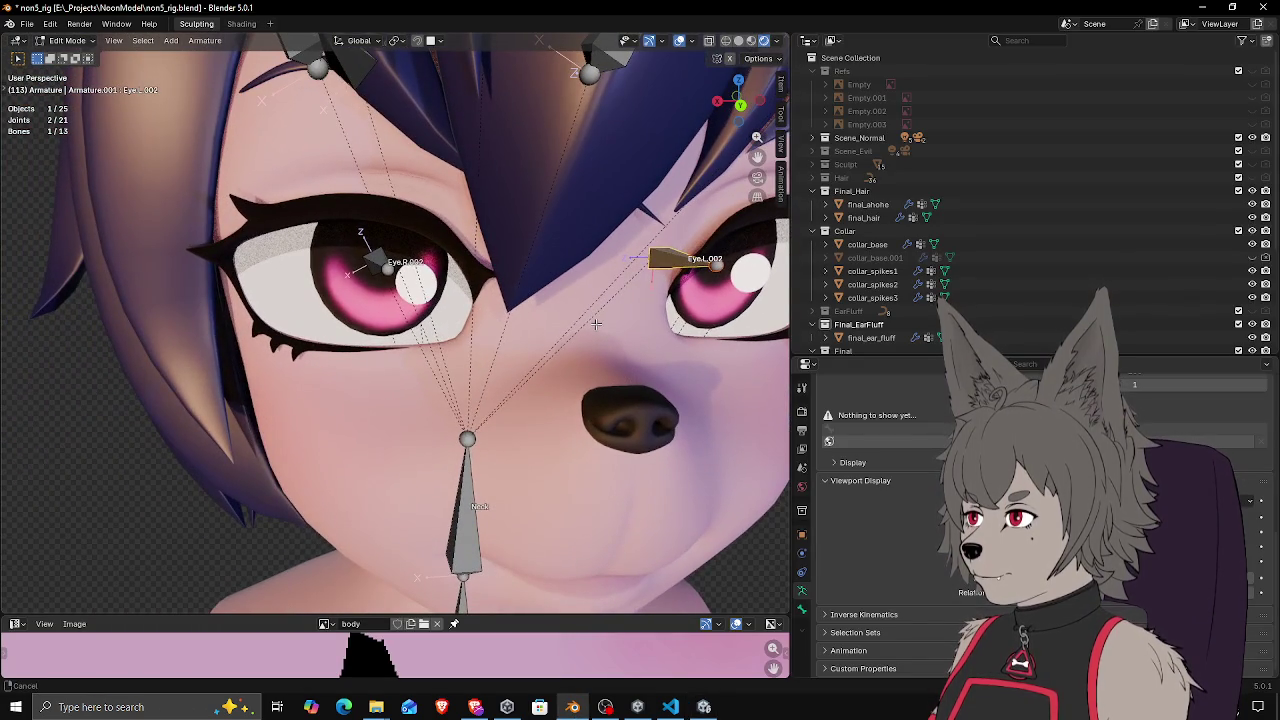
left_click(705, 707)
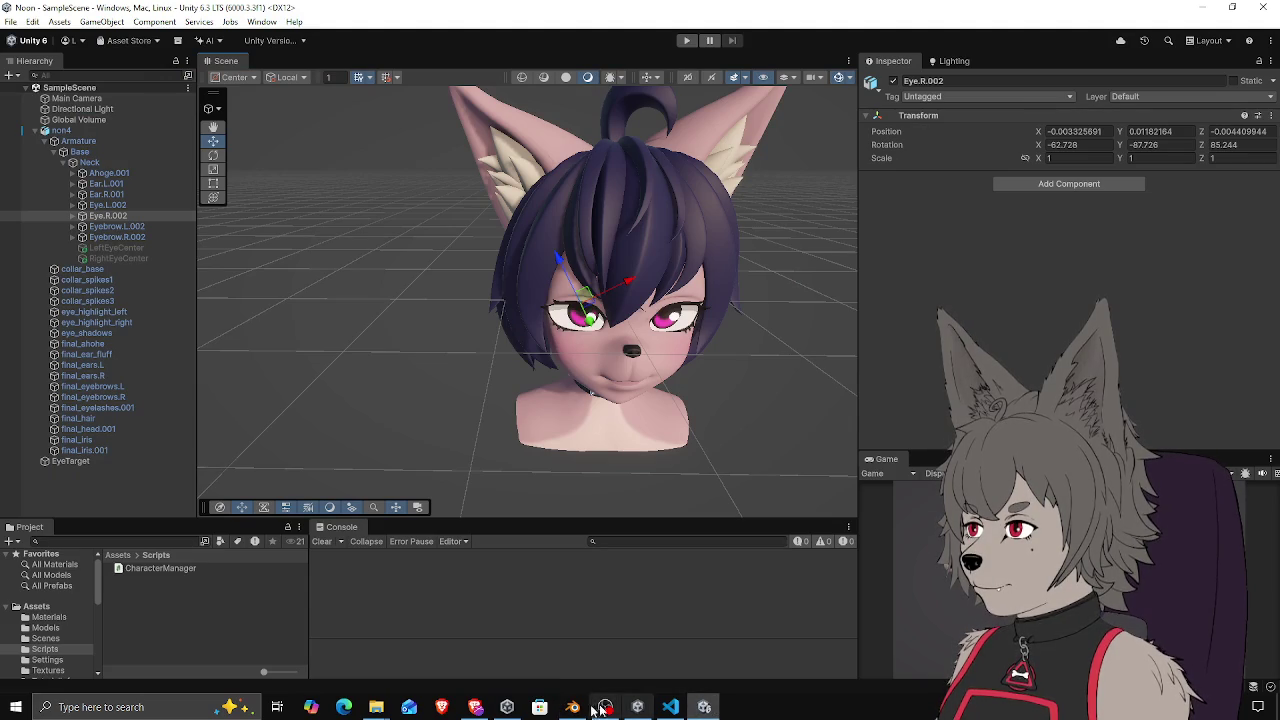
left_click(572, 707)
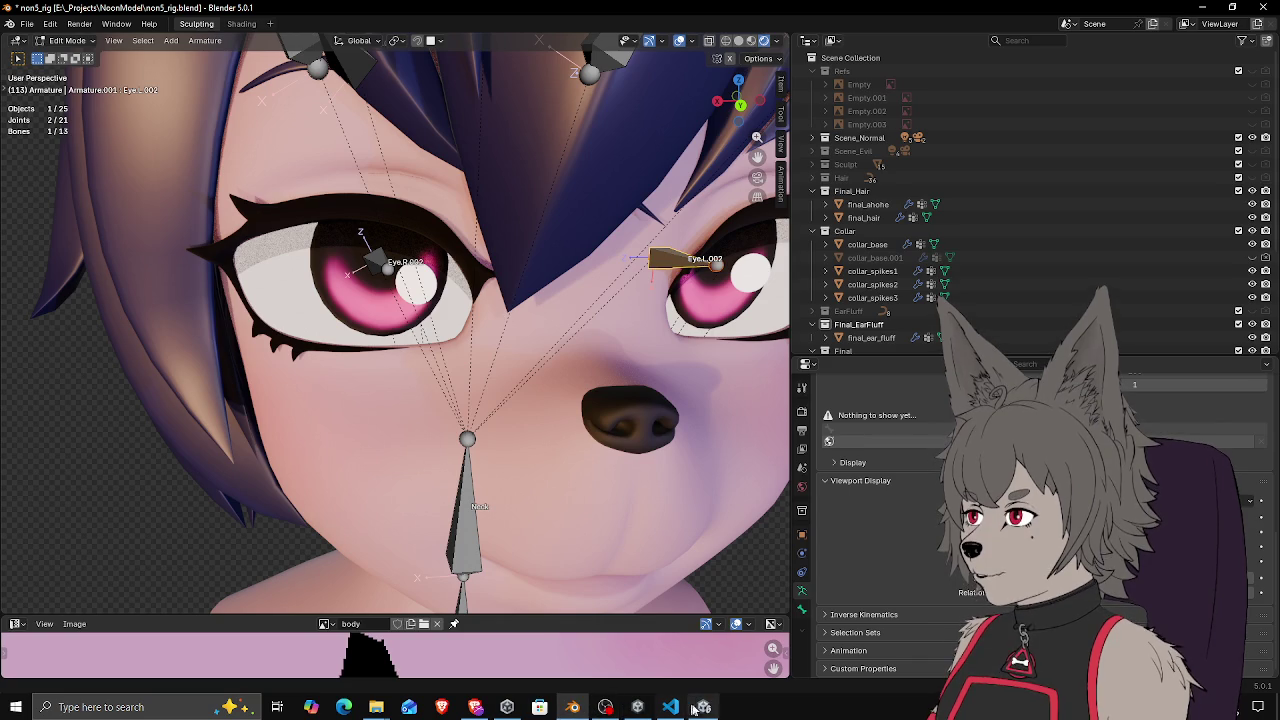
left_click(705, 707)
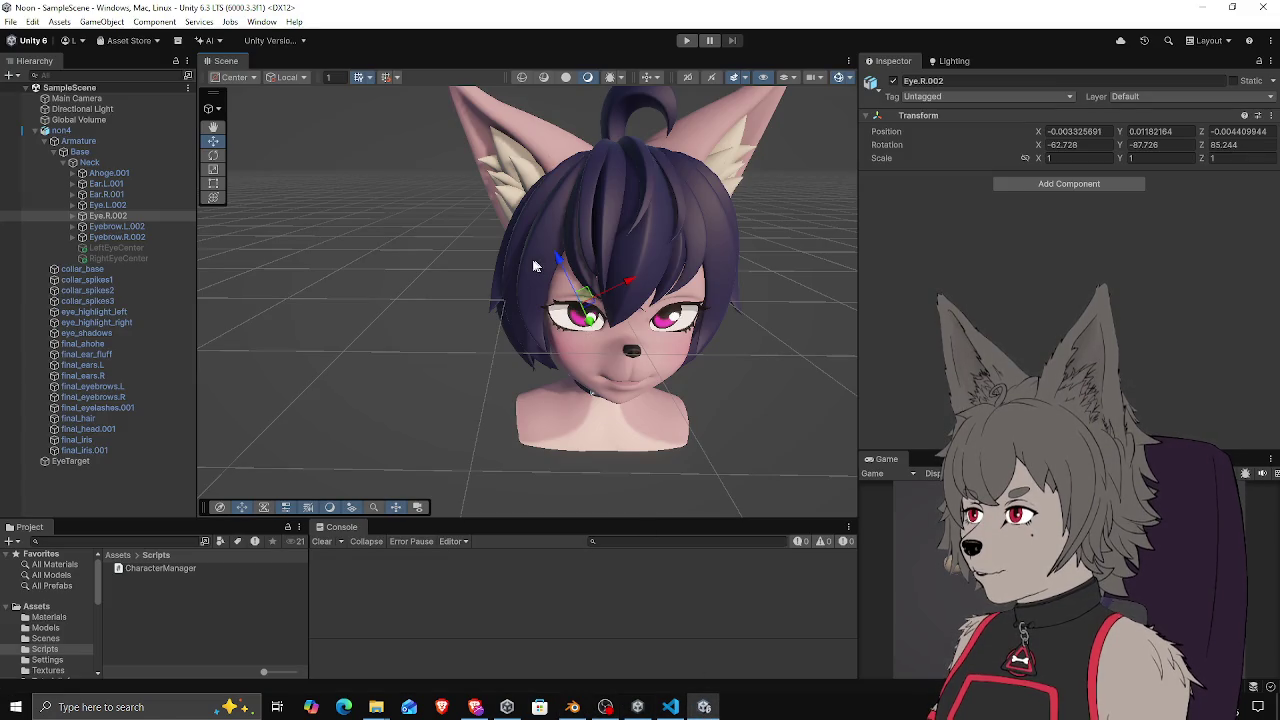
left_click(573, 707)
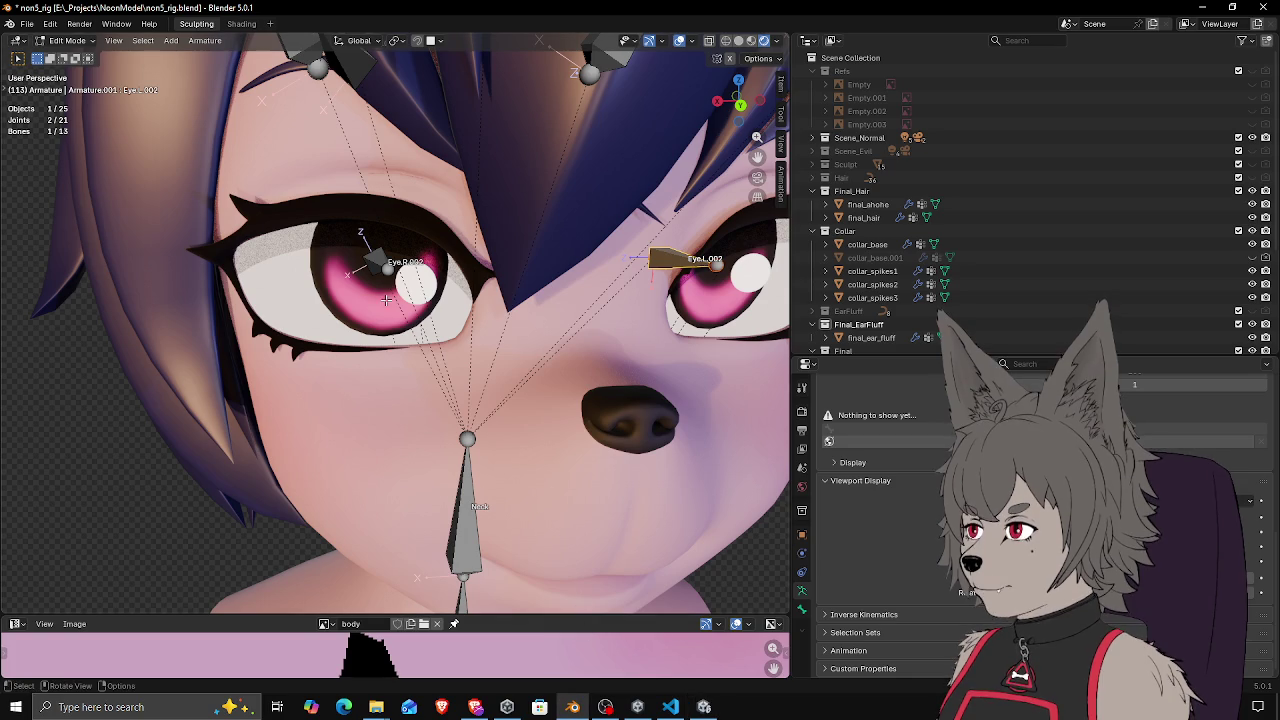
left_click_drag(527, 299, 263, 299)
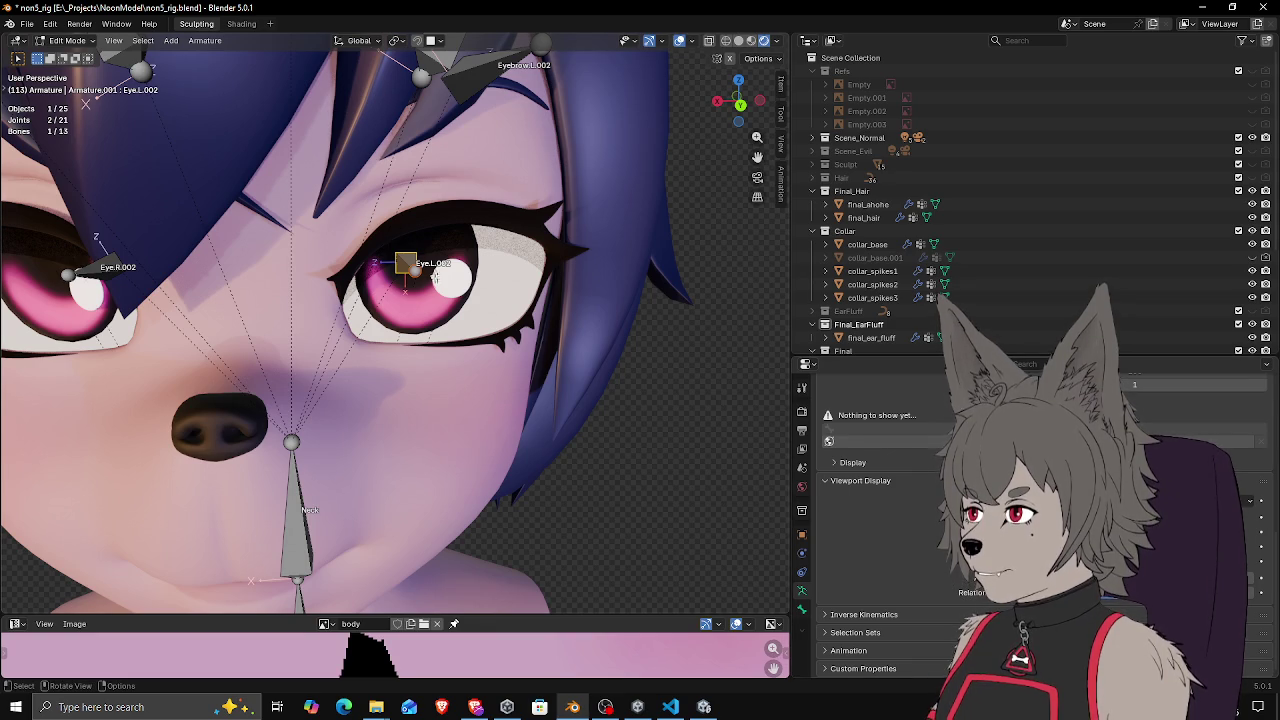
Recalculate the eye bone's roll to Global +X Axis, save, then recalculate it to Global +Z Axis
scroll(427, 270, "up", 2)
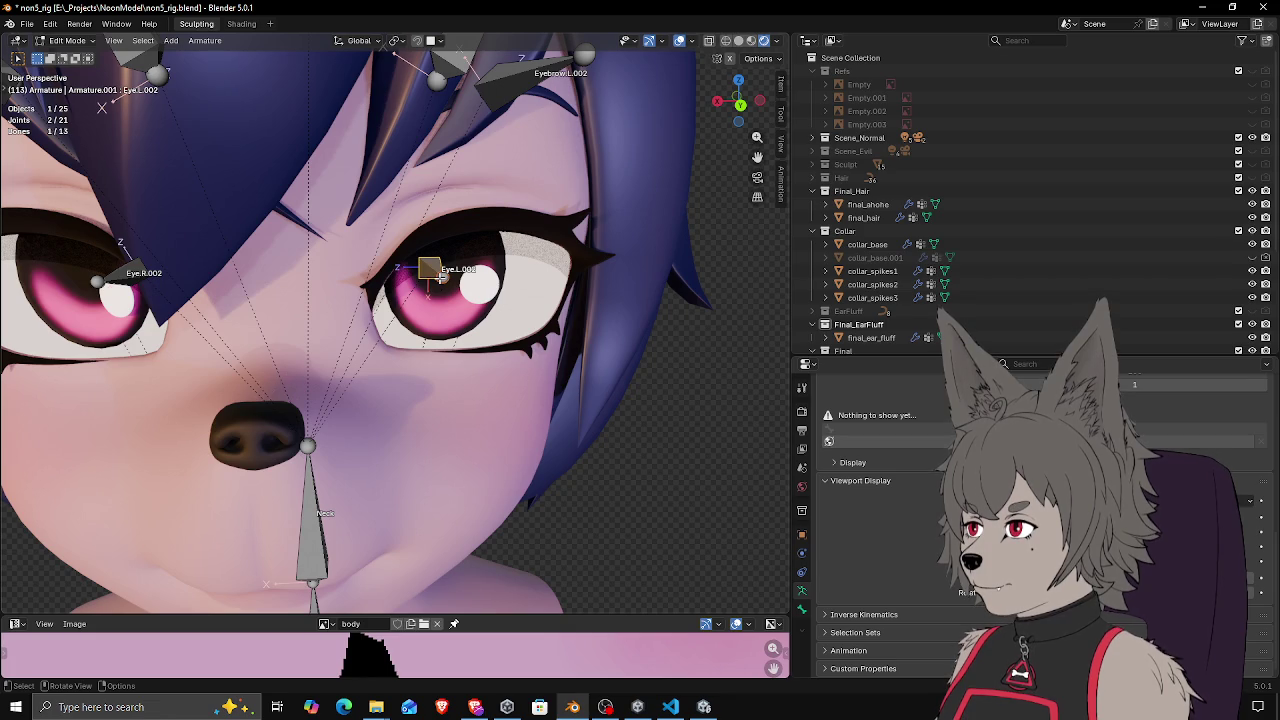
key("shift+n")
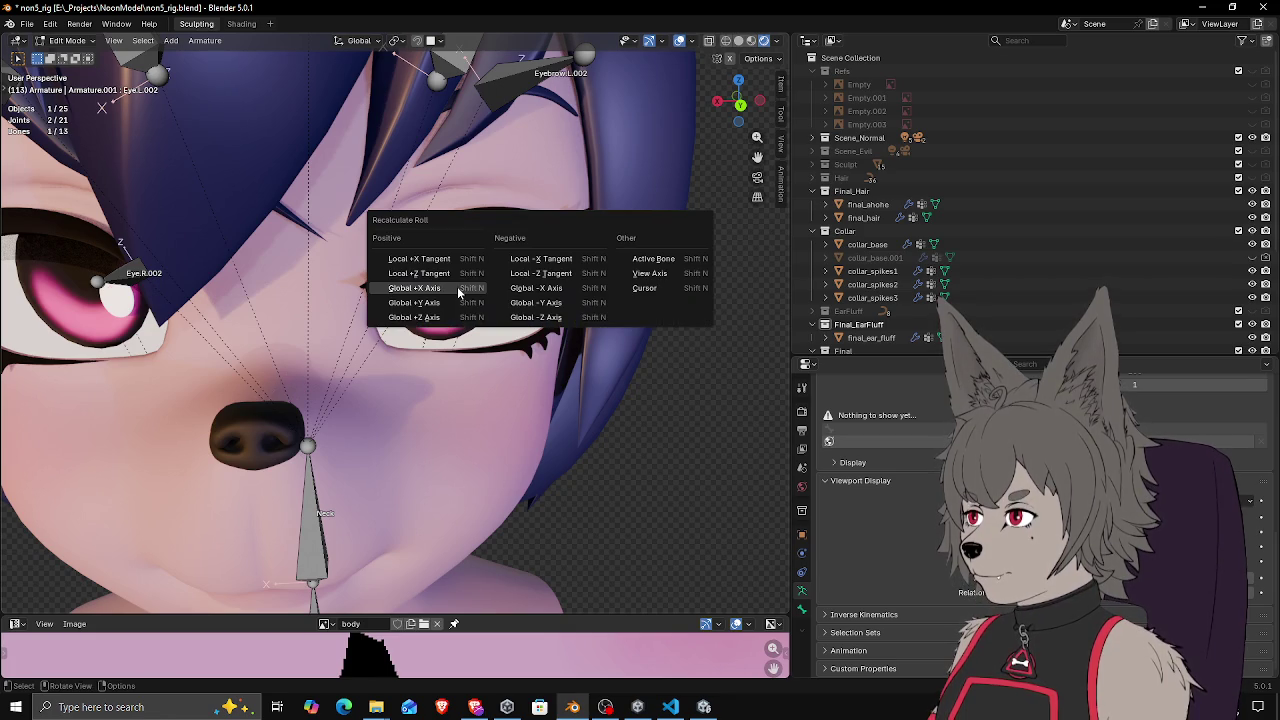
left_click(433, 290)
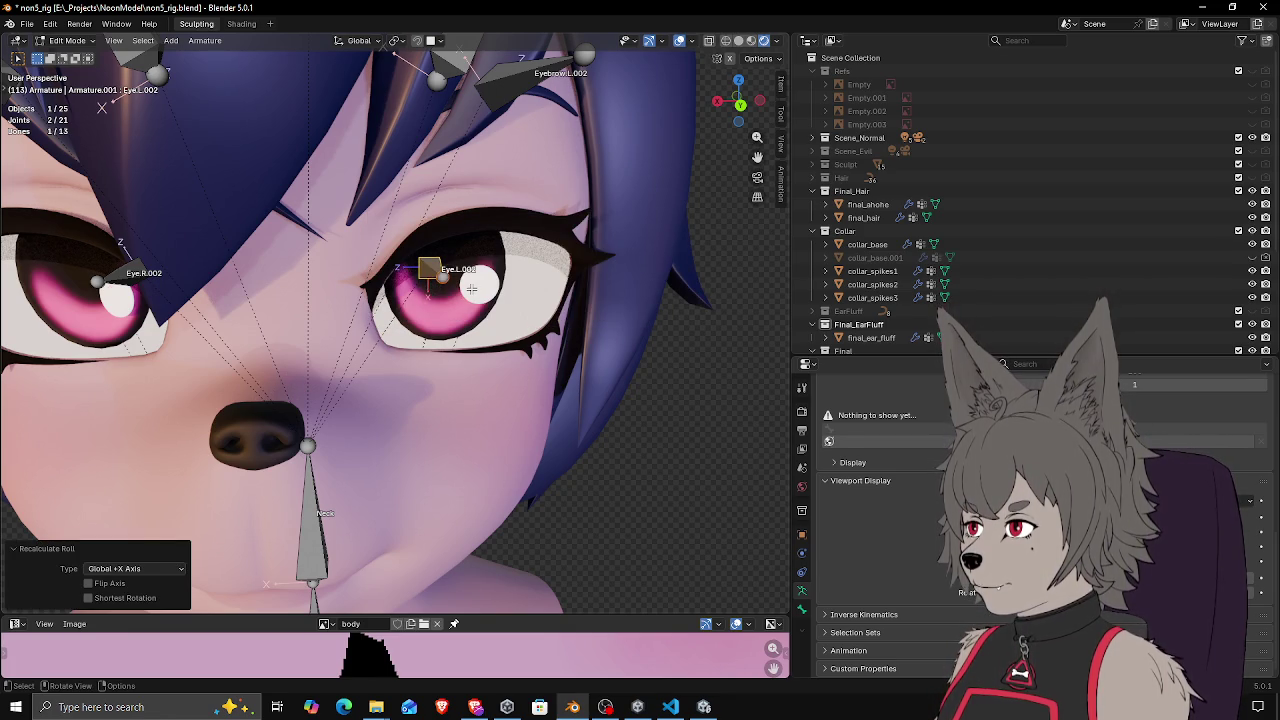
key("ctrl+s")
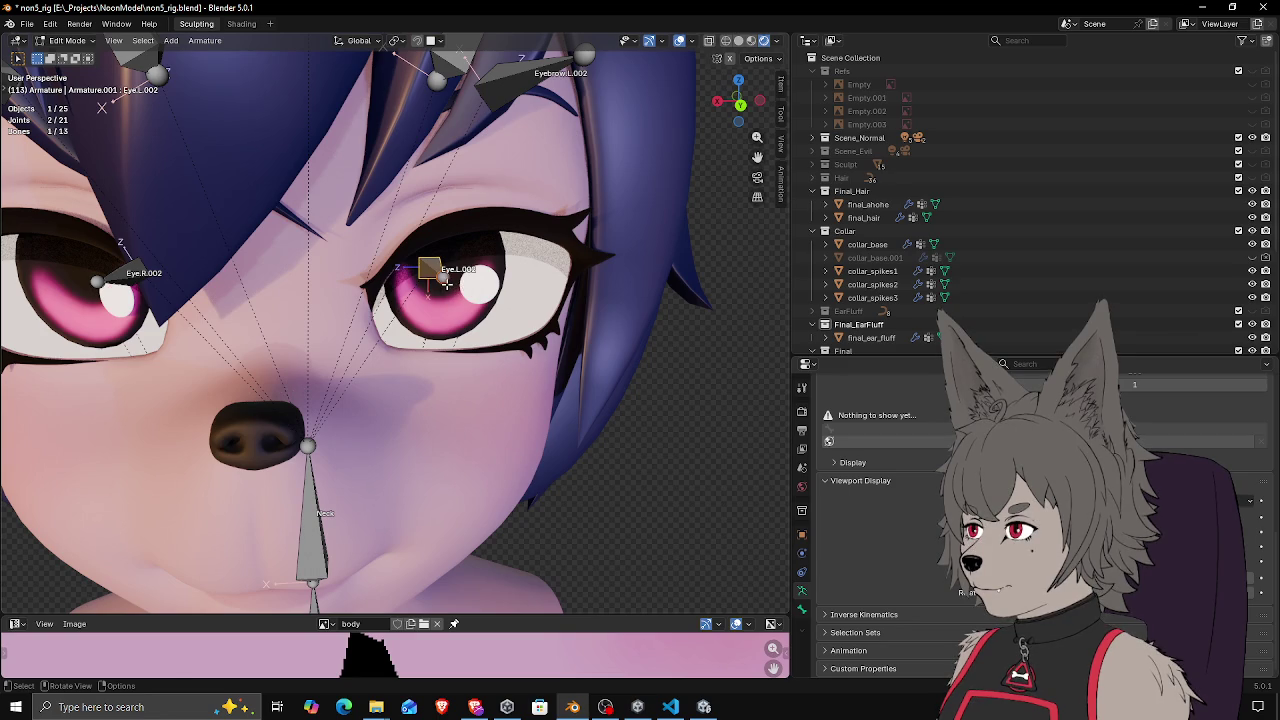
key("shift+n")
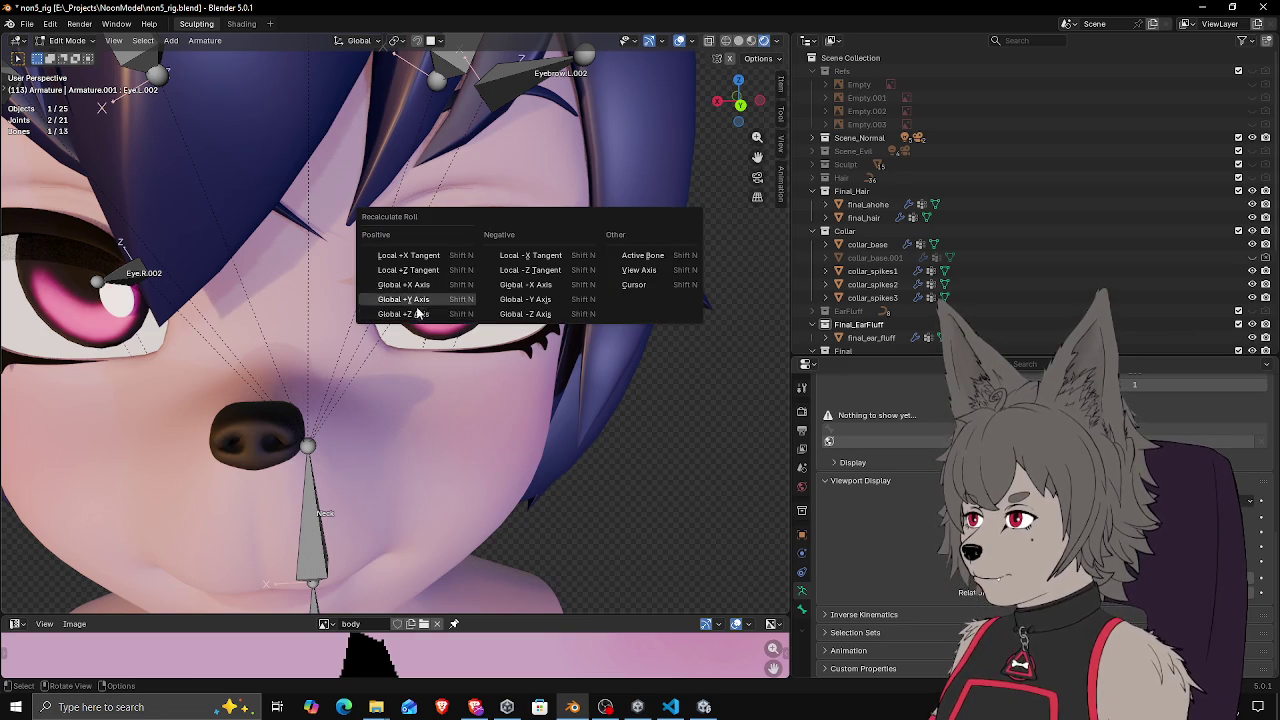
left_click(417, 312)
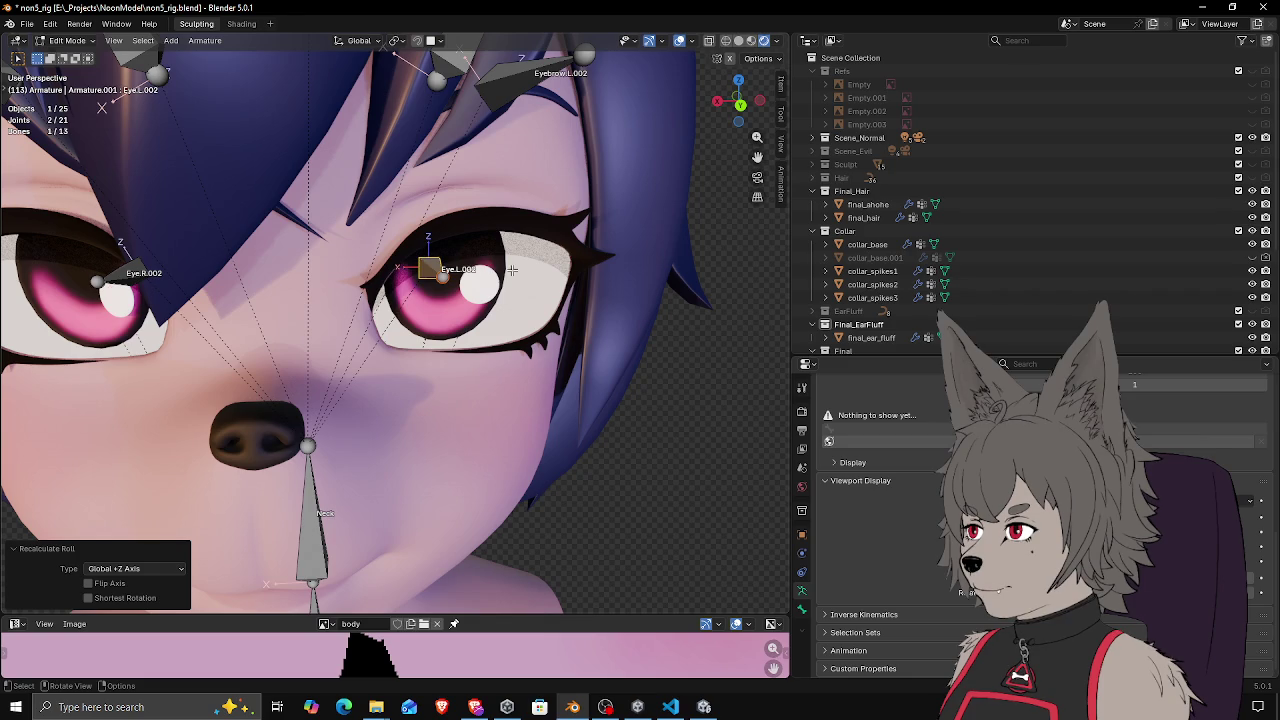
Select Eye.R.002 and recalculate its roll to Global +X, then Global +Z Axis
mouse_move(512, 269)
left_mouse_down()
mouse_move(248, 285)
mouse_move(305, 290)
left_mouse_up()
left_click(278, 276)
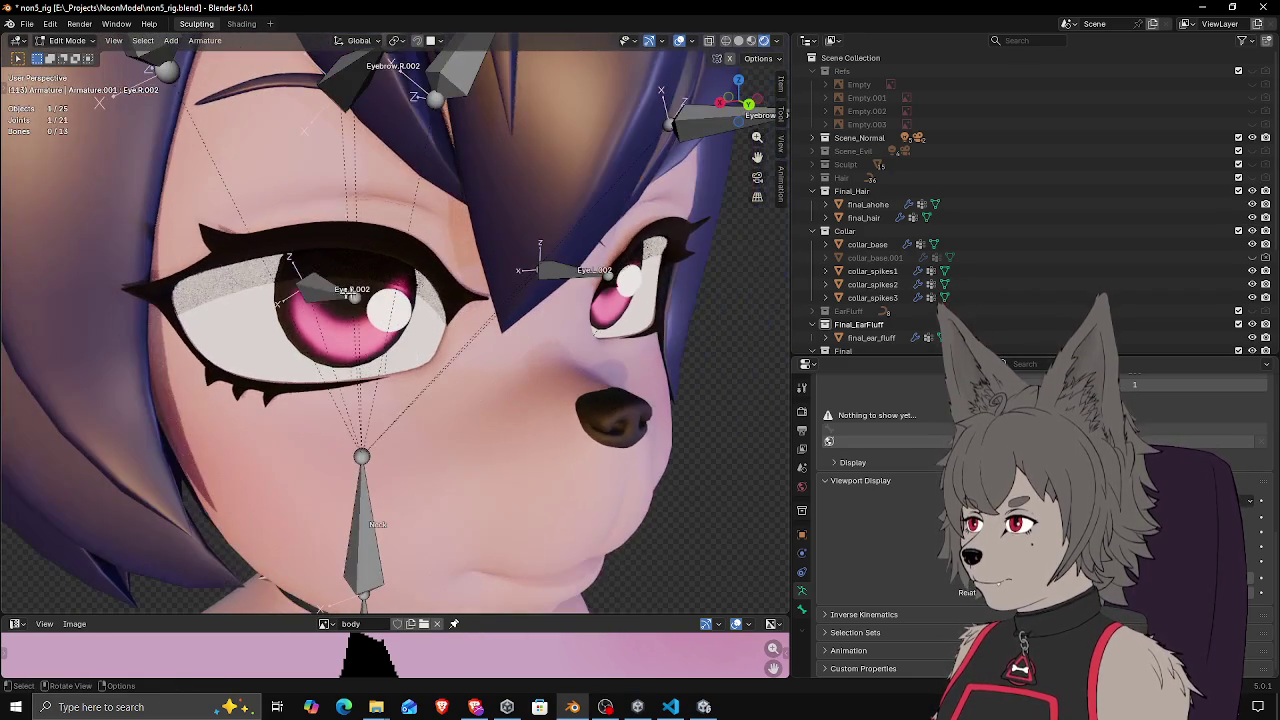
left_click(344, 295)
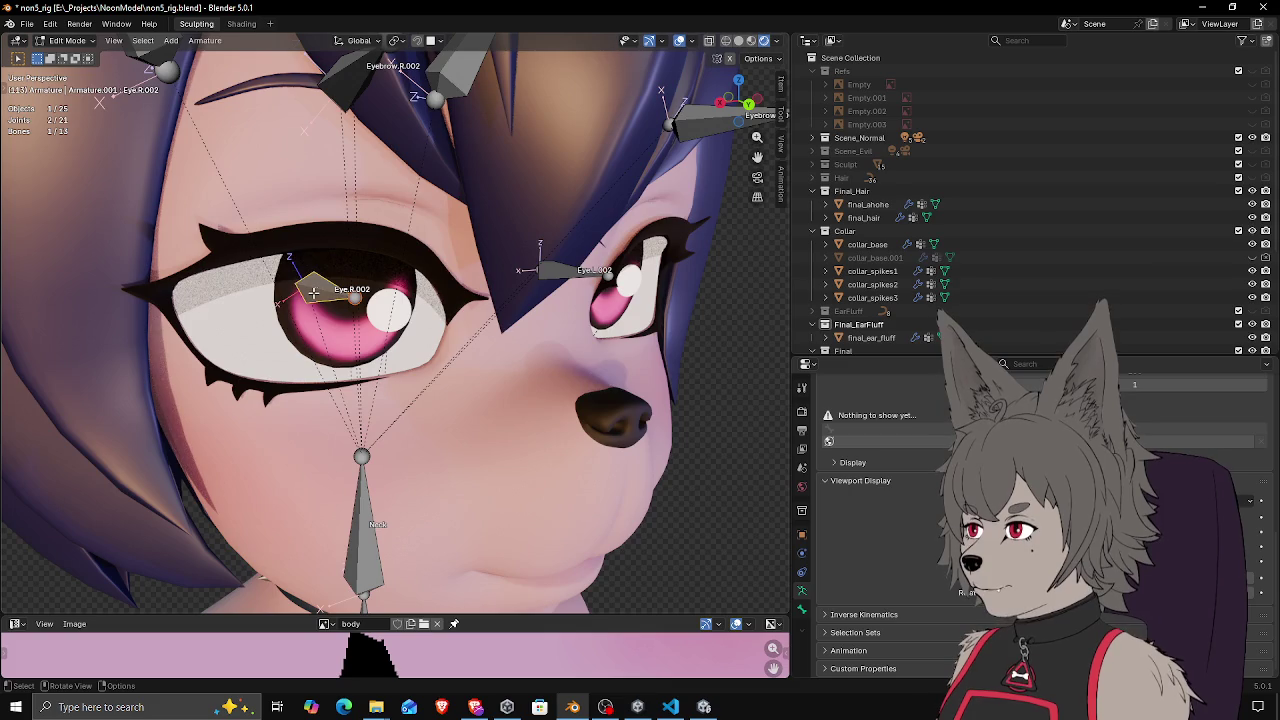
left_click_drag(344, 295, 430, 303)
key("shift+n")
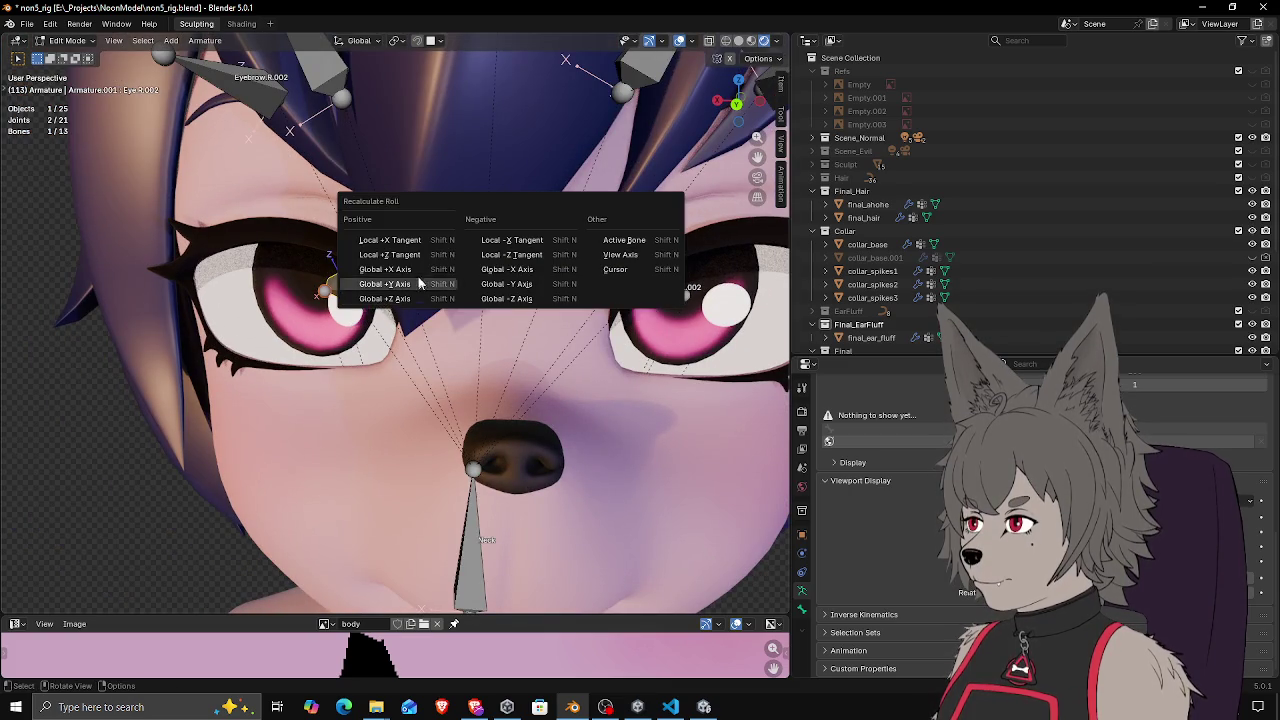
left_click(418, 270)
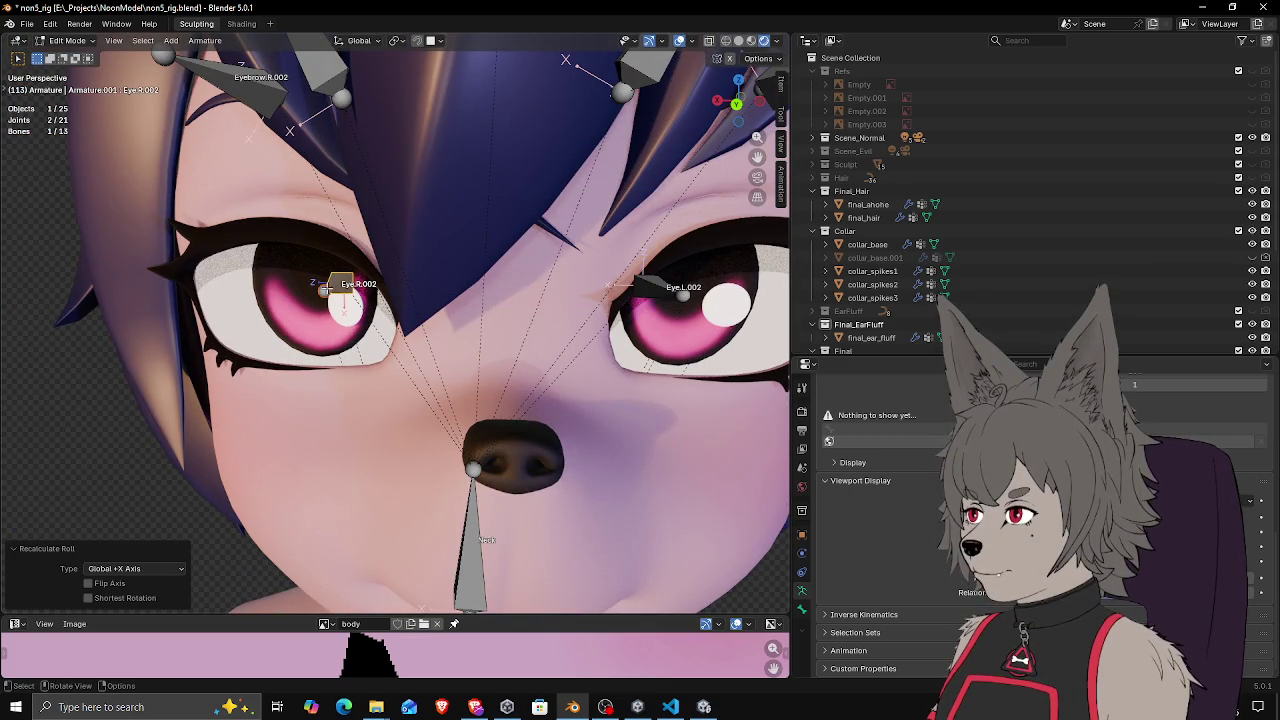
left_click_drag(511, 276, 437, 279)
key("shift+n")
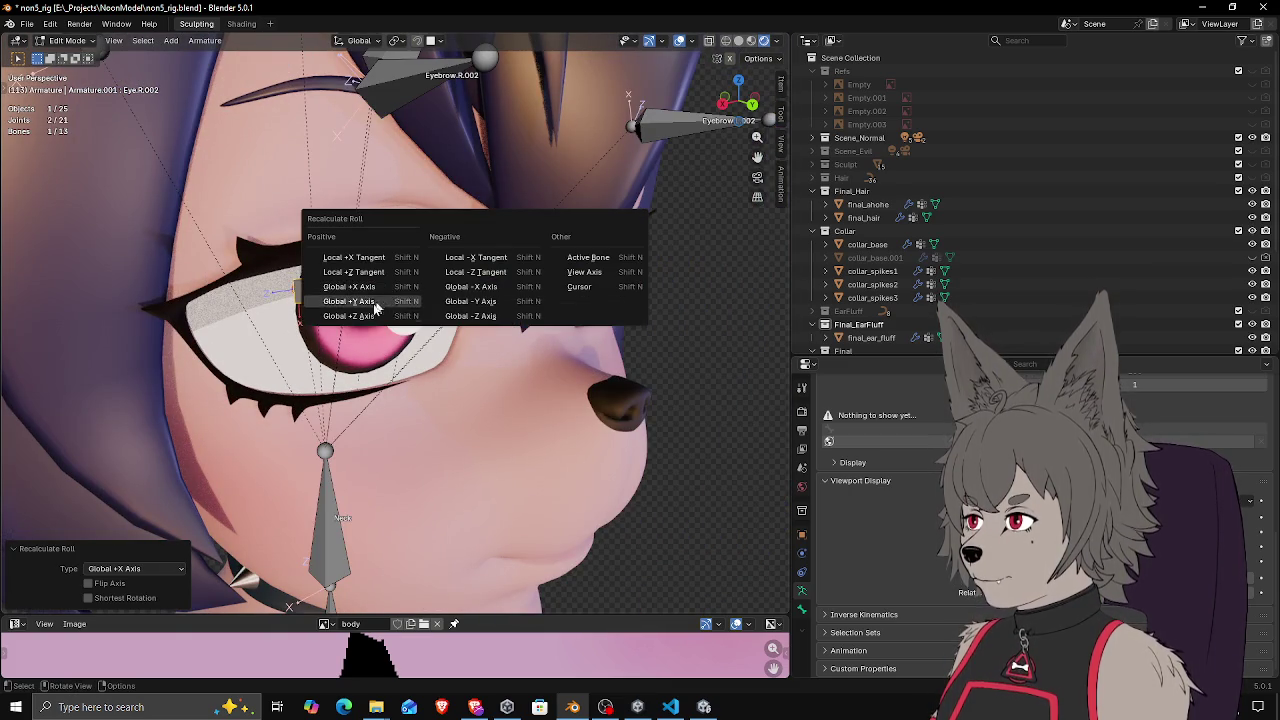
left_click(349, 316)
Select both eye bones, Eye.R.002 and Eye.L.002, and check the rotation pivot setting
mouse_move(349, 316)
left_mouse_down()
mouse_move(371, 289)
mouse_move(520, 300)
mouse_move(312, 290)
mouse_move(356, 306)
mouse_move(650, 280)
mouse_move(622, 275)
left_mouse_up()
left_click(589, 295)
left_click(302, 297)
left_click(361, 320)
left_click(565, 272, "shift")
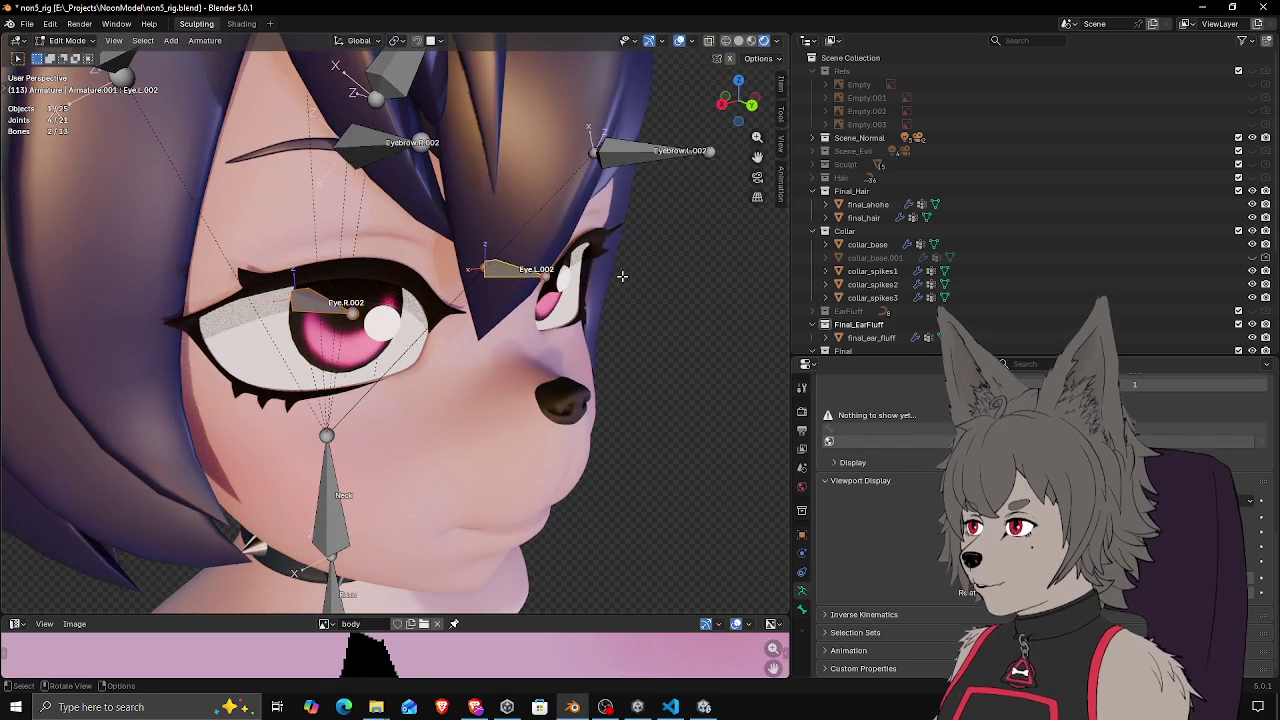
left_click(397, 40)
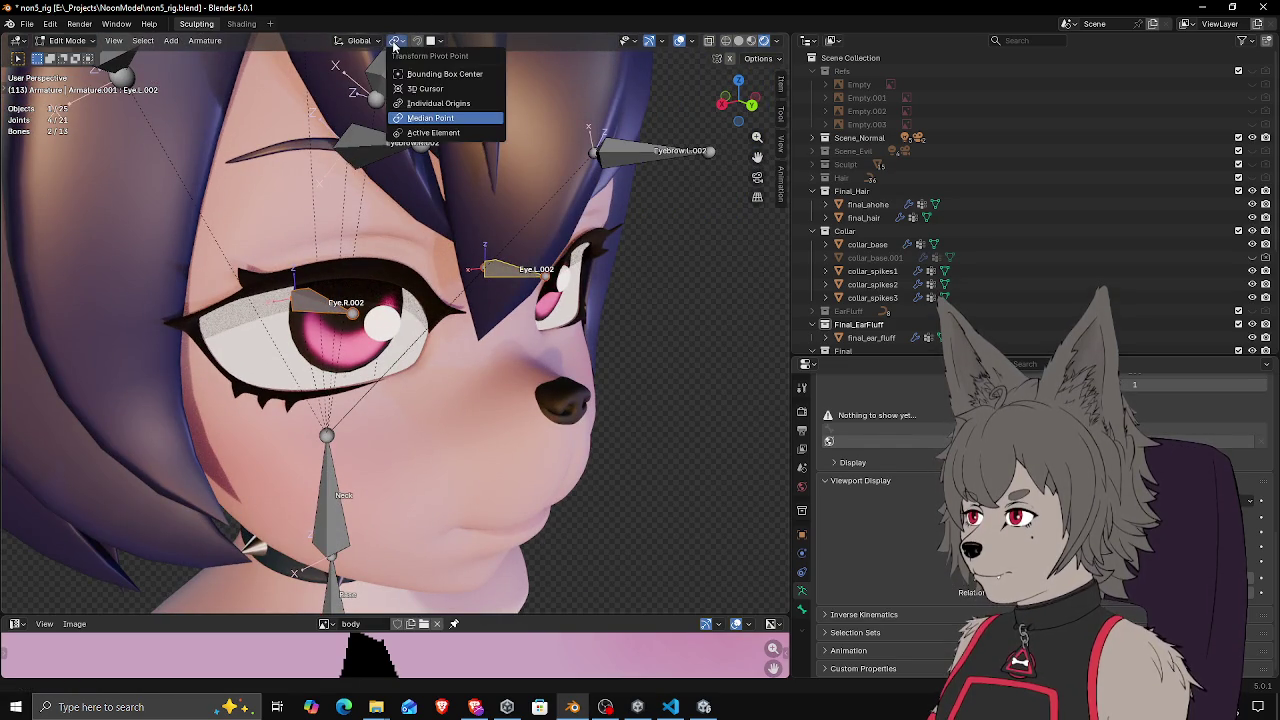
Rotate both eye bones 90° about the global X axis around the Median Point
left_click(440, 93)
left_click_drag(565, 200, 584, 238)
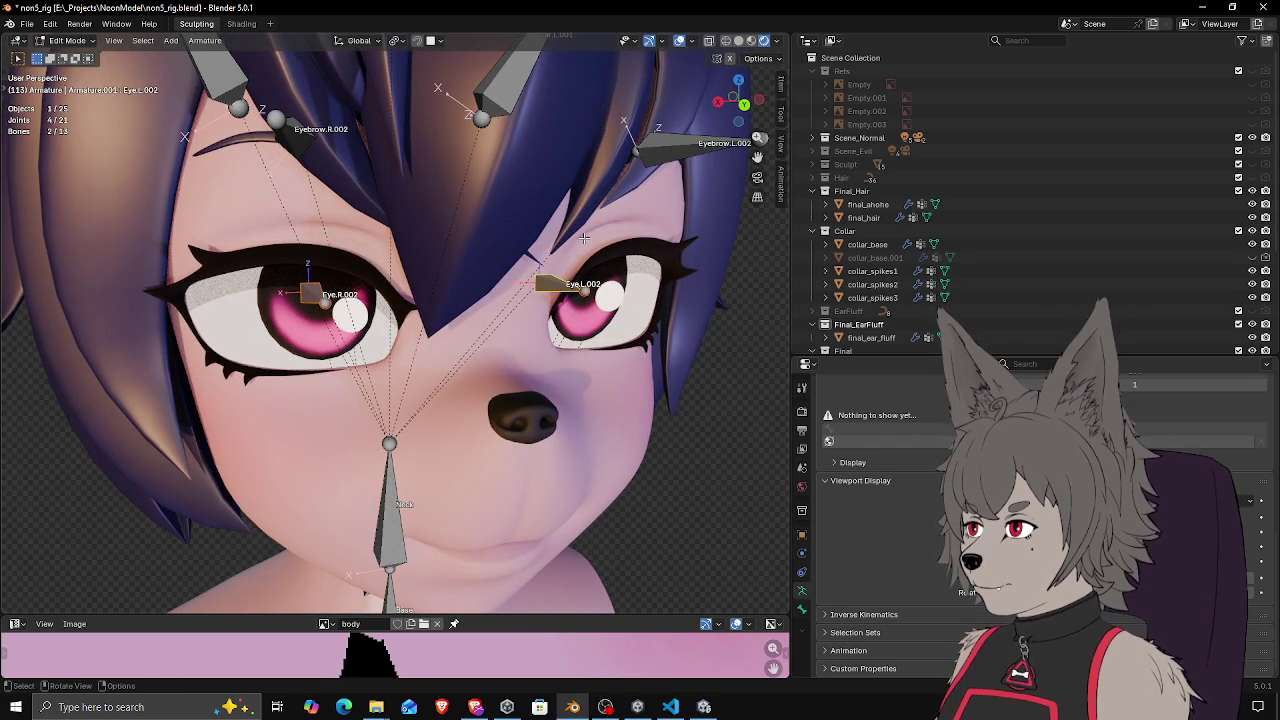
key("r")
key("x")
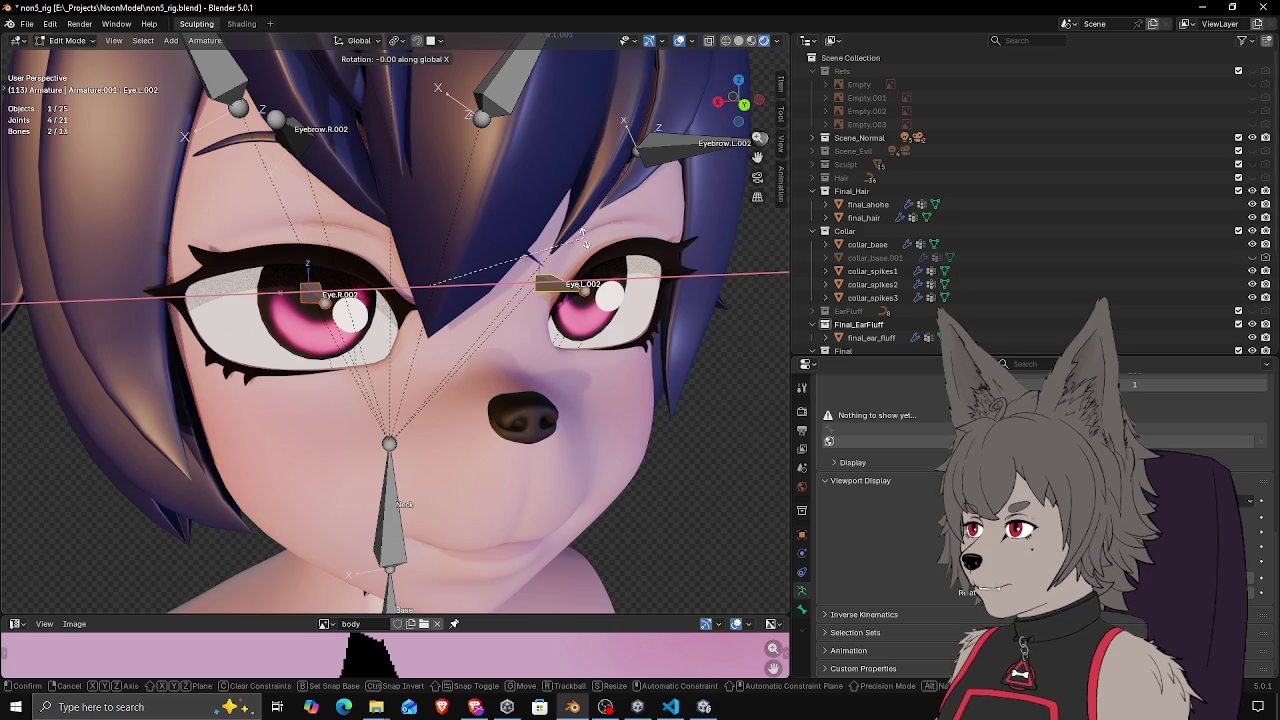
type("90")
key("Return")
Save non5_rig.blend and switch the armature into Pose Mode
mouse_move(333, 344)
left_mouse_down()
mouse_move(390, 322)
mouse_move(260, 323)
mouse_move(418, 328)
mouse_move(456, 307)
mouse_move(488, 314)
left_mouse_up()
key("ctrl+s")
key("ctrl+Tab")
Select all bones, clear all their pose transforms via 'clear pose', and save
key("a")
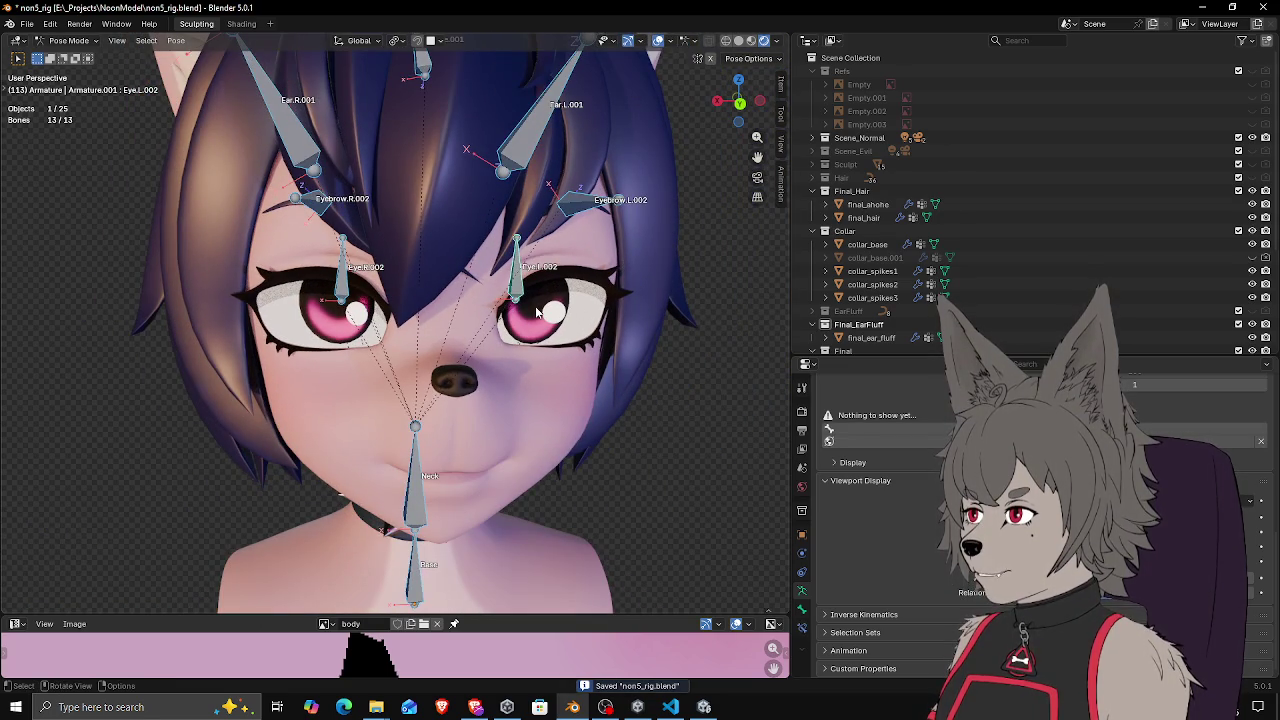
key("F3")
type("clear p")
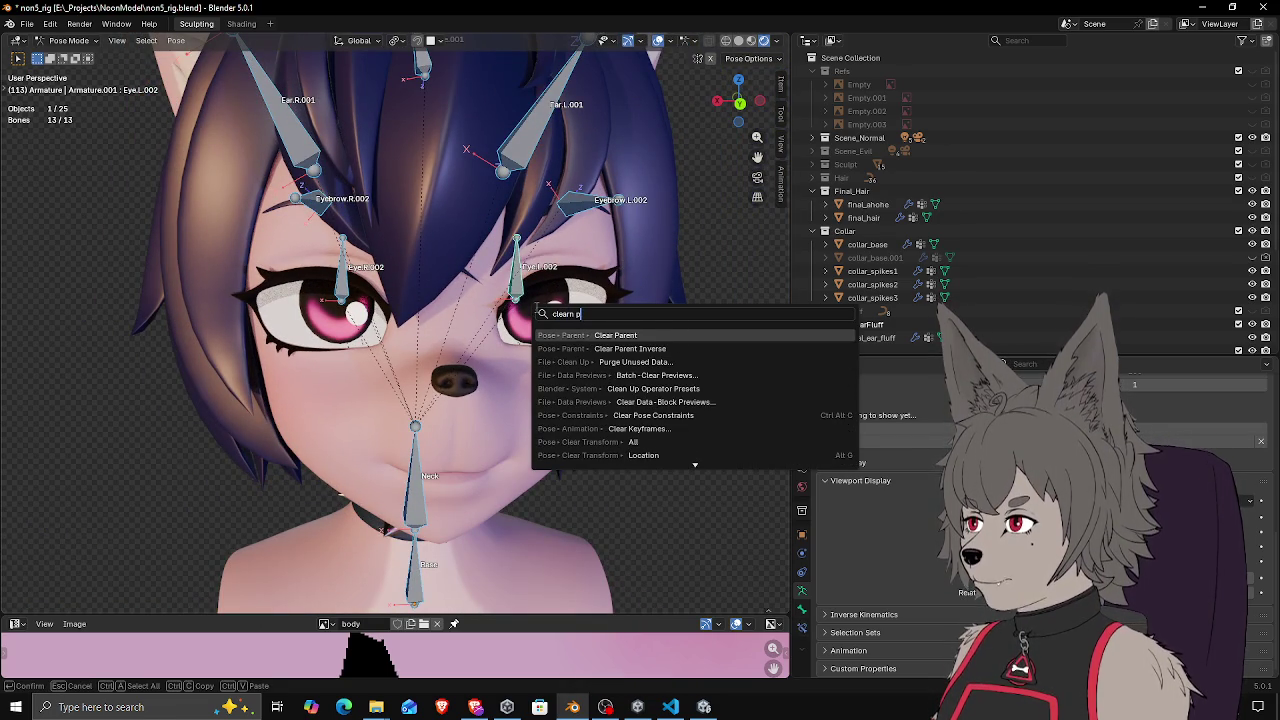
type("ose")
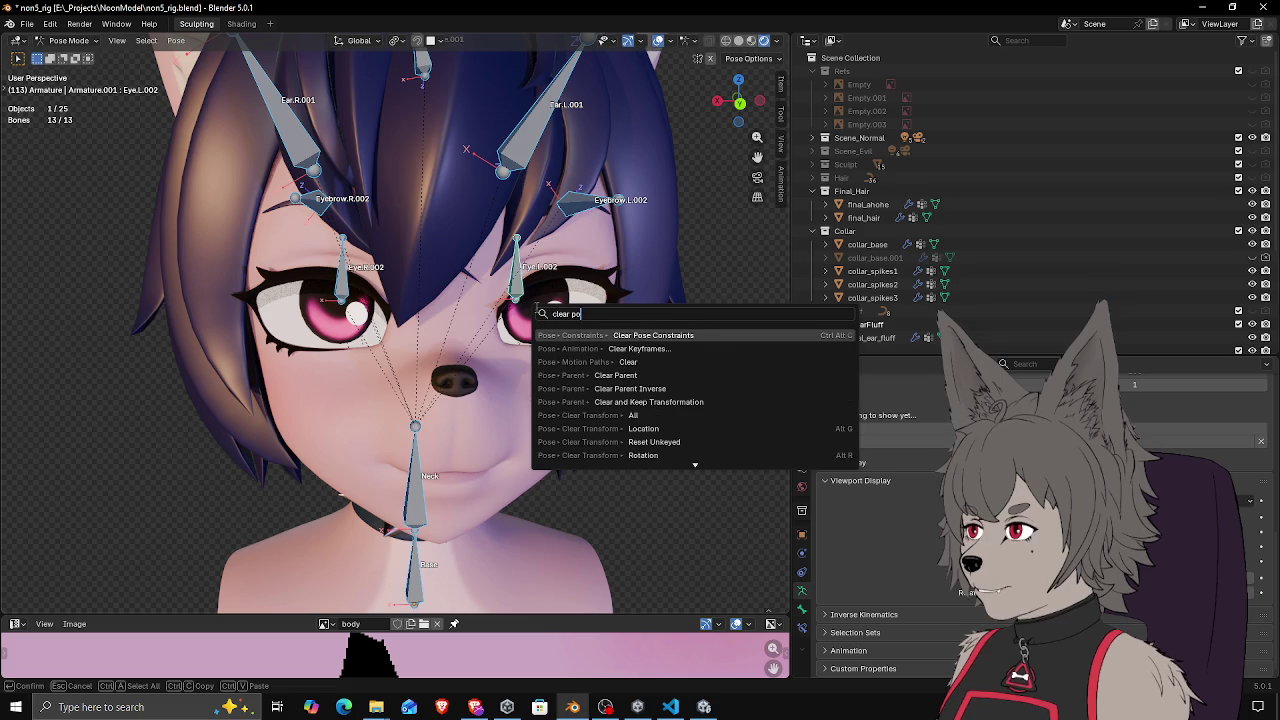
left_click(640, 415)
left_click_drag(625, 369, 447, 343)
key("ctrl+s")
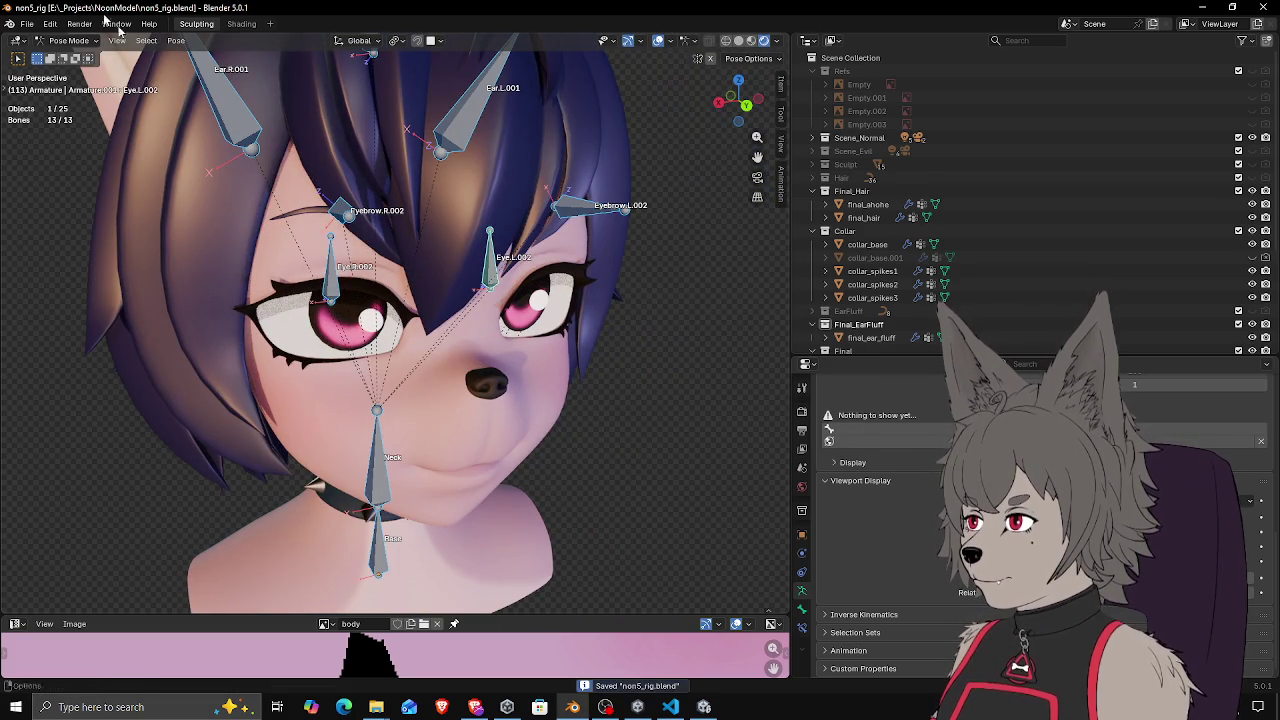
Open the File menu, then switch to another application and back
left_click(27, 23)
mouse_move(72, 226)
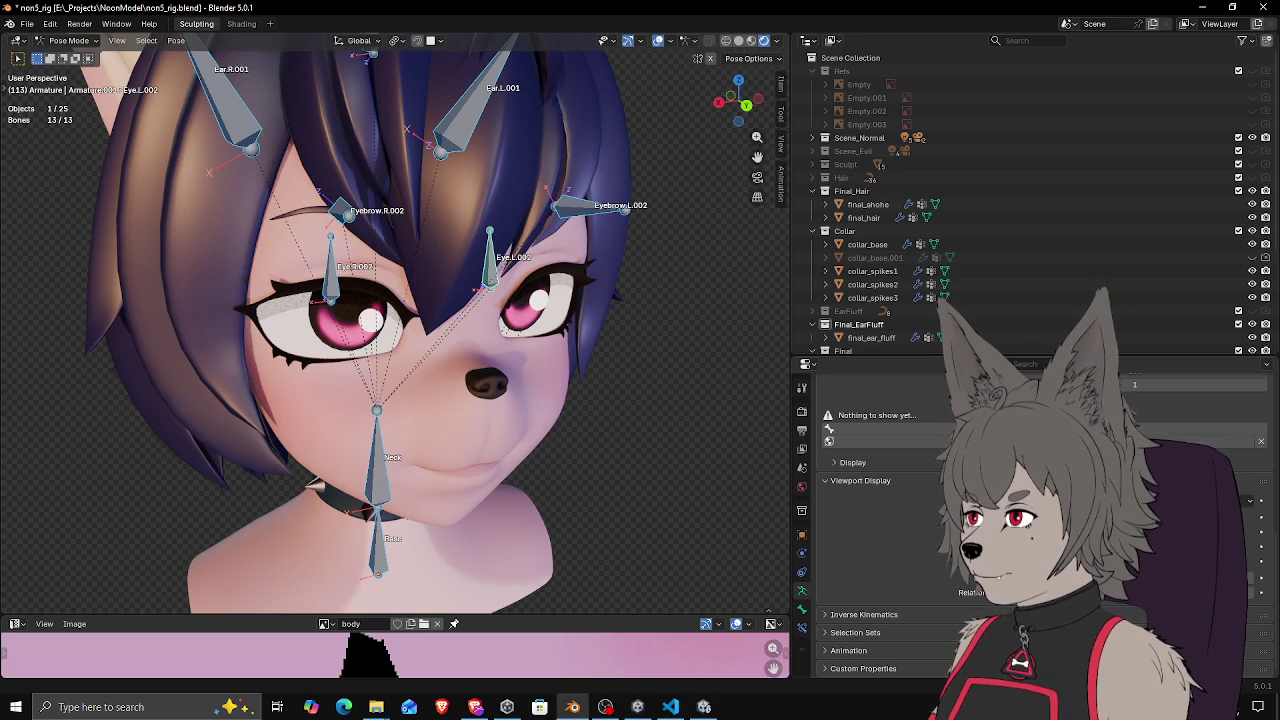
key("alt+Tab")
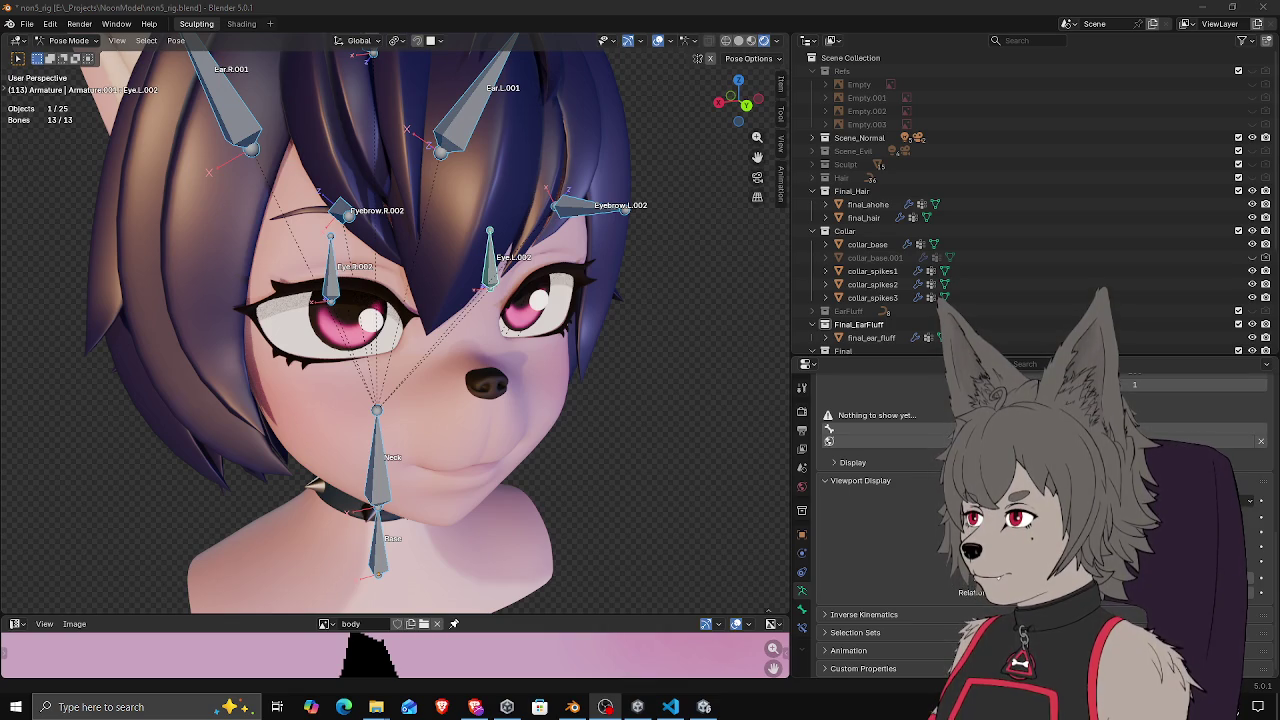
key("alt+Tab")
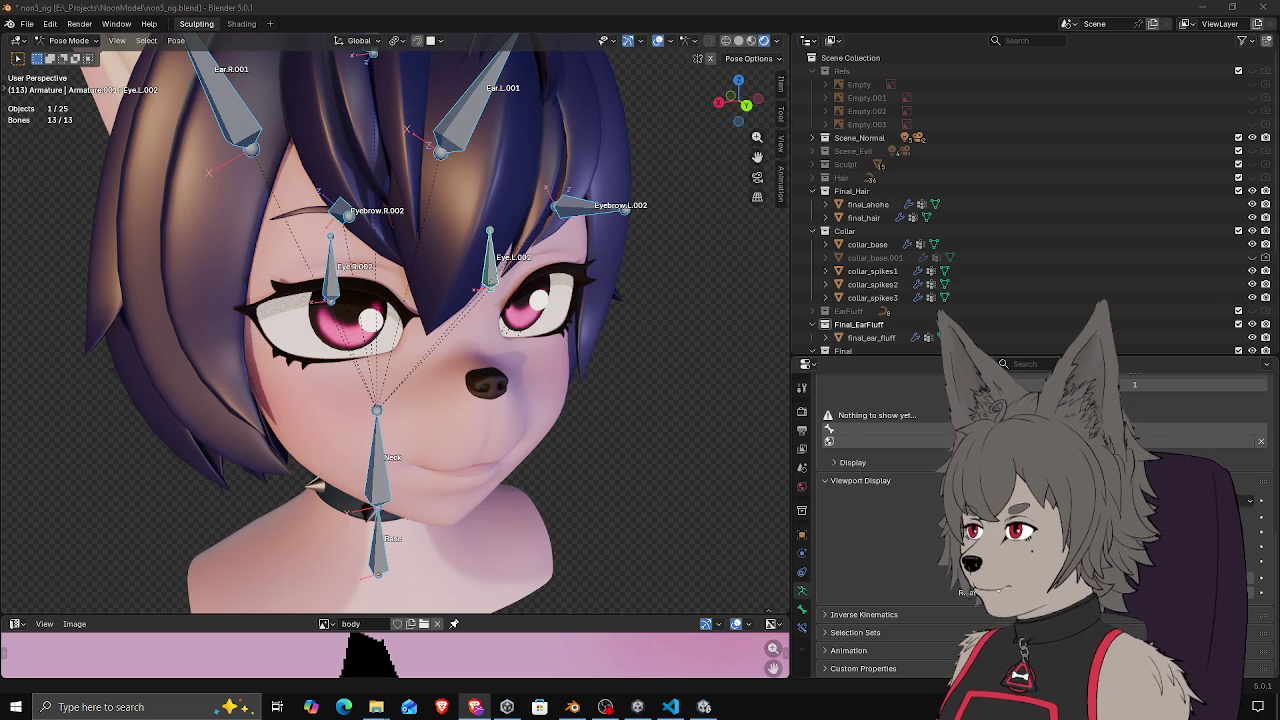
Save the rig file, briefly bring Unity to the front, and return to Blender
left_click_drag(576, 270, 556, 248)
key("ctrl+s")
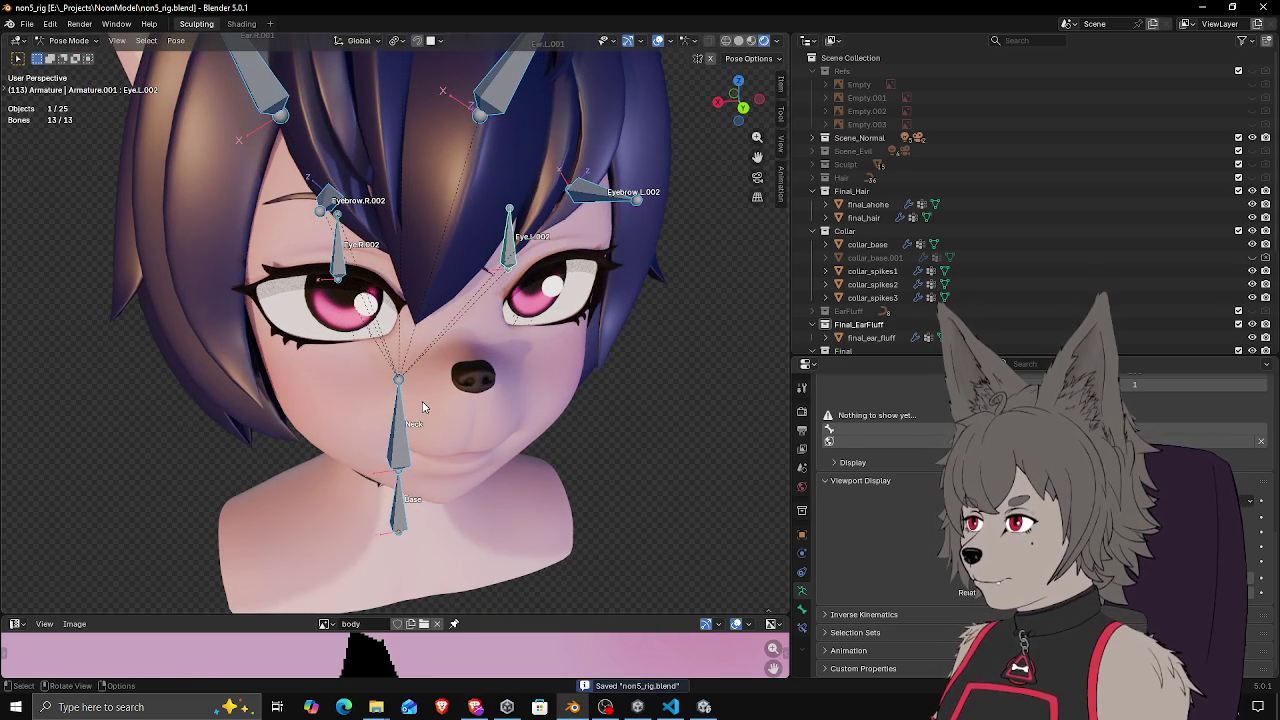
left_click_drag(442, 428, 452, 304)
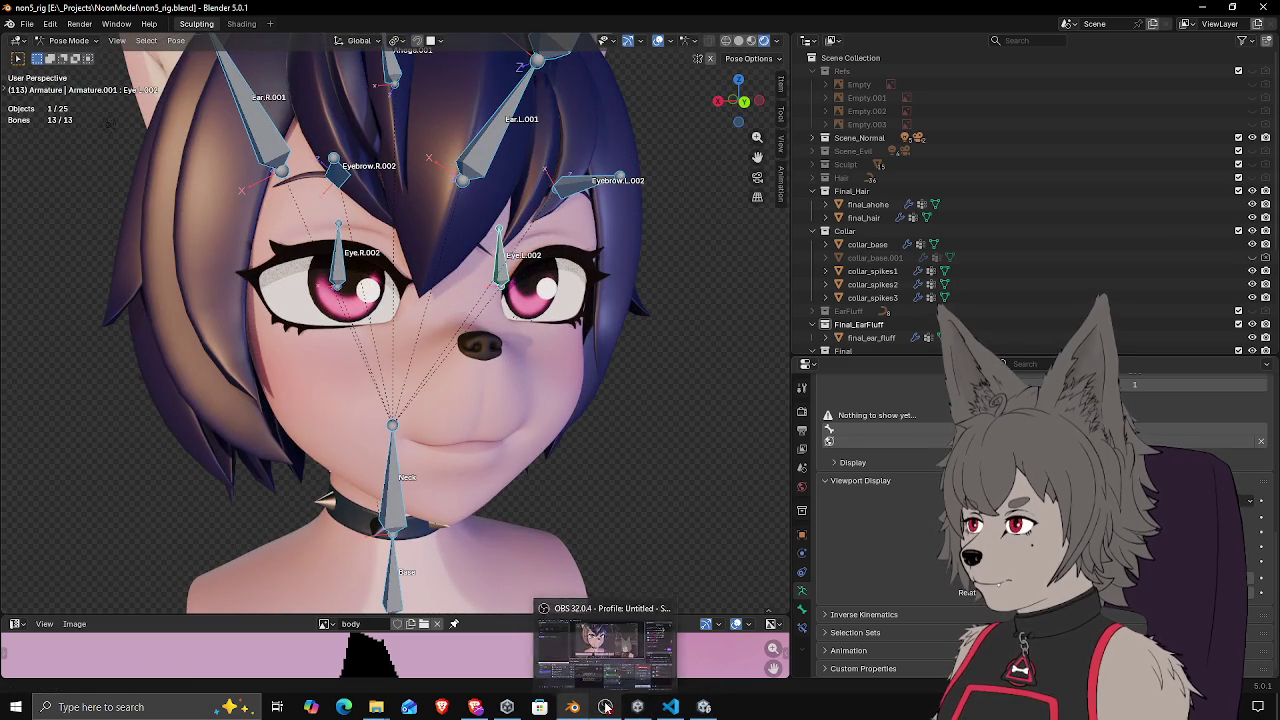
mouse_move(700, 708)
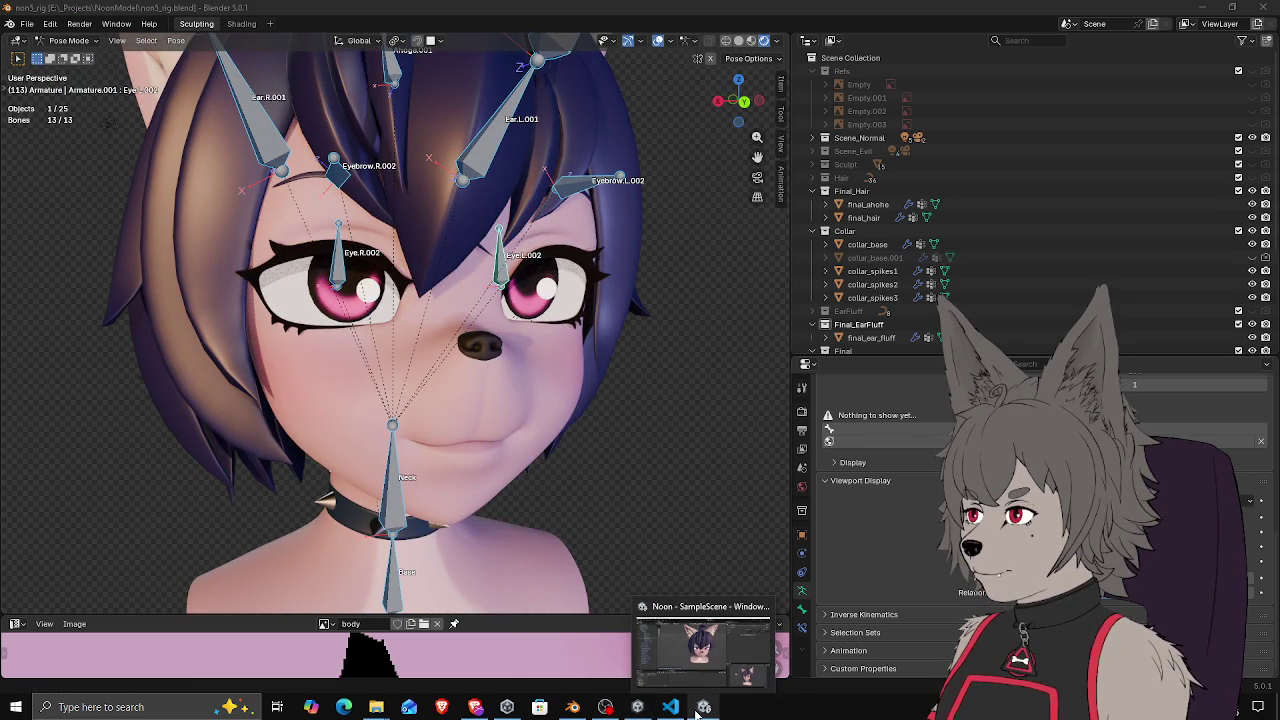
left_click(770, 663)
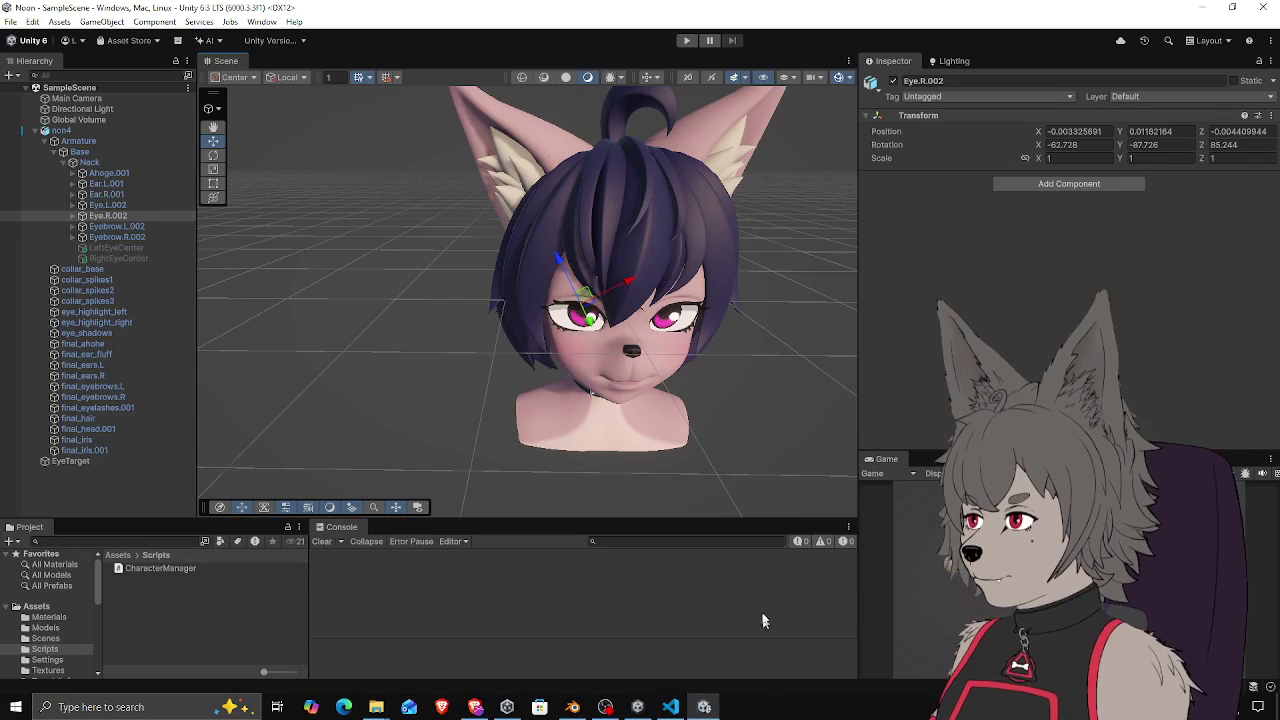
left_click(572, 707)
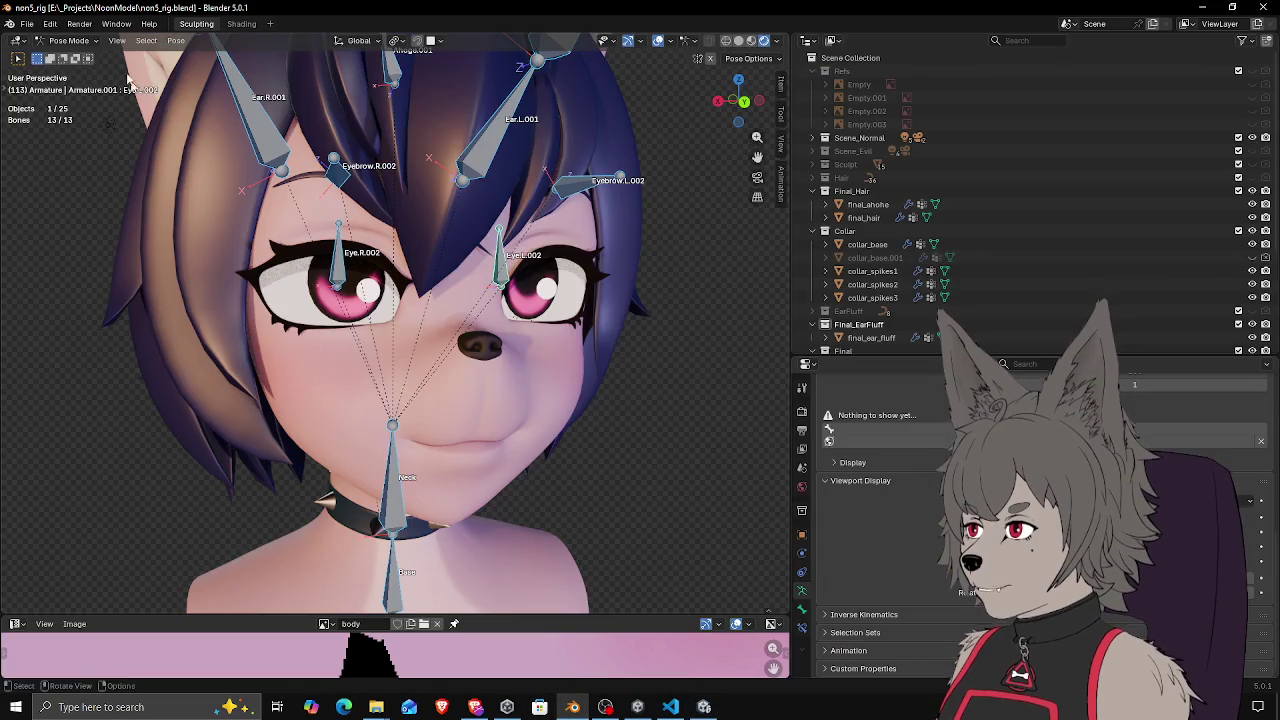
Export the rig as FBX (.fbx) and switch to Unity to view the re-imported head
left_click(24, 23)
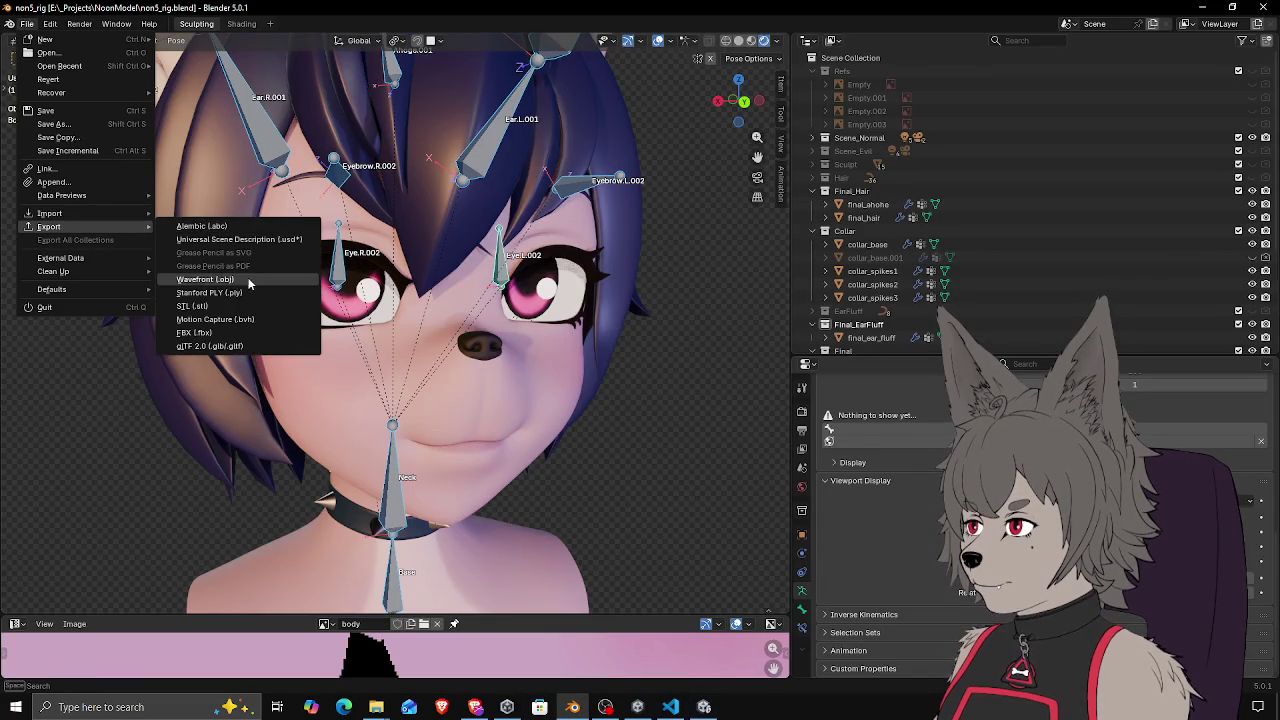
left_click(215, 333)
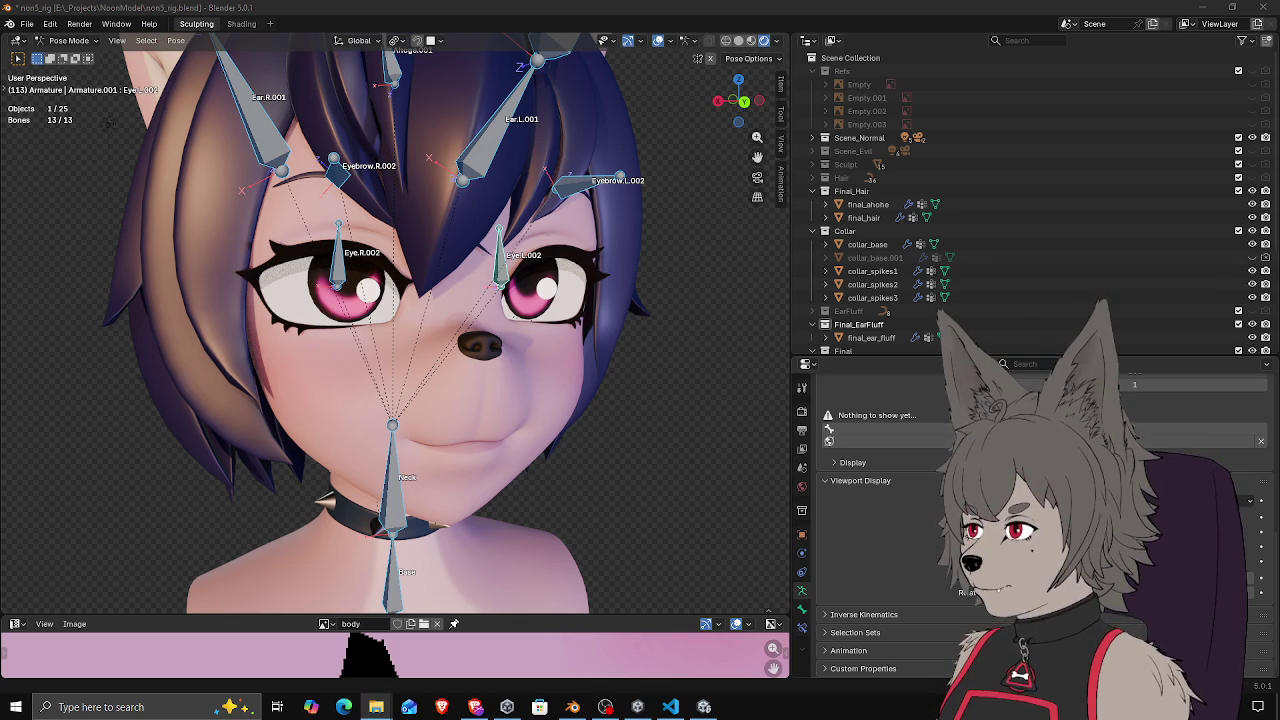
key("alt+Tab")
mouse_move(578, 302)
left_mouse_down()
mouse_move(540, 318)
mouse_move(524, 302)
mouse_move(545, 336)
mouse_move(516, 353)
mouse_move(441, 362)
mouse_move(723, 349)
mouse_move(313, 336)
left_mouse_up()
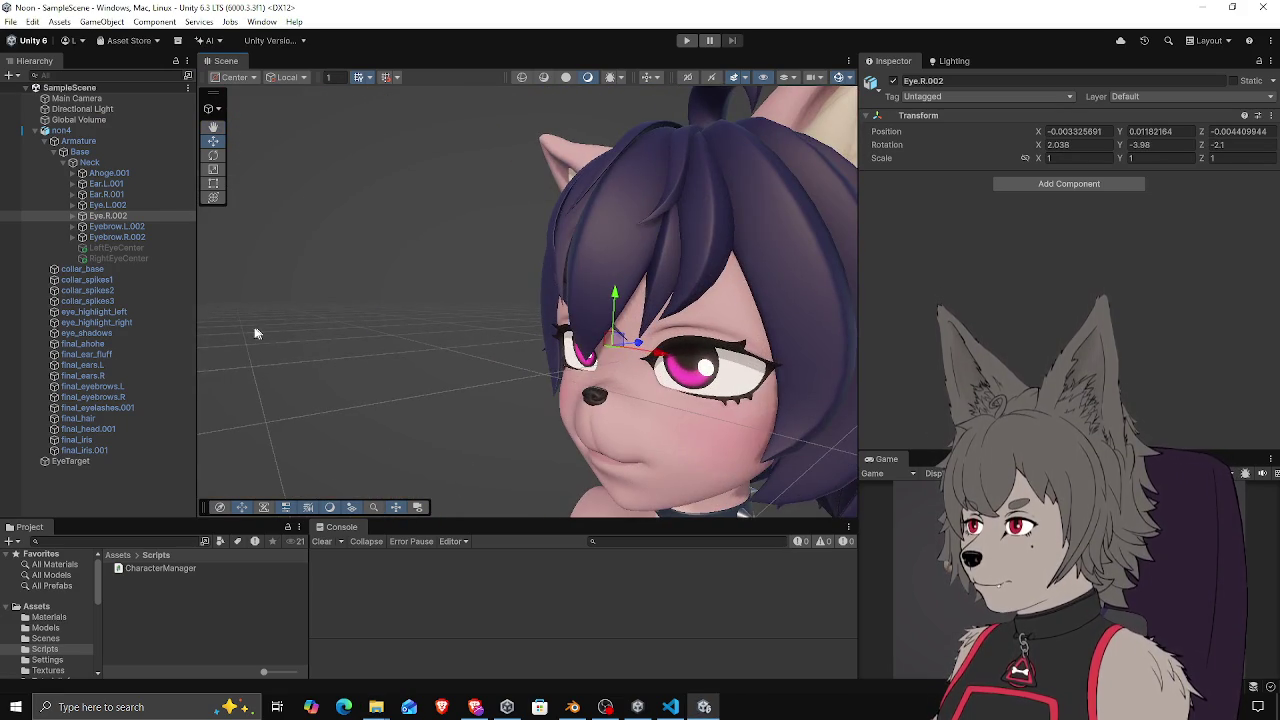
Select the Eye.R.002 bone, start Play mode, and select the EyeTarget sphere
left_click(108, 216)
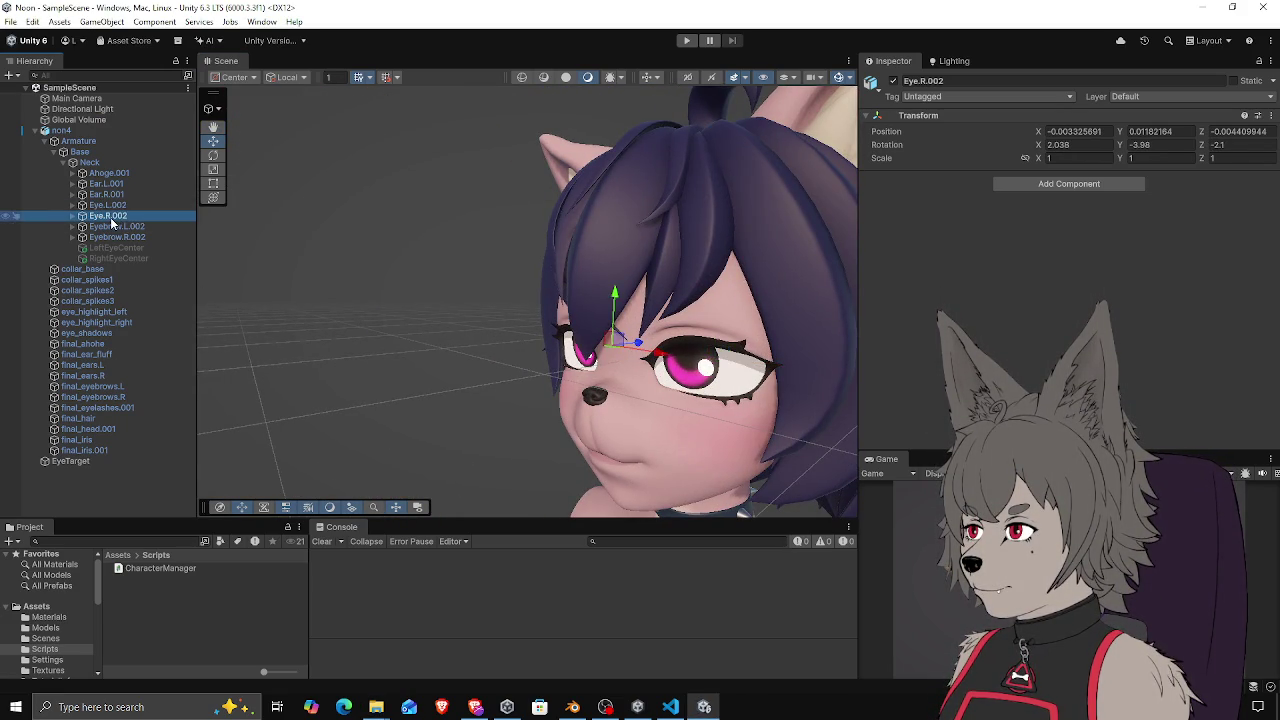
mouse_move(349, 309)
left_mouse_down()
mouse_move(691, 343)
mouse_move(517, 343)
mouse_move(511, 355)
left_mouse_up()
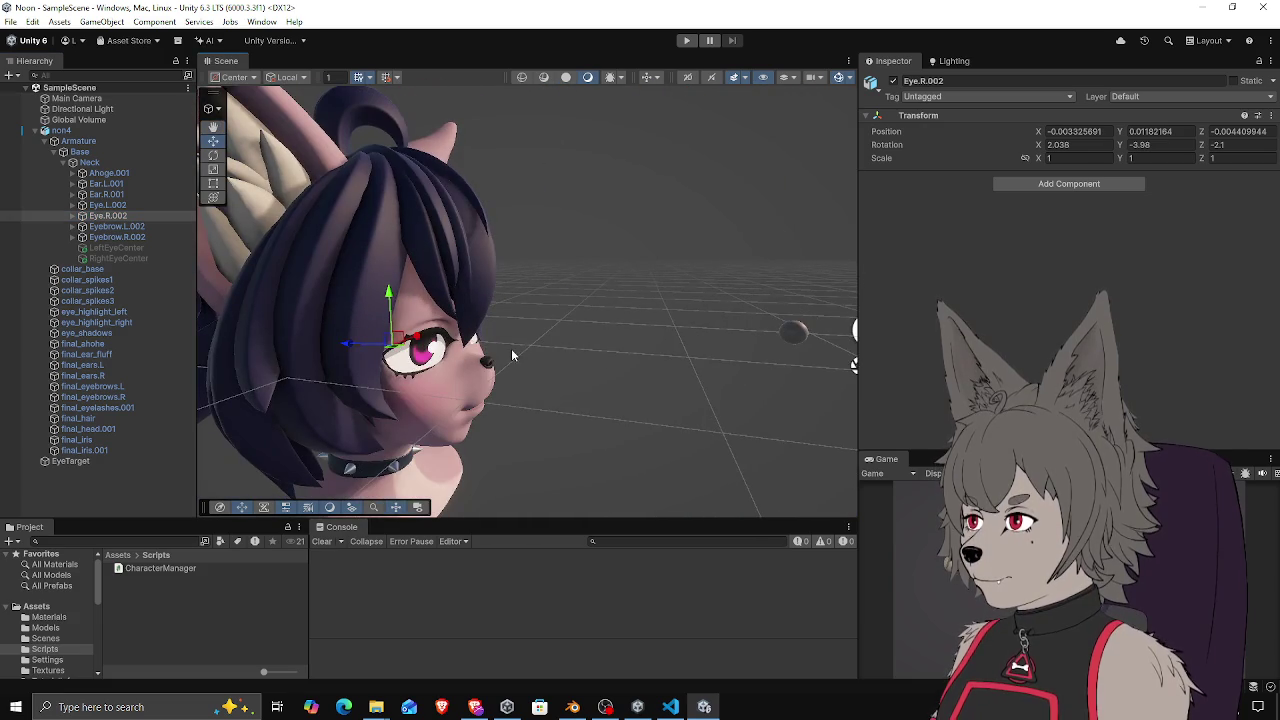
left_click(686, 40)
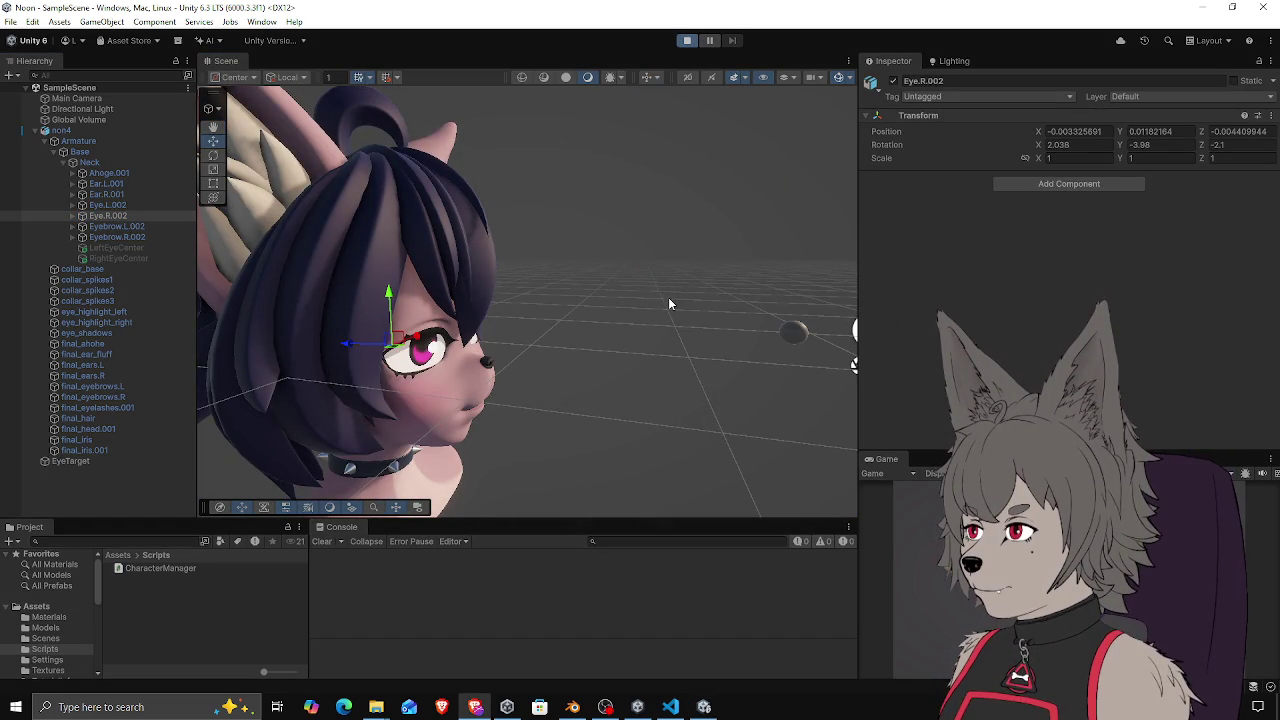
mouse_move(714, 314)
left_mouse_down()
mouse_move(386, 286)
mouse_move(504, 414)
mouse_move(752, 396)
mouse_move(604, 394)
mouse_move(729, 371)
mouse_move(538, 263)
mouse_move(605, 330)
mouse_move(651, 427)
mouse_move(530, 280)
mouse_move(532, 321)
mouse_move(535, 272)
mouse_move(535, 315)
left_mouse_up()
left_click(504, 414)
Move EyeTarget around the head with the Game view enlarged, then open CharacterManager.cs
mouse_move(650, 307)
left_mouse_down()
mouse_move(811, 286)
mouse_move(444, 332)
left_mouse_up()
mouse_move(343, 323)
left_mouse_down()
mouse_move(601, 364)
mouse_move(464, 369)
mouse_move(624, 363)
mouse_move(440, 372)
mouse_move(663, 352)
mouse_move(483, 366)
mouse_move(468, 322)
mouse_move(543, 343)
mouse_move(543, 423)
mouse_move(584, 363)
mouse_move(606, 374)
mouse_move(672, 345)
mouse_move(498, 405)
mouse_move(643, 380)
mouse_move(620, 393)
left_mouse_up()
left_click_drag(868, 452, 868, 176)
mouse_move(857, 292)
left_mouse_down()
mouse_move(629, 294)
mouse_move(600, 310)
left_mouse_up()
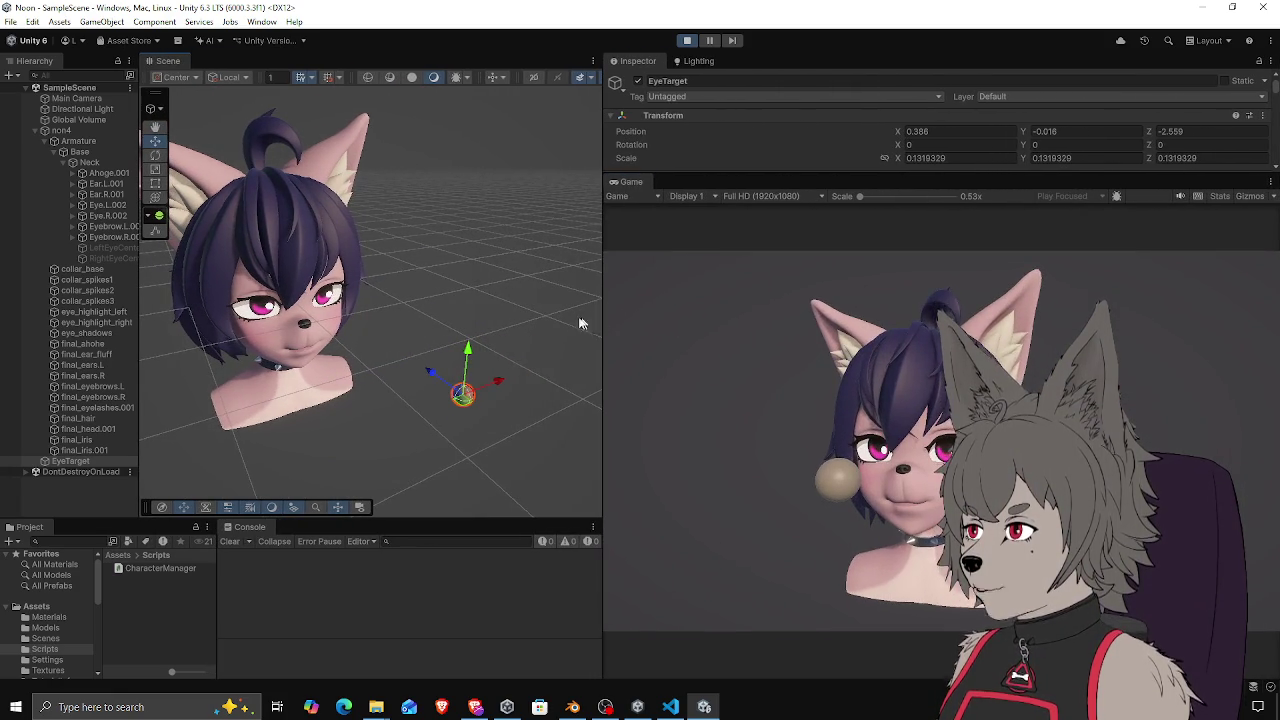
mouse_move(456, 403)
left_mouse_down()
mouse_move(578, 370)
mouse_move(364, 395)
mouse_move(365, 300)
mouse_move(370, 427)
mouse_move(369, 357)
left_mouse_up()
left_click(366, 344)
left_click(372, 392)
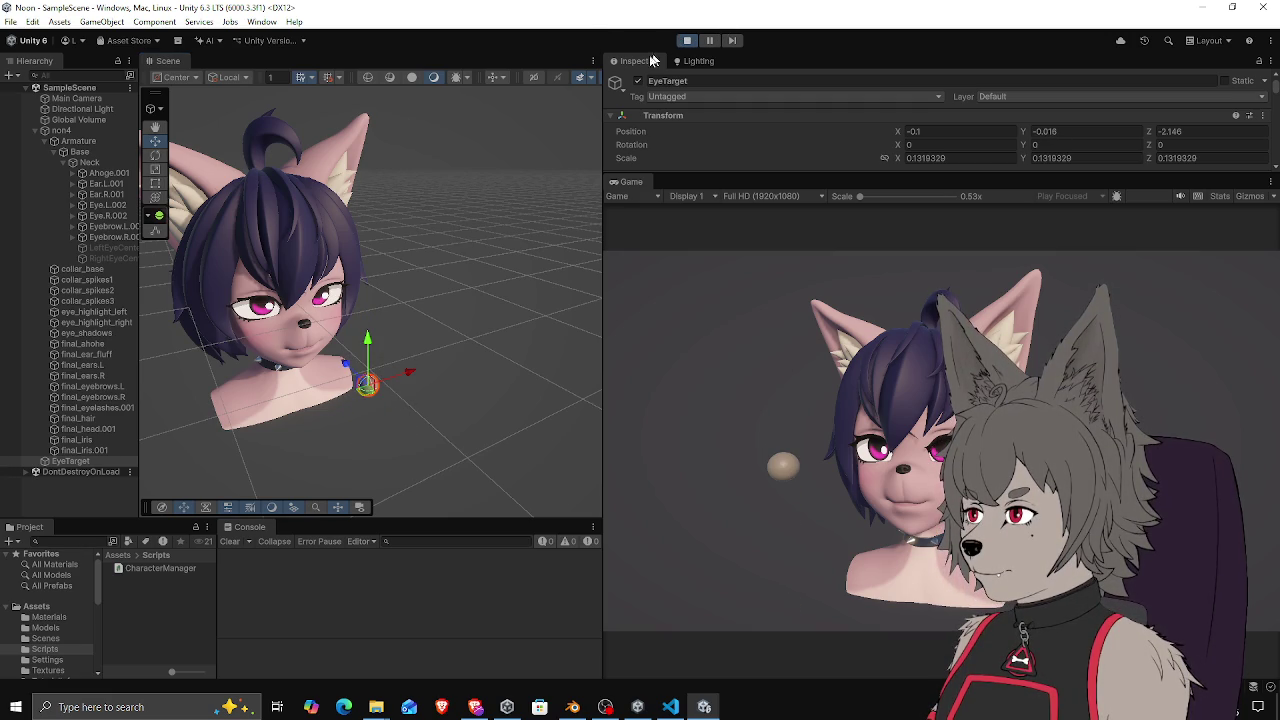
left_click(672, 708)
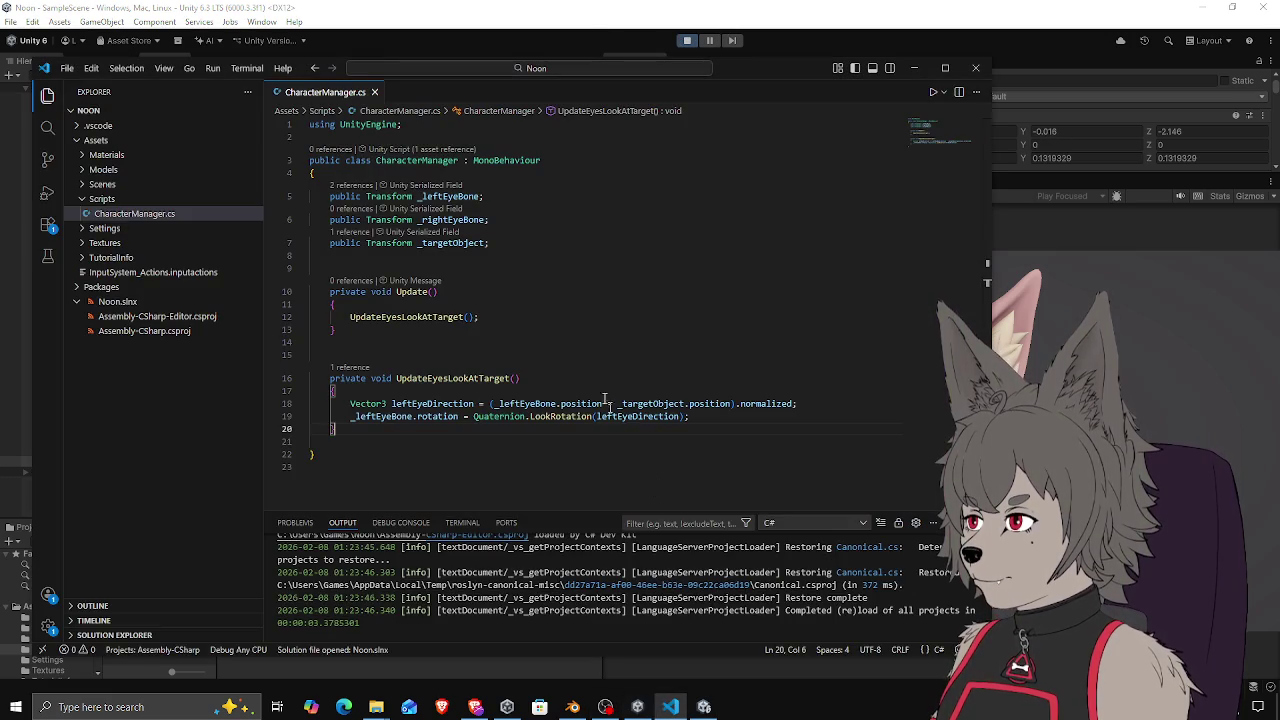
Duplicate the two left-eye lines of UpdateEyesLookAtTarget below the originals
left_click_drag(350, 404, 718, 413)
key("ctrl+c")
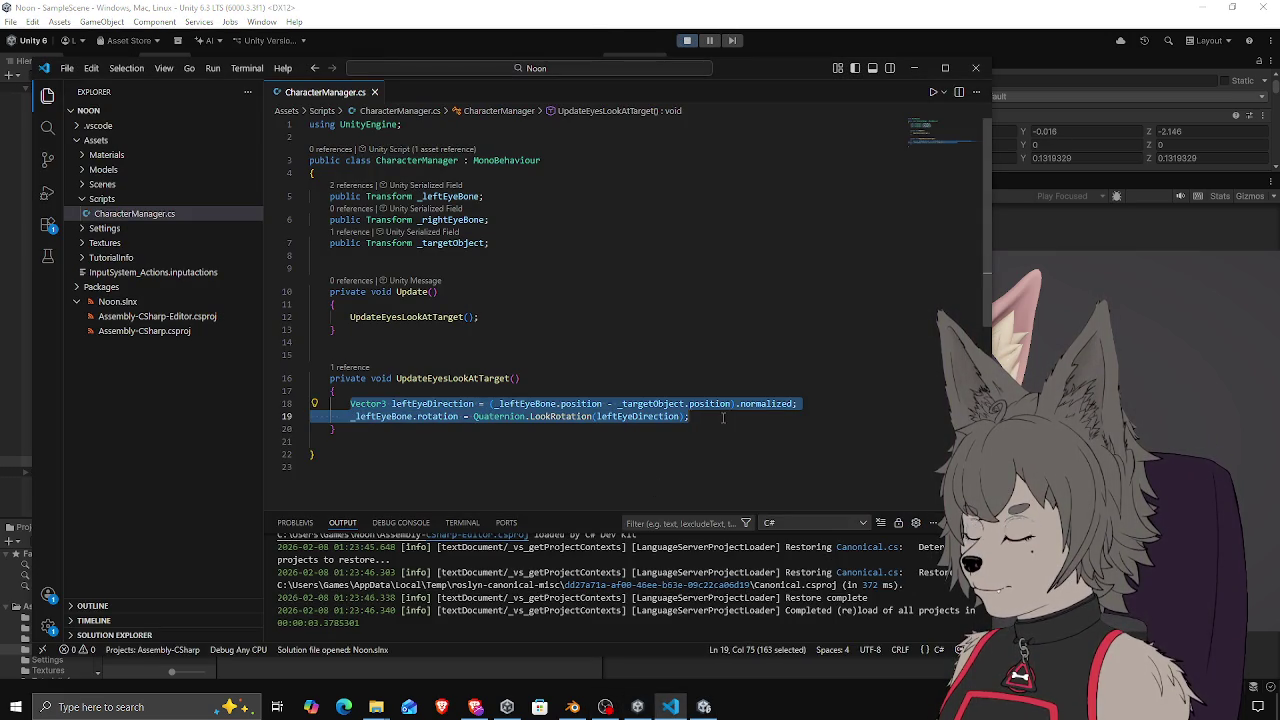
left_click(718, 413)
key("Return")
key("ctrl+v")
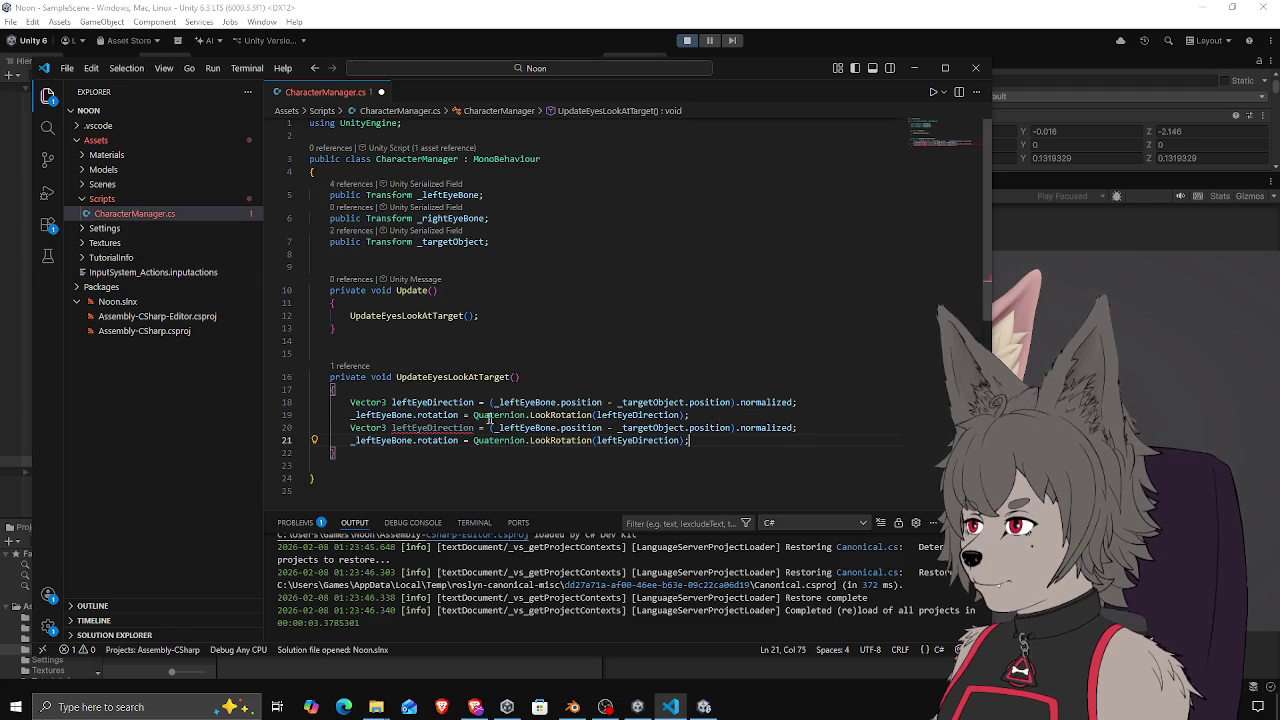
Change every 'left' in the duplicated lines to 'right' using multiple cursors
left_click(413, 427)
left_click(378, 440, "alt")
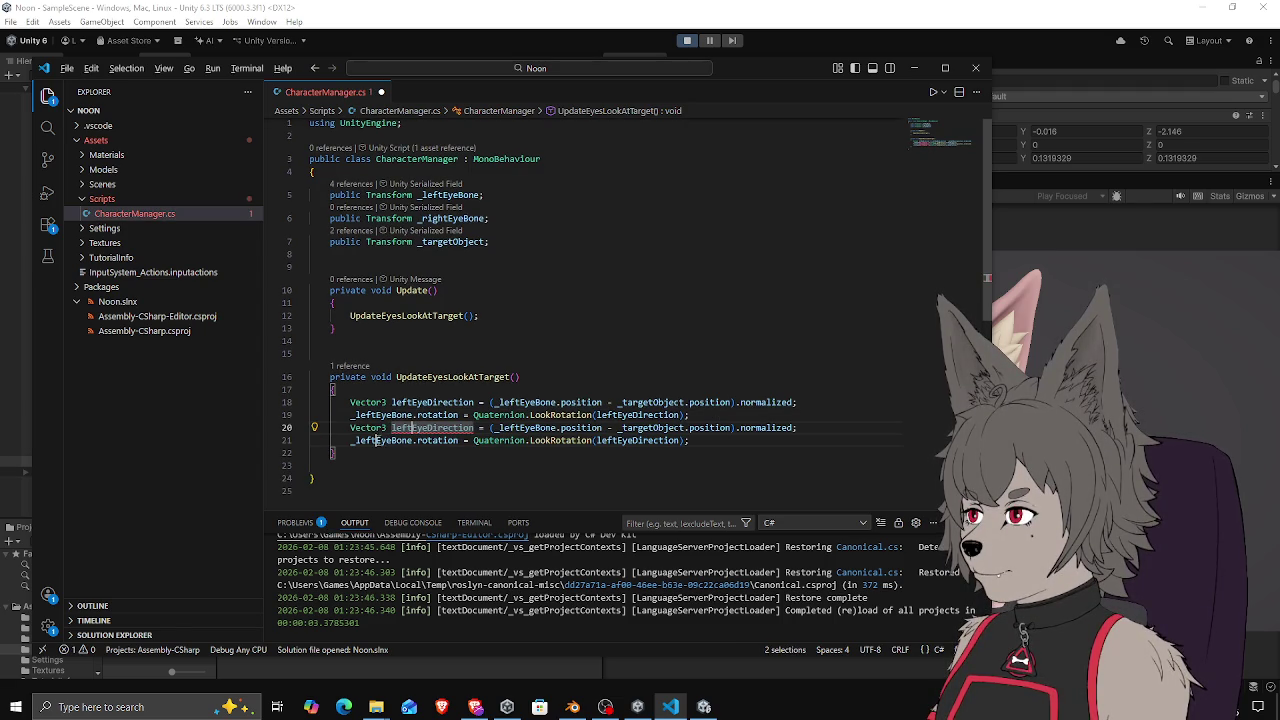
left_click(620, 428, "alt")
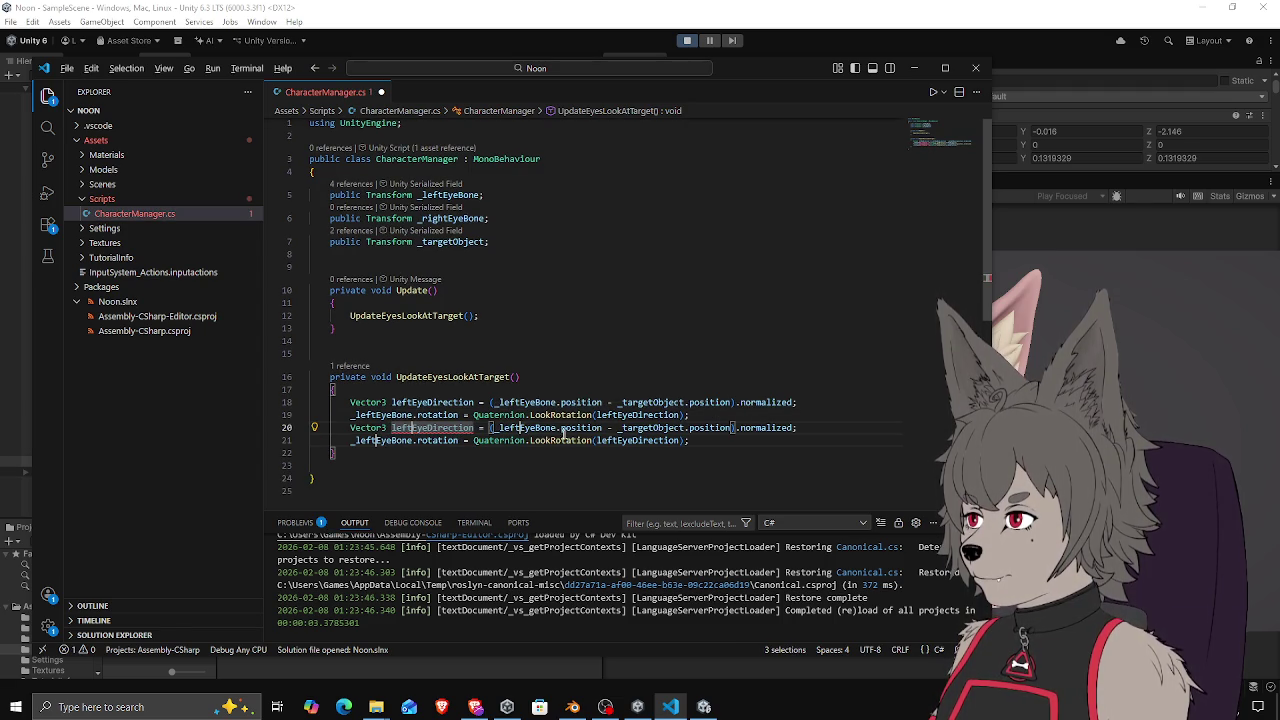
left_click(621, 441, "alt")
key("shift+alt+Right")
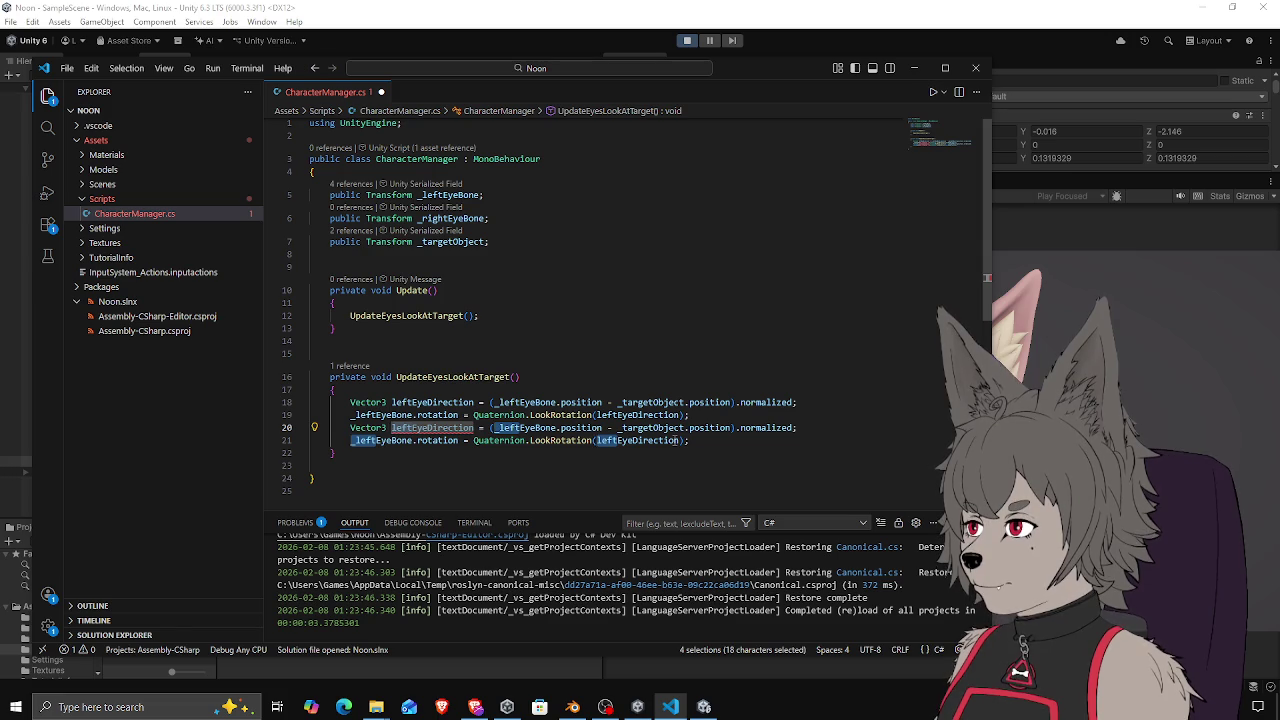
type("right")
Prefix rightEyeBone with an underscore to make _rightEyeBone in both new lines
left_click(419, 428)
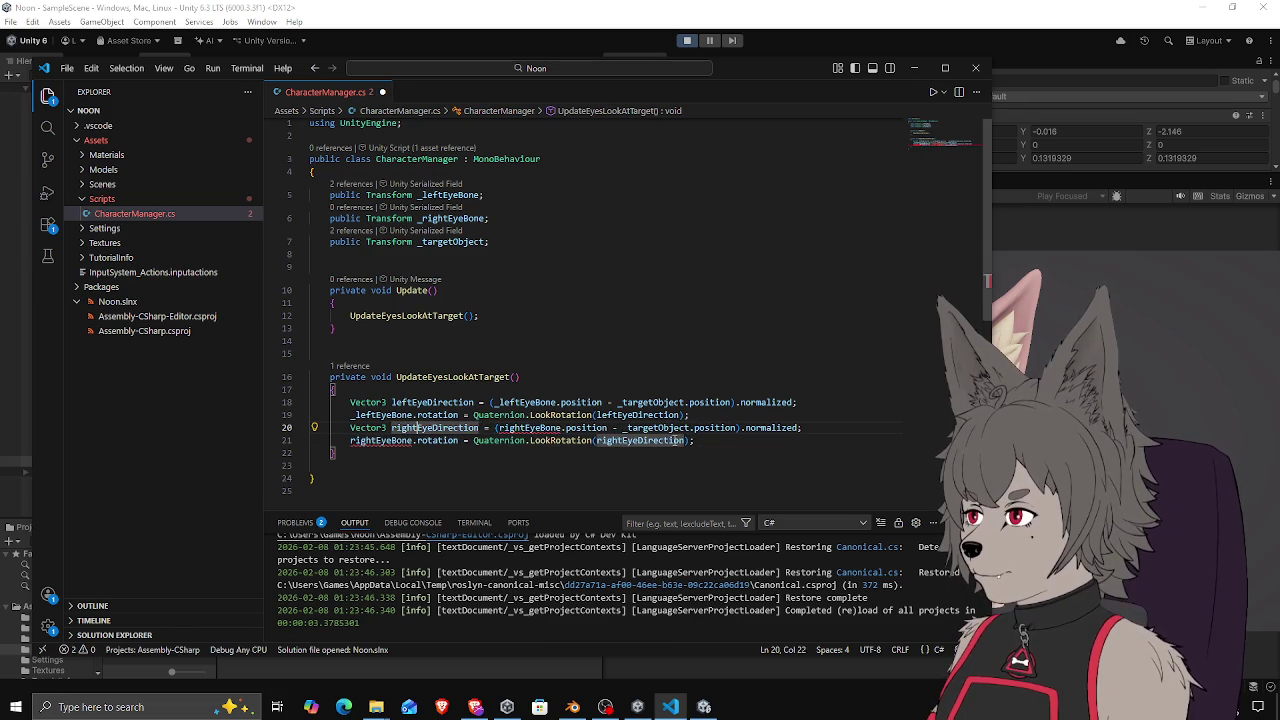
left_click(498, 428)
type("_")
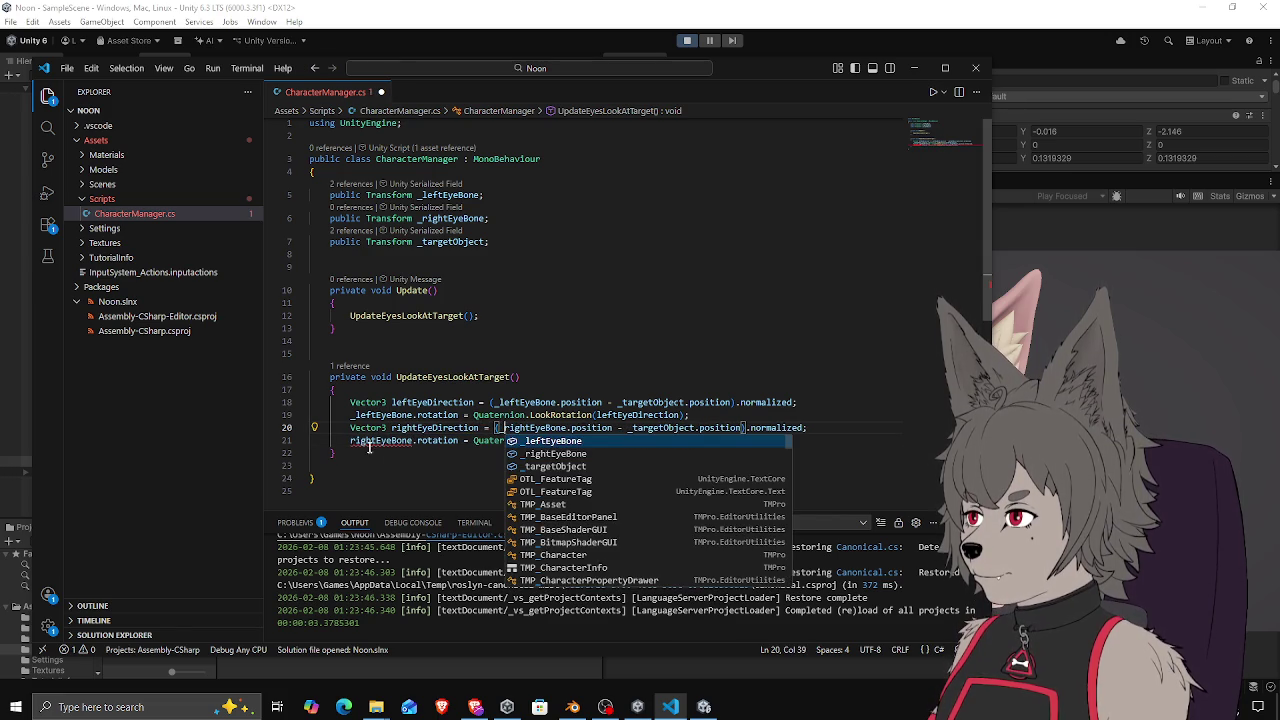
left_click(351, 441)
type("_")
left_click(435, 428)
Save CharacterManager.cs and return to the Unity editor
key("ctrl+s")
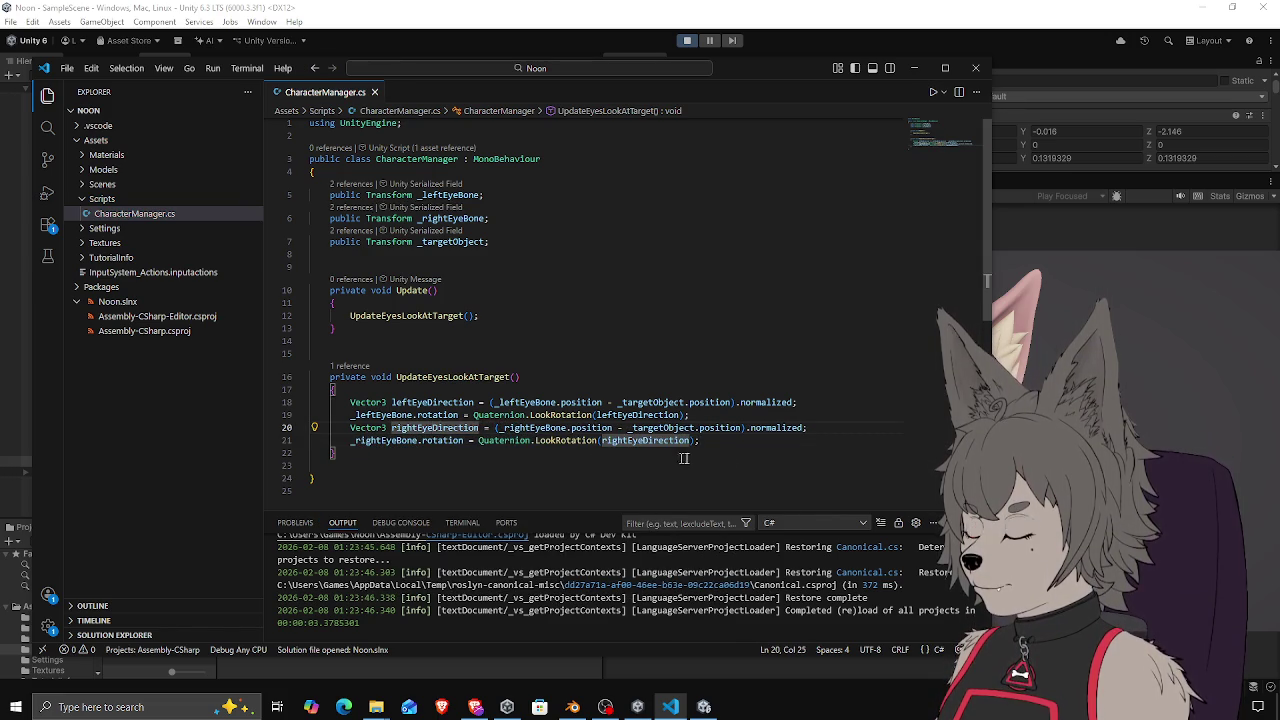
key("alt+Tab")
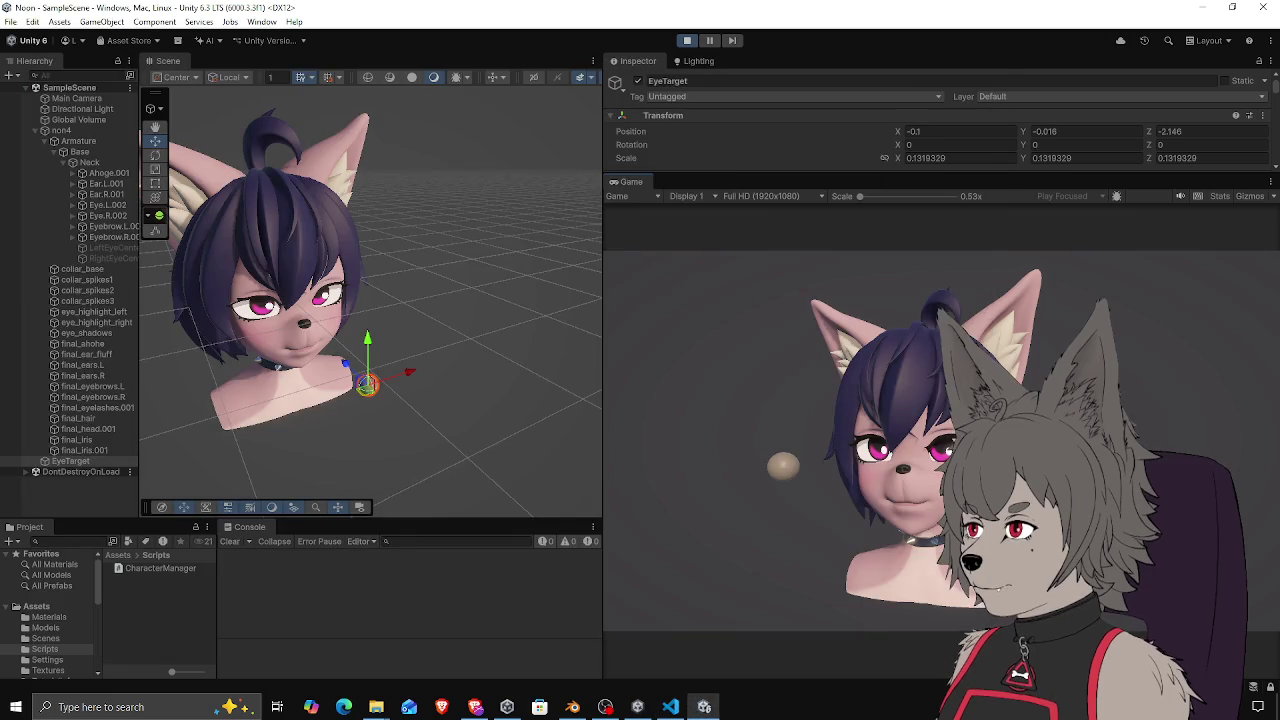
left_click(671, 707)
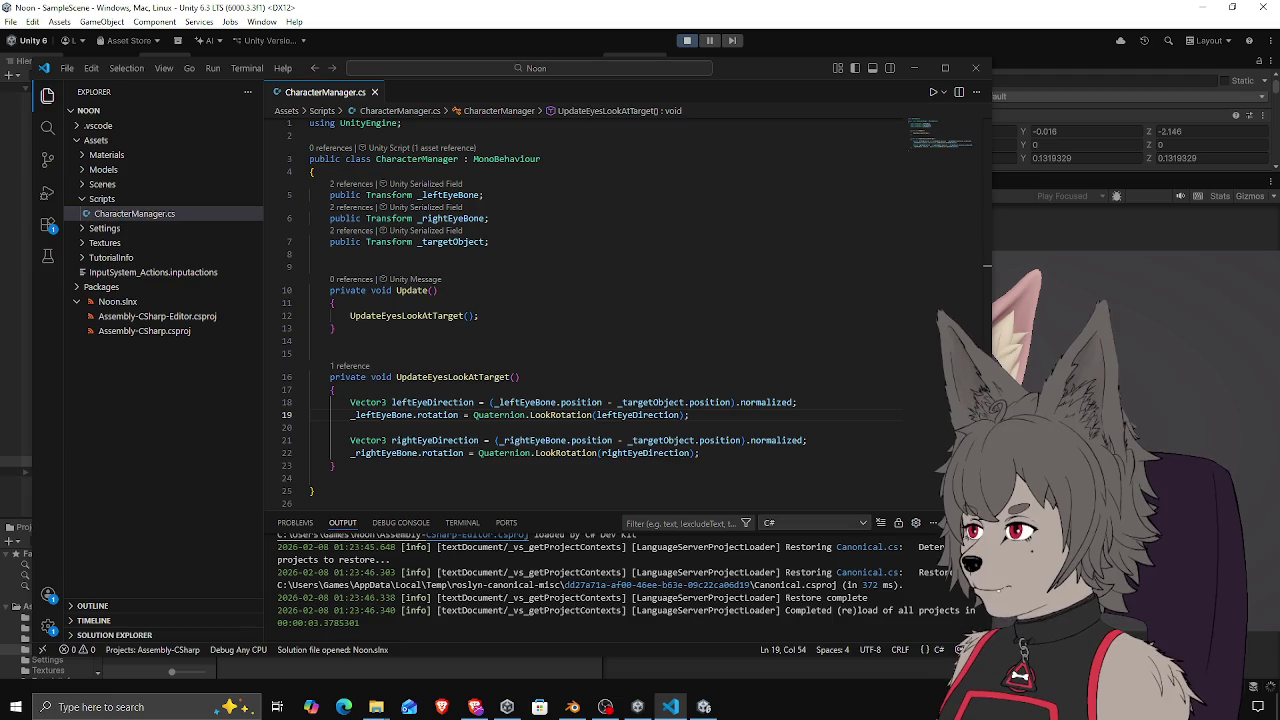
key("alt+Tab")
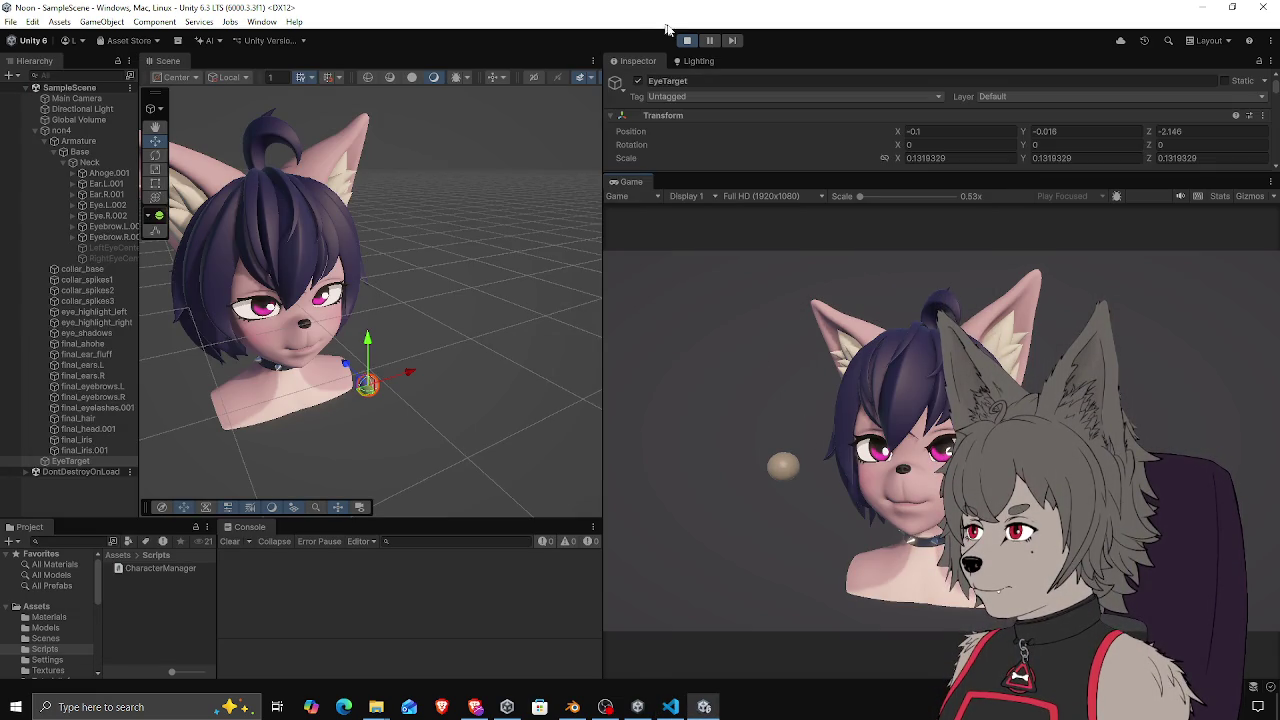
Restart Play mode and move EyeTarget up, down and sideways toward the head
left_click(686, 44)
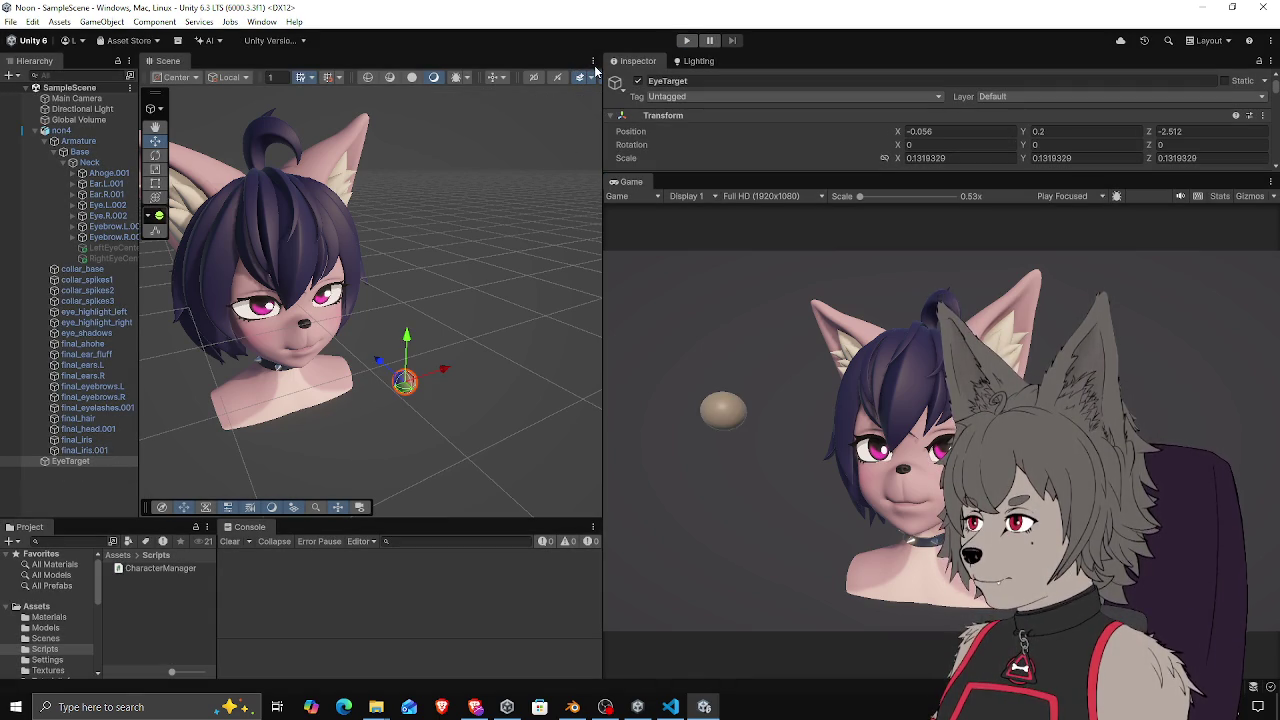
left_click(686, 40)
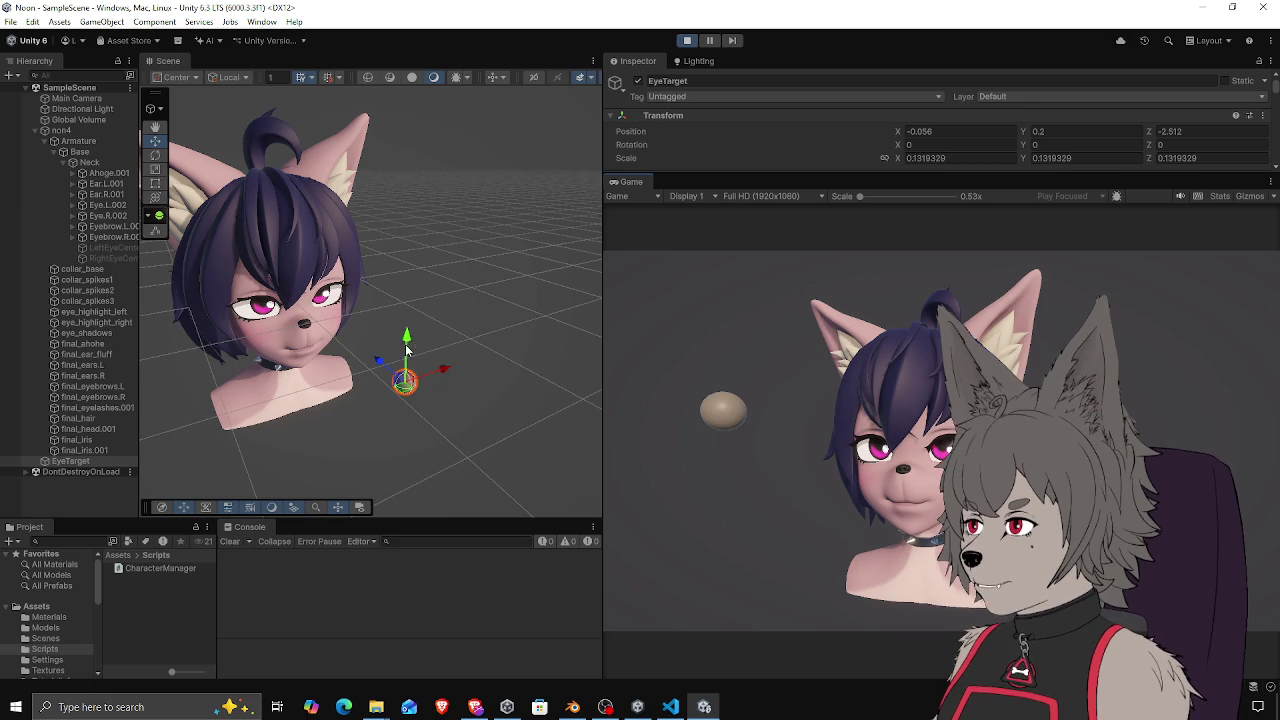
mouse_move(402, 354)
left_mouse_down()
mouse_move(403, 276)
mouse_move(401, 396)
mouse_move(397, 369)
mouse_move(429, 380)
mouse_move(449, 365)
mouse_move(316, 392)
mouse_move(557, 370)
mouse_move(291, 390)
mouse_move(524, 362)
mouse_move(500, 330)
left_mouse_up()
mouse_move(466, 243)
left_mouse_down()
mouse_move(237, 250)
mouse_move(500, 270)
mouse_move(520, 250)
mouse_move(520, 284)
mouse_move(540, 286)
mouse_move(345, 285)
mouse_move(360, 340)
mouse_move(360, 170)
mouse_move(494, 246)
mouse_move(227, 294)
mouse_move(240, 335)
mouse_move(528, 309)
mouse_move(494, 194)
mouse_move(271, 229)
mouse_move(225, 252)
mouse_move(229, 300)
mouse_move(263, 277)
mouse_move(486, 306)
mouse_move(486, 243)
mouse_move(343, 296)
mouse_move(414, 337)
mouse_move(333, 313)
mouse_move(402, 336)
mouse_move(272, 316)
mouse_move(470, 325)
mouse_move(296, 314)
mouse_move(429, 344)
mouse_move(308, 317)
mouse_move(430, 335)
mouse_move(395, 320)
mouse_move(303, 328)
mouse_move(490, 372)
mouse_move(367, 362)
mouse_move(318, 350)
mouse_move(487, 361)
mouse_move(295, 330)
mouse_move(504, 375)
mouse_move(501, 348)
mouse_move(751, 382)
left_mouse_up()
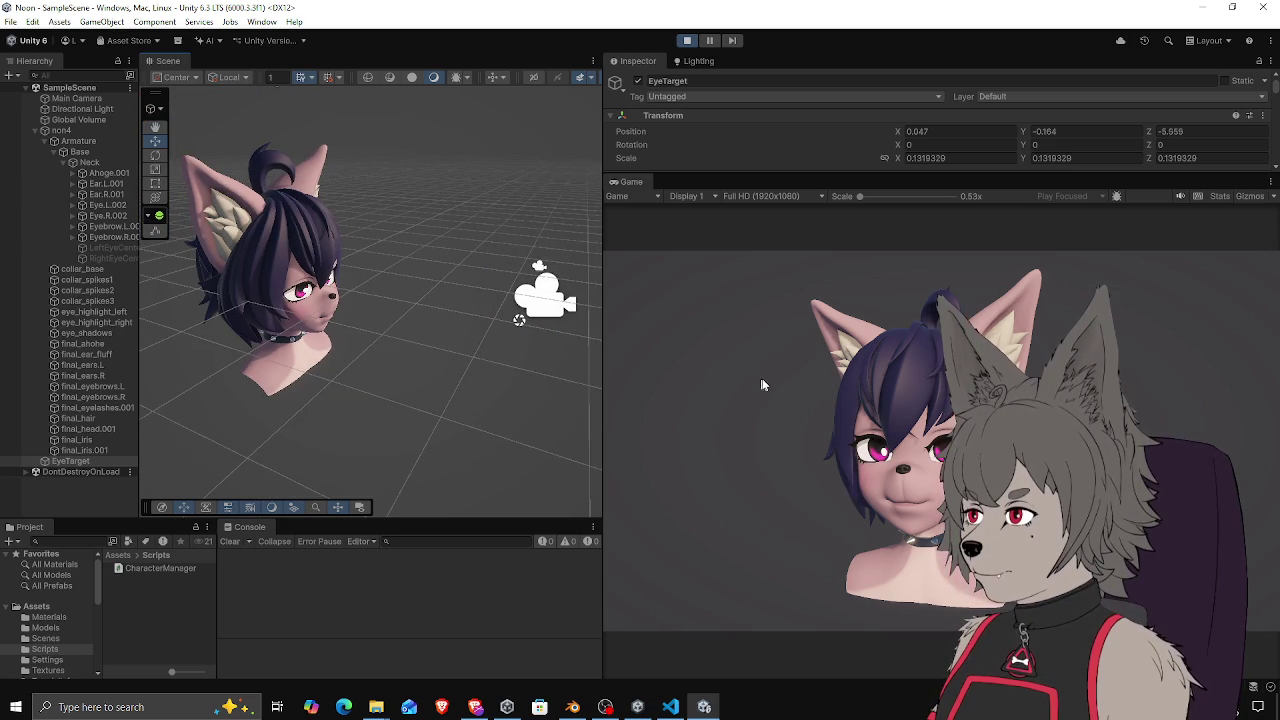
Sweep EyeTarget across the face to Z -4.379, then select the Main Camera
mouse_move(885, 412)
left_mouse_down()
mouse_move(350, 295)
mouse_move(747, 398)
left_mouse_up()
mouse_move(620, 391)
left_mouse_down()
mouse_move(529, 386)
mouse_move(556, 386)
left_mouse_up()
scroll(368, 354, "down", 3)
mouse_move(368, 354)
left_mouse_down()
mouse_move(304, 379)
mouse_move(329, 357)
mouse_move(449, 334)
mouse_move(418, 360)
left_mouse_up()
scroll(304, 379, "up", 3)
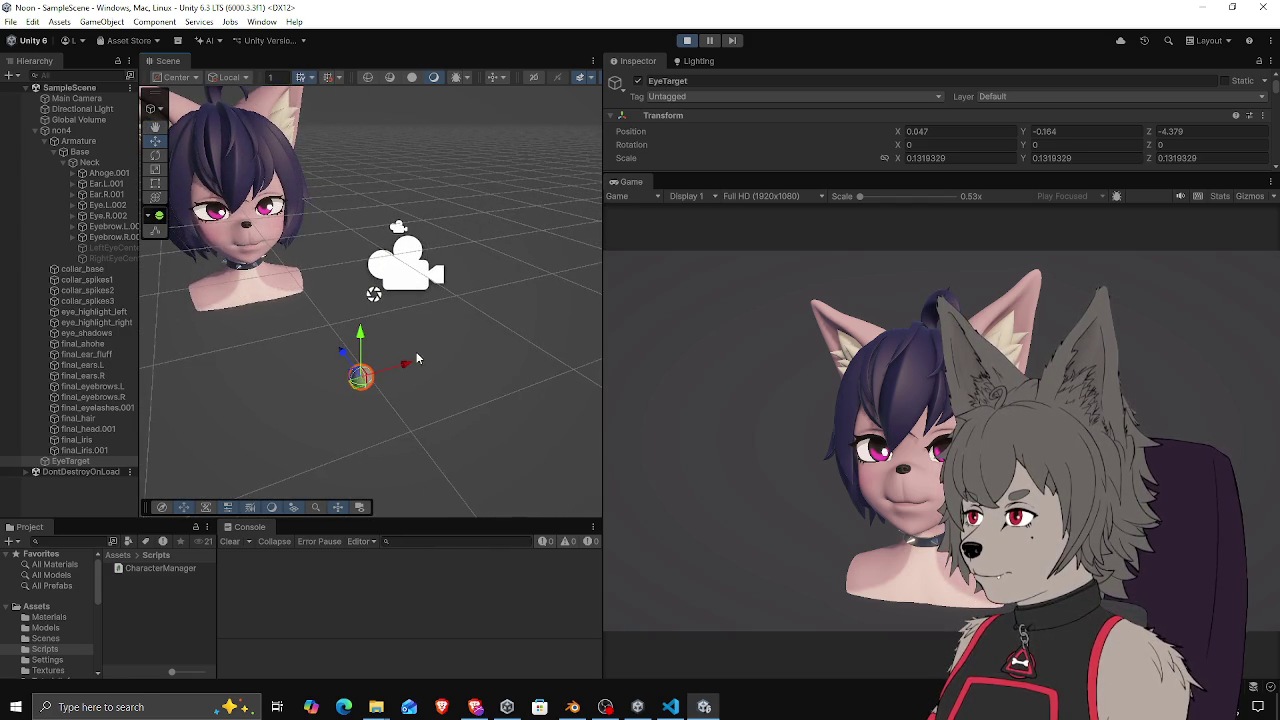
left_click(410, 265)
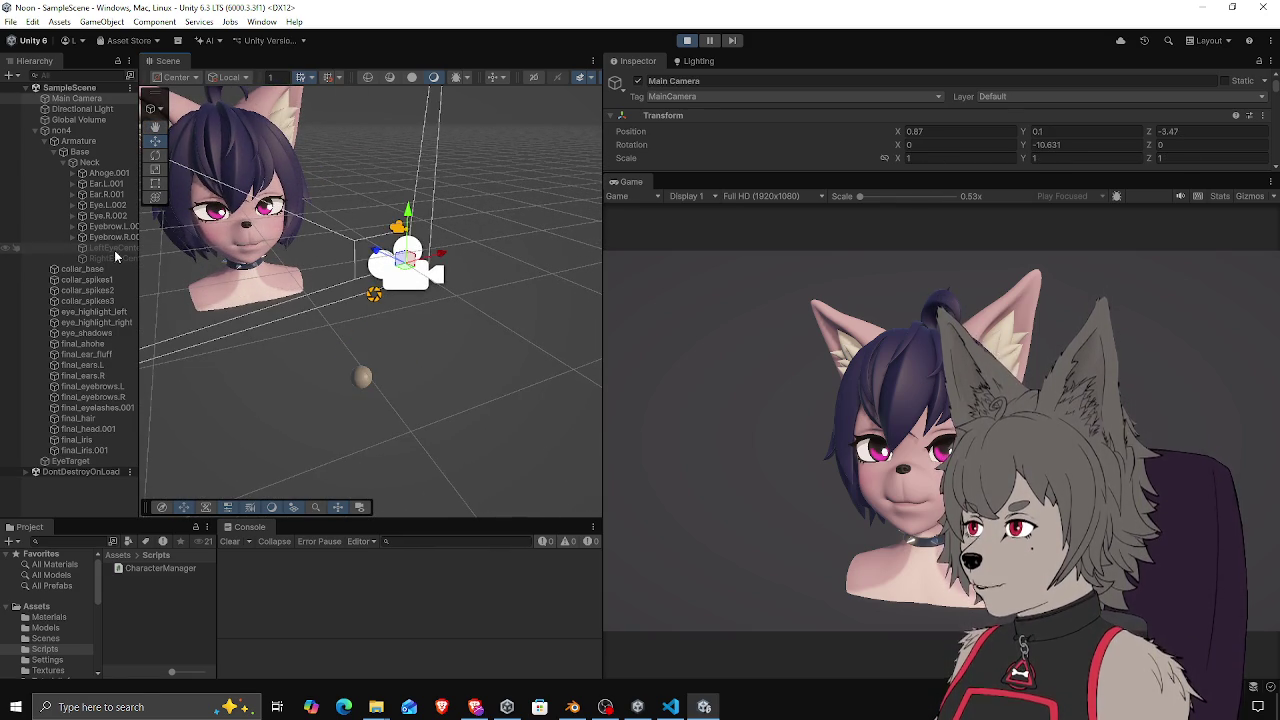
Set Main Camera as the Target Object of non4's Character Manager
left_click_drag(139, 251, 201, 210)
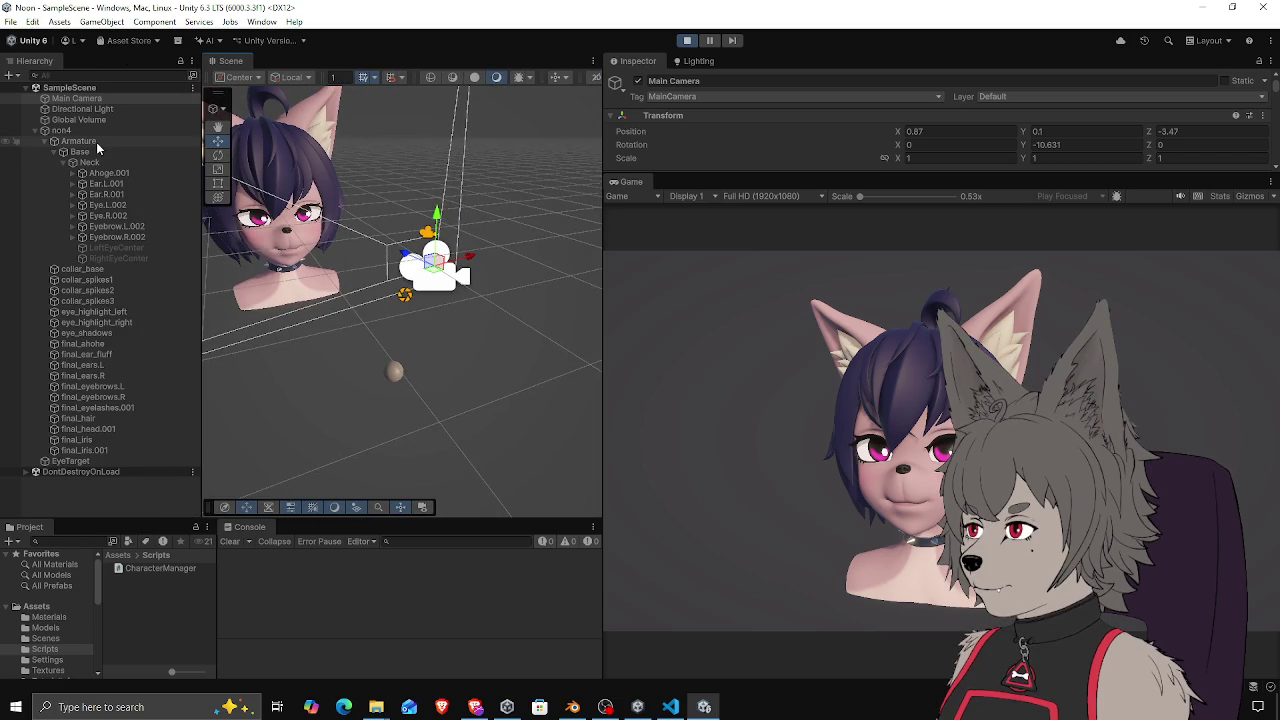
left_click(94, 130)
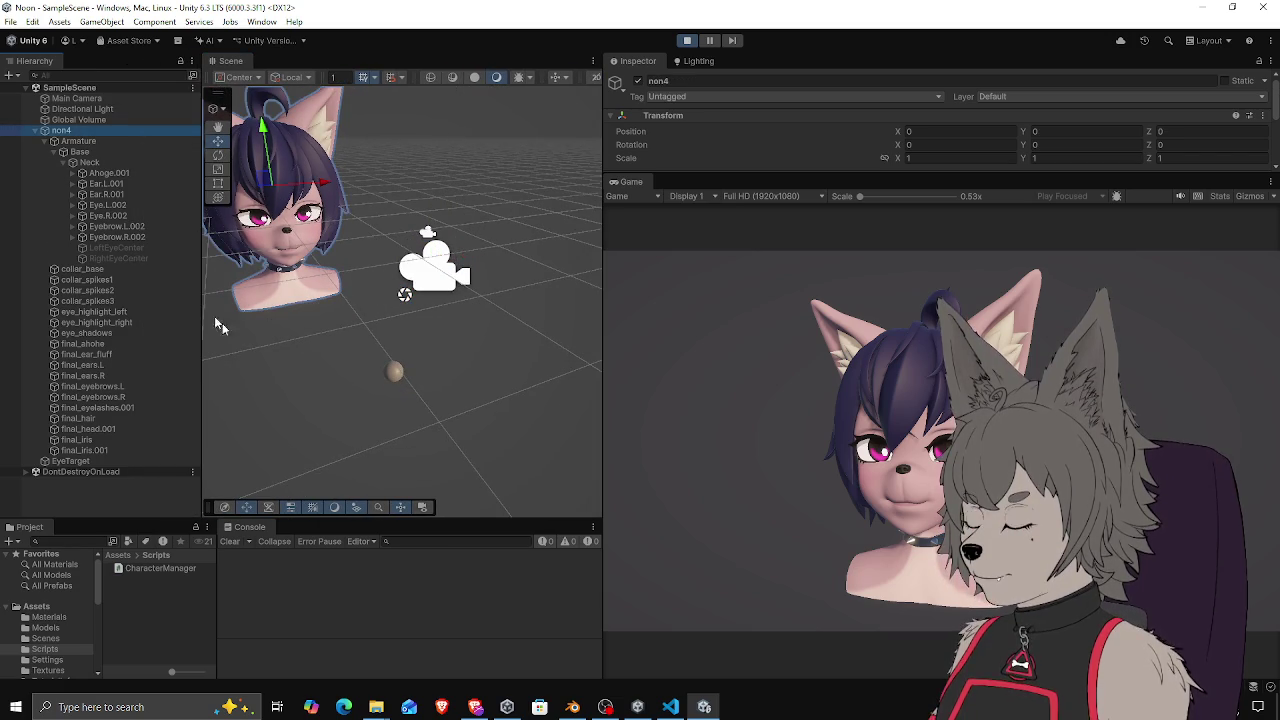
left_click_drag(735, 176, 738, 345)
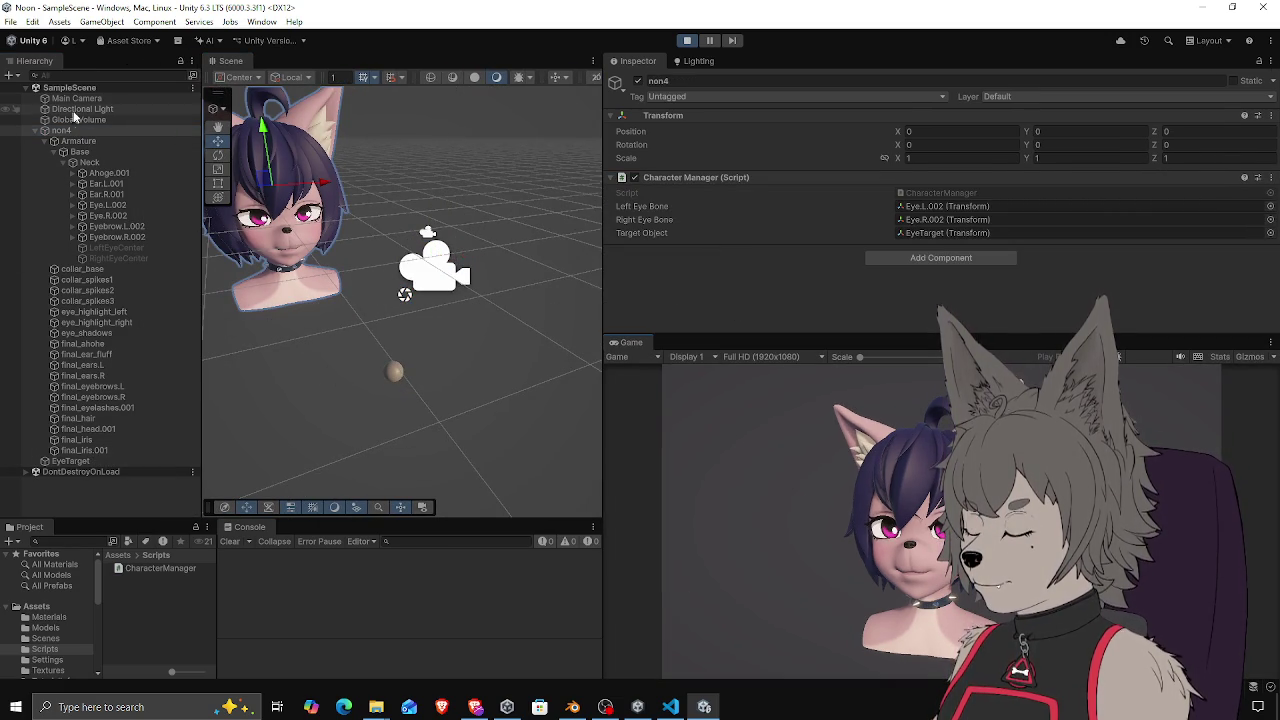
mouse_move(78, 98)
left_mouse_down()
mouse_move(400, 170)
mouse_move(983, 234)
left_mouse_up()
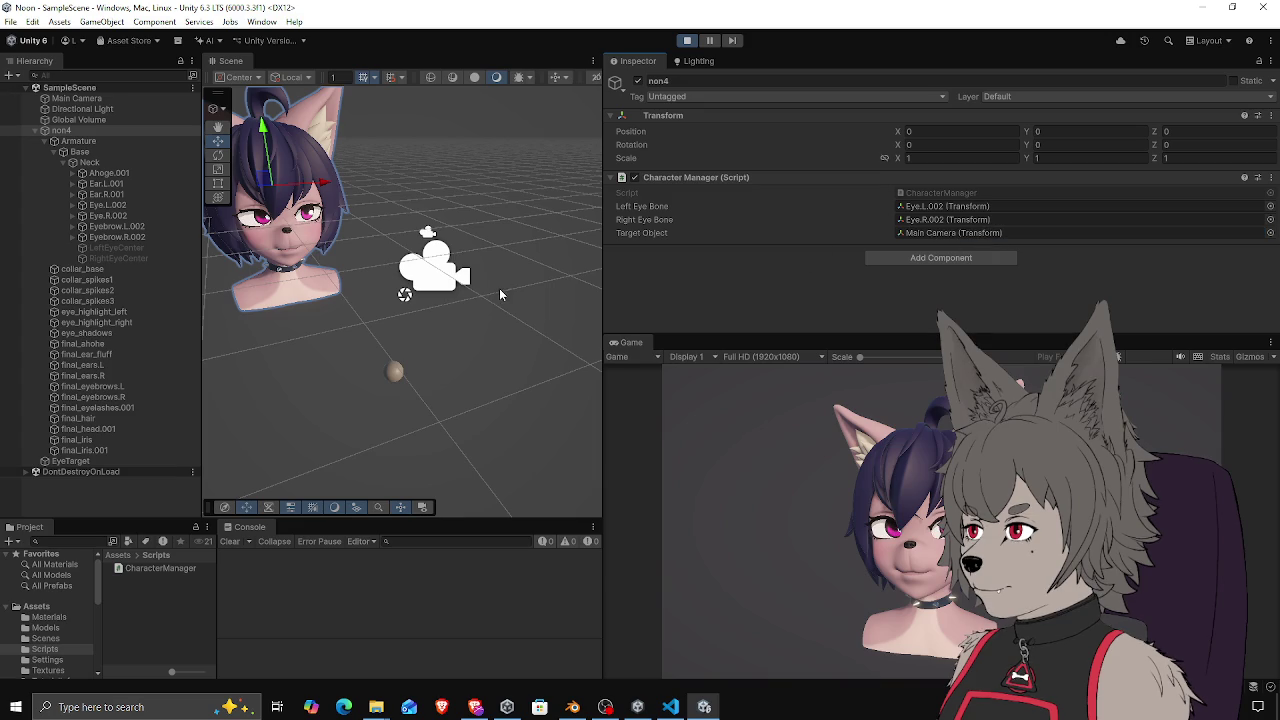
Move the Main Camera to position 0.765, 0.2, -4.633 to reframe the head
left_click(472, 288)
mouse_move(440, 278)
left_mouse_down()
mouse_move(500, 246)
mouse_move(320, 285)
mouse_move(377, 290)
mouse_move(318, 228)
mouse_move(343, 257)
mouse_move(300, 232)
mouse_move(318, 216)
mouse_move(380, 294)
mouse_move(486, 371)
mouse_move(574, 300)
mouse_move(435, 343)
mouse_move(320, 266)
mouse_move(392, 318)
mouse_move(337, 243)
mouse_move(388, 300)
mouse_move(474, 279)
mouse_move(465, 302)
mouse_move(472, 180)
mouse_move(478, 440)
mouse_move(482, 217)
mouse_move(478, 415)
mouse_move(421, 147)
mouse_move(405, 420)
mouse_move(428, 225)
mouse_move(424, 246)
left_mouse_up()
mouse_move(469, 297)
left_mouse_down()
mouse_move(533, 255)
mouse_move(228, 325)
mouse_move(203, 360)
mouse_move(506, 329)
left_mouse_up()
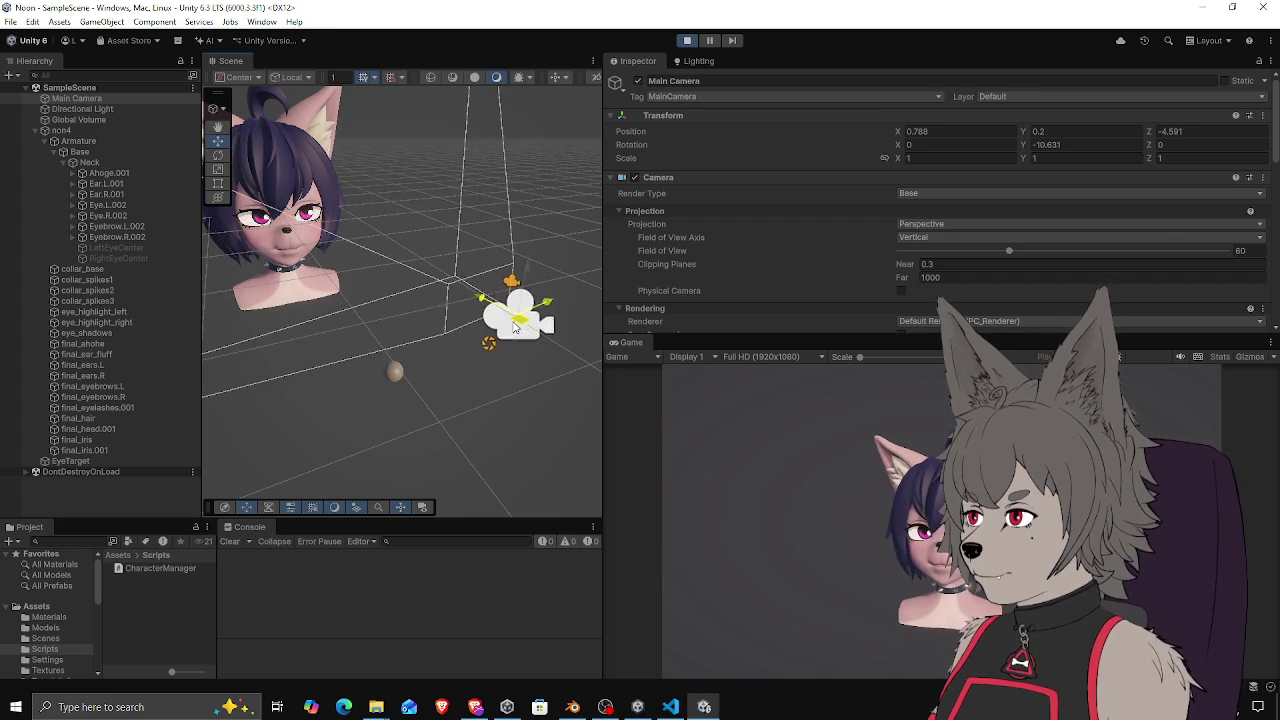
mouse_move(376, 279)
left_mouse_down()
mouse_move(454, 289)
mouse_move(420, 309)
left_mouse_up()
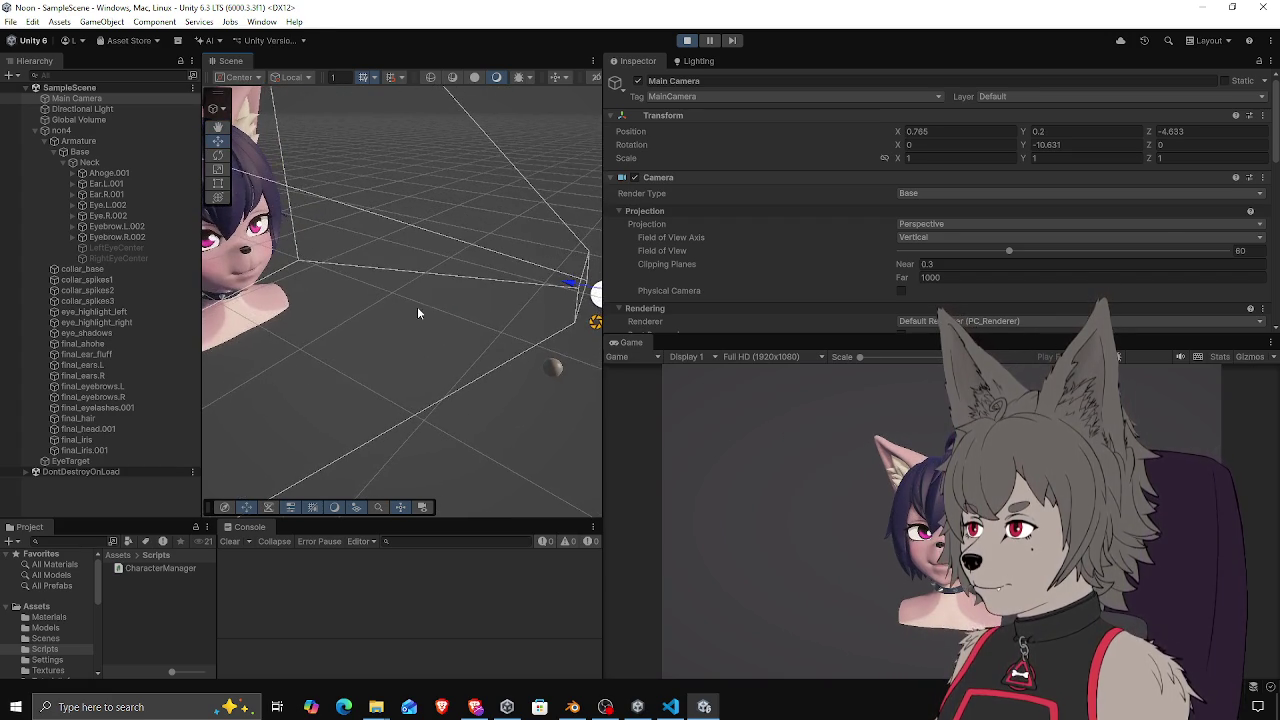
Inspect the Main Camera and Directional Light, then stop play mode
left_click(80, 98)
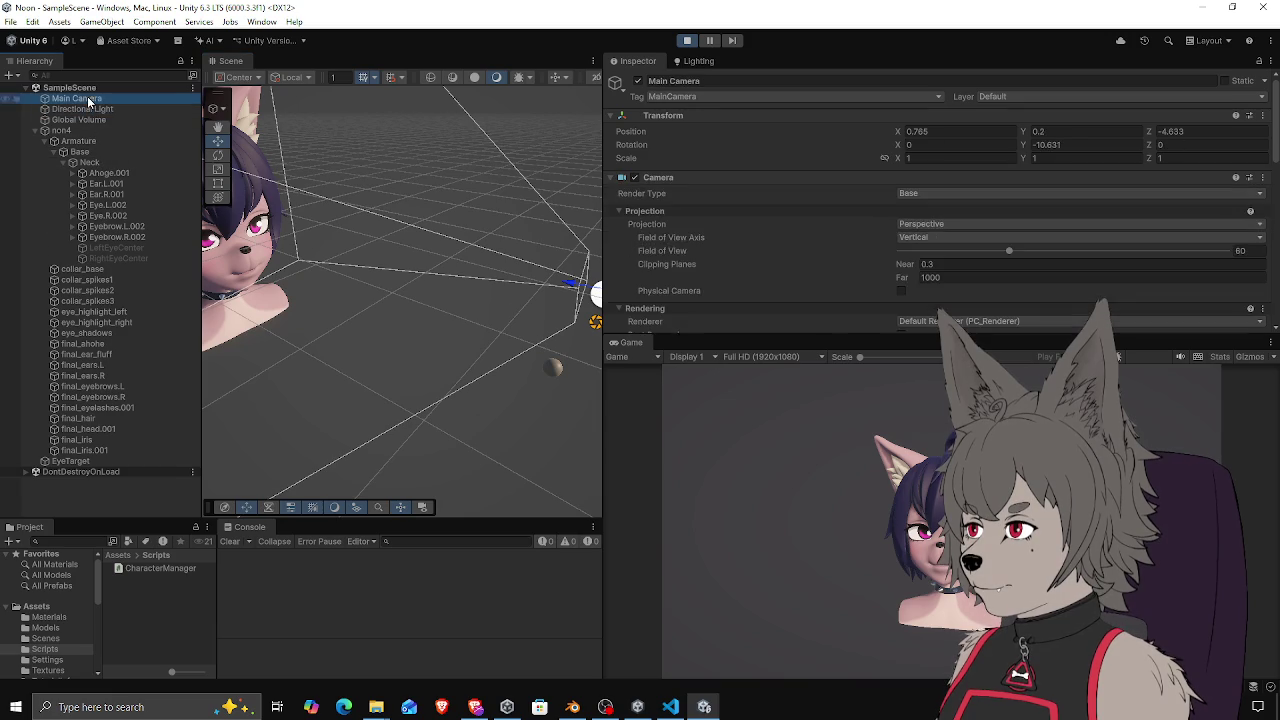
scroll(710, 250, "down", 3)
left_click(97, 110)
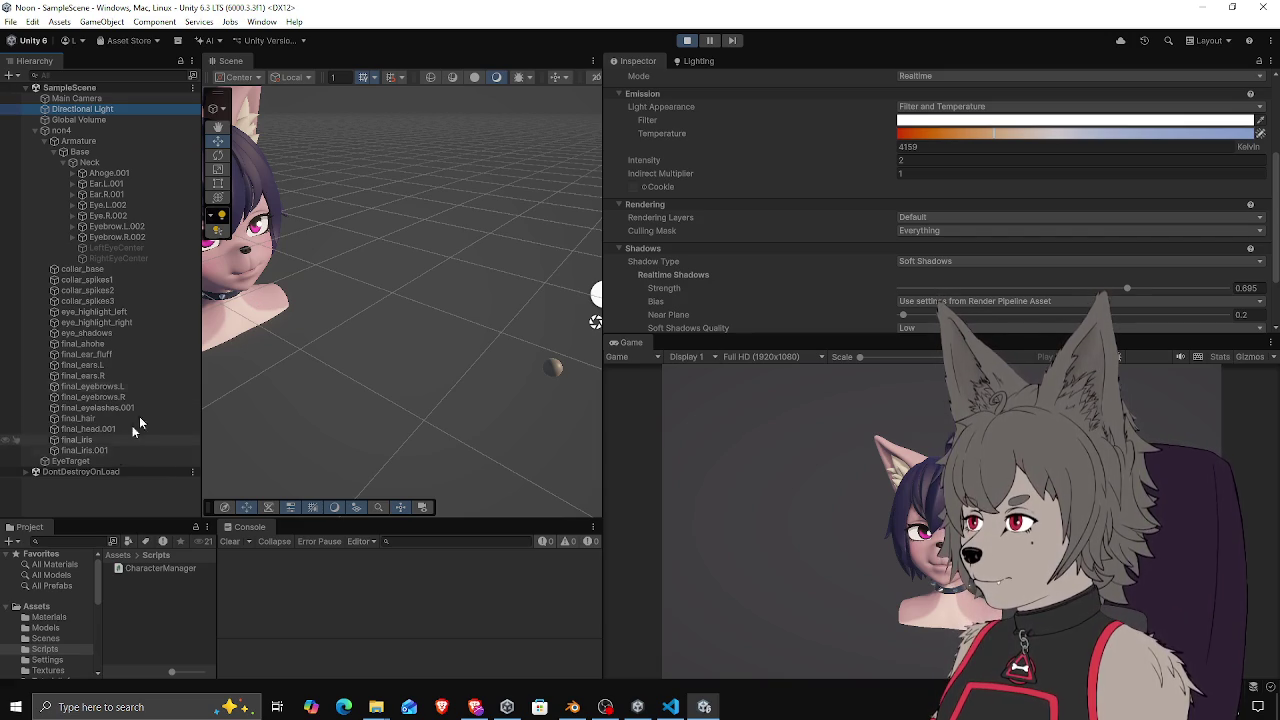
left_click(687, 42)
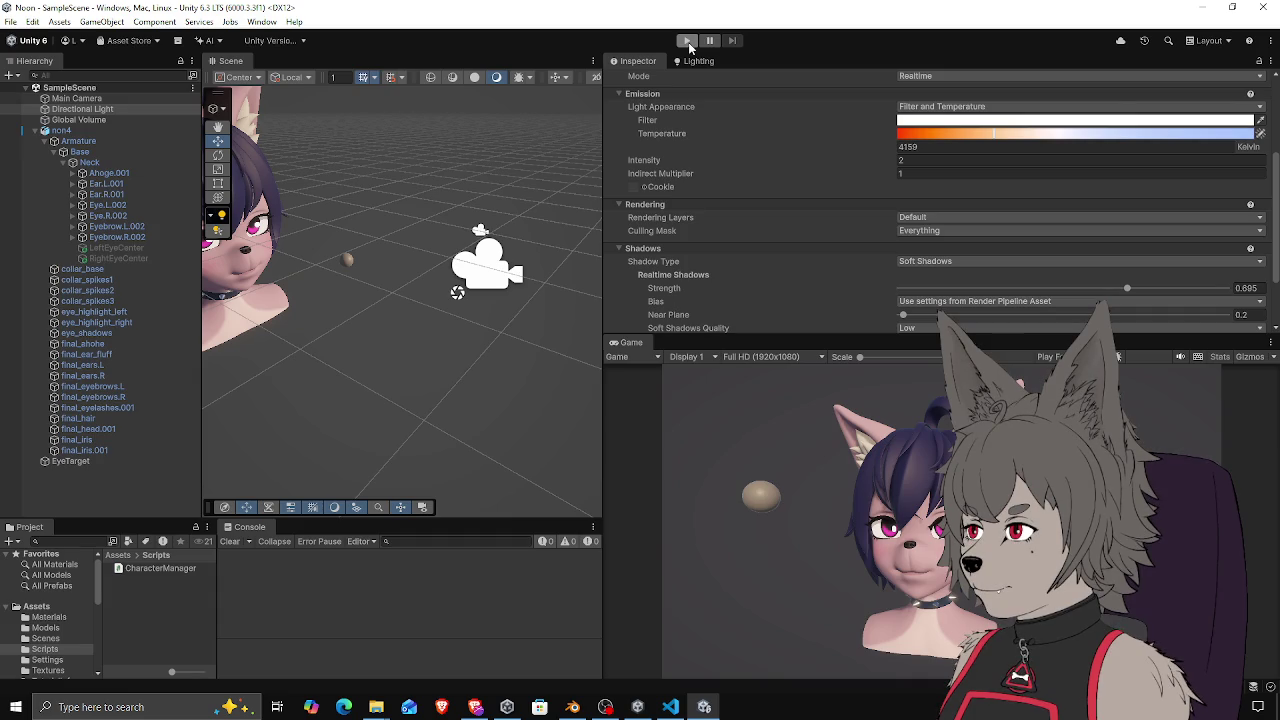
Restart Play mode and select the EyeTarget sphere beside the head
left_click(688, 42)
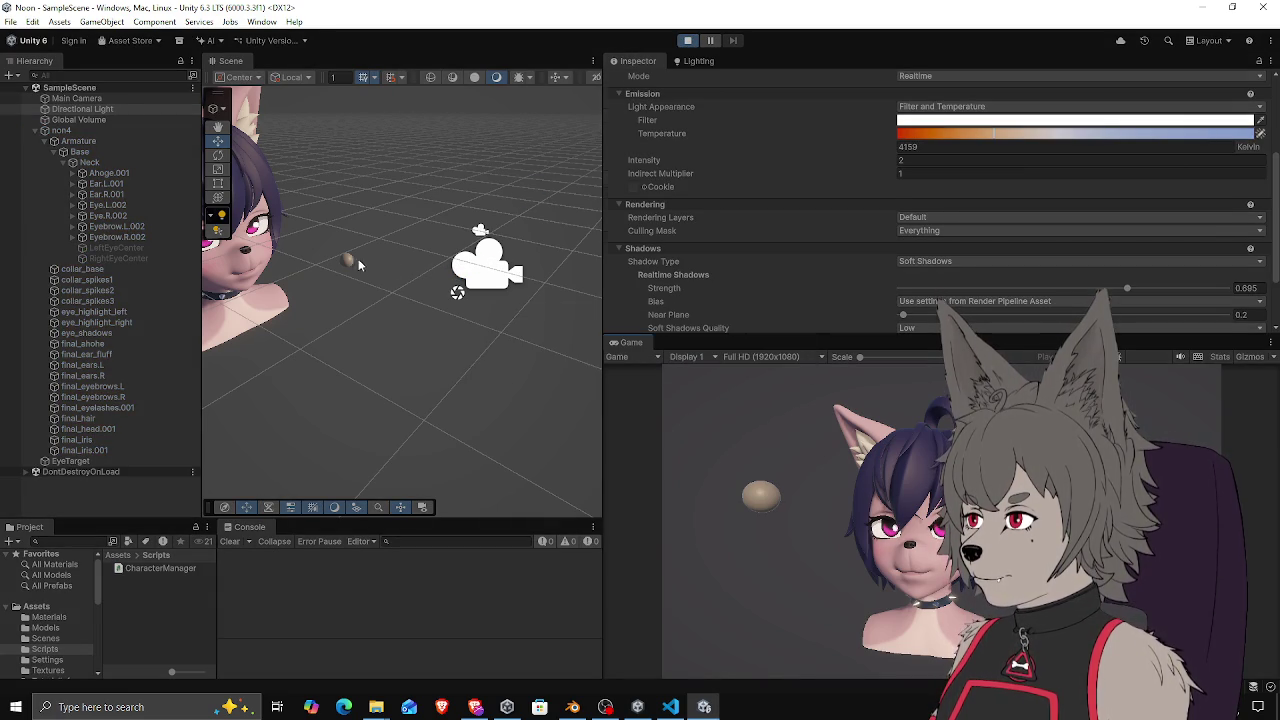
left_click(346, 261)
mouse_move(346, 261)
left_mouse_down()
mouse_move(478, 330)
mouse_move(420, 315)
mouse_move(480, 250)
mouse_move(385, 222)
mouse_move(360, 280)
mouse_move(299, 354)
left_mouse_up()
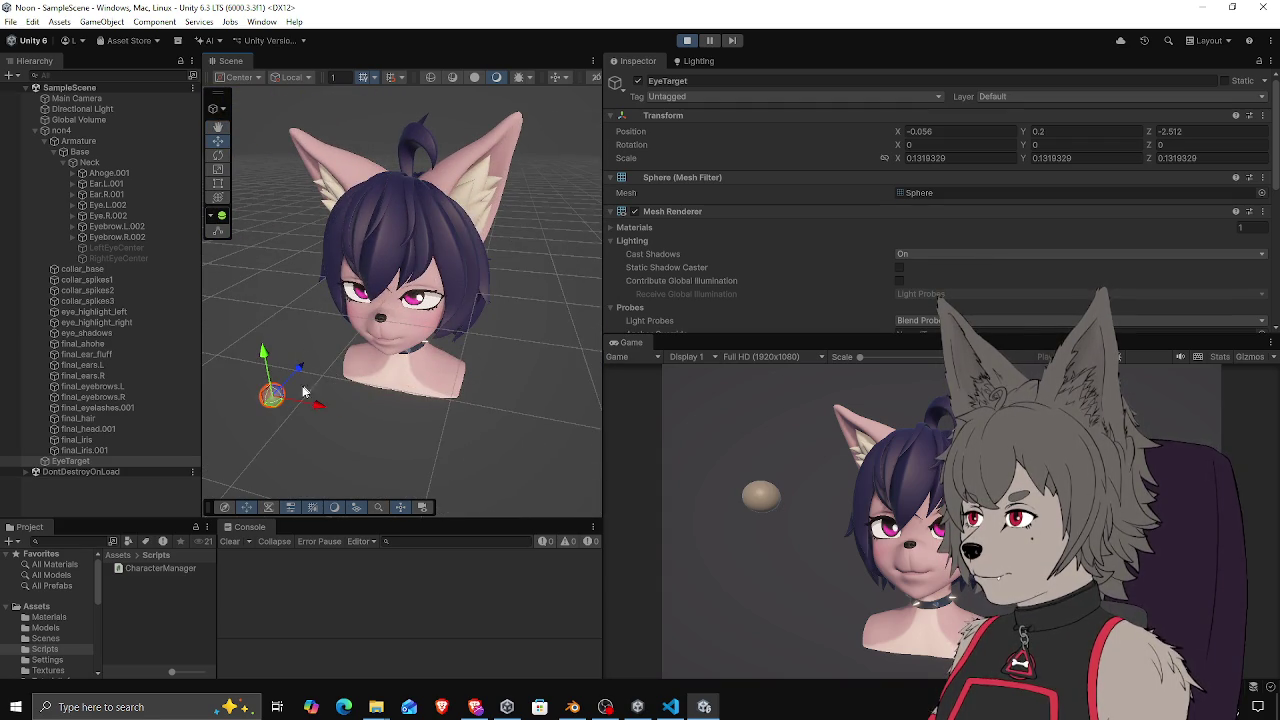
Drag EyeTarget sideways to 1.177, 0.2, -2.651, then zoom and orbit to check both eyes follow
mouse_move(277, 403)
left_mouse_down()
mouse_move(502, 405)
mouse_move(492, 415)
mouse_move(472, 420)
mouse_move(457, 401)
mouse_move(470, 358)
mouse_move(476, 433)
mouse_move(463, 448)
mouse_move(503, 276)
mouse_move(505, 300)
mouse_move(560, 334)
mouse_move(506, 387)
left_mouse_up()
scroll(506, 387, "up", 10)
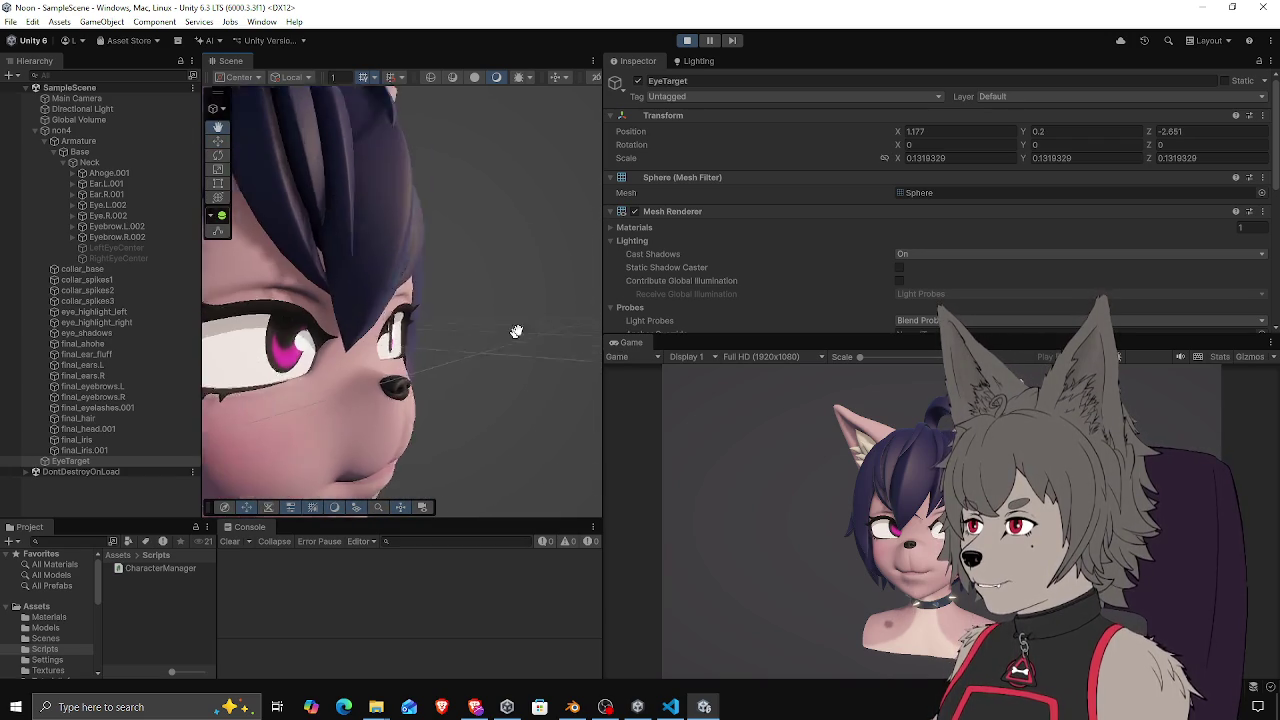
mouse_move(531, 328)
left_mouse_down("alt")
mouse_move(489, 366)
mouse_move(497, 340)
mouse_move(563, 331)
mouse_move(500, 333)
mouse_move(534, 343)
mouse_move(549, 330)
mouse_move(292, 343)
left_mouse_up("alt")
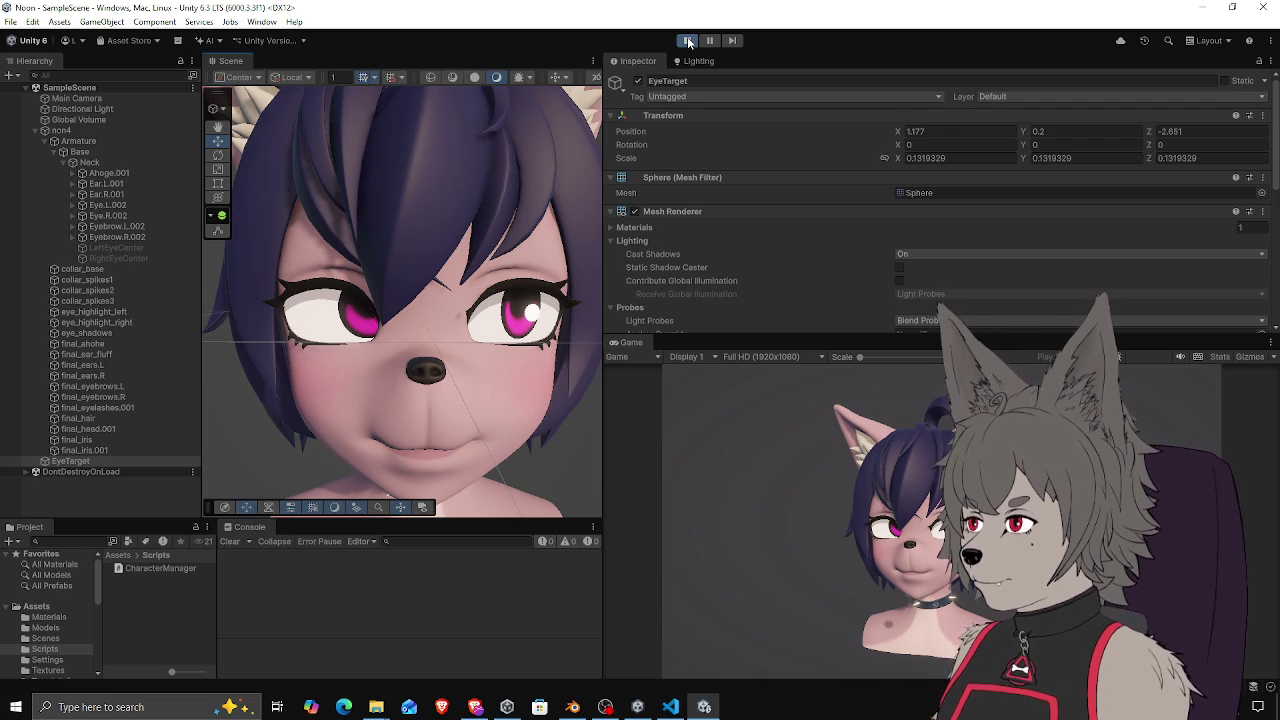
Orbit and zoom around the head in Unity's scene view, deselecting the eye target
mouse_move(469, 222)
left_mouse_down()
mouse_move(436, 278)
mouse_move(470, 283)
mouse_move(480, 255)
mouse_move(514, 263)
mouse_move(530, 301)
mouse_move(551, 277)
mouse_move(480, 258)
mouse_move(500, 266)
mouse_move(257, 271)
mouse_move(420, 290)
mouse_move(368, 265)
mouse_move(480, 260)
mouse_move(425, 300)
left_mouse_up()
scroll(424, 293, "down", 3)
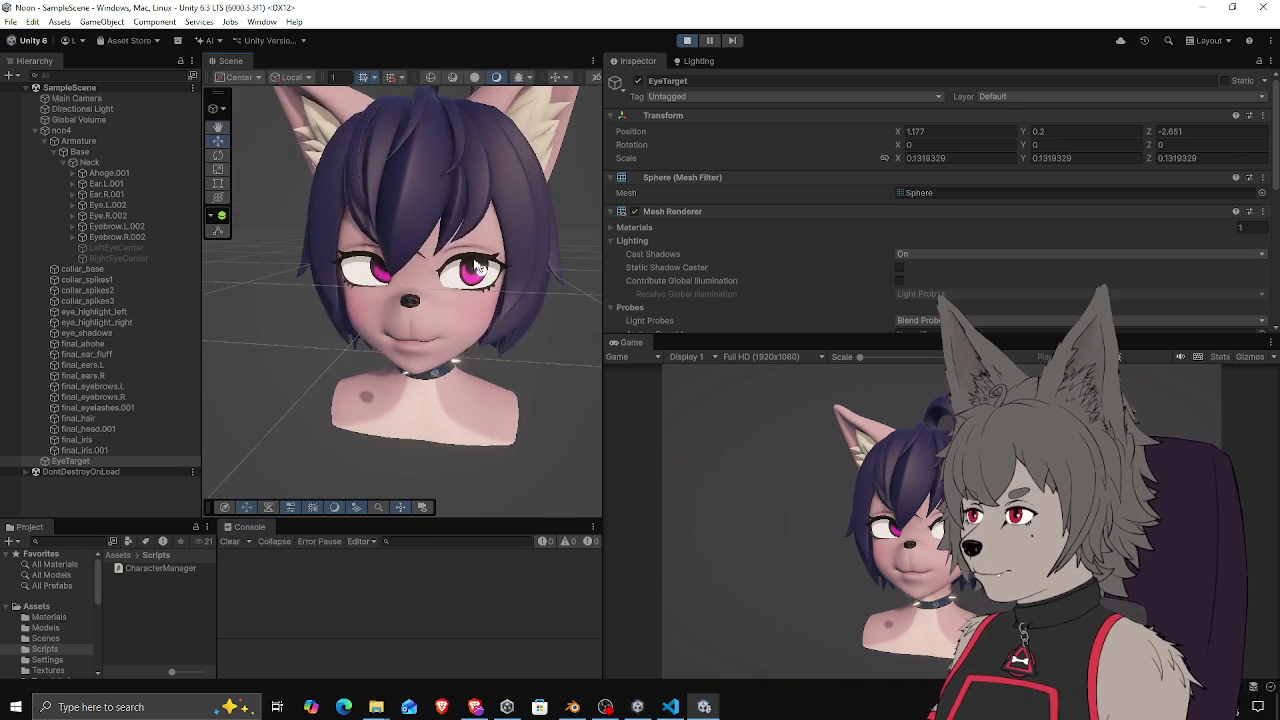
scroll(425, 300, "down", 2)
left_click(418, 313)
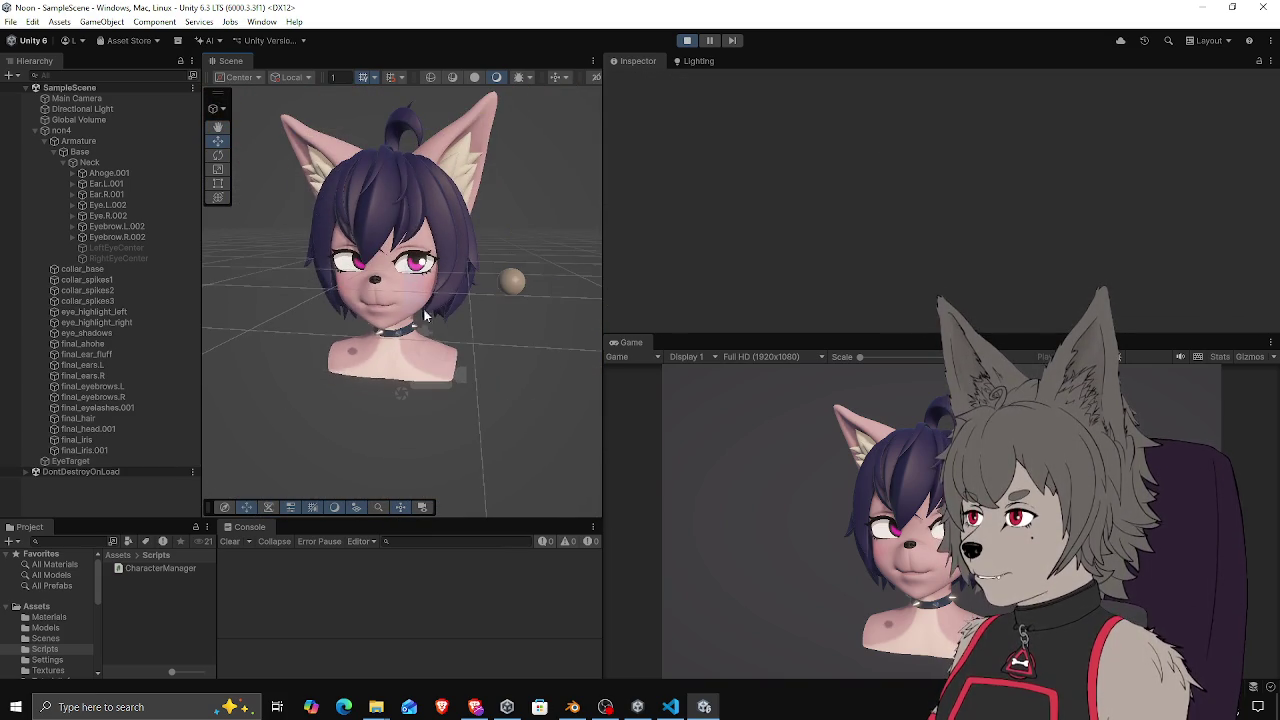
mouse_move(295, 268)
left_mouse_down()
mouse_move(457, 300)
mouse_move(397, 278)
mouse_move(413, 235)
mouse_move(443, 306)
mouse_move(416, 305)
mouse_move(458, 277)
mouse_move(489, 306)
mouse_move(417, 237)
left_mouse_up()
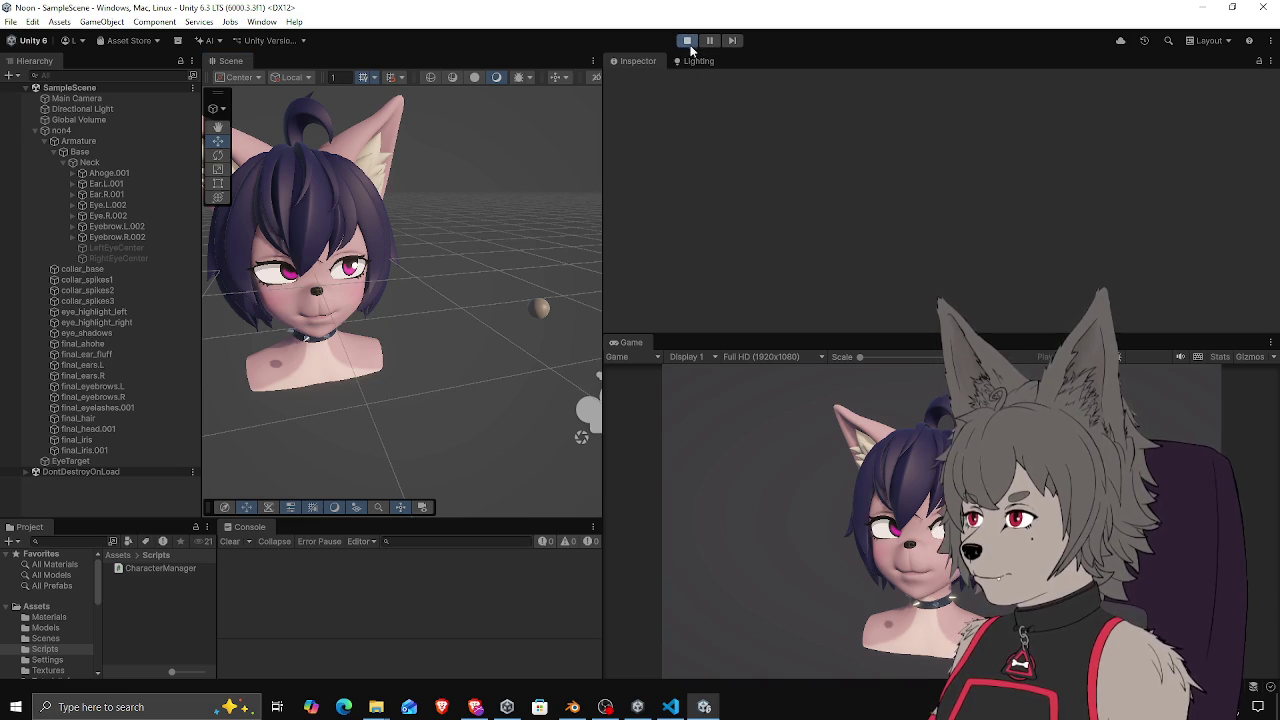
Stop play mode in Unity and bring the non5_rig.blend file up in Blender
left_click(687, 40)
left_click(670, 707)
left_click(572, 707)
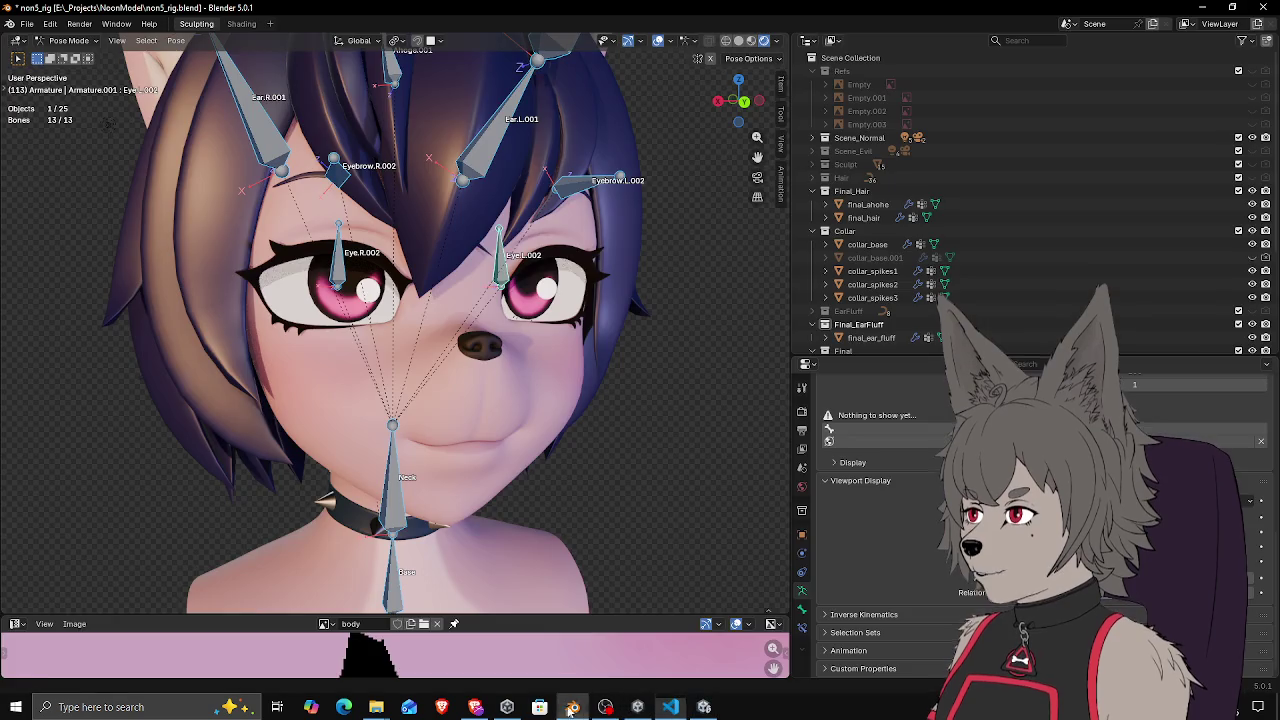
In Edit Mode, select the Eye.L.002 and Eye.R.002 bones and switch to a side view
mouse_move(416, 320)
left_mouse_down()
mouse_move(447, 336)
mouse_move(452, 300)
mouse_move(398, 272)
mouse_move(535, 287)
mouse_move(517, 303)
left_mouse_up()
key("Tab")
left_click(512, 300)
left_click(422, 240, "shift")
left_click_drag(422, 240, 529, 270)
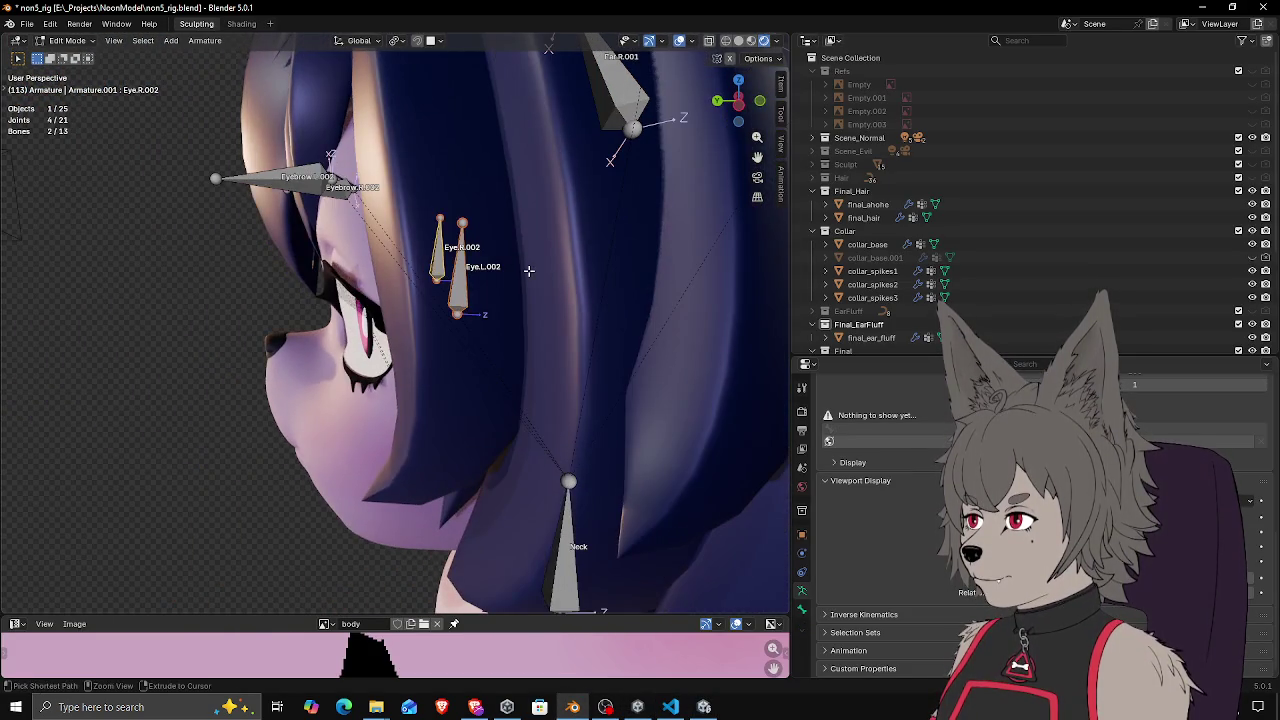
key("ctrl+KP_1")
key("ctrl+KP_3")
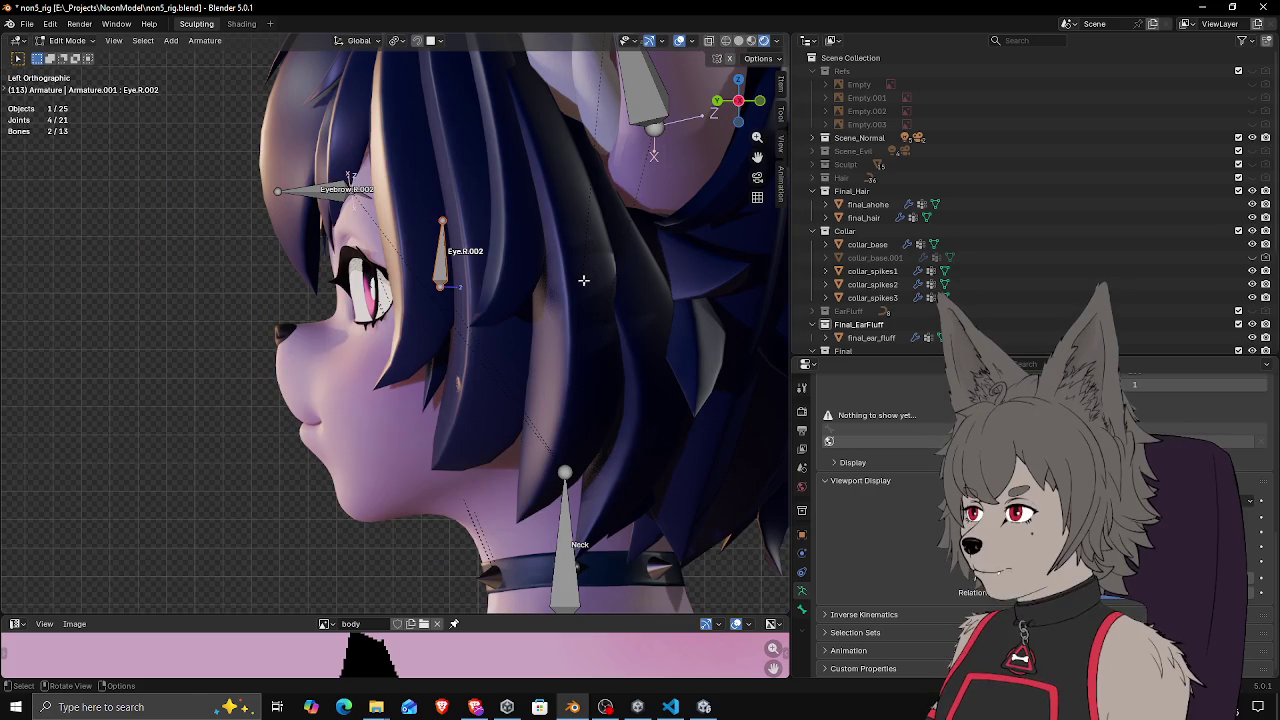
Move the Eye.R.002 bone 0.233 m along the Y axis
key("g")
key("y")
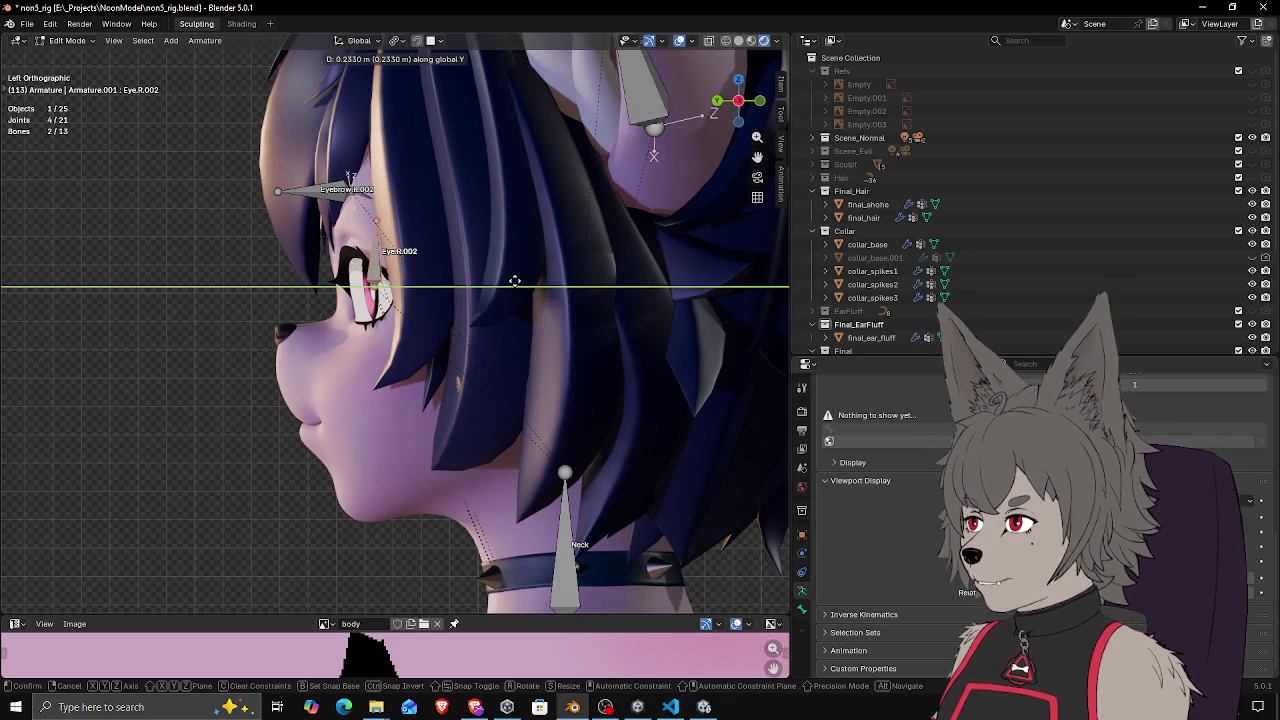
left_click(514, 281)
left_click_drag(405, 311, 437, 301)
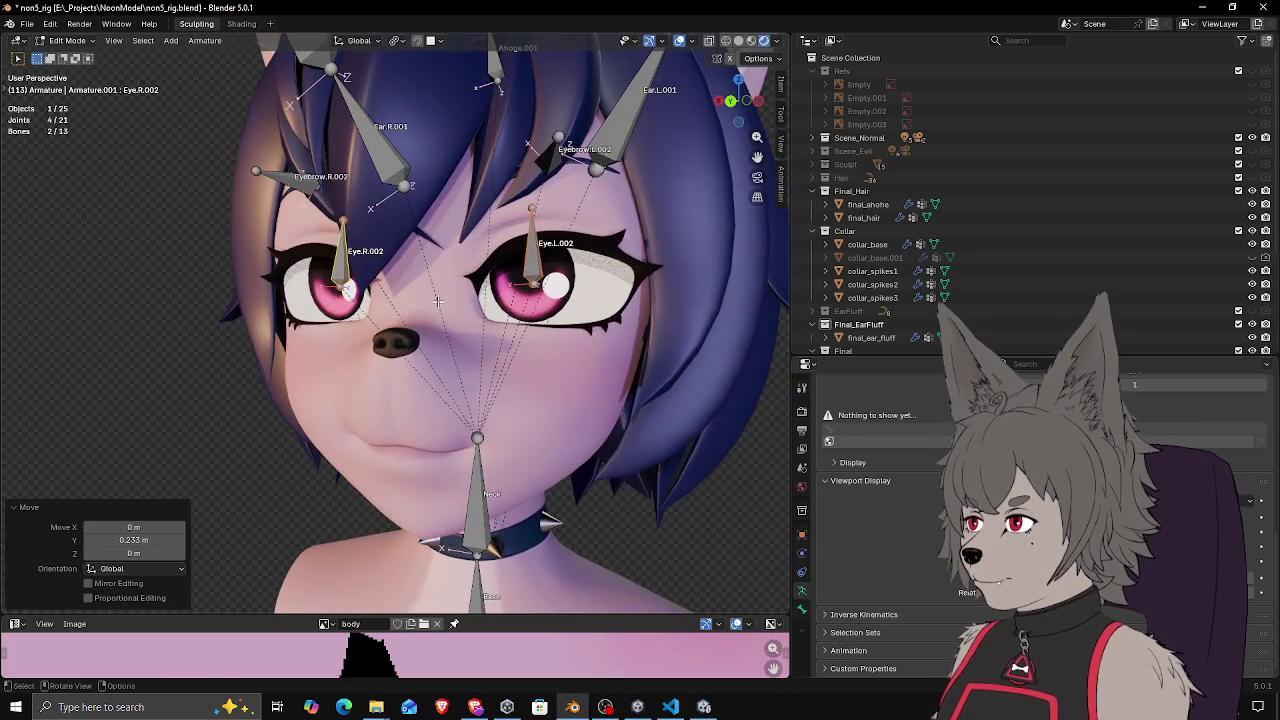
key("ctrl+KP_3")
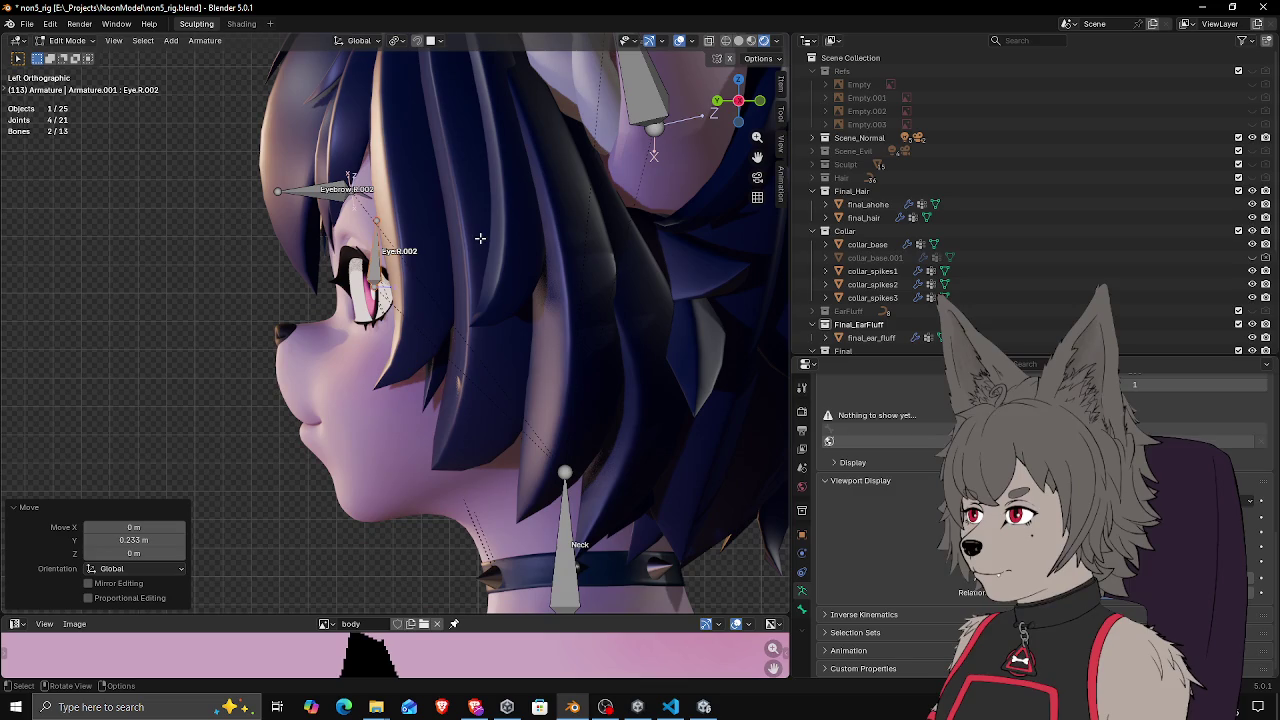
Rotate Eye.R.002 slightly, finishing with a small corrective 0.999° turn about Z
key("r")
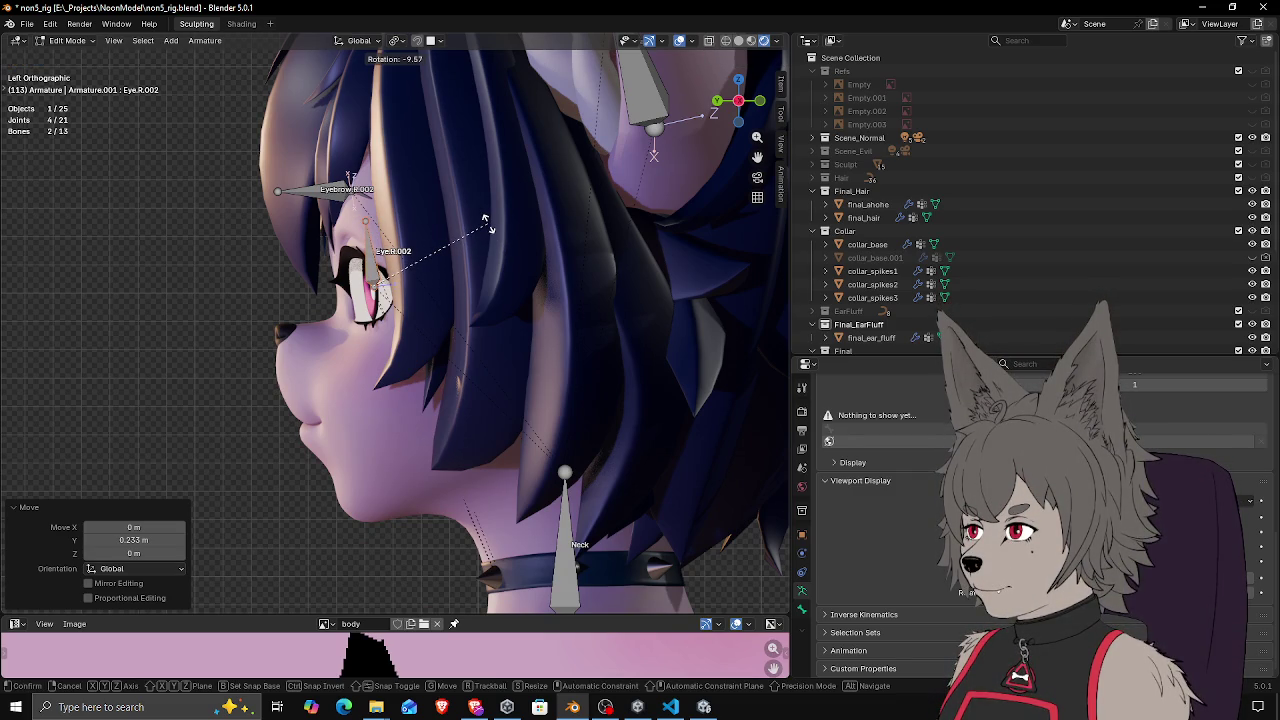
left_click(485, 220)
mouse_move(251, 269)
left_mouse_down()
mouse_move(560, 280)
mouse_move(245, 275)
mouse_move(250, 266)
left_mouse_up()
key("ctrl+KP_3")
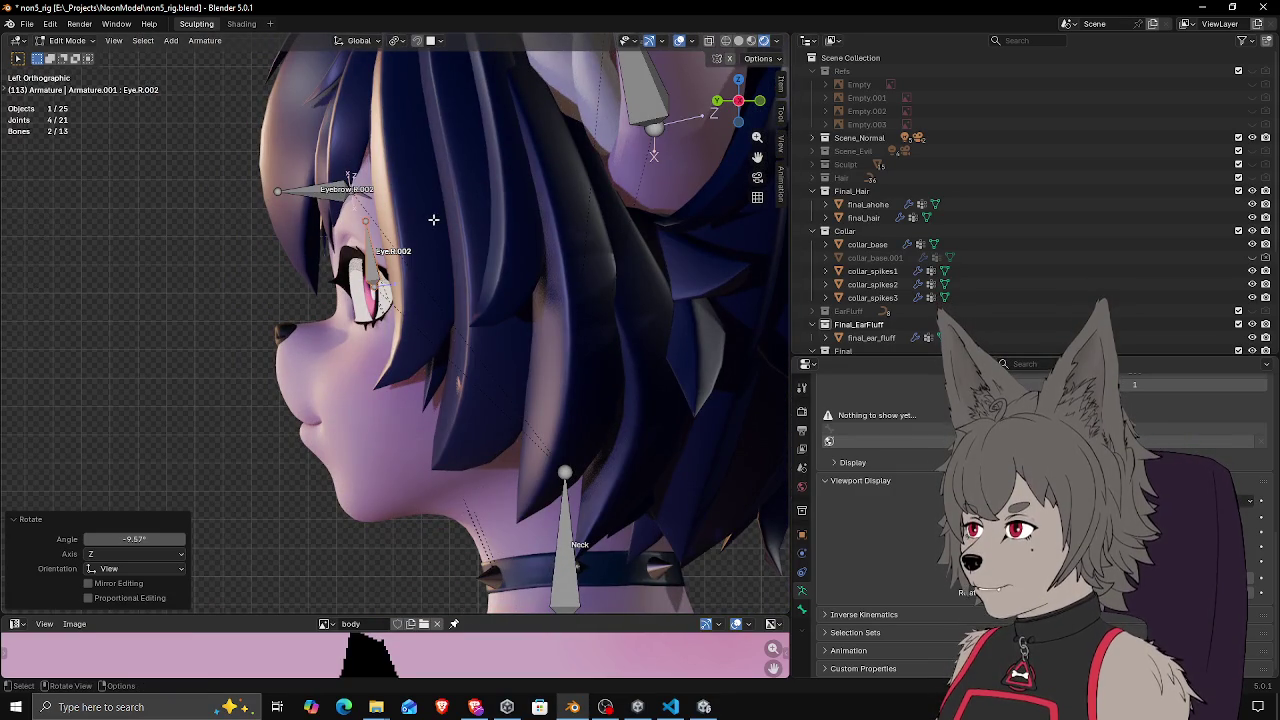
key("r")
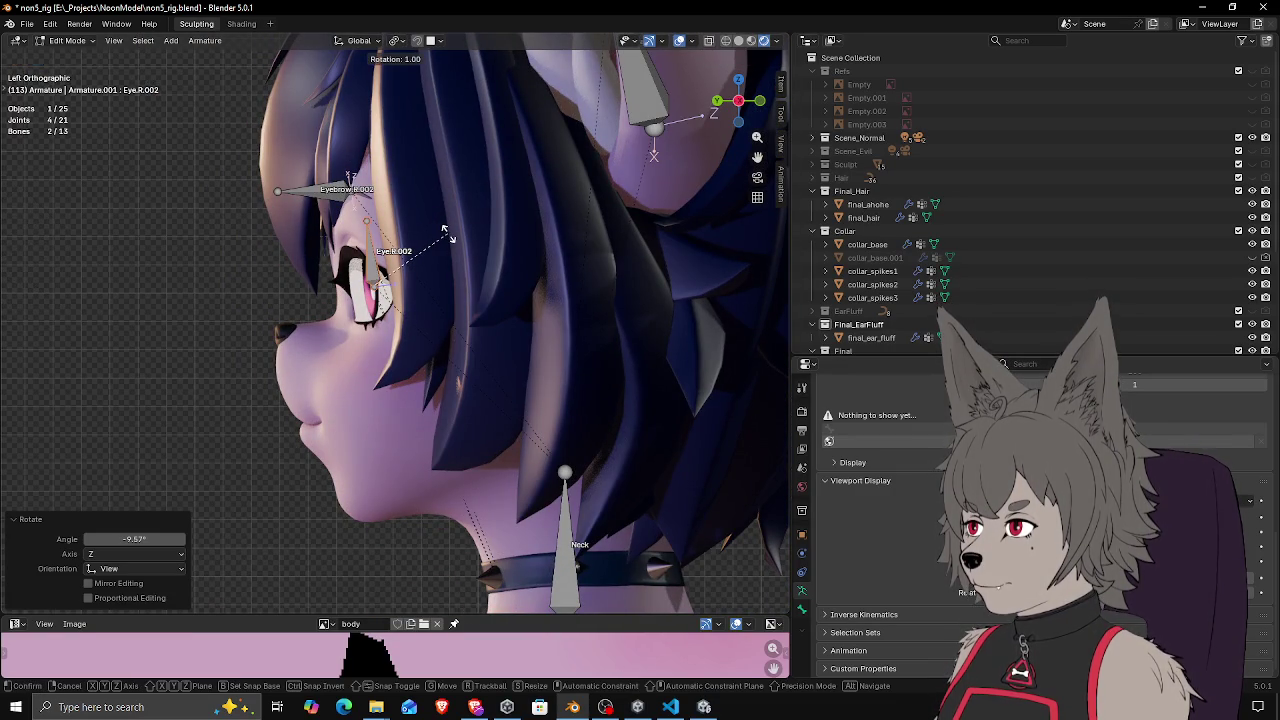
left_click(447, 233)
left_click_drag(447, 233, 530, 247)
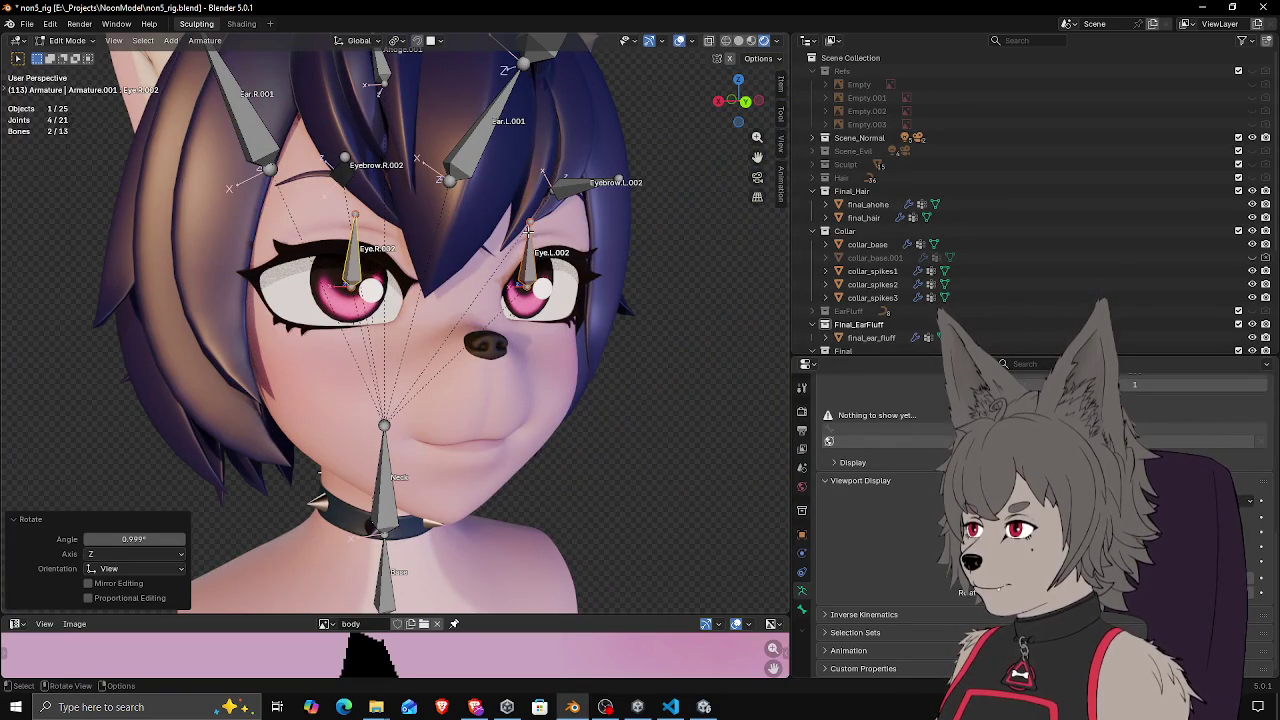
Return the armature to Pose Mode and save non5_rig.blend
key("ctrl+Tab")
mouse_move(528, 231)
left_mouse_down()
mouse_move(484, 225)
mouse_move(558, 250)
mouse_move(540, 270)
left_mouse_up()
key("ctrl+s")
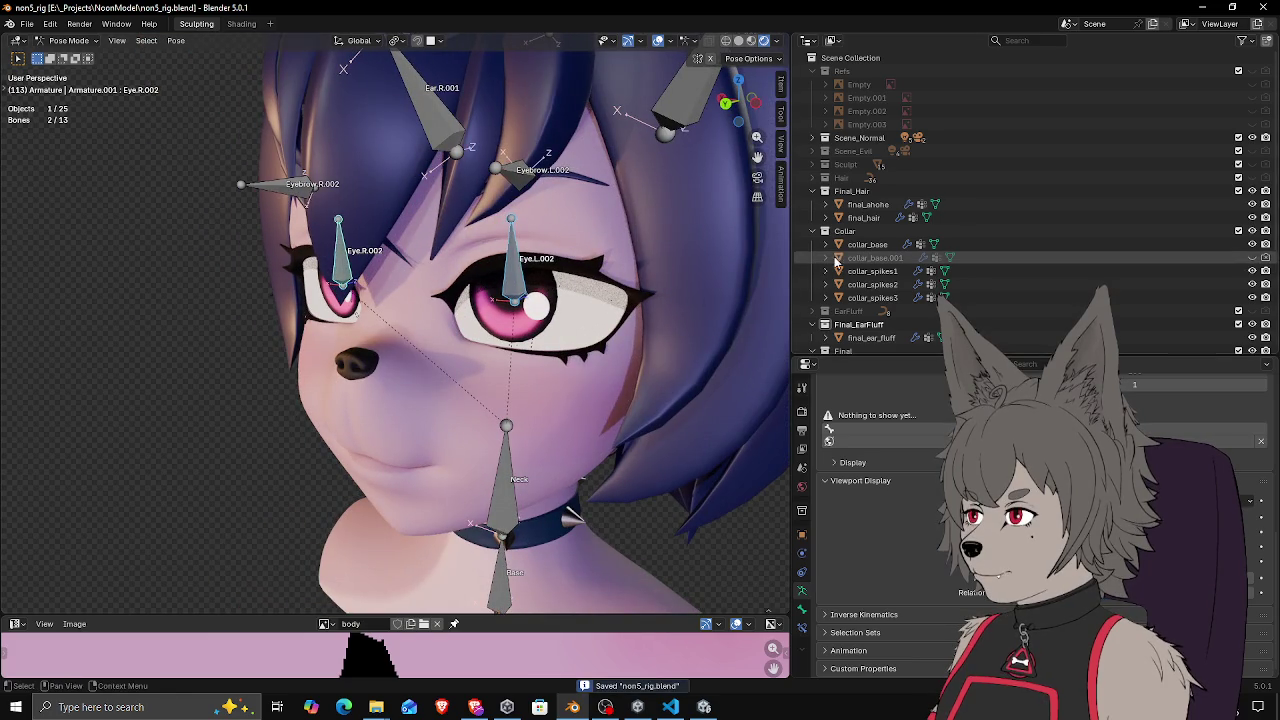
Expand the Eyes collection, unhide final_eye_full, and save the rig file
scroll(858, 276, "down", 3)
left_click(825, 284)
scroll(840, 280, "down", 2)
left_click(838, 258)
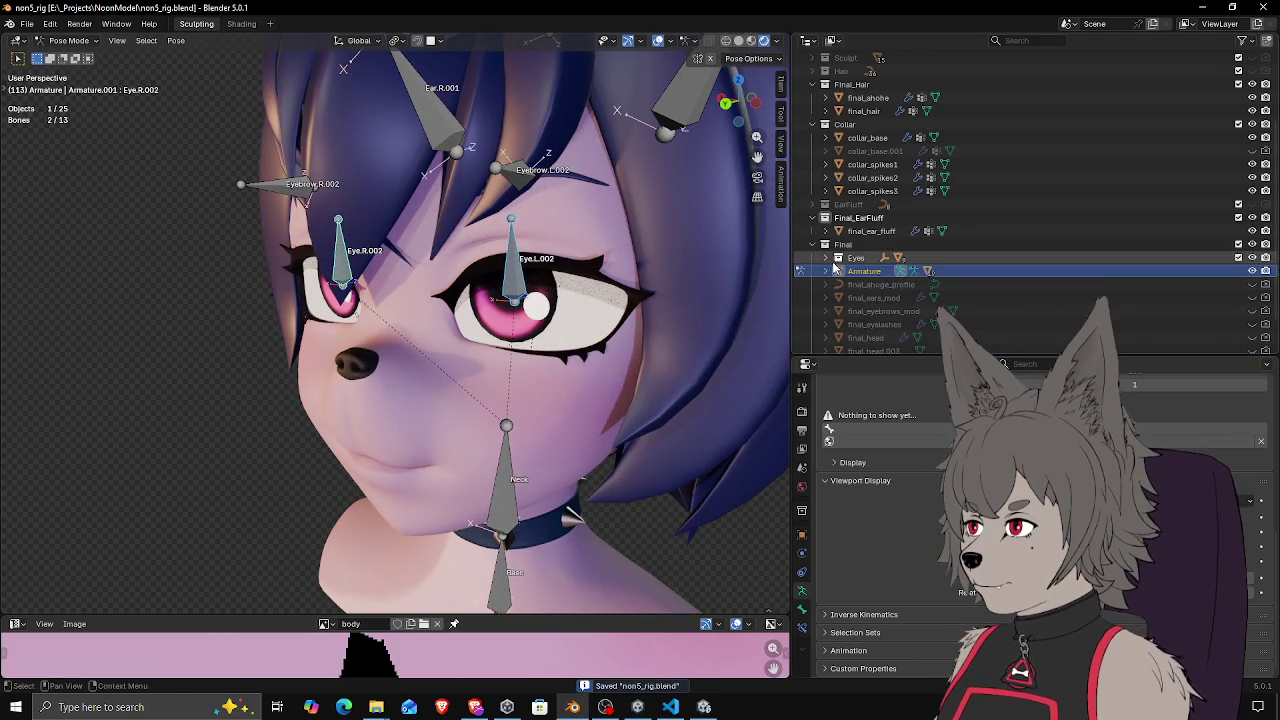
scroll(827, 260, "down", 3)
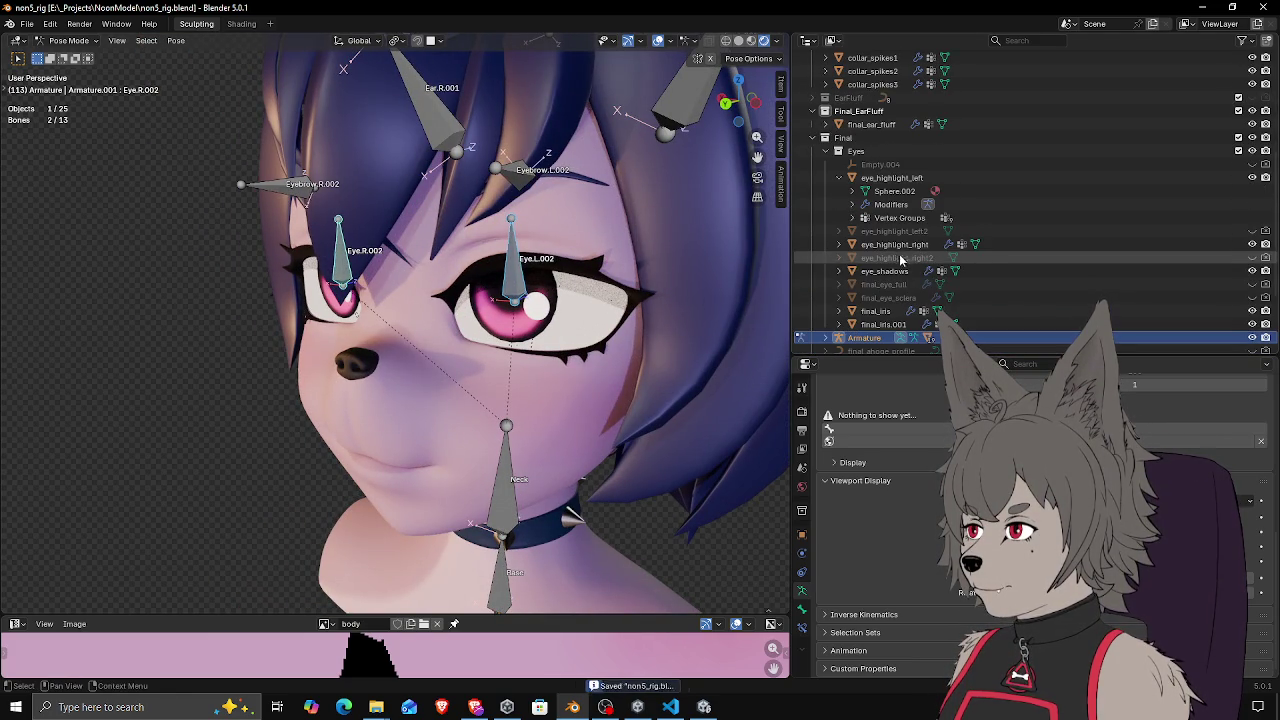
left_click(1252, 284)
mouse_move(600, 320)
left_mouse_down()
mouse_move(508, 315)
mouse_move(577, 293)
mouse_move(373, 280)
mouse_move(586, 337)
left_mouse_up()
key("ctrl+s")
Inspect the visible eye and nose from frontal and angled views
scroll(418, 310, "up", 10)
mouse_move(418, 310)
left_mouse_down()
mouse_move(396, 292)
mouse_move(340, 320)
left_mouse_up()
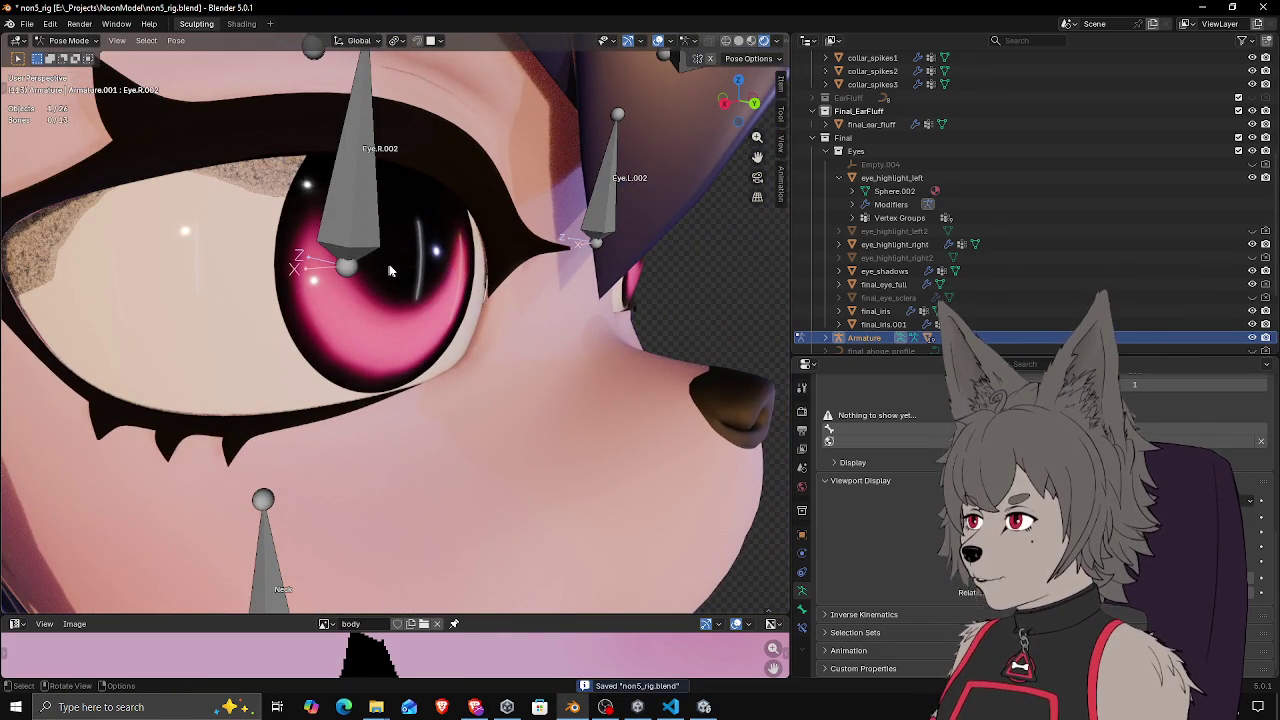
mouse_move(389, 270)
left_mouse_down()
mouse_move(565, 270)
mouse_move(330, 200)
left_mouse_up()
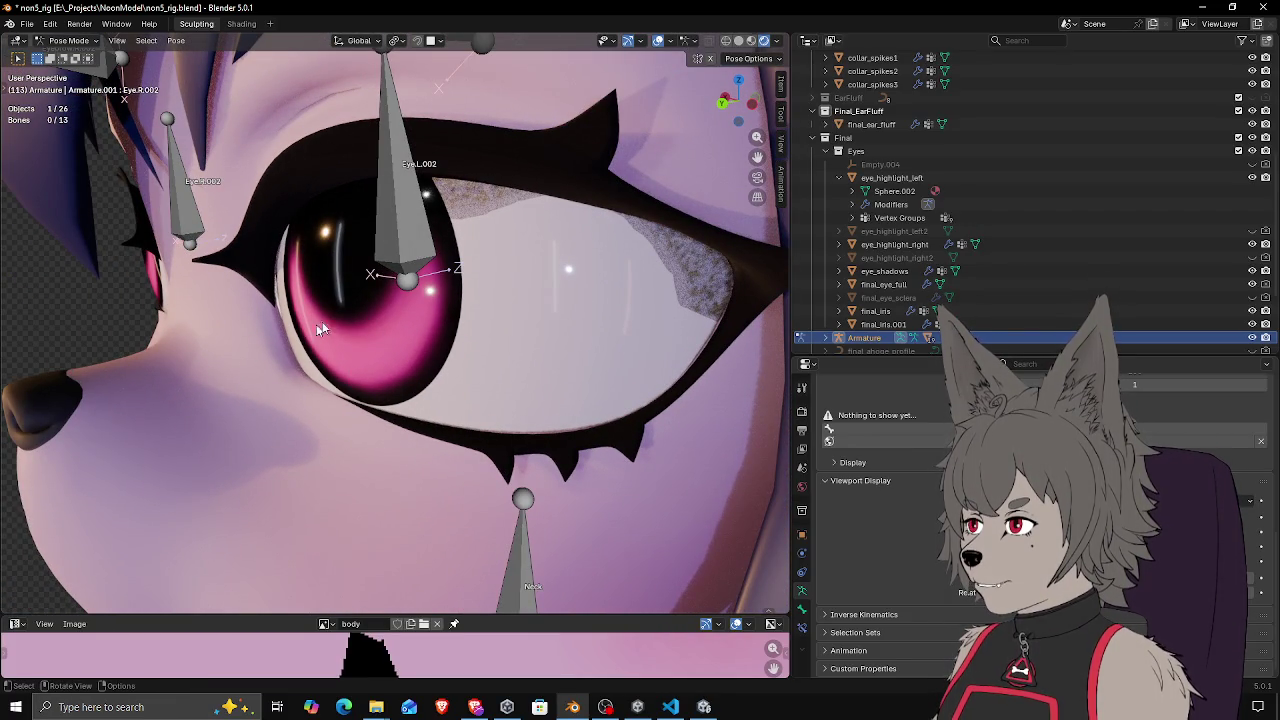
scroll(425, 333, "down", 3)
left_click_drag(425, 333, 444, 328)
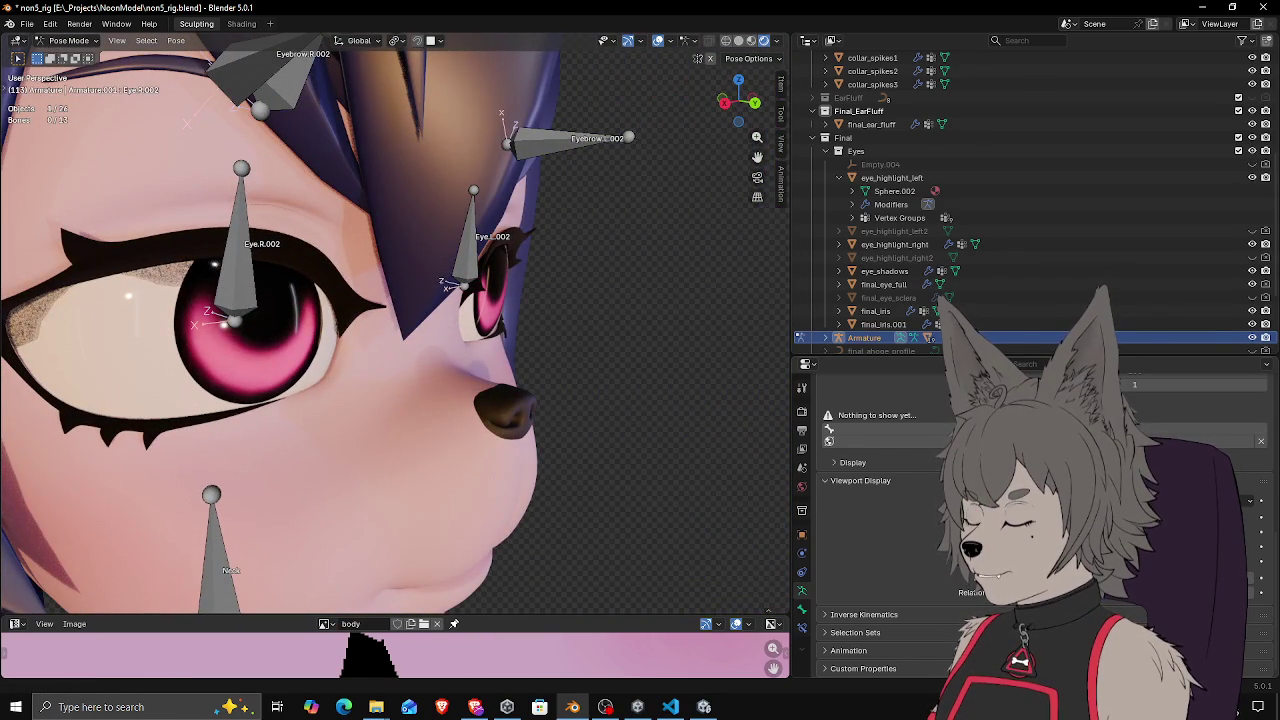
key("alt+Tab")
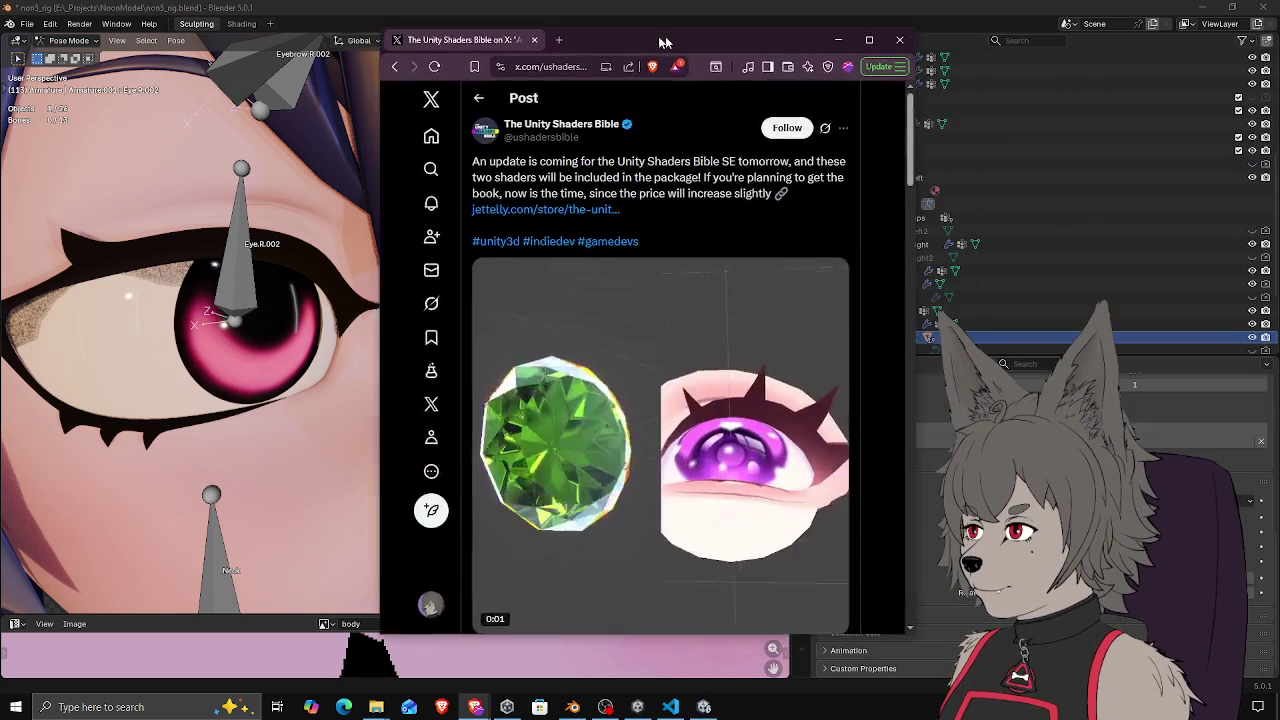
left_click_drag(680, 63, 540, 57)
scroll(775, 173, "down", 1)
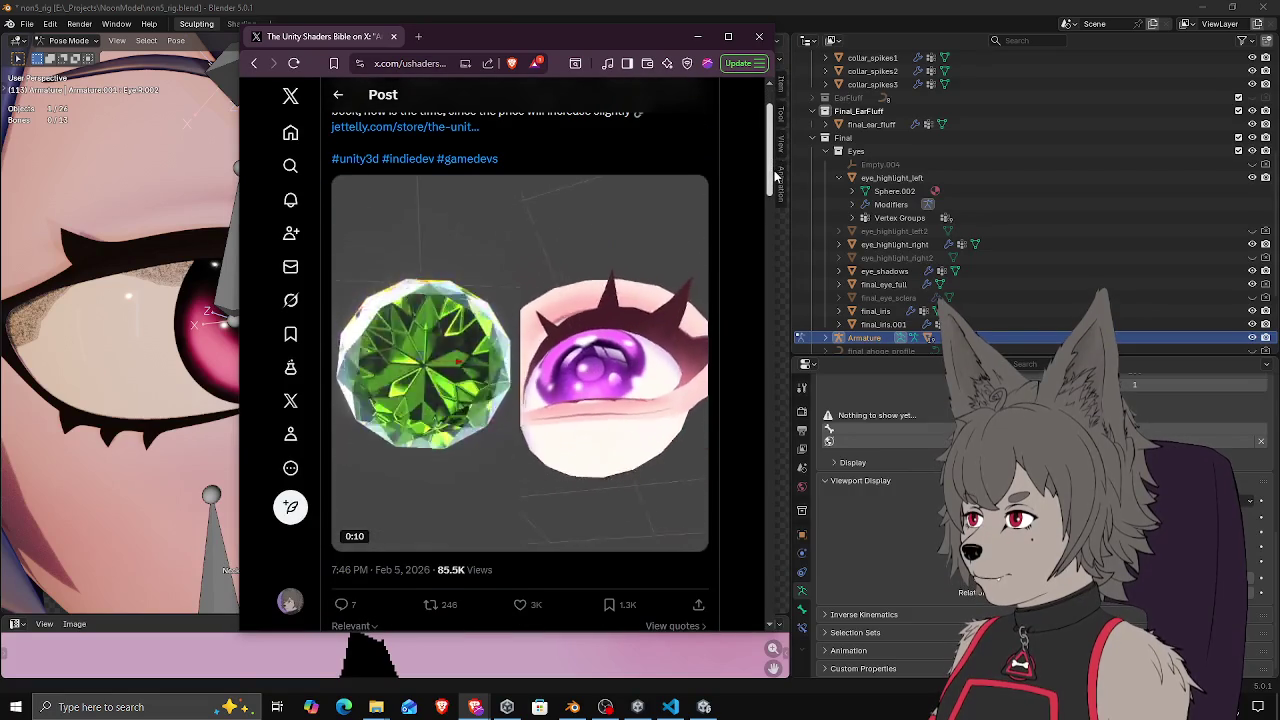
mouse_move(624, 393)
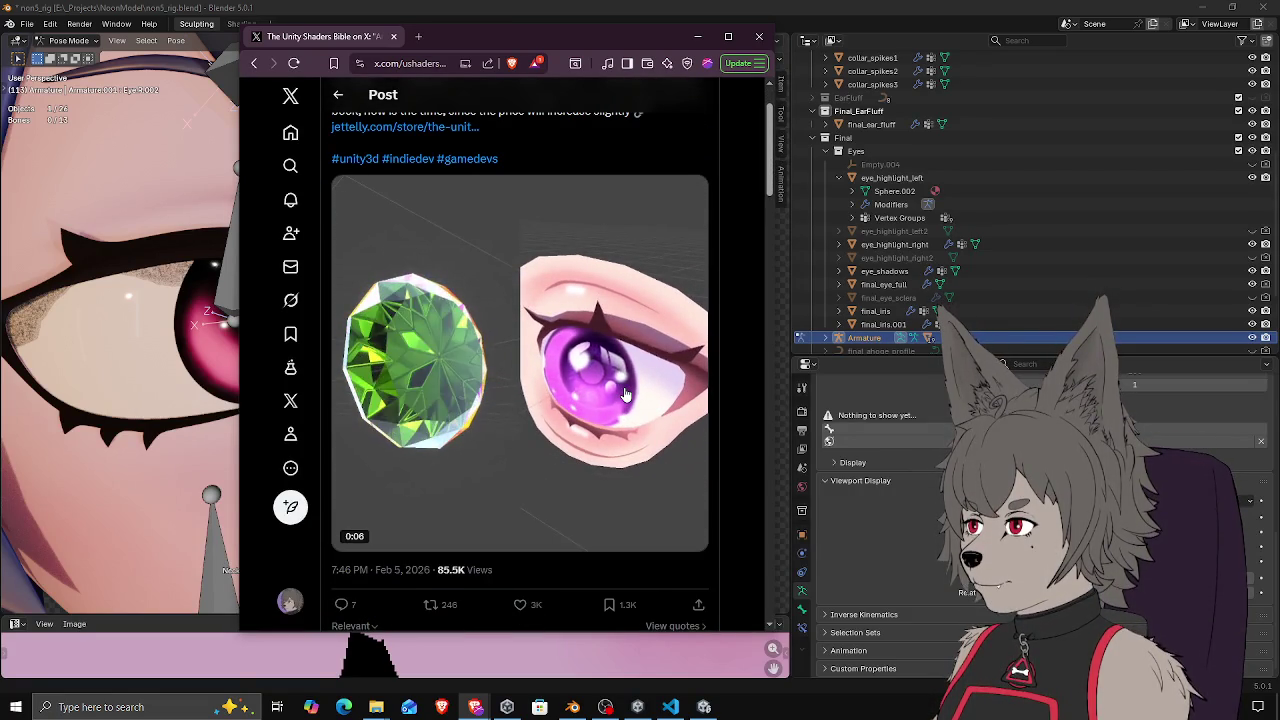
left_click_drag(480, 37, 727, 48)
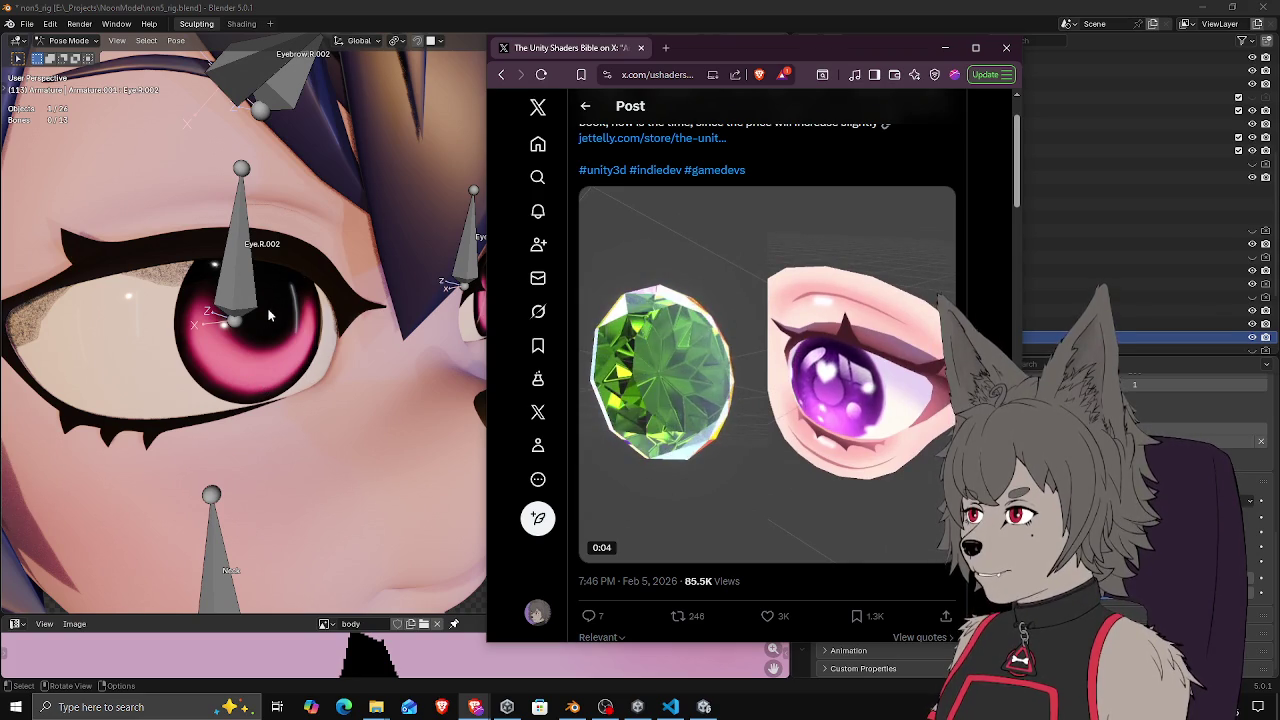
mouse_move(797, 420)
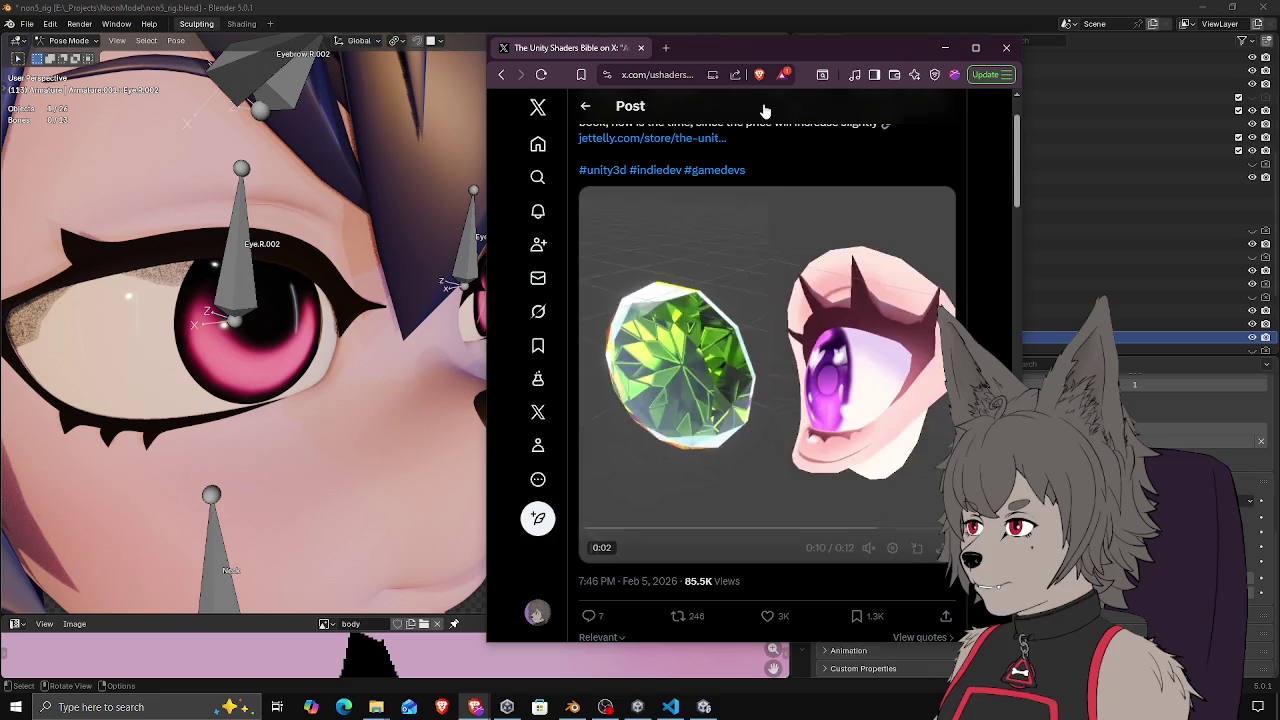
left_click_drag(729, 47, 712, 60)
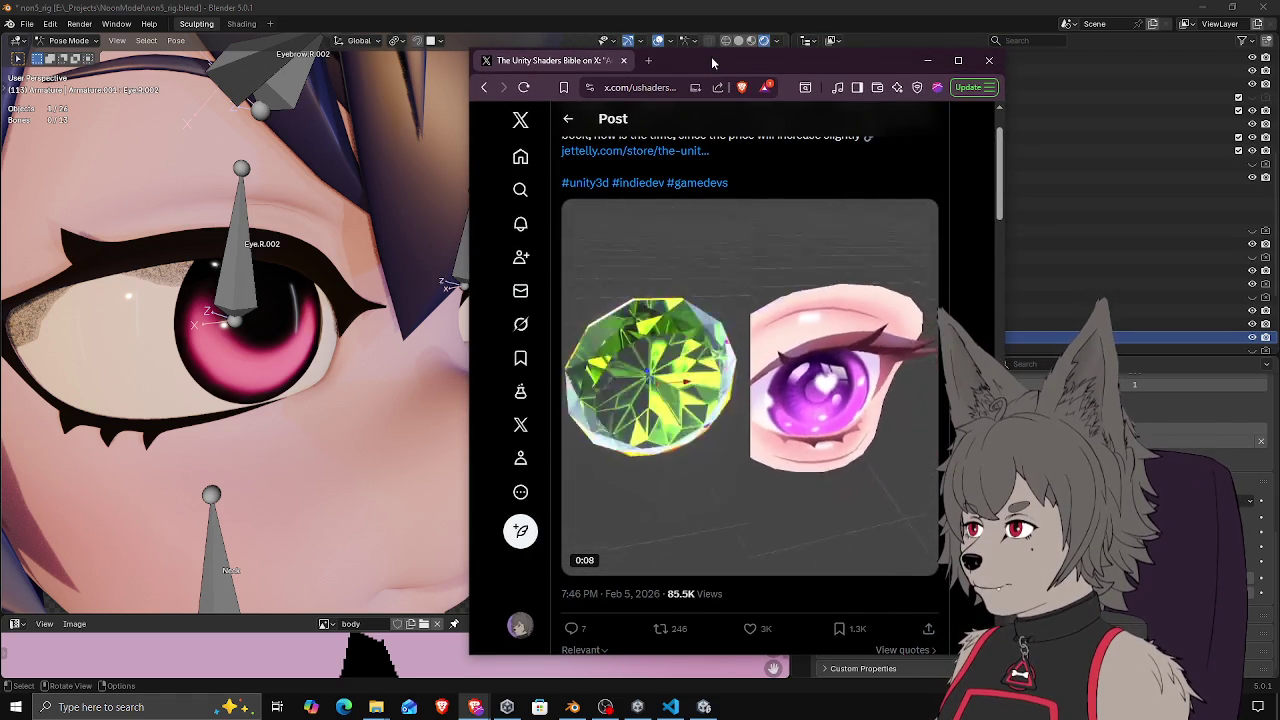
key("alt+Tab")
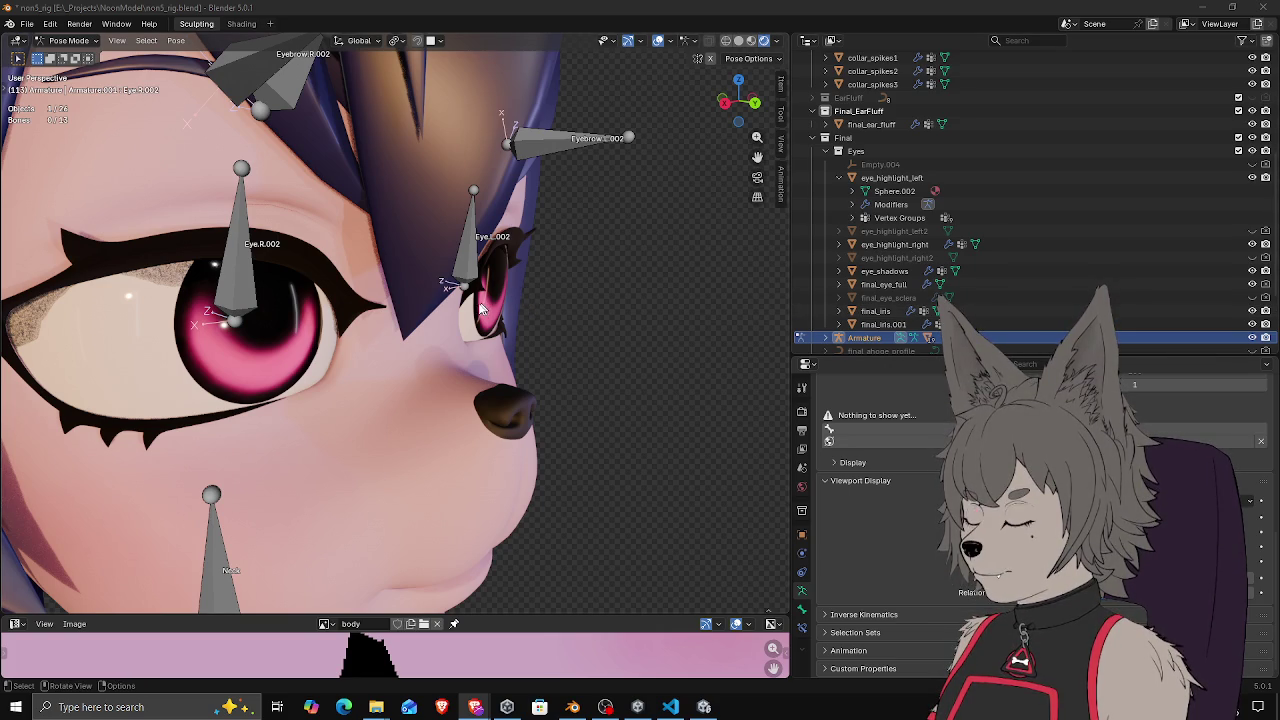
Switch to Object Mode, select the final_eye_full eye mesh, and enter Edit Mode
middle_click(411, 320)
left_click_drag(411, 320, 393, 310)
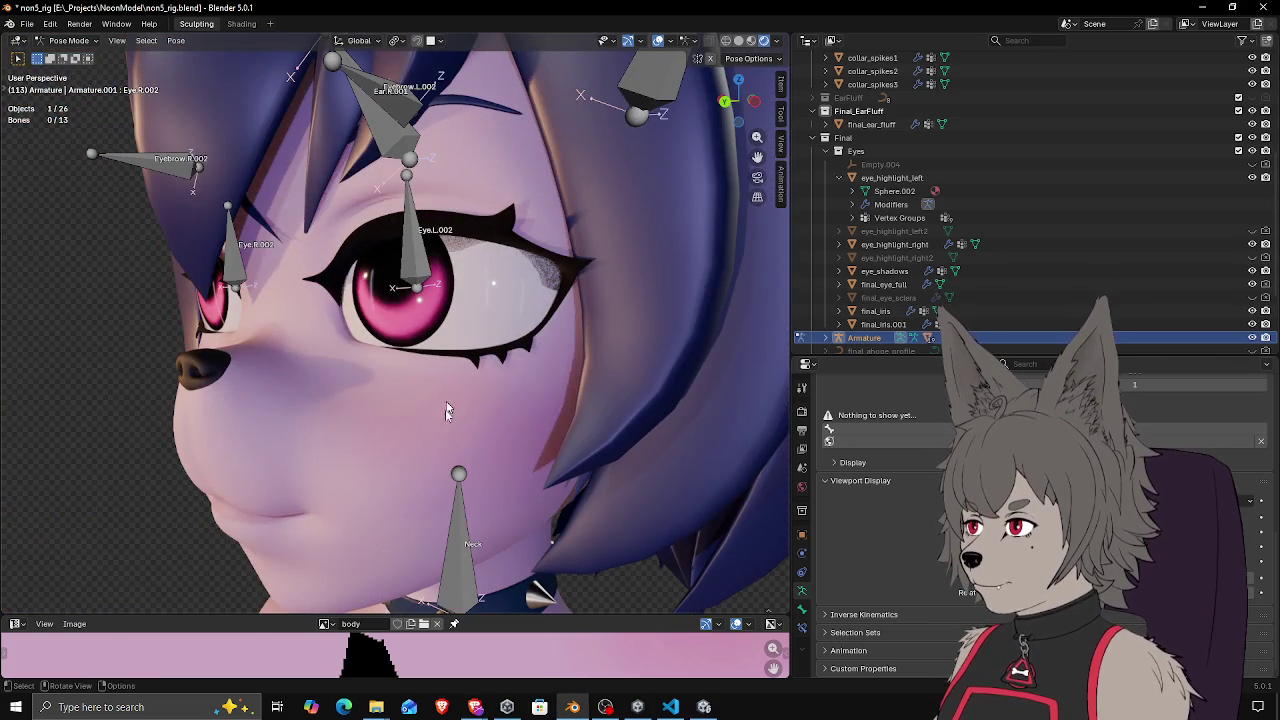
left_click_drag(448, 378, 447, 346)
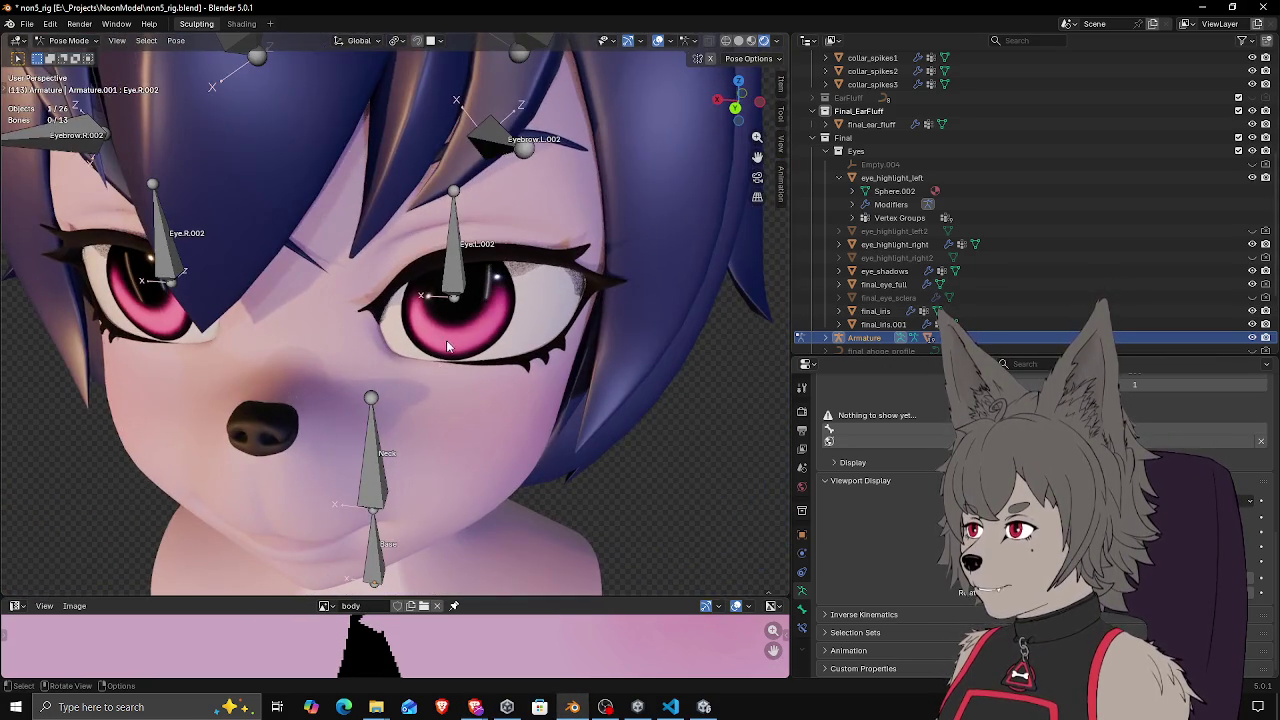
scroll(447, 346, "down", 2)
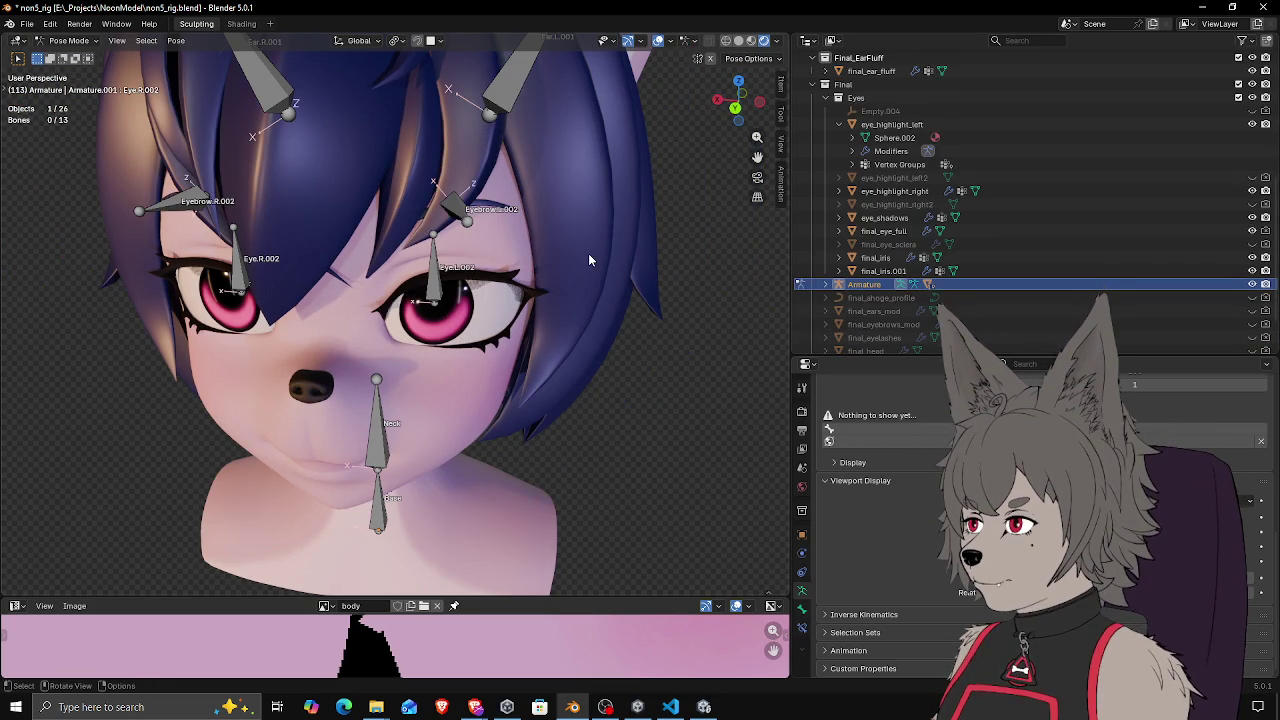
key("ctrl+Tab")
left_click(470, 316)
mouse_move(509, 330)
left_mouse_down()
mouse_move(531, 317)
mouse_move(521, 406)
left_mouse_up()
key("Tab")
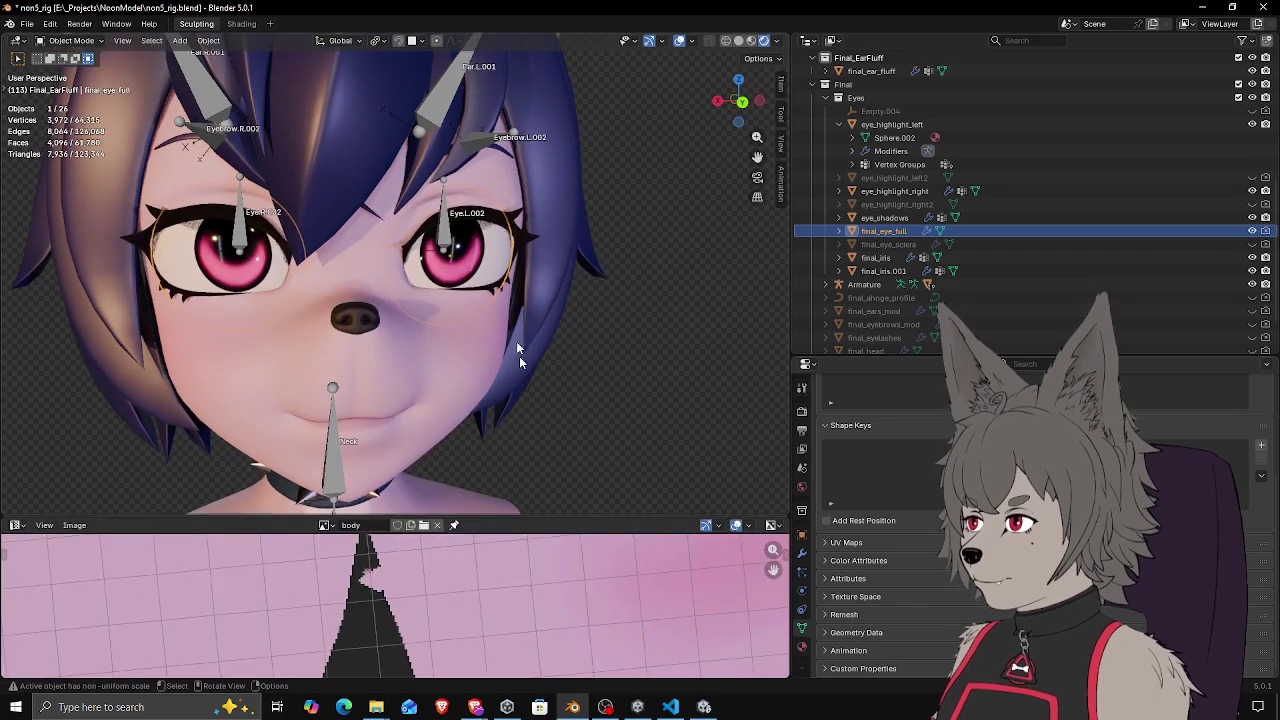
scroll(504, 320, "down", 4)
scroll(530, 312, "up", 9)
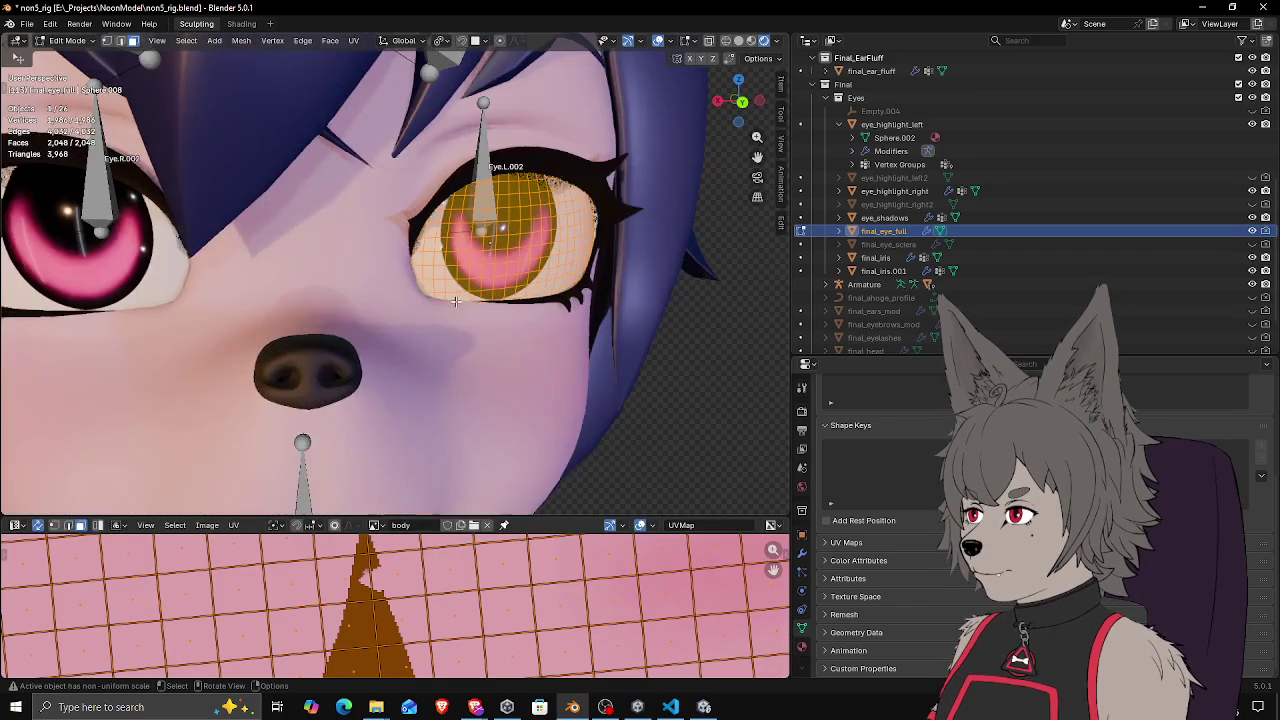
left_click_drag(533, 310, 566, 233)
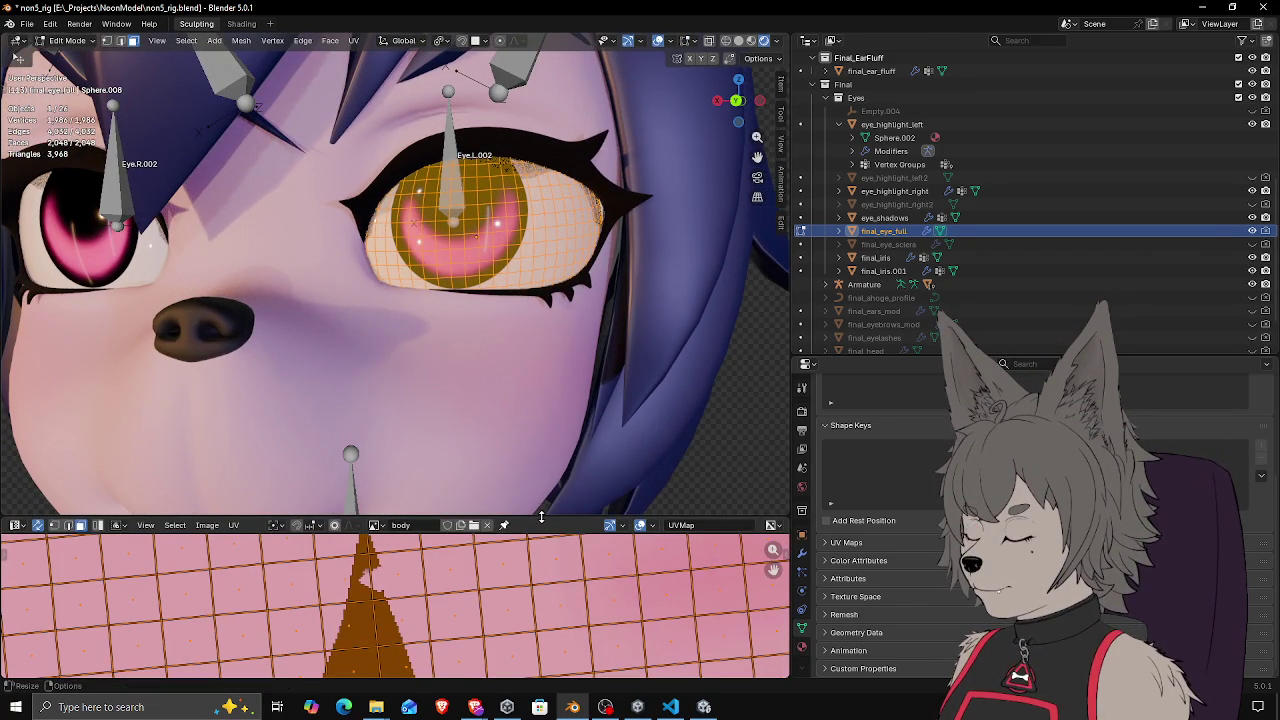
Resize the UV editing area and display eye.png behind the eye UVs
left_click_drag(541, 517, 542, 514)
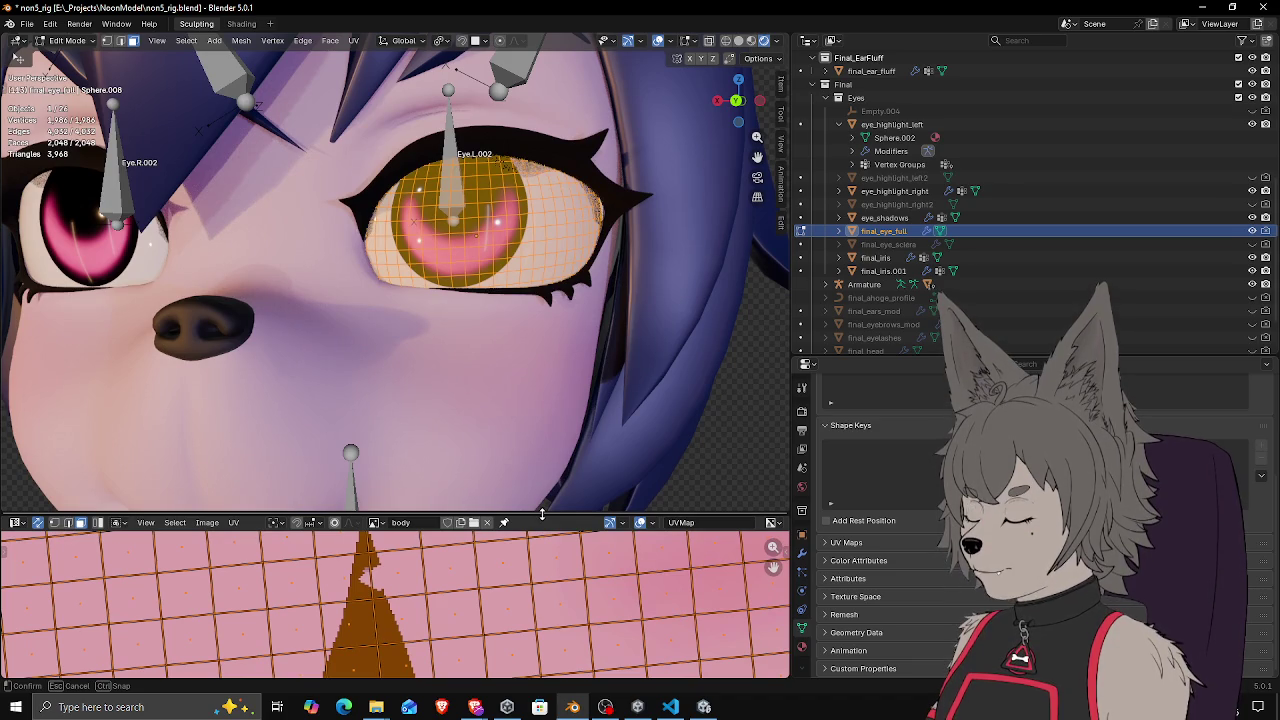
left_click_drag(542, 514, 542, 160)
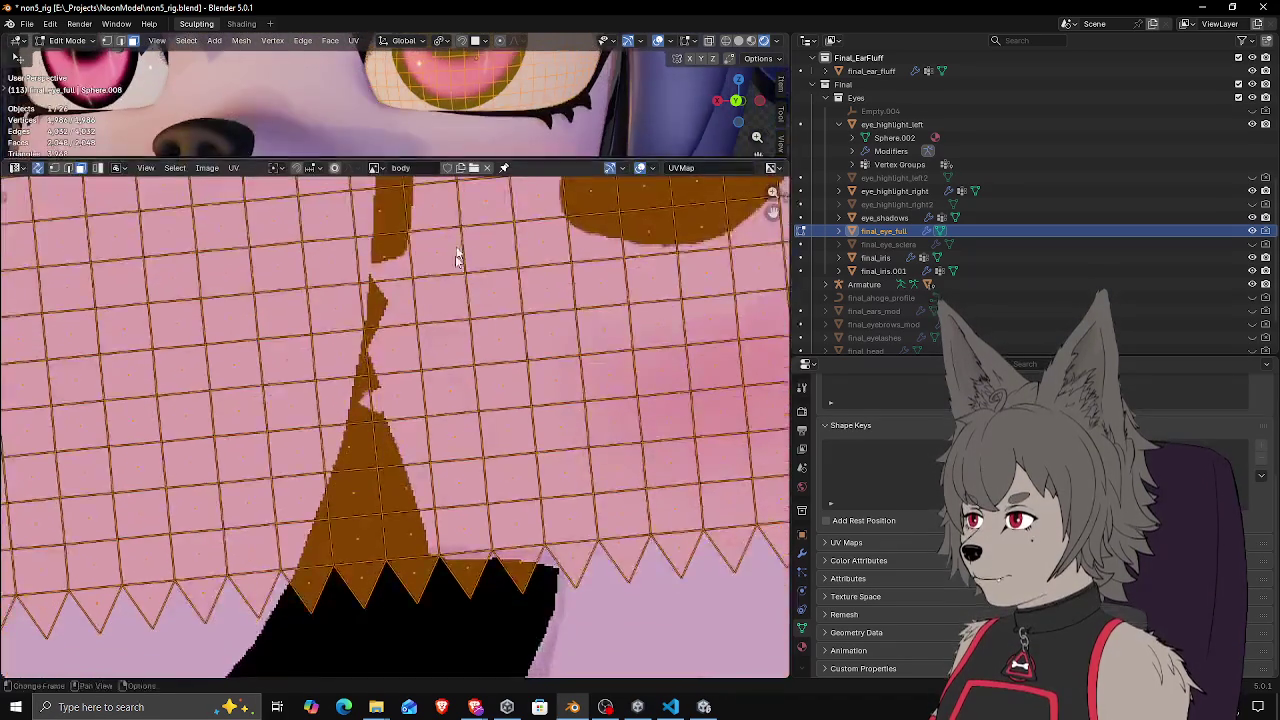
scroll(445, 307, "down", 4)
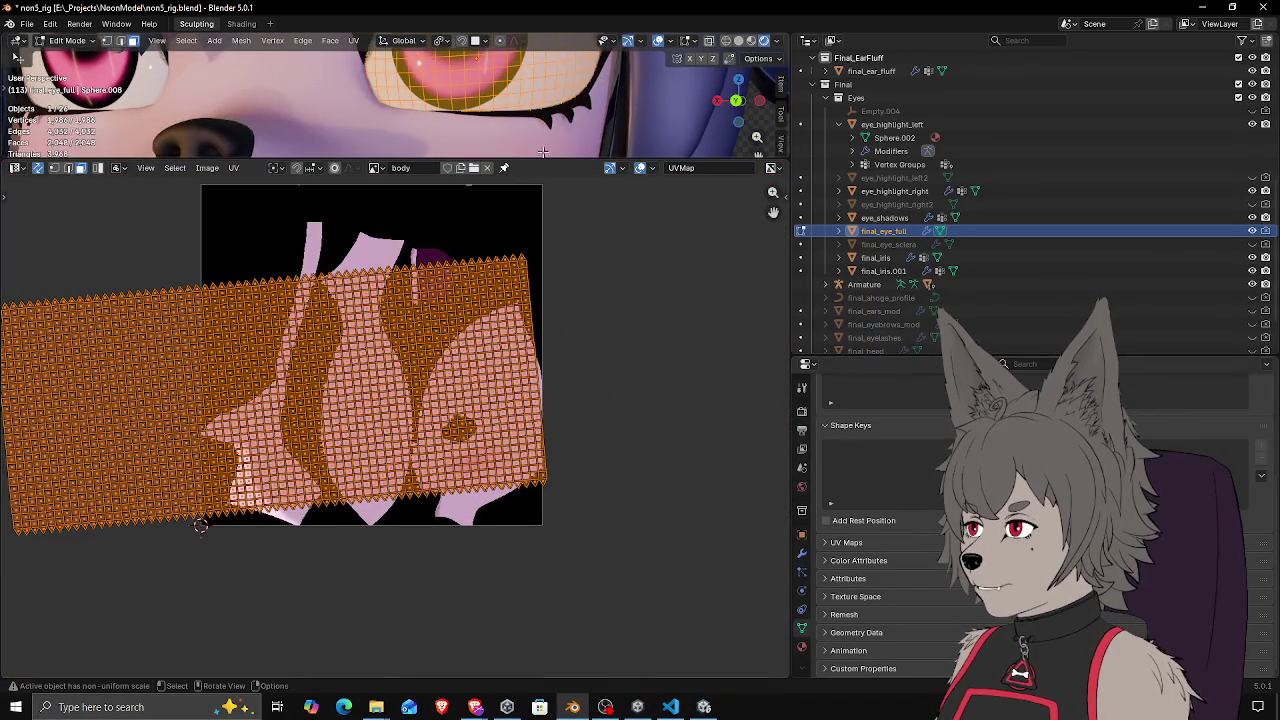
left_click_drag(577, 161, 577, 372)
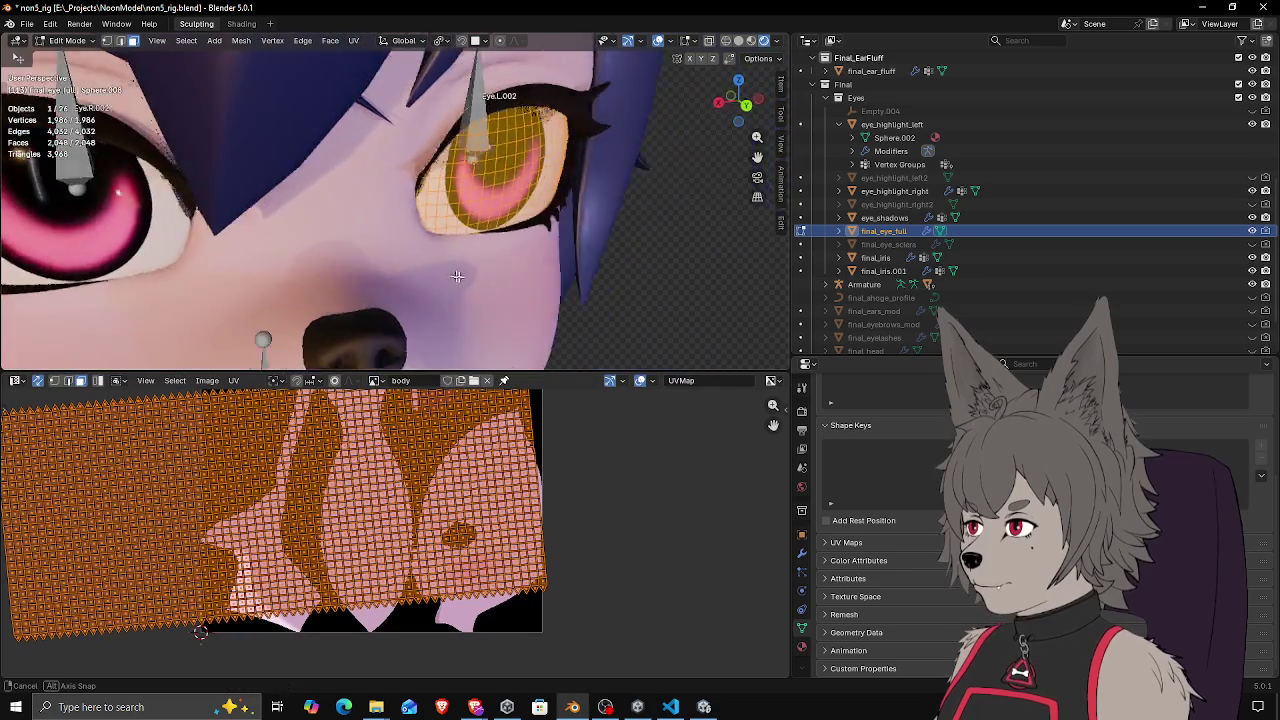
scroll(400, 460, "down", 2)
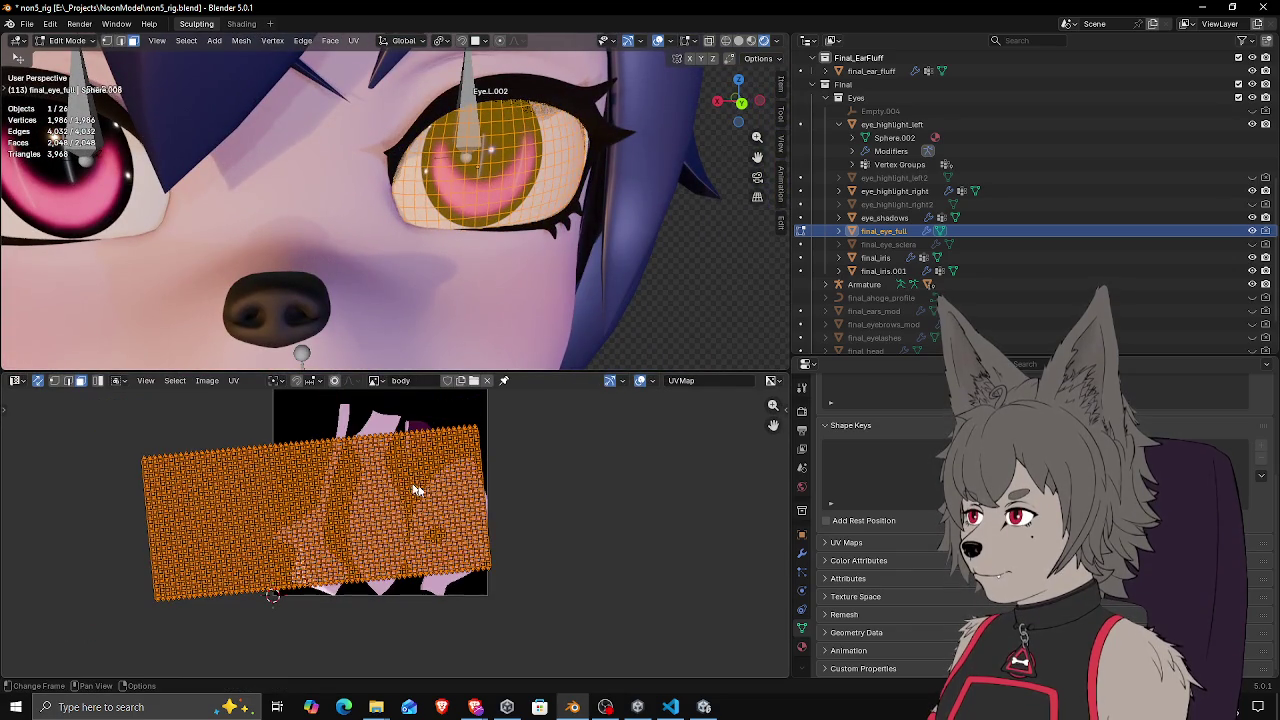
left_click(376, 381)
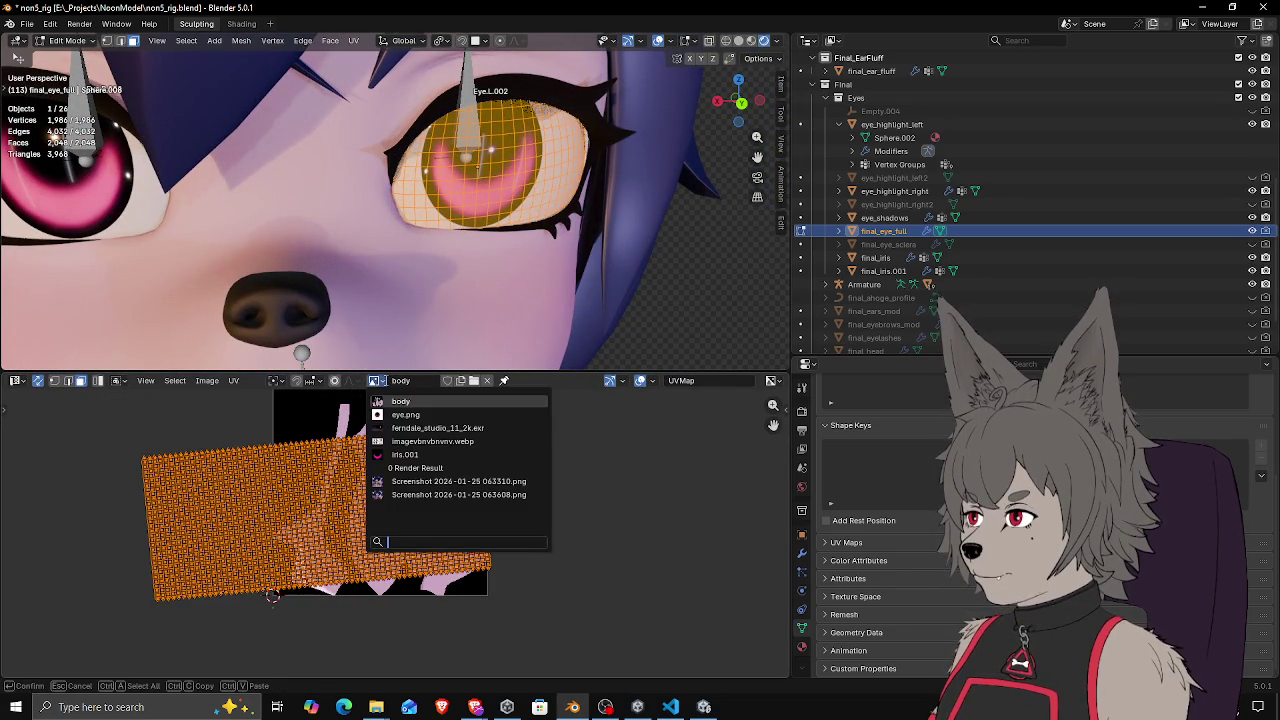
left_click(419, 413)
Slide the eye UV island along X to align the iris, then return to Object Mode
scroll(392, 464, "down", 3)
scroll(390, 464, "up", 2)
scroll(390, 464, "down", 3)
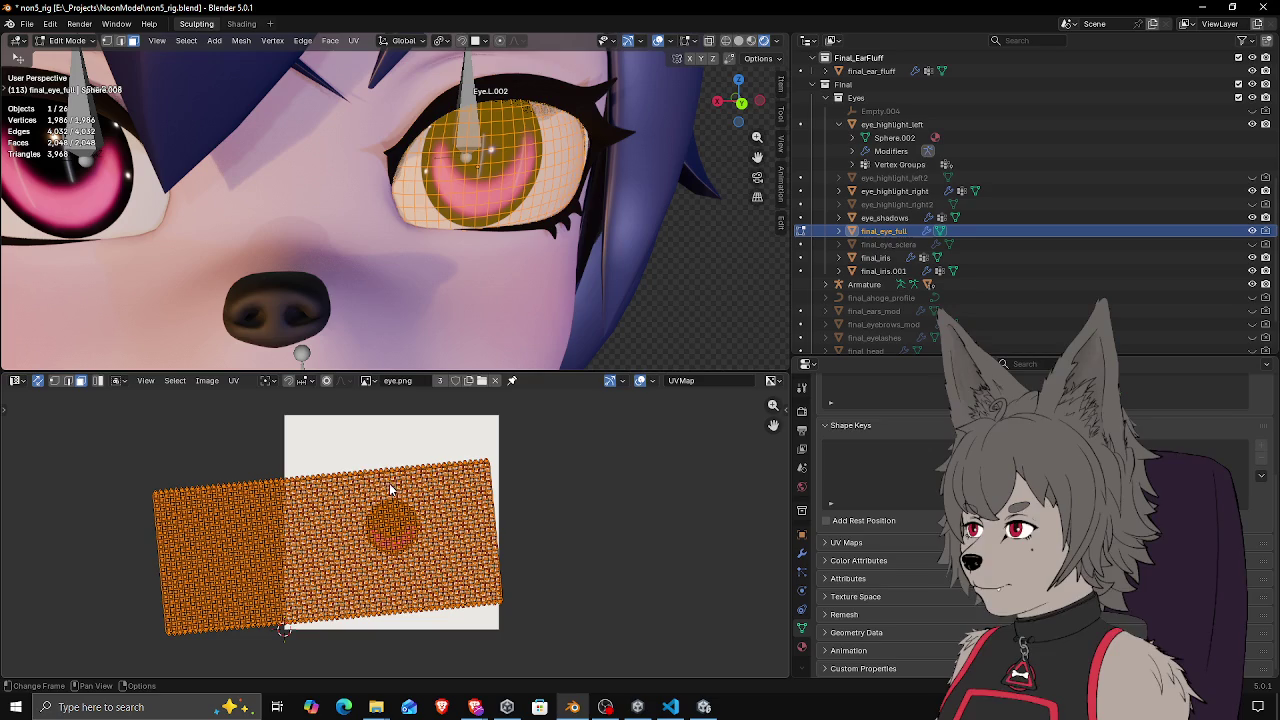
key("g")
key("x")
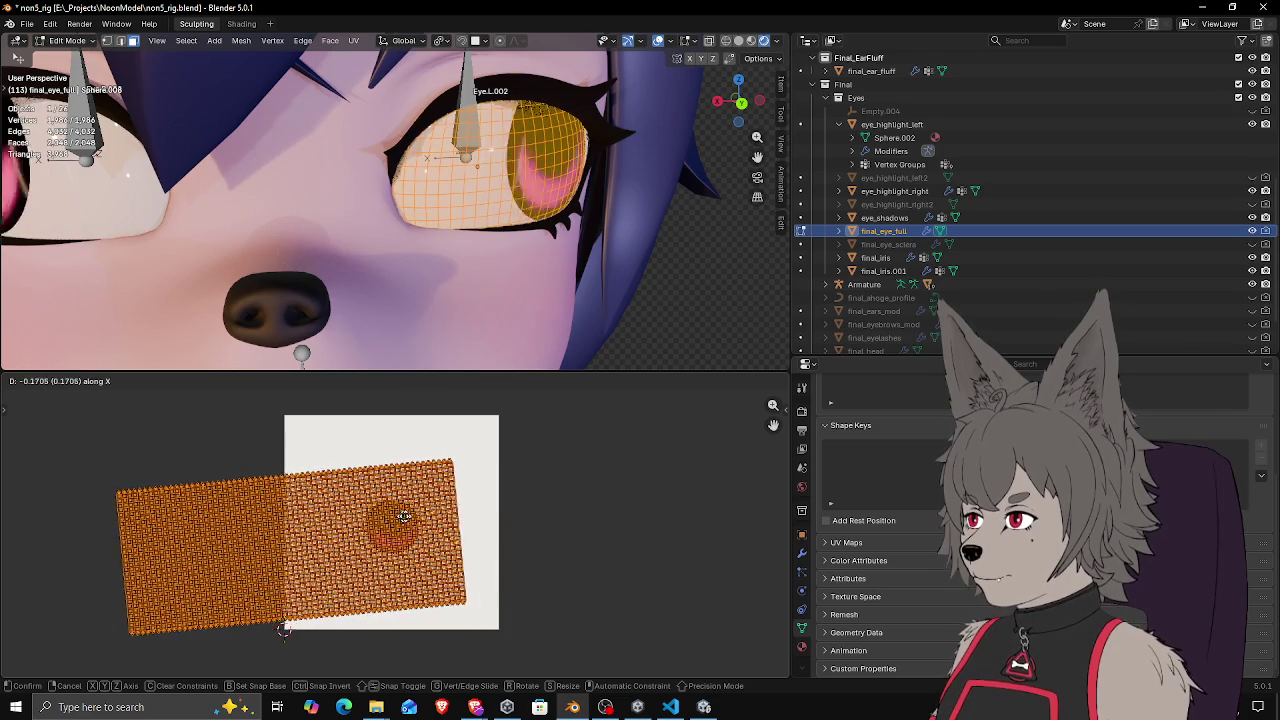
left_click(465, 510)
scroll(480, 500, "down", 4)
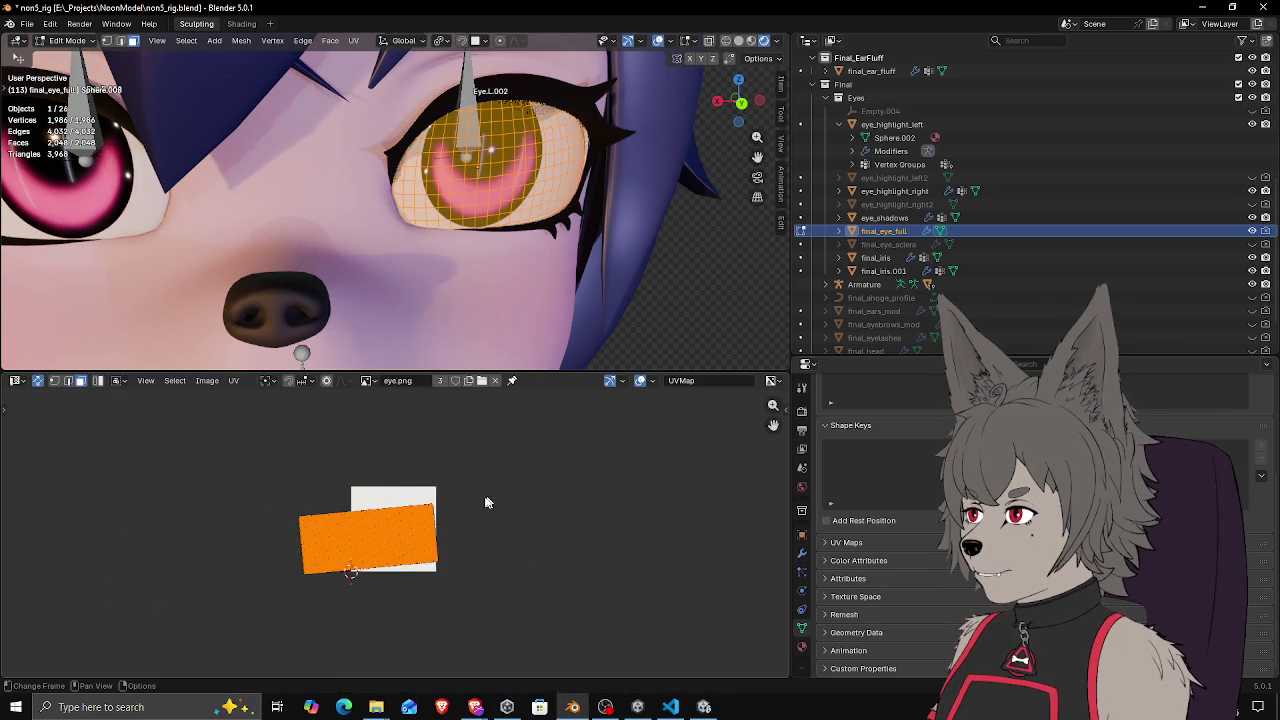
key("g")
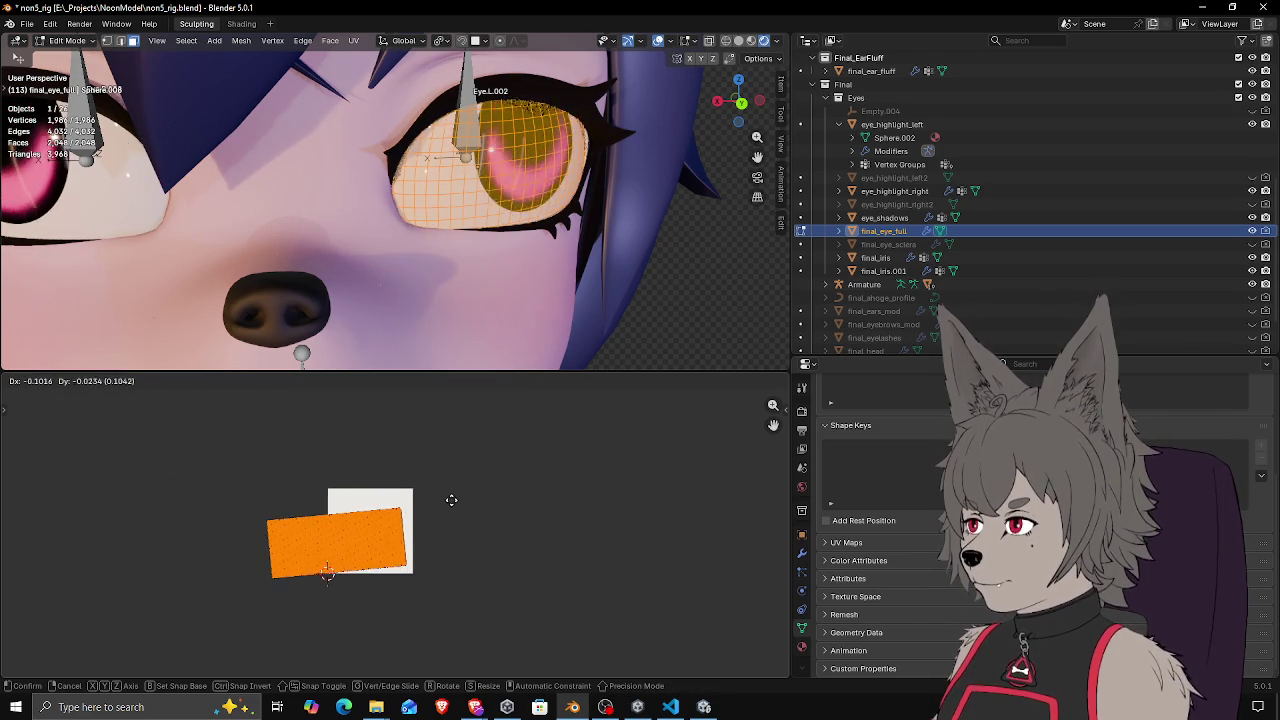
right_click(464, 501)
left_click_drag(557, 371, 557, 512)
key("Tab")
mouse_move(489, 325)
left_mouse_down()
mouse_move(518, 324)
mouse_move(435, 307)
mouse_move(509, 320)
left_mouse_up()
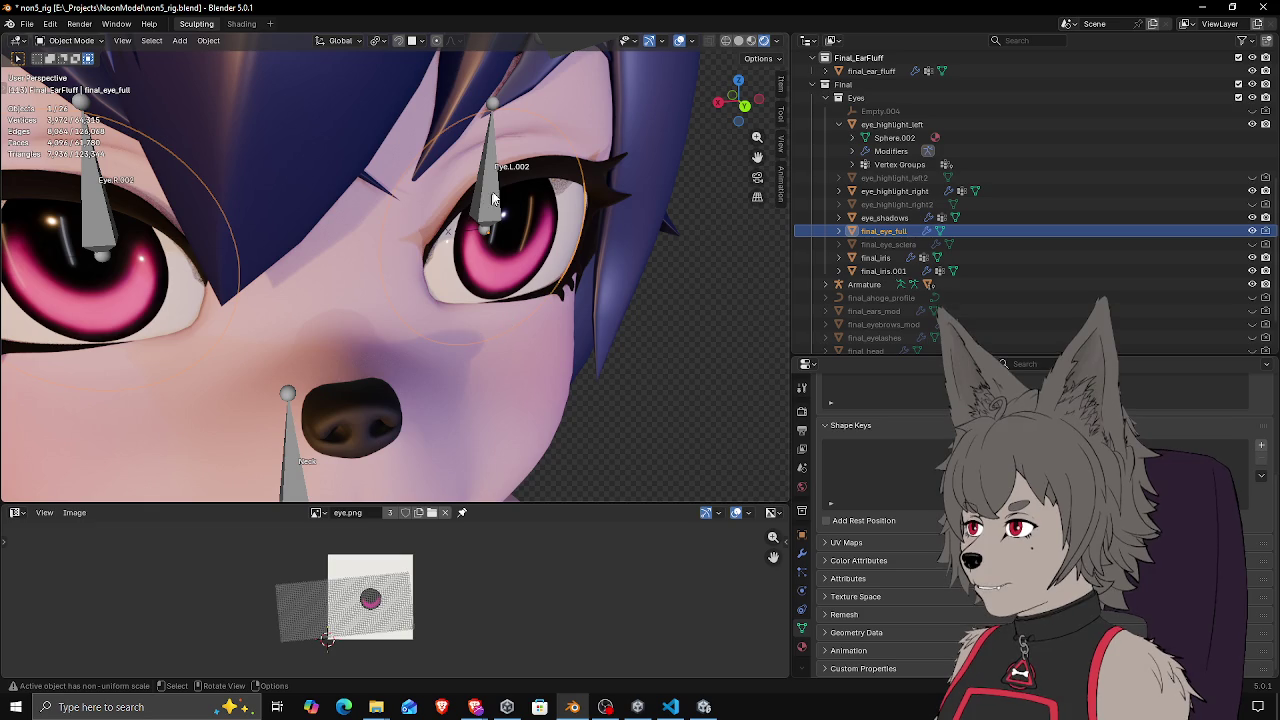
Select the head armature and save non5_rig.blend
scroll(490, 220, "up", 4)
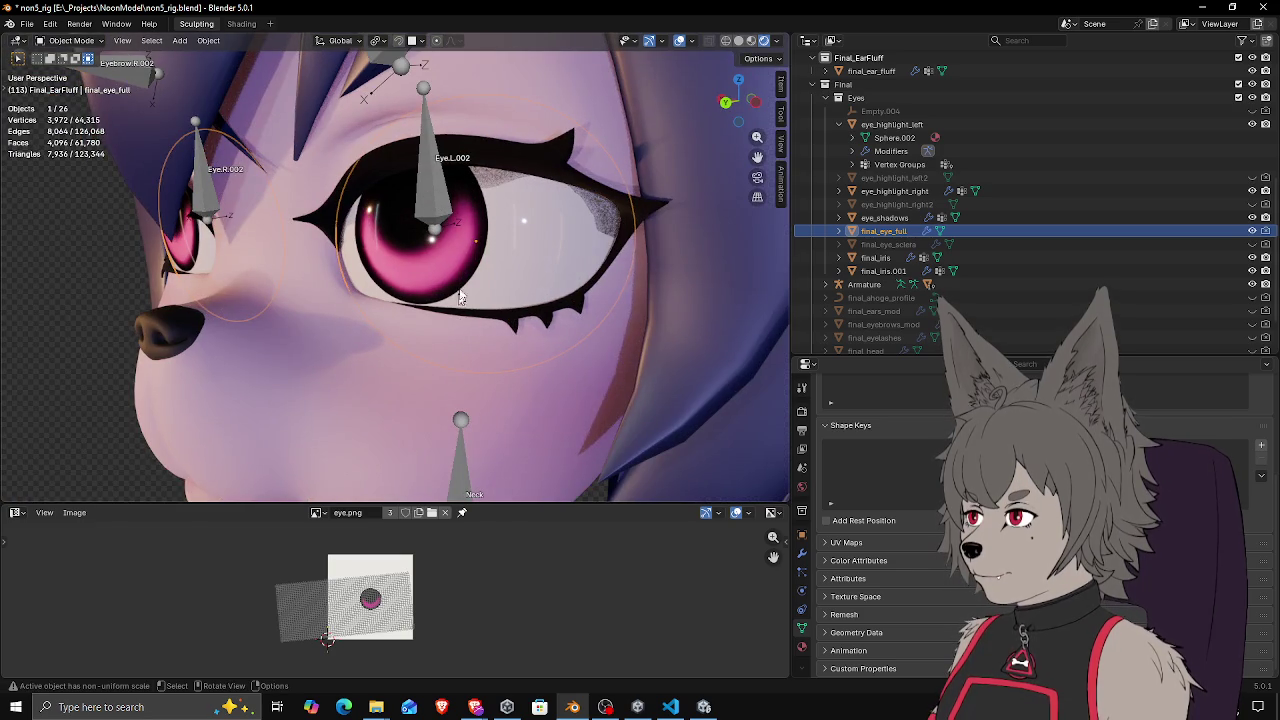
left_click_drag(490, 320, 529, 307)
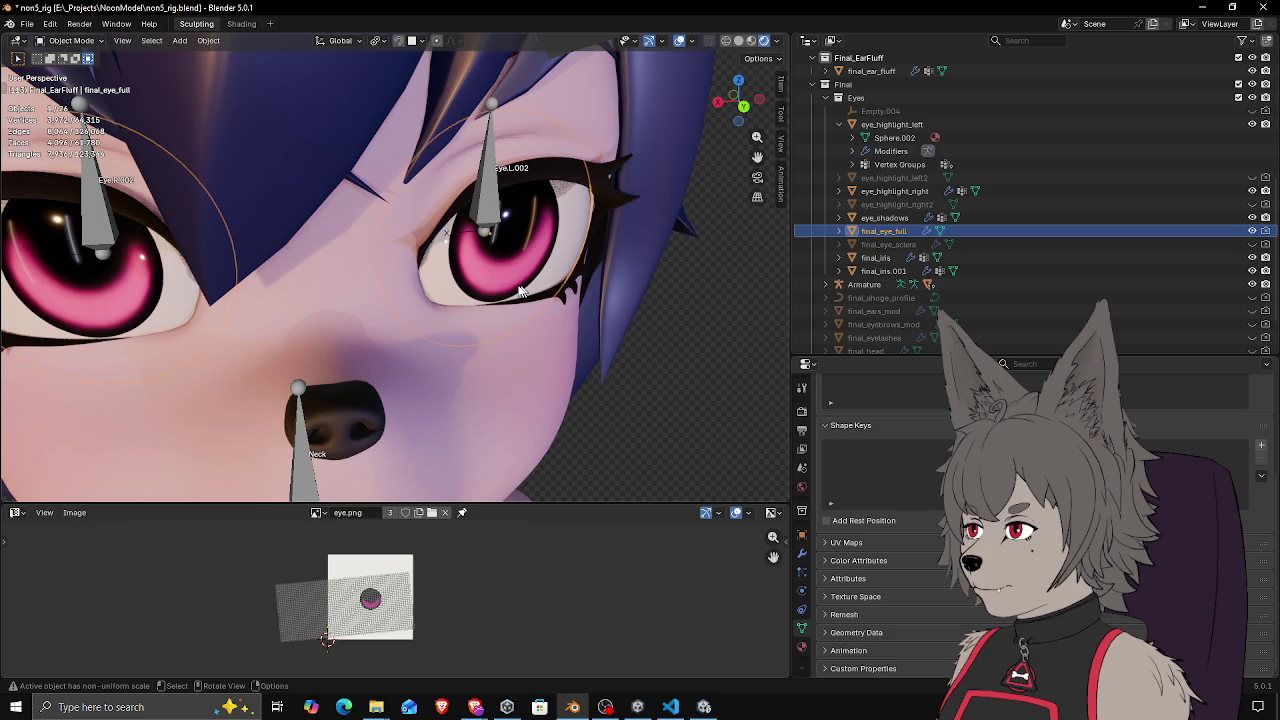
scroll(442, 272, "down", 2)
left_click_drag(442, 272, 484, 287)
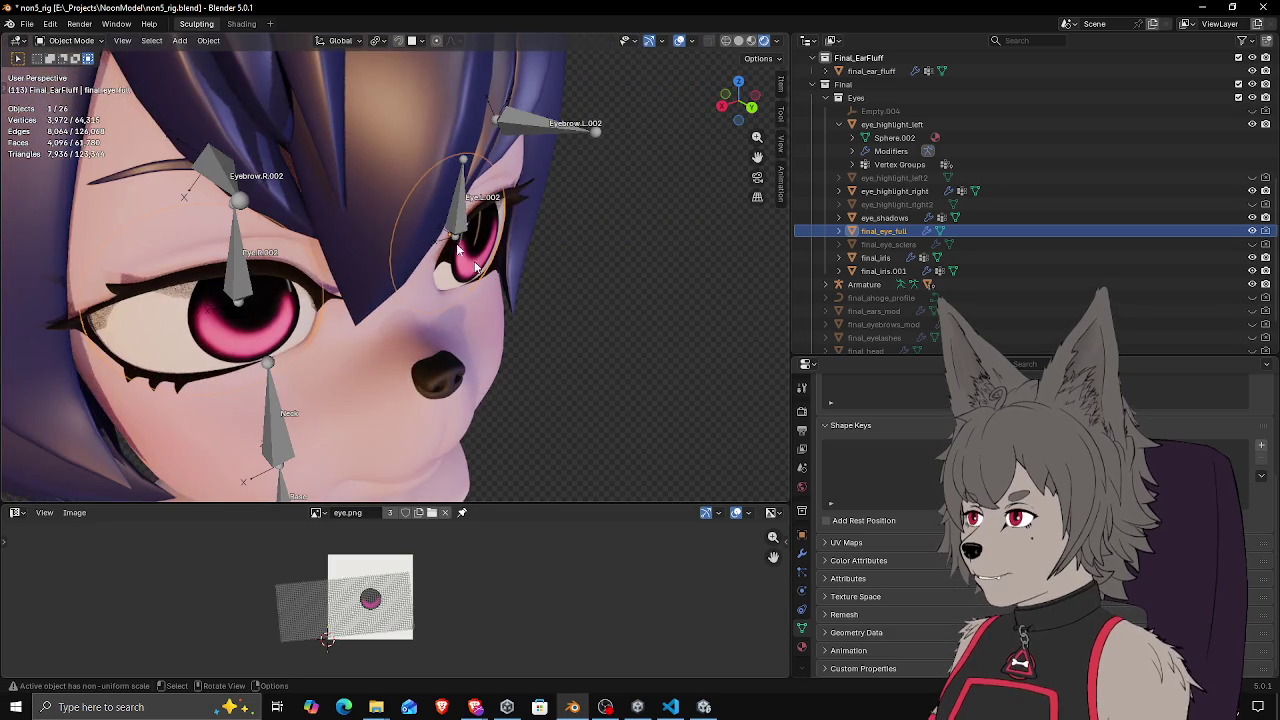
left_click(70, 40)
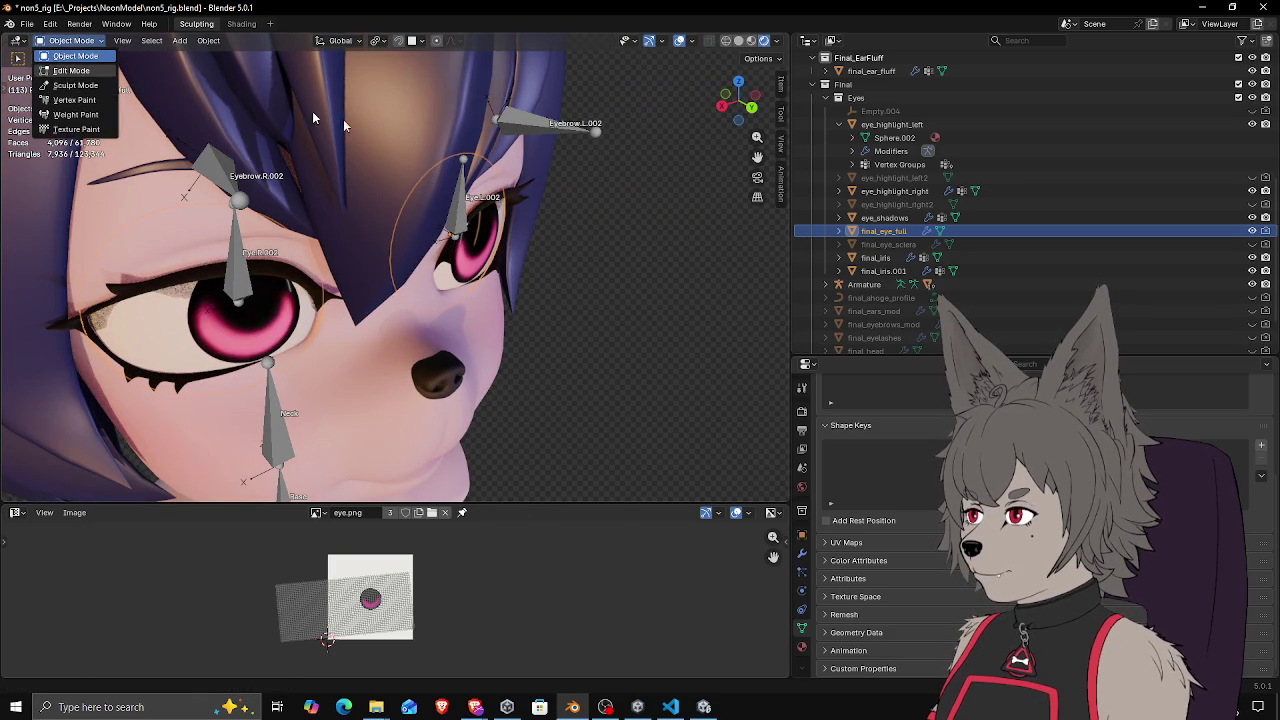
left_click(529, 126)
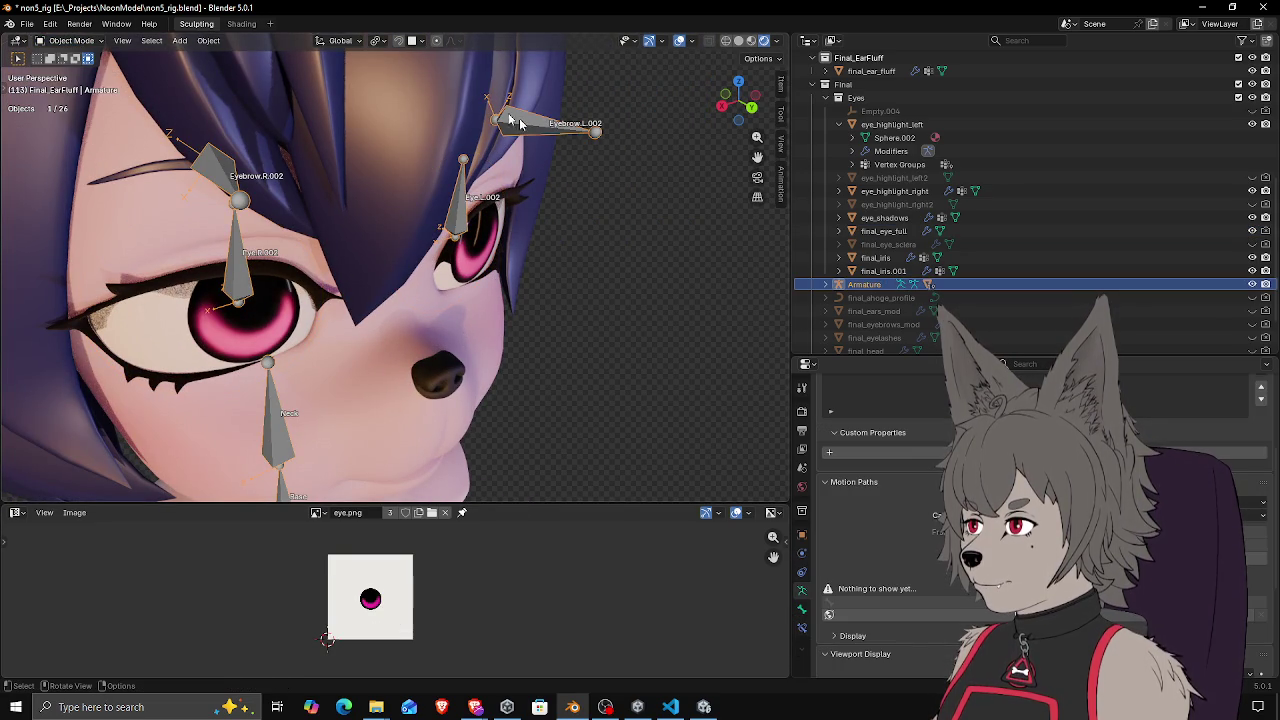
left_click_drag(365, 149, 434, 217)
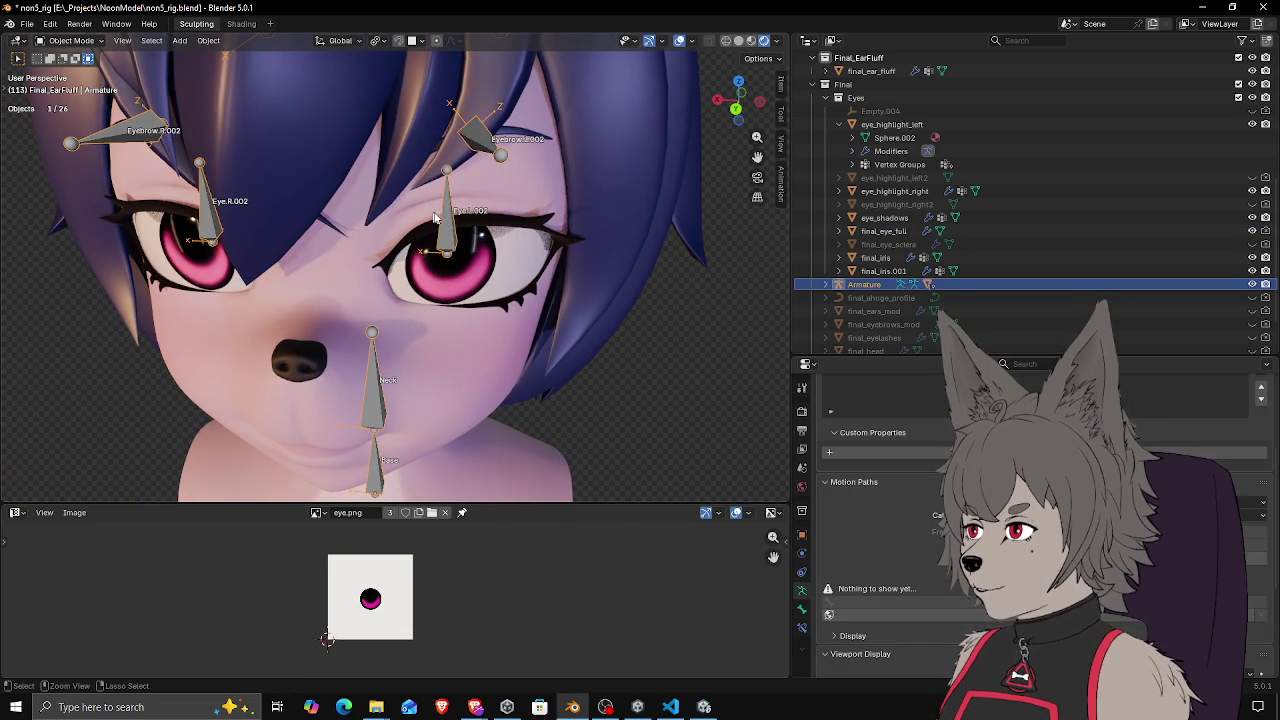
key("ctrl+s")
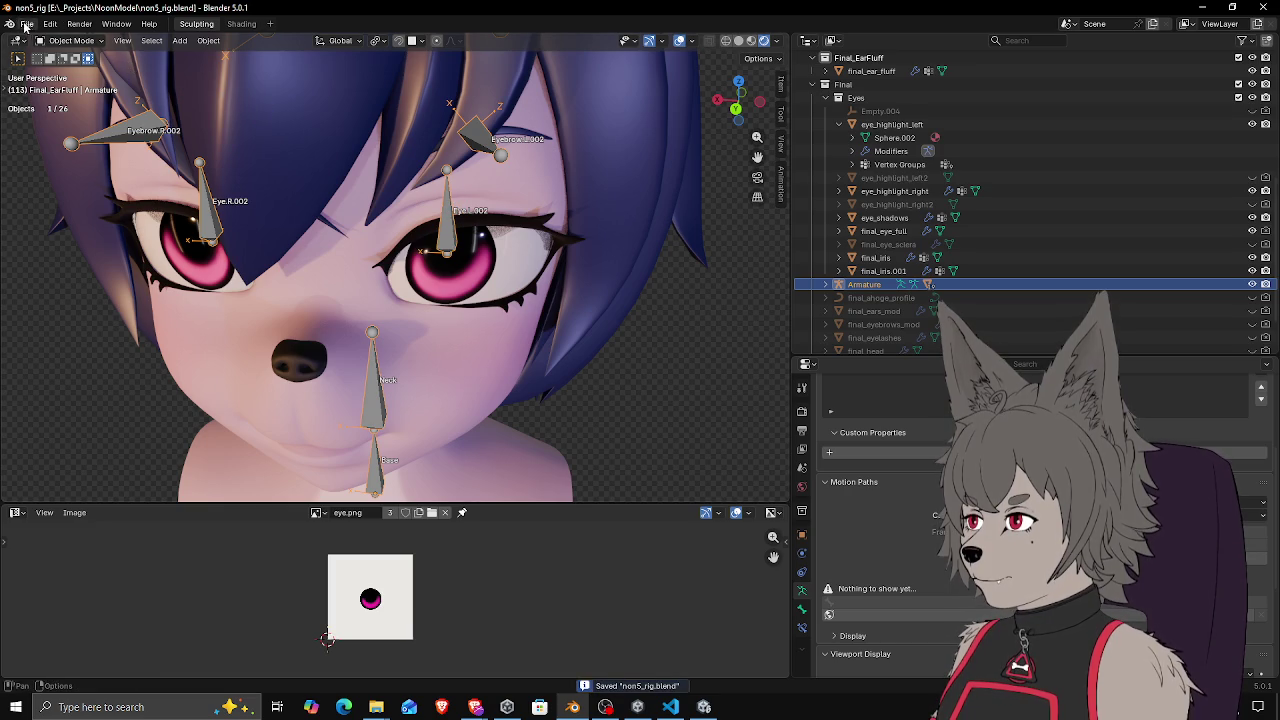
Open the File menu's Export options, then select the final_eye_full eye mesh
left_click(27, 23)
mouse_move(90, 226)
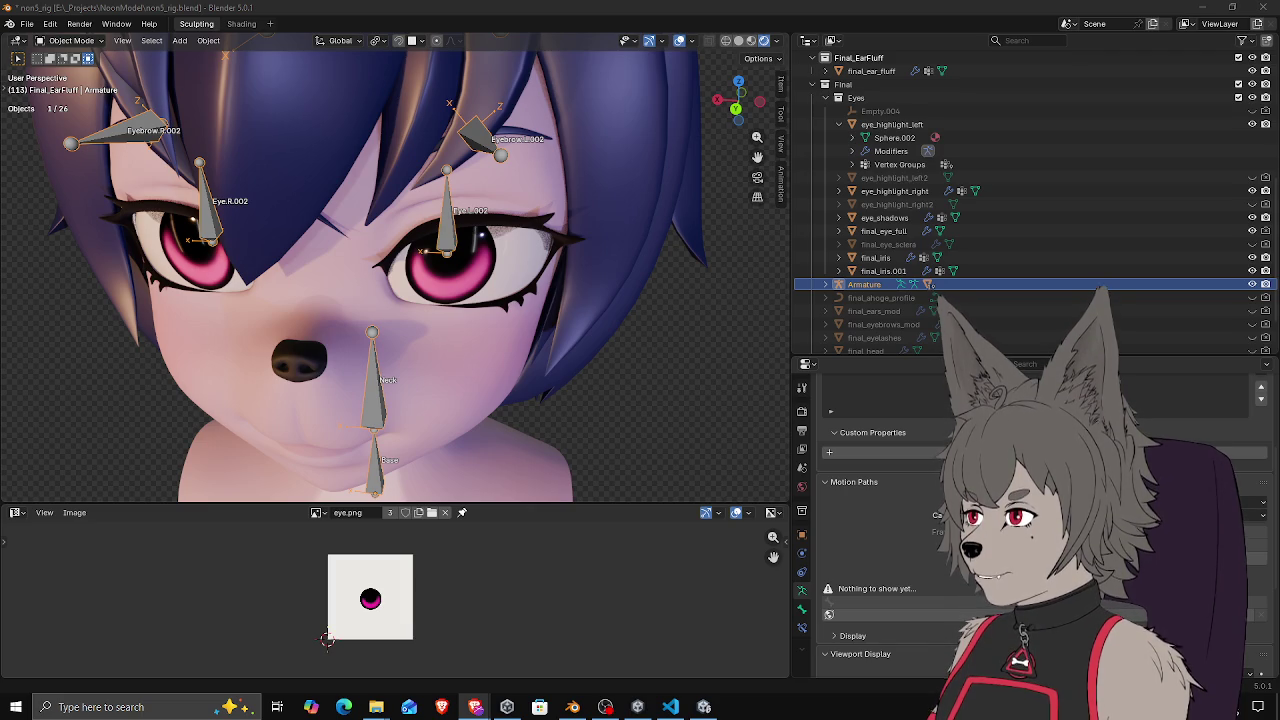
scroll(428, 278, "down", 5)
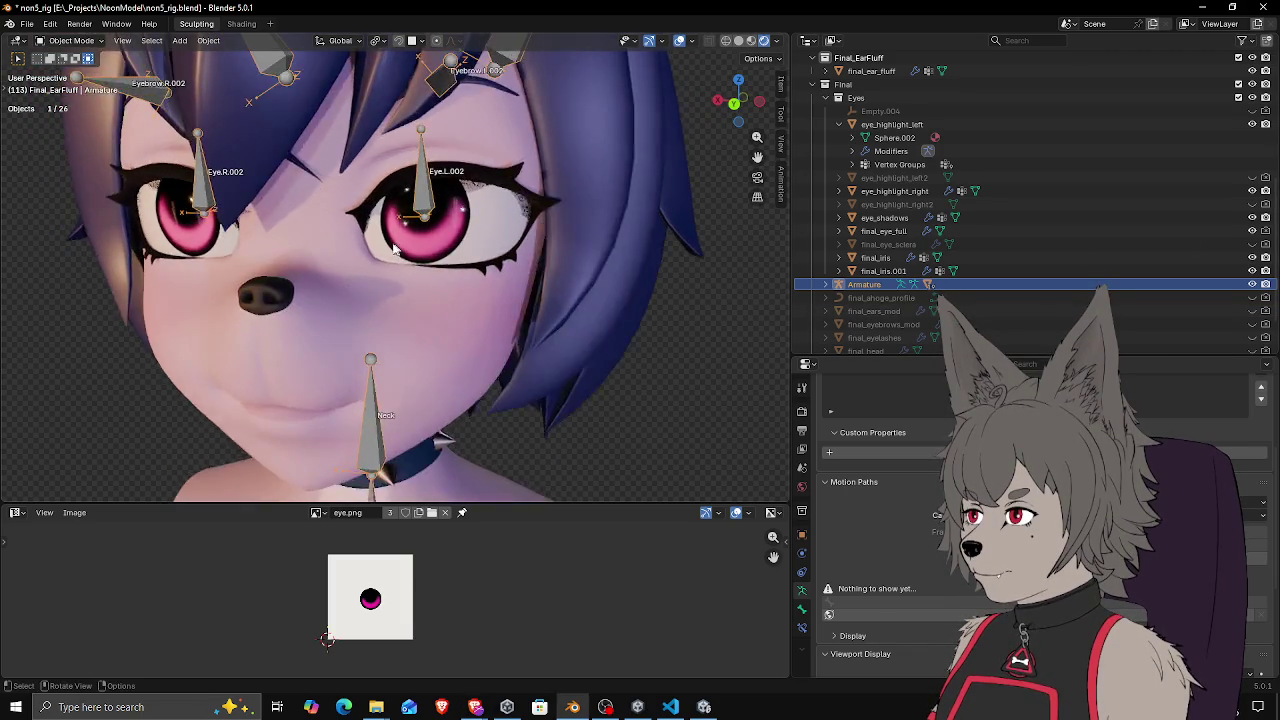
mouse_move(428, 278)
left_mouse_down()
mouse_move(320, 277)
mouse_move(331, 291)
mouse_move(494, 286)
mouse_move(468, 303)
mouse_move(485, 259)
mouse_move(400, 262)
left_mouse_up()
left_click(400, 262)
scroll(400, 262, "up", 4)
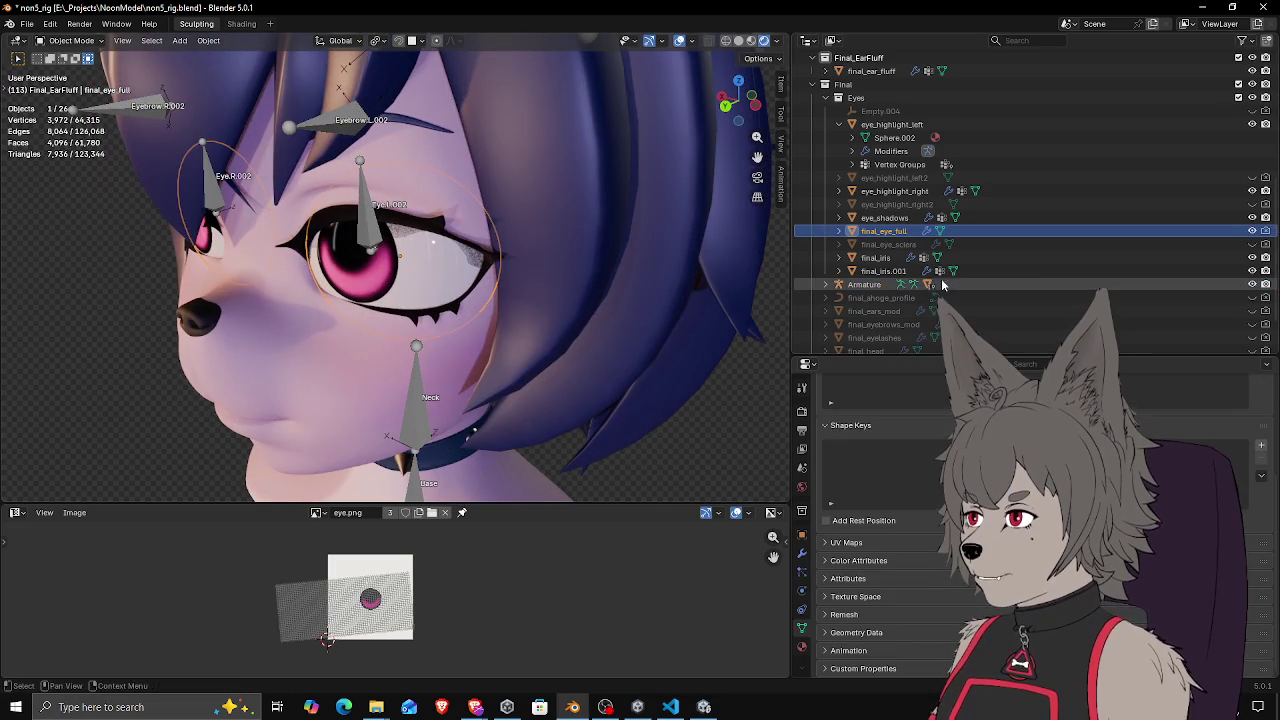
left_click(1251, 231)
left_click(1251, 231)
left_click(1251, 231)
left_click(1251, 231)
left_click(1251, 231)
left_click(1251, 231)
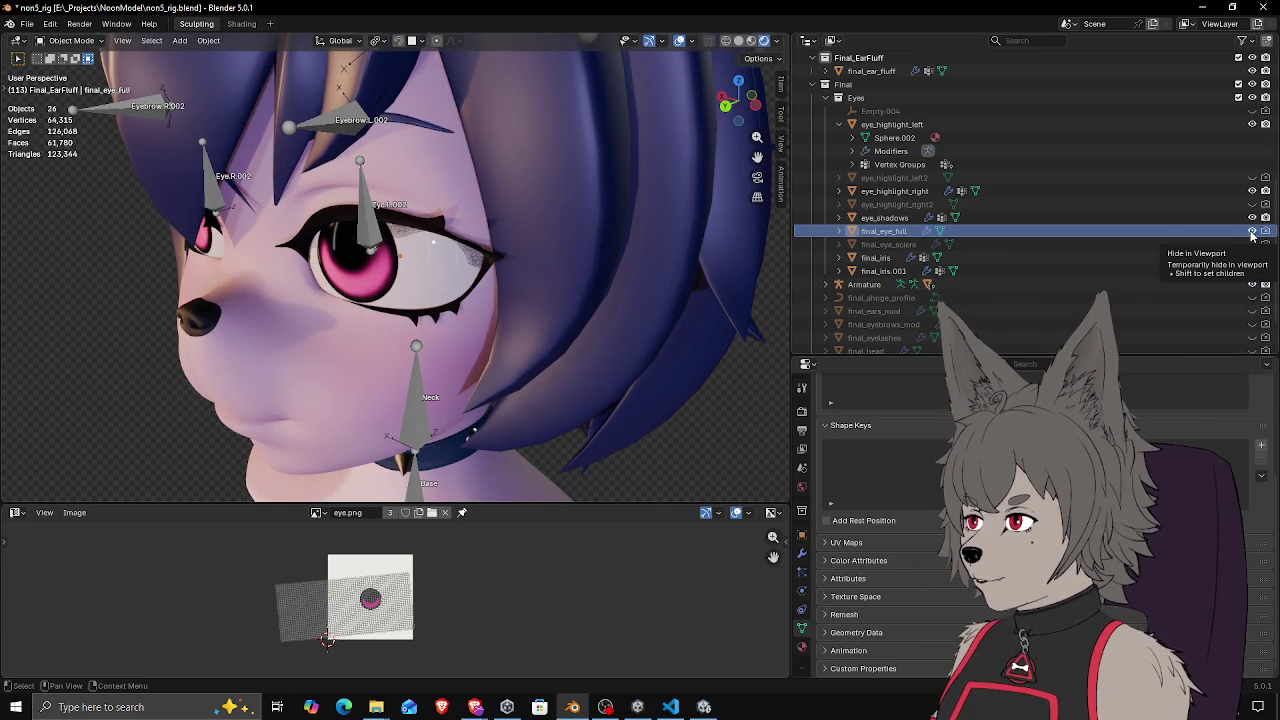
left_click(1251, 231)
left_click(1251, 231)
left_click(1251, 231)
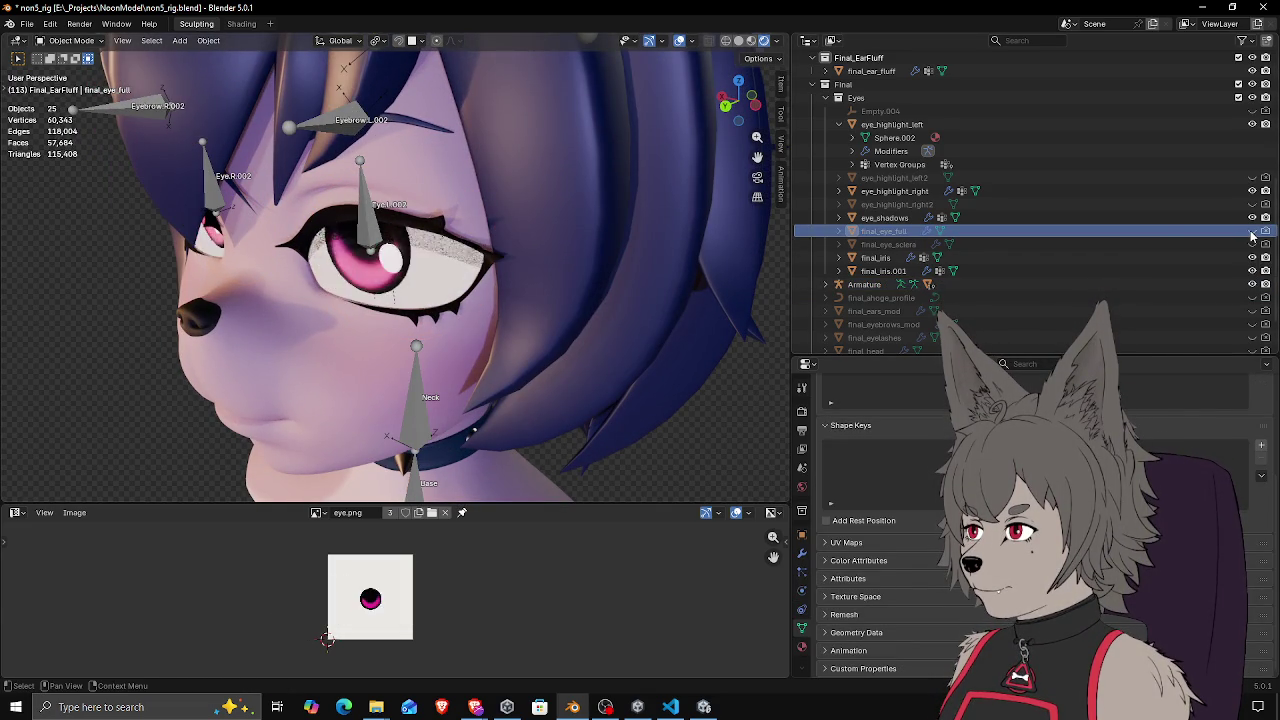
left_click(1251, 231)
mouse_move(760, 258)
left_mouse_down()
mouse_move(532, 258)
mouse_move(520, 265)
mouse_move(566, 264)
mouse_move(510, 280)
mouse_move(571, 245)
left_mouse_up()
scroll(532, 258, "up", 5)
scroll(566, 259, "up", 4)
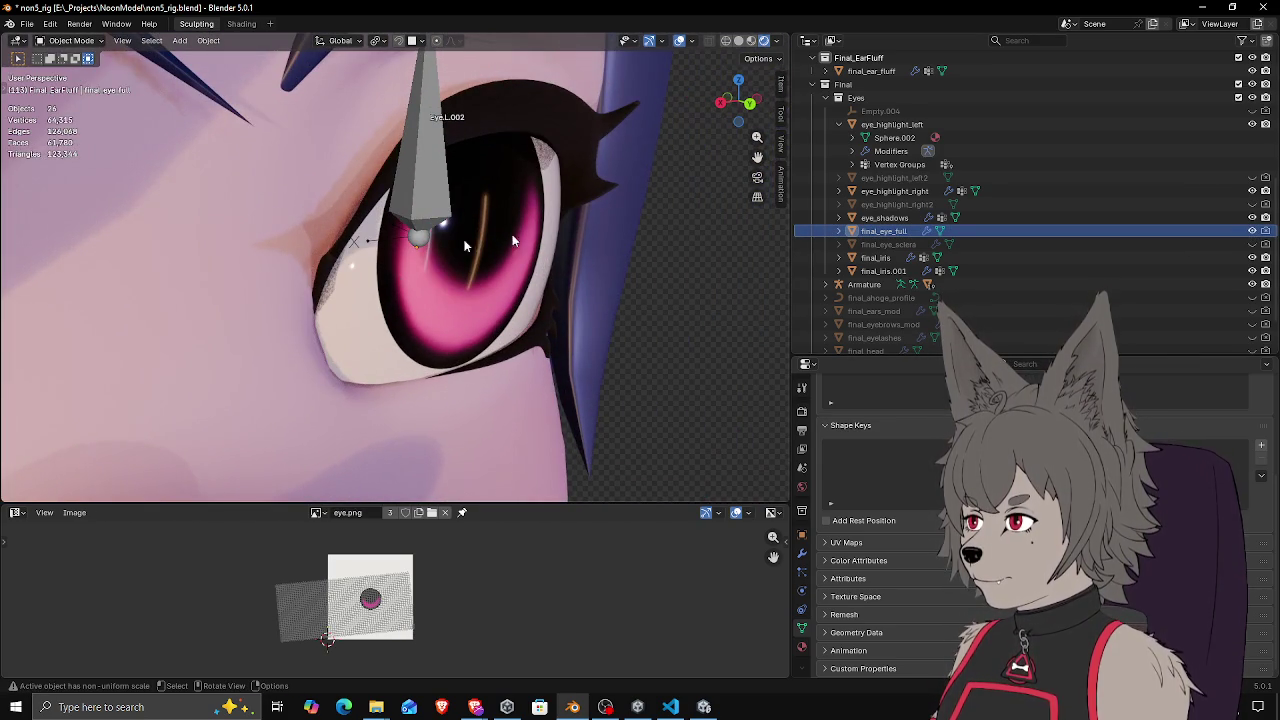
left_click_drag(486, 276, 547, 293)
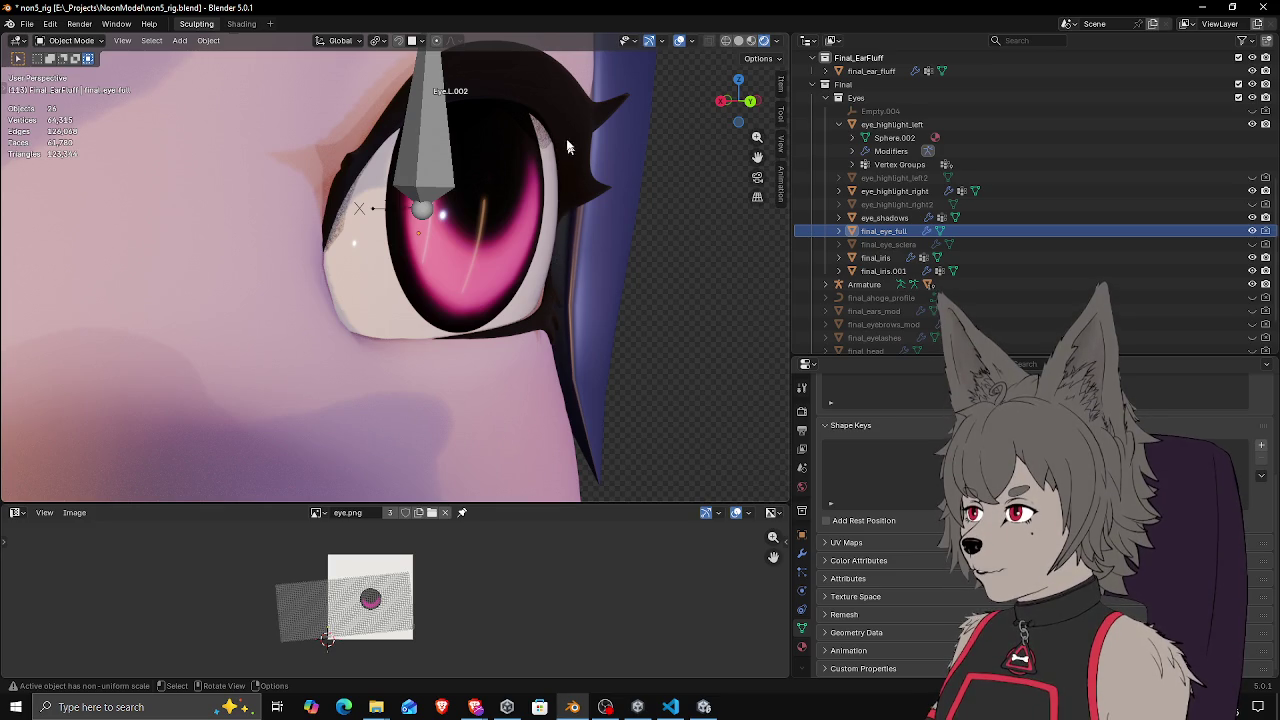
mouse_move(548, 289)
left_mouse_down()
mouse_move(403, 300)
mouse_move(331, 286)
mouse_move(404, 293)
mouse_move(344, 275)
mouse_move(347, 311)
mouse_move(330, 320)
left_mouse_up()
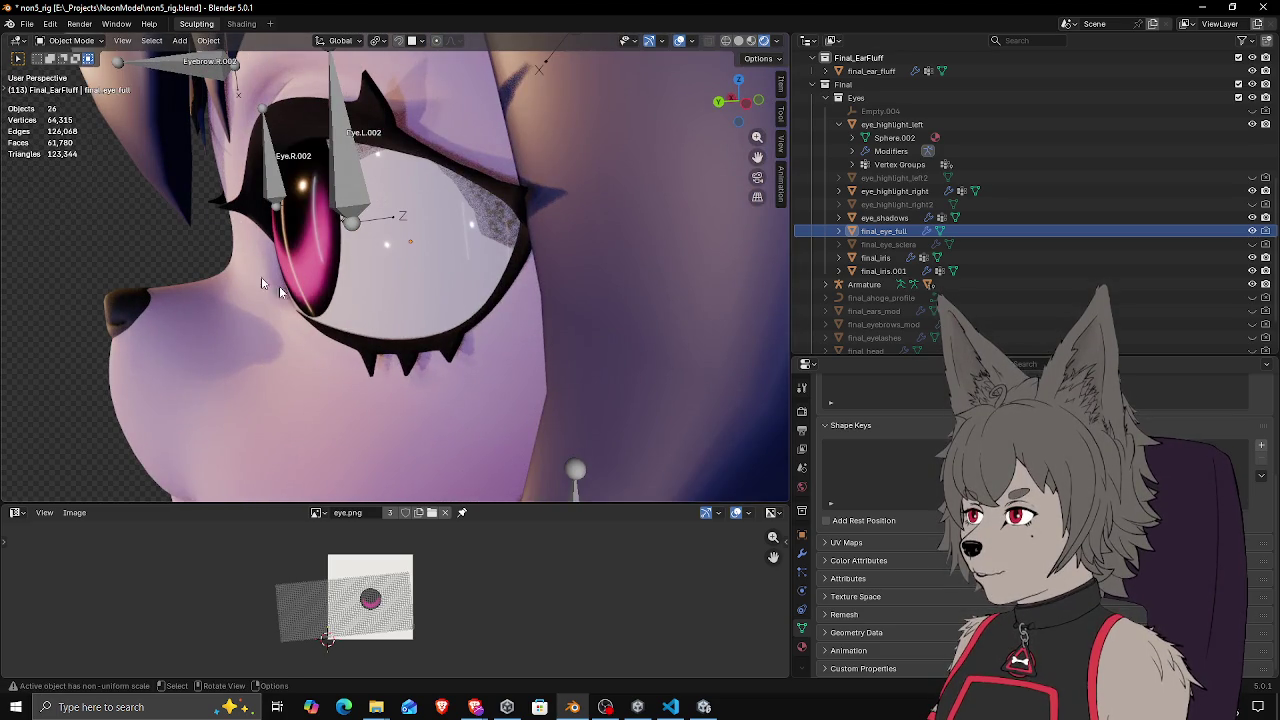
mouse_move(441, 308)
left_mouse_down()
mouse_move(391, 304)
mouse_move(477, 320)
mouse_move(392, 272)
mouse_move(471, 286)
mouse_move(480, 326)
mouse_move(402, 275)
mouse_move(419, 286)
mouse_move(378, 356)
mouse_move(329, 234)
mouse_move(327, 262)
left_mouse_up()
mouse_move(318, 242)
left_mouse_down()
mouse_move(344, 280)
mouse_move(327, 290)
mouse_move(430, 293)
mouse_move(407, 384)
mouse_move(390, 243)
mouse_move(363, 260)
mouse_move(369, 271)
left_mouse_up()
scroll(363, 287, "down", 3)
scroll(390, 243, "up", 3)
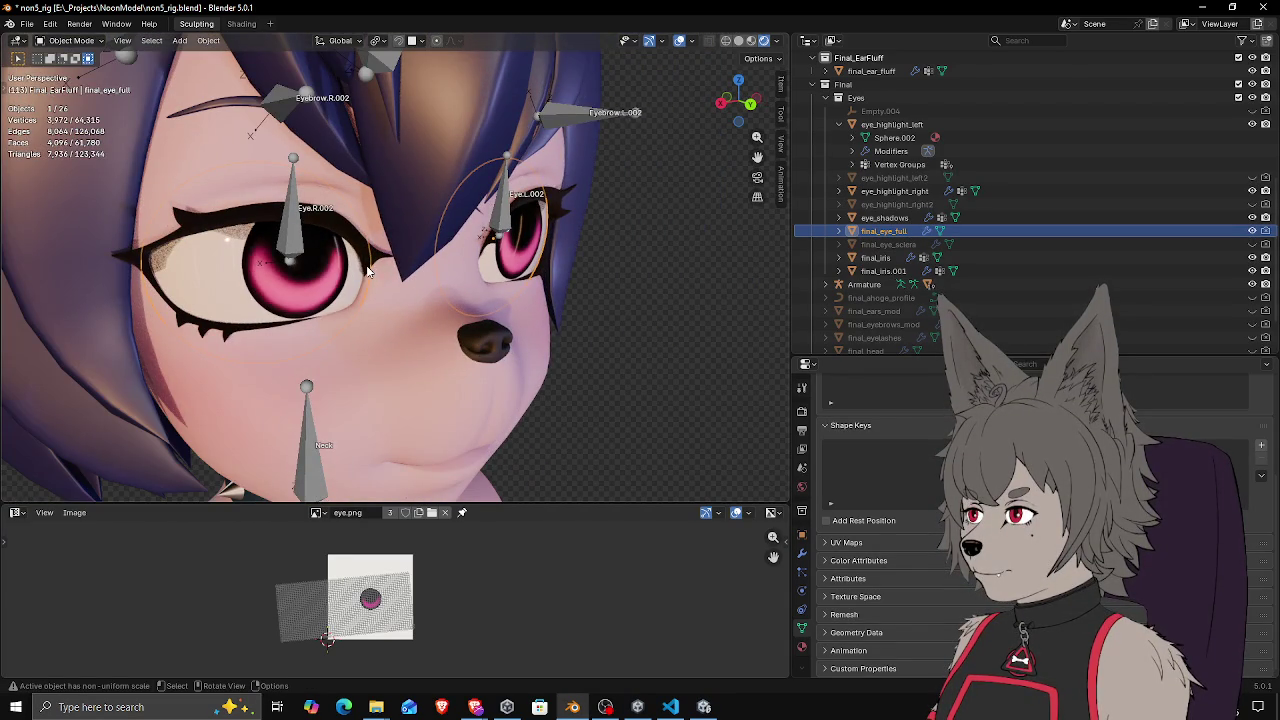
left_click_drag(489, 263, 383, 255)
Briefly check final_eye_full in Edit Mode, then select it and hide it in the viewport
left_click_drag(473, 260, 434, 260)
key("Tab")
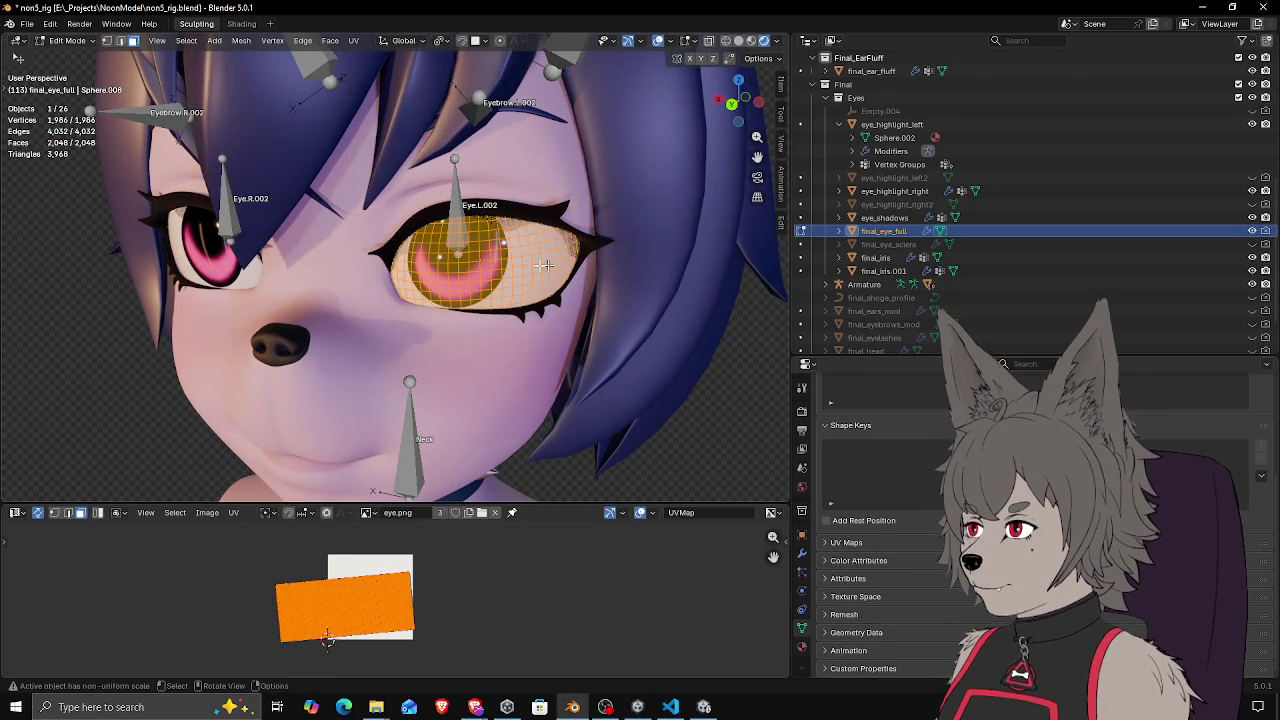
mouse_move(538, 298)
left_mouse_down()
mouse_move(480, 284)
mouse_move(526, 251)
mouse_move(563, 261)
mouse_move(476, 275)
left_mouse_up()
key("Tab")
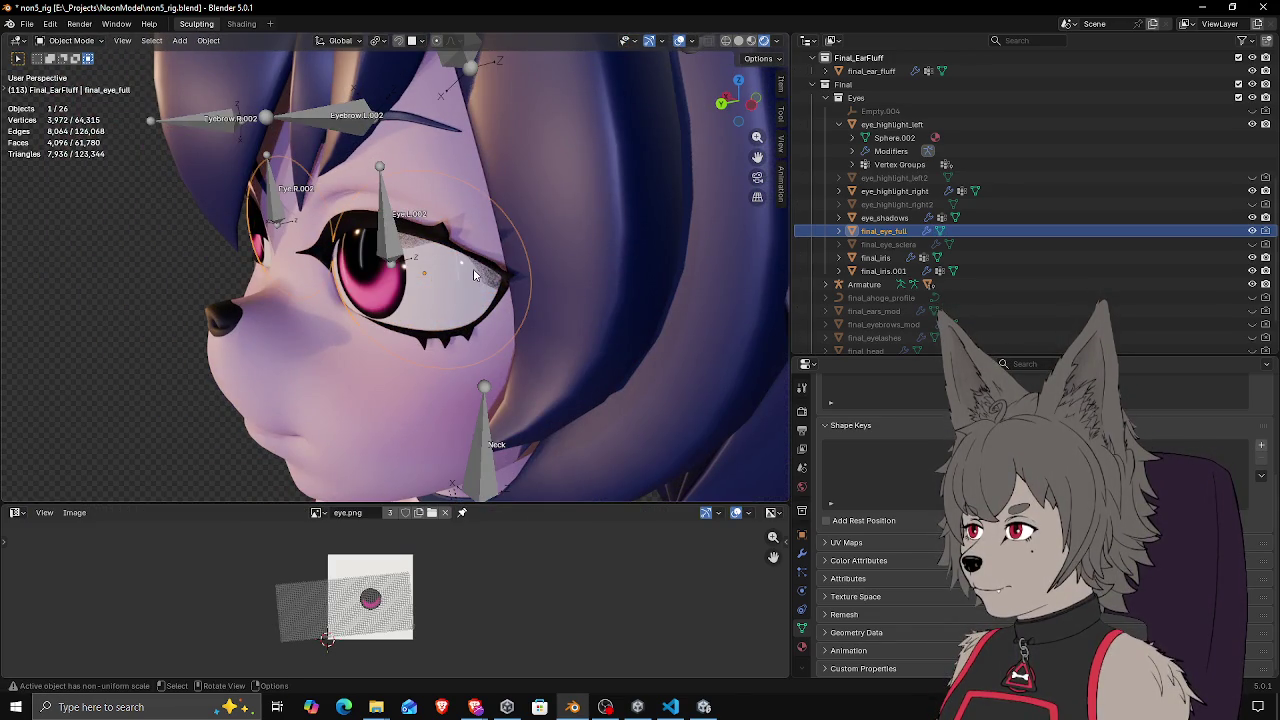
left_click(189, 268)
left_click_drag(155, 258, 420, 286)
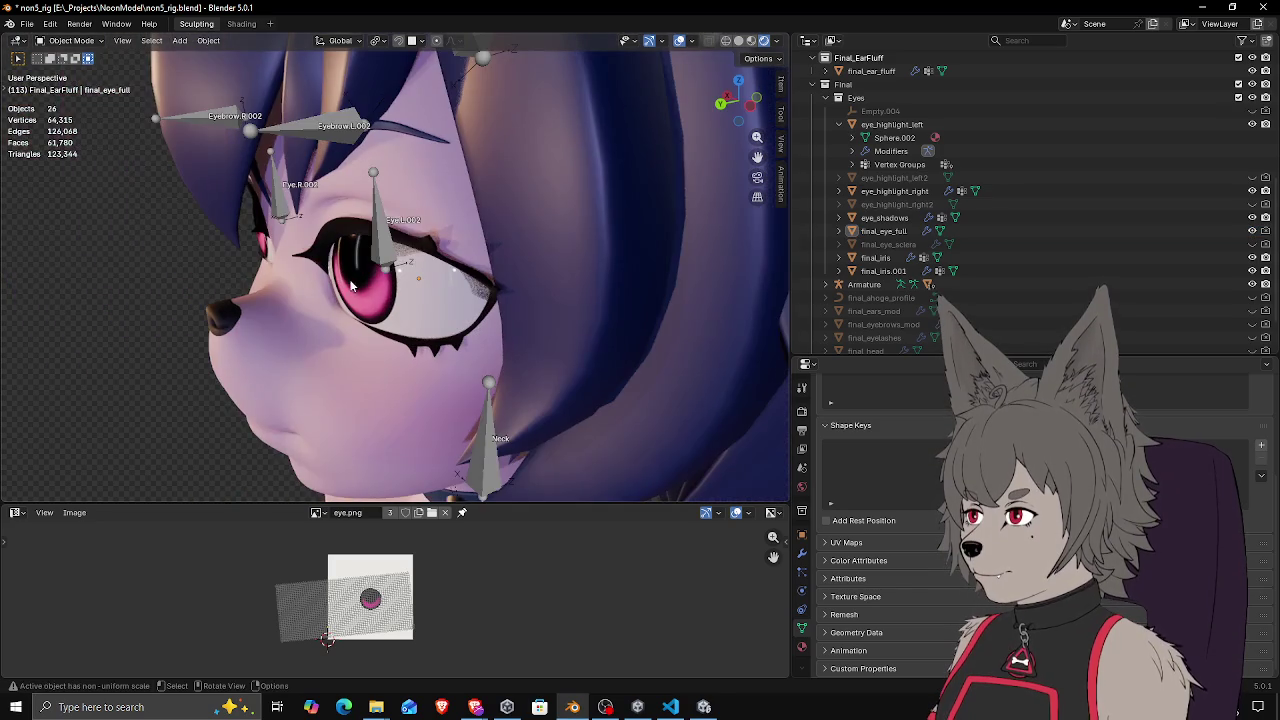
left_click(426, 289)
left_click(1252, 231)
Inspect the final_iris.001 and left eye highlight objects from front and side views
mouse_move(540, 300)
left_mouse_down()
mouse_move(425, 268)
mouse_move(545, 258)
mouse_move(473, 257)
mouse_move(520, 258)
mouse_move(500, 258)
left_mouse_up()
left_click(455, 270)
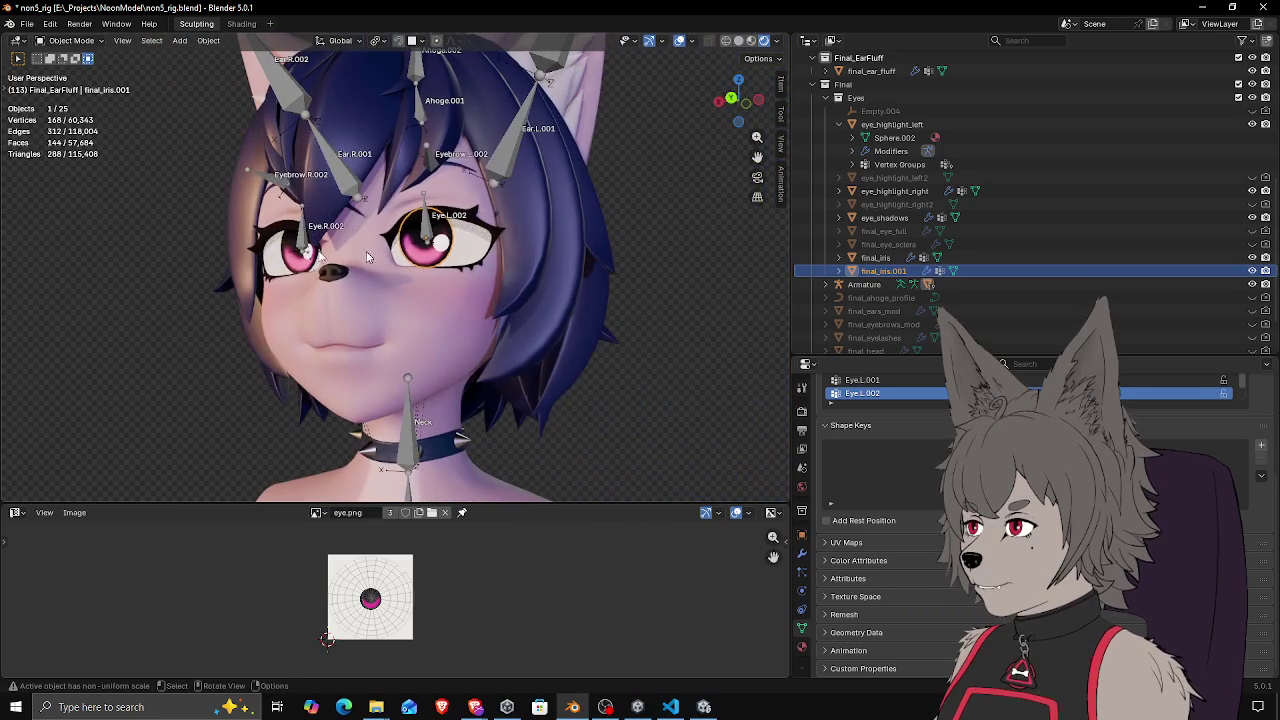
left_click(151, 264)
mouse_move(151, 264)
left_mouse_down()
mouse_move(324, 280)
mouse_move(360, 262)
mouse_move(470, 266)
mouse_move(410, 228)
mouse_move(343, 262)
mouse_move(440, 268)
mouse_move(340, 277)
mouse_move(192, 267)
mouse_move(191, 254)
mouse_move(193, 268)
left_mouse_up()
scroll(324, 280, "up", 10)
left_click(470, 266)
left_click(470, 266)
scroll(470, 266, "down", 6)
scroll(410, 228, "up", 5)
left_click(192, 265)
Select the final_head.001 head mesh right beside the eye
scroll(193, 268, "down", 2)
scroll(225, 266, "up", 2)
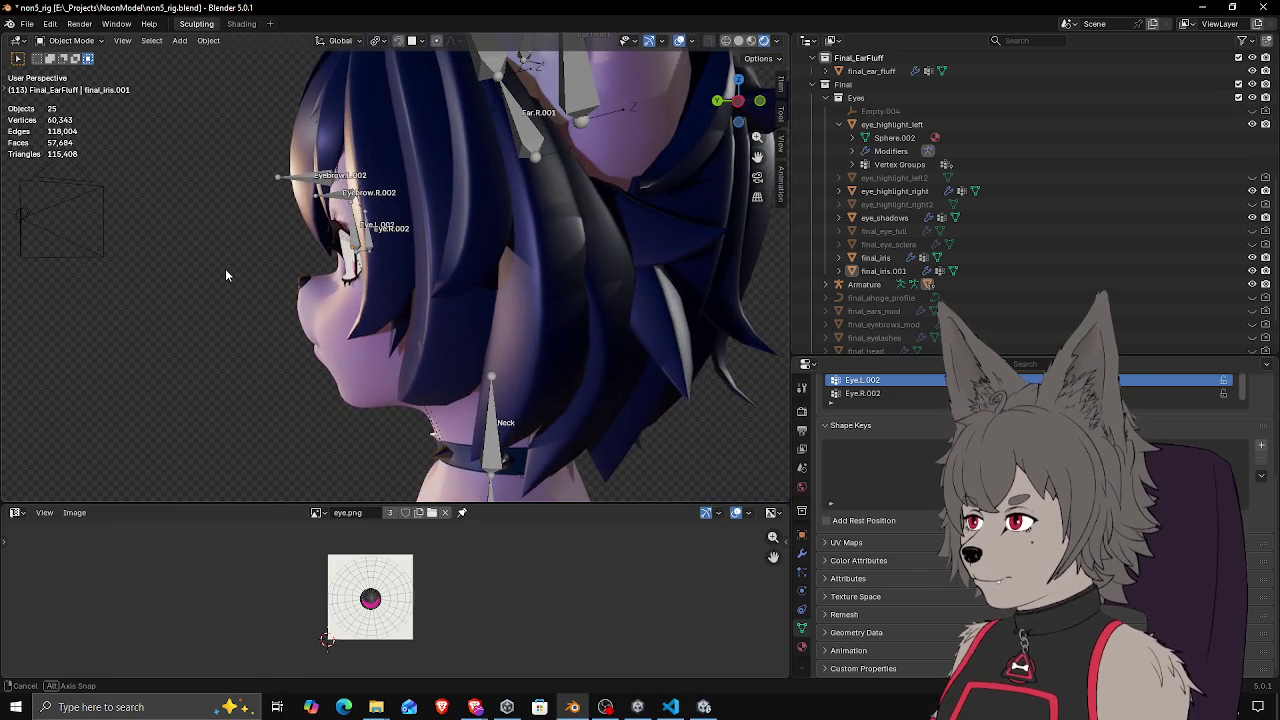
scroll(226, 267, "up", 4)
left_click_drag(299, 281, 381, 333)
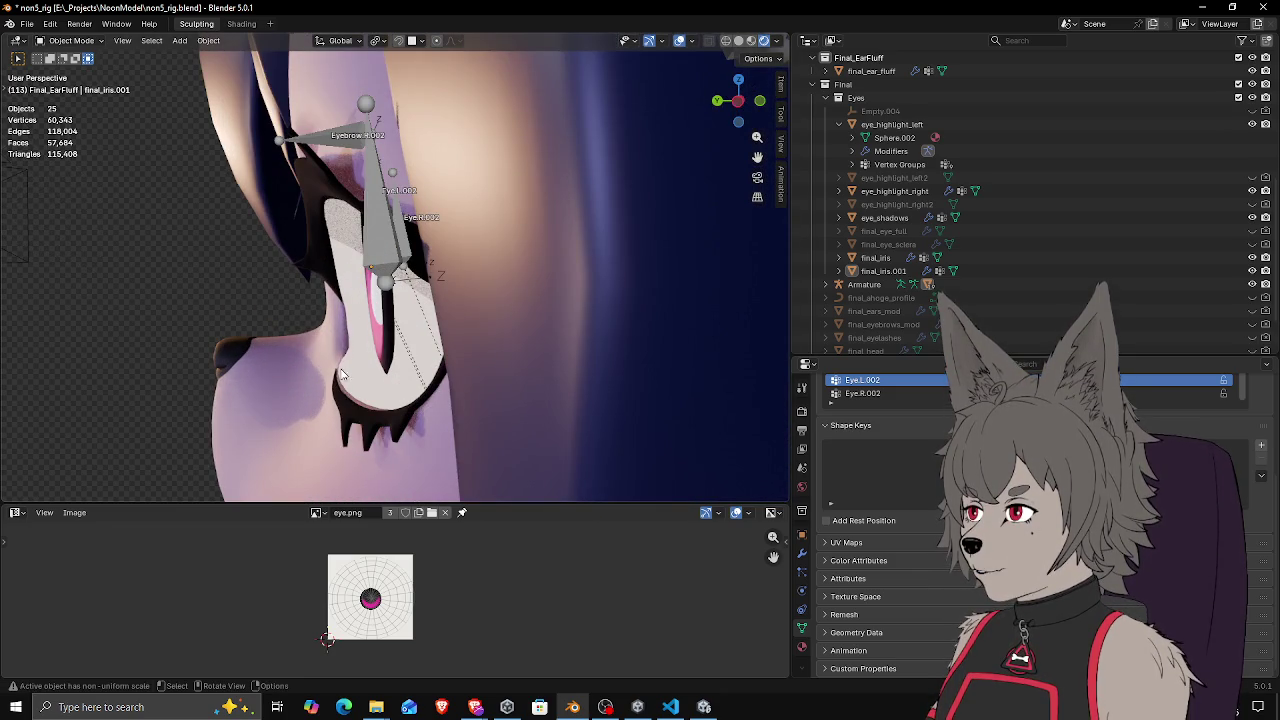
left_click(351, 351)
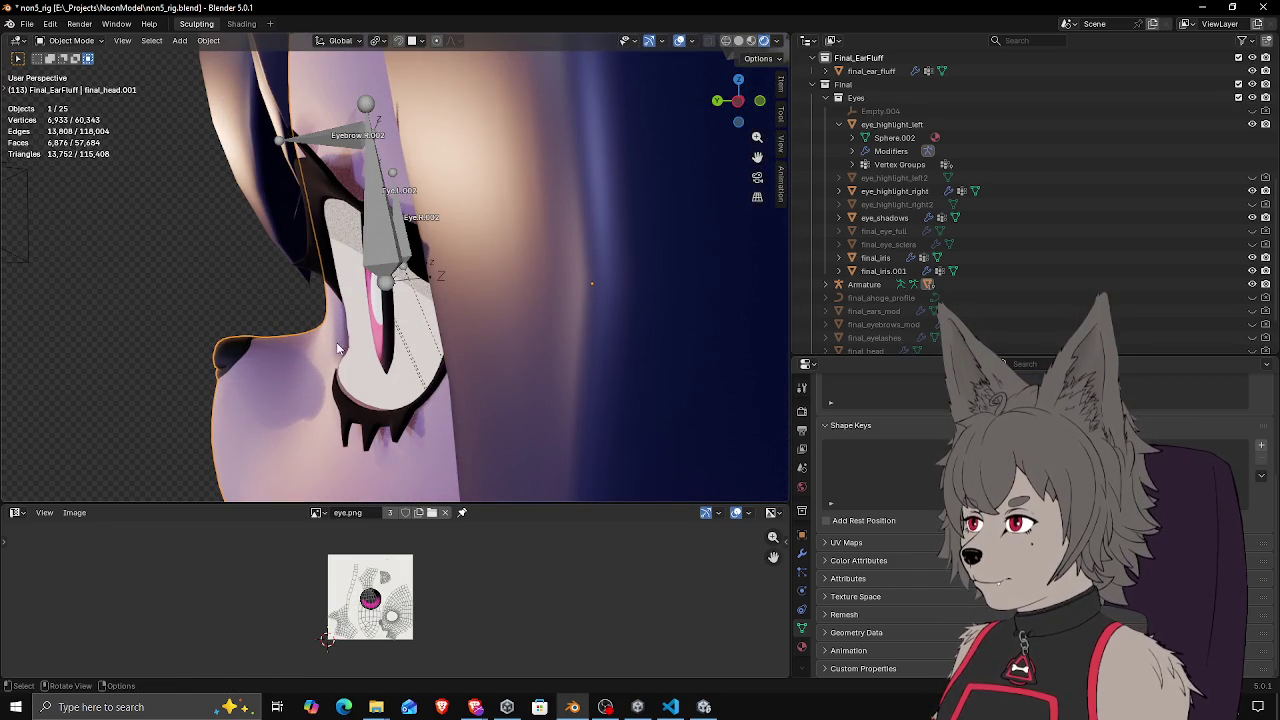
In Edit Mode, move one head vertex beside the eye three times, then return to Object Mode
key("Tab")
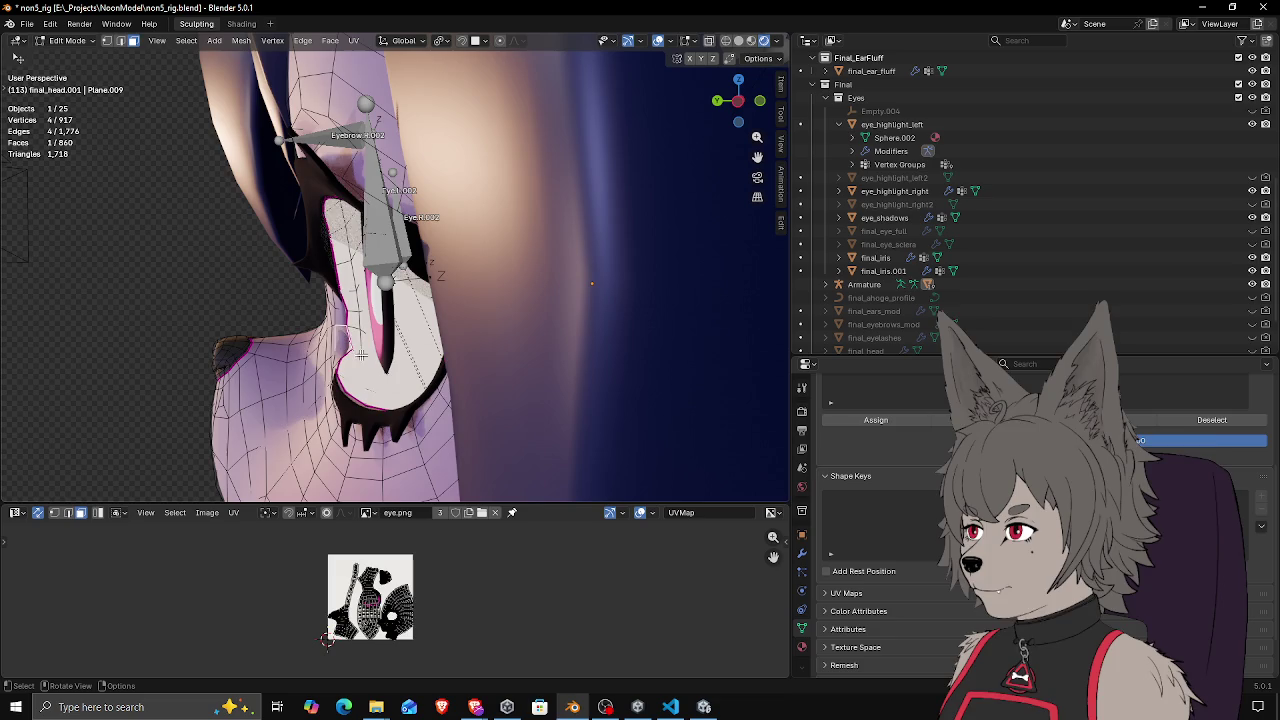
left_click(365, 352)
left_click_drag(365, 352, 380, 325)
key("g")
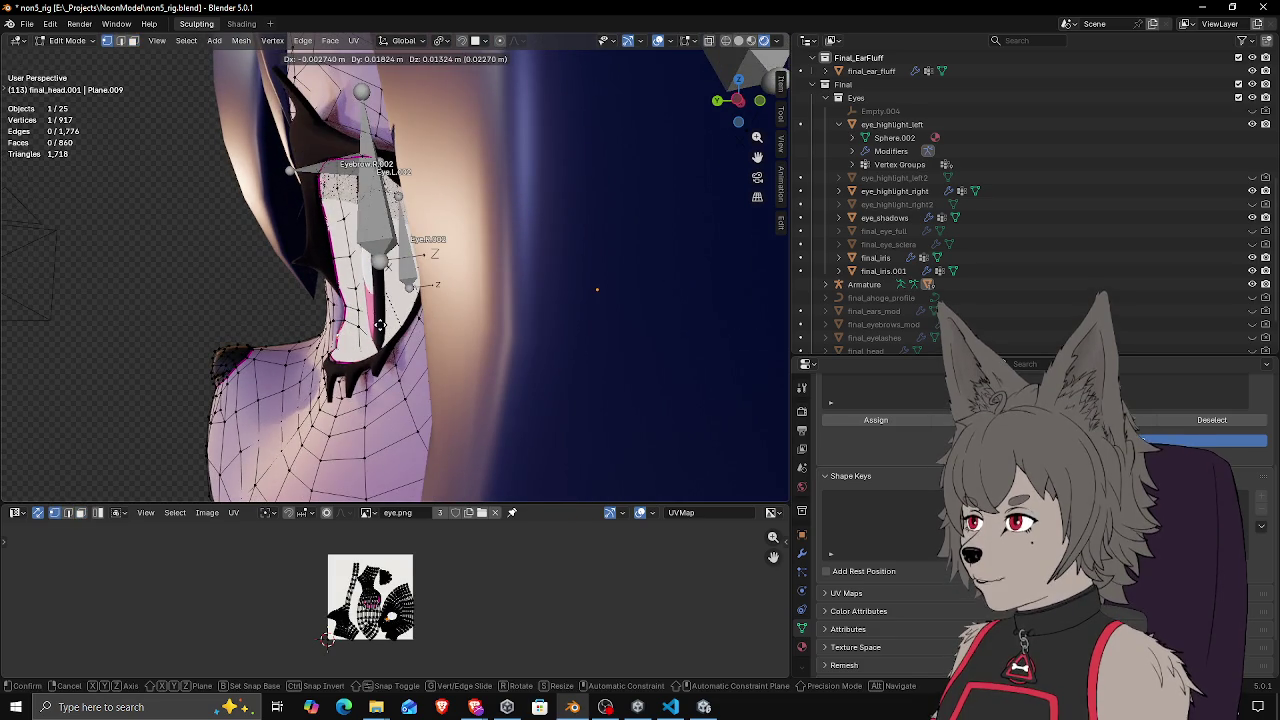
left_click(380, 325)
key("g")
left_click(346, 318)
key("g")
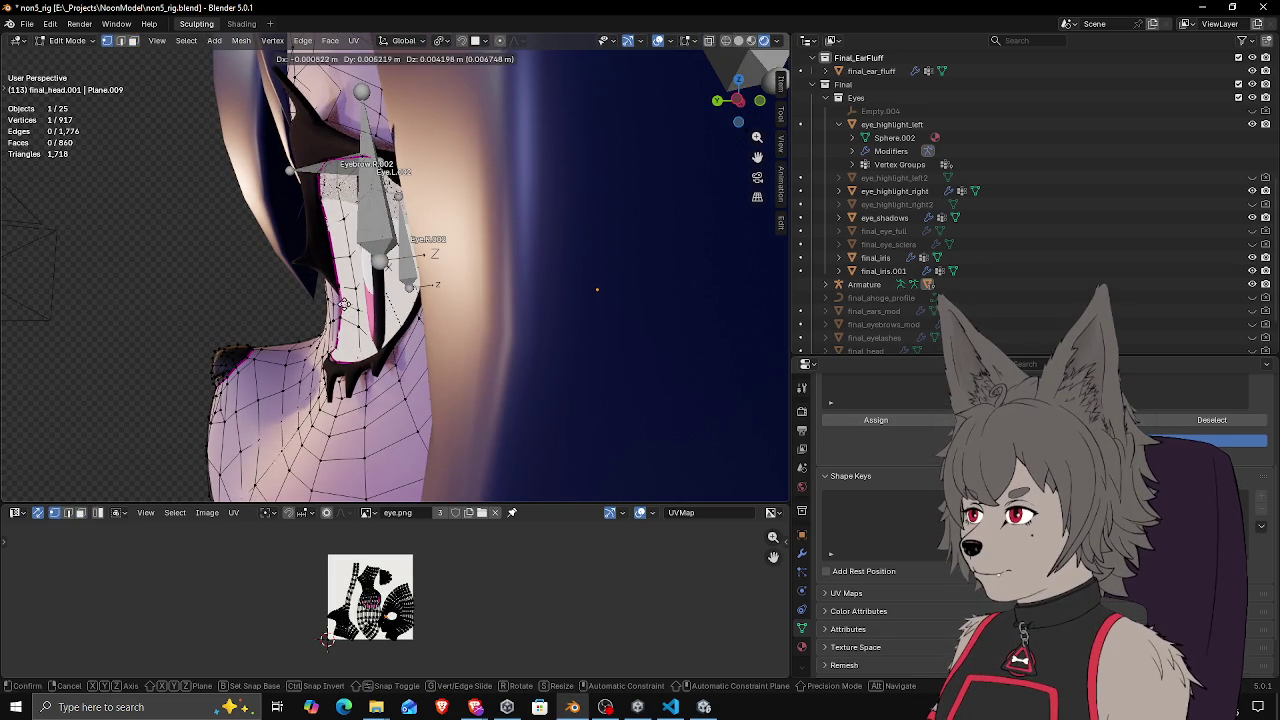
left_click(343, 303)
key("Tab")
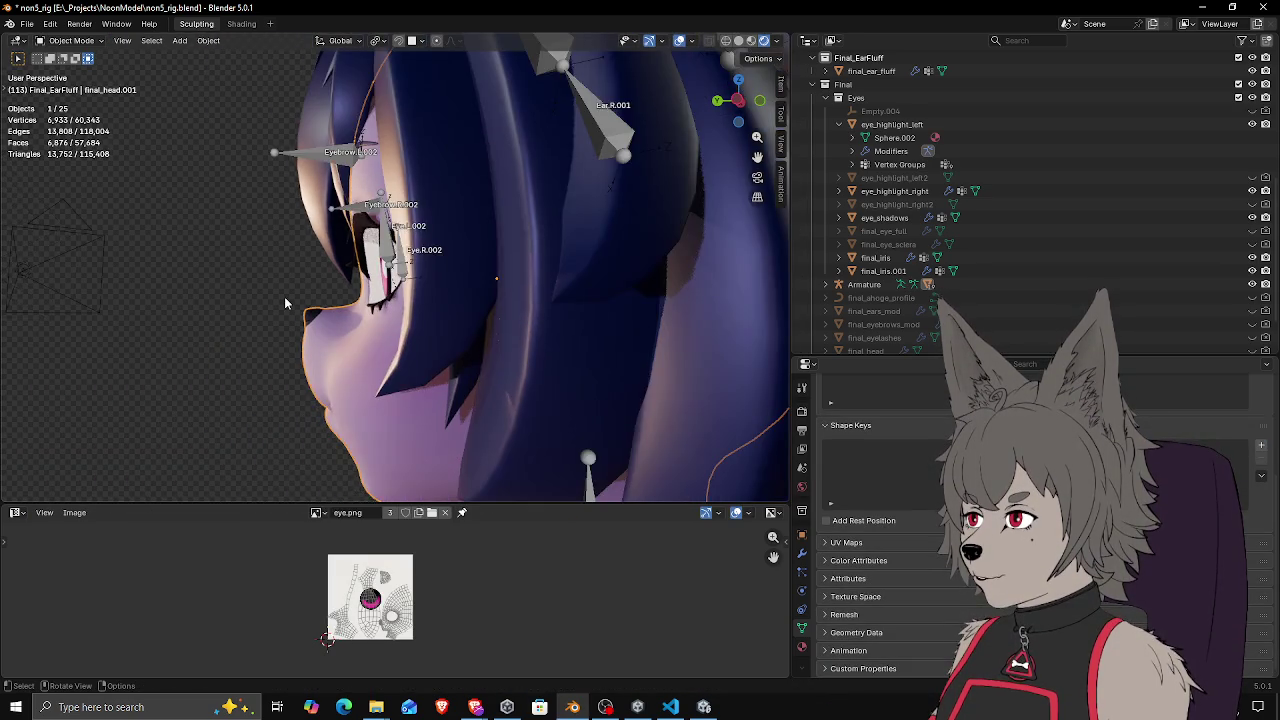
Review the adjusted face around the eye from frontal views, briefly re-entering Edit Mode
mouse_move(283, 308)
left_mouse_down()
mouse_move(362, 288)
mouse_move(390, 315)
mouse_move(571, 322)
mouse_move(361, 337)
mouse_move(376, 329)
left_mouse_up()
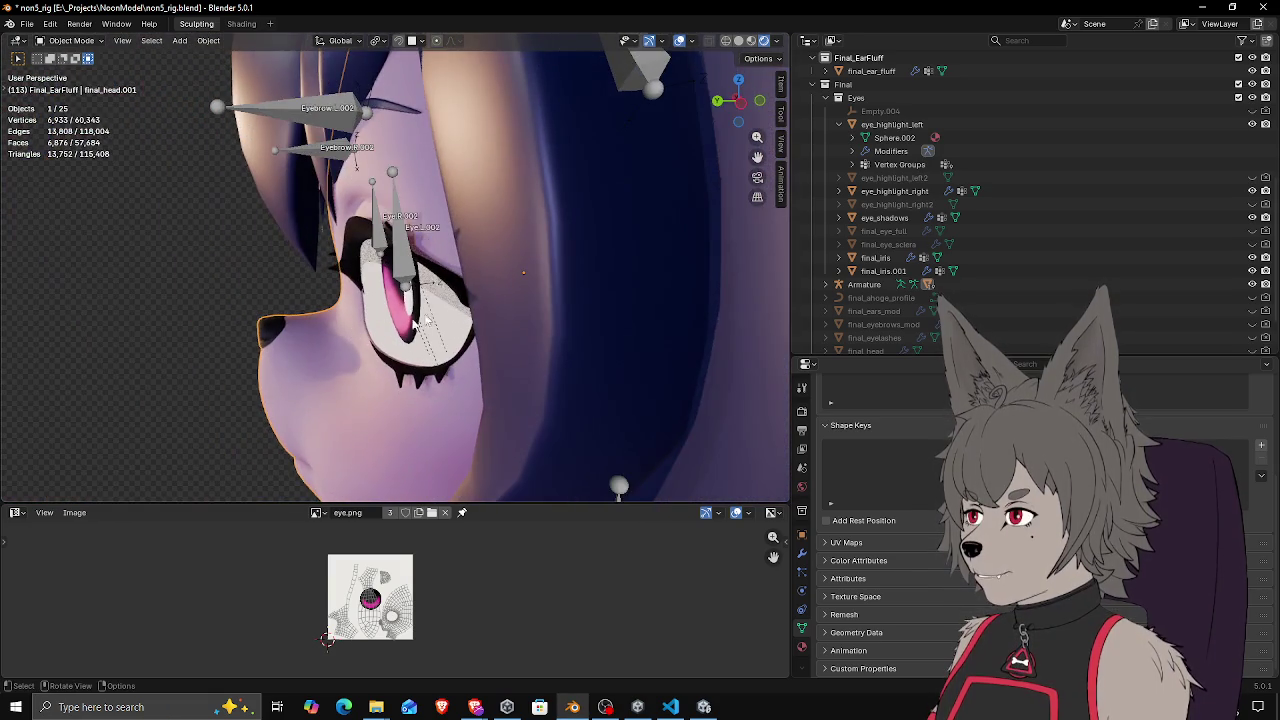
scroll(384, 323, "up", 2)
scroll(336, 300, "up", 3)
scroll(321, 335, "down", 2)
mouse_move(321, 335)
left_mouse_down()
mouse_move(506, 358)
mouse_move(307, 324)
left_mouse_up()
key("Tab")
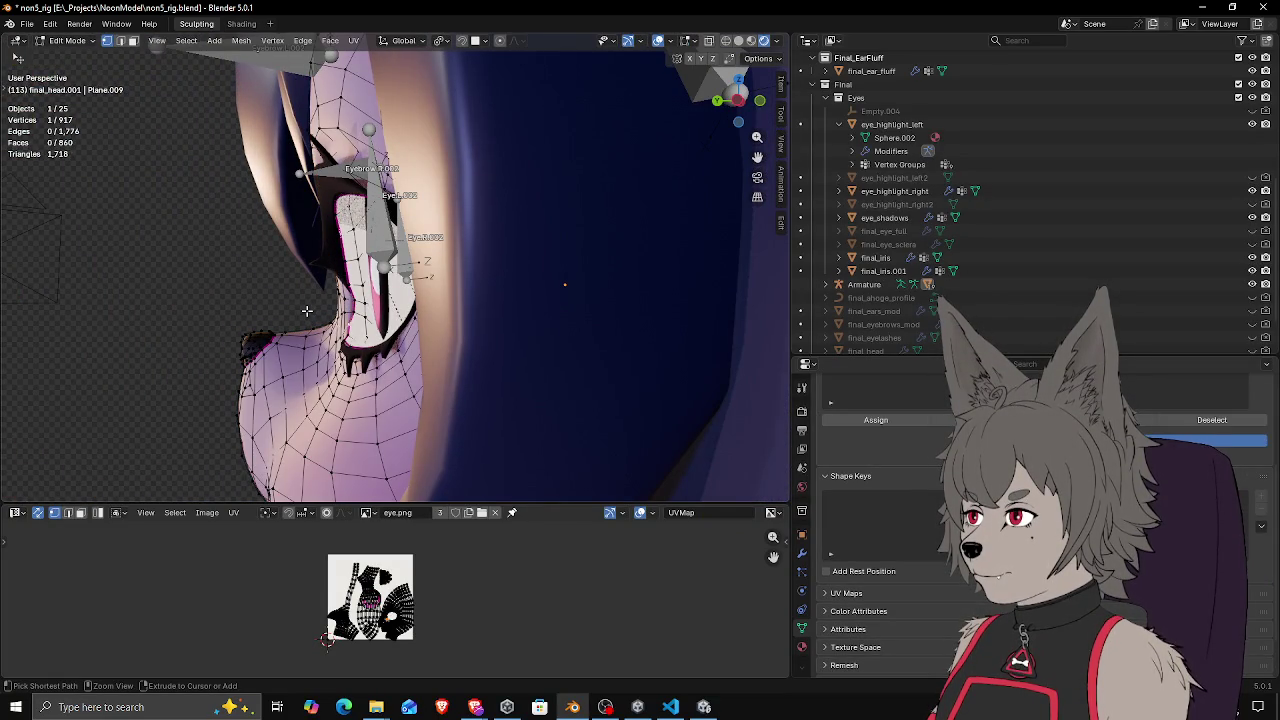
key("Tab")
mouse_move(307, 311)
left_mouse_down()
mouse_move(486, 327)
mouse_move(330, 314)
mouse_move(440, 313)
left_mouse_up()
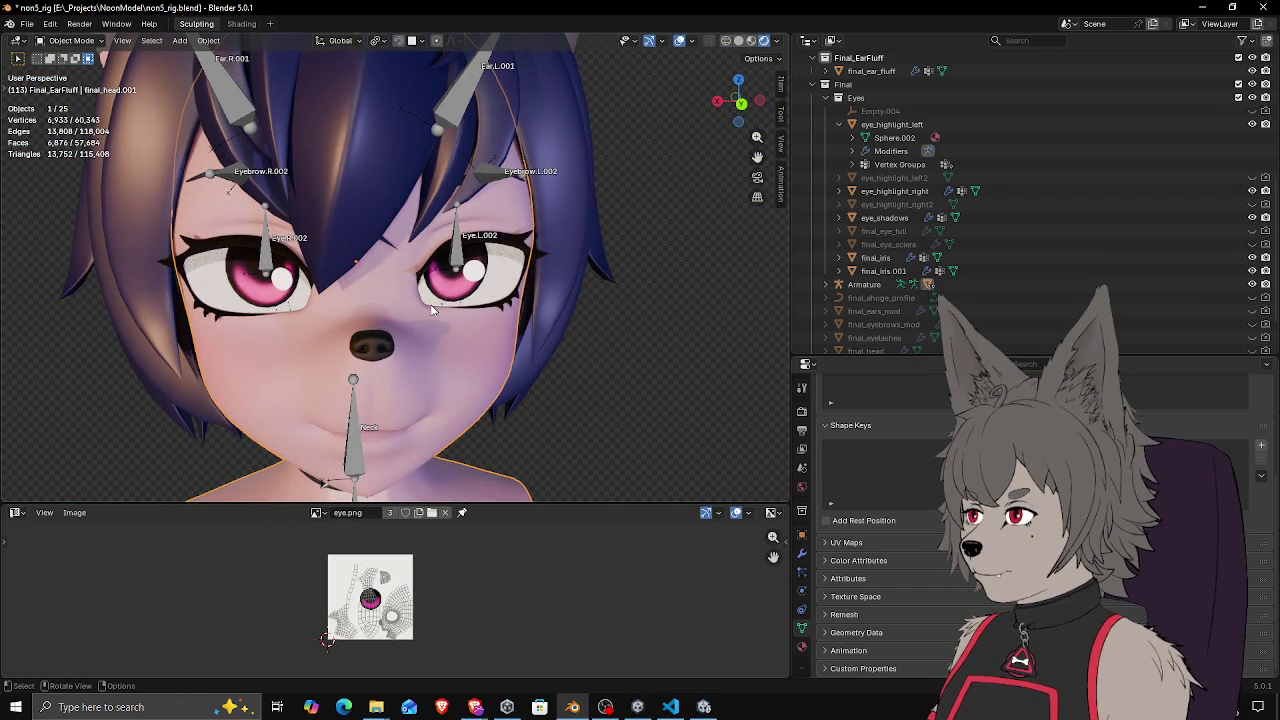
mouse_move(428, 310)
left_mouse_down()
mouse_move(600, 297)
mouse_move(580, 277)
mouse_move(468, 274)
mouse_move(370, 300)
mouse_move(513, 261)
mouse_move(450, 286)
mouse_move(534, 281)
mouse_move(520, 287)
left_mouse_up()
Clear the selection and save the fox head rig file
left_click(600, 297)
mouse_move(597, 288)
left_mouse_down()
mouse_move(520, 285)
mouse_move(589, 276)
left_mouse_up()
key("ctrl+s")
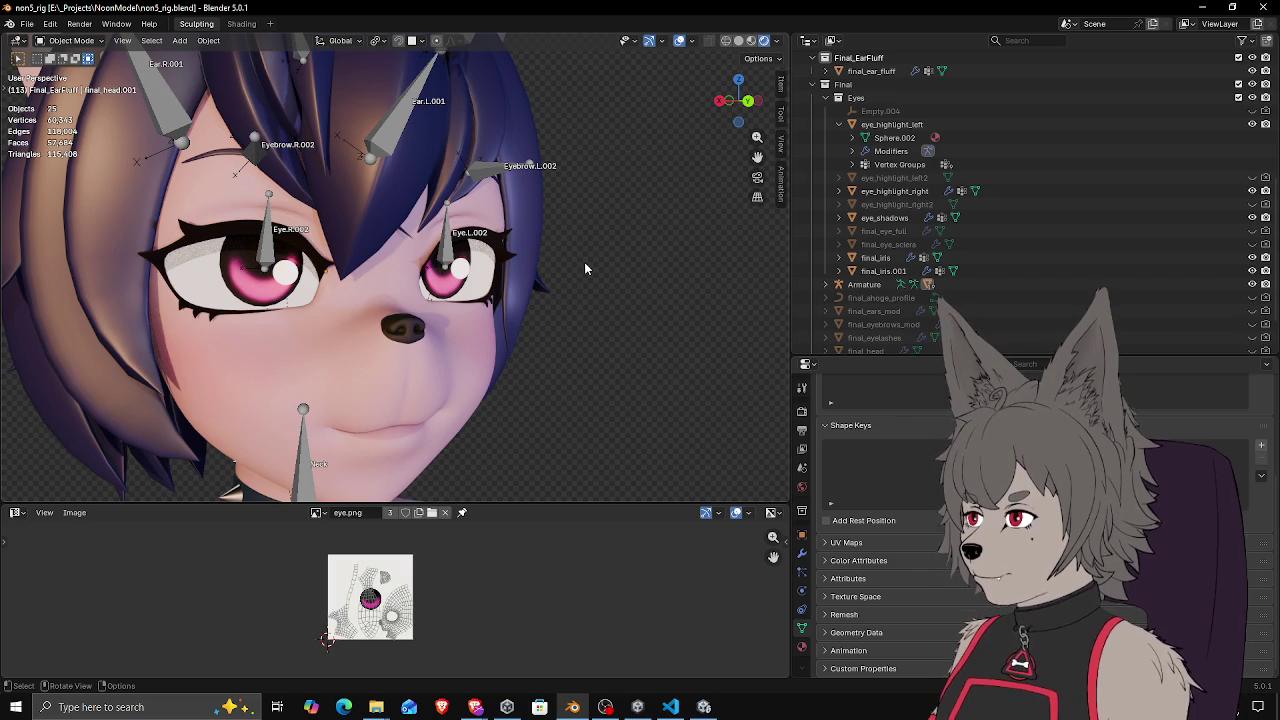
Select the eye_shadows object and view the head from the front and around
mouse_move(490, 303)
left_mouse_down()
mouse_move(481, 313)
mouse_move(526, 283)
mouse_move(372, 284)
left_mouse_up()
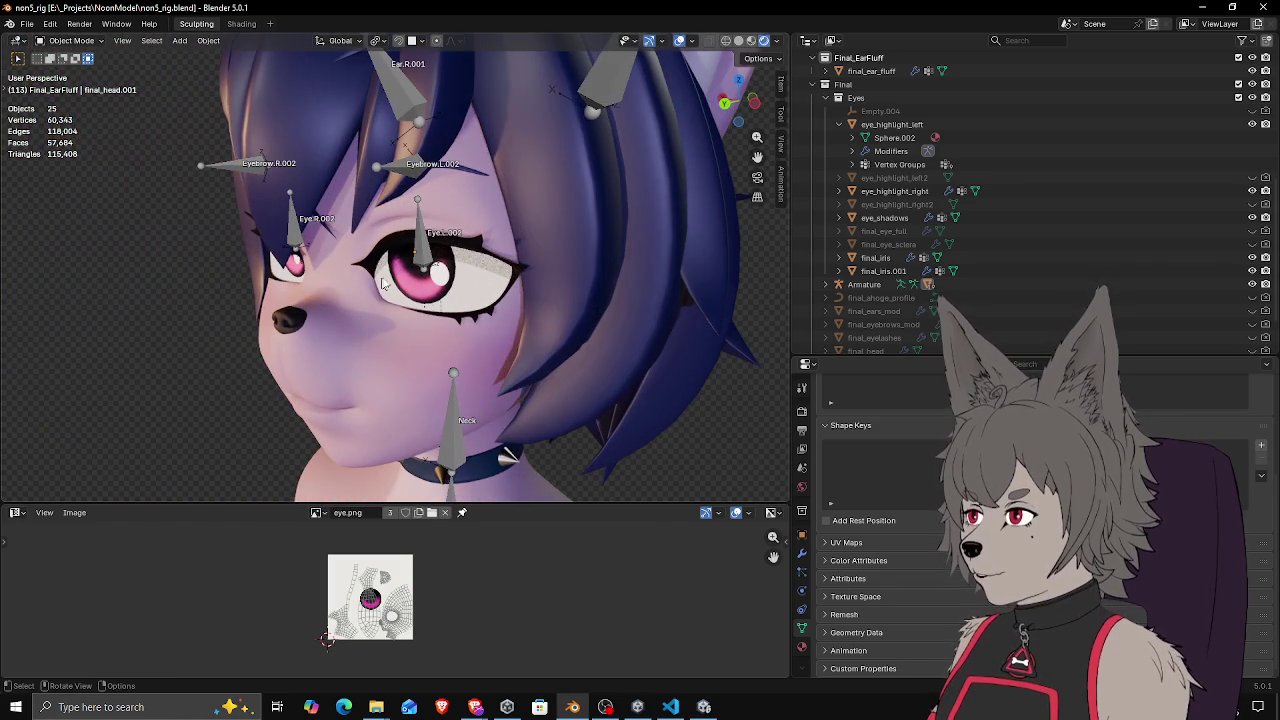
left_click_drag(460, 289, 373, 267)
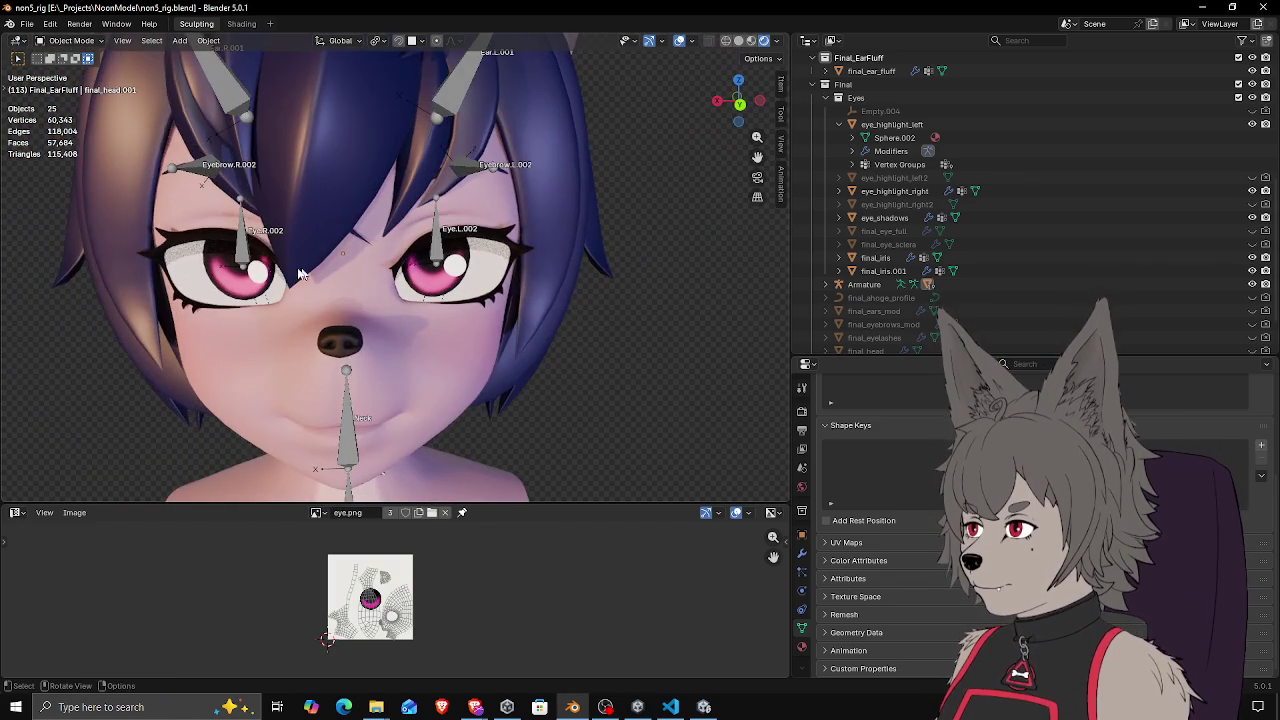
scroll(179, 250, "up", 2)
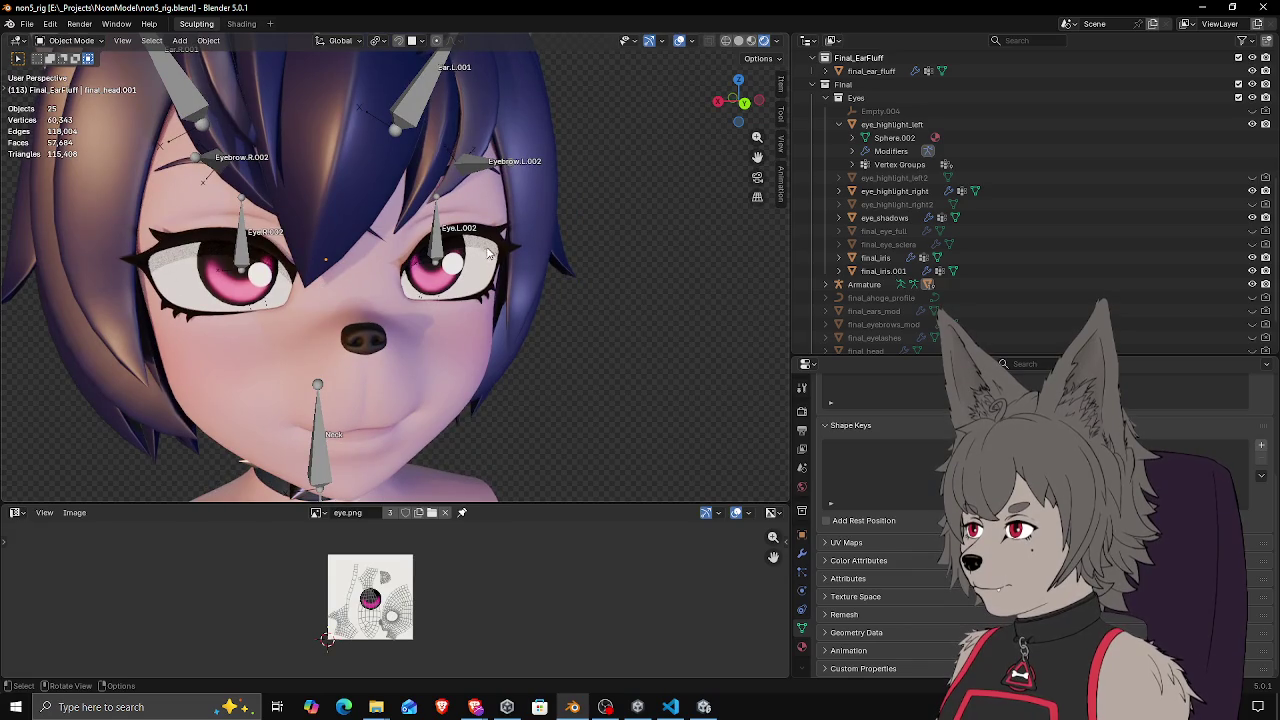
left_click(487, 254)
scroll(560, 280, "down", 2)
mouse_move(577, 287)
left_mouse_down()
mouse_move(527, 256)
mouse_move(545, 275)
mouse_move(530, 290)
mouse_move(456, 267)
mouse_move(537, 332)
mouse_move(524, 374)
mouse_move(578, 367)
mouse_move(476, 256)
mouse_move(452, 252)
left_mouse_up()
scroll(529, 291, "down", 2)
scroll(456, 267, "up", 3)
Inspect the face and eye shadows in close three-quarter, side and near-front views
mouse_move(173, 273)
left_mouse_down()
mouse_move(501, 263)
mouse_move(452, 281)
mouse_move(563, 297)
mouse_move(330, 292)
left_mouse_up()
scroll(322, 292, "down", 3)
scroll(497, 267, "up", 4)
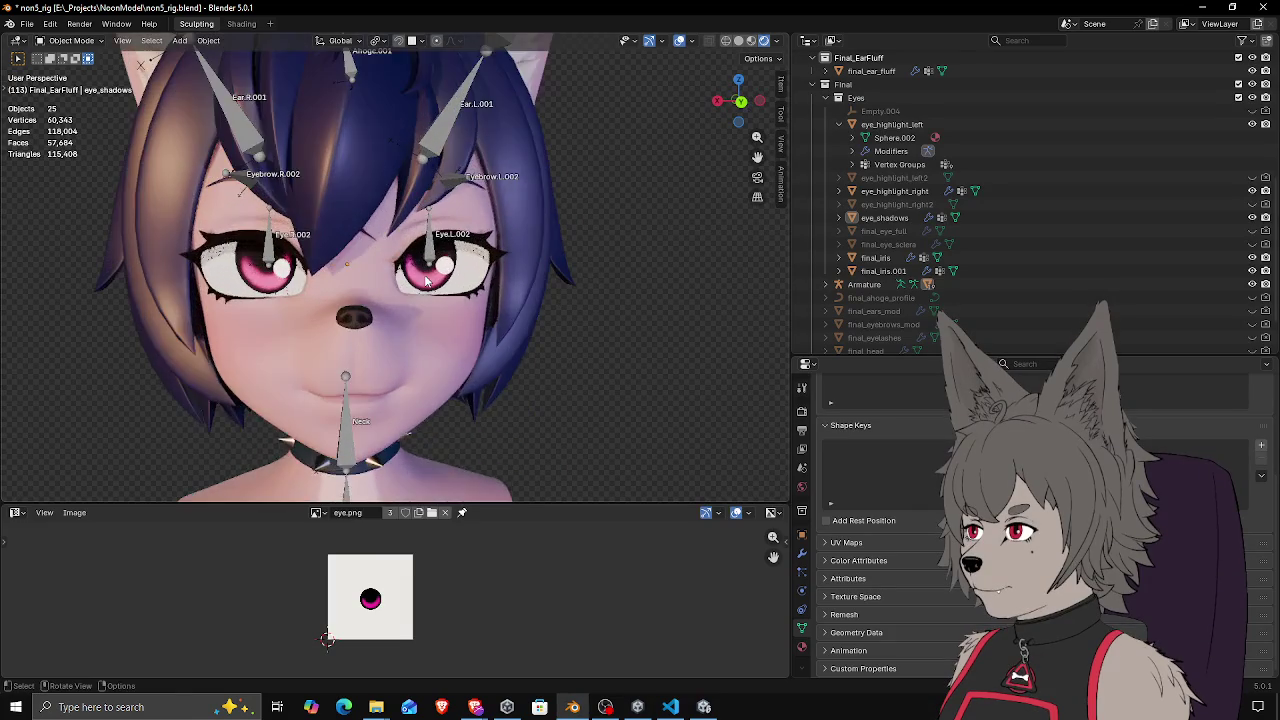
mouse_move(497, 267)
left_mouse_down()
mouse_move(388, 284)
mouse_move(508, 281)
mouse_move(484, 290)
mouse_move(543, 291)
mouse_move(534, 314)
mouse_move(445, 279)
left_mouse_up()
scroll(445, 279, "down", 3)
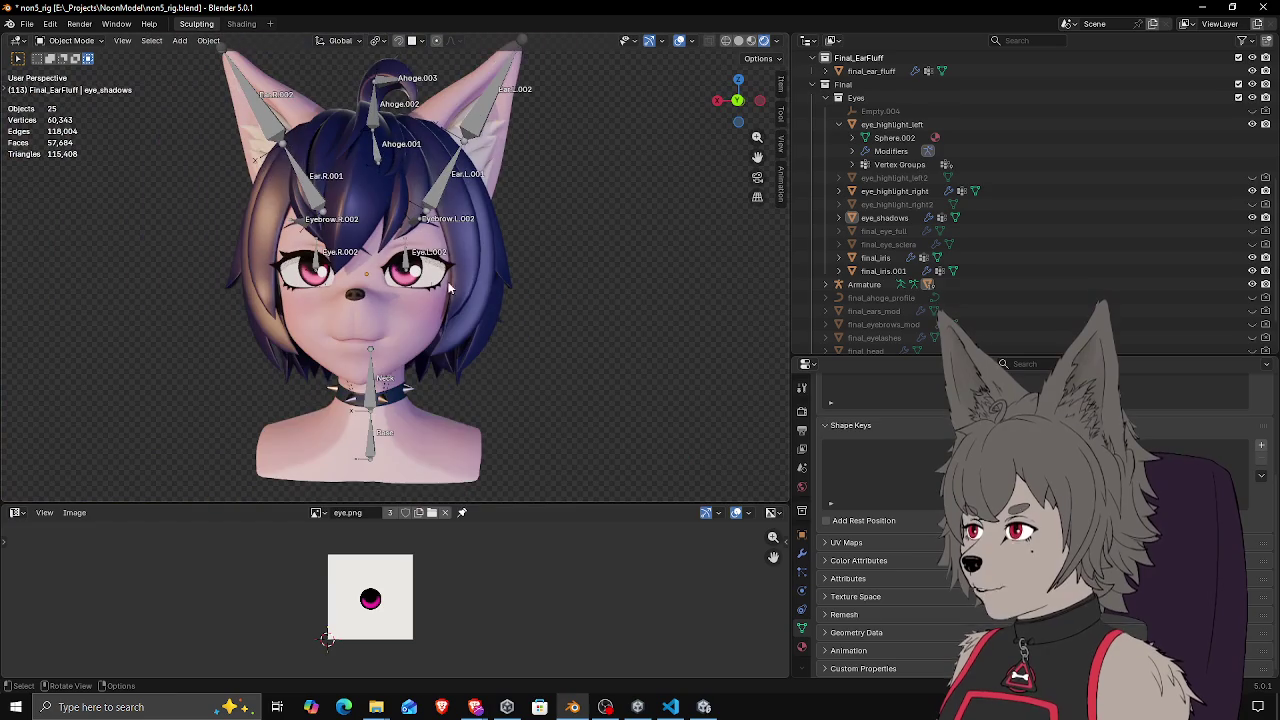
left_click_drag(602, 286, 555, 301)
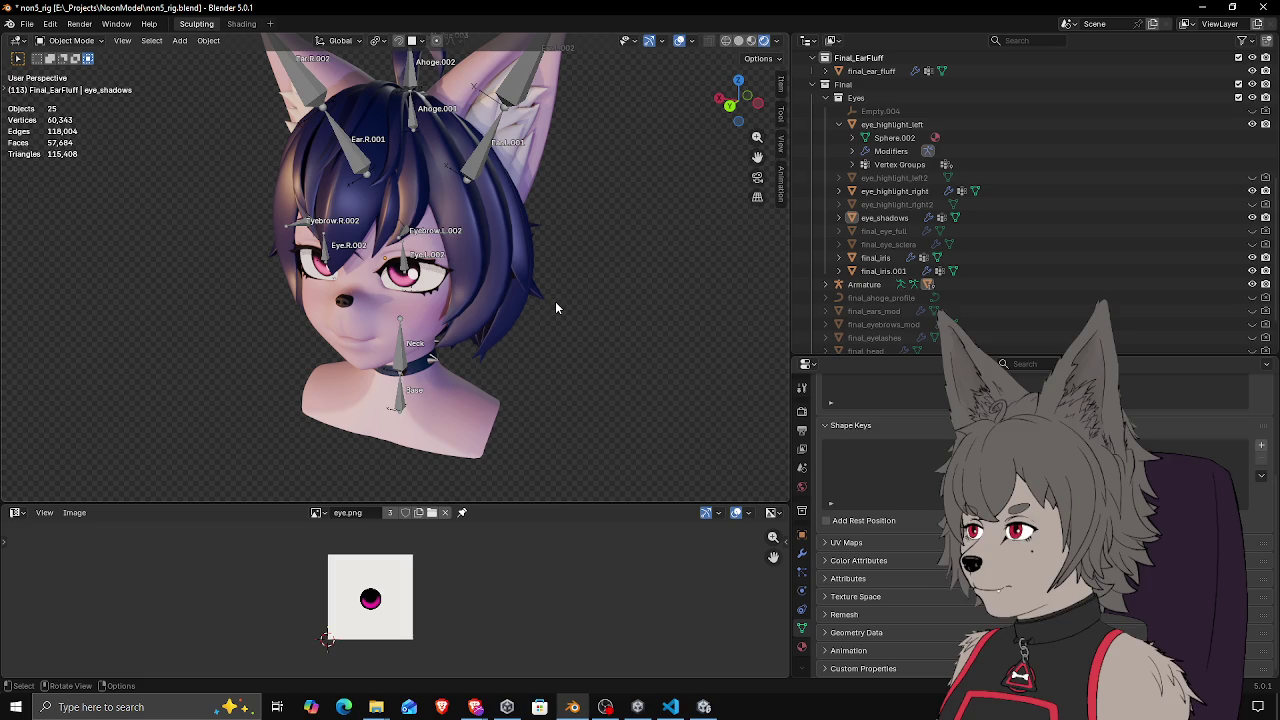
mouse_move(555, 301)
left_mouse_down()
mouse_move(463, 218)
mouse_move(480, 260)
mouse_move(512, 272)
mouse_move(536, 251)
mouse_move(566, 300)
mouse_move(612, 327)
mouse_move(518, 341)
mouse_move(409, 315)
mouse_move(476, 321)
mouse_move(443, 296)
mouse_move(577, 289)
left_mouse_up()
scroll(500, 305, "up", 4)
scroll(463, 293, "down", 2)
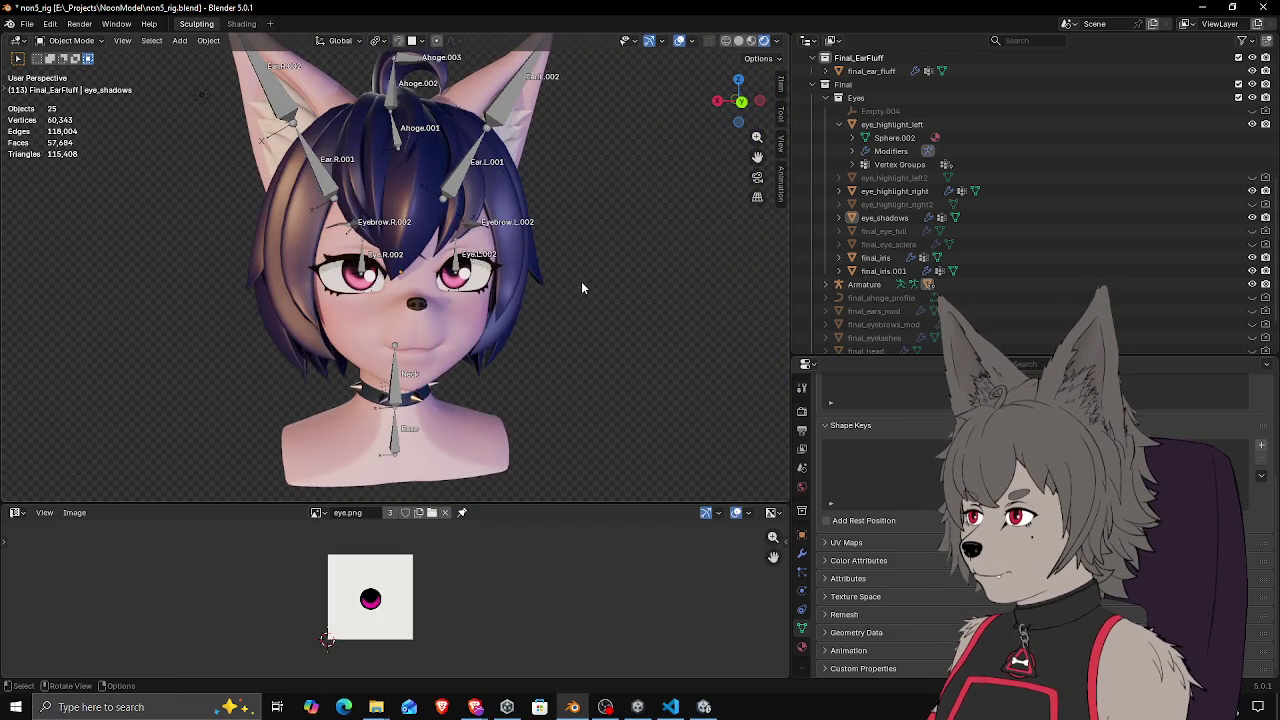
Save non5_rig.blend again with the face in close view
key("ctrl+s")
left_click_drag(458, 268, 470, 284)
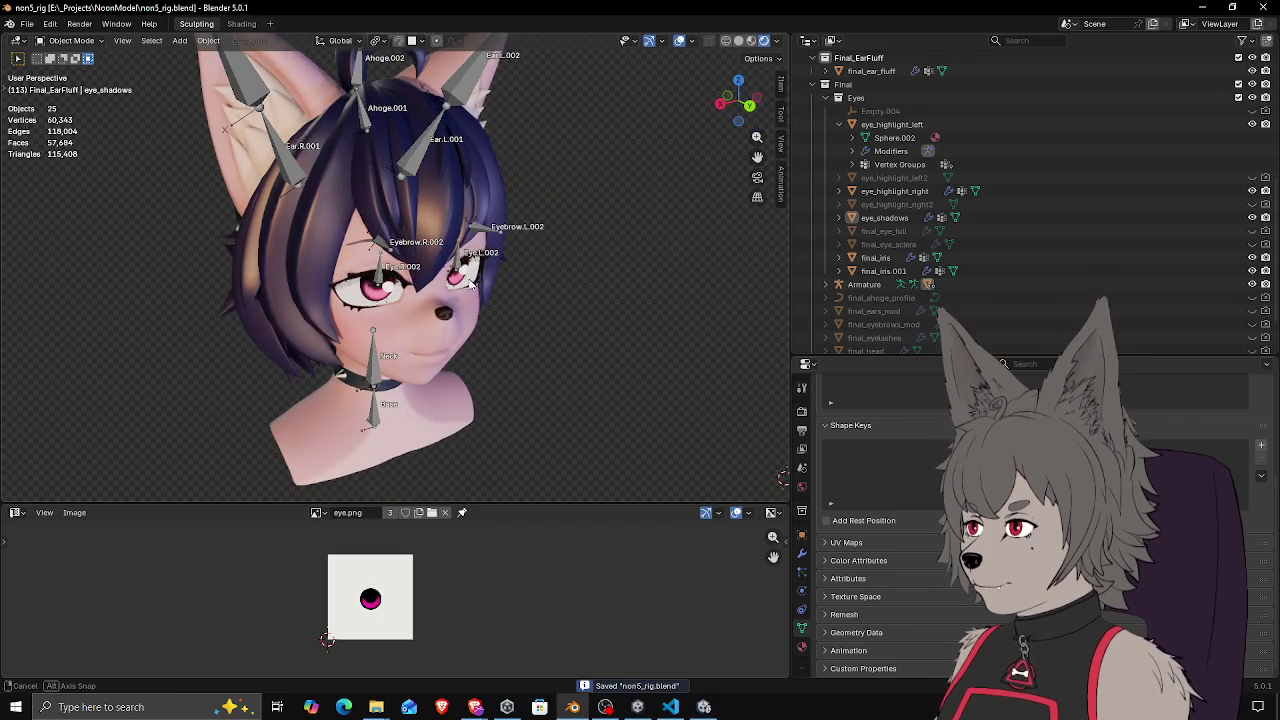
scroll(480, 287, "up", 2)
scroll(528, 291, "down", 4)
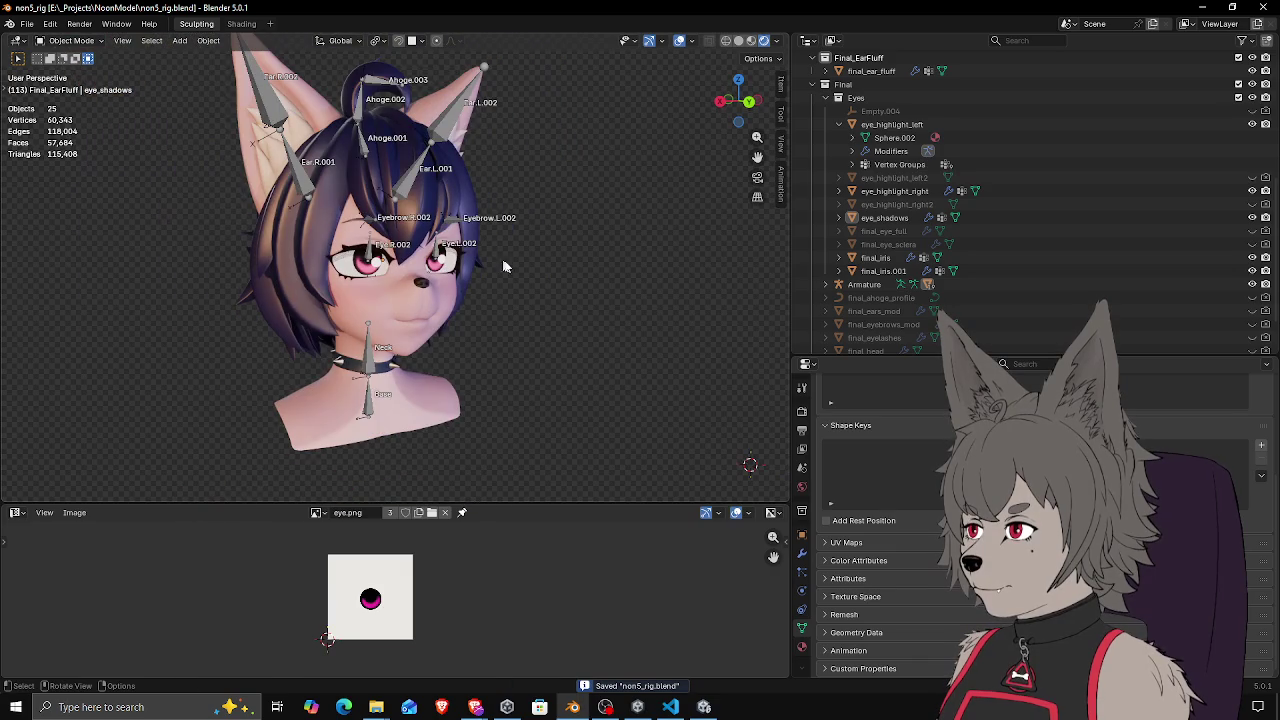
Start exporting the rig as an FBX (.fbx) file
left_click(24, 22)
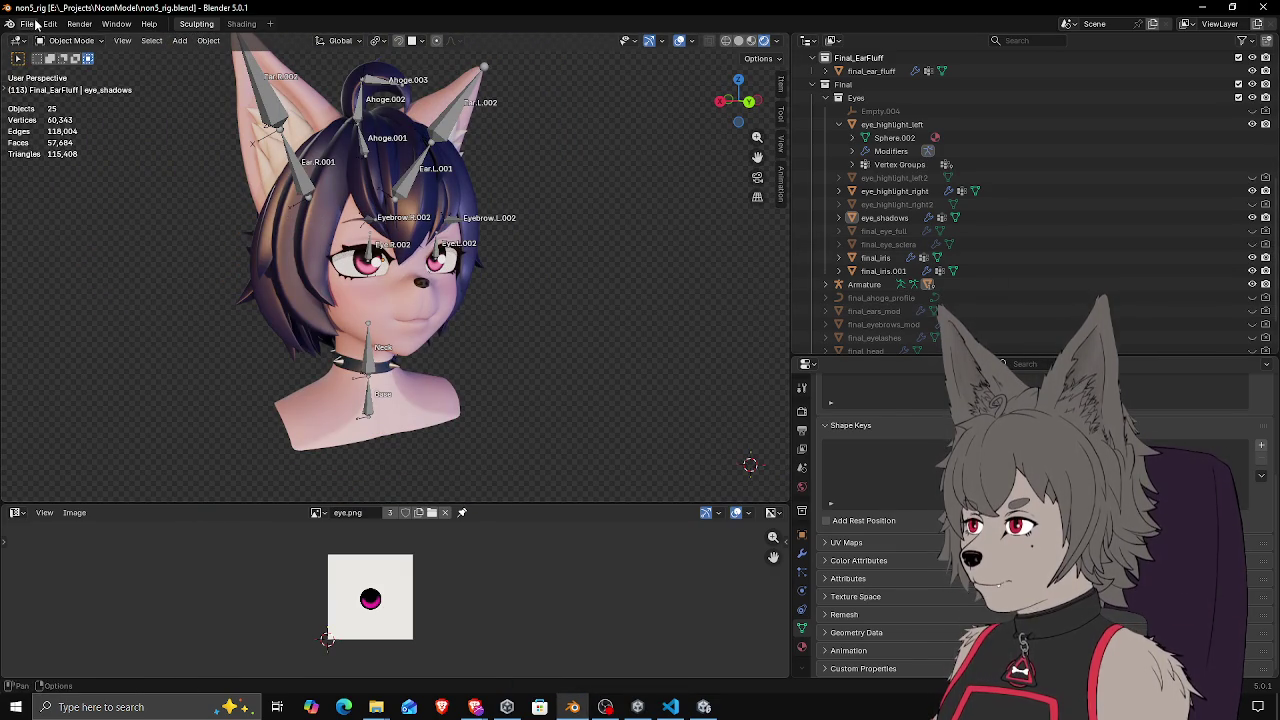
left_click(35, 20)
mouse_move(95, 230)
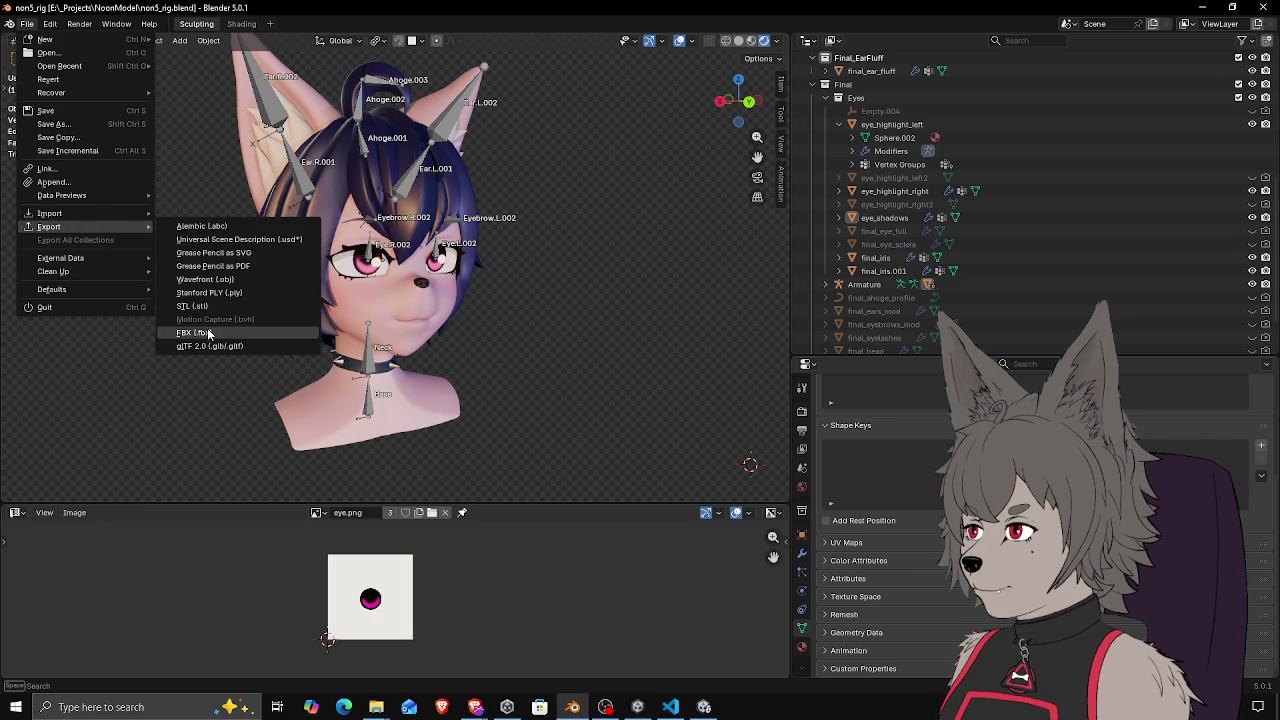
left_click(209, 334)
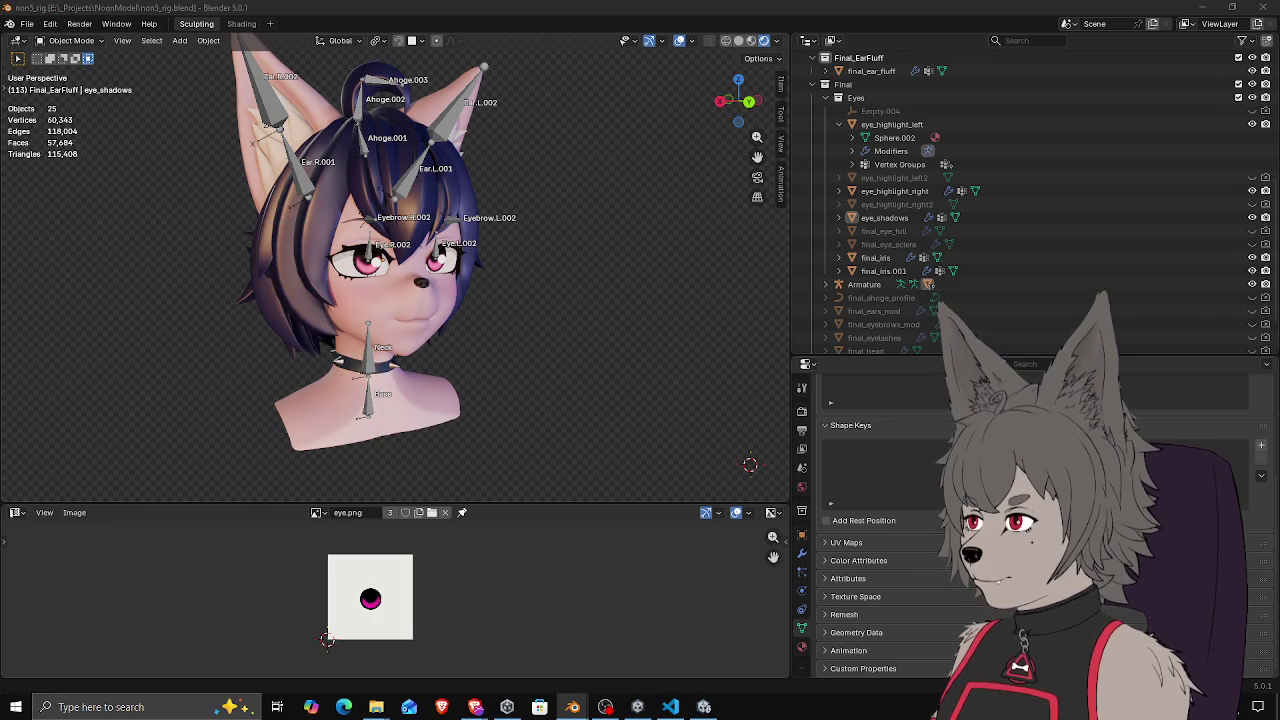
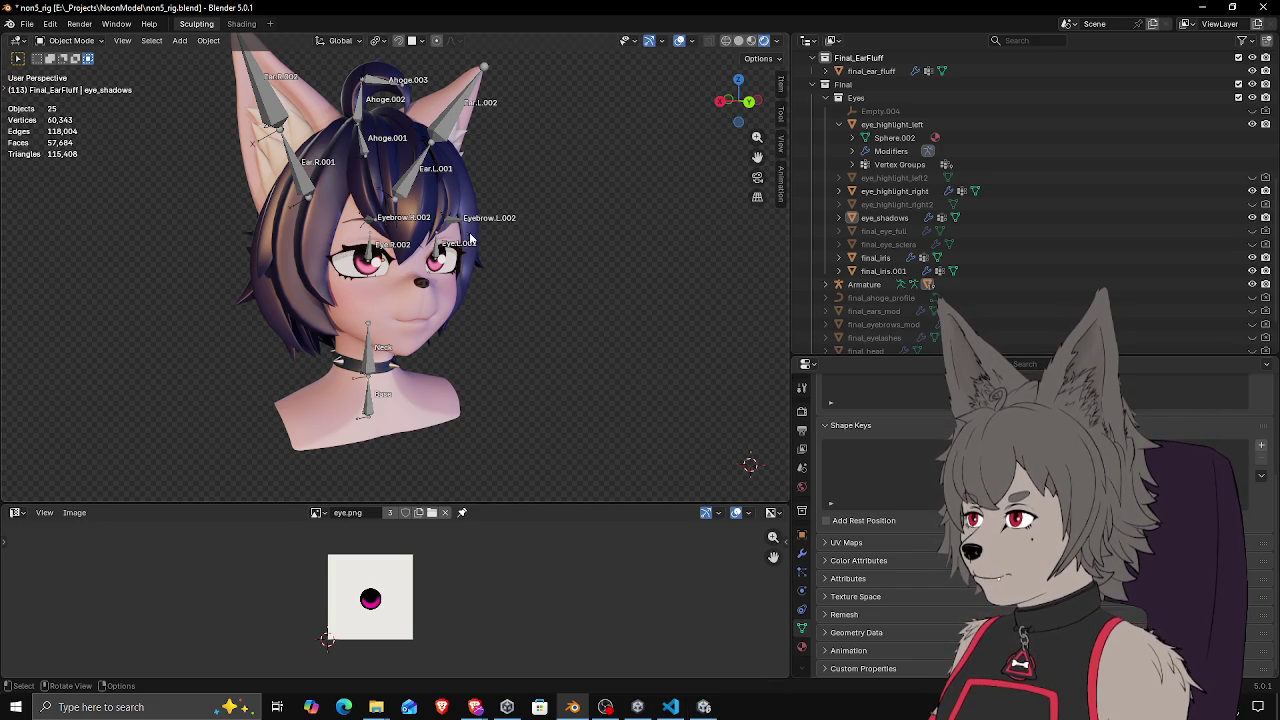
Orbit the Blender viewport around the rigged head, then switch over to the Unity editor
mouse_move(502, 328)
left_mouse_down()
mouse_move(557, 349)
mouse_move(586, 600)
left_mouse_up()
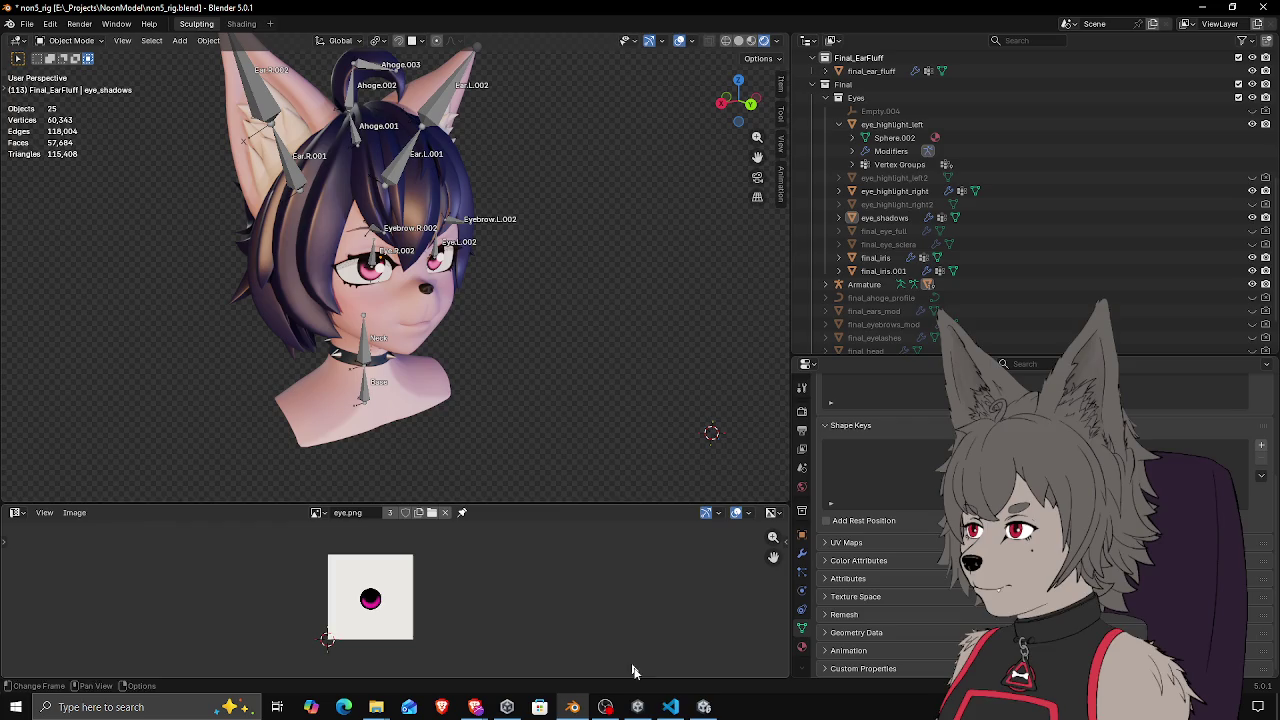
left_click(705, 708)
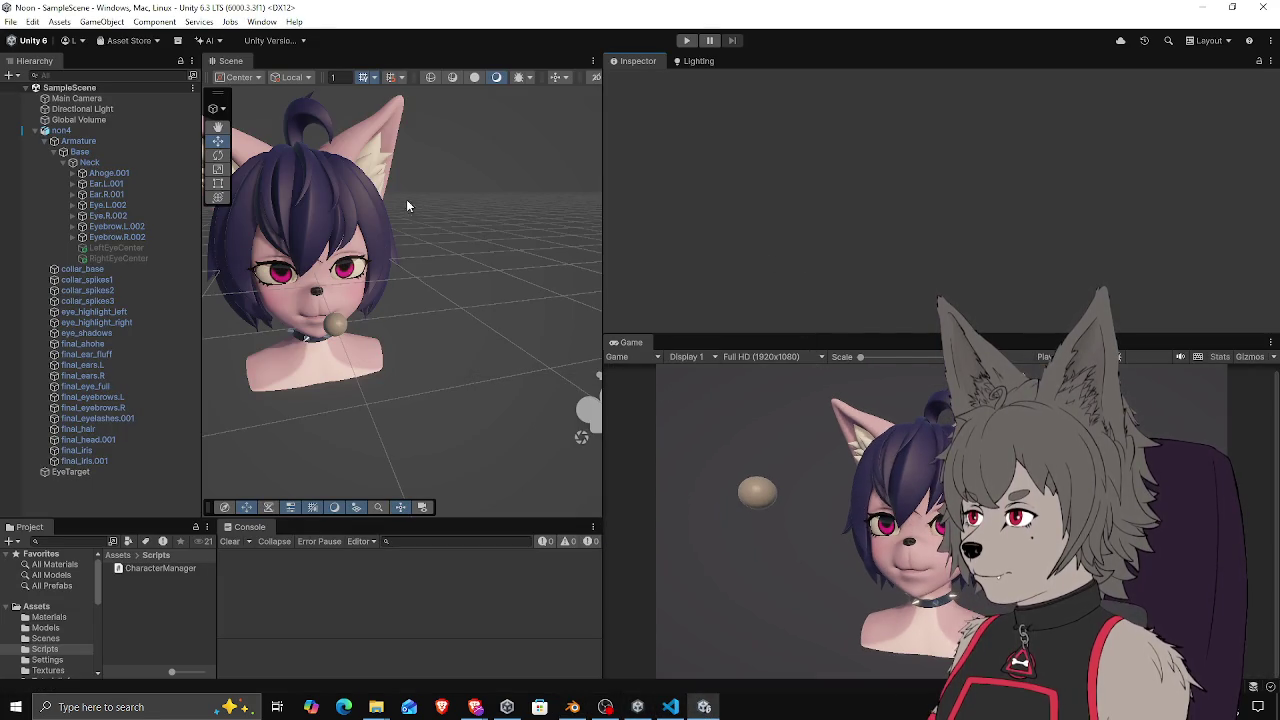
Select non4 and its final_eye_full eye mesh to inspect the Mesh Renderer's material
left_click(333, 305)
mouse_move(355, 285)
left_mouse_down()
mouse_move(420, 260)
mouse_move(400, 230)
mouse_move(437, 205)
mouse_move(549, 210)
mouse_move(492, 200)
left_mouse_up()
scroll(420, 260, "up", 3)
left_click(549, 210)
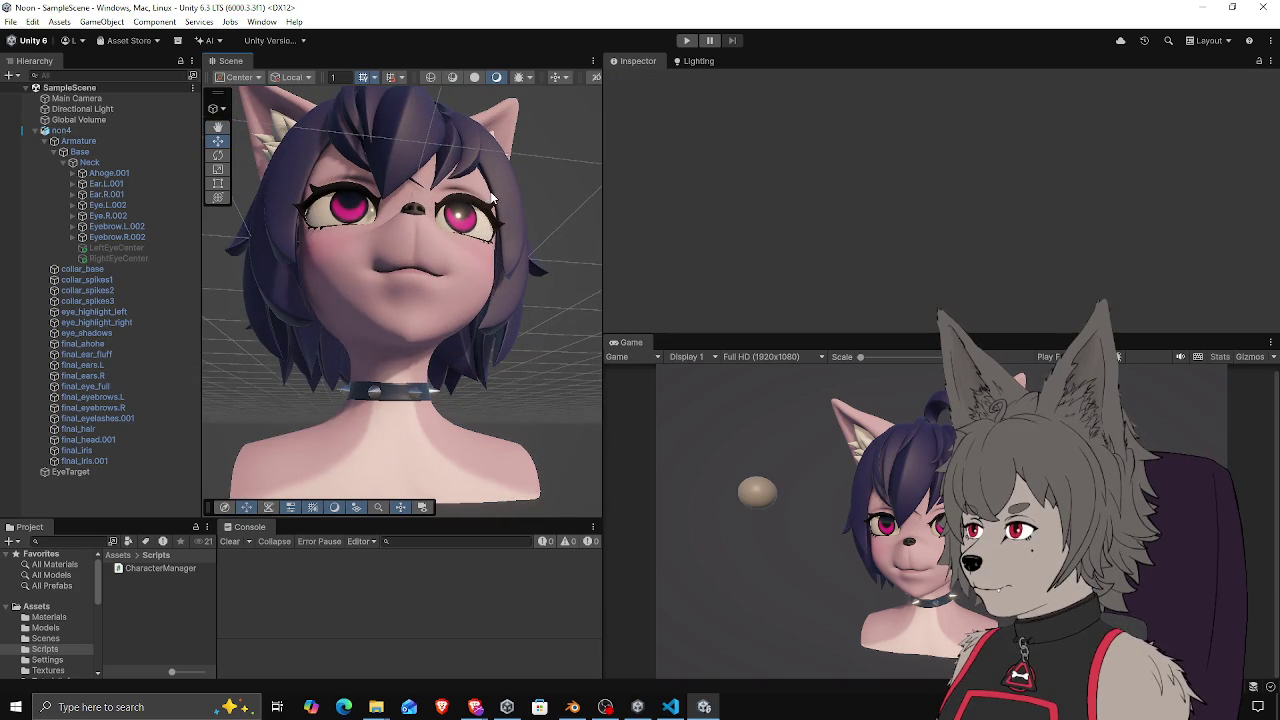
scroll(440, 210, "down", 2)
mouse_move(412, 207)
left_mouse_down()
mouse_move(465, 215)
mouse_move(392, 246)
mouse_move(410, 244)
left_mouse_up()
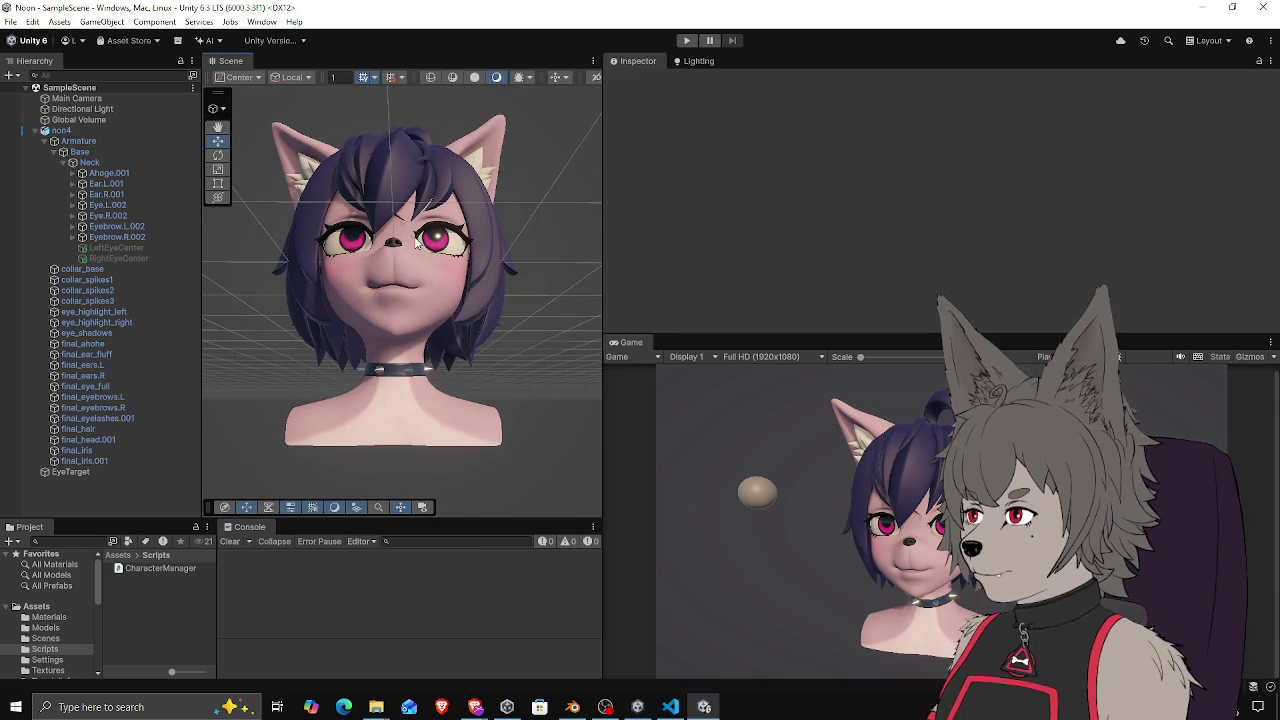
left_click_drag(868, 336, 862, 146)
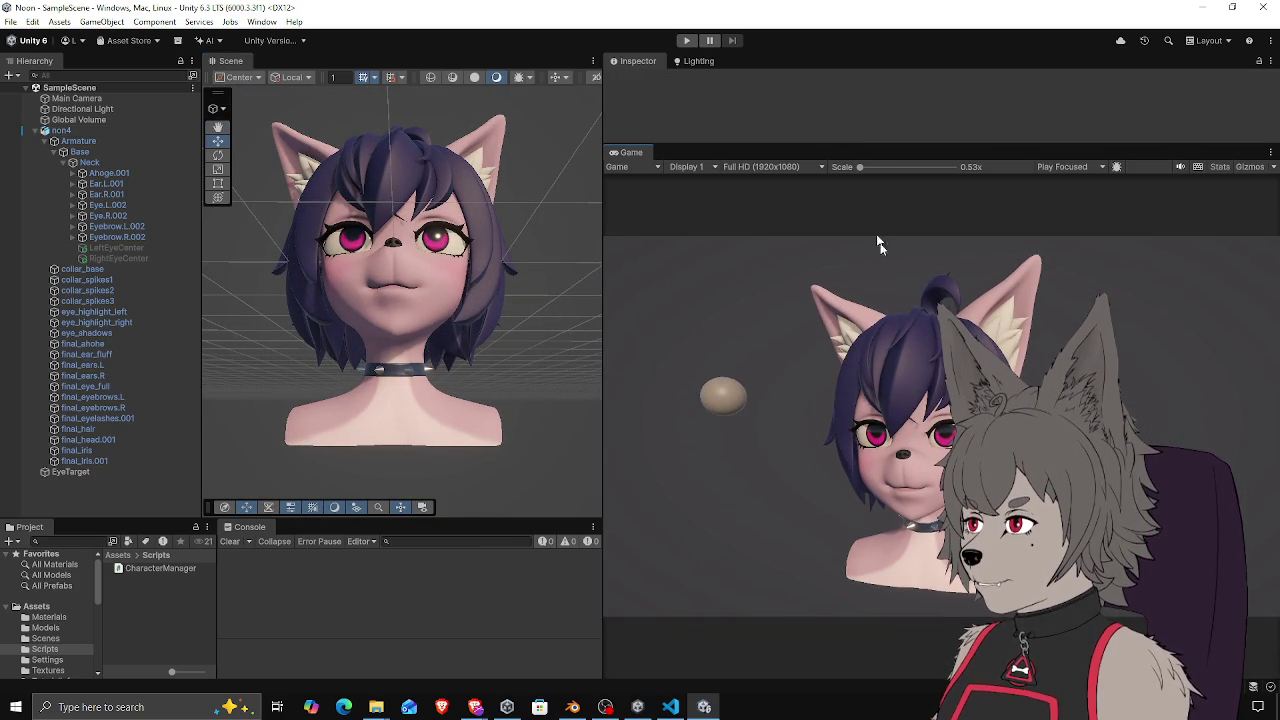
left_click(450, 241)
mouse_move(706, 141)
left_mouse_down()
mouse_move(740, 383)
mouse_move(790, 414)
left_mouse_up()
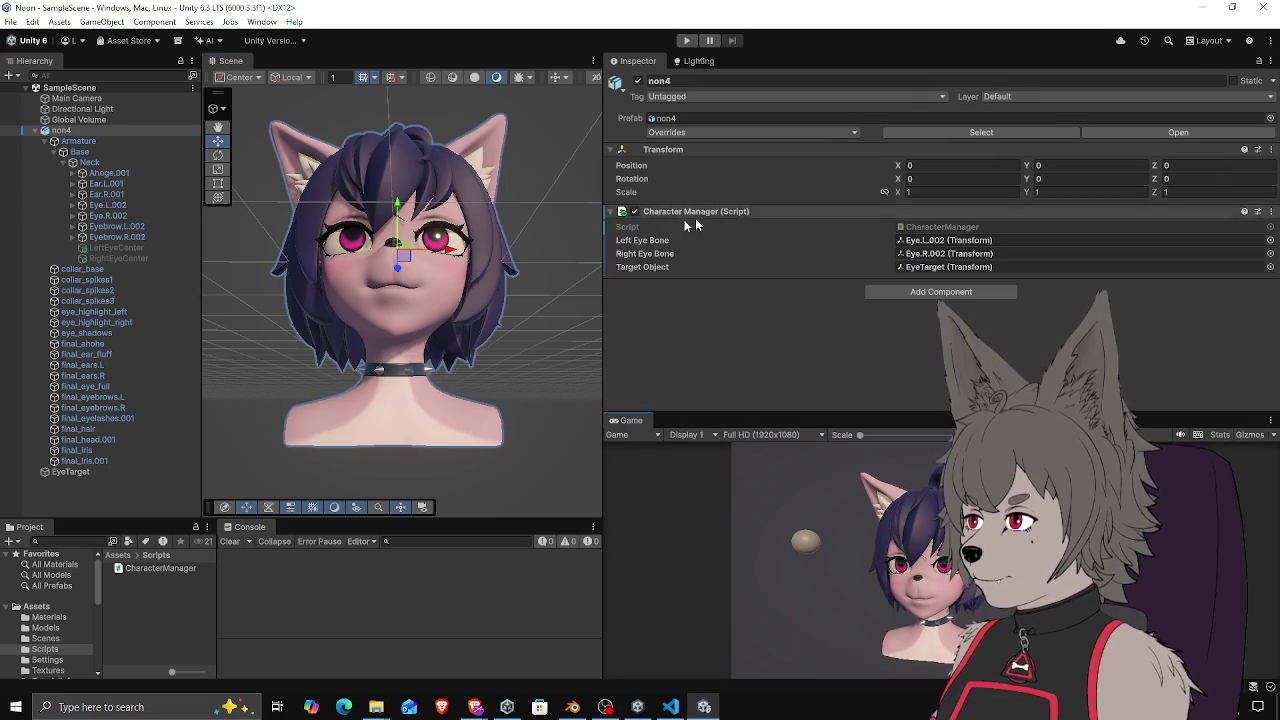
left_click(437, 245)
scroll(686, 292, "down", 5)
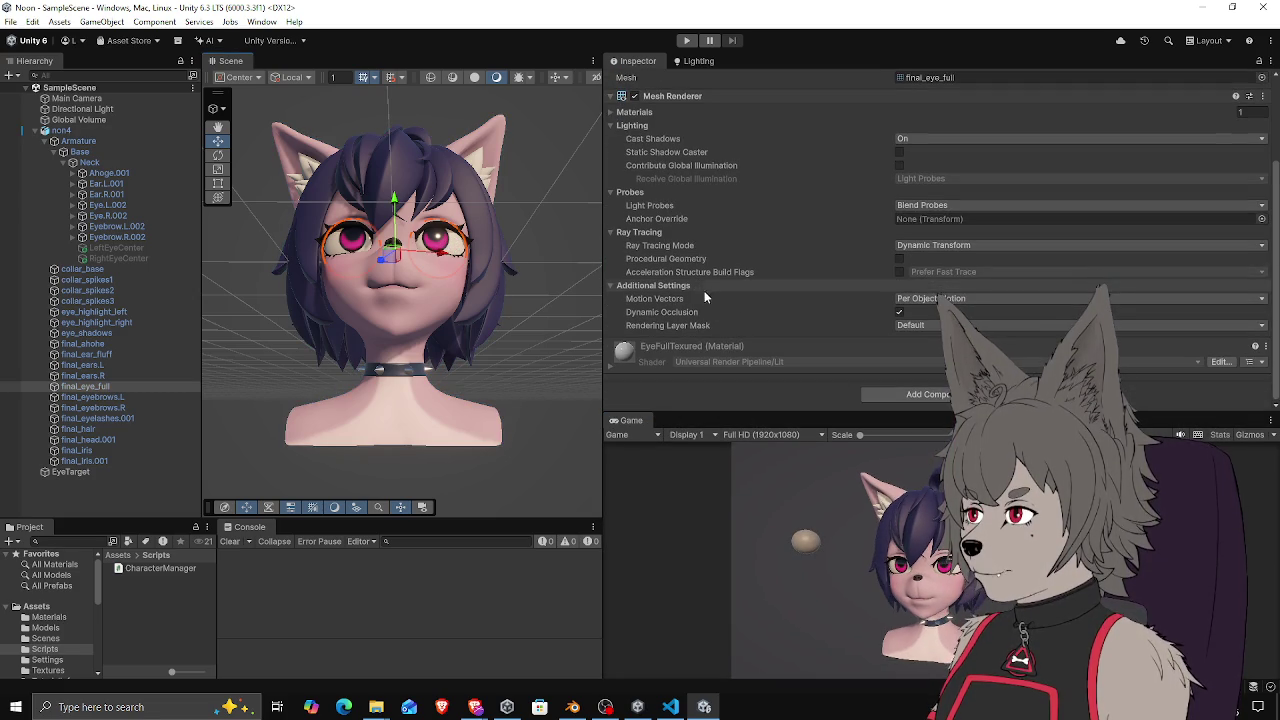
Enlarge and widen the Project panel and open the top-level Assets folder
left_click_drag(204, 520, 204, 346)
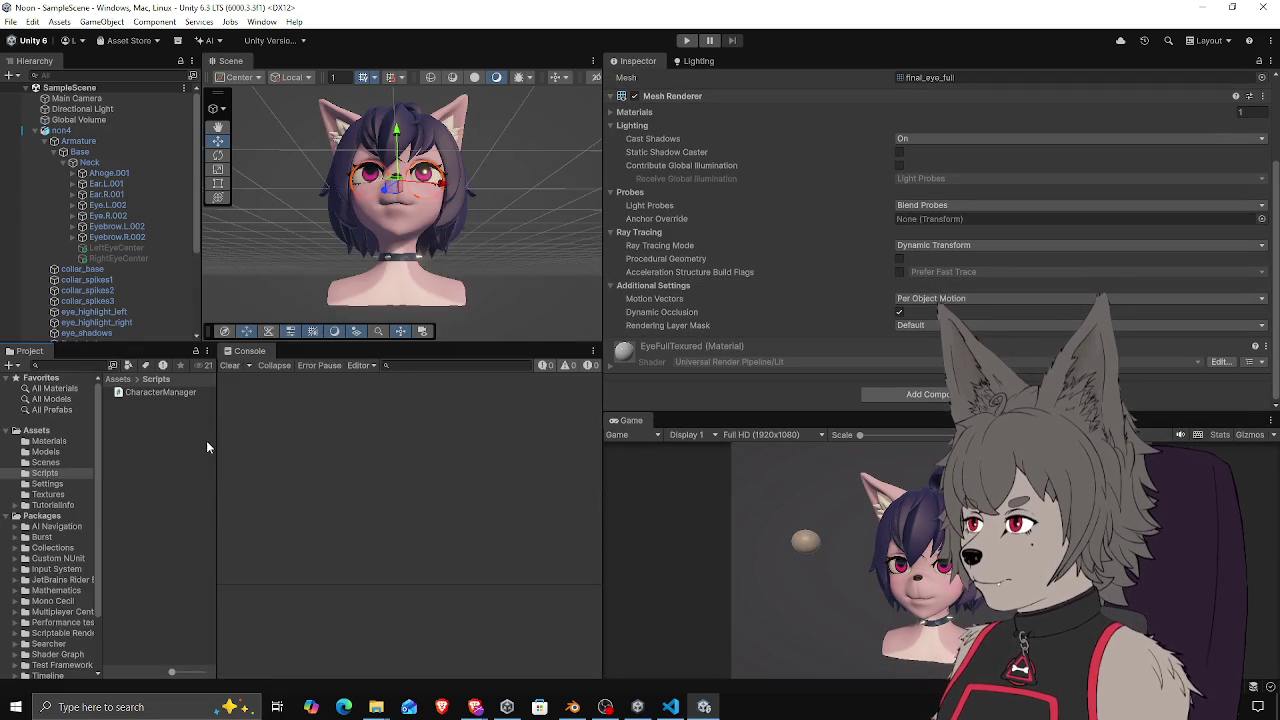
left_click_drag(215, 443, 336, 443)
left_click(114, 380)
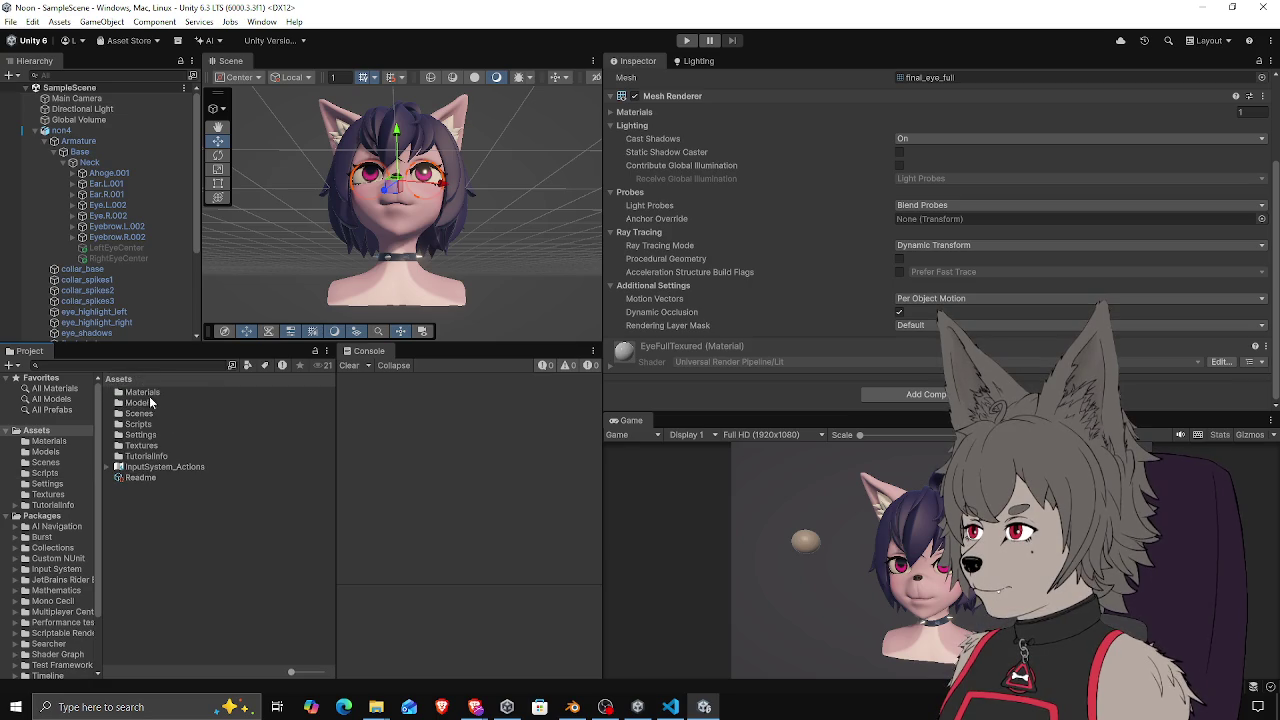
double_click(143, 392)
Create a new material in the Materials folder named M_Eye2
right_click(166, 466)
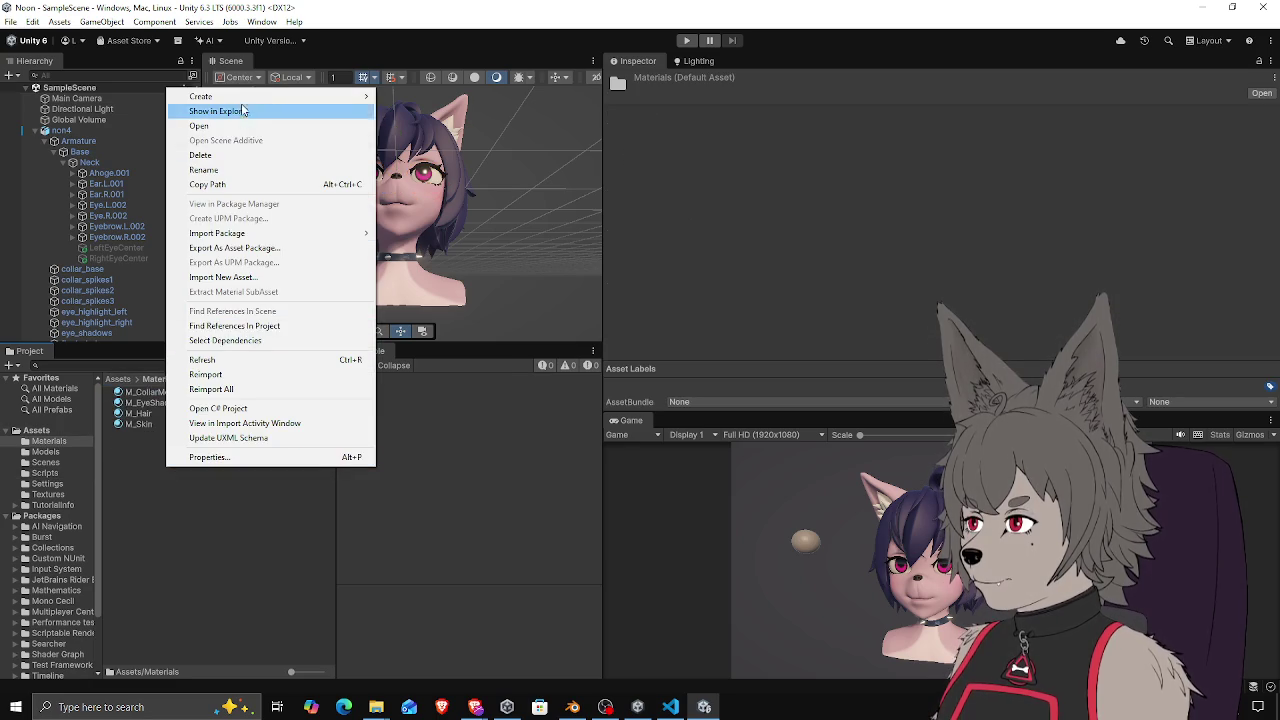
mouse_move(300, 96)
left_click(427, 111)
type("M_Eye2")
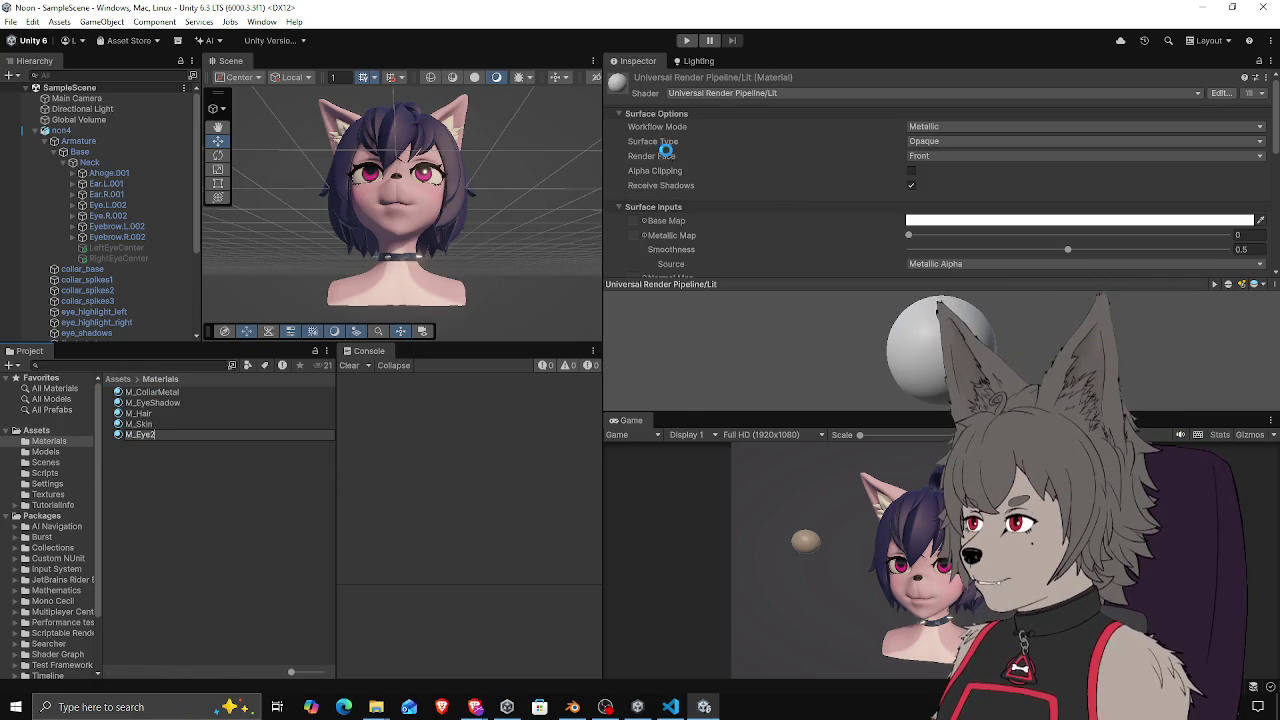
key("Return")
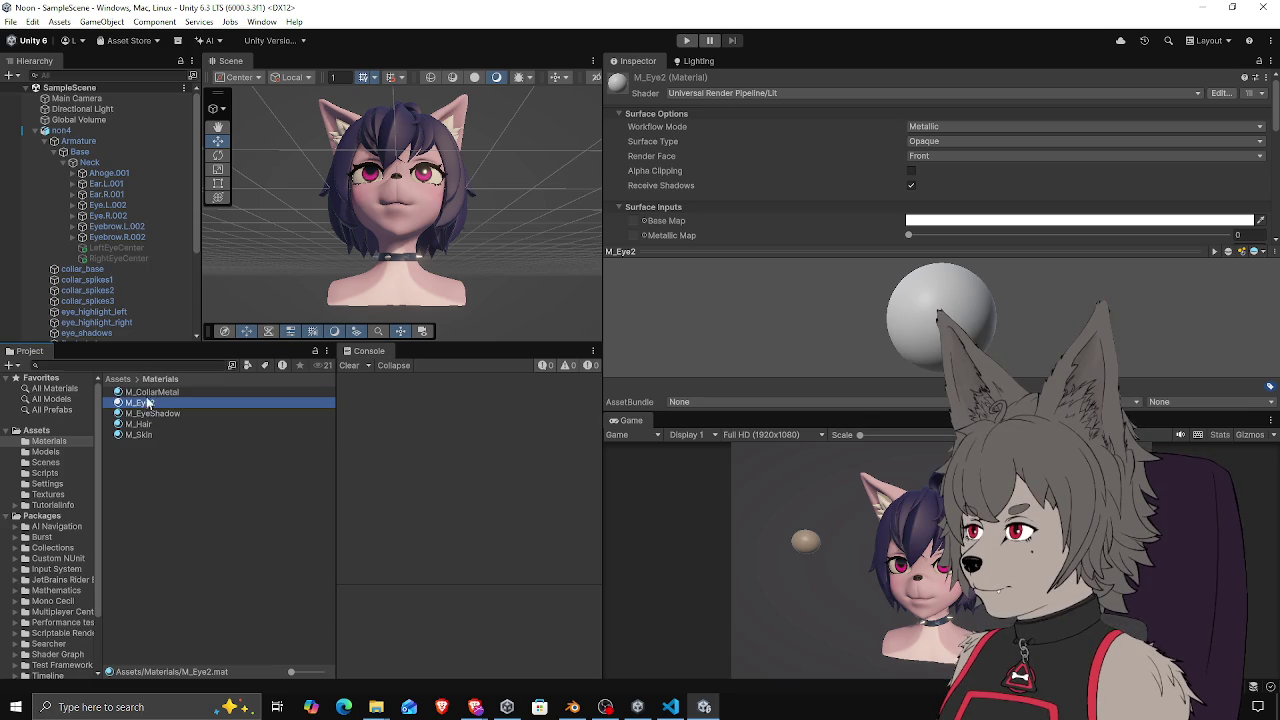
Open the Models folder and select the non4 model asset
left_click(60, 131)
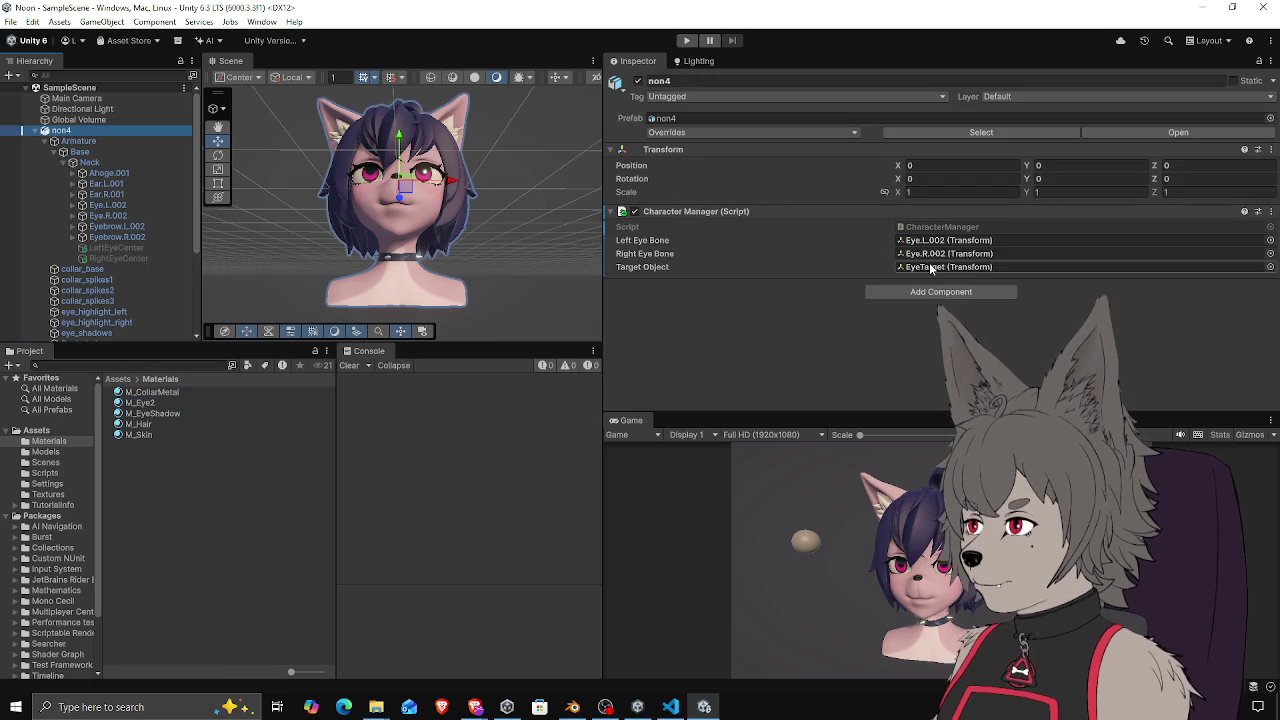
left_click(118, 380)
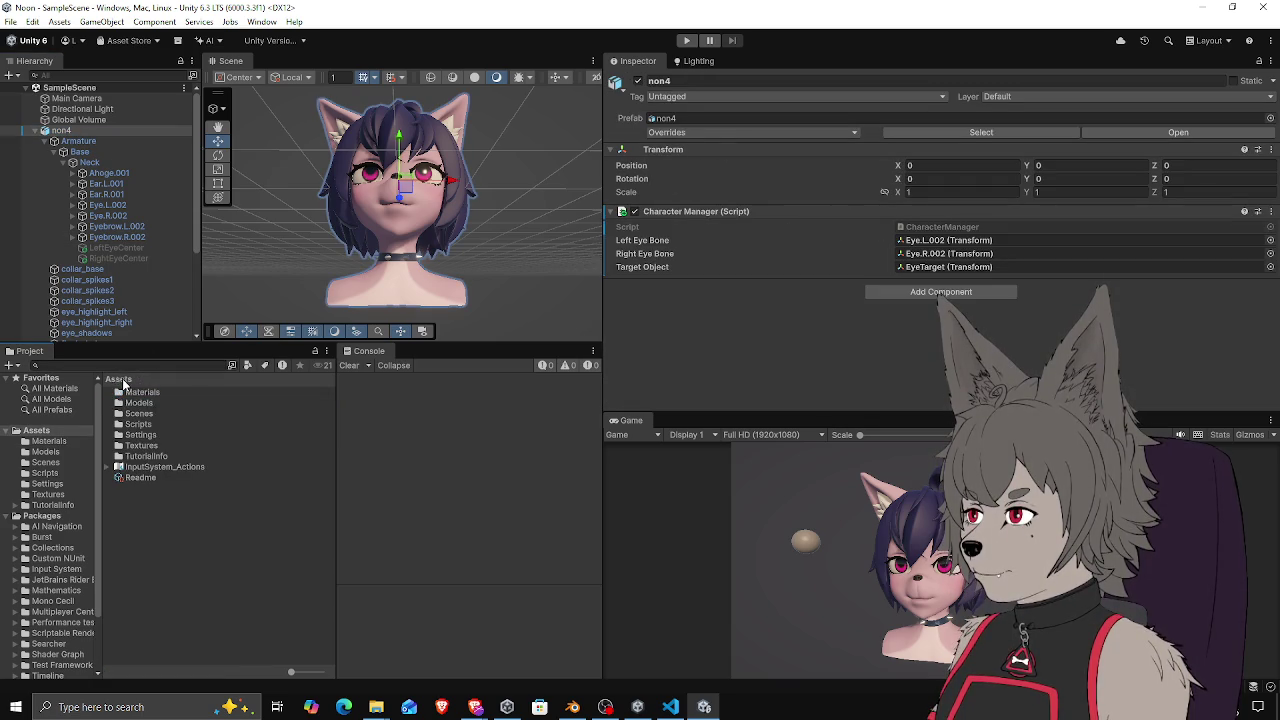
double_click(140, 402)
left_click(135, 392)
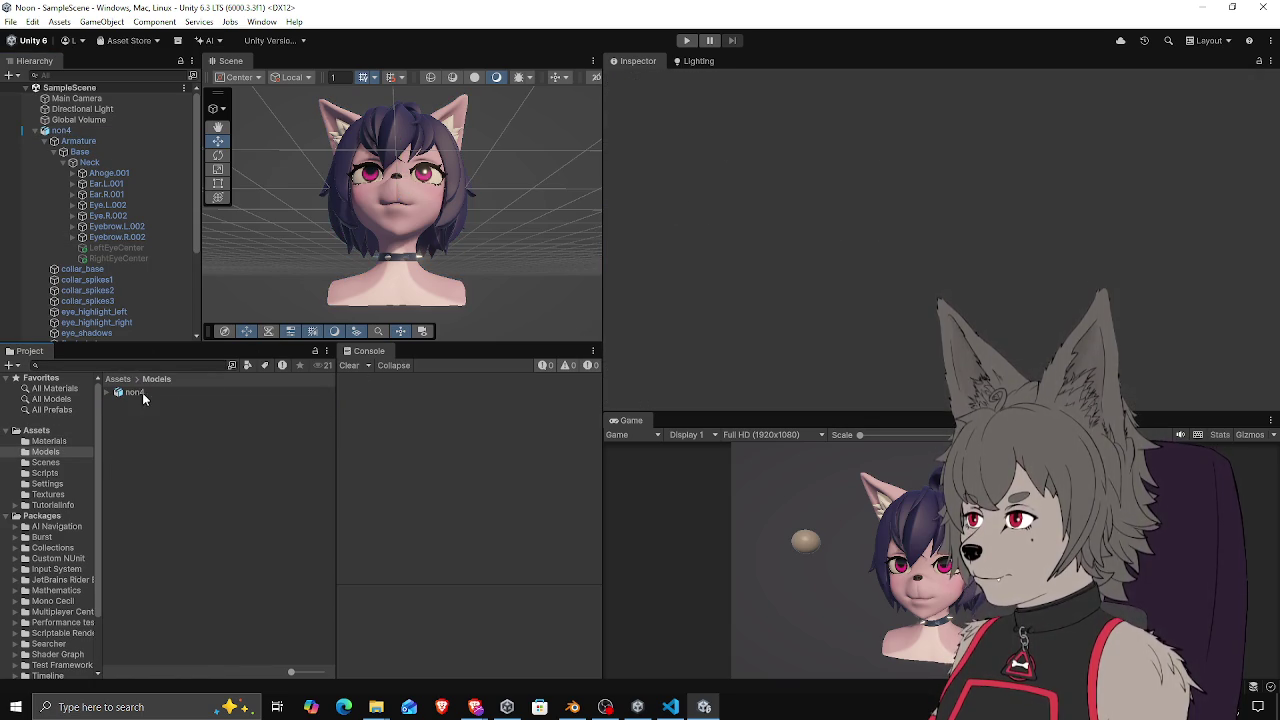
Remap non4's EyeFullTextured material slot to M_Eye2 and apply the import settings
left_click(1043, 120)
scroll(838, 301, "down", 3)
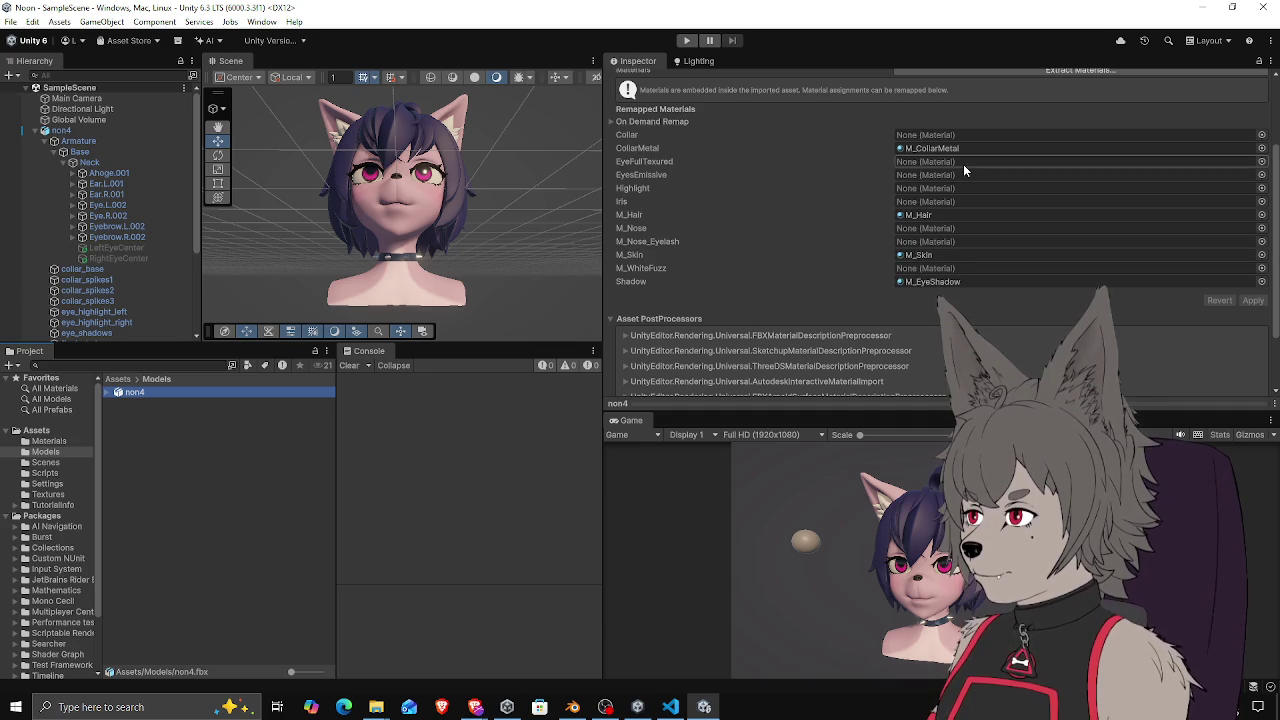
left_click(1261, 162)
type("eye2")
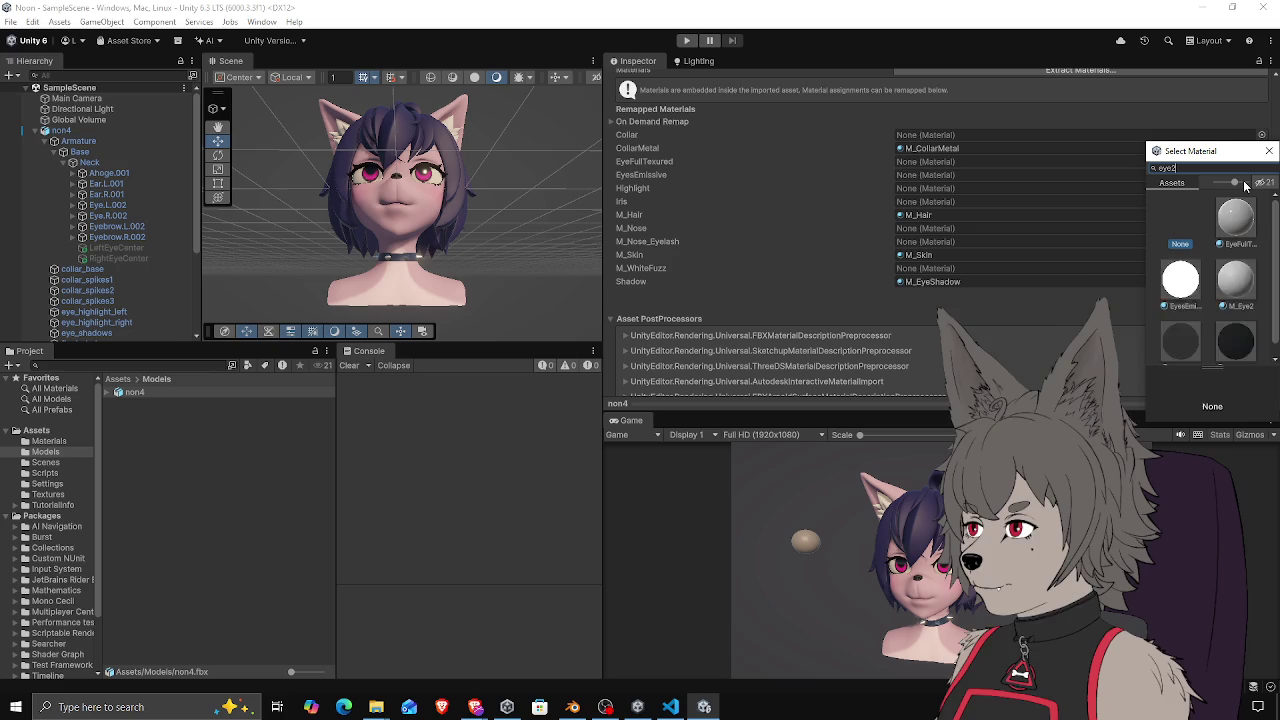
left_click(1228, 214)
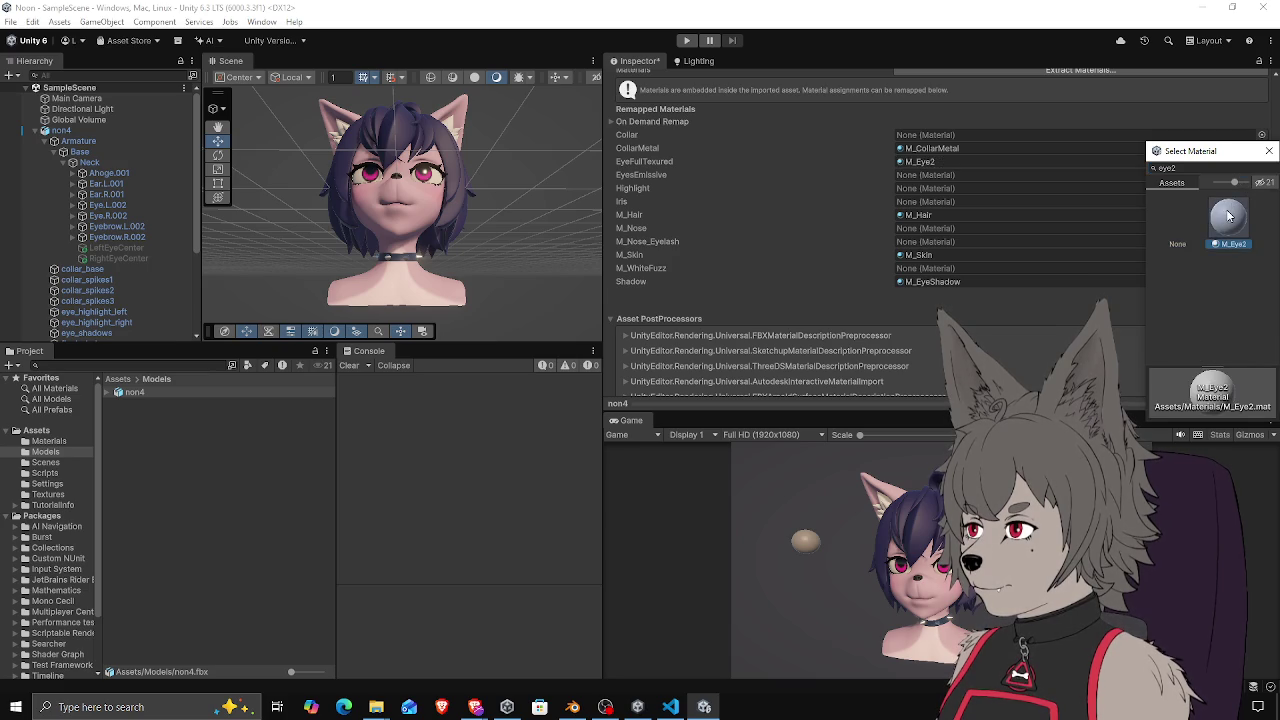
left_click(935, 312)
left_click(1252, 301)
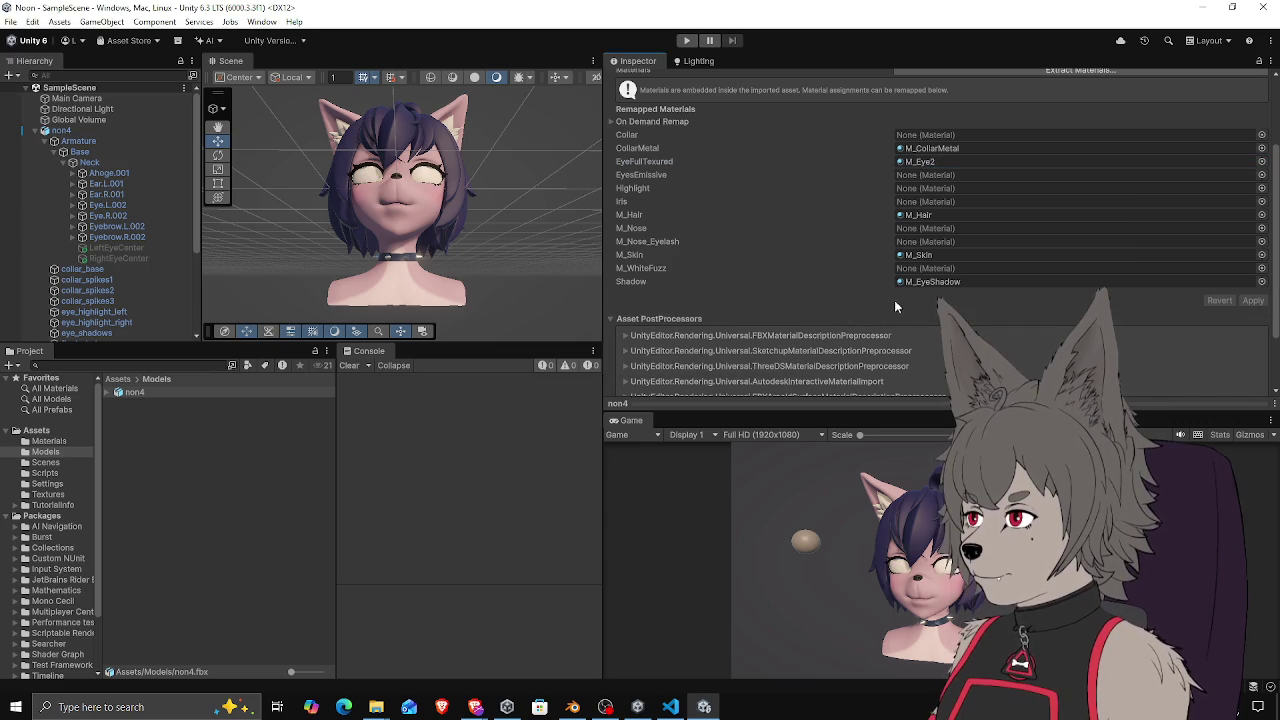
left_click(178, 396)
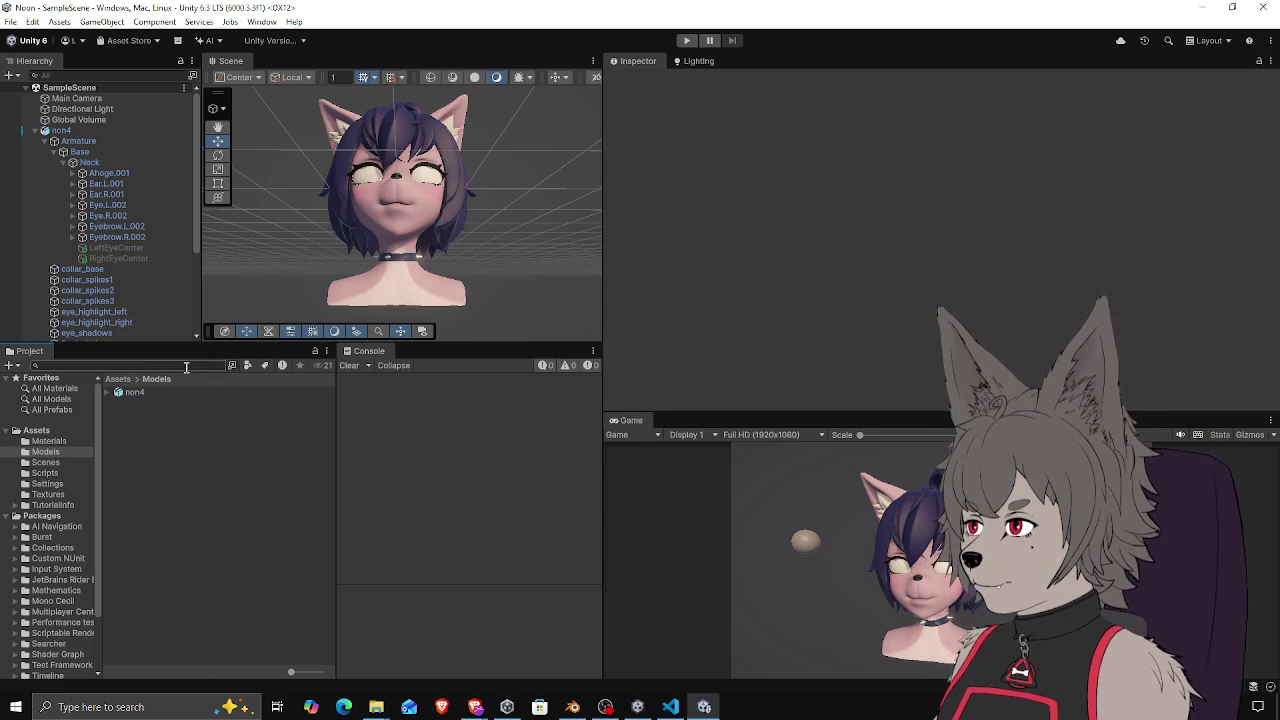
left_click(117, 379)
Select the M_Eye2 material and set its Smoothness to 0.907
scroll(397, 196, "up", 5)
left_click_drag(397, 196, 480, 212)
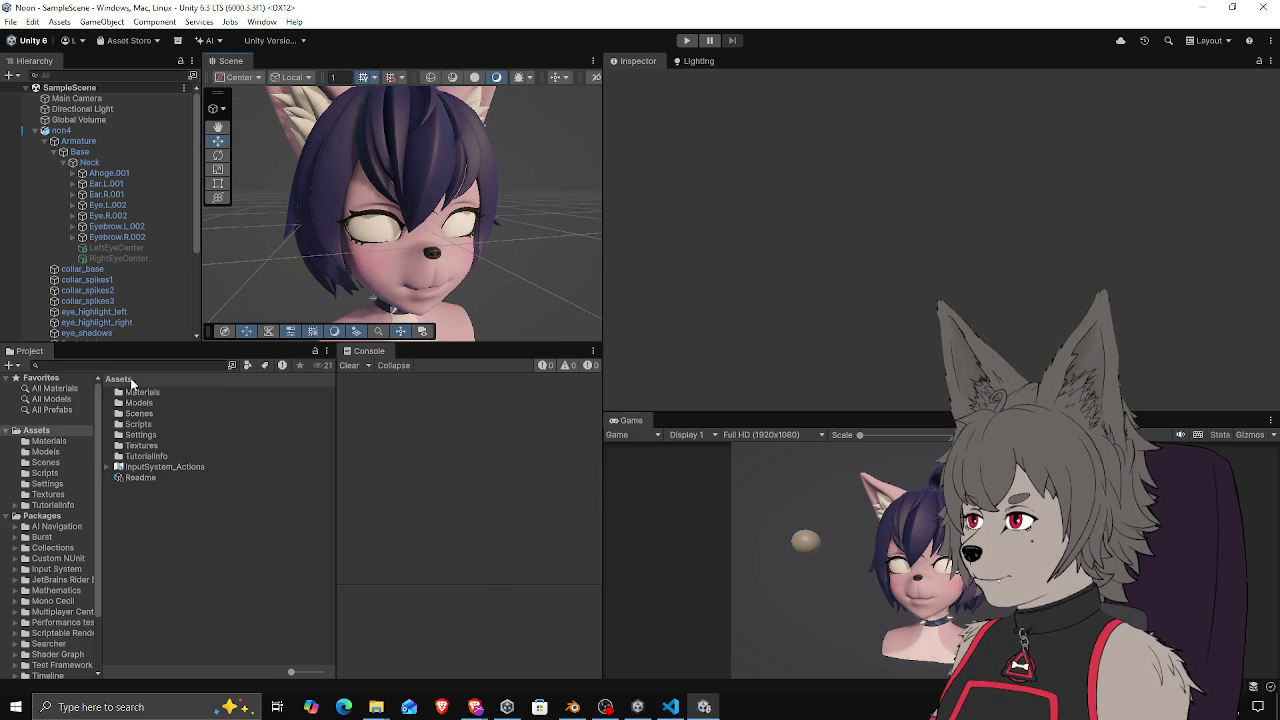
double_click(145, 393)
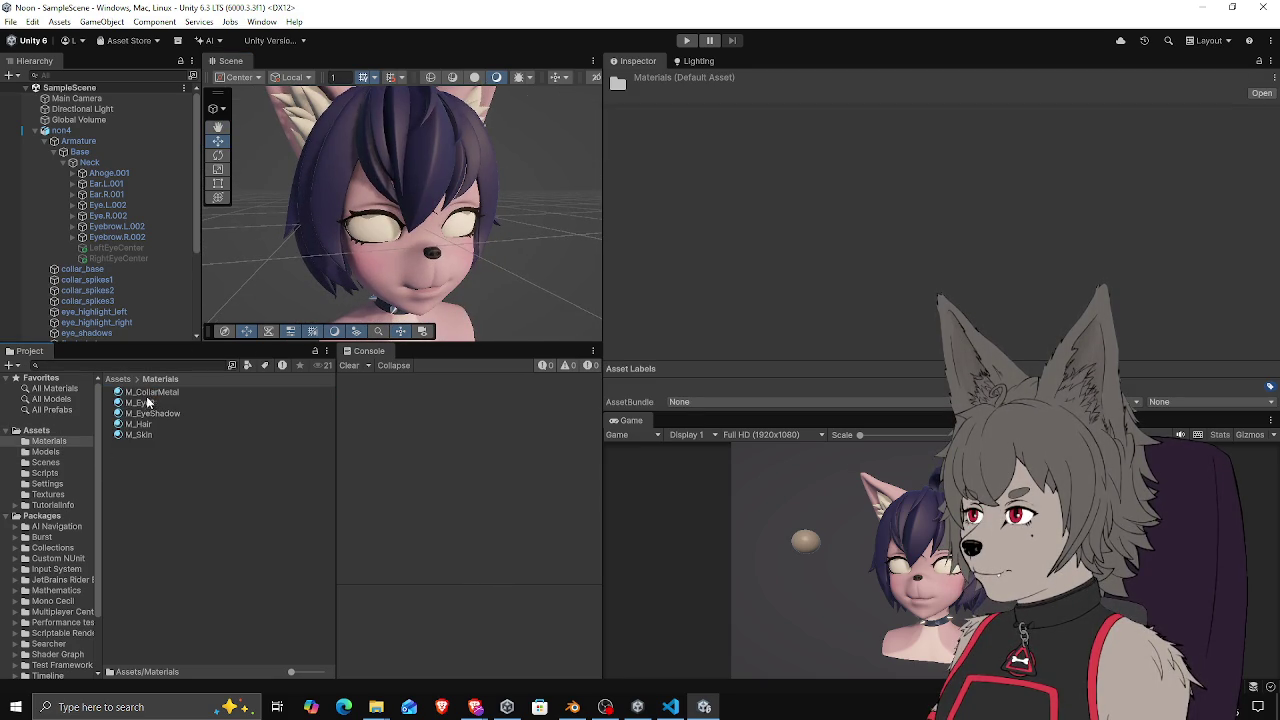
left_click(148, 403)
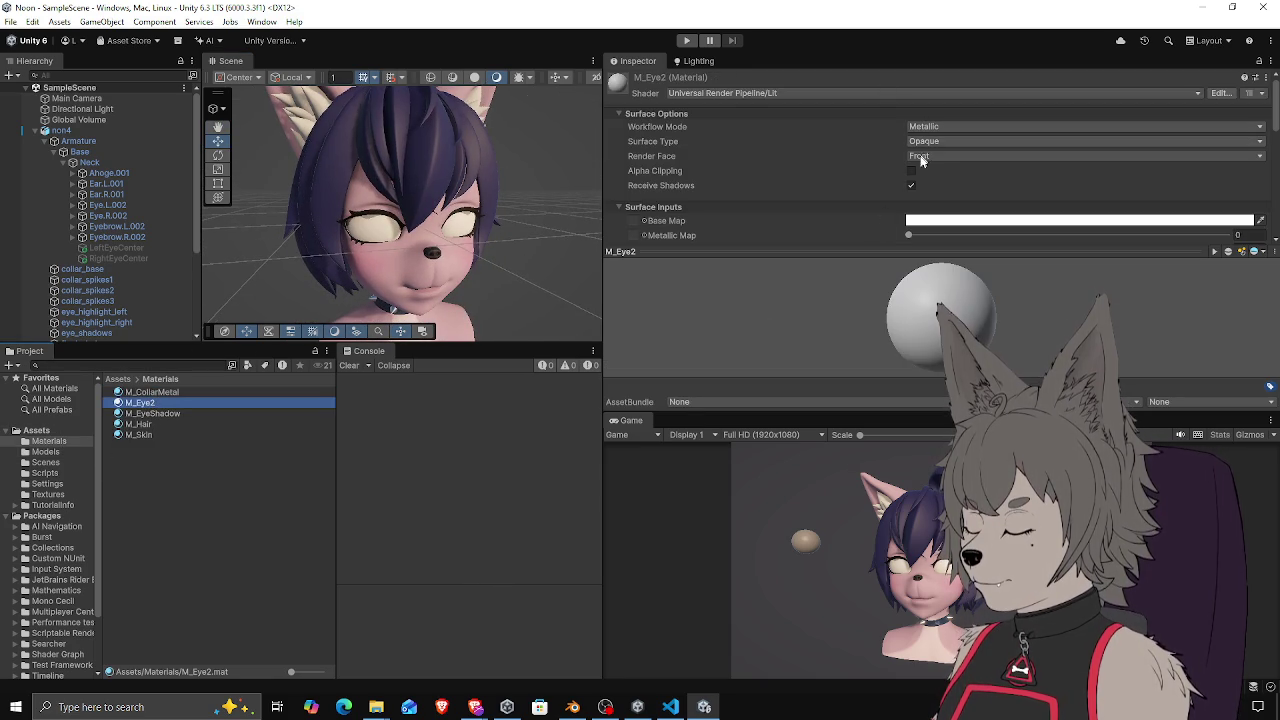
left_click(859, 253)
mouse_move(1062, 250)
left_mouse_down()
mouse_move(1218, 250)
mouse_move(1050, 250)
mouse_move(1227, 249)
mouse_move(1201, 250)
left_mouse_up()
left_click_drag(547, 251, 567, 172)
left_click_drag(1202, 250, 1199, 254)
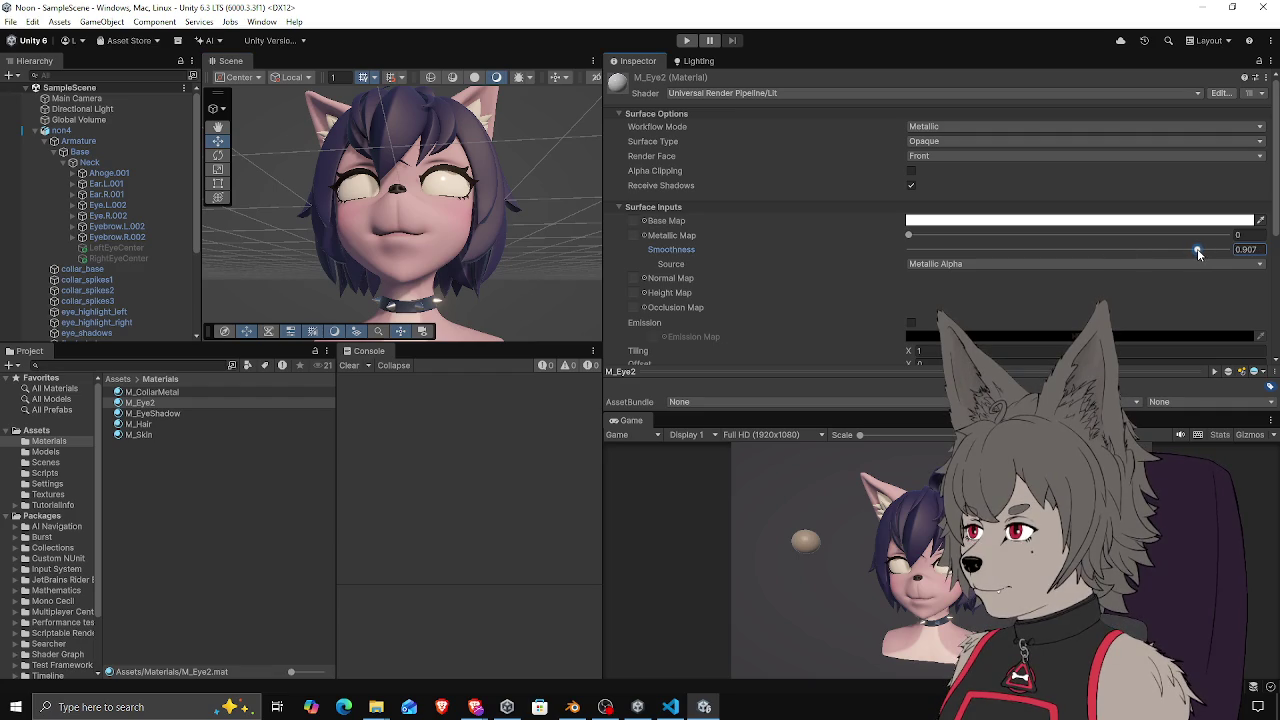
Assign the eye texture as M_Eye2's Base Map
left_click(634, 220)
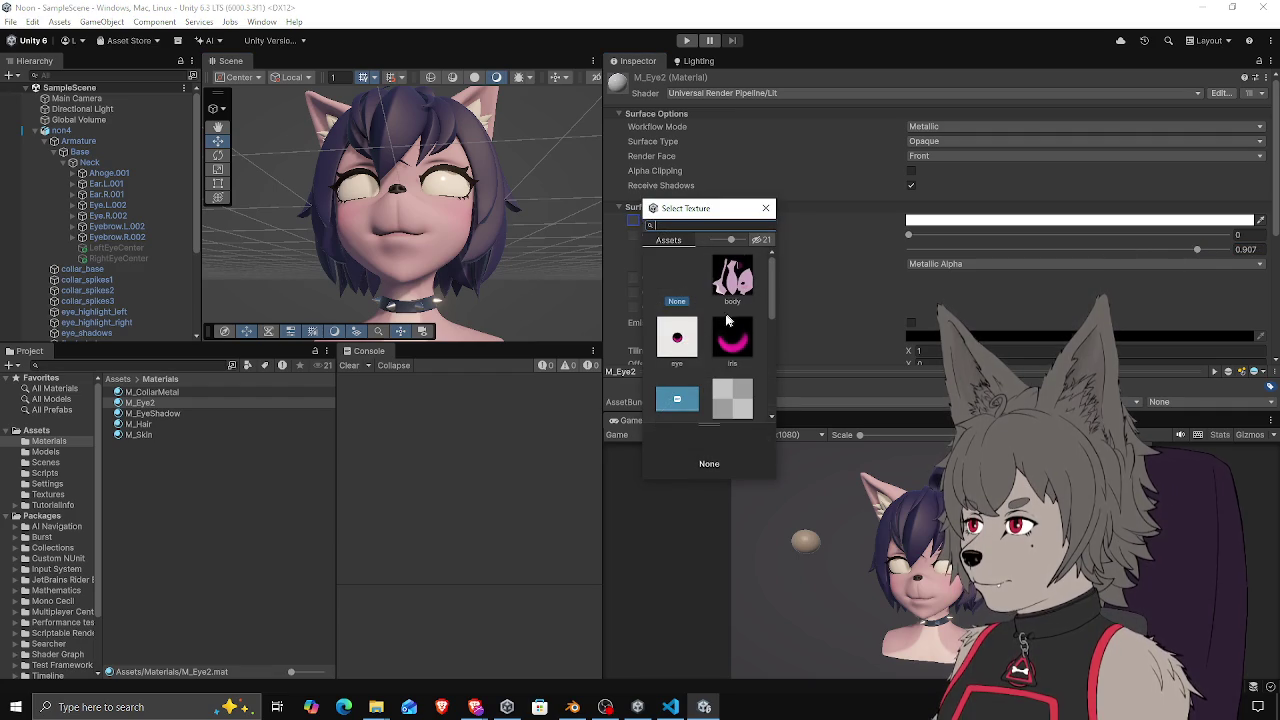
left_click(677, 337)
left_click(766, 208)
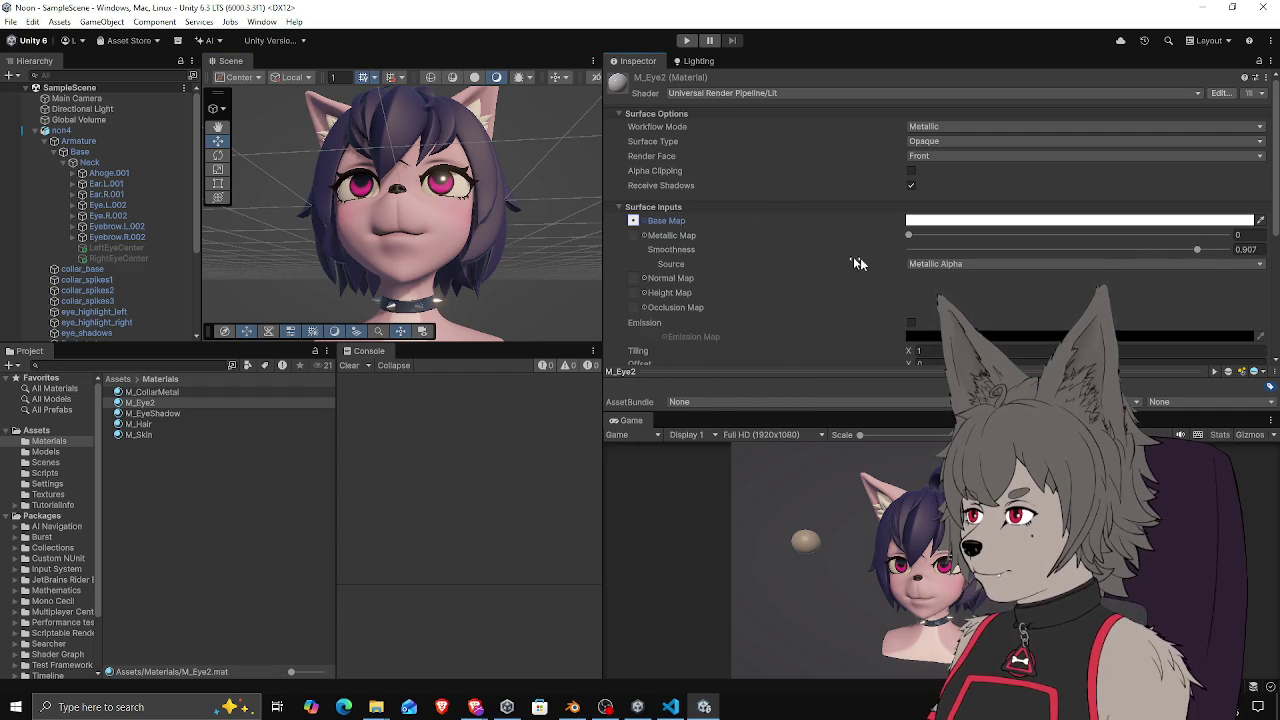
scroll(892, 268, "down", 3)
Set M_Eye2's base map offset to X 0.07 and Y 0
left_click_drag(910, 258, 916, 265)
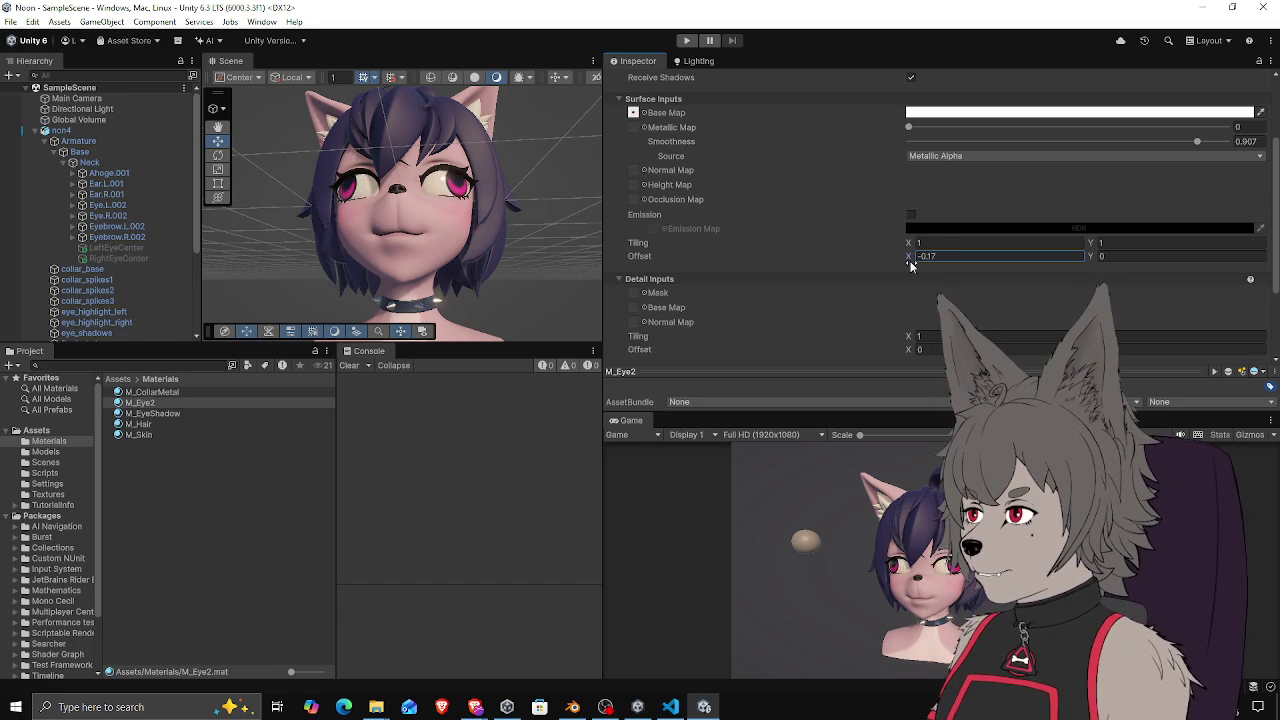
left_click_drag(911, 262, 912, 262)
left_click(1095, 258)
left_click_drag(1099, 258, 1078, 259)
left_click_drag(910, 262, 898, 263)
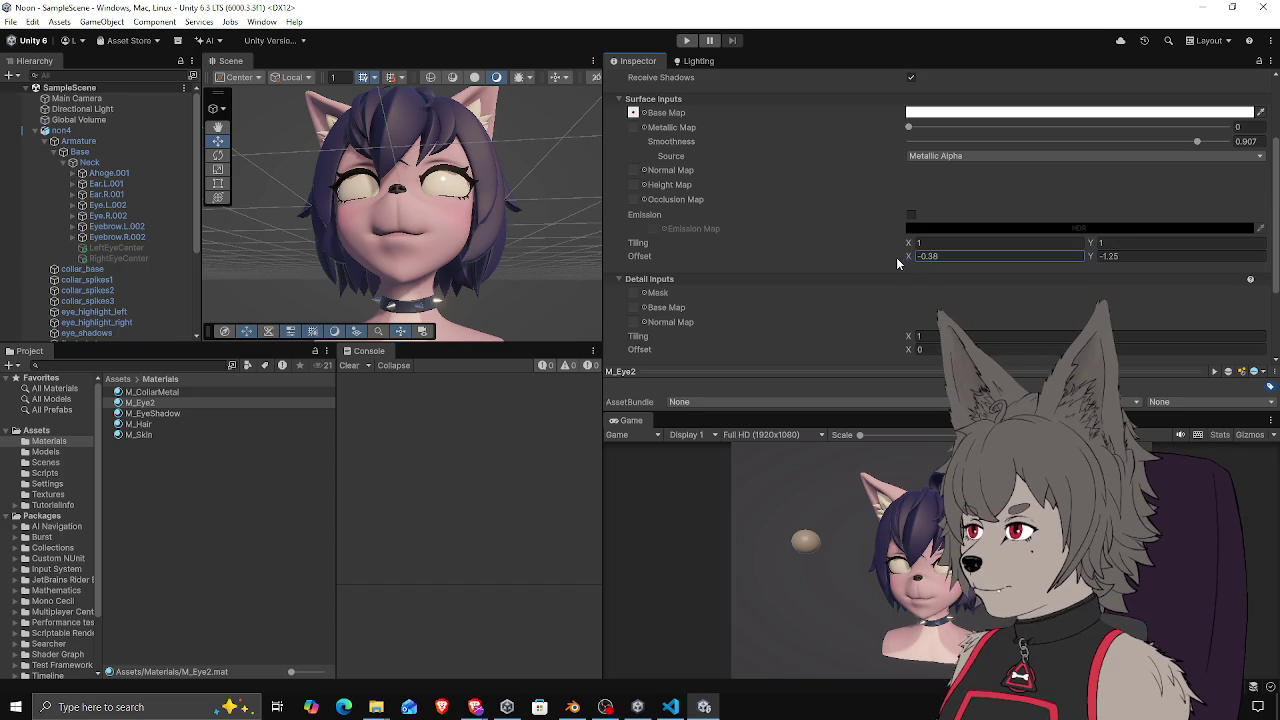
left_click(1100, 256)
type("0")
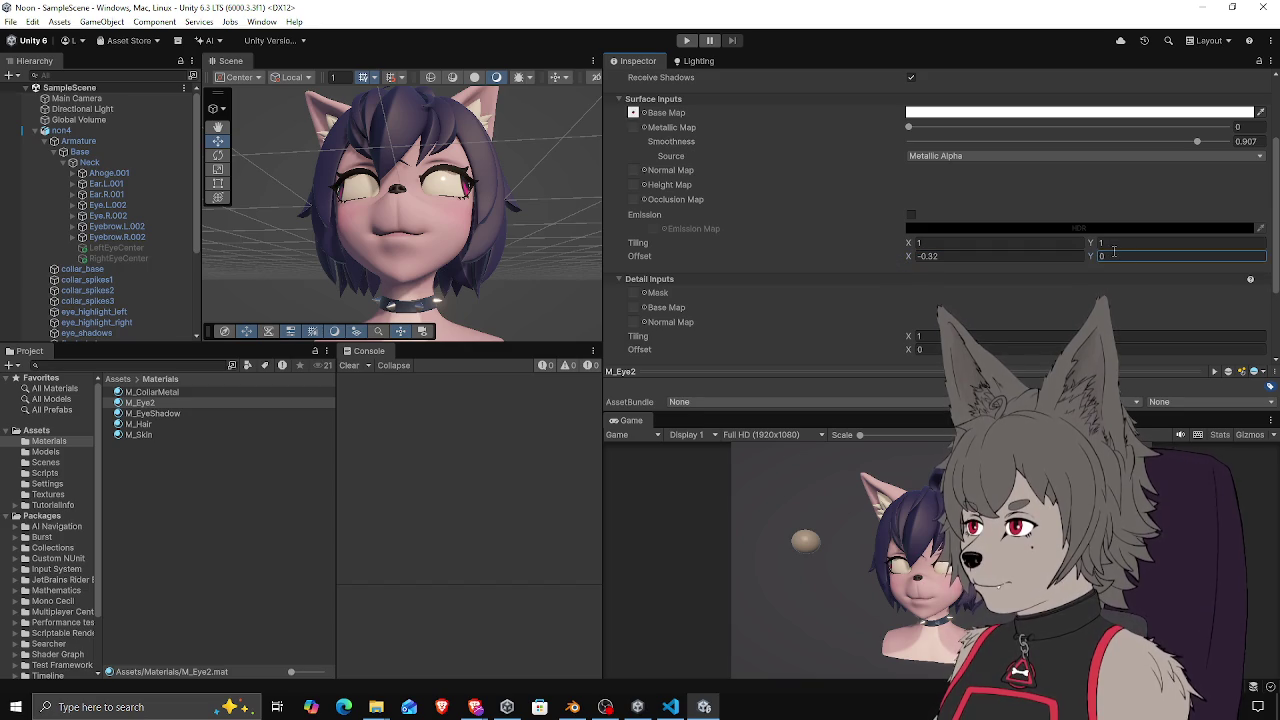
left_click_drag(916, 257, 919, 260)
mouse_move(576, 155)
left_mouse_down()
mouse_move(520, 245)
mouse_move(497, 206)
mouse_move(401, 285)
mouse_move(487, 218)
mouse_move(365, 250)
left_mouse_up()
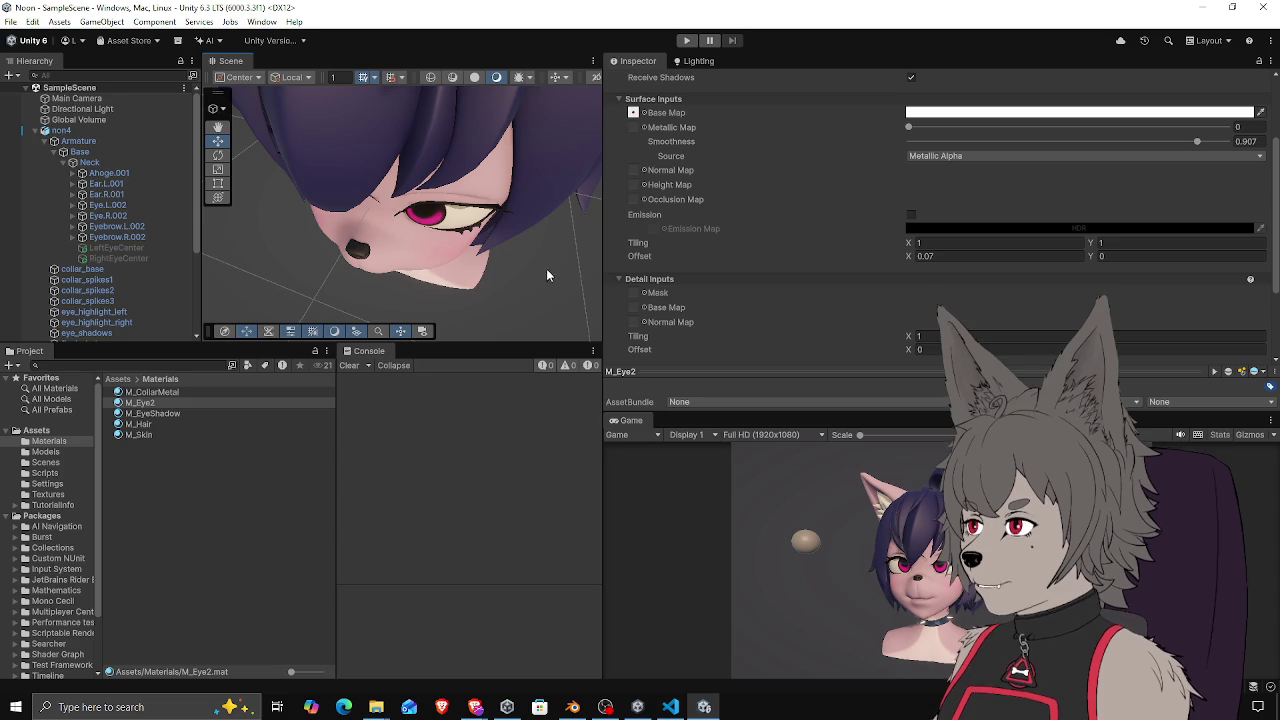
Frame the non4 head up close and select the final_eye_full eye mesh
left_click_drag(545, 277, 461, 109)
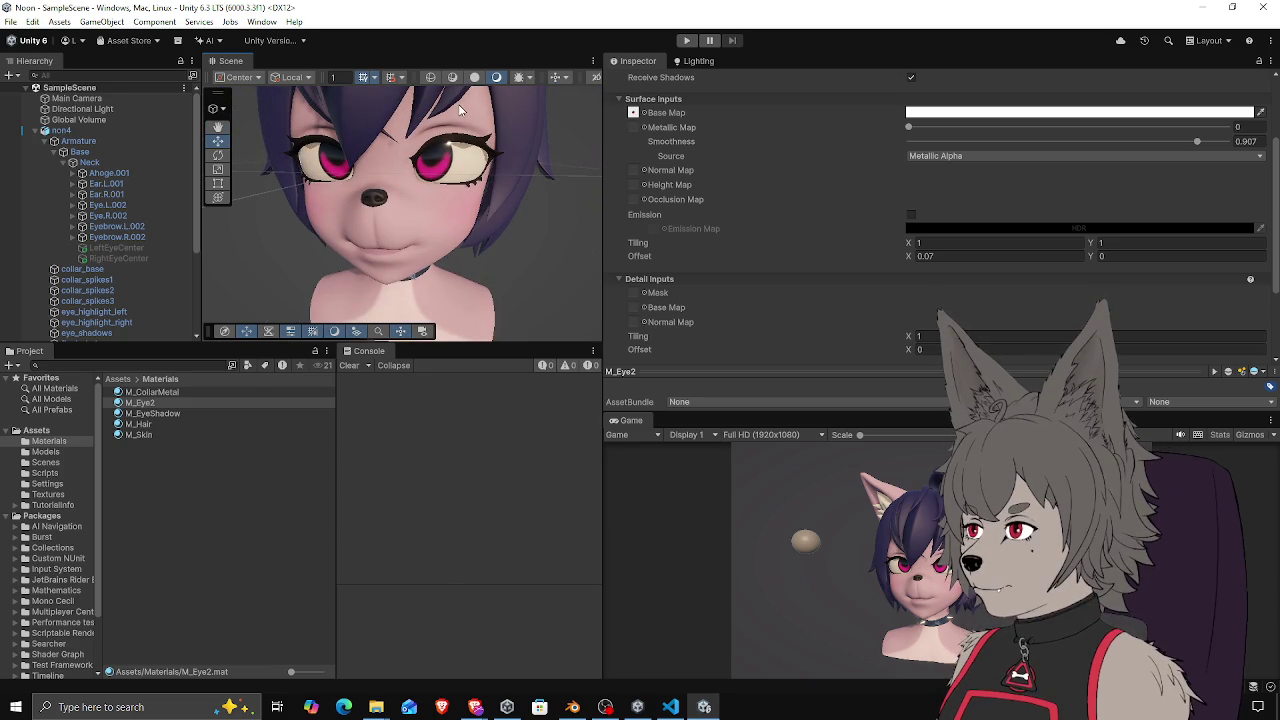
scroll(450, 248, "down", 5)
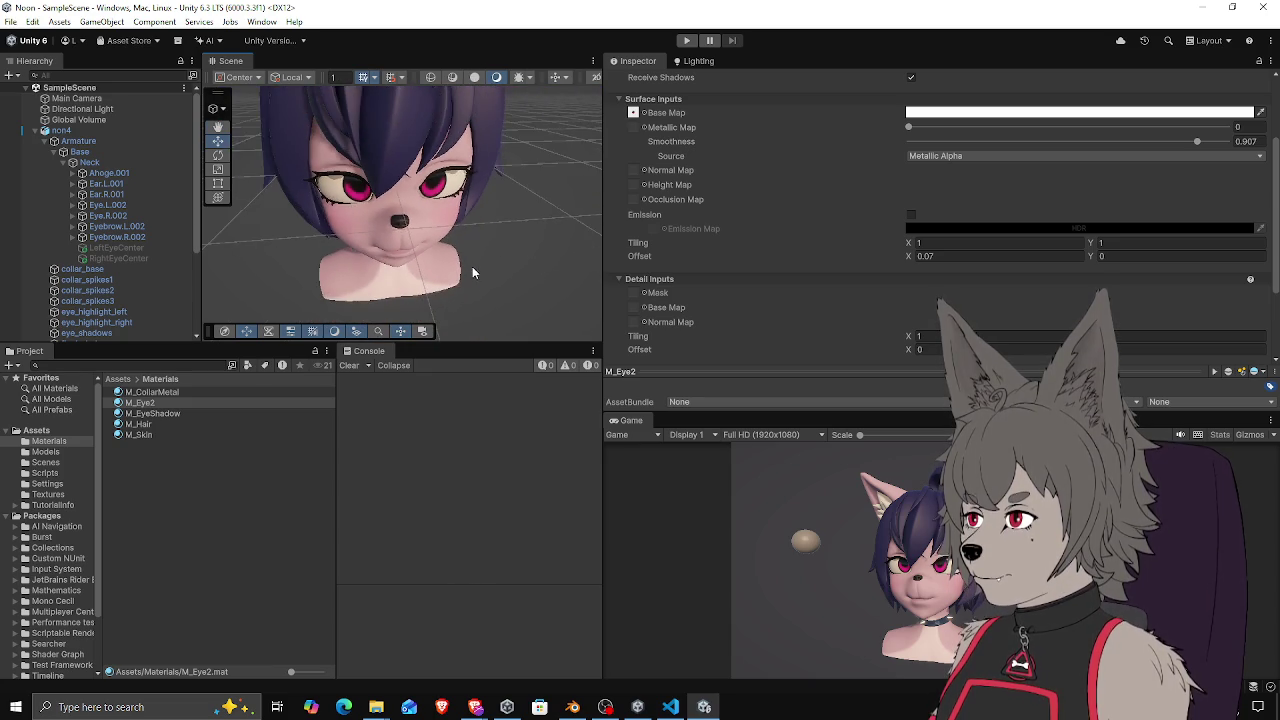
left_click_drag(452, 248, 570, 258)
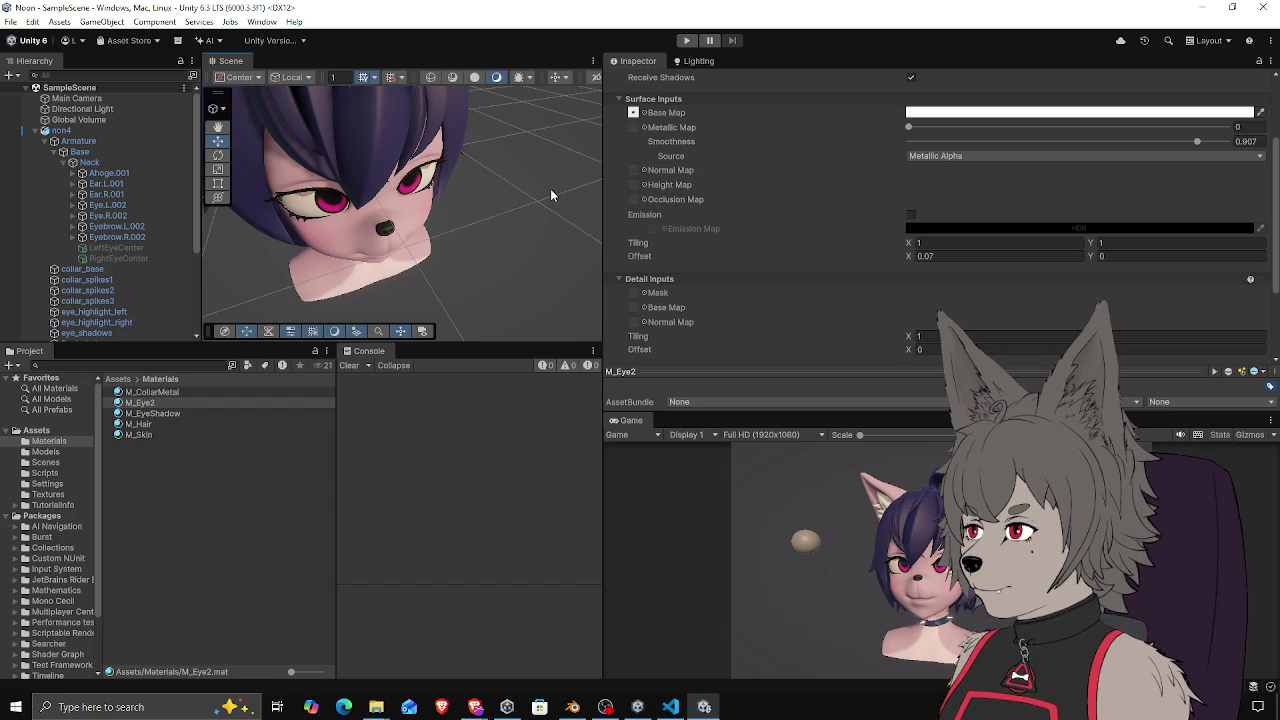
left_click_drag(551, 188, 425, 248)
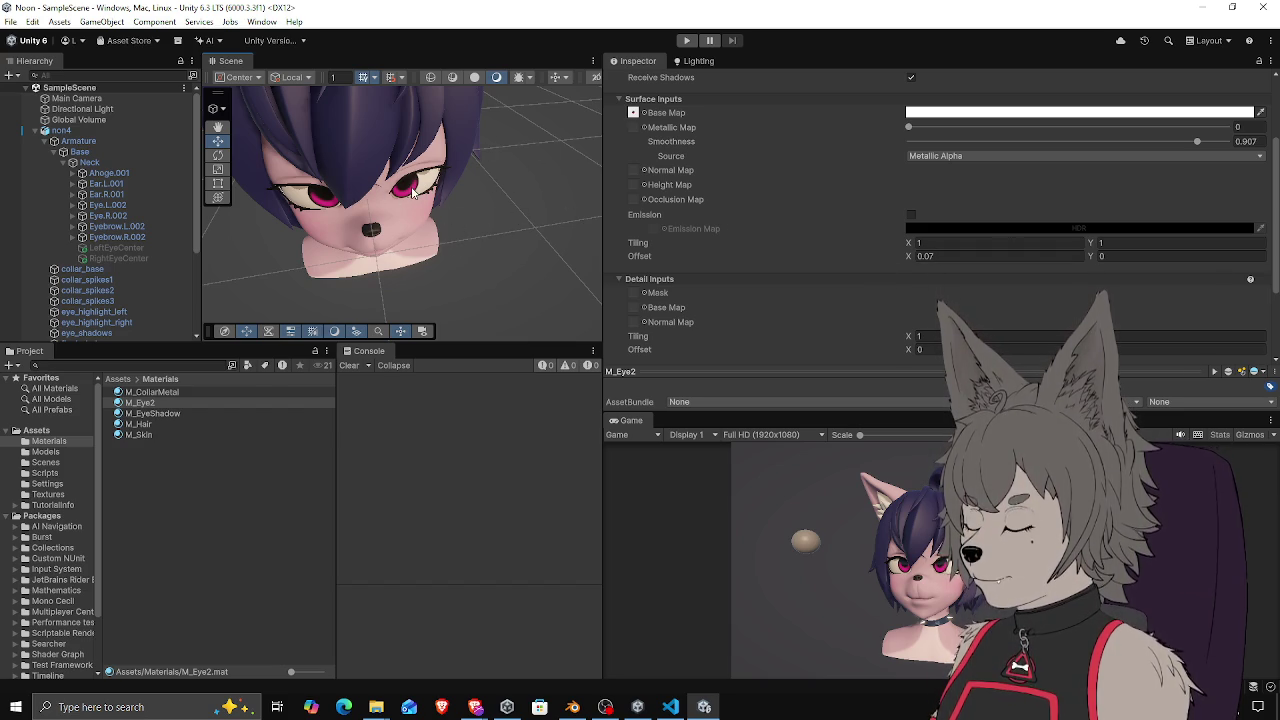
left_click_drag(416, 203, 426, 140, "alt")
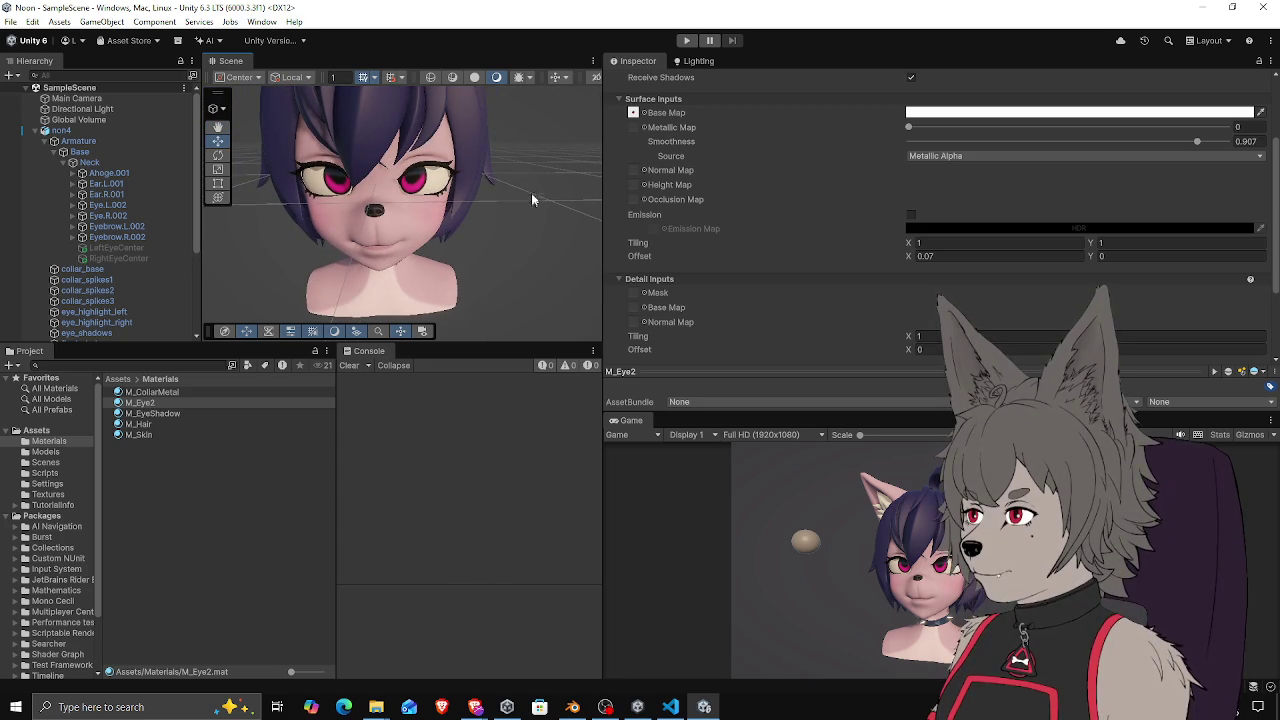
left_click_drag(463, 343, 463, 430)
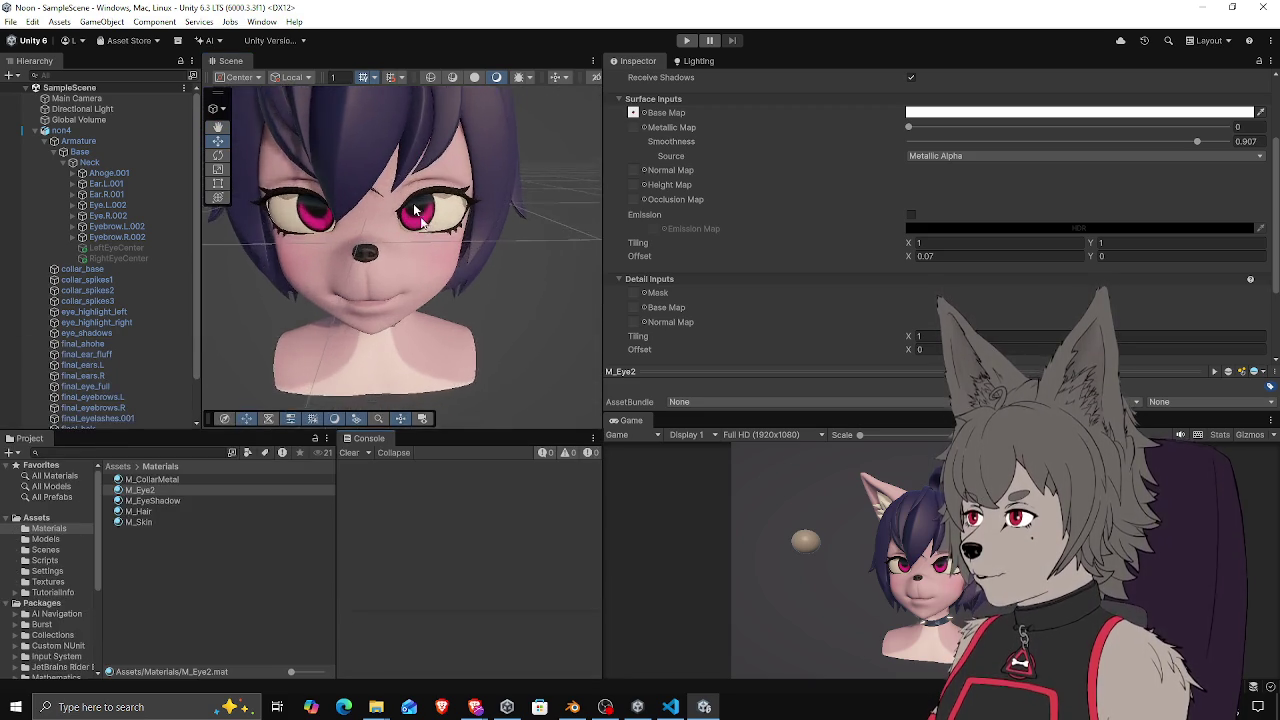
scroll(465, 170, "up", 8)
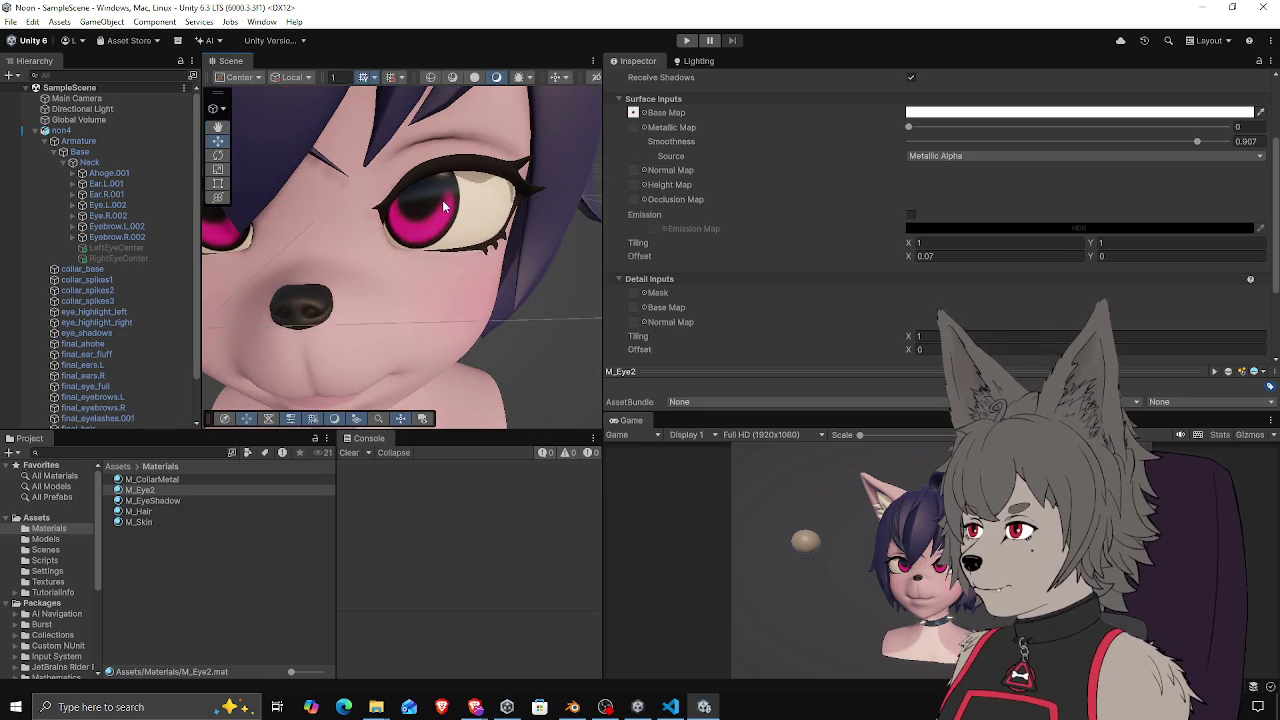
double_click(60, 130)
scroll(362, 292, "up", 10)
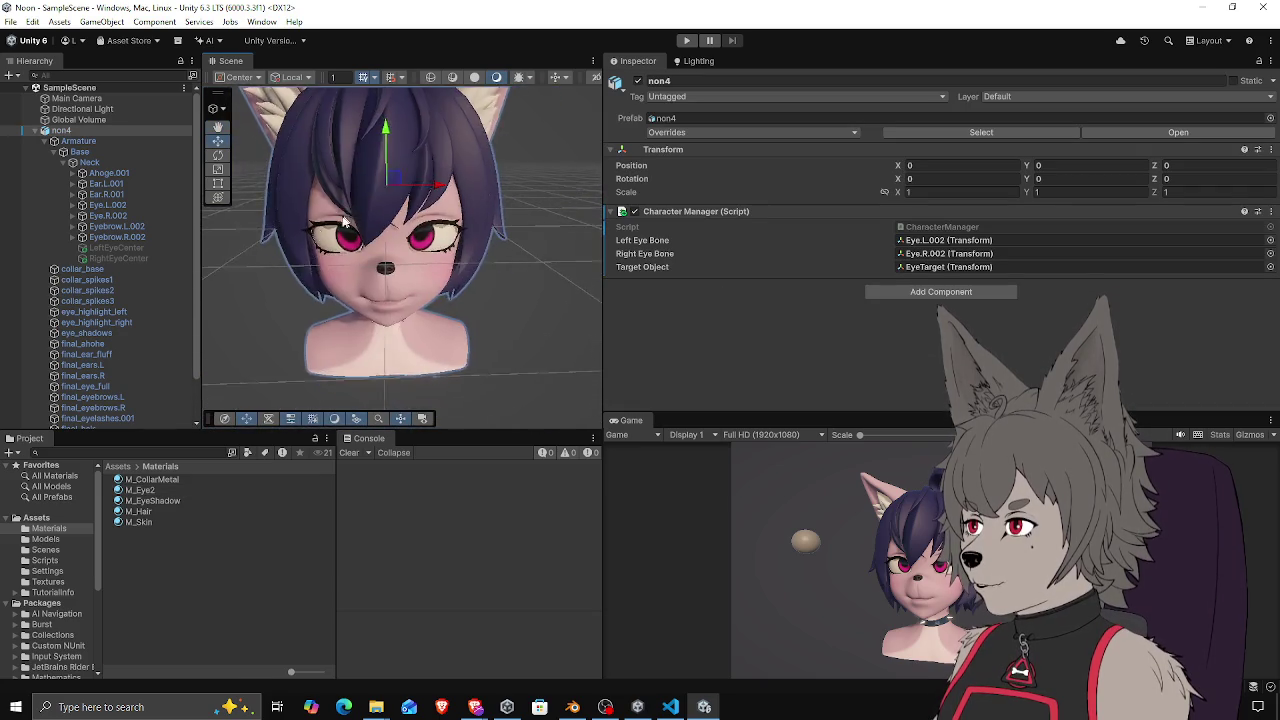
scroll(365, 243, "up", 4)
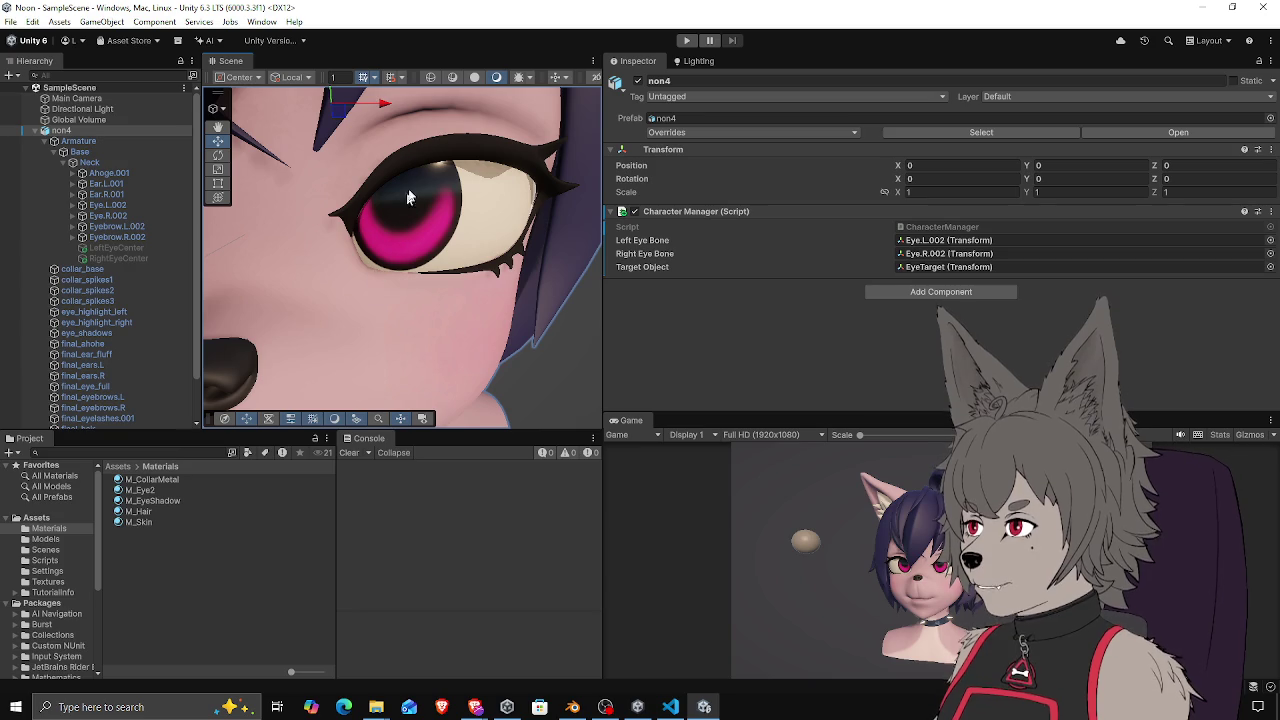
left_click(455, 210)
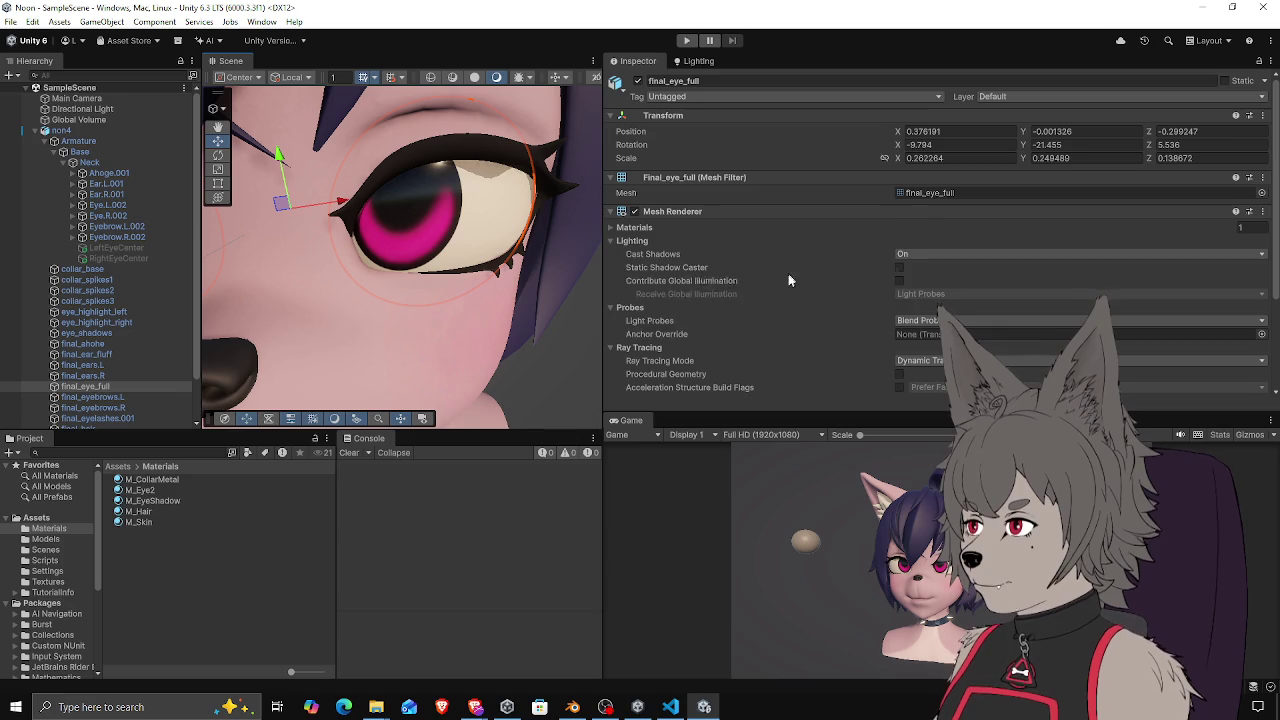
Expand the M_Eye2 material settings and adjust its base map X offset to 0.01
scroll(716, 276, "down", 3)
scroll(724, 300, "up", 3)
scroll(725, 308, "down", 3)
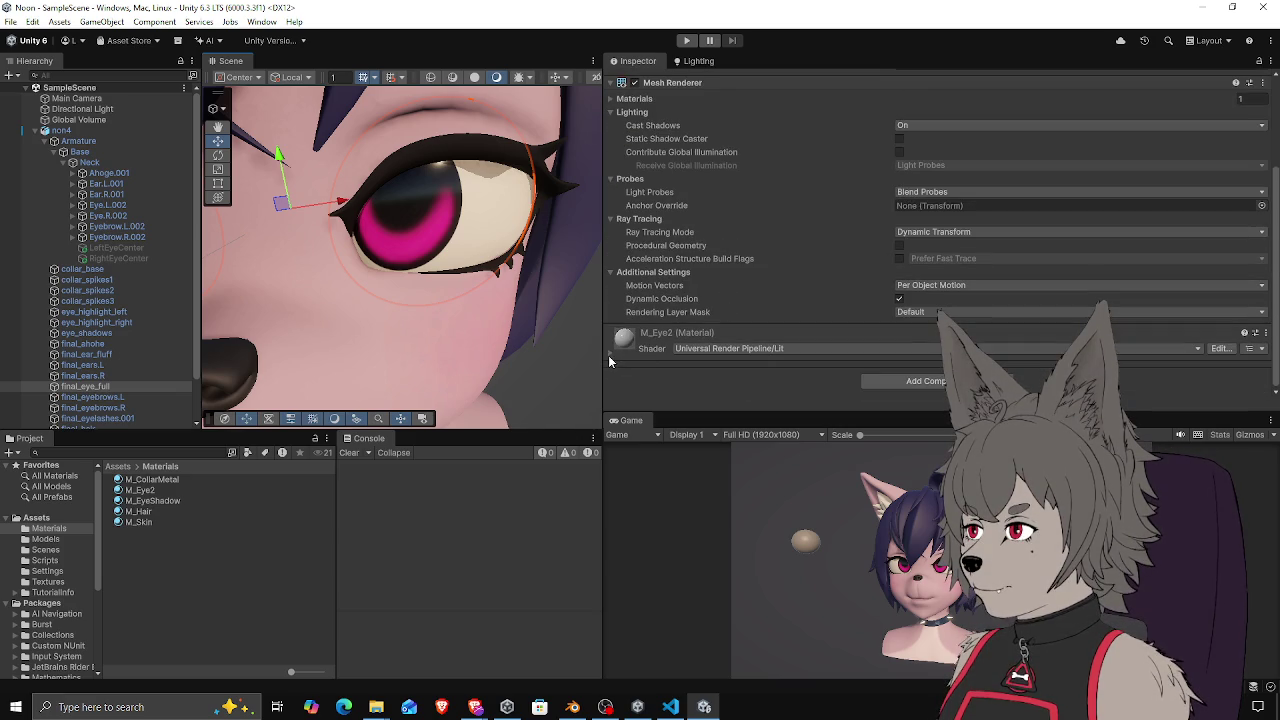
left_click(623, 356)
scroll(677, 343, "down", 9)
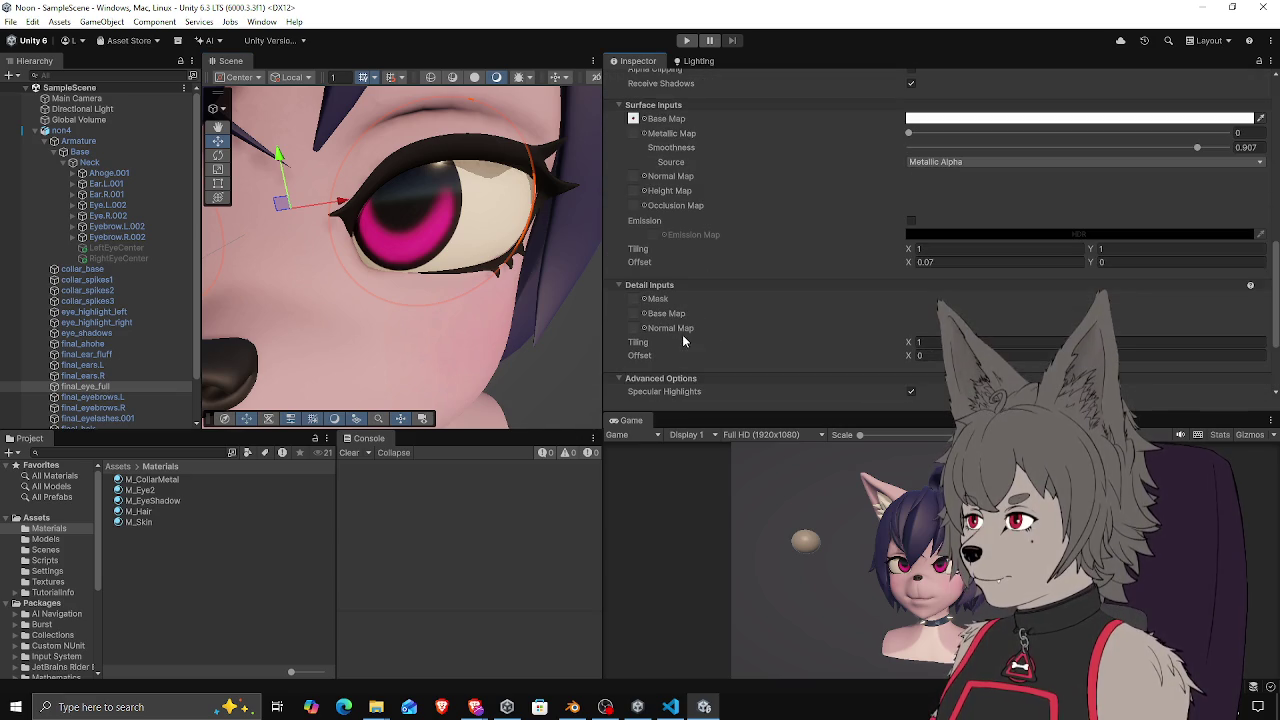
scroll(860, 269, "up", 2)
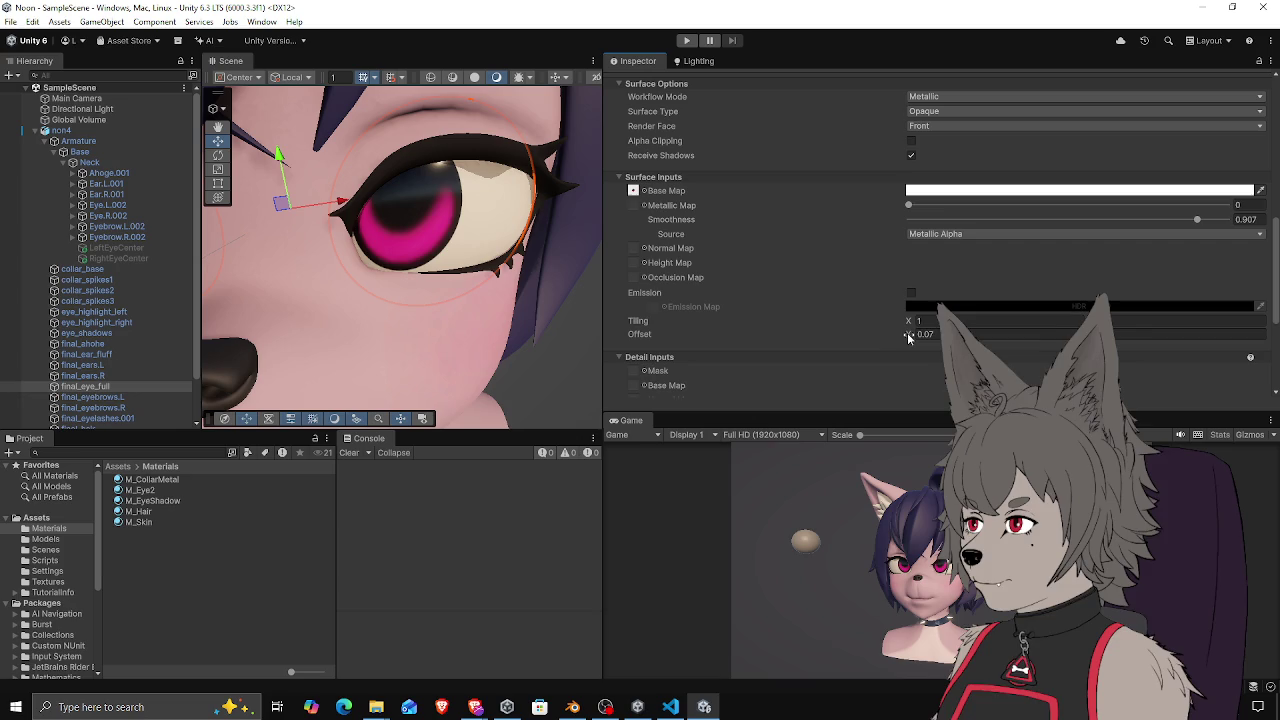
left_click_drag(908, 337, 884, 335)
left_click_drag(430, 250, 350, 145)
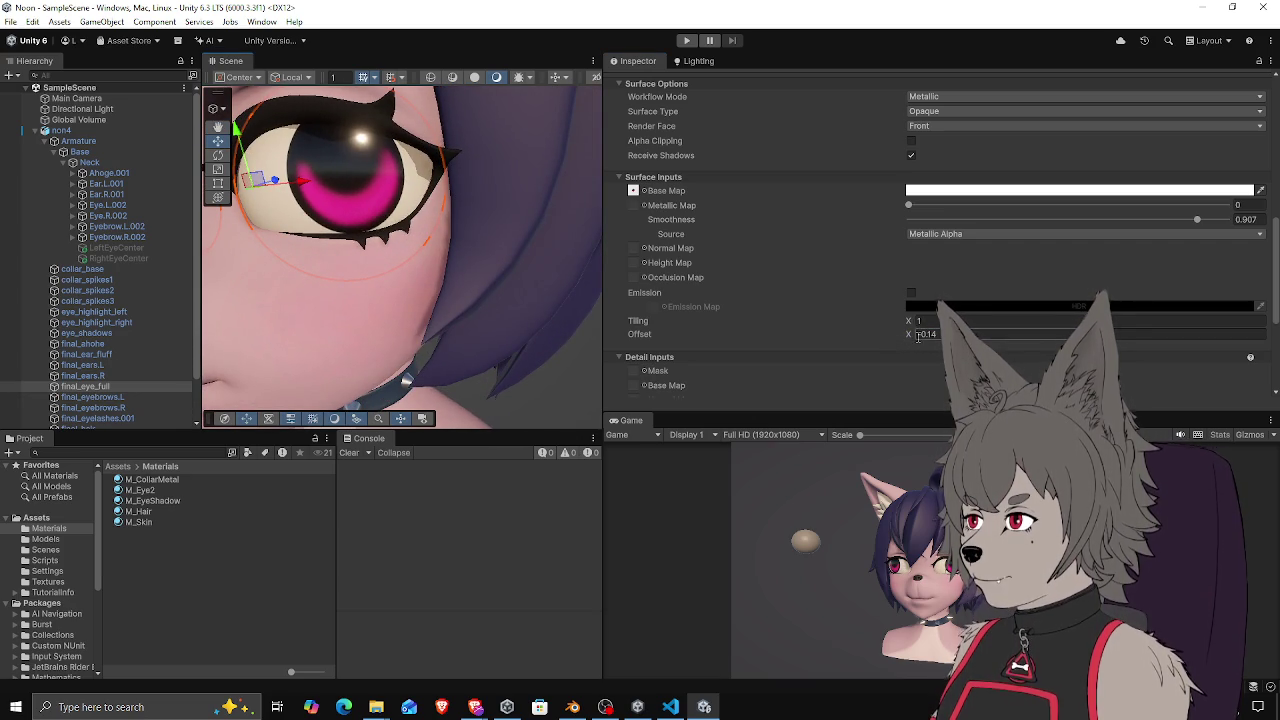
left_click_drag(911, 337, 906, 340)
Reselect the final_eye_full eye mesh from a near-front view of the head
scroll(315, 243, "down", 5)
scroll(315, 243, "down", 5)
mouse_move(315, 243)
left_mouse_down()
mouse_move(427, 217)
mouse_move(470, 255)
mouse_move(524, 259)
mouse_move(419, 258)
mouse_move(430, 245)
mouse_move(411, 259)
mouse_move(365, 243)
left_mouse_up()
left_click(524, 259)
left_click(419, 258)
scroll(465, 268, "up", 3)
left_click(440, 230)
scroll(363, 242, "up", 2)
mouse_move(463, 244)
left_mouse_down()
mouse_move(430, 234)
mouse_move(446, 221)
mouse_move(474, 230)
mouse_move(490, 292)
mouse_move(365, 250)
mouse_move(484, 276)
left_mouse_up()
Delete the eye texture from M_Eye2's Base Map so the eyes render plain white
scroll(321, 242, "up", 5)
scroll(324, 245, "down", 2)
scroll(324, 245, "down", 3)
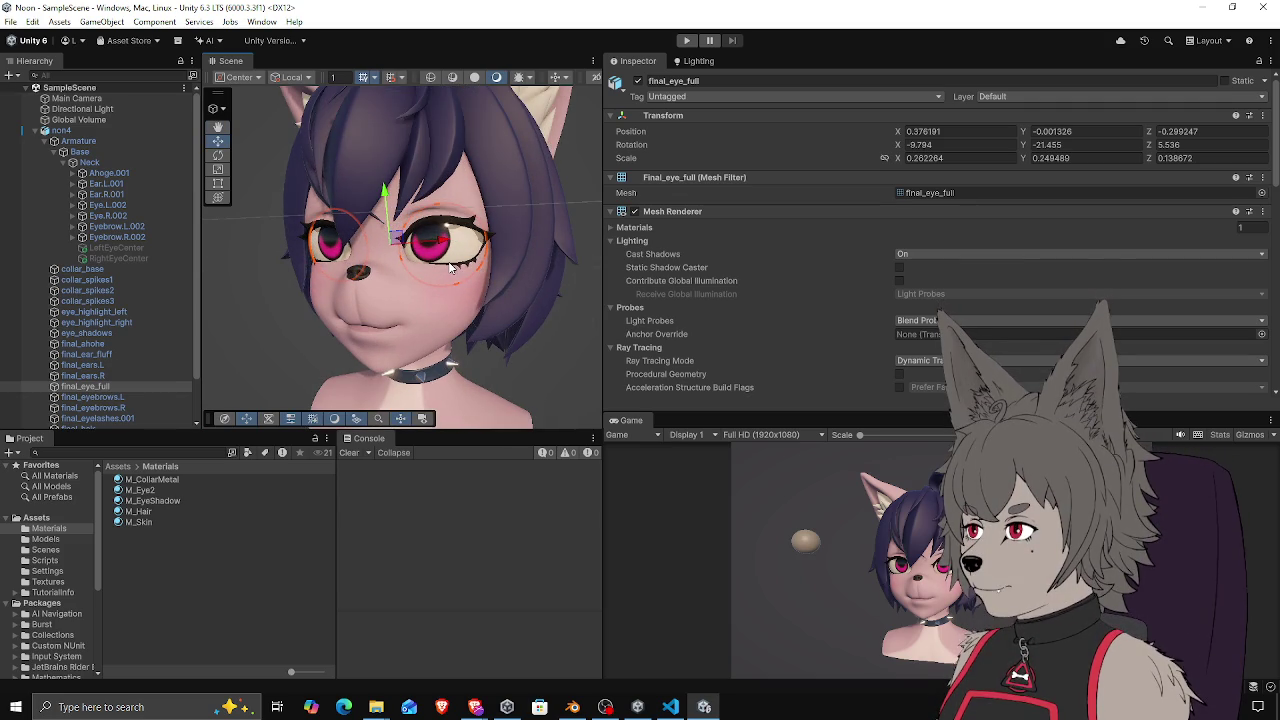
left_click_drag(447, 265, 419, 235)
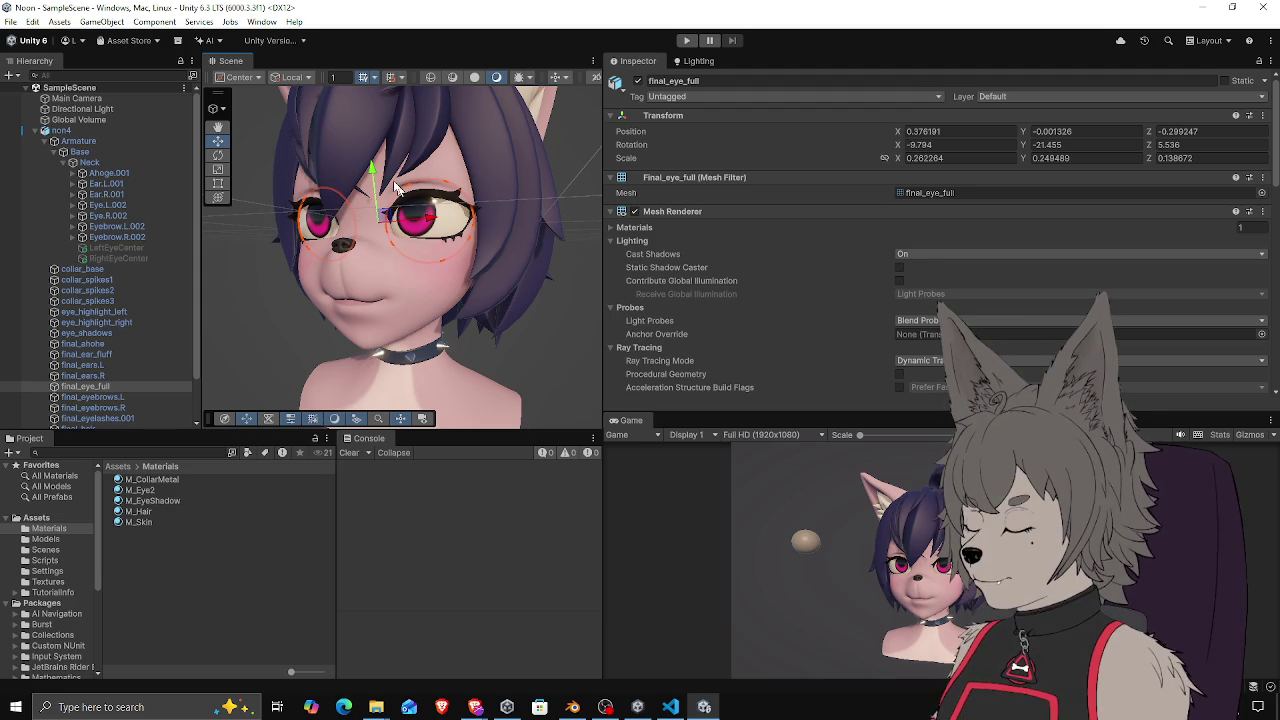
left_click_drag(395, 235, 457, 242)
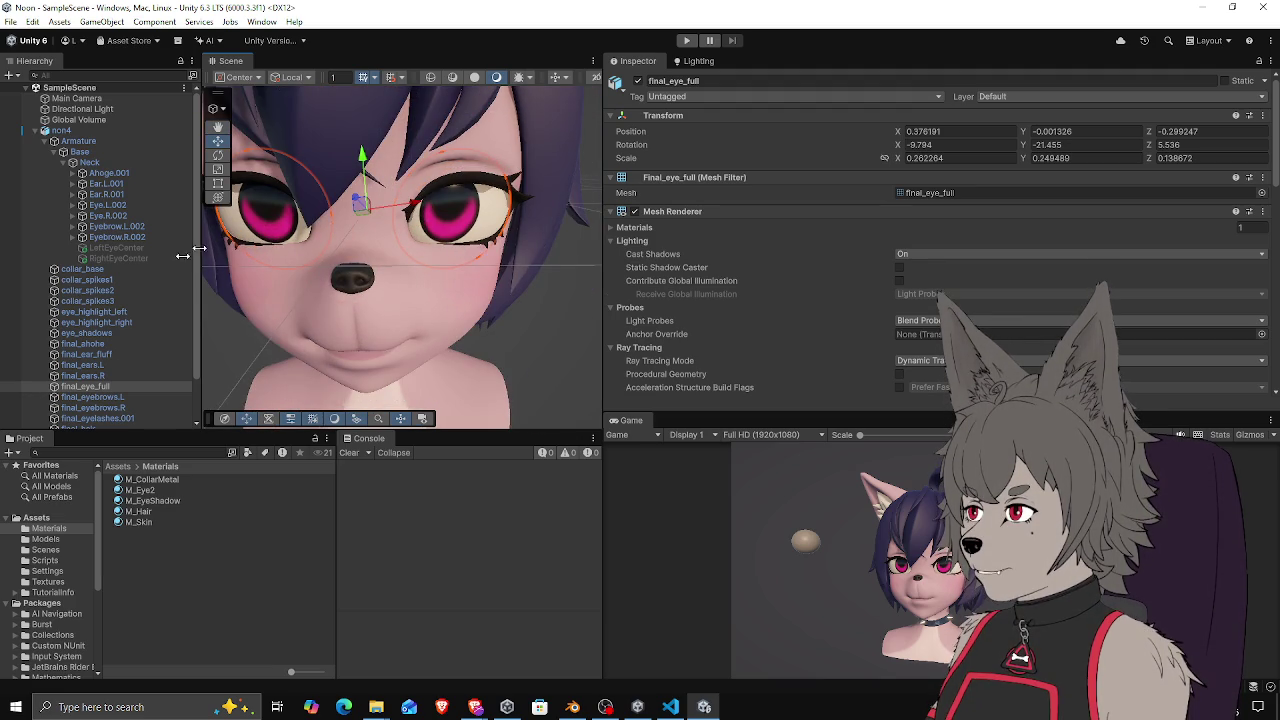
scroll(826, 245, "down", 10)
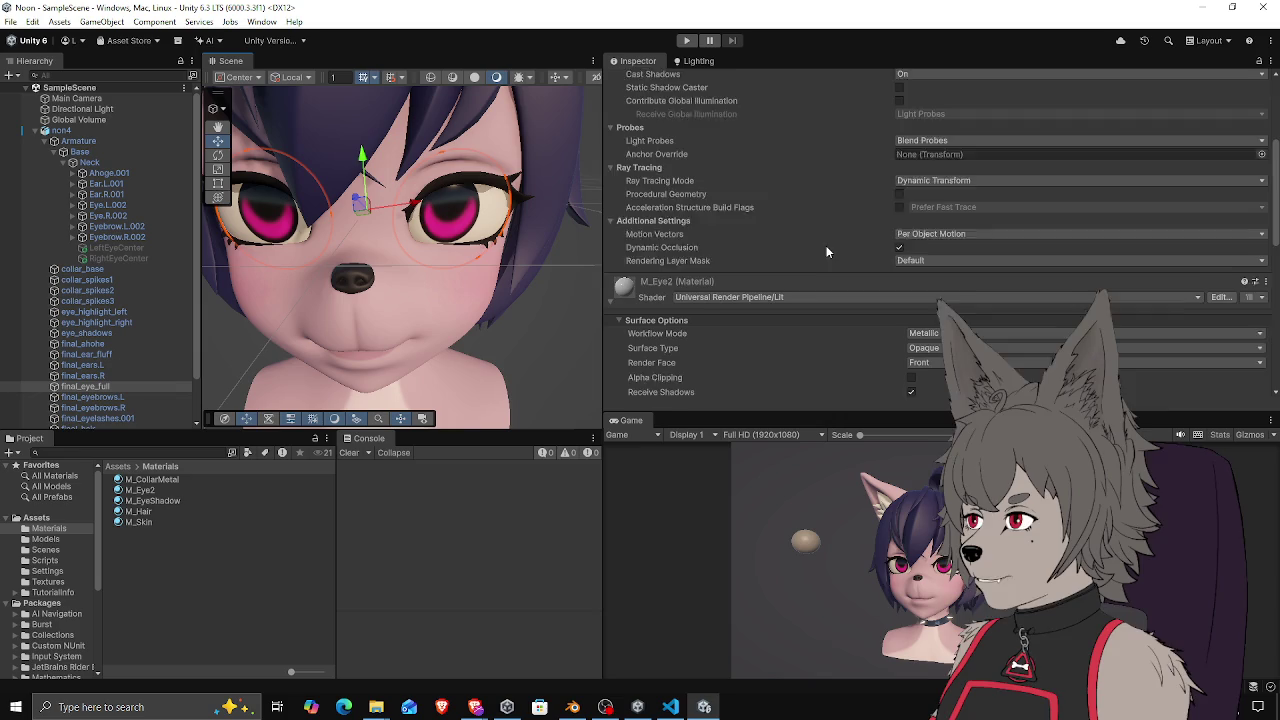
left_click(630, 249)
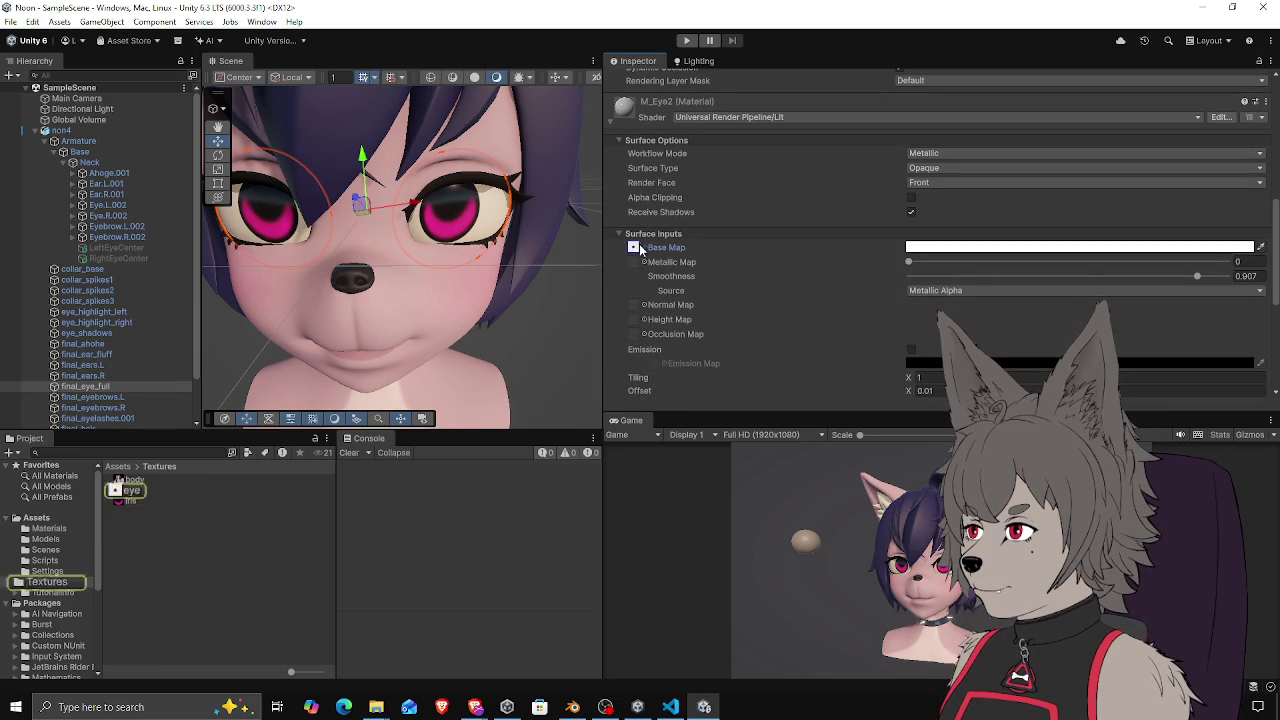
key("Delete")
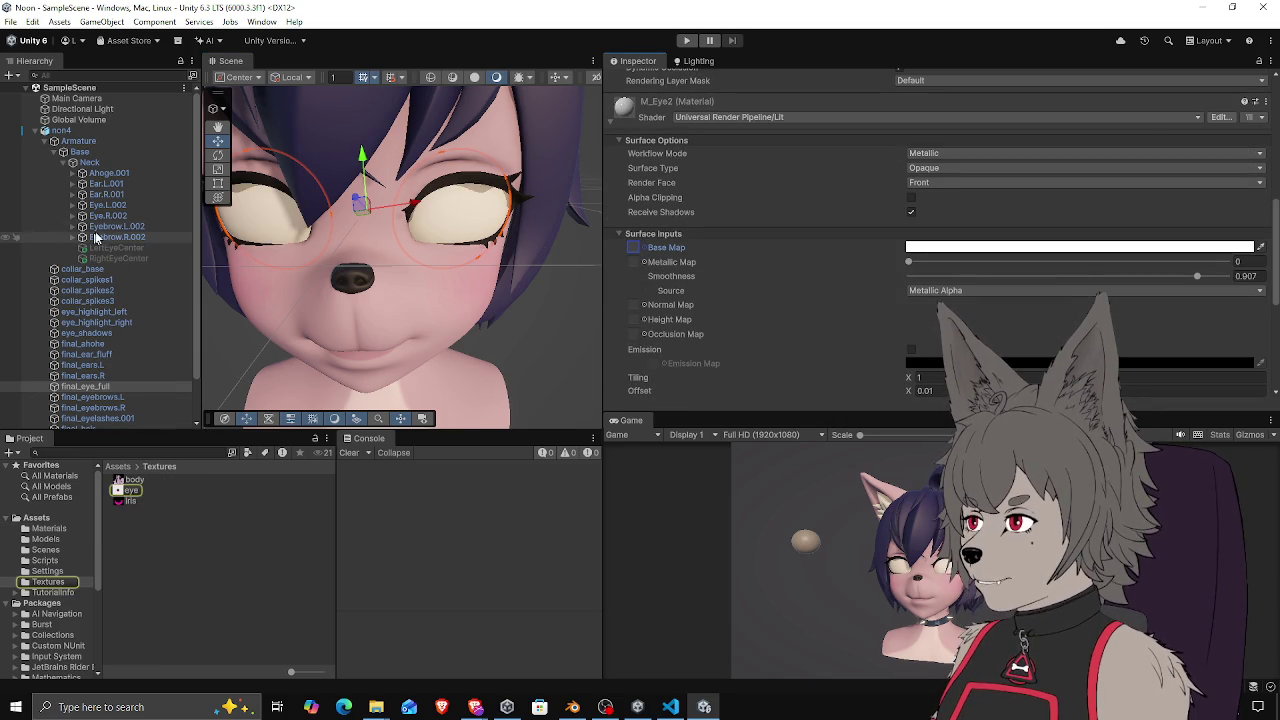
left_click(118, 205)
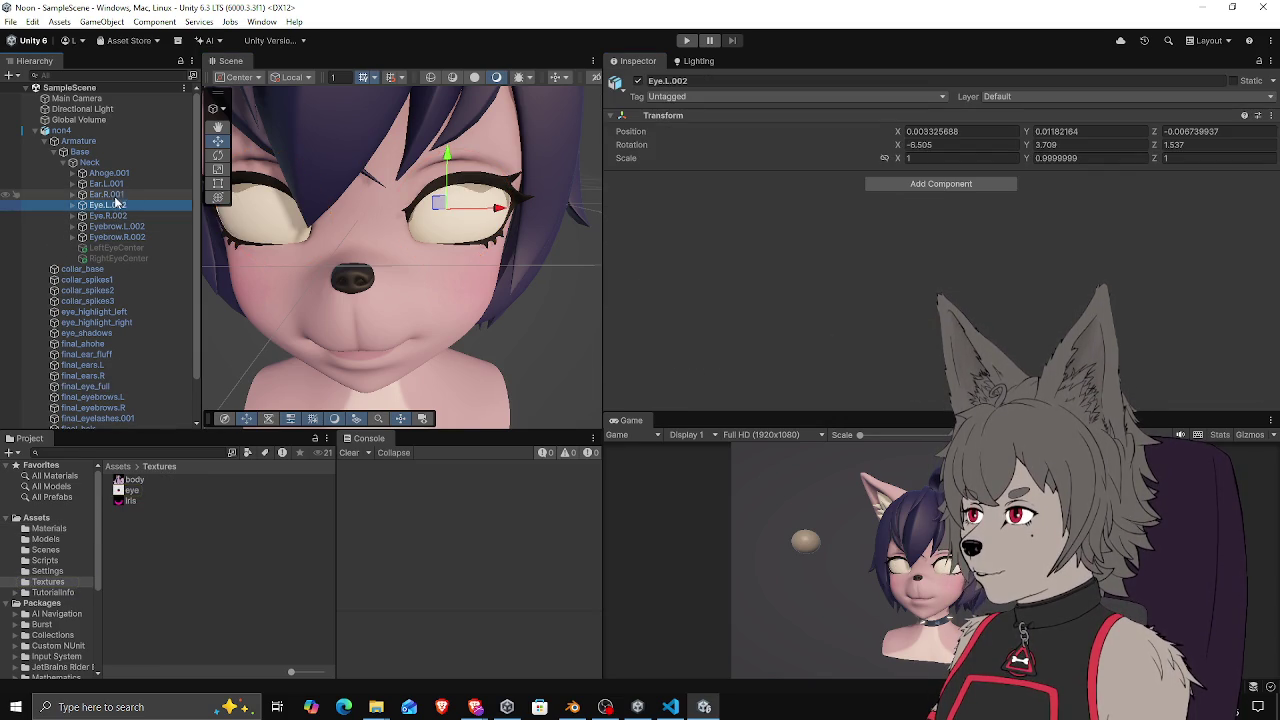
Select the final_iris mesh and expand its Iris material settings
scroll(100, 340, "down", 2)
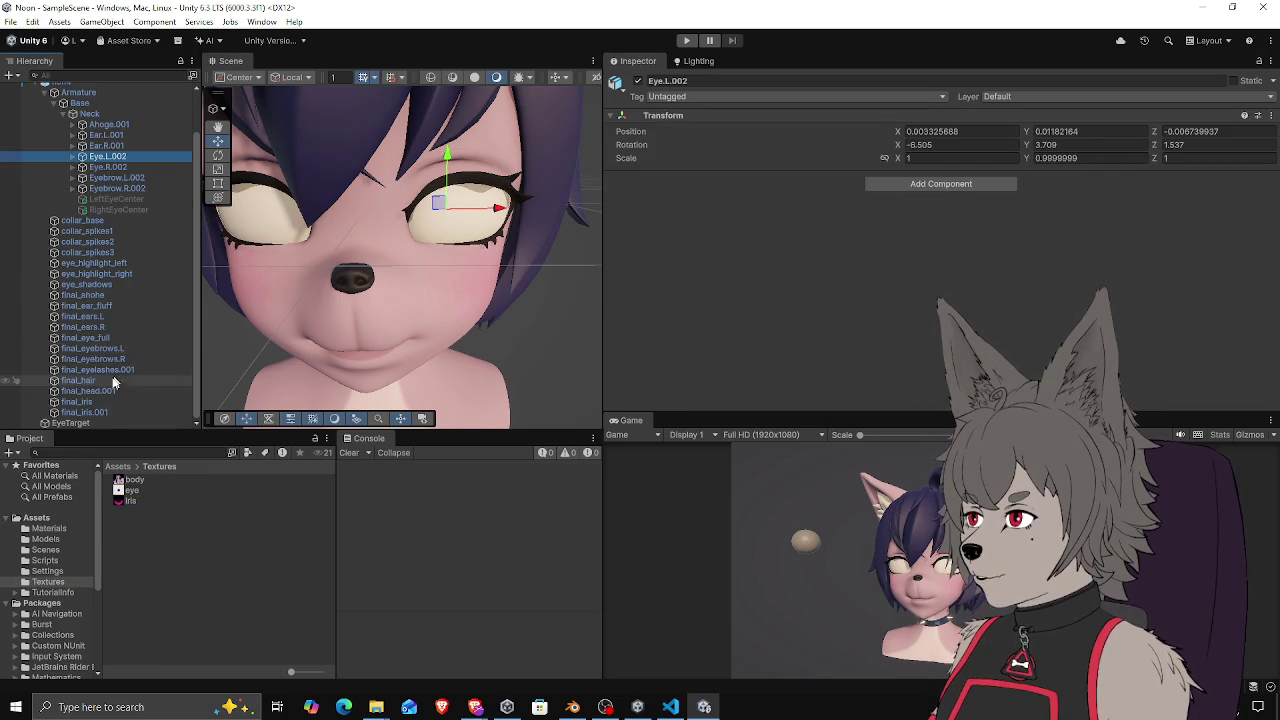
left_click(90, 401)
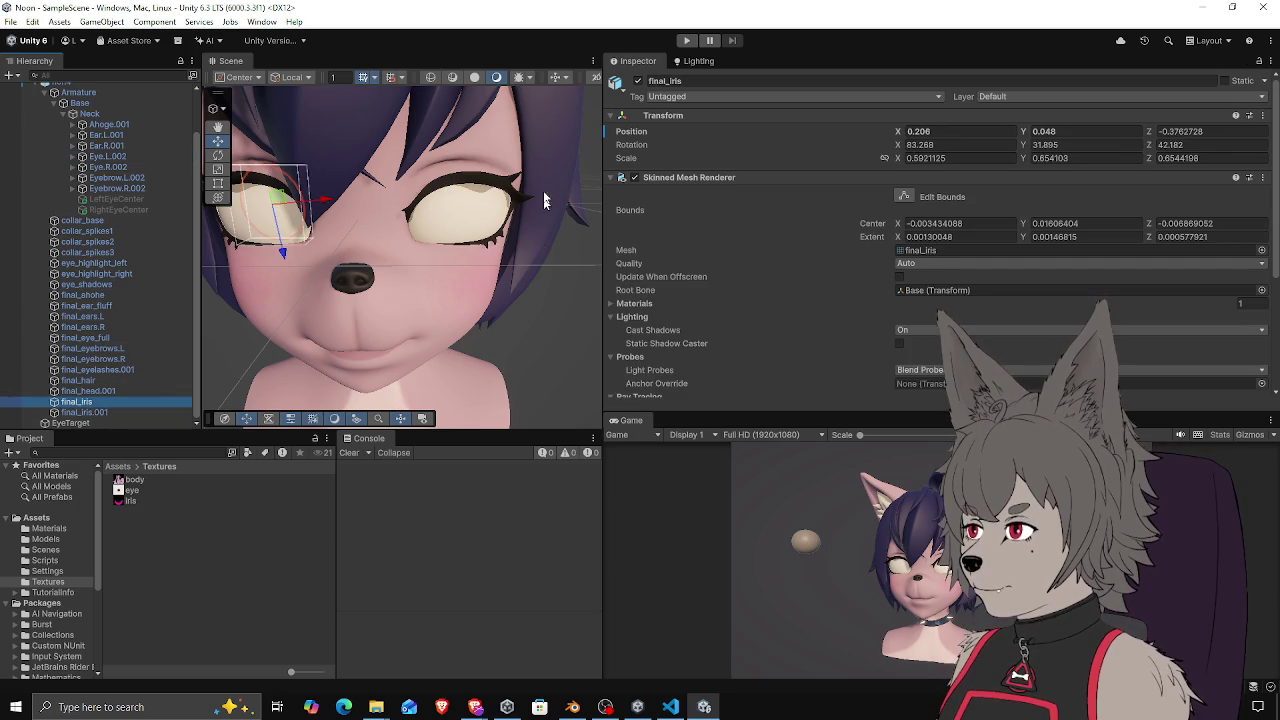
scroll(714, 289, "down", 5)
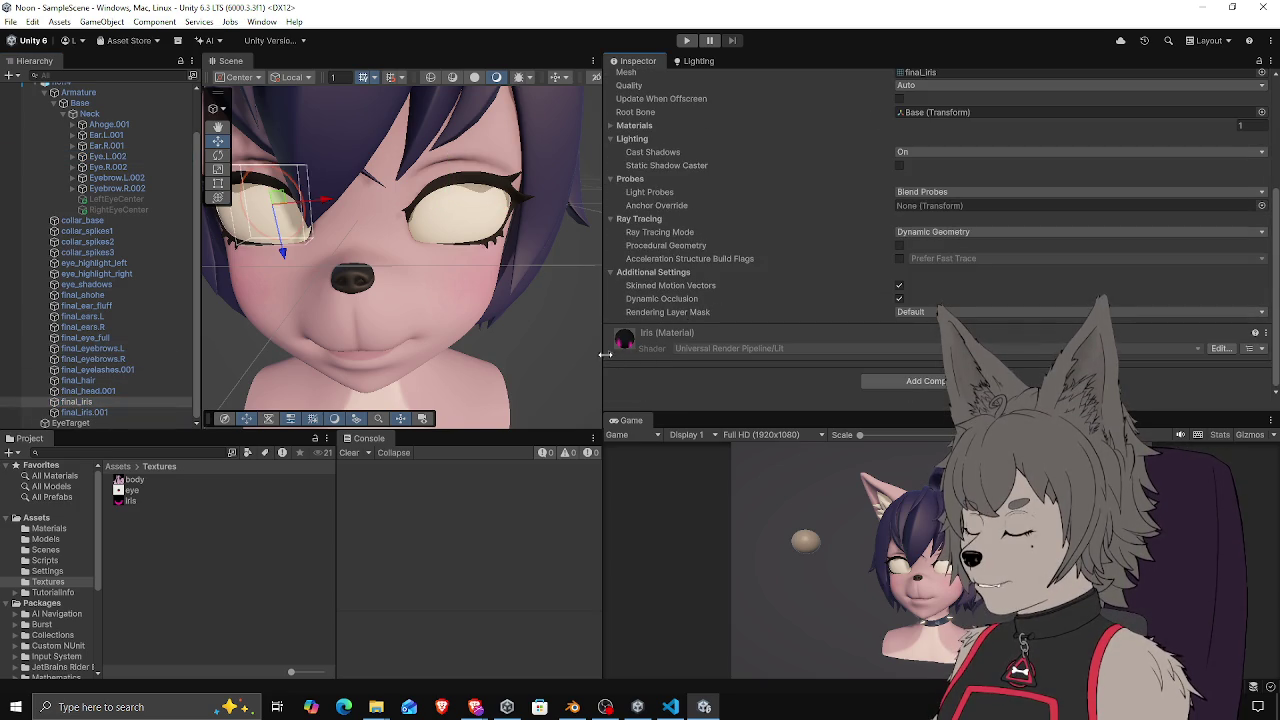
left_click(608, 352)
scroll(609, 350, "down", 10)
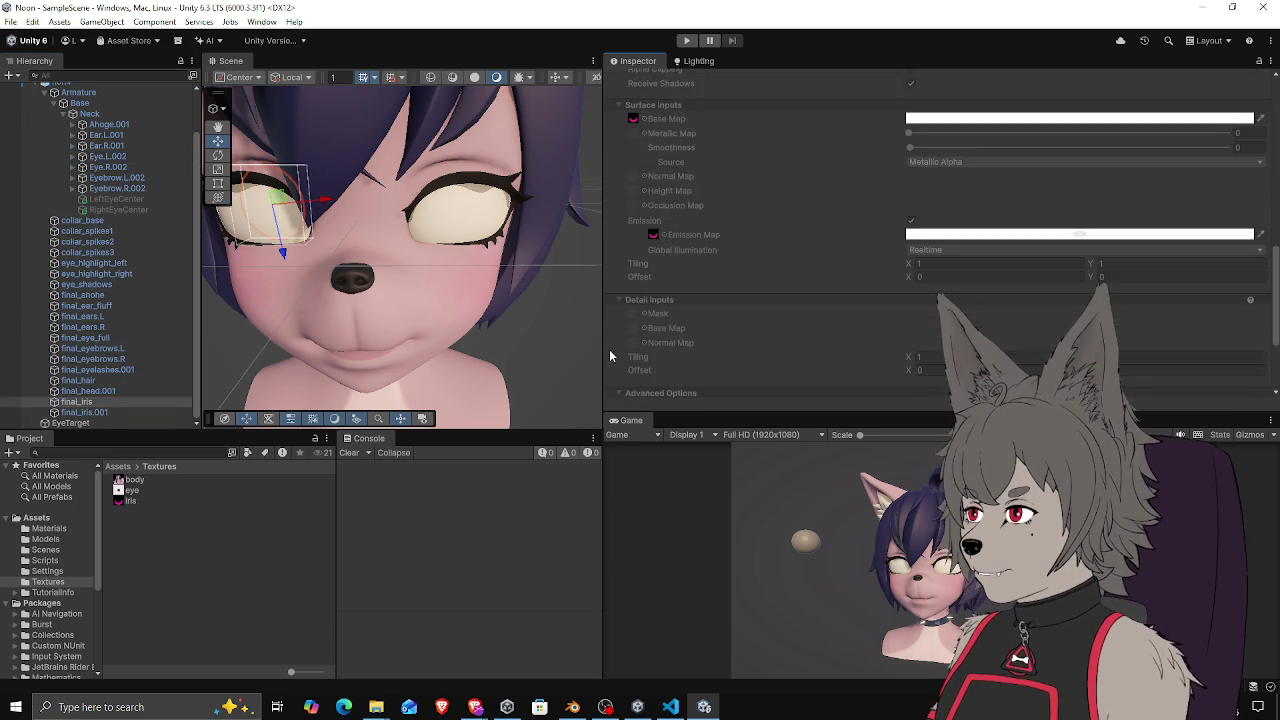
scroll(609, 350, "down", 4)
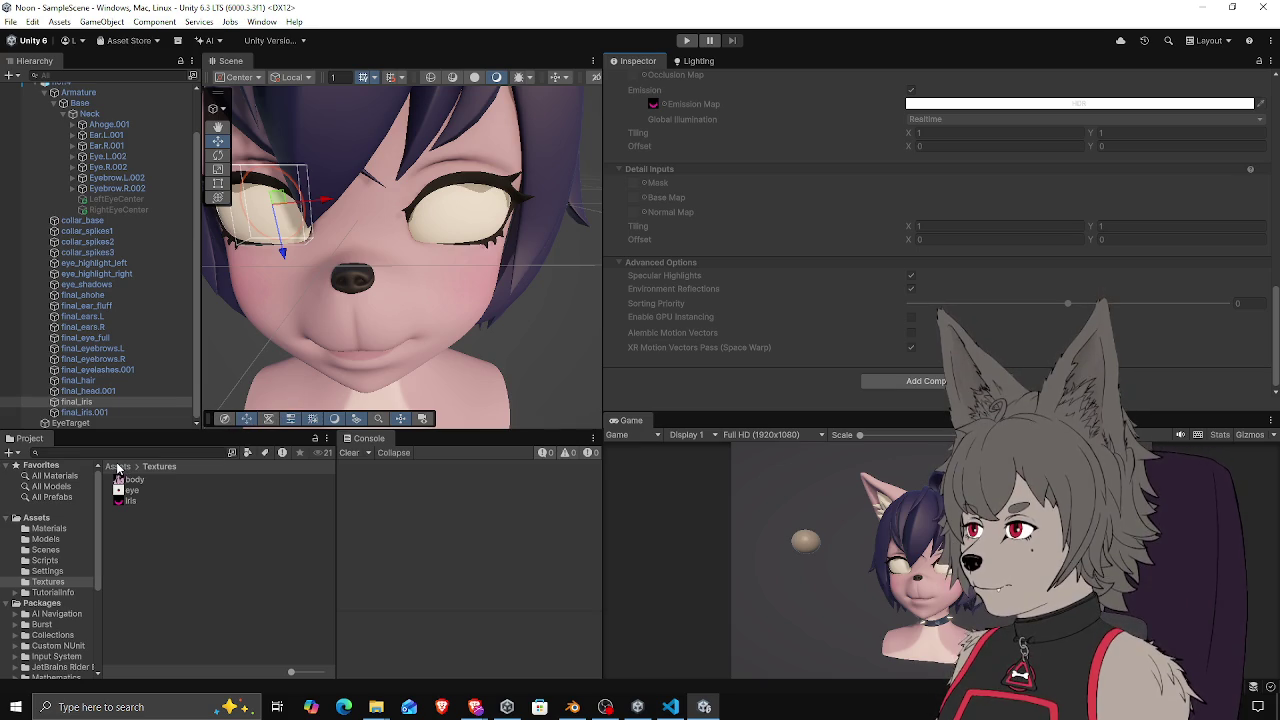
Create a new material named M_Iris in the Materials folder
left_click(117, 467)
double_click(157, 480)
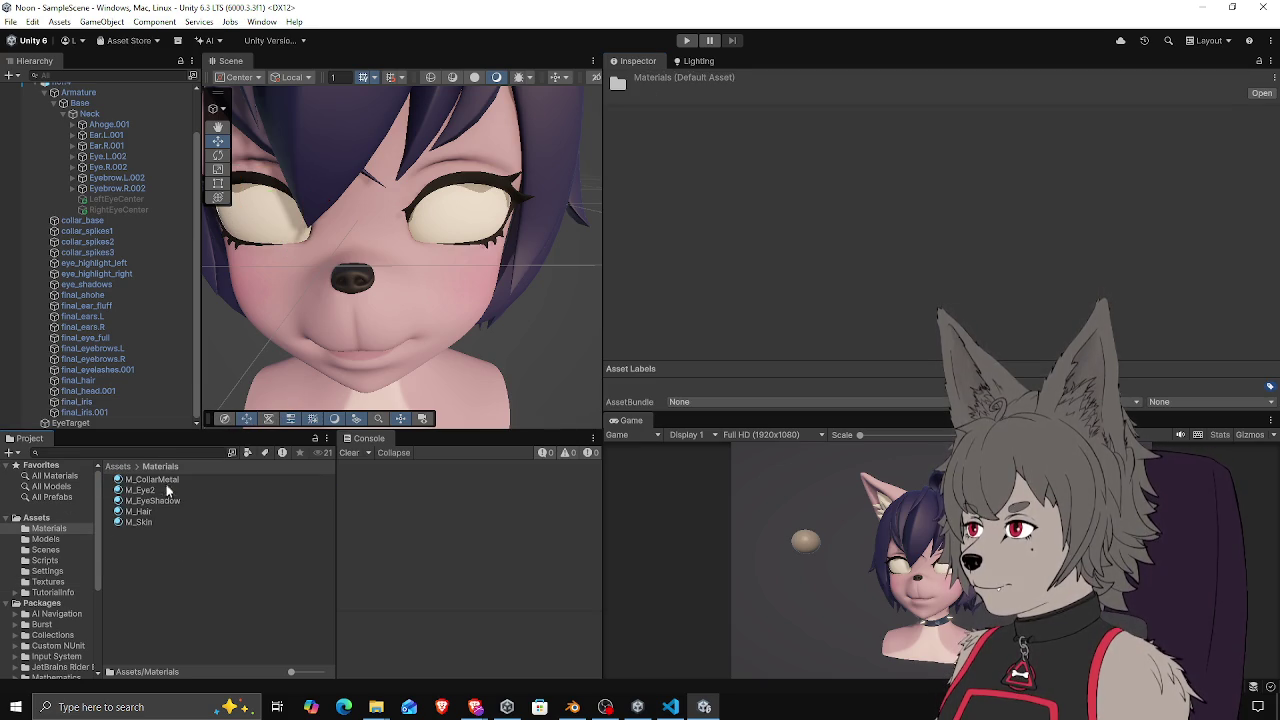
right_click(158, 550)
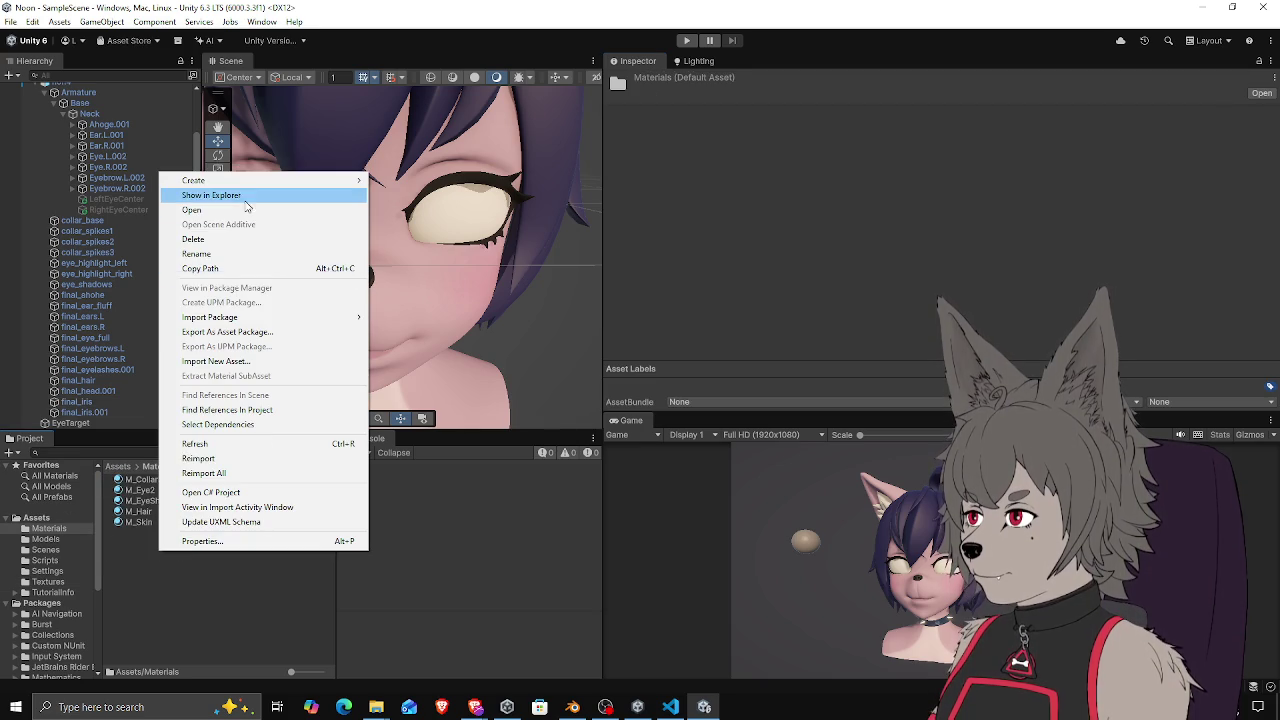
mouse_move(352, 180)
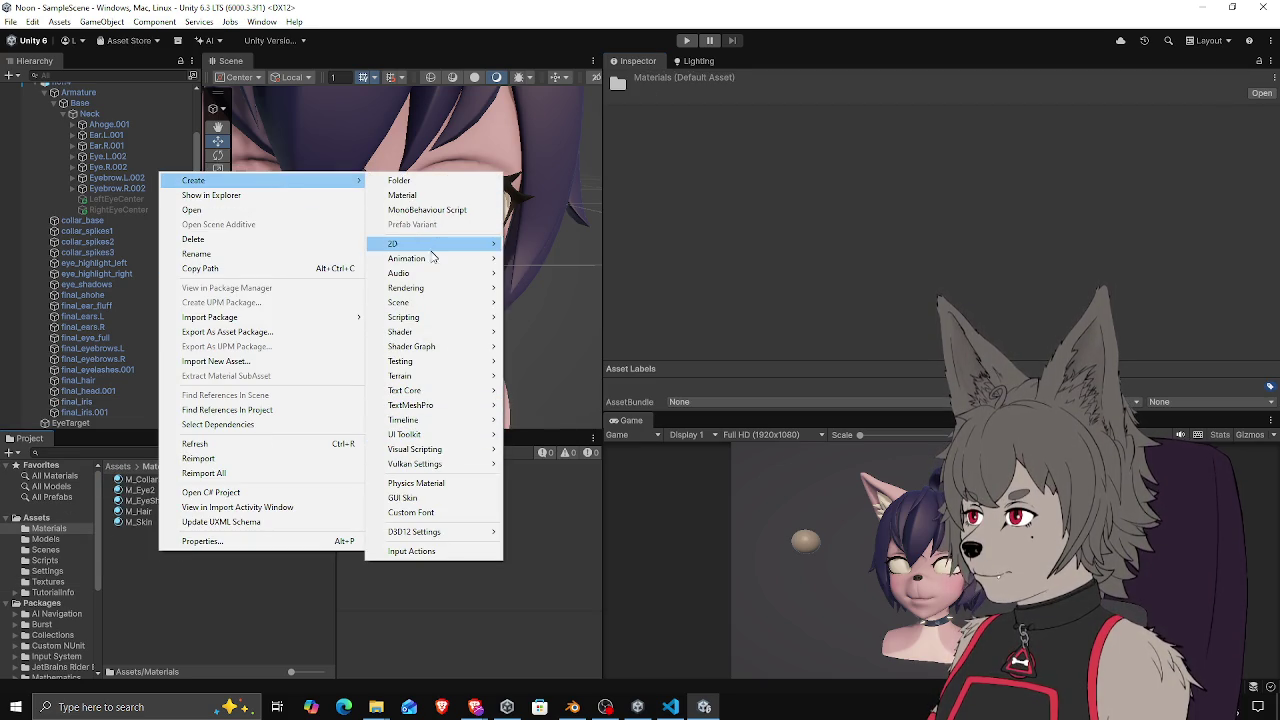
left_click(440, 195)
type("M_Iris")
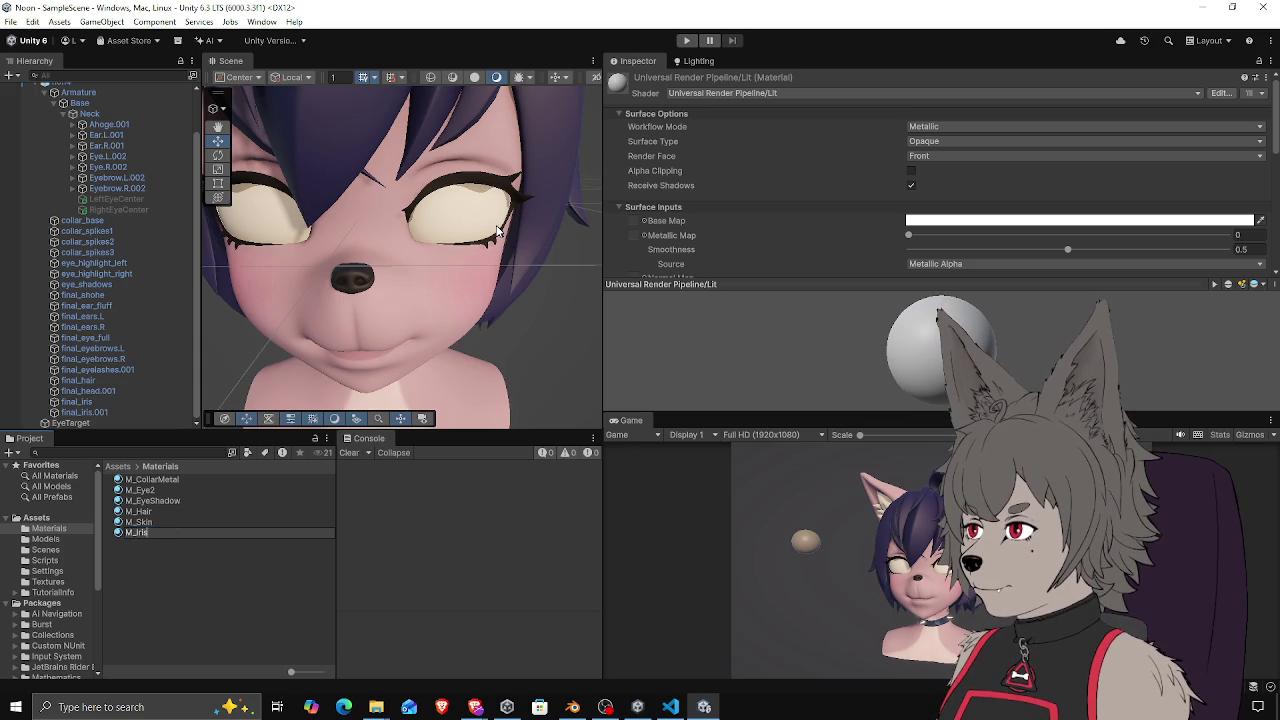
key("Return")
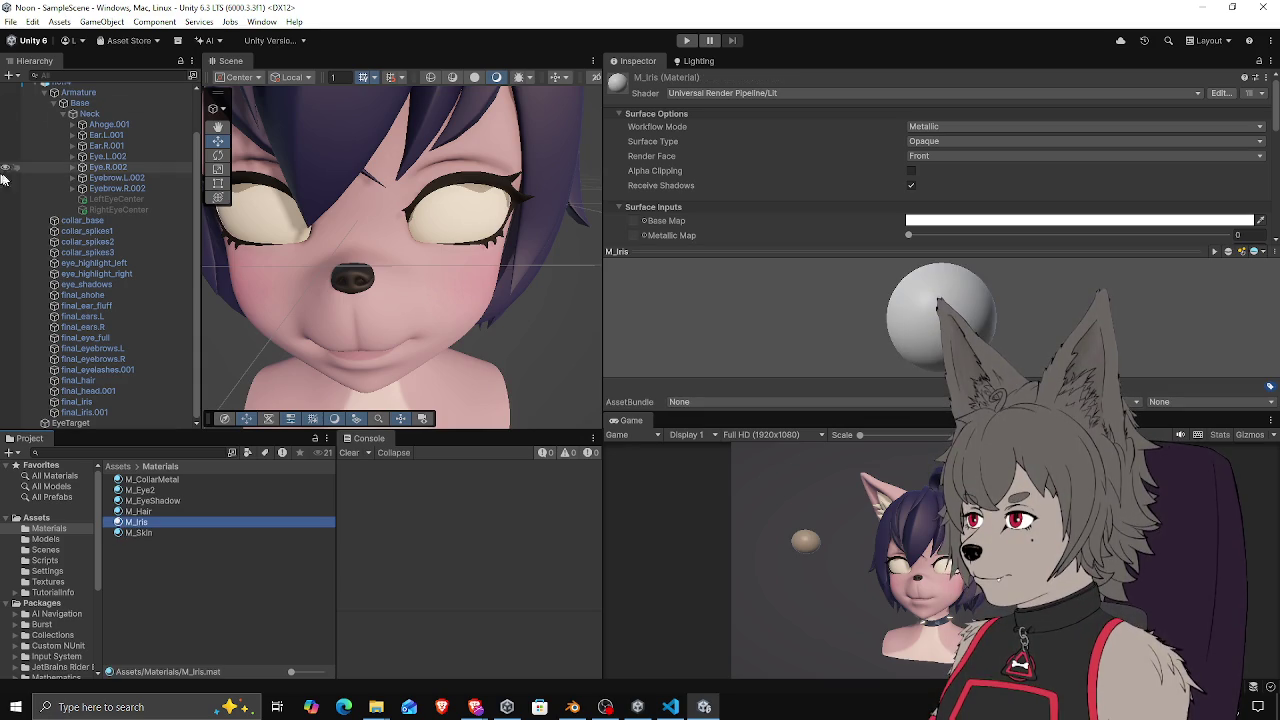
left_click(122, 467)
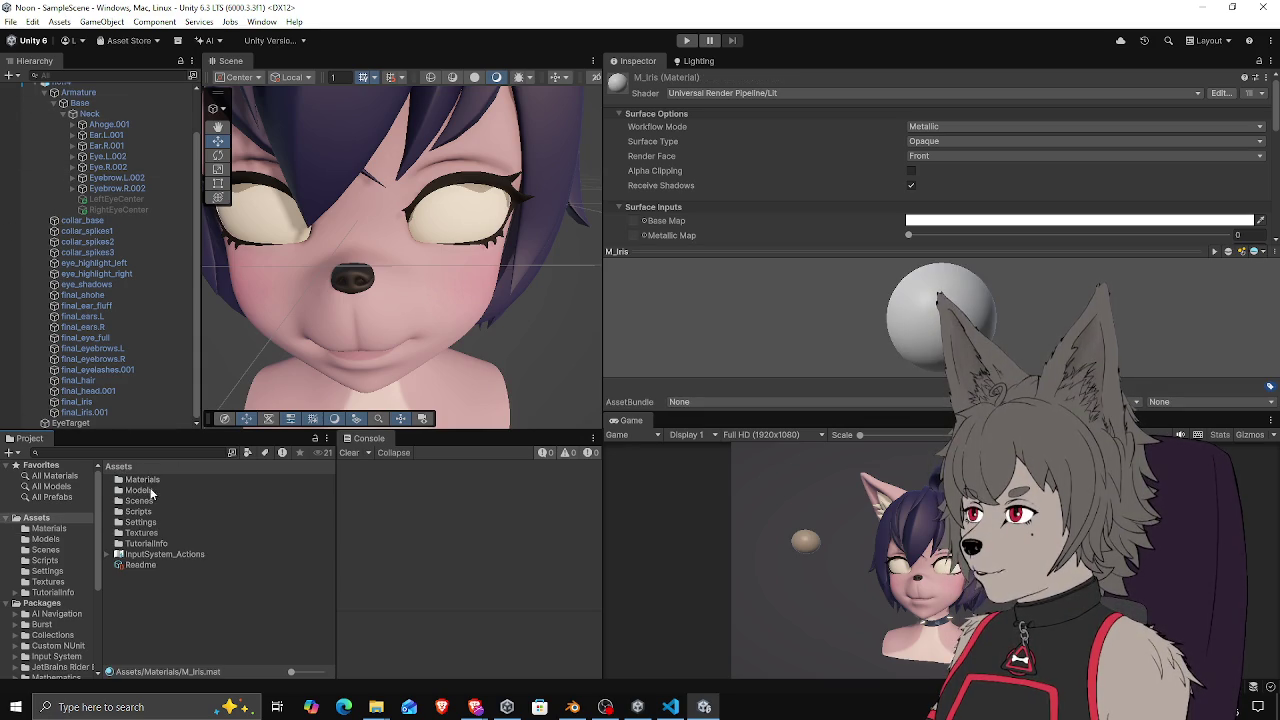
In non4's import settings, try the embedded Iris material for the Iris slot and read the sub-asset error
left_click(139, 490)
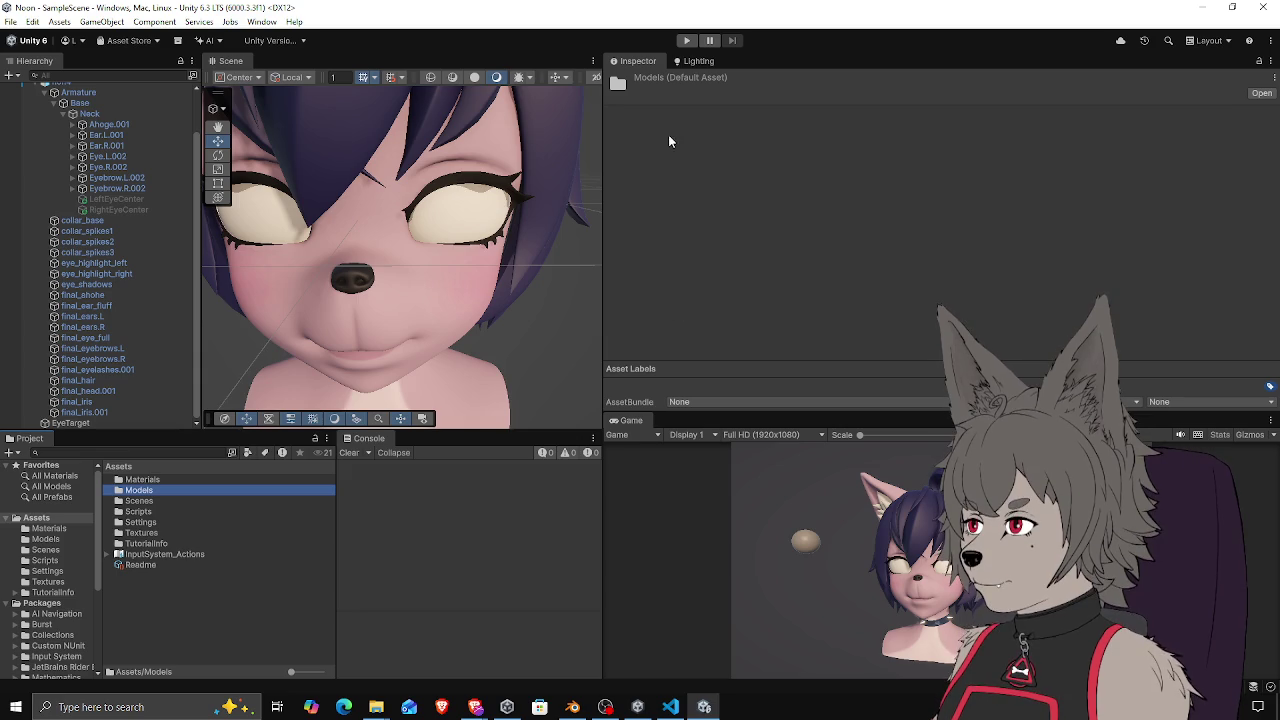
double_click(150, 492)
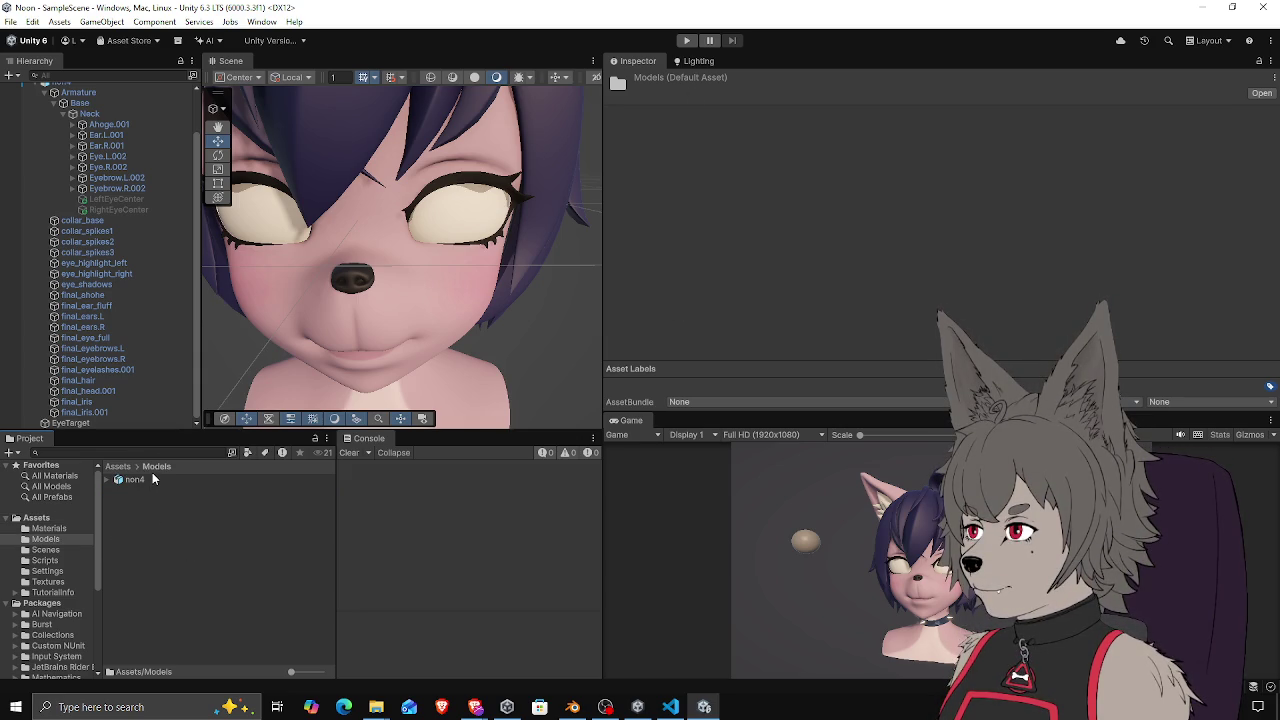
left_click(149, 478)
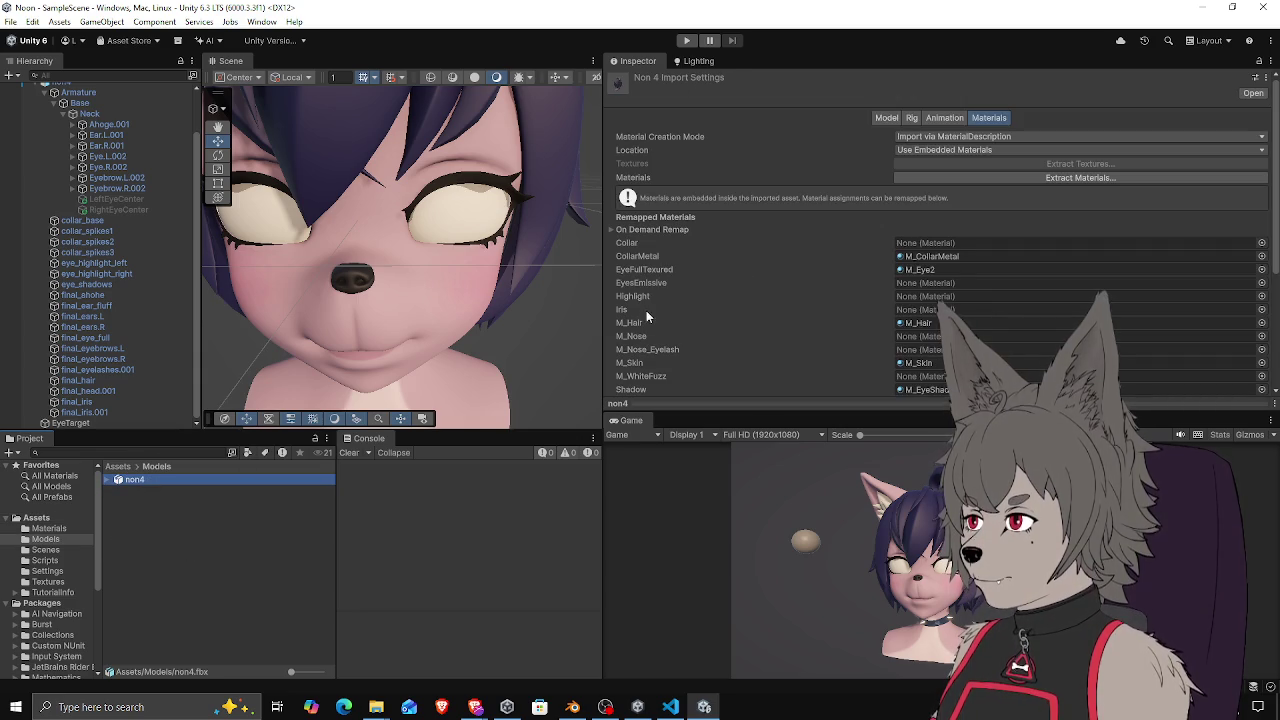
left_click(929, 309)
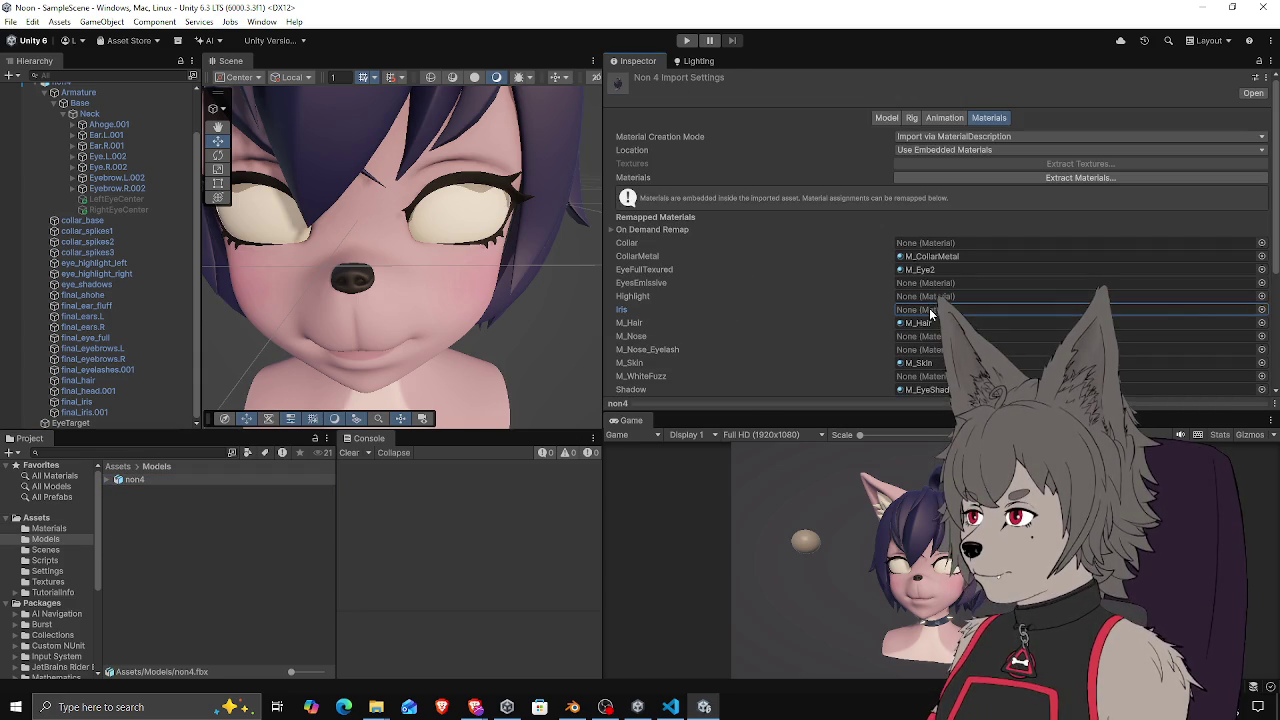
left_click(1261, 310)
type("Iris")
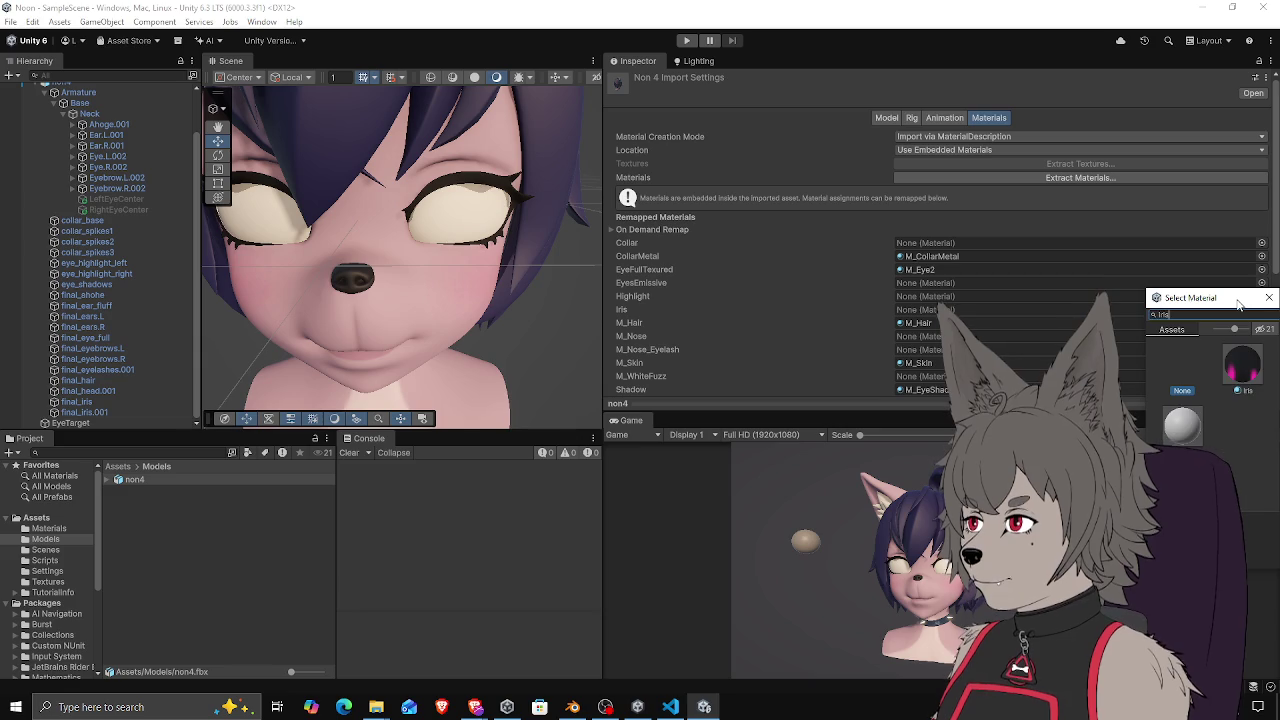
left_click(1243, 372)
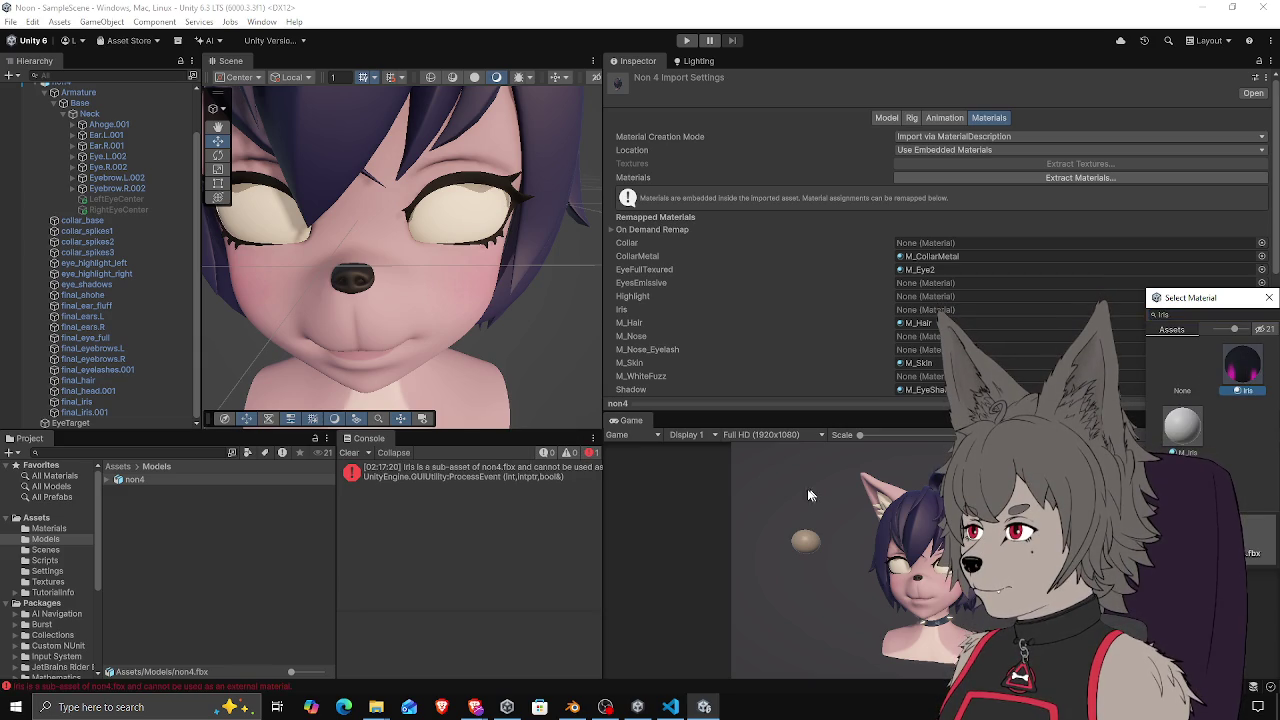
left_click(687, 476)
left_click(572, 478)
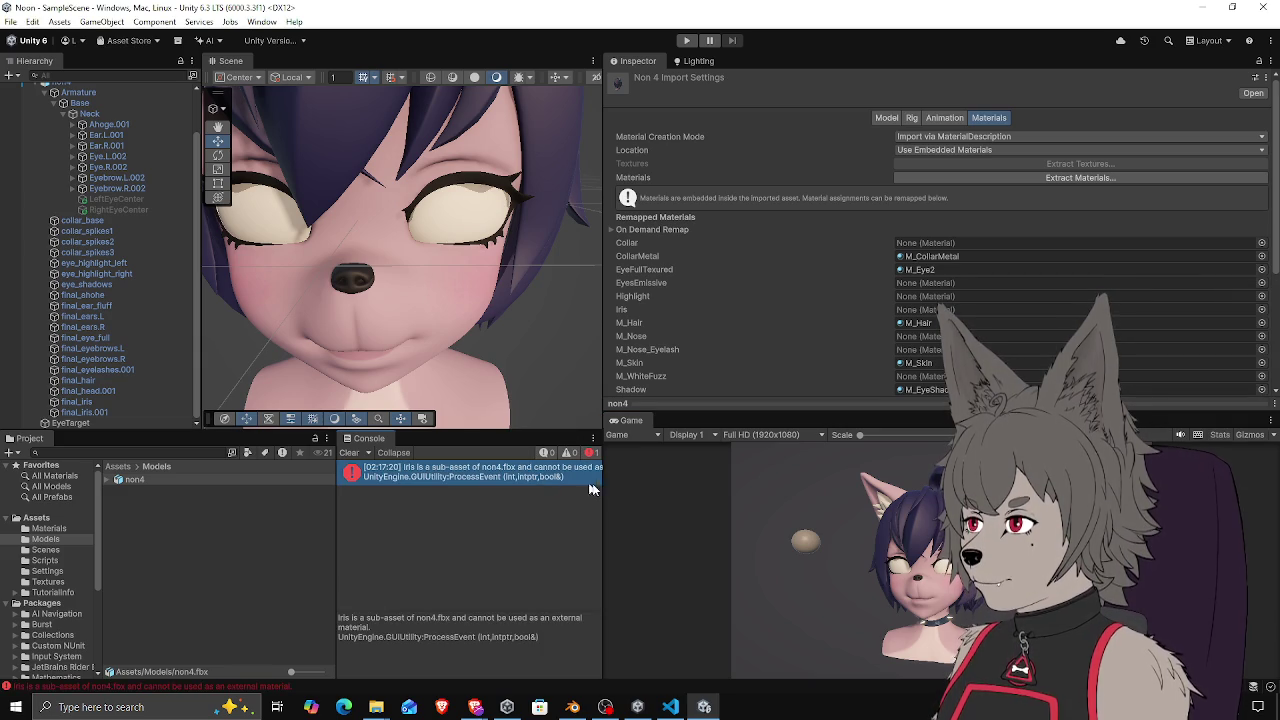
left_click_drag(604, 480, 663, 483)
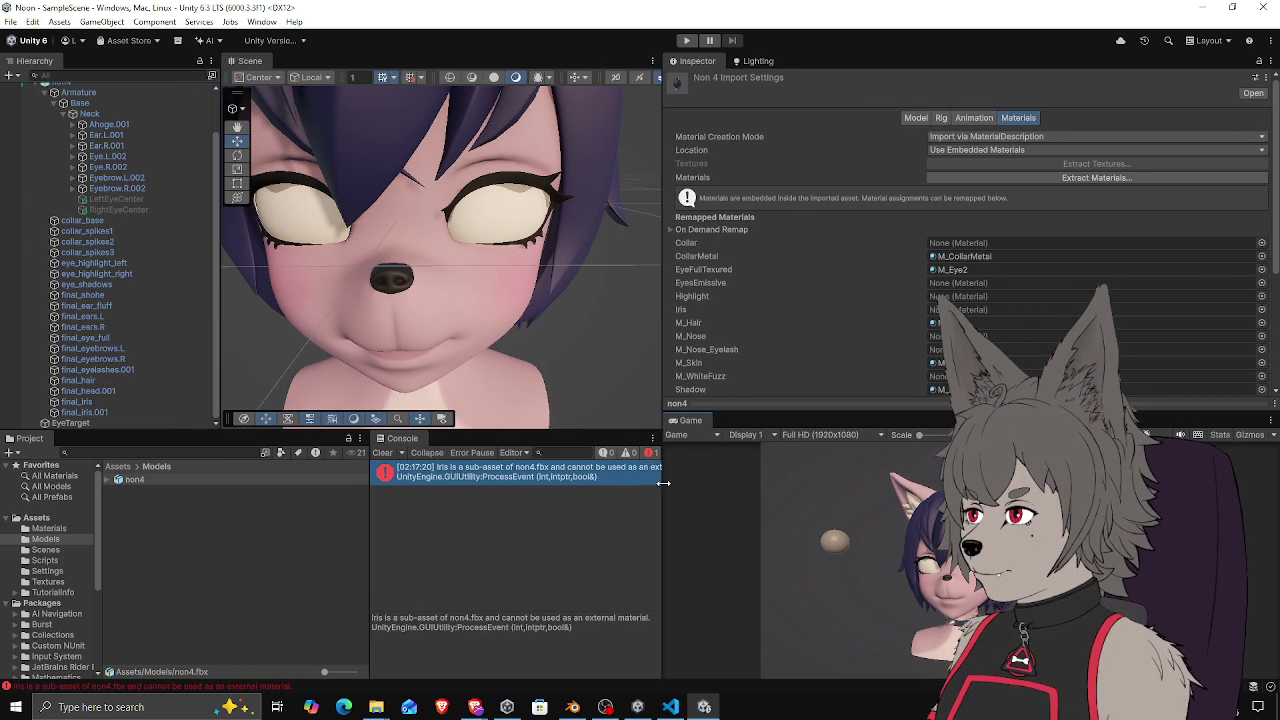
Remap non4's Iris slot to M_Iris, apply, and open the Materials folder
left_click(983, 309)
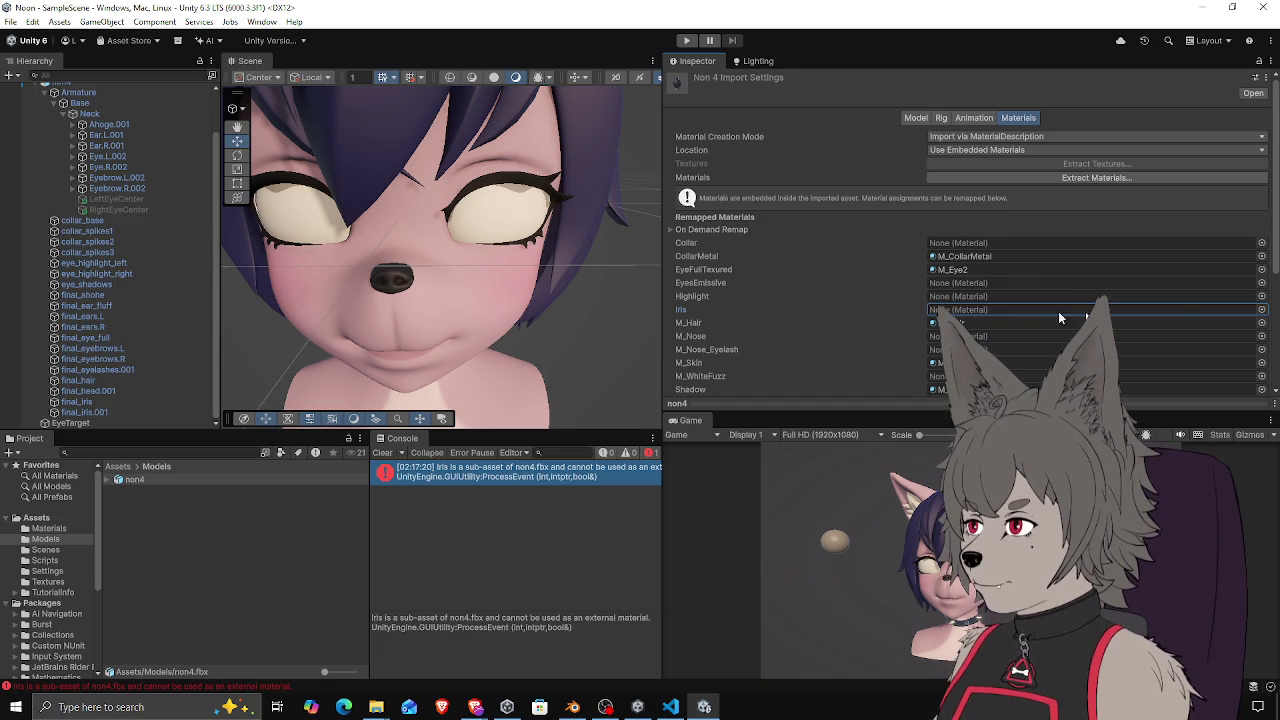
left_click(1261, 310)
type("iris")
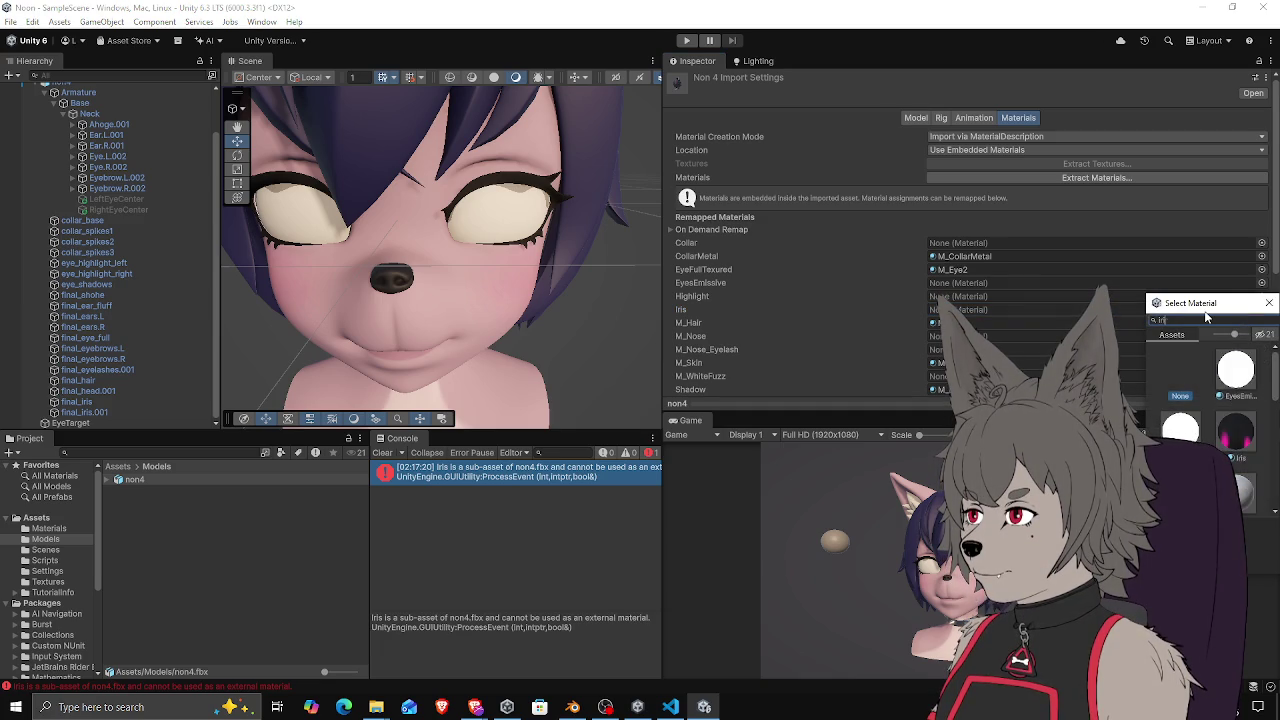
left_click(1165, 423)
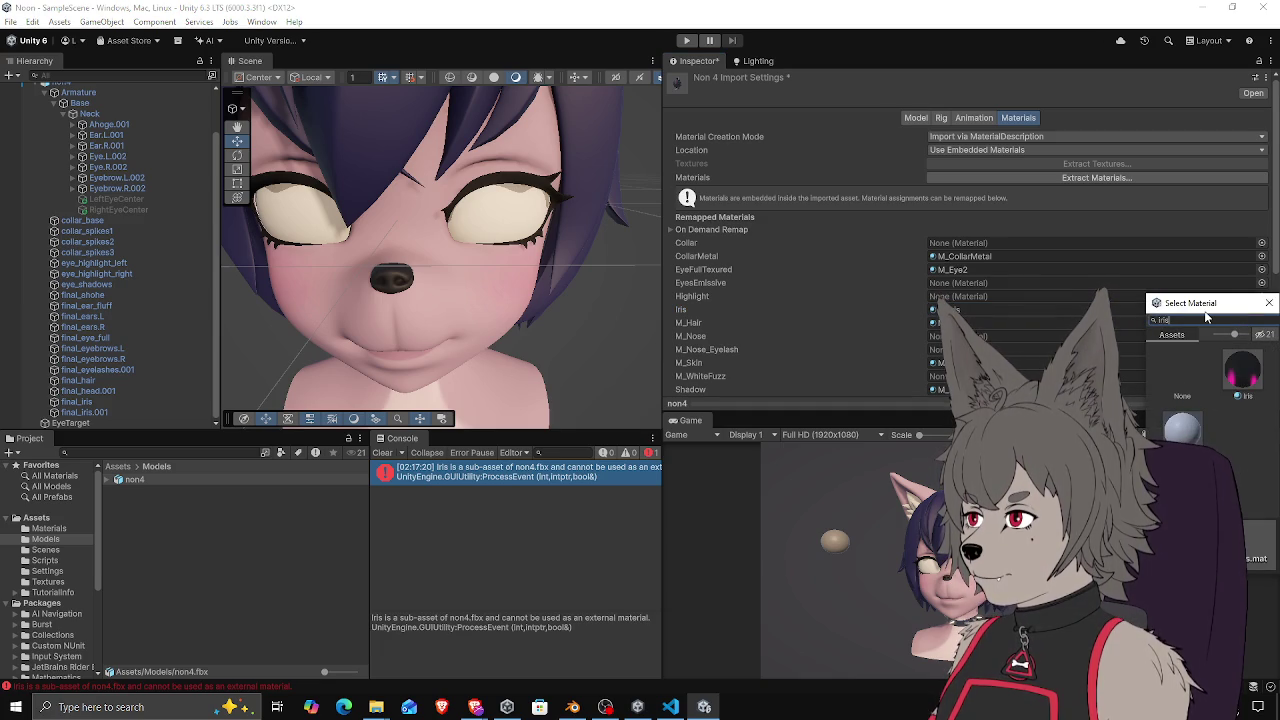
double_click(1165, 421)
scroll(848, 297, "down", 3)
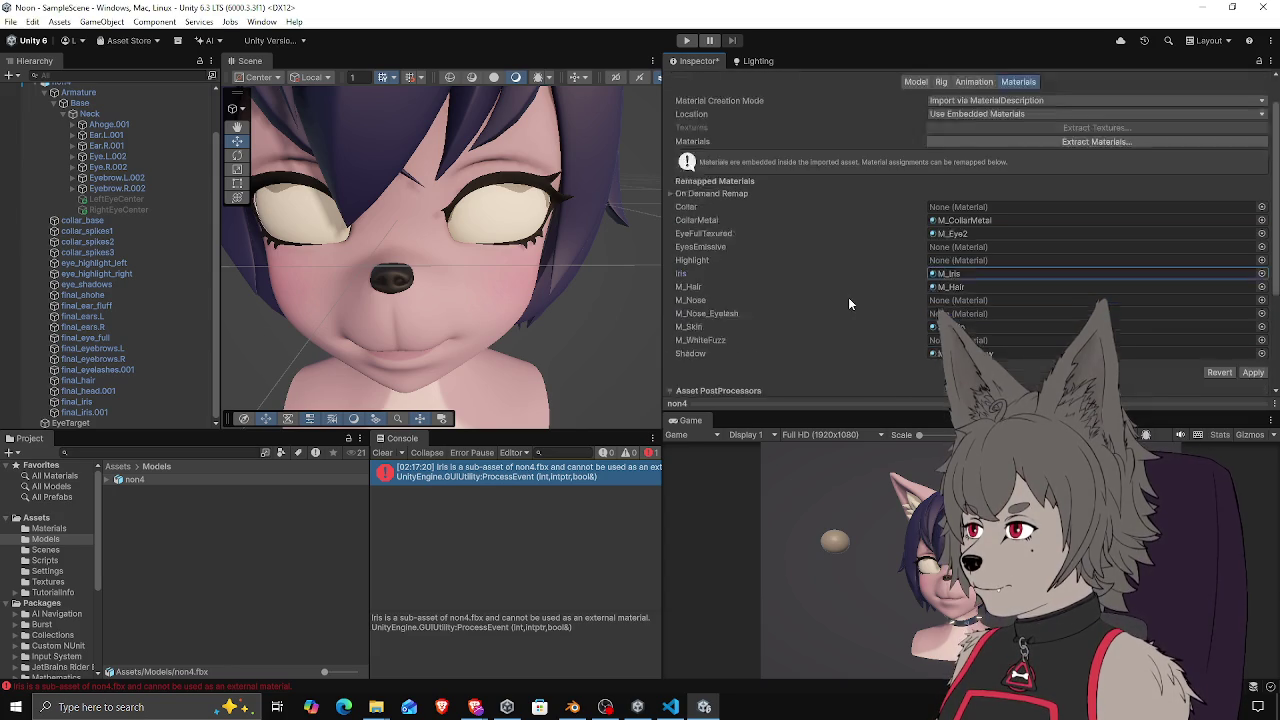
left_click(1253, 300)
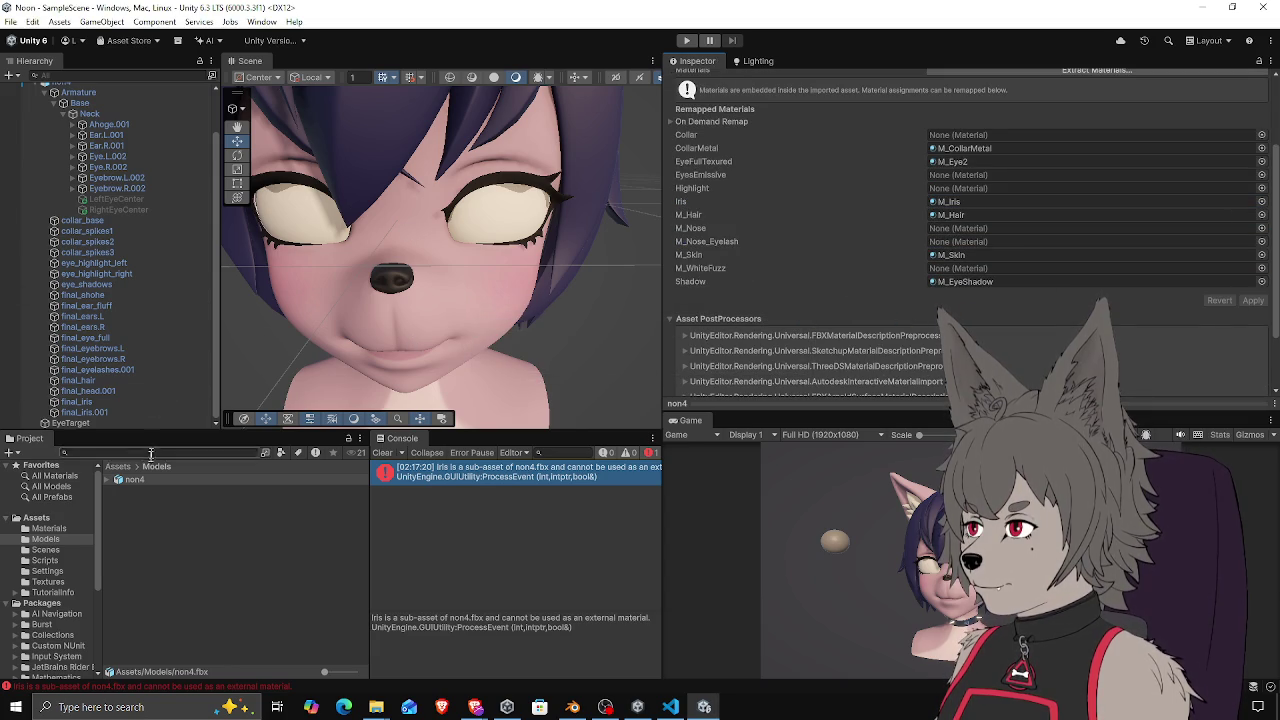
left_click(118, 466)
double_click(141, 480)
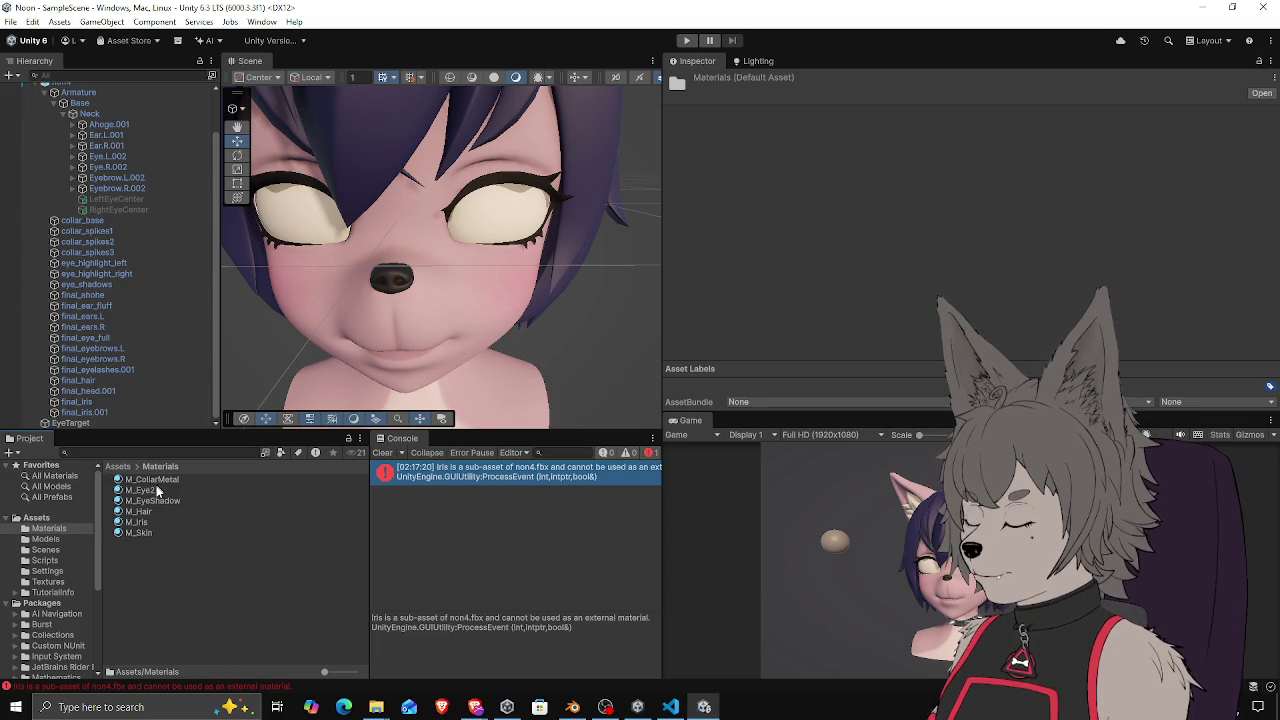
Select M_Iris and assign the iris texture as its base map
left_click(136, 522)
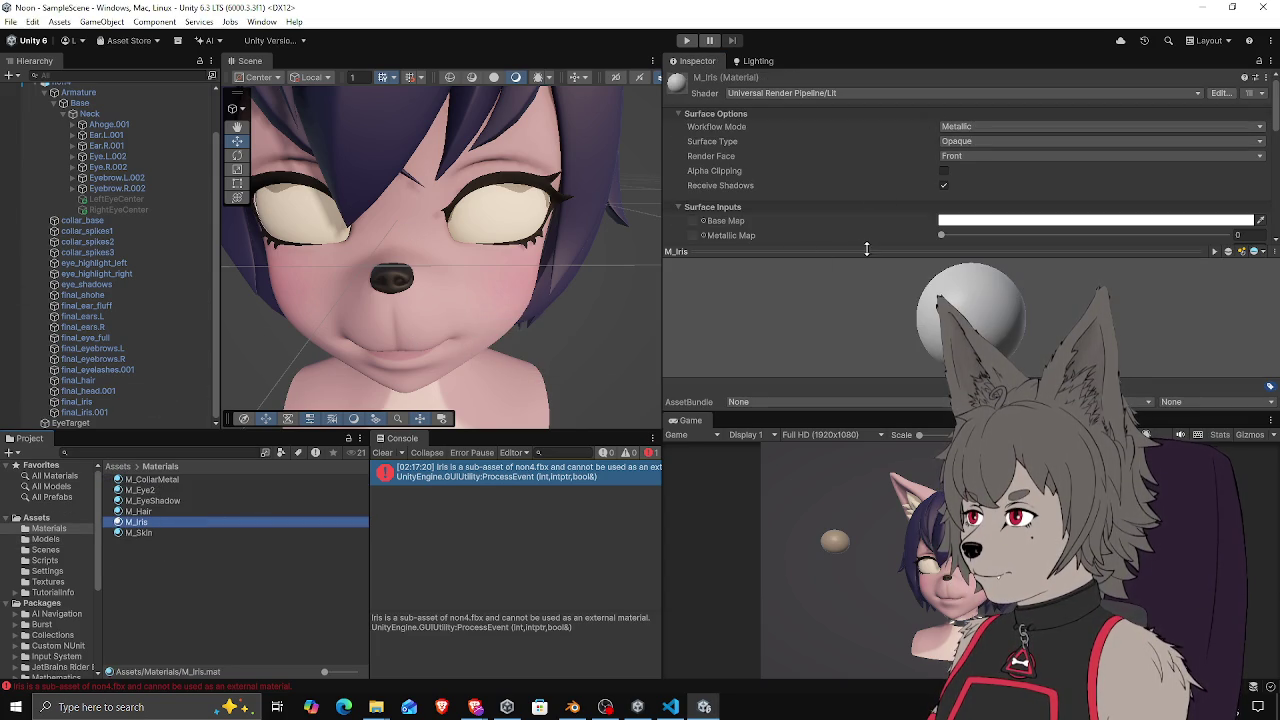
left_click(703, 220)
double_click(792, 332)
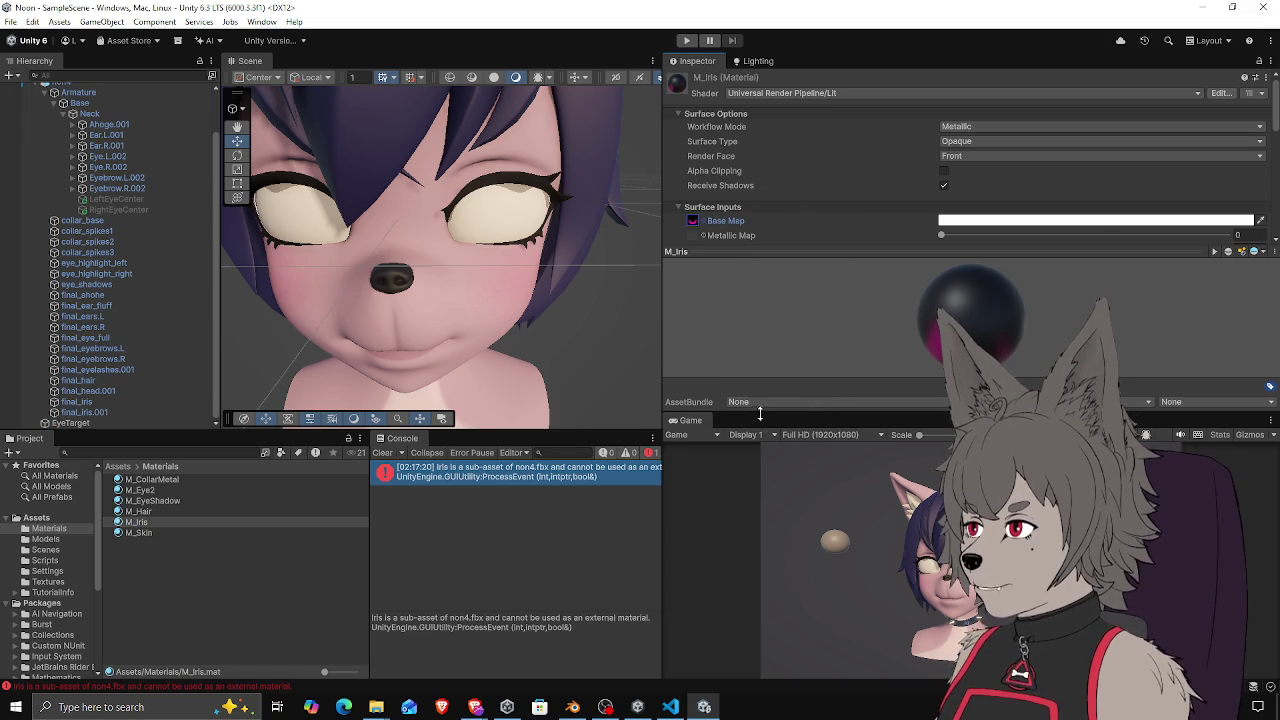
left_click(740, 251)
Lower the M_Iris sorting priority to a small negative value
scroll(737, 296, "down", 5)
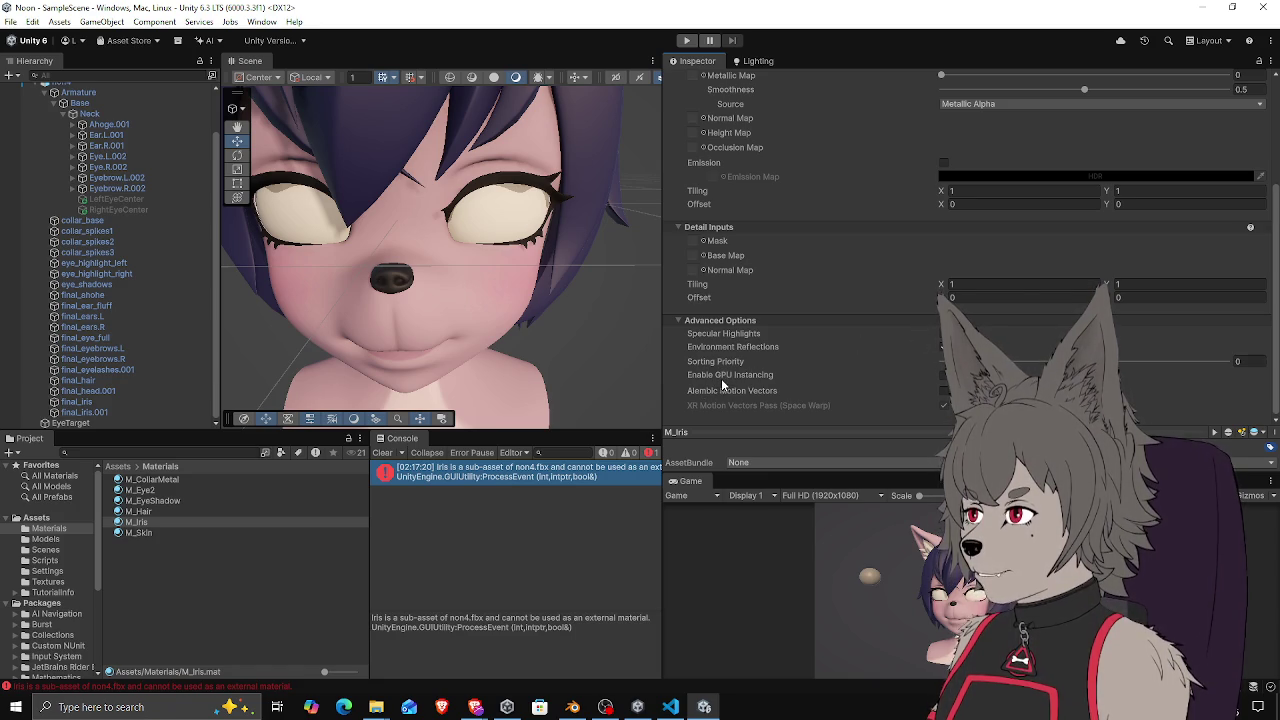
scroll(718, 388, "up", 1)
scroll(720, 388, "up", 3)
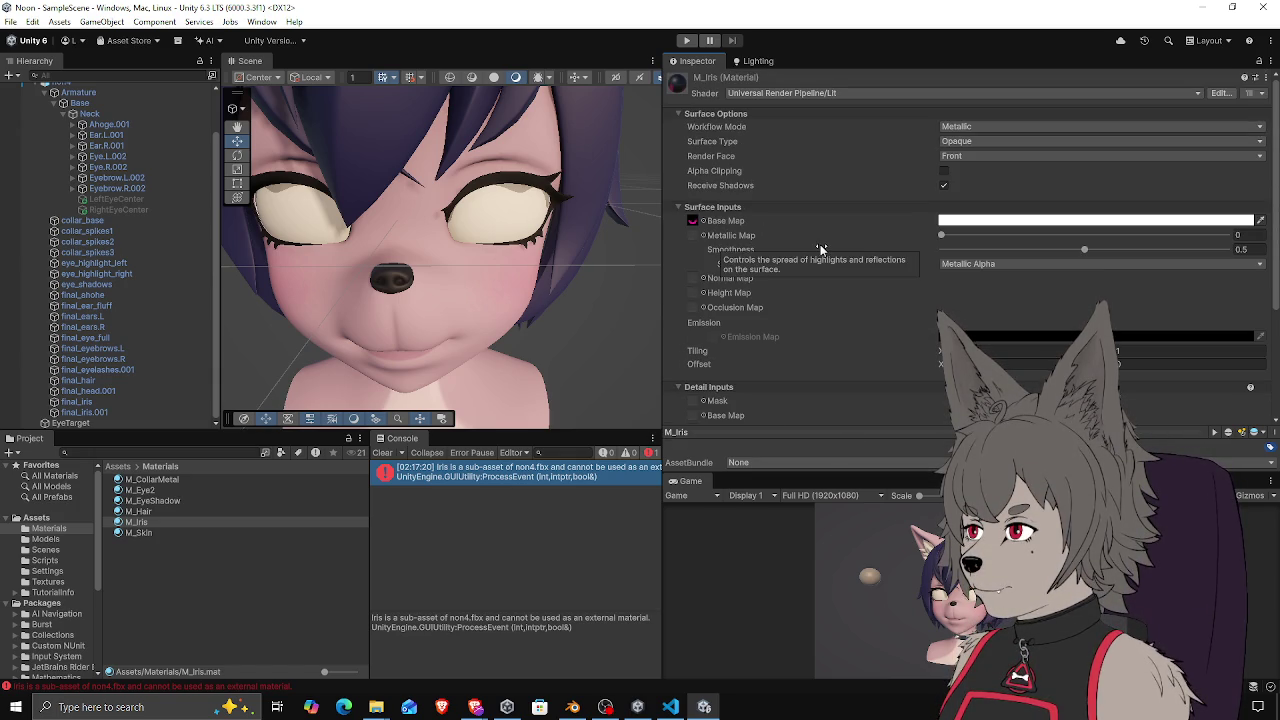
scroll(818, 249, "down", 4)
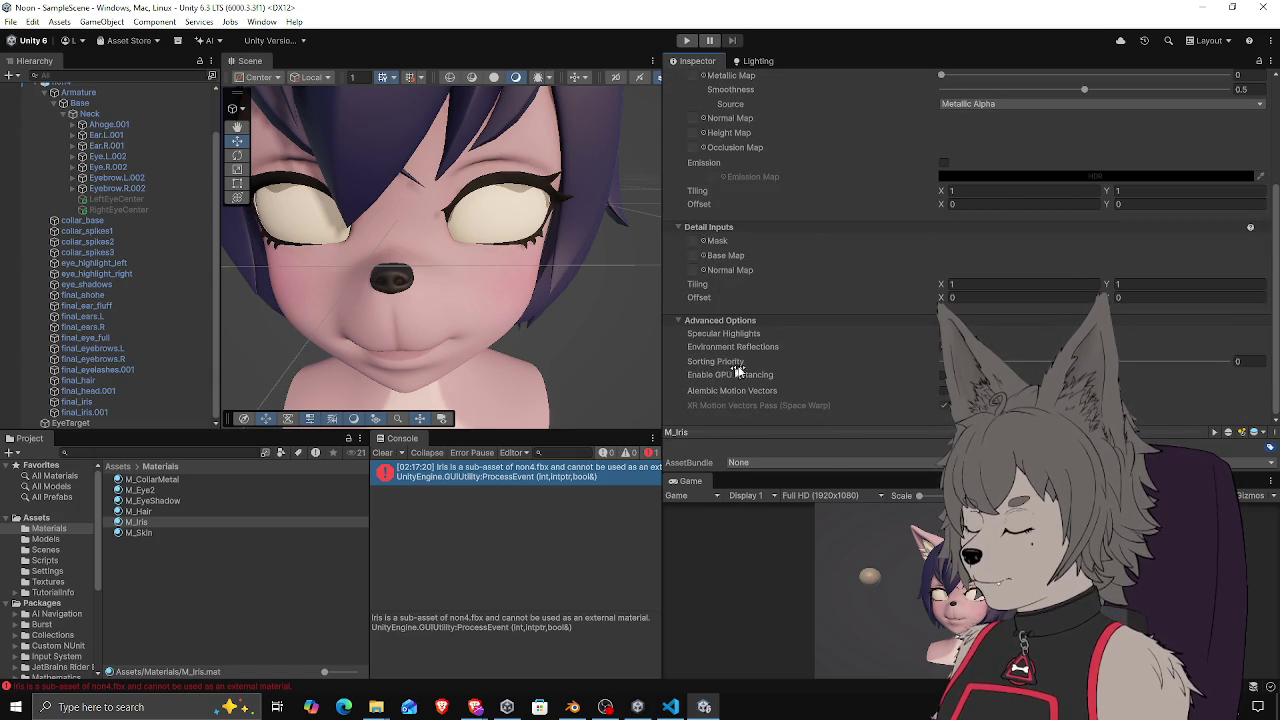
left_click(1192, 361)
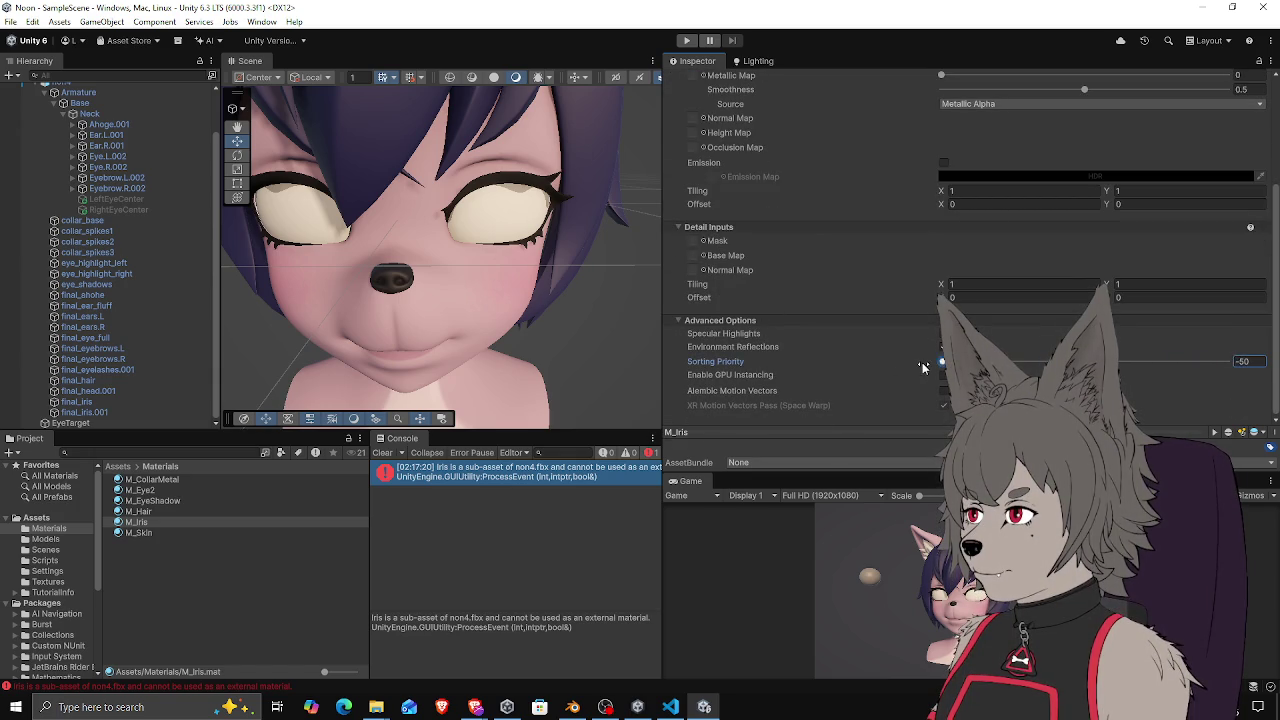
left_click(1192, 361)
left_click_drag(1242, 362, 1250, 363)
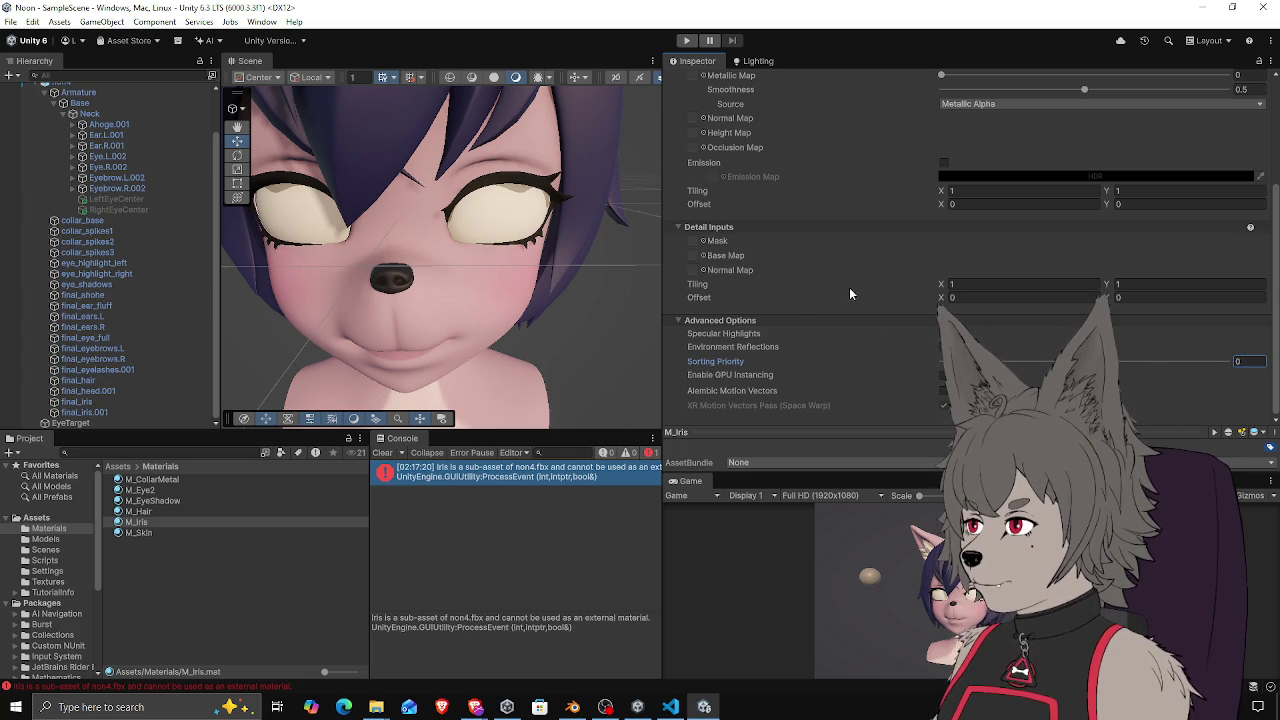
Try a Transparent surface type for M_Iris, then set it back to Opaque
scroll(852, 289, "up", 3)
scroll(852, 289, "up", 2)
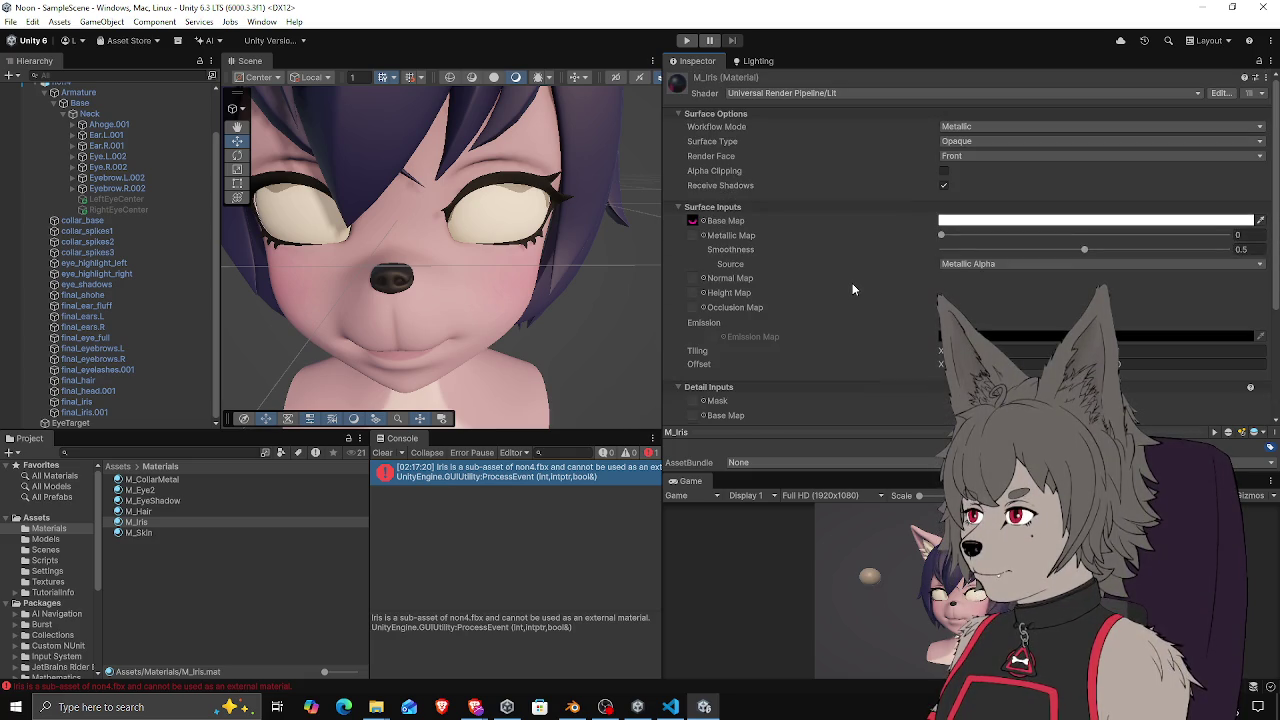
left_click(964, 156)
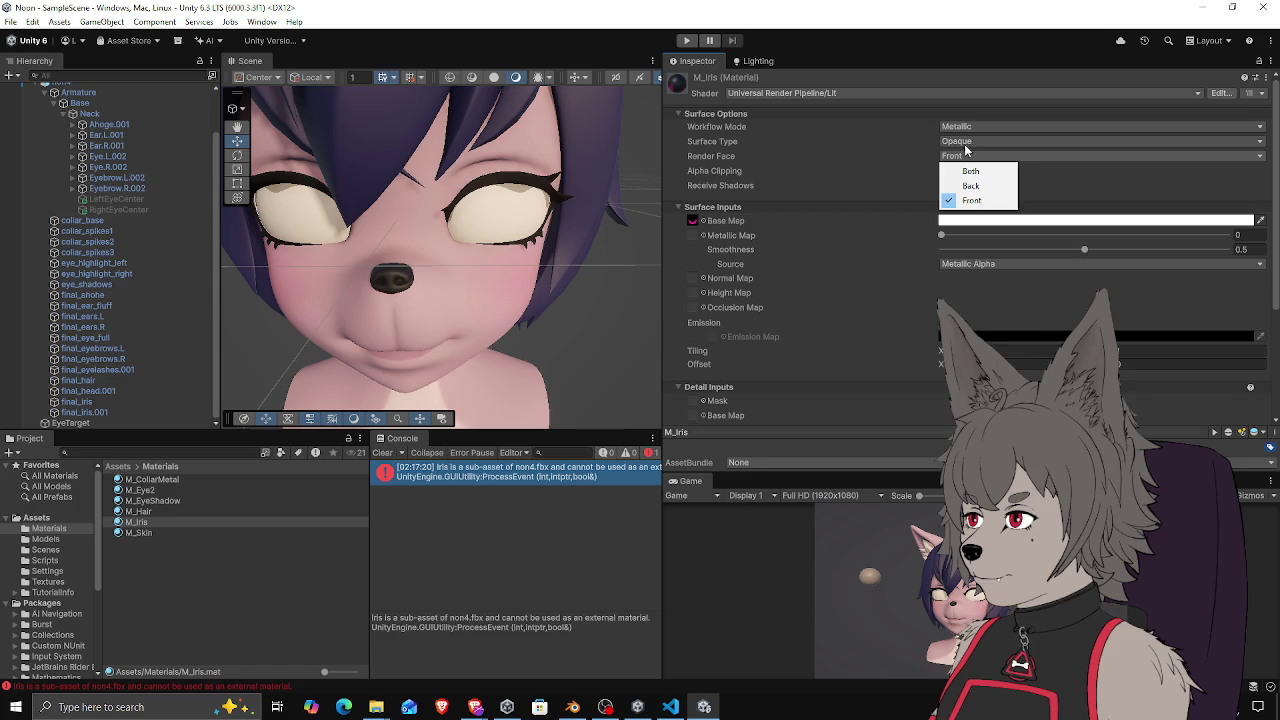
left_click(965, 142)
left_click(980, 172)
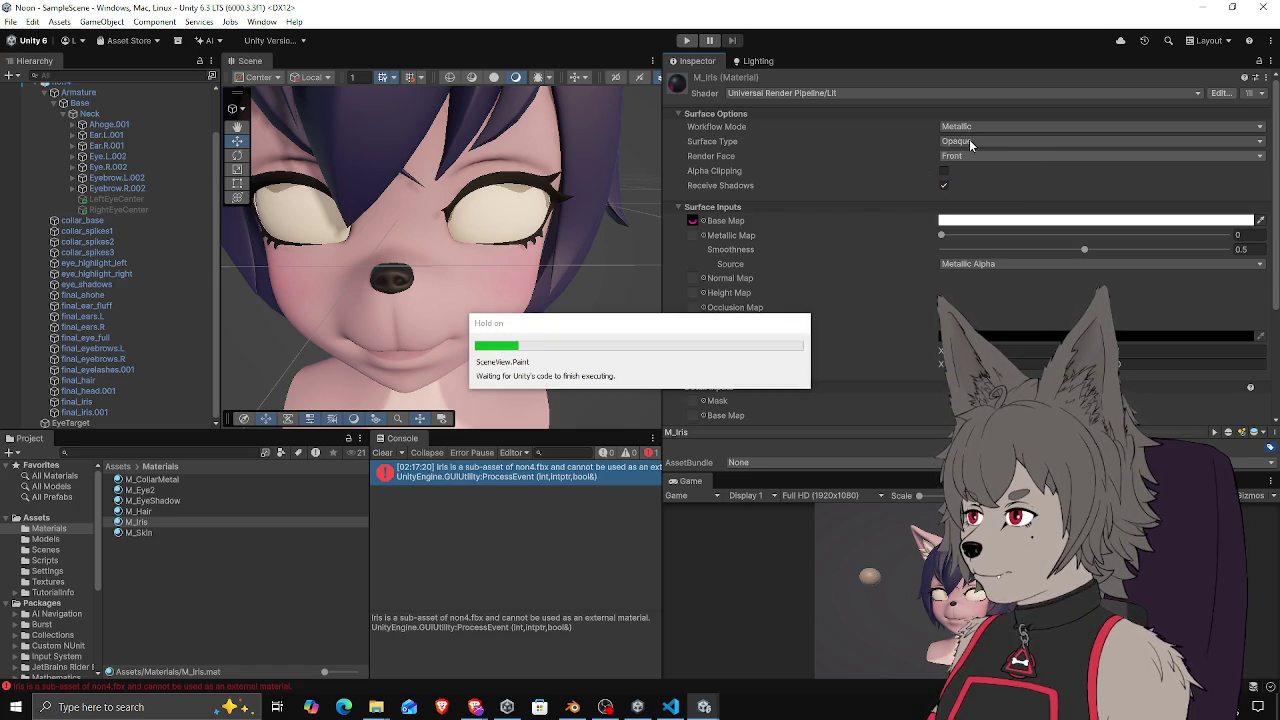
scroll(969, 139, "down", 4)
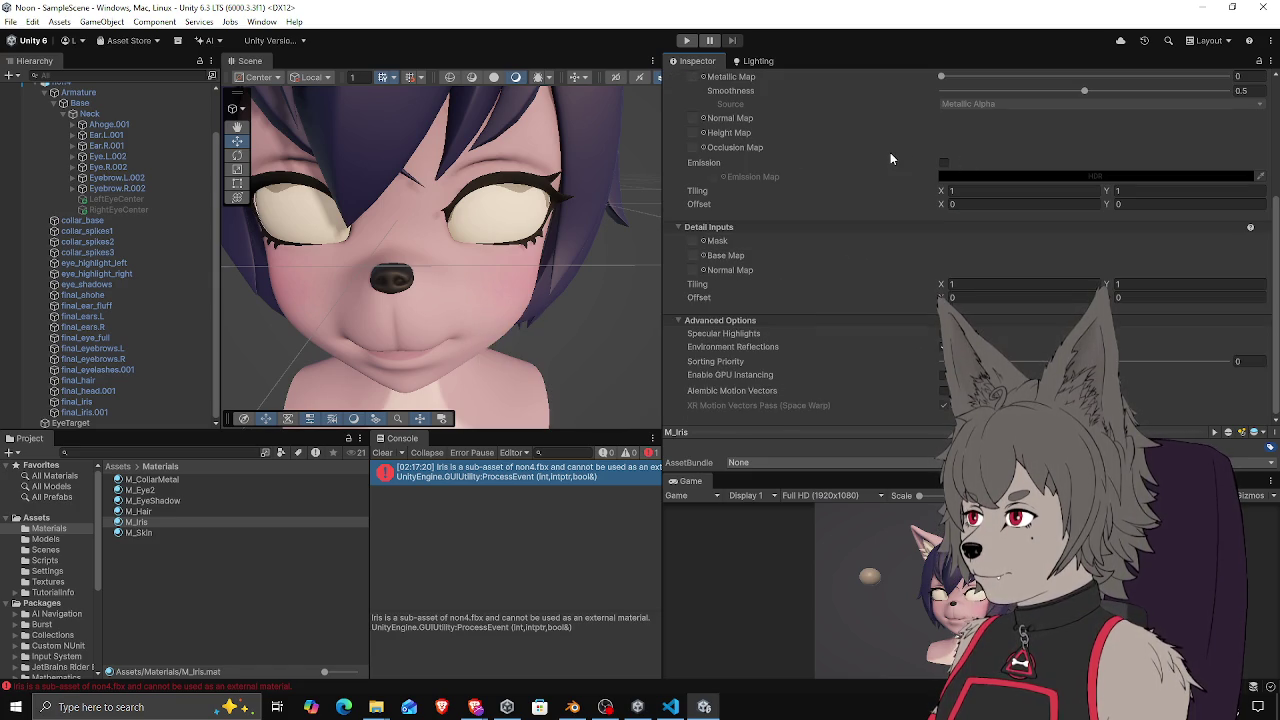
scroll(969, 146, "up", 4)
left_click(1001, 141)
left_click(985, 156)
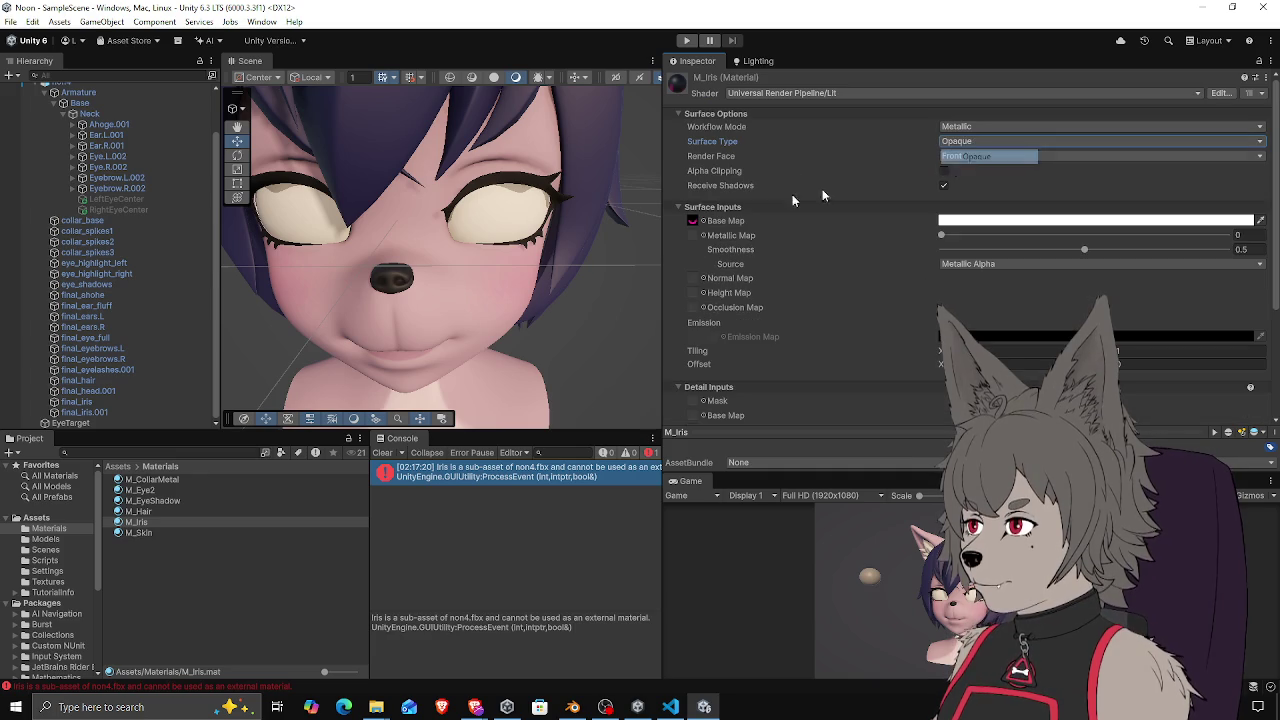
Select M_Eye2 and set its surface type to Transparent
left_click(145, 490)
left_click(968, 141)
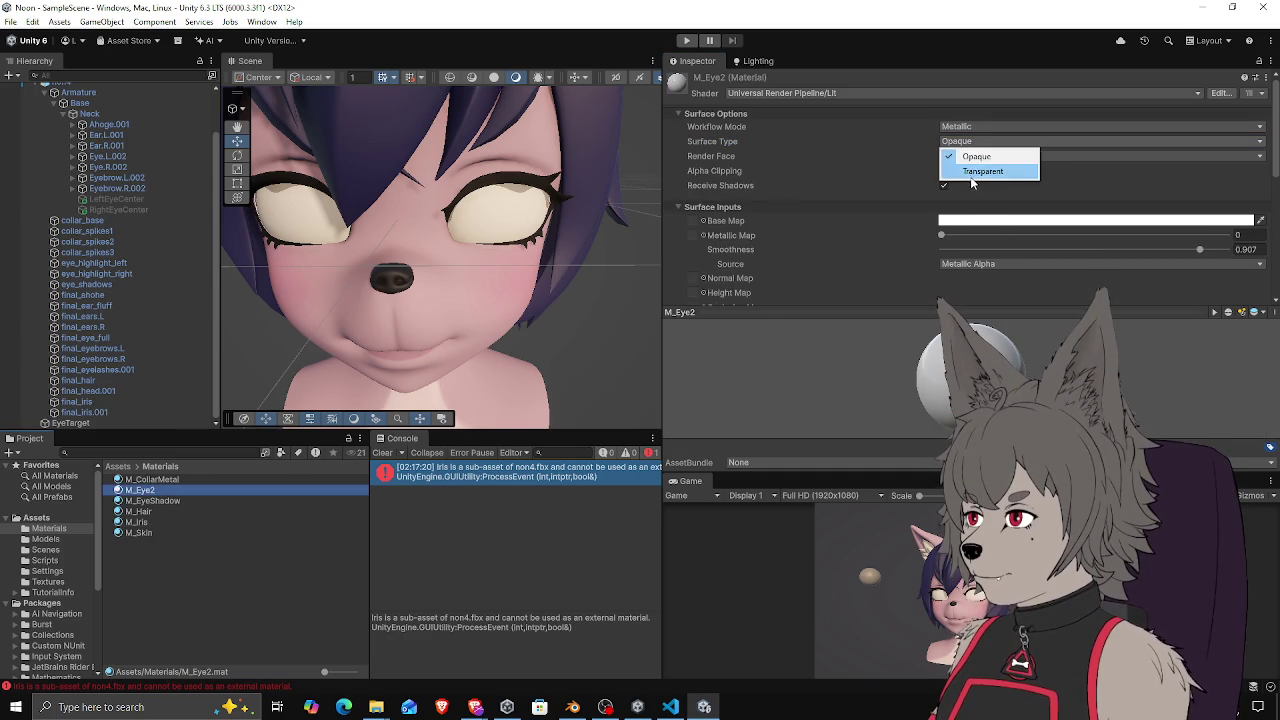
left_click(972, 174)
scroll(1100, 250, "down", 8)
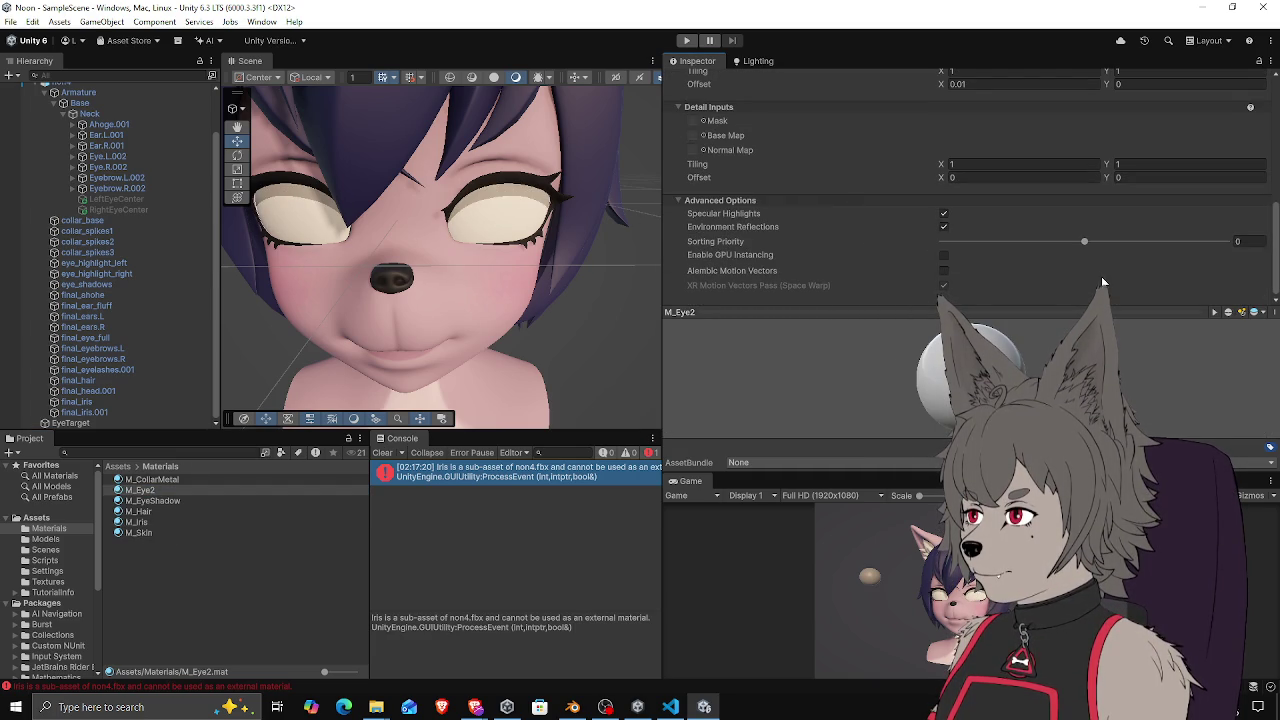
scroll(960, 240, "up", 8)
Lower the M_Eye2 base colour alpha so the irises show through
left_click(985, 250)
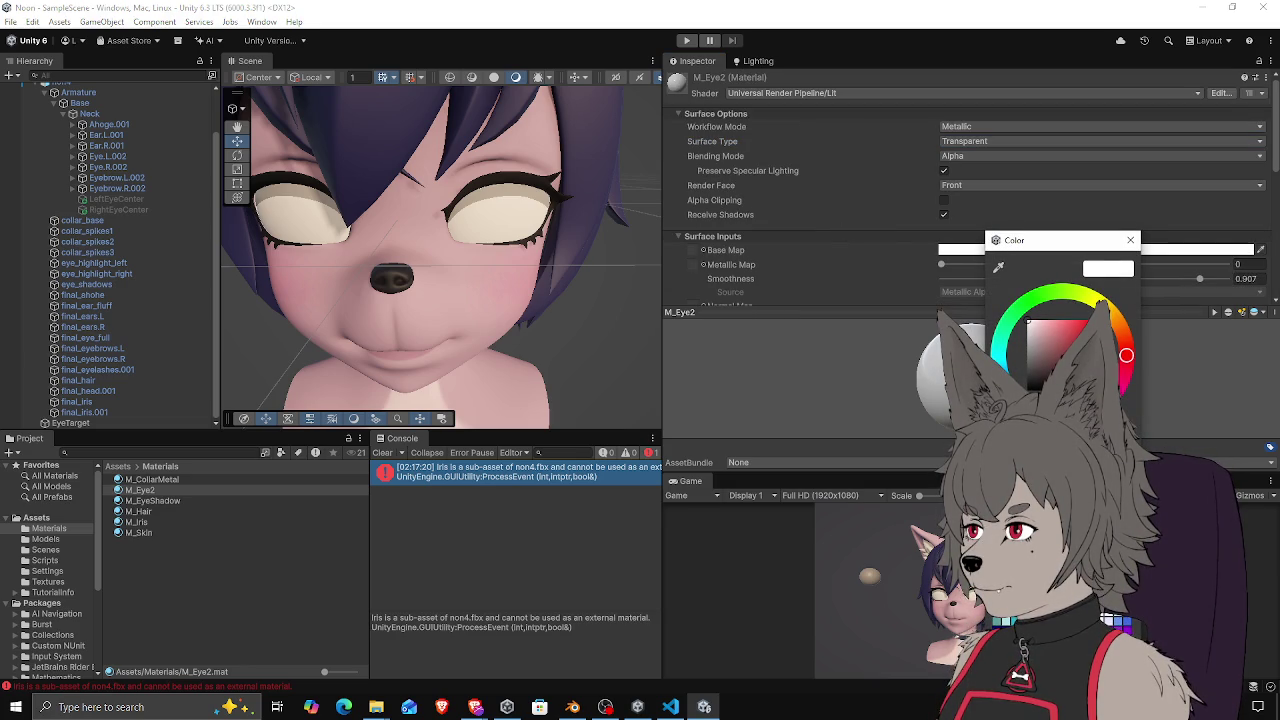
left_click_drag(1110, 455, 1040, 455)
mouse_move(456, 252)
left_mouse_down()
mouse_move(576, 218)
mouse_move(740, 202)
left_mouse_up()
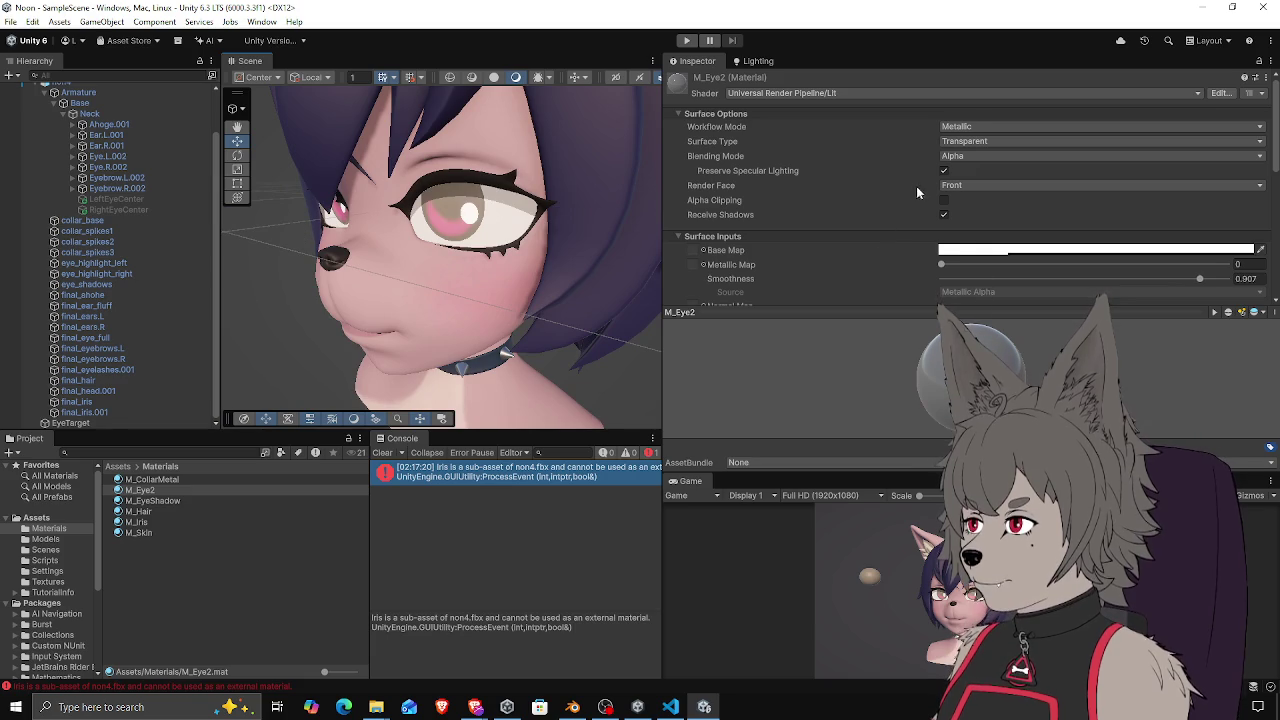
scroll(905, 205, "down", 2)
left_click(1050, 177)
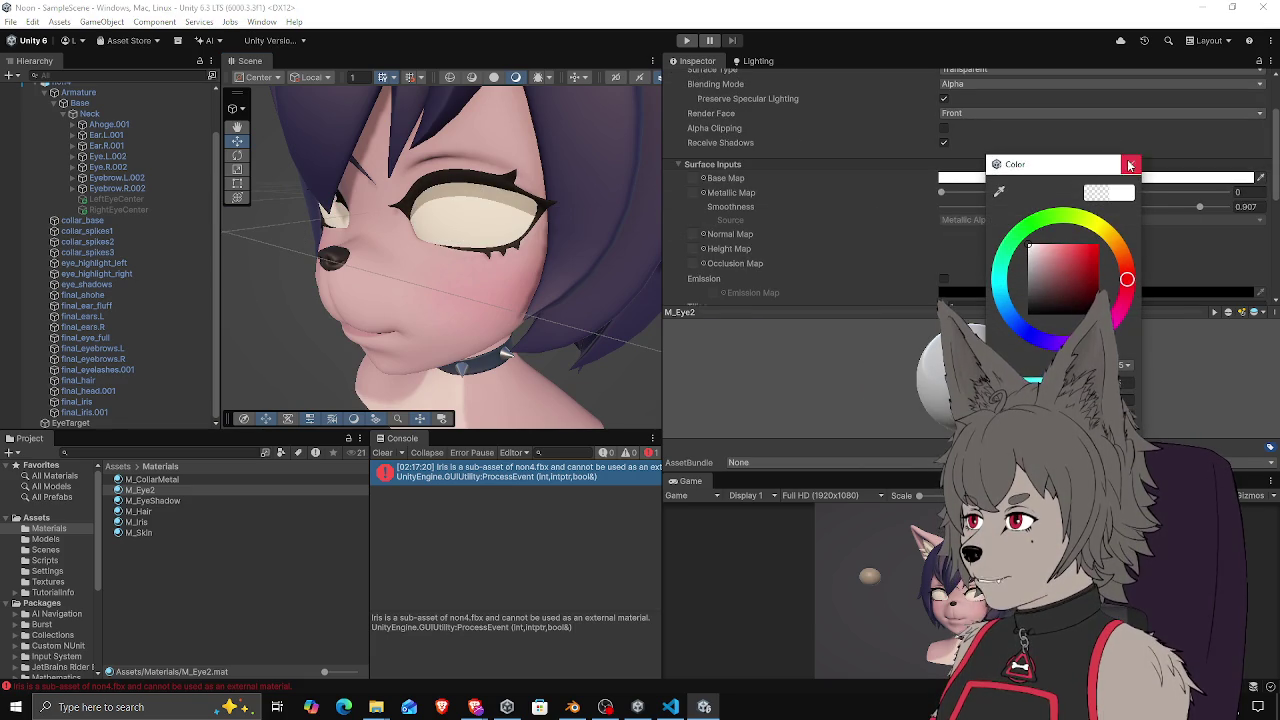
left_click(867, 156)
scroll(867, 156, "up", 2)
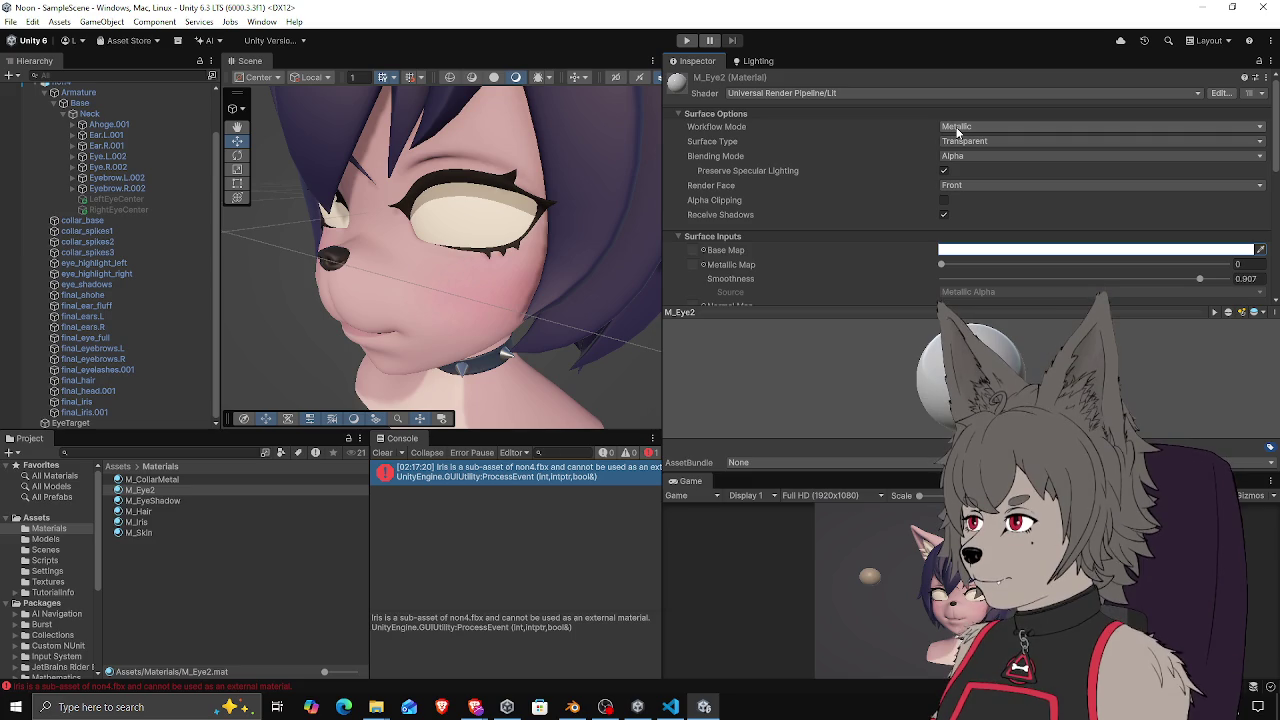
Set M_Eye2 Render Face to Back and orbit around the character's head
left_click(955, 185)
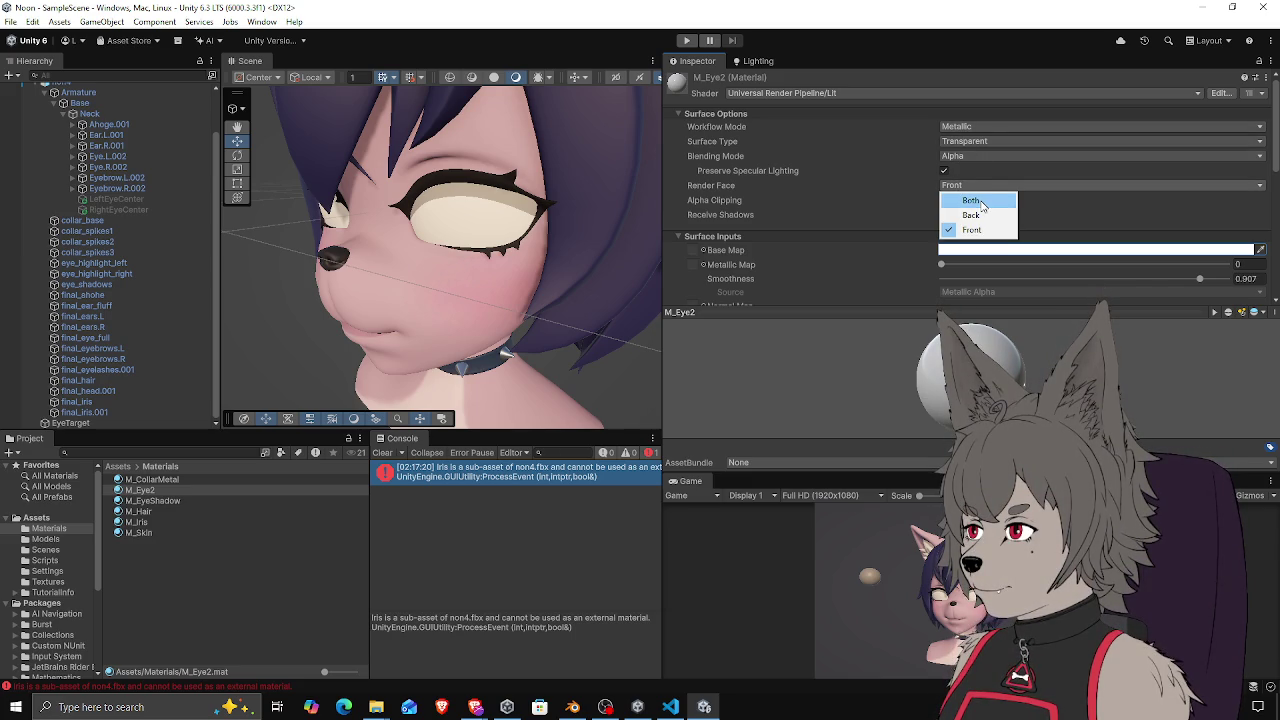
left_click(950, 186)
left_click(950, 186)
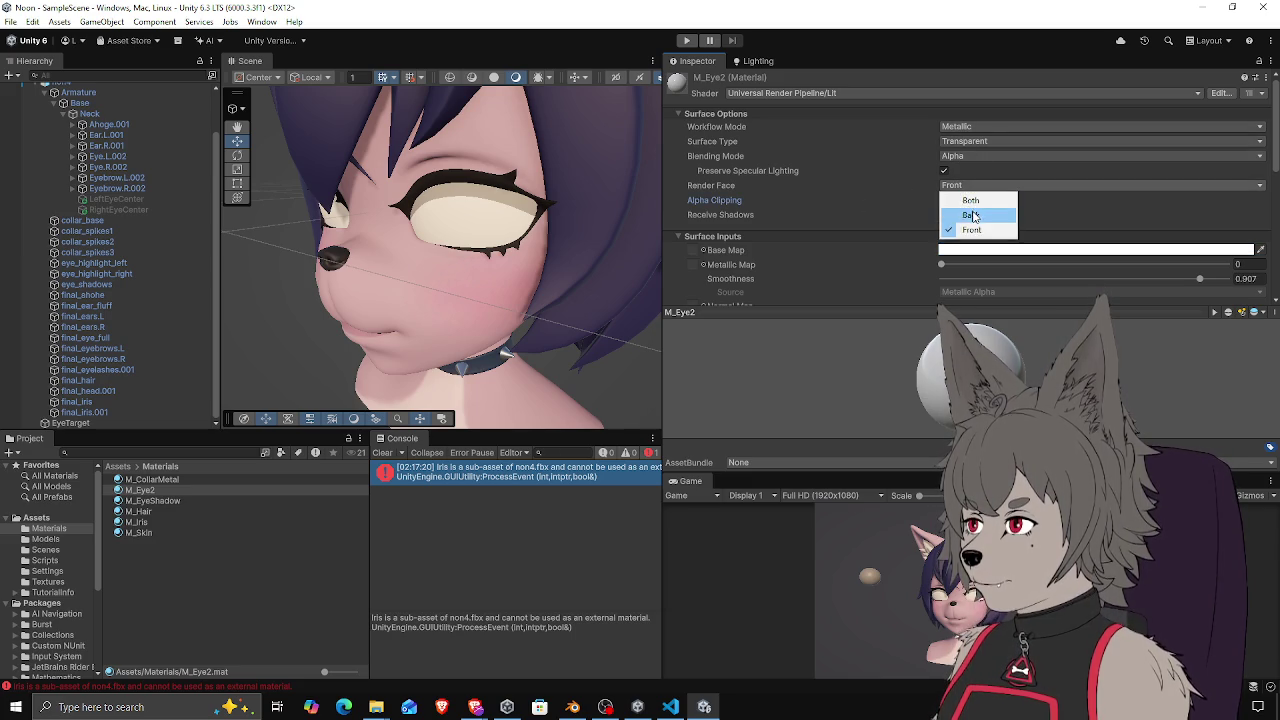
left_click(955, 211)
left_click_drag(378, 231, 728, 214)
mouse_move(452, 197)
left_mouse_down()
mouse_move(592, 263)
mouse_move(586, 194)
mouse_move(530, 225)
mouse_move(582, 220)
left_mouse_up()
left_click(530, 225)
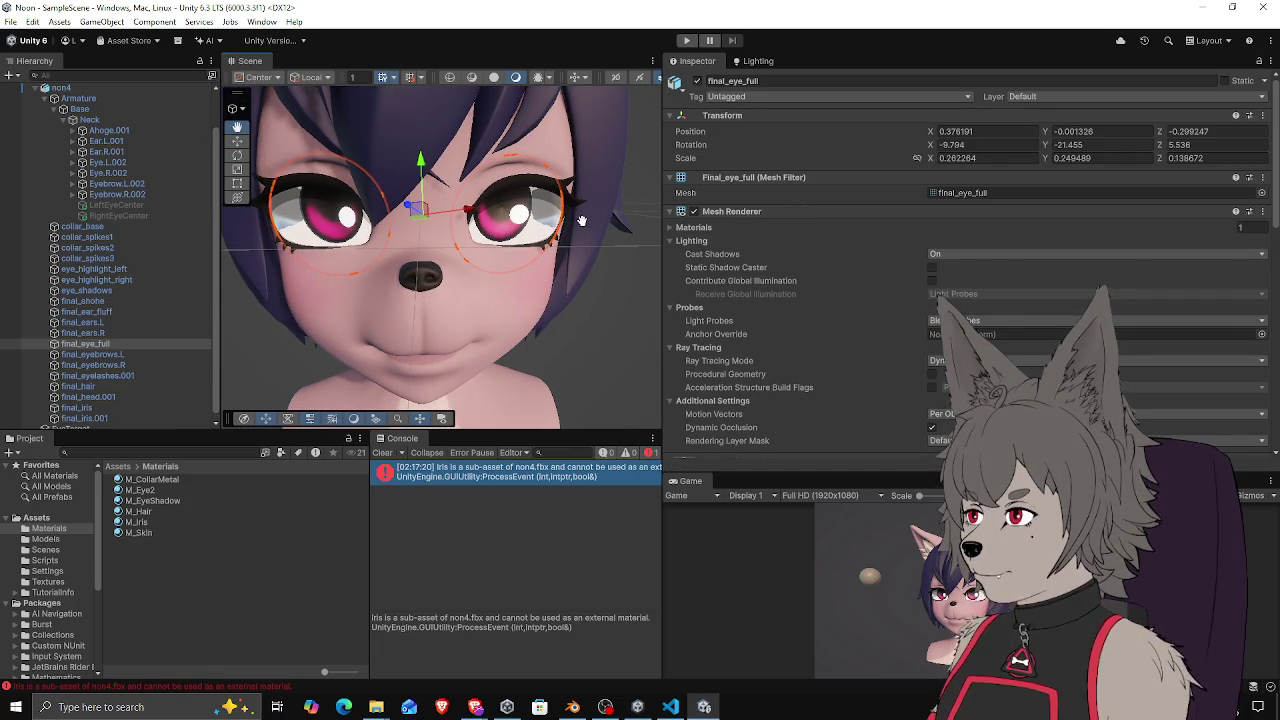
Select the eye mesh and scale it down slightly
key("grave")
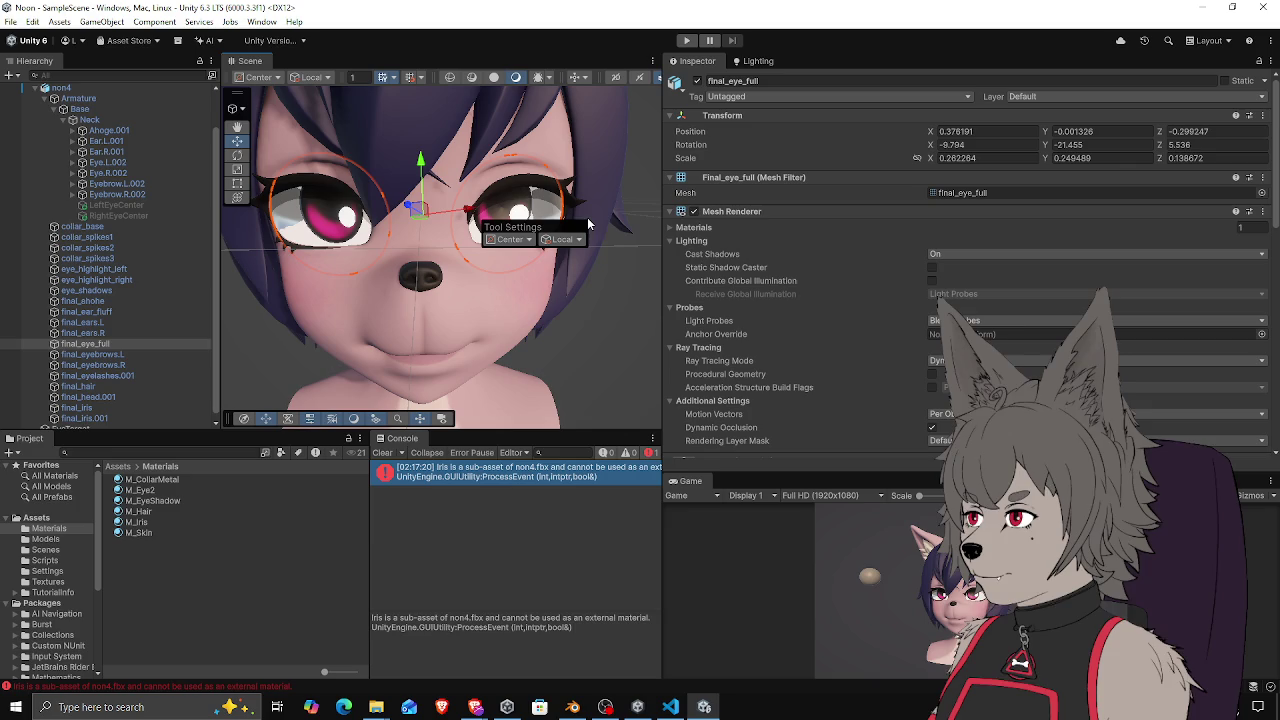
left_click(560, 228)
left_click(537, 205)
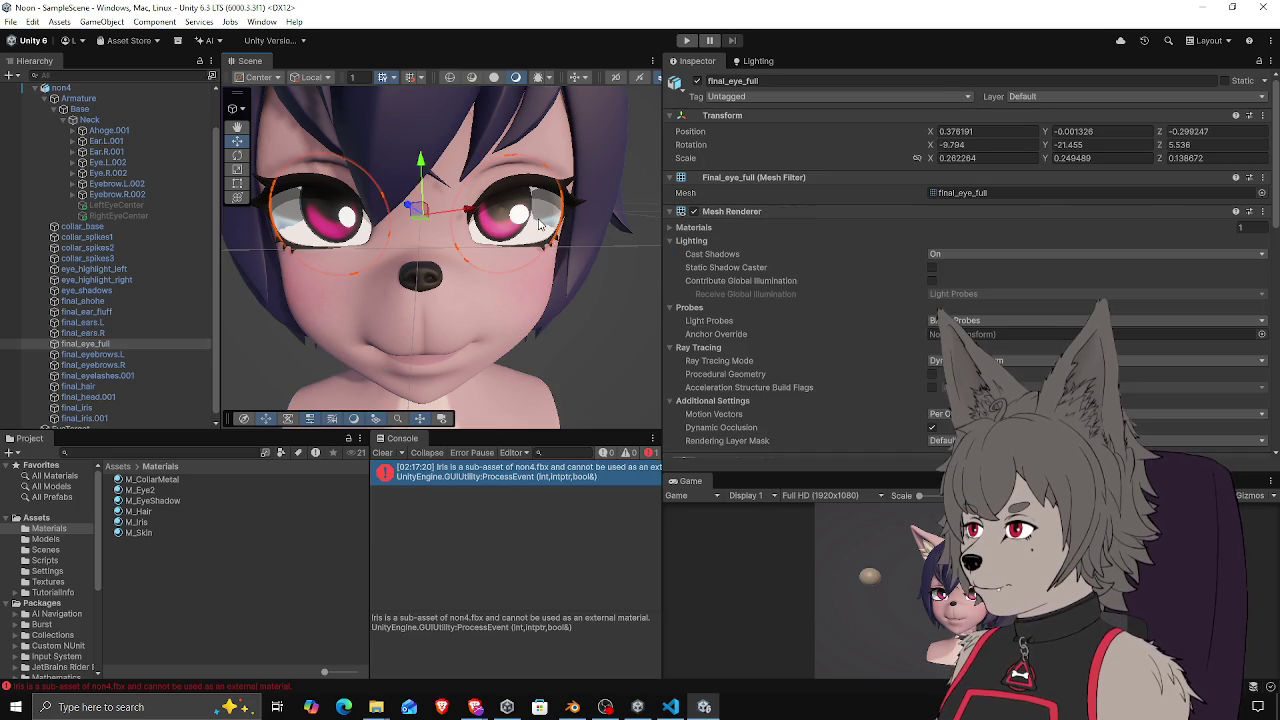
key("r")
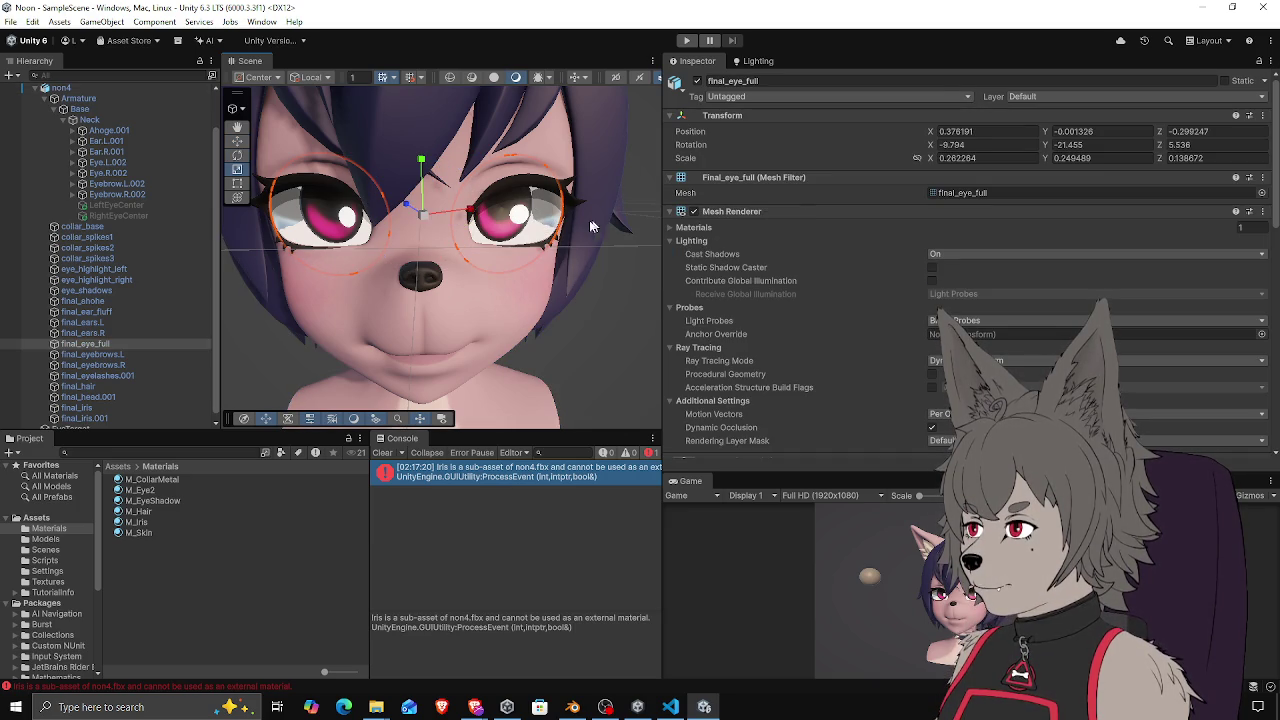
left_click_drag(413, 214, 425, 216)
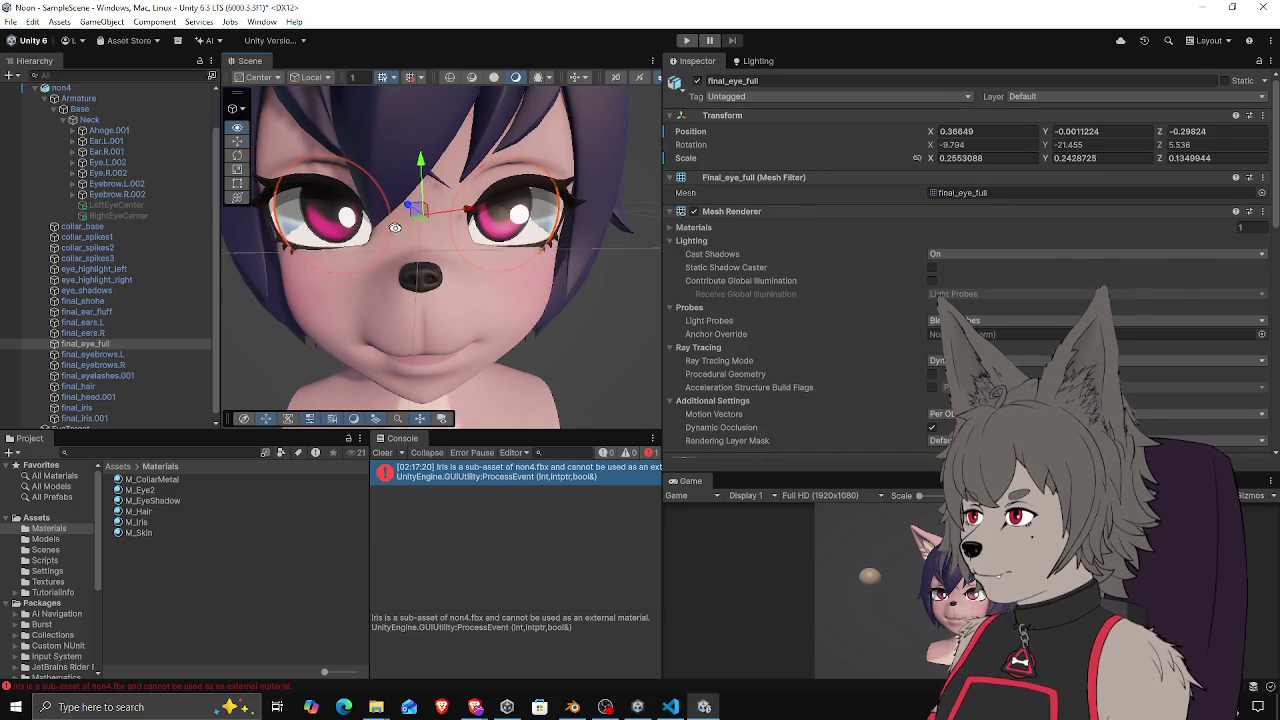
Switch the gizmo to Global and push the eye mesh slightly back into the head
left_click_drag(396, 230, 287, 68)
left_click(308, 93)
scroll(414, 214, "up", 2)
mouse_move(417, 211)
left_mouse_down()
mouse_move(408, 206)
mouse_move(446, 238)
left_mouse_up()
Cycle selection between root, eye and head meshes, then view the eye from the side
left_click(446, 238)
left_click(565, 236)
left_click(533, 234)
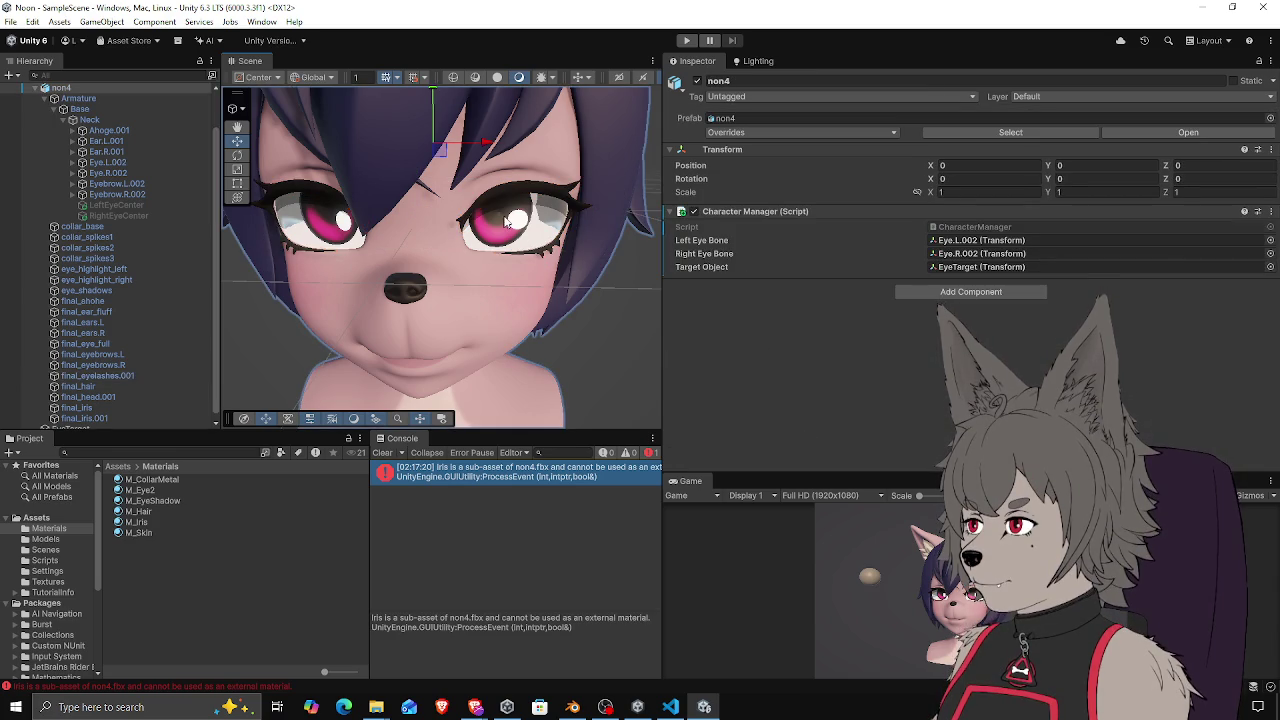
left_click(503, 225)
mouse_move(503, 225)
left_mouse_down()
mouse_move(514, 260)
mouse_move(483, 275)
mouse_move(491, 220)
mouse_move(509, 200)
mouse_move(534, 229)
mouse_move(306, 243)
mouse_move(400, 237)
mouse_move(403, 201)
mouse_move(435, 210)
mouse_move(443, 320)
mouse_move(663, 221)
mouse_move(695, 243)
mouse_move(404, 257)
mouse_move(420, 235)
mouse_move(311, 211)
mouse_move(255, 220)
left_mouse_up()
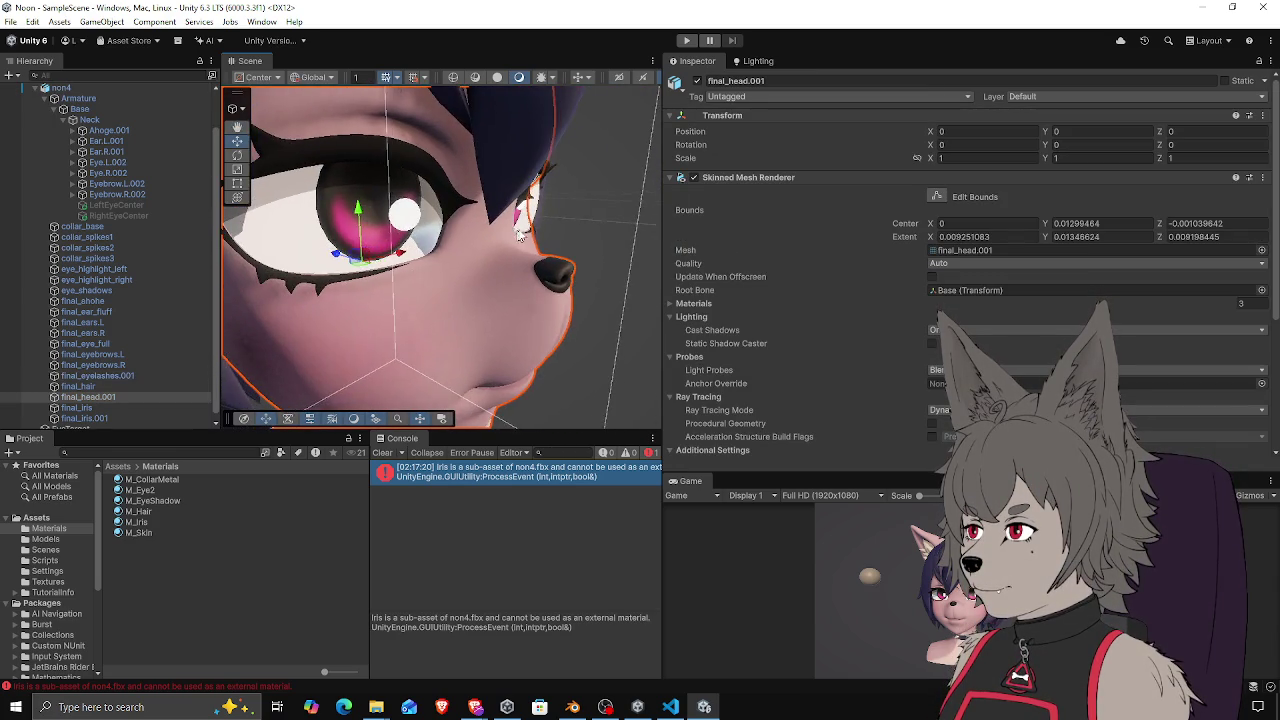
left_click(514, 262)
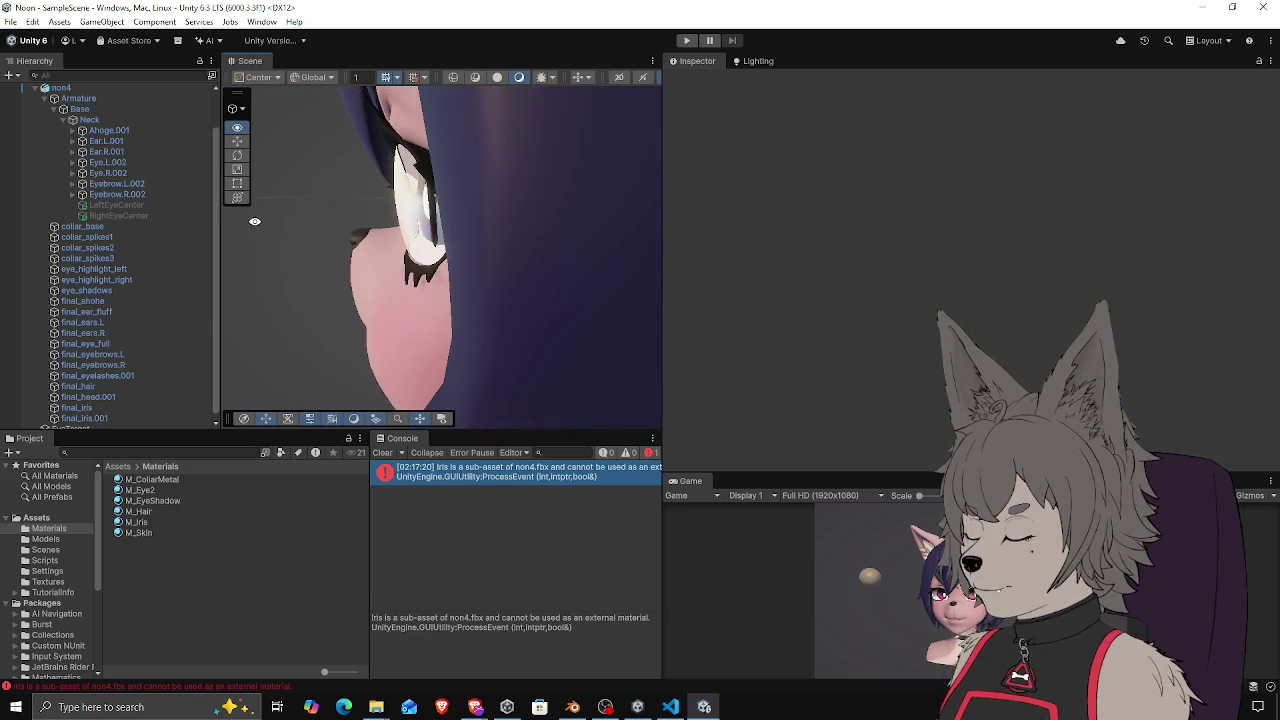
Select the final_eye_full eye mesh on the face in the Scene view
mouse_move(333, 248)
left_mouse_down()
mouse_move(309, 237)
mouse_move(320, 286)
mouse_move(320, 246)
mouse_move(348, 226)
mouse_move(343, 214)
mouse_move(358, 219)
left_mouse_up()
left_click(416, 219)
left_click(416, 219)
left_click(414, 220)
left_click(418, 222)
mouse_move(416, 220)
left_mouse_down()
mouse_move(440, 223)
mouse_move(337, 251)
left_mouse_up()
scroll(874, 318, "down", 3)
scroll(870, 317, "down", 4)
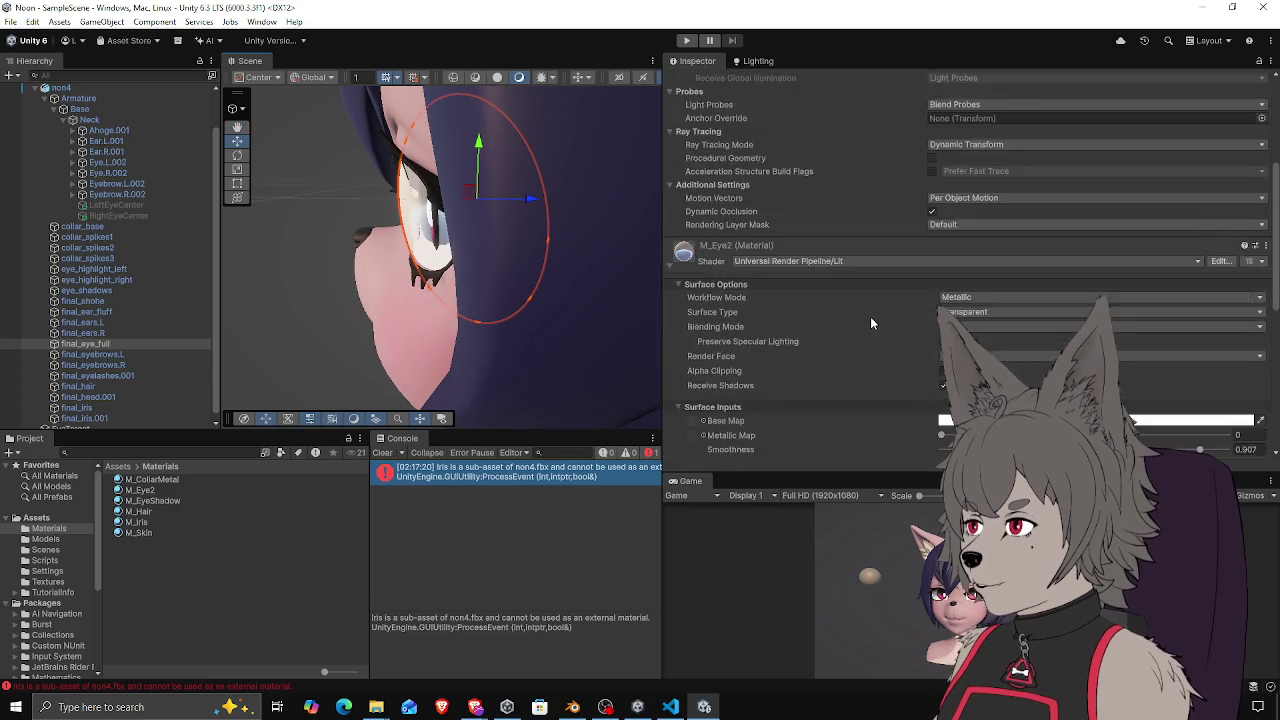
Keep M_Eye2 at Back render face and Transparent, switching its blending to Additive
left_click(976, 286)
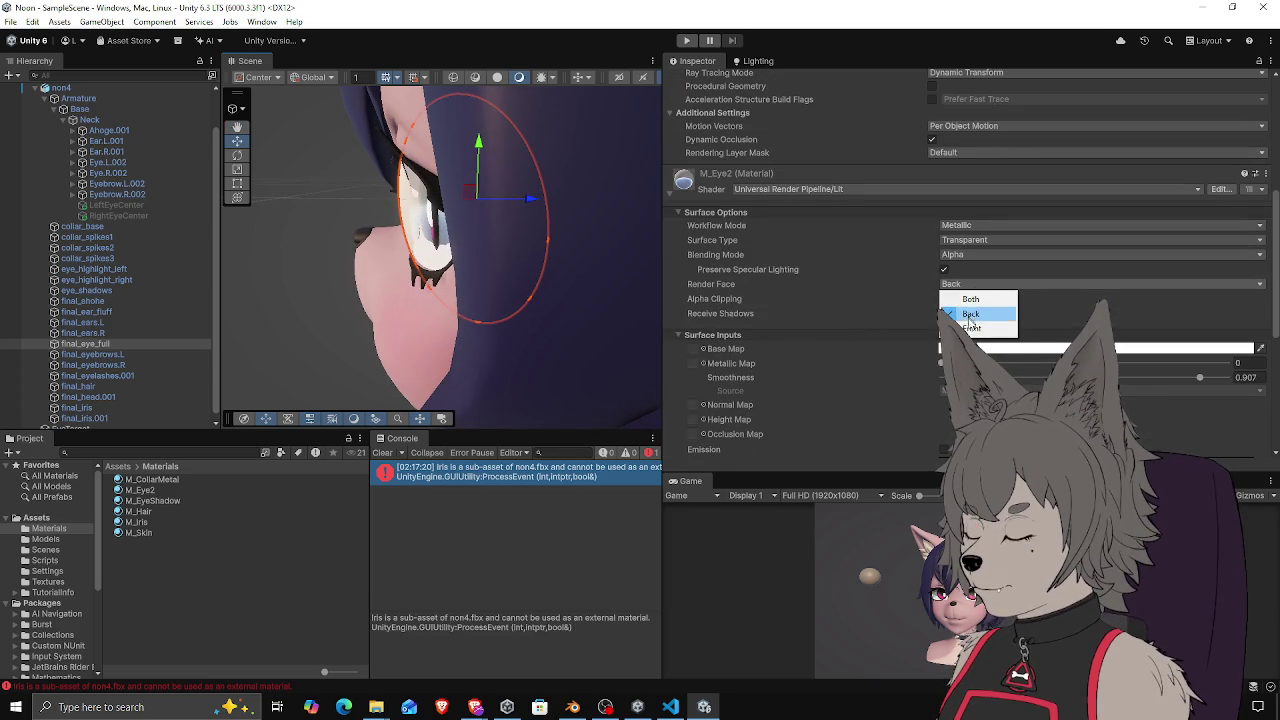
left_click(962, 314)
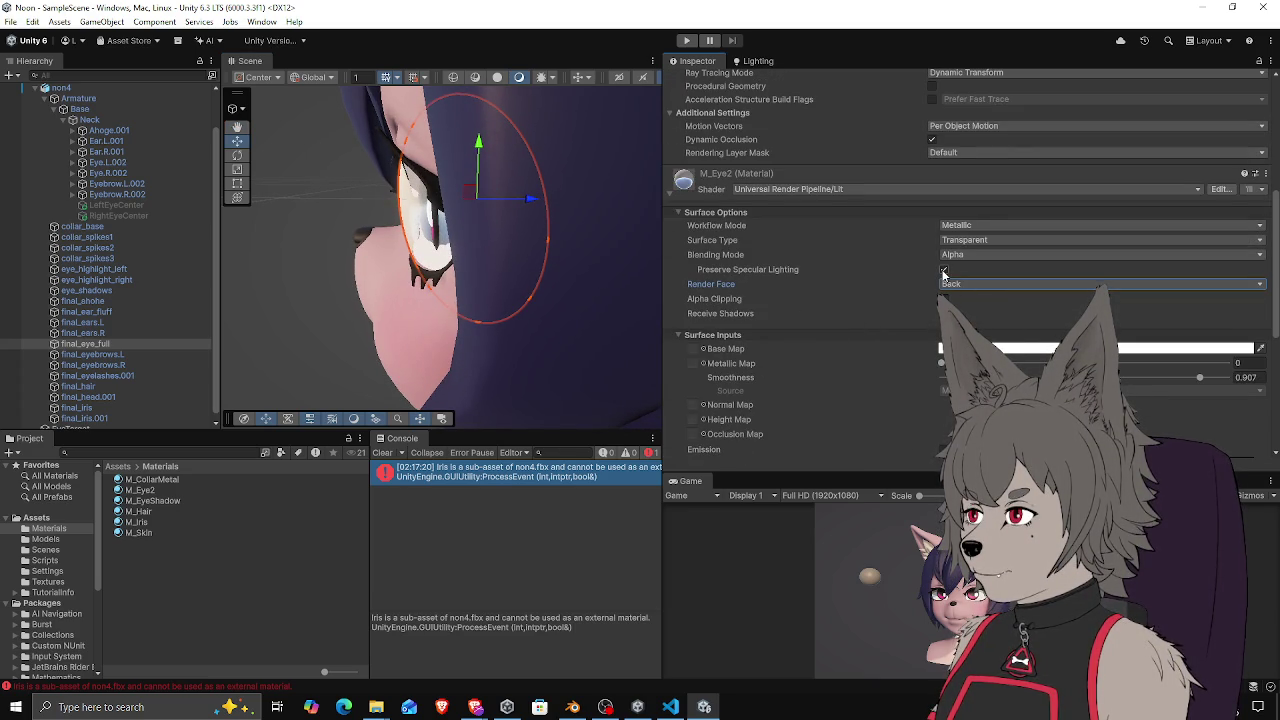
left_click(976, 241)
left_click(958, 268)
left_click(968, 254)
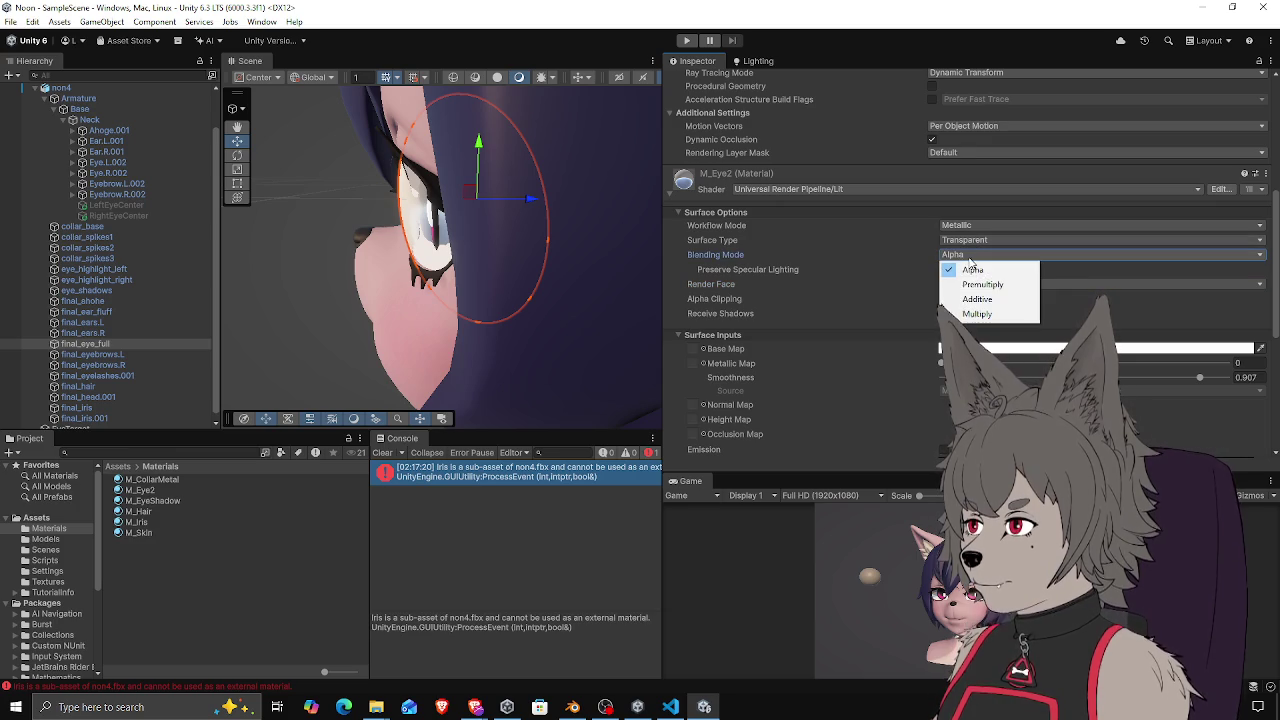
left_click(980, 300)
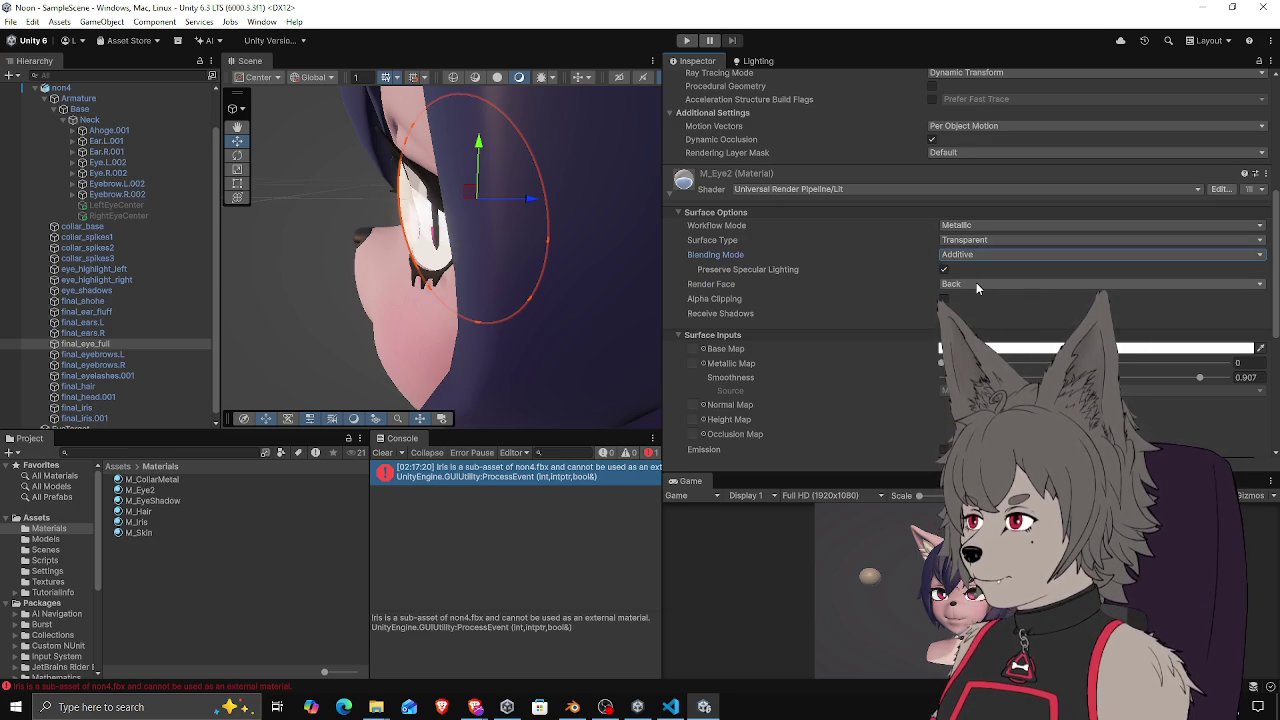
Deselect and orbit around the head to check the Additive eyes
mouse_move(530, 290)
left_mouse_down()
mouse_move(595, 284)
mouse_move(445, 258)
left_mouse_up()
left_click(309, 223)
mouse_move(309, 223)
left_mouse_down()
mouse_move(367, 270)
mouse_move(557, 266)
mouse_move(520, 263)
mouse_move(491, 286)
mouse_move(531, 271)
mouse_move(515, 268)
mouse_move(640, 260)
left_mouse_up()
left_click_drag(550, 278, 458, 266)
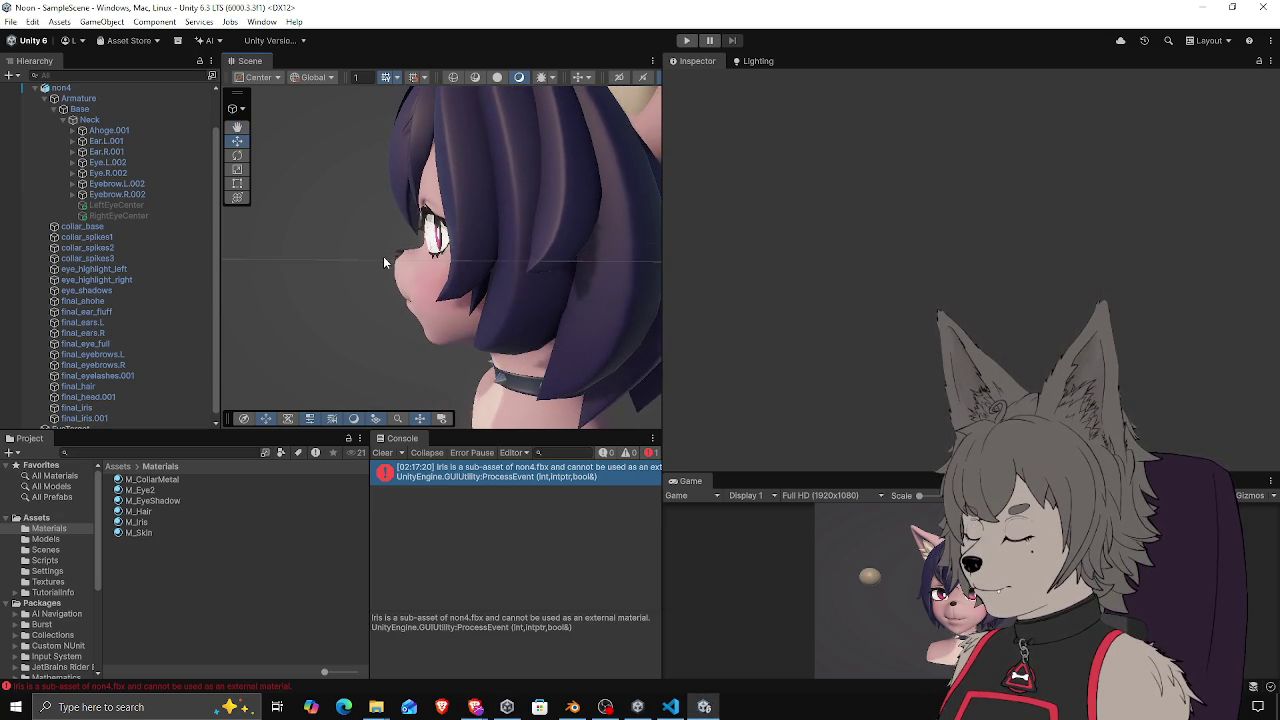
scroll(383, 257, "up", 3)
mouse_move(434, 245)
left_mouse_down()
mouse_move(418, 224)
mouse_move(597, 251)
mouse_move(514, 277)
mouse_move(461, 244)
mouse_move(505, 235)
left_mouse_up()
left_click(512, 232)
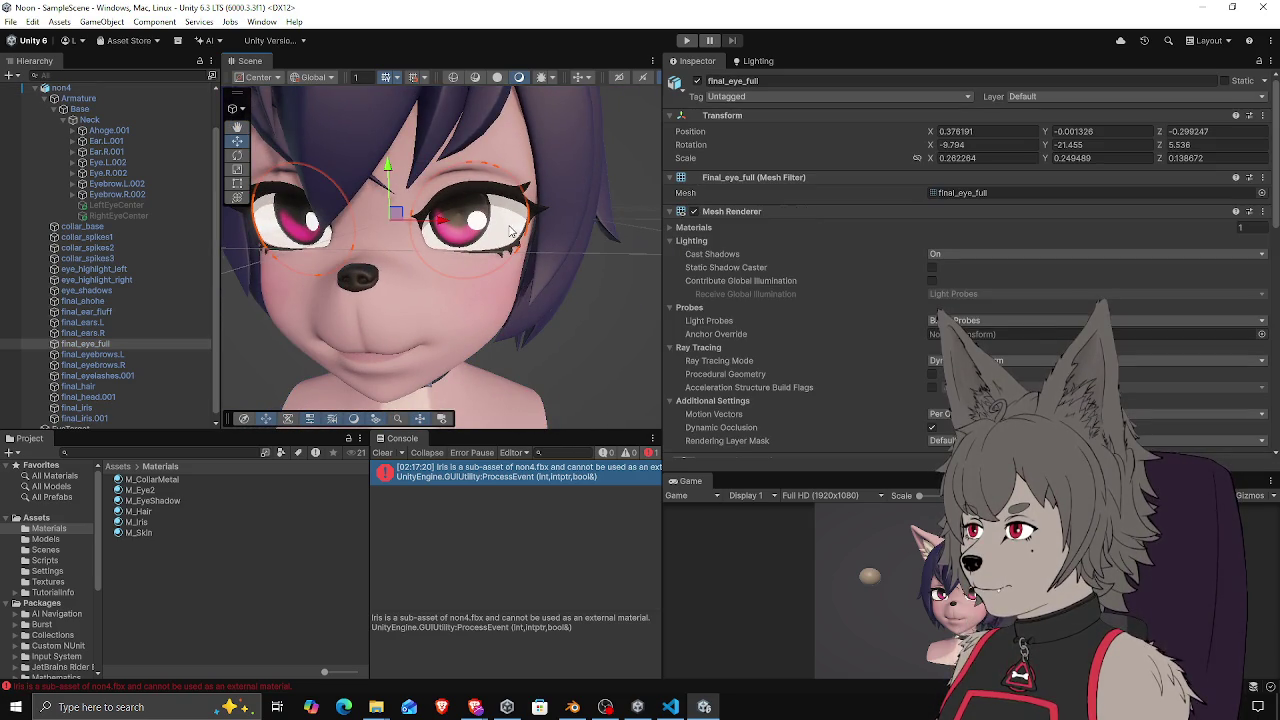
scroll(828, 285, "down", 10)
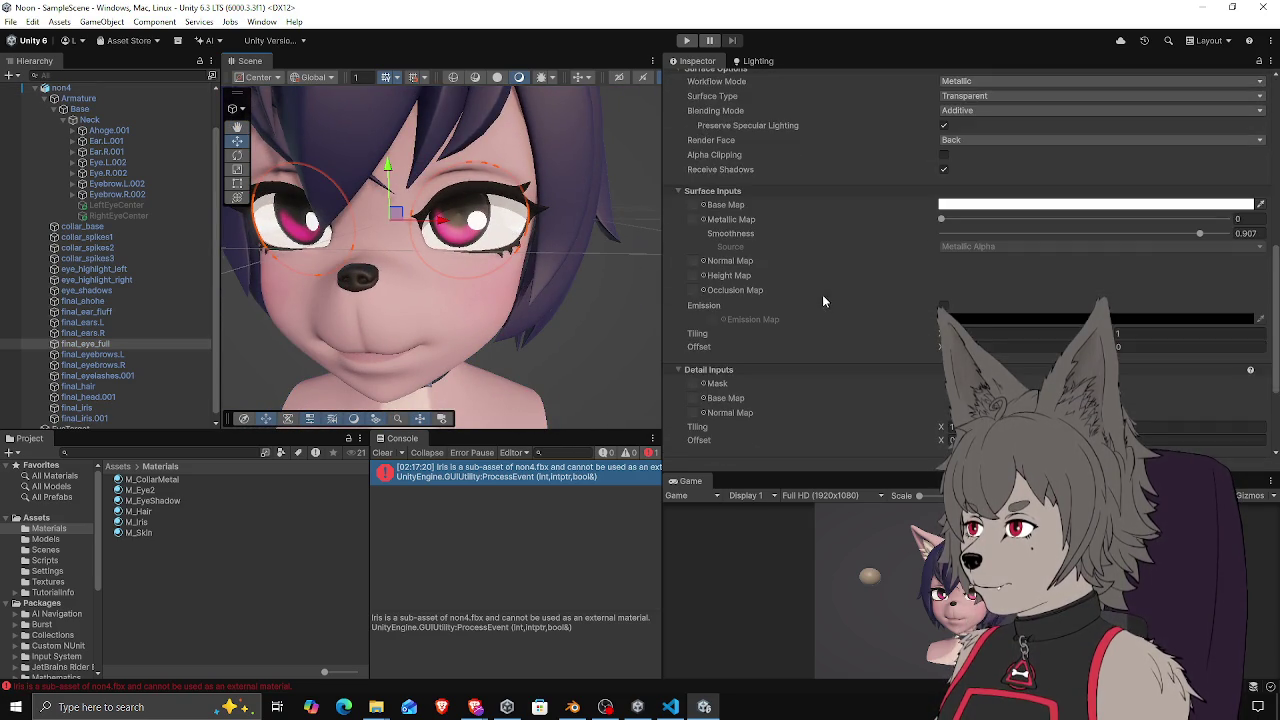
scroll(820, 293, "up", 10)
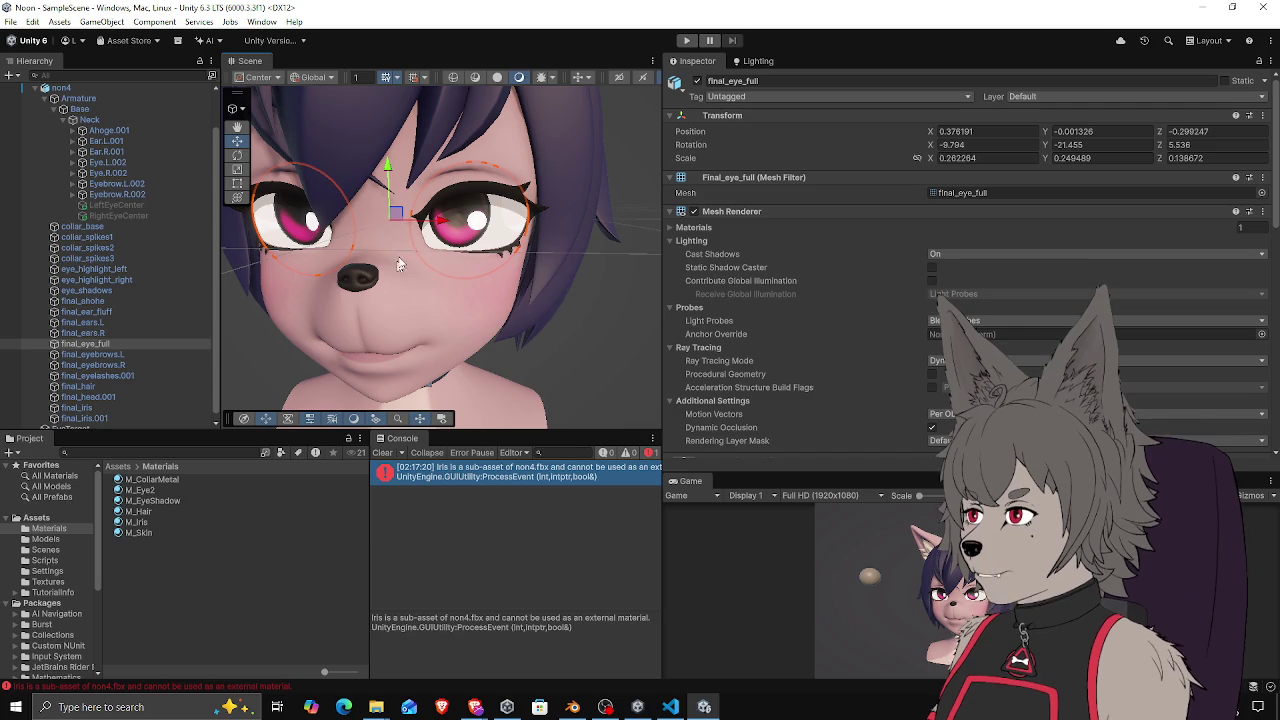
scroll(773, 318, "down", 5)
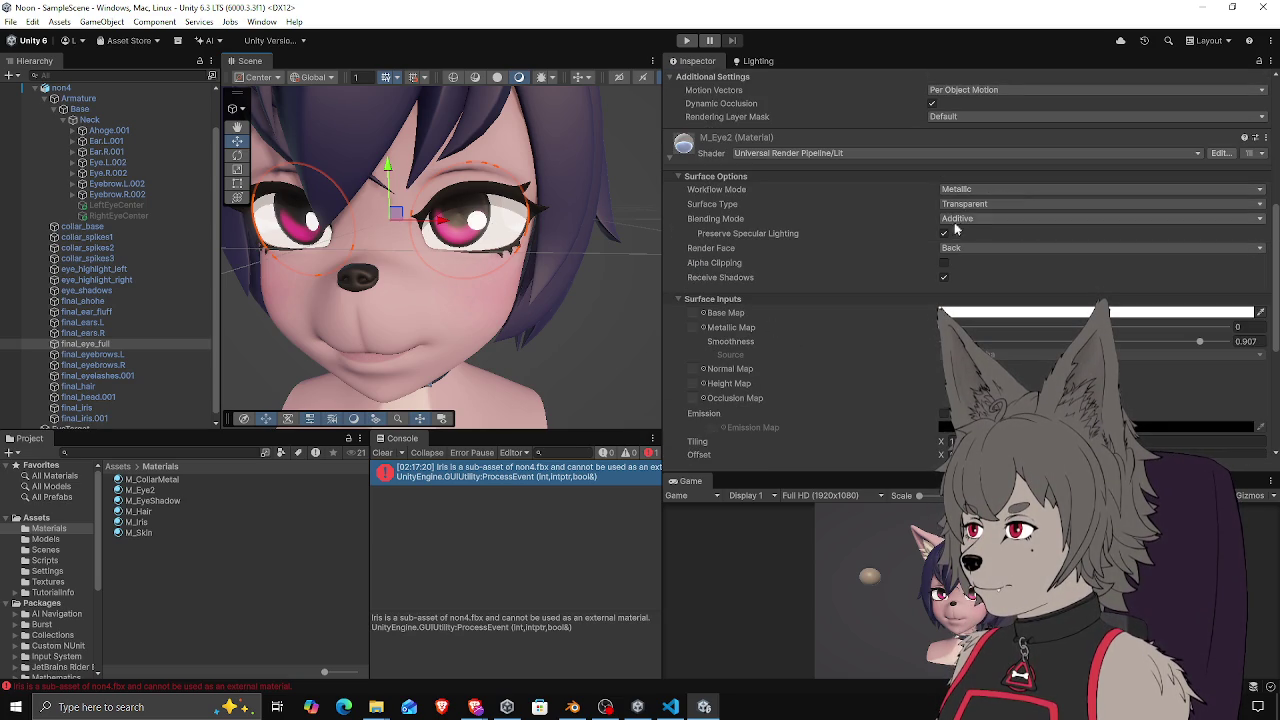
left_click(962, 250)
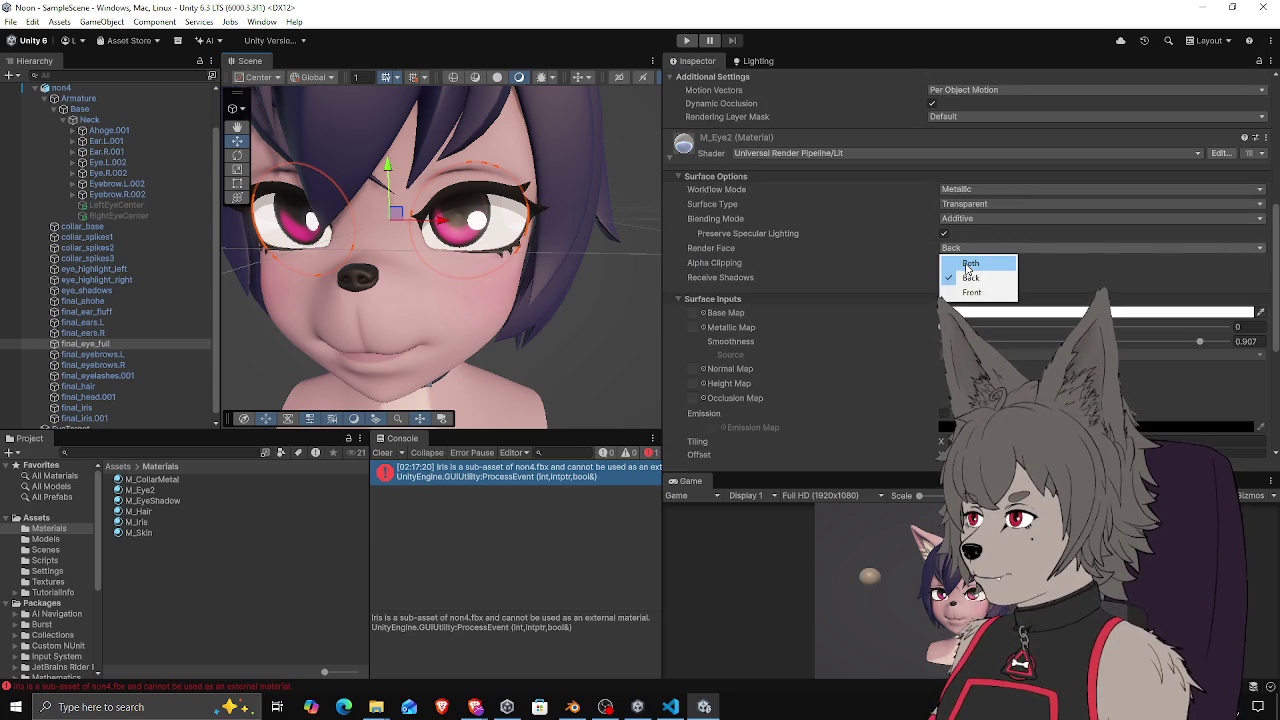
left_click(967, 266)
left_click(957, 251)
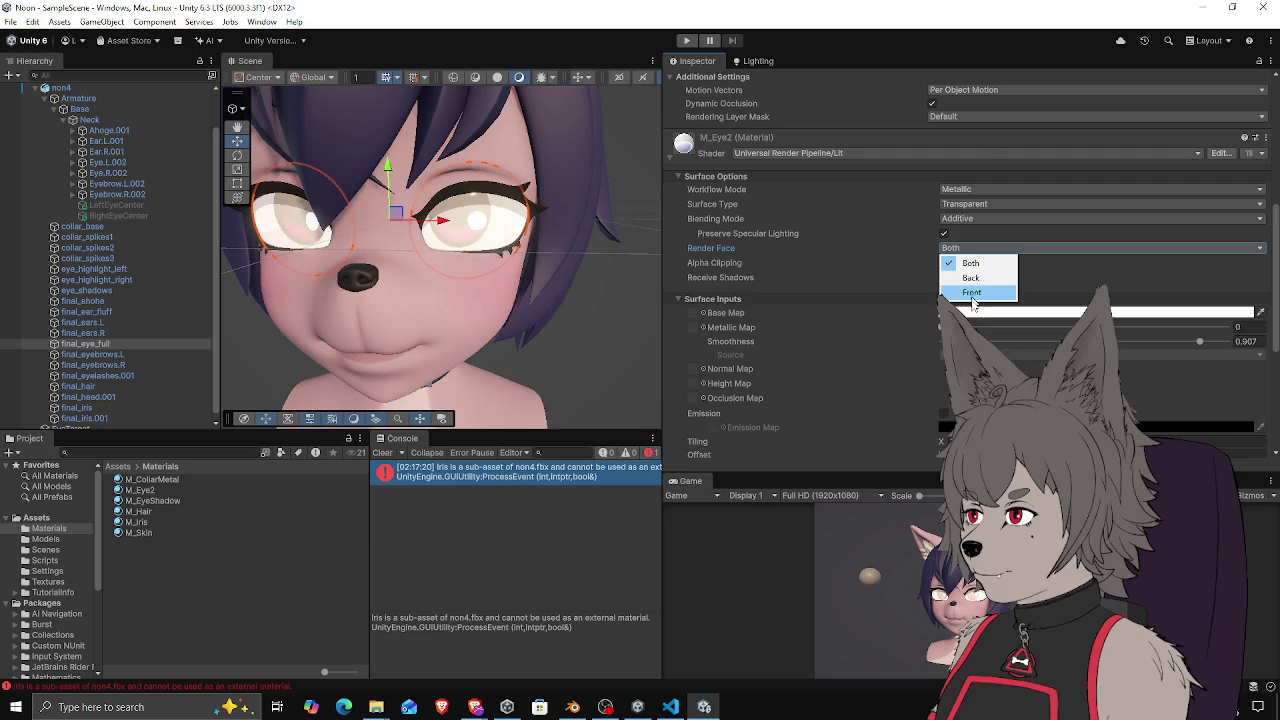
left_click(962, 277)
left_click(960, 249)
left_click(965, 292)
left_click(965, 204)
left_click(985, 216)
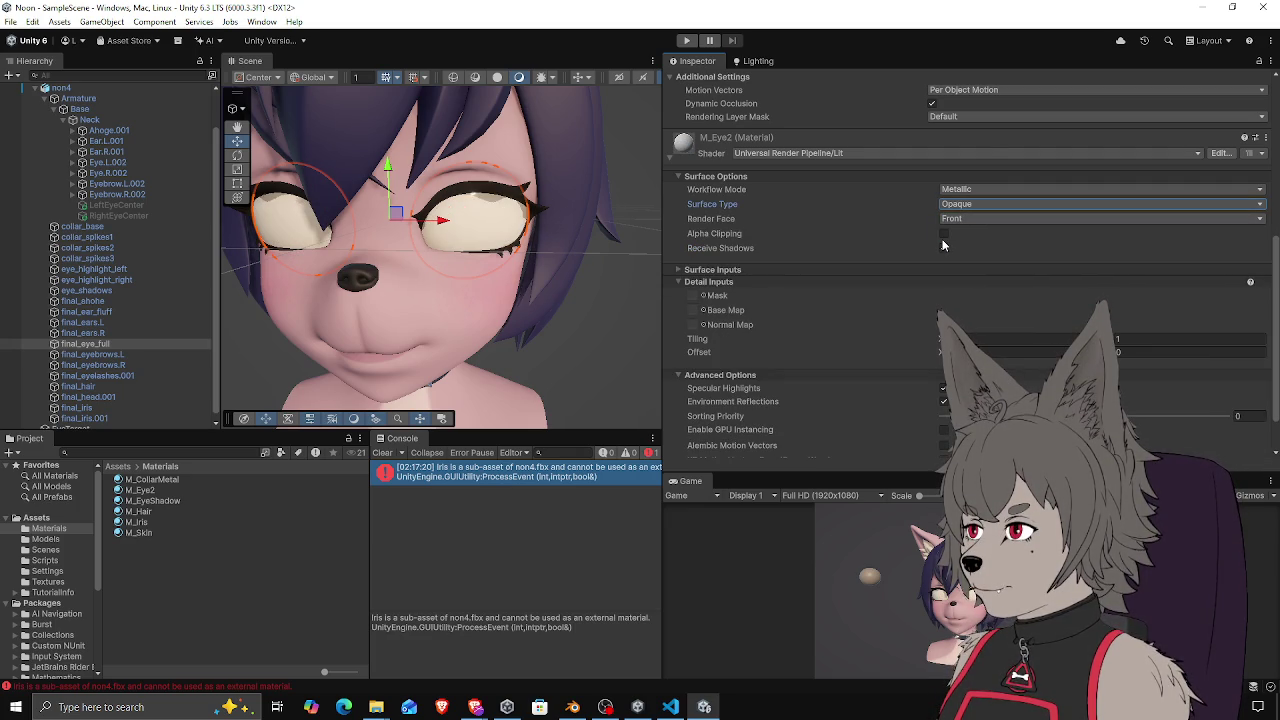
scroll(700, 313, "down", 2)
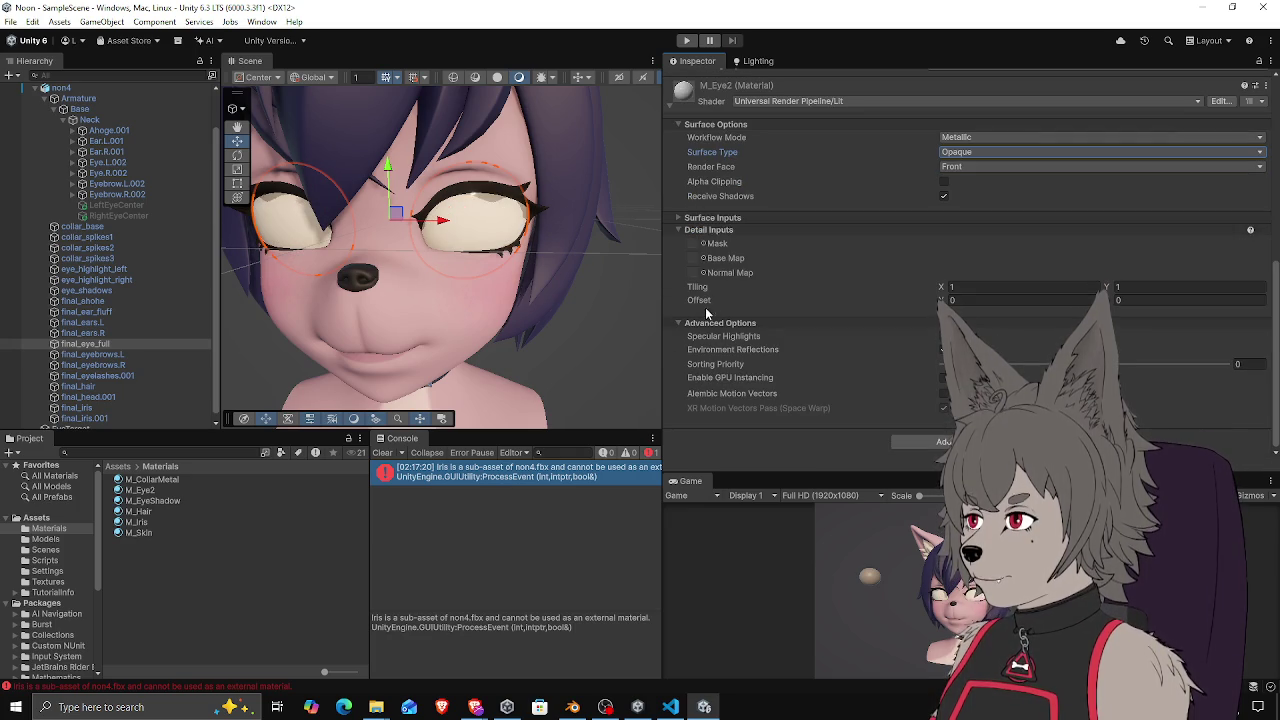
left_click_drag(458, 294, 465, 277)
left_click(140, 522)
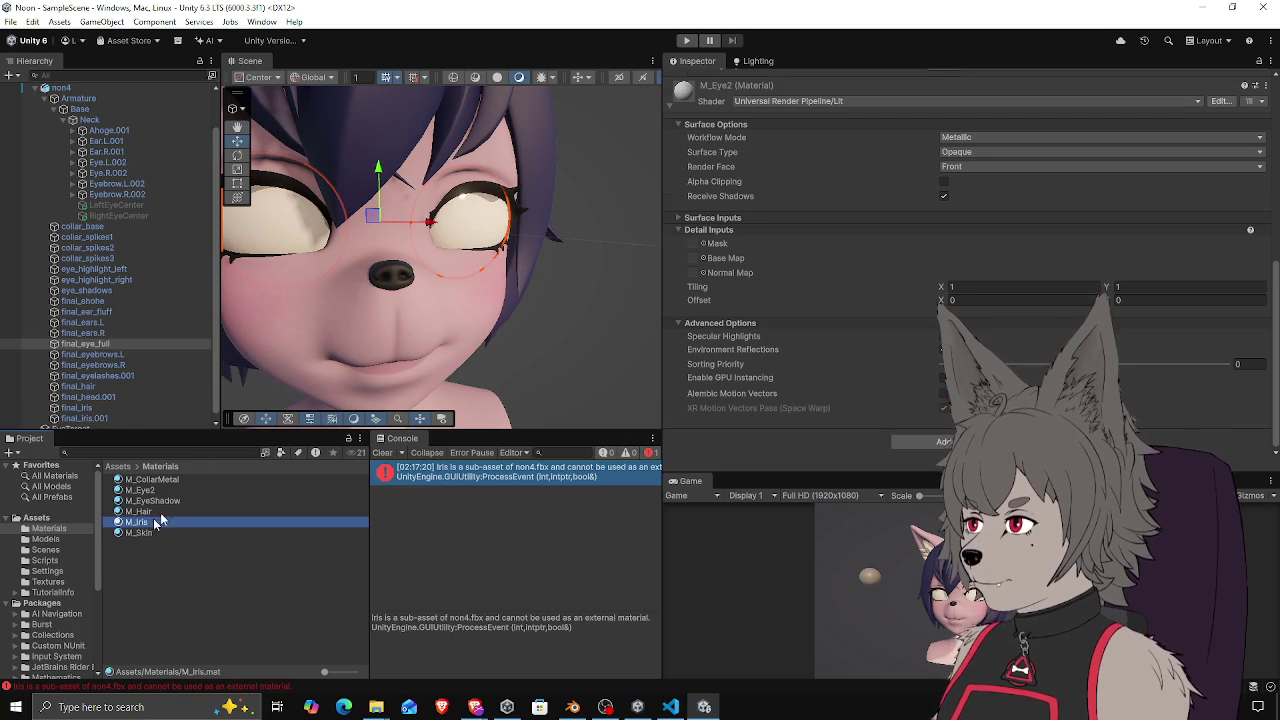
Delete the M_Iris material and clear the non4.fbx Iris material slot, applying the change
key("Delete")
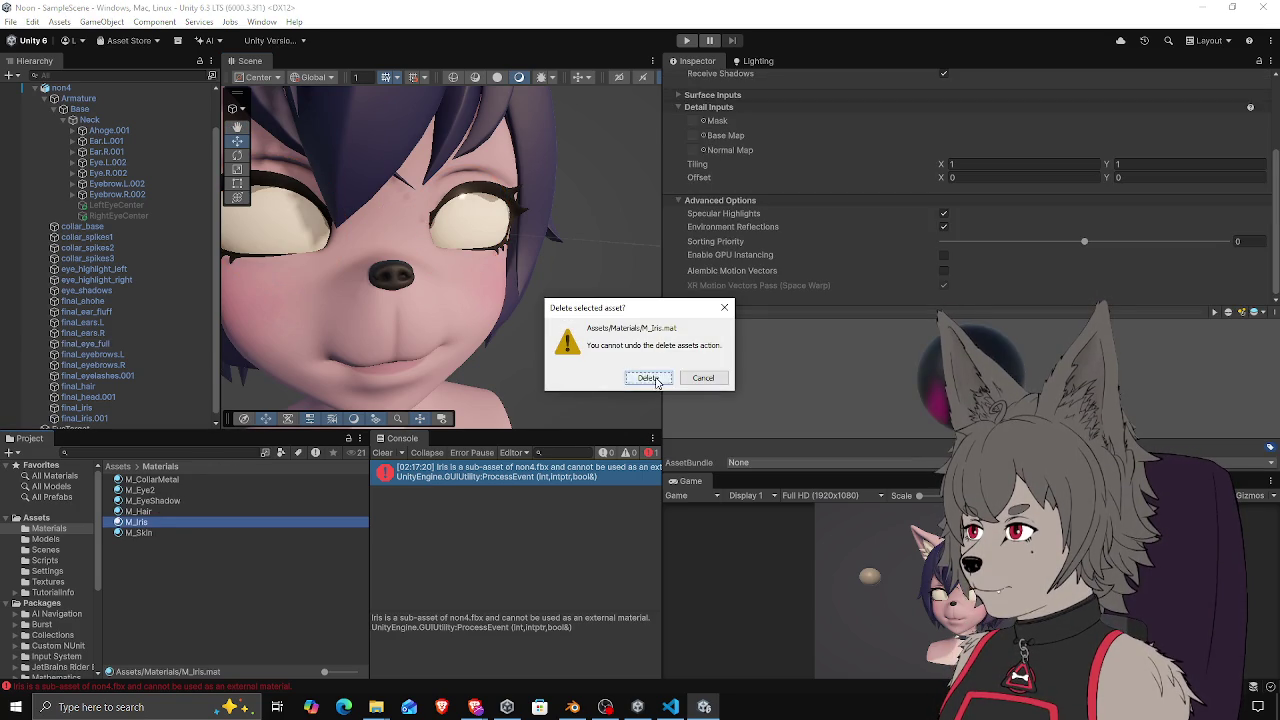
left_click(648, 378)
left_click(117, 466)
double_click(135, 490)
left_click(140, 480)
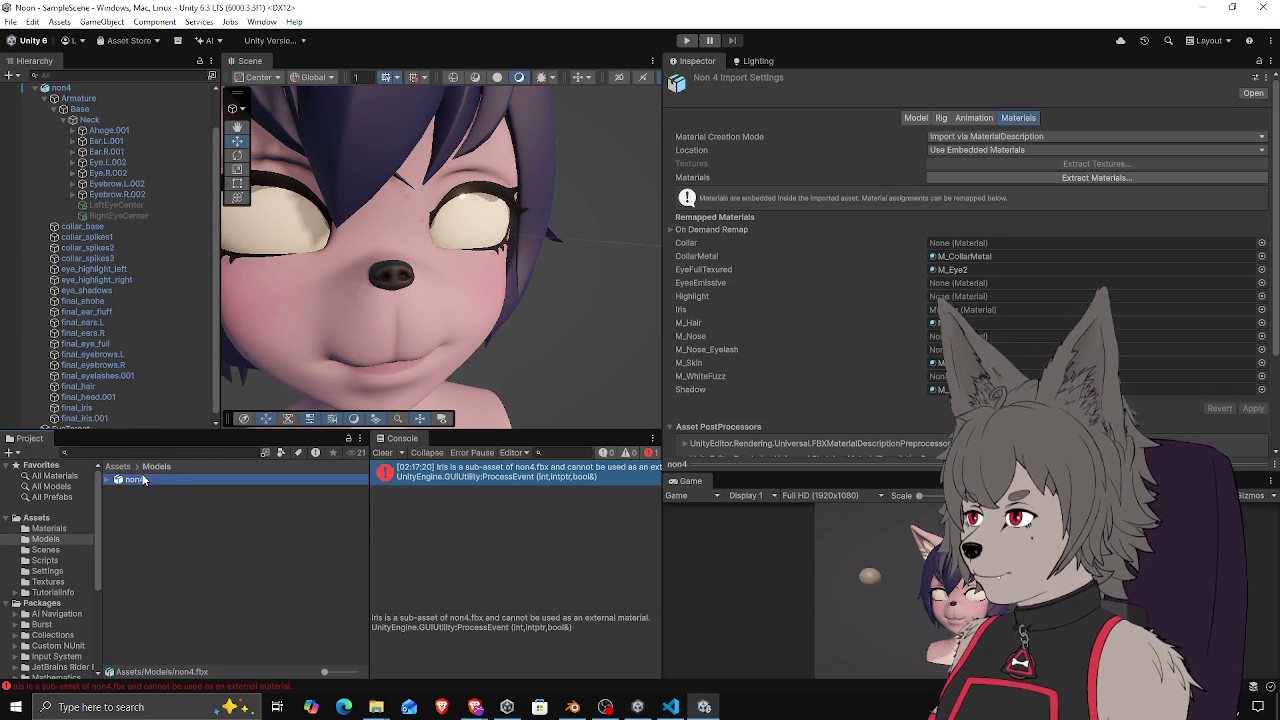
left_click(962, 309)
key("Delete")
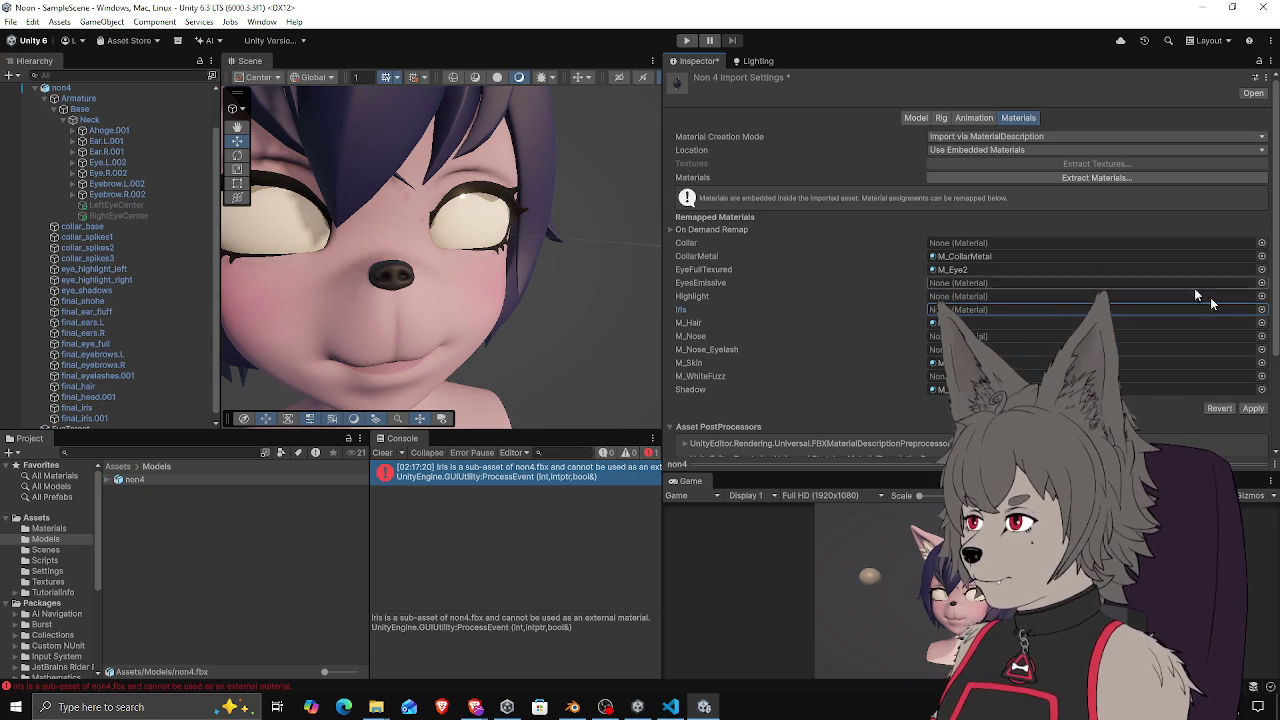
left_click(1253, 408)
Select final_eye_full and look over the eyes in the Scene view
left_click(478, 238)
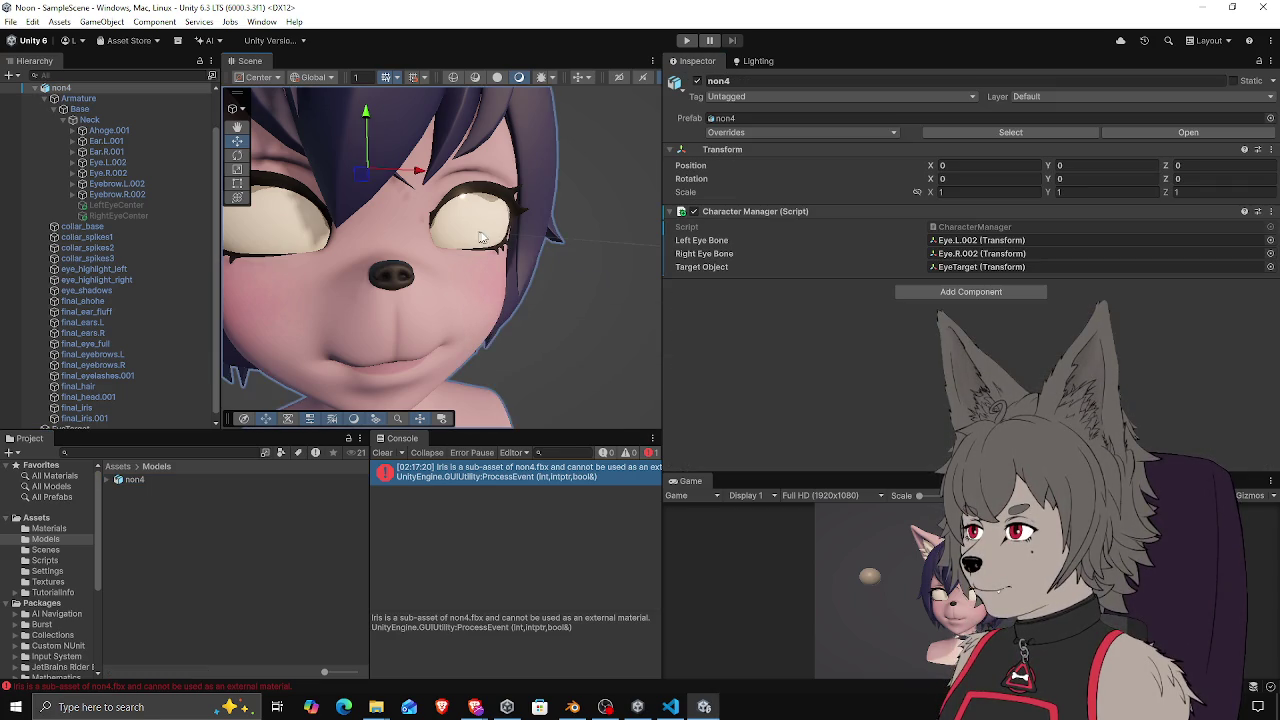
left_click_drag(478, 238, 475, 222)
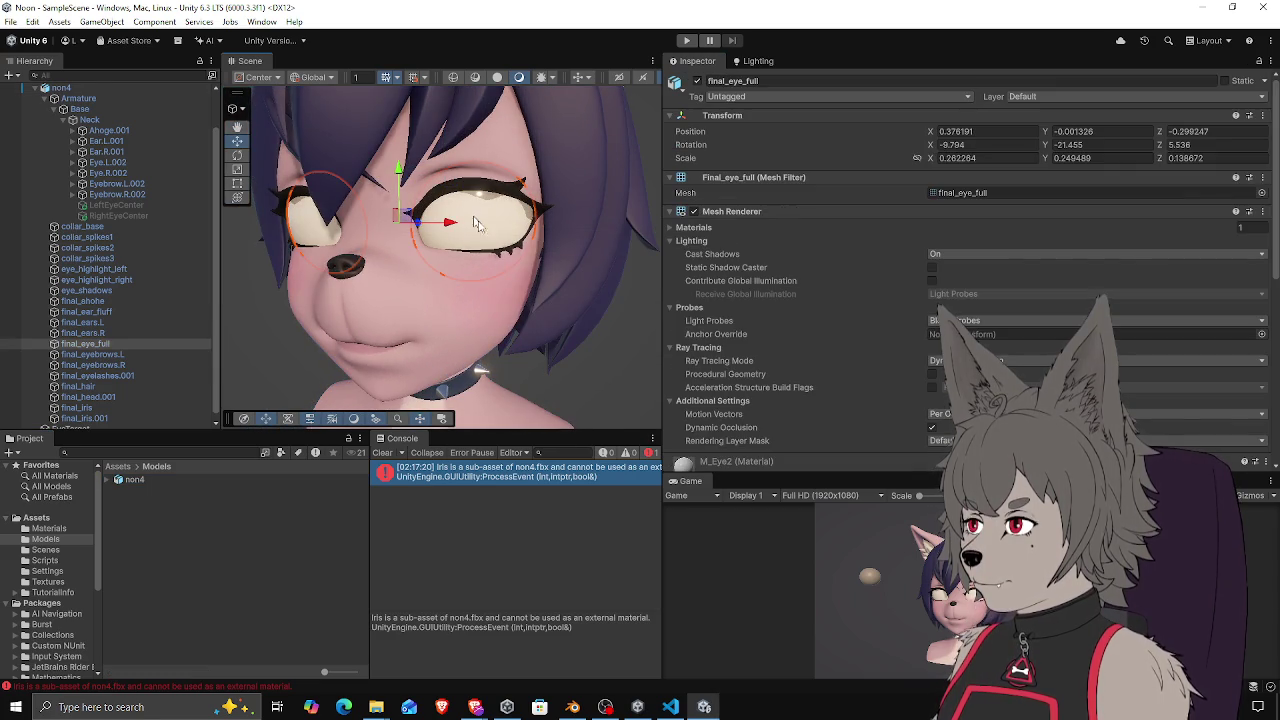
scroll(716, 284, "down", 10)
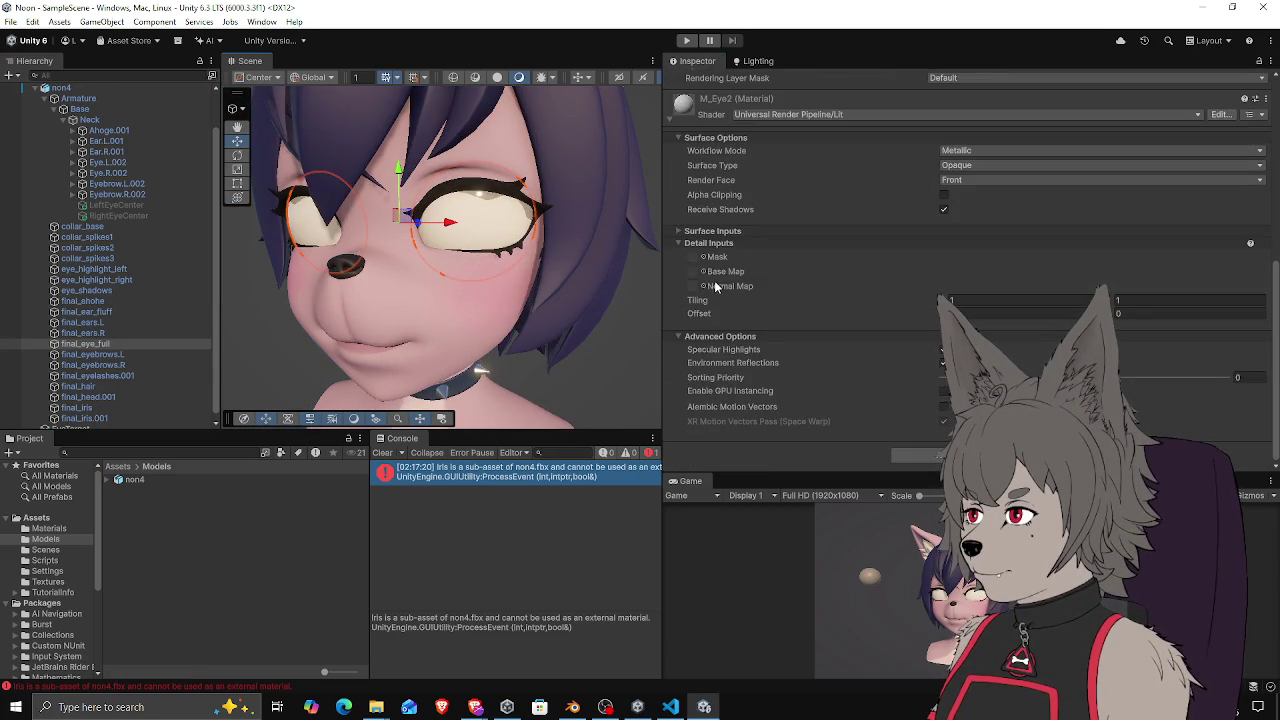
scroll(716, 284, "up", 10)
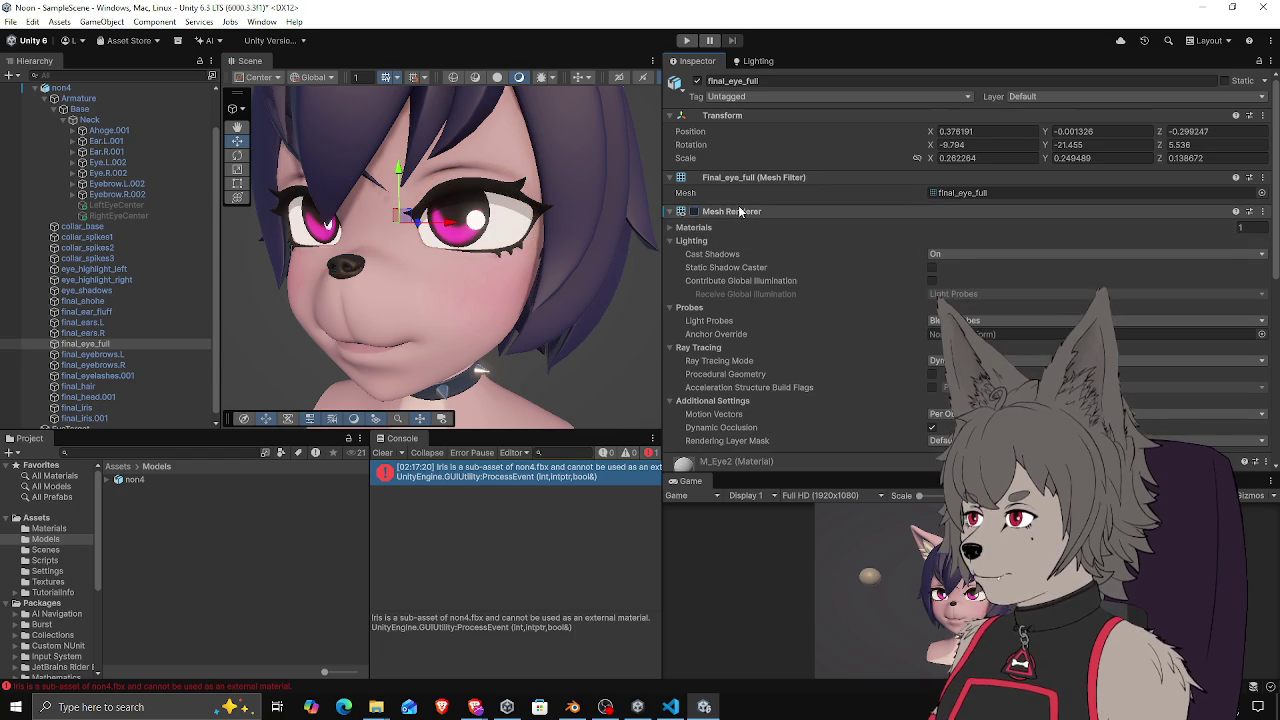
scroll(740, 211, "down", 8)
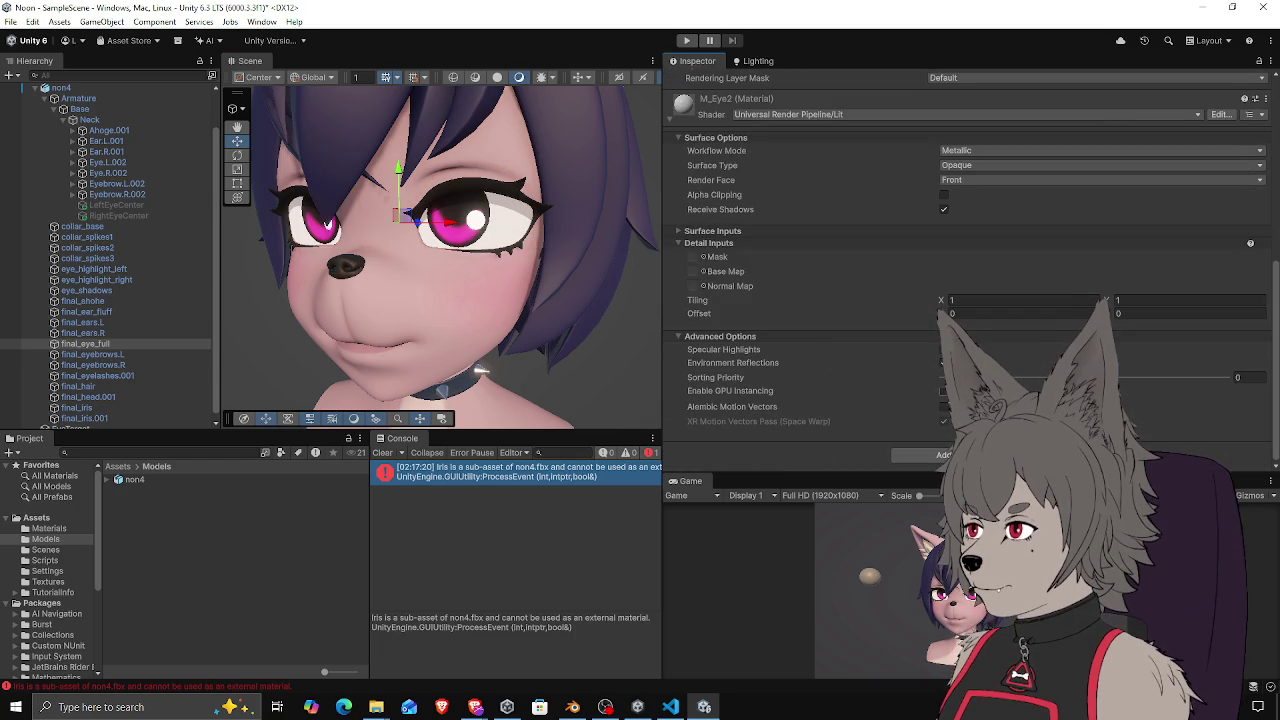
left_click(944, 458)
Add a Mesh Collider to the eye mesh, trying Convex and then undoing it
type("coll")
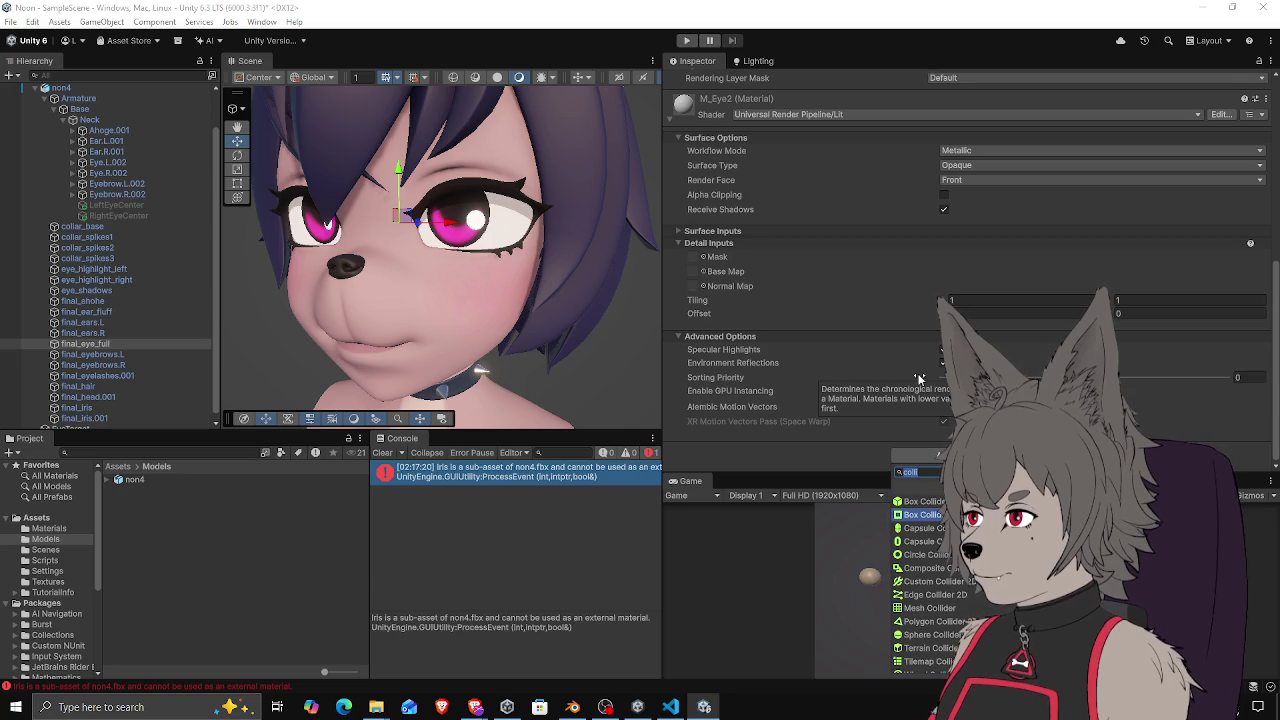
left_click(930, 608)
mouse_move(396, 233)
left_mouse_down()
mouse_move(546, 332)
mouse_move(365, 244)
mouse_move(470, 298)
mouse_move(534, 362)
left_mouse_up()
scroll(730, 391, "down", 10)
scroll(716, 350, "up", 8)
left_click(932, 240)
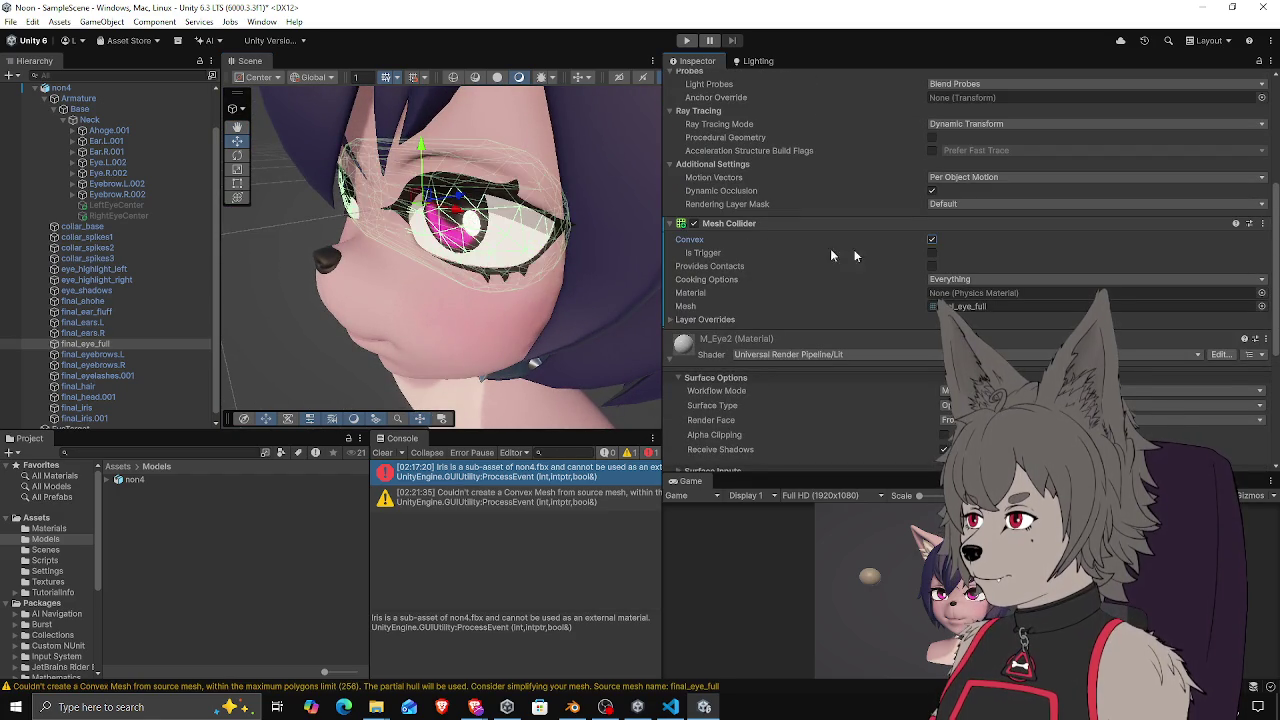
left_click_drag(480, 255, 525, 295)
key("ctrl+z")
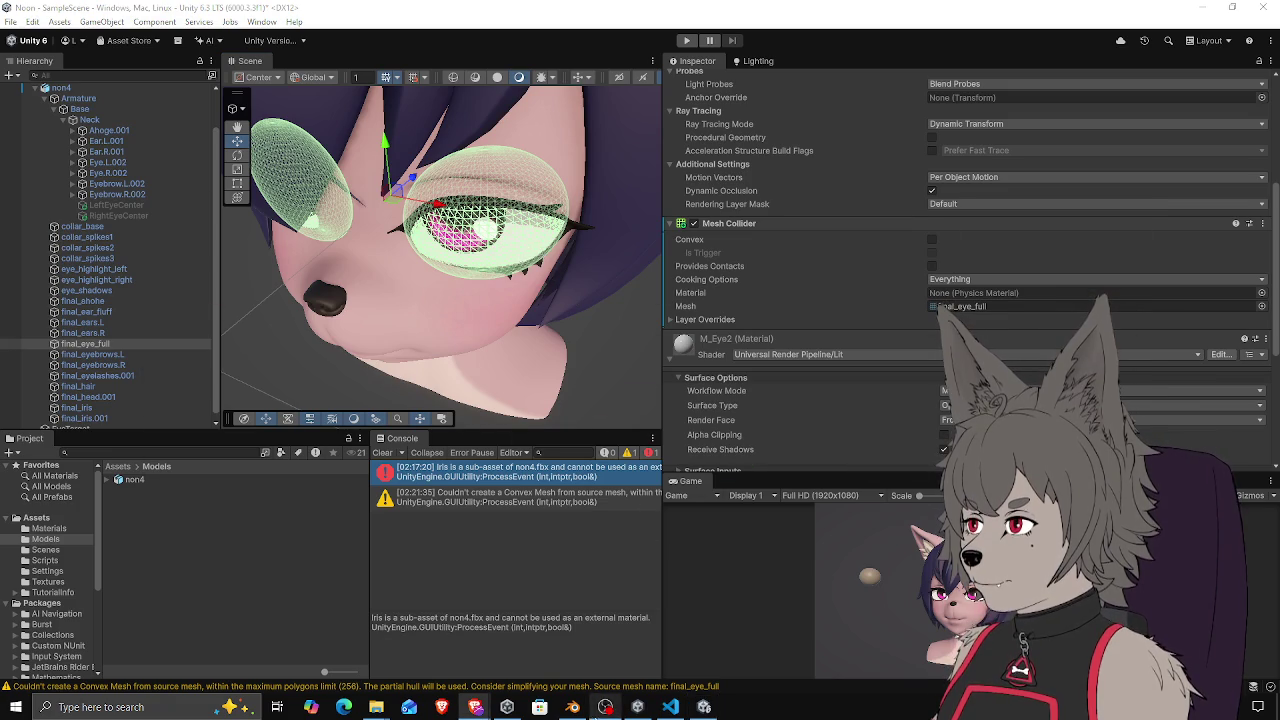
Switch to Blender and select the head mesh in the non5_rig viewport
left_click(572, 707)
scroll(476, 240, "up", 5)
mouse_move(598, 273)
left_mouse_down()
mouse_move(556, 286)
mouse_move(366, 265)
mouse_move(430, 265)
left_mouse_up()
left_click(585, 275)
scroll(890, 230, "up", 2)
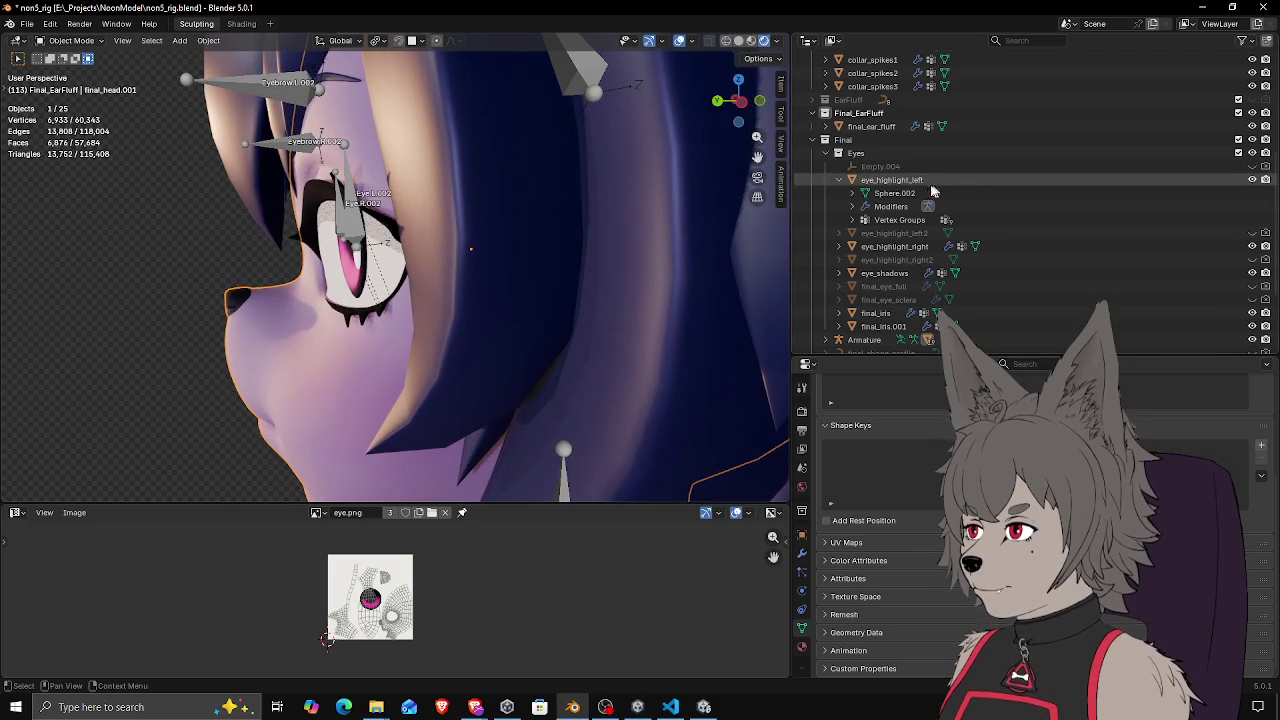
Unhide the final_eye_full eye mesh and select it in the viewport
left_click(840, 180)
left_click(959, 247)
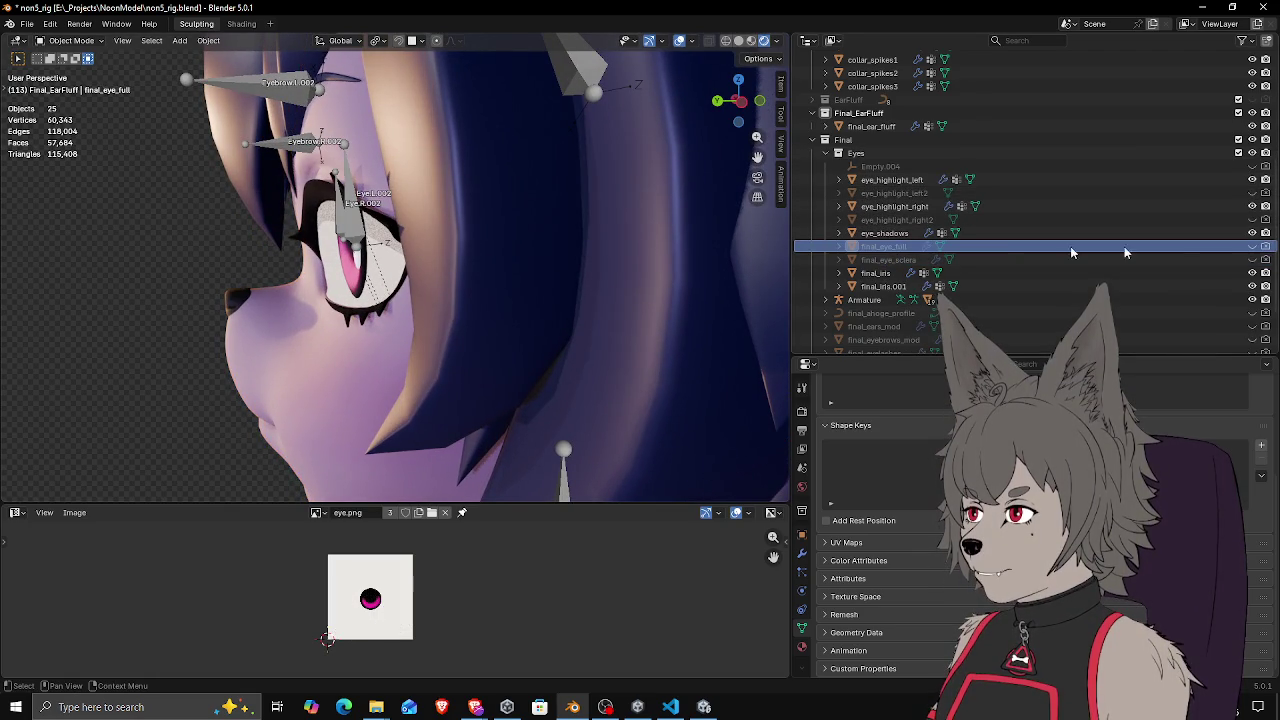
left_click(1253, 246)
left_click(372, 268)
mouse_move(372, 268)
left_mouse_down()
mouse_move(476, 290)
mouse_move(568, 280)
left_mouse_up()
Separate the connected left eye from final_eye_full into its own object
key("Tab")
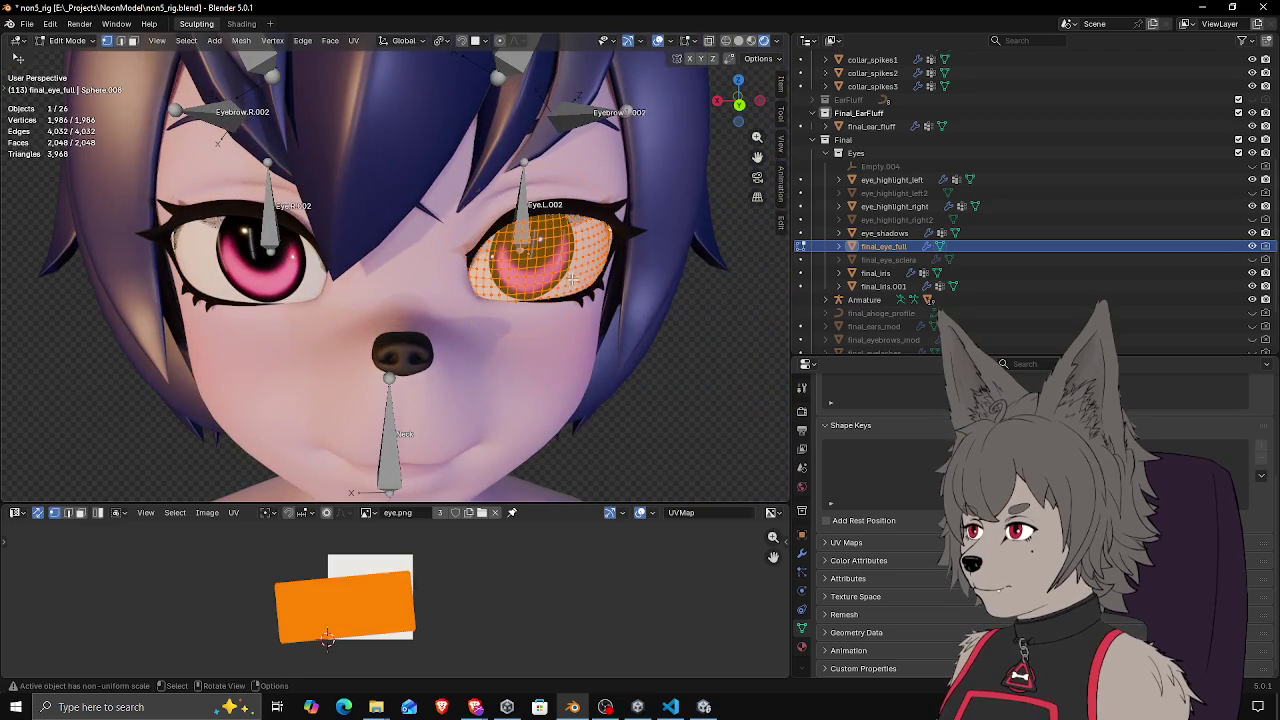
key("ctrl+l")
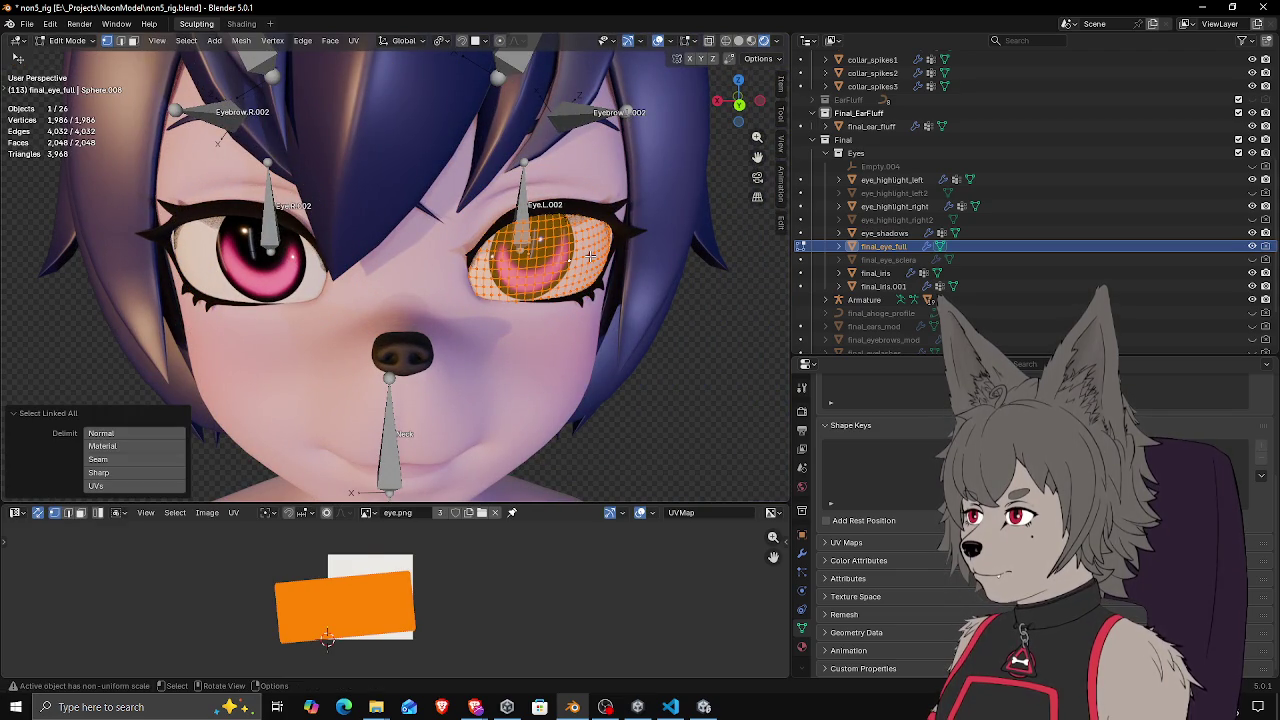
key("p")
left_click(590, 256)
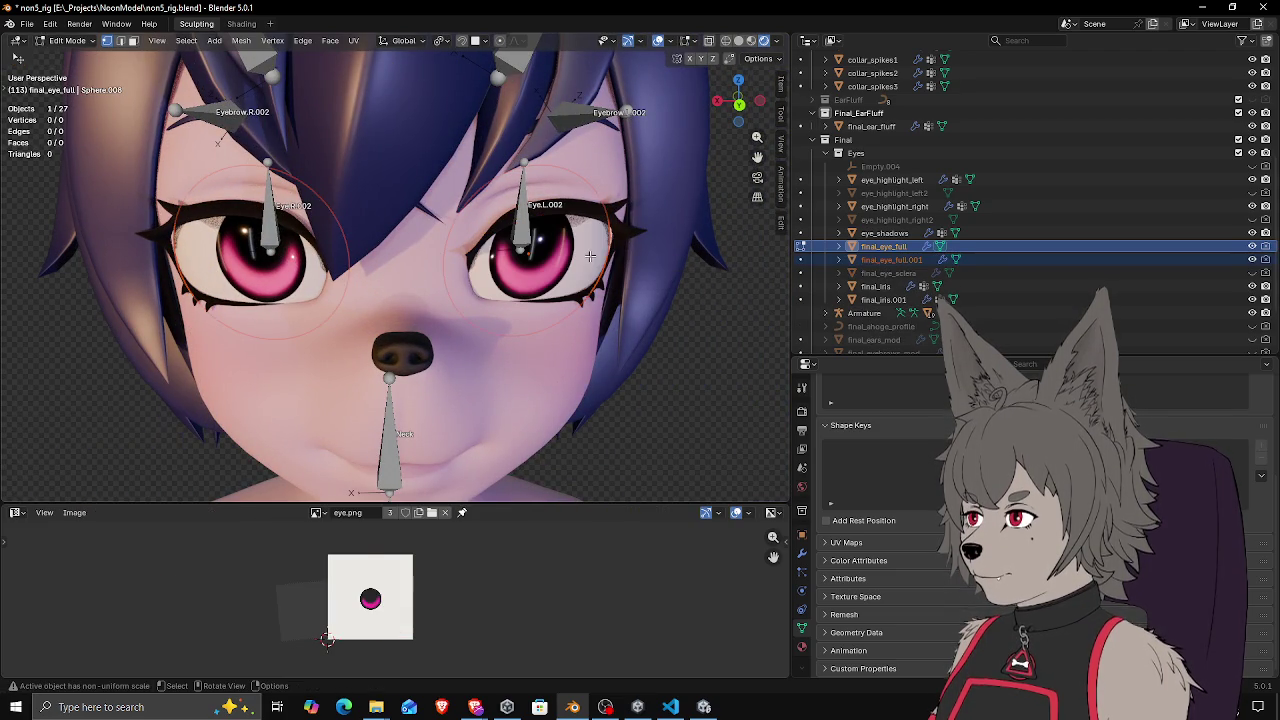
key("Tab")
Rename the eye objects to final_eye_full_R and final_eye_full.L
double_click(900, 247)
scroll(905, 248, "down", 2)
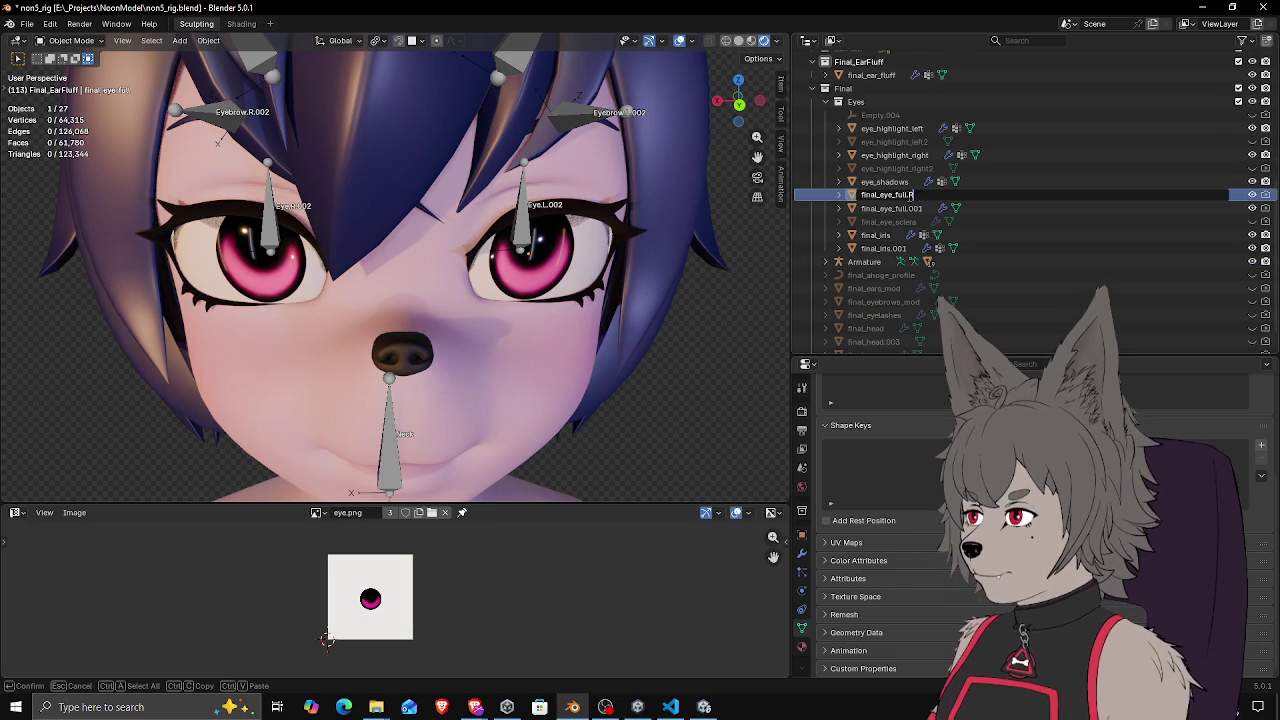
key("Return")
left_click(909, 196)
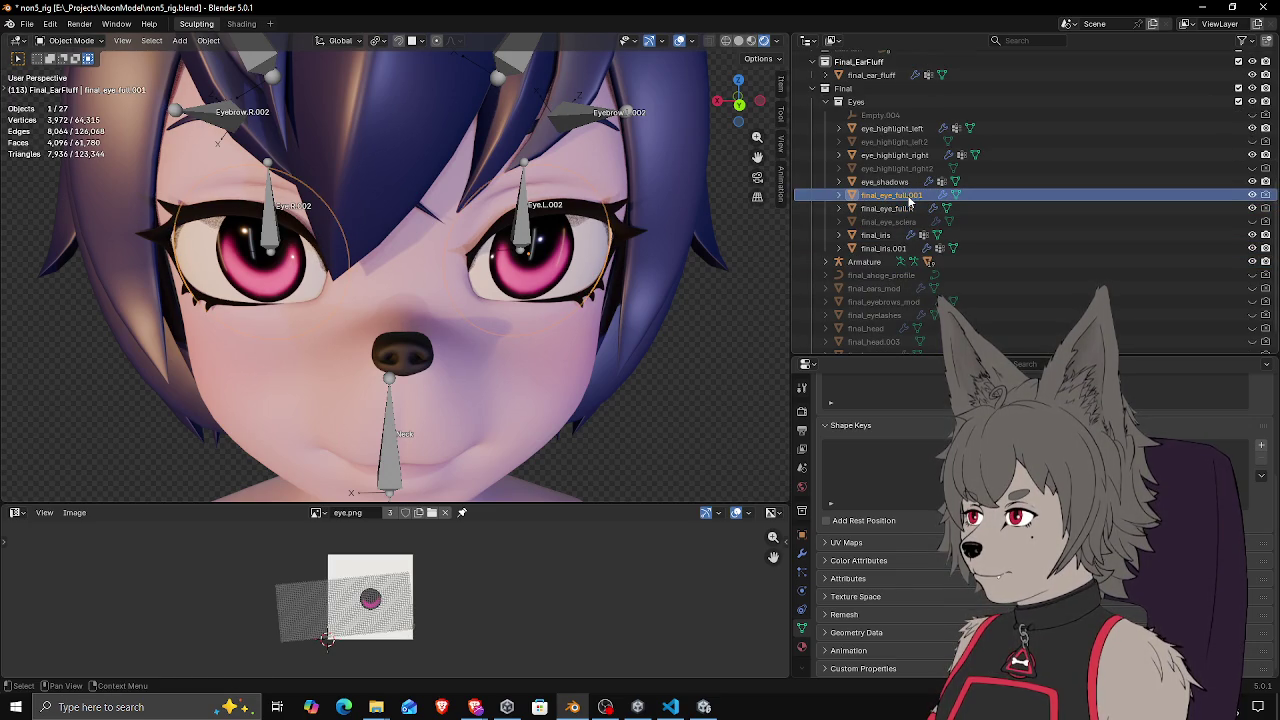
double_click(908, 198)
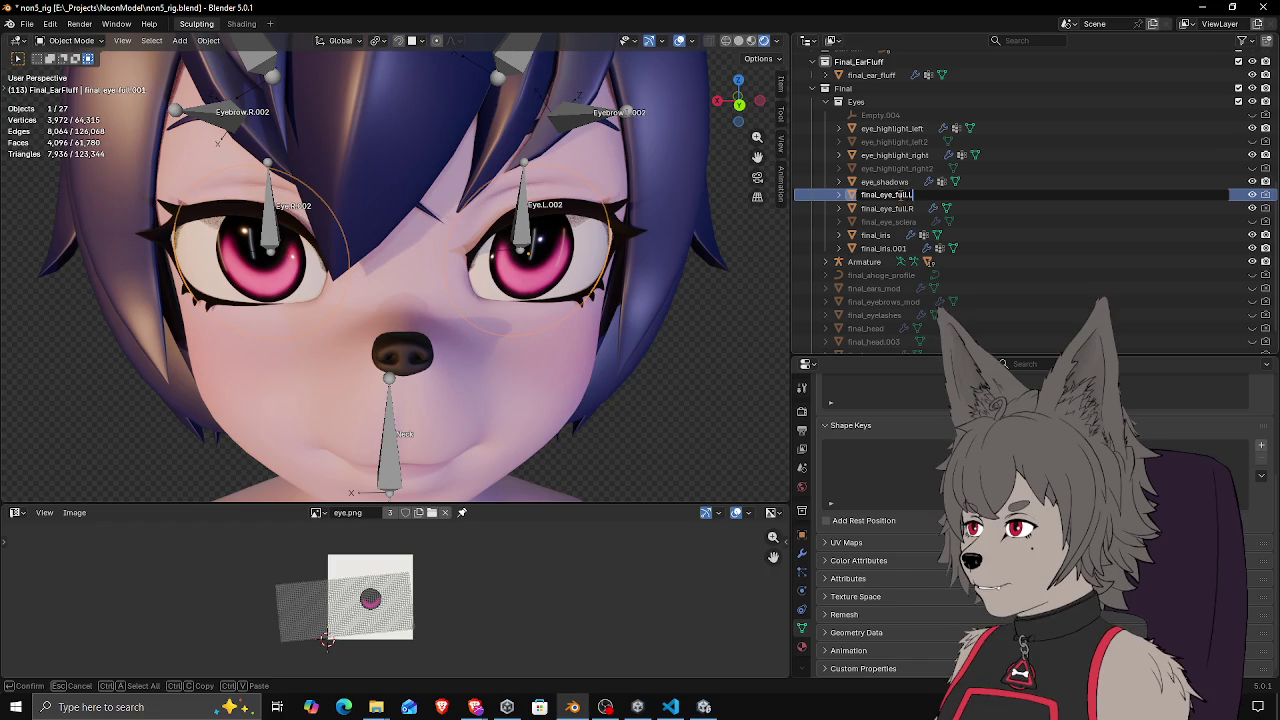
key("Return")
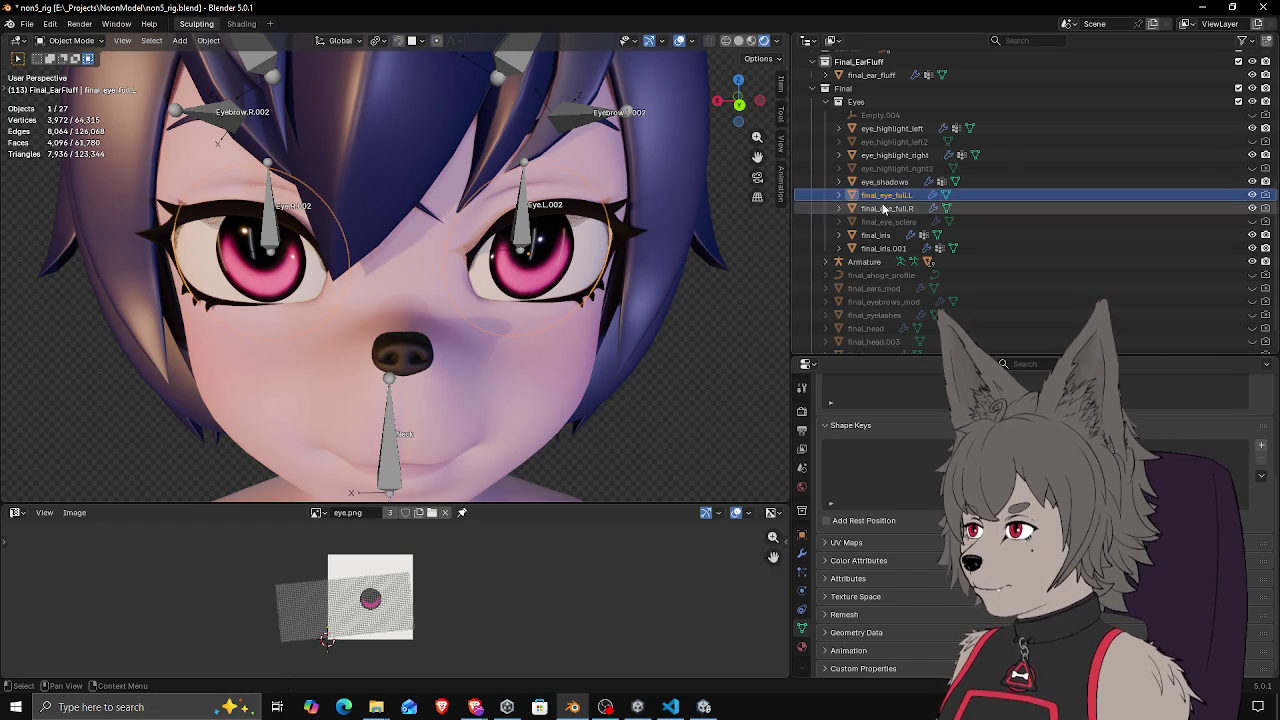
Check final_eye_full.L and final_eye_full.R, orbiting to a frontal close-up of the eyes
left_click(880, 208)
left_click(880, 196)
left_click(881, 208)
left_click(881, 197)
mouse_move(527, 253)
left_mouse_down()
mouse_move(450, 250)
mouse_move(580, 250)
left_mouse_up()
scroll(450, 250, "down", 4)
left_click_drag(505, 280, 538, 254)
scroll(526, 256, "up", 5)
Select both eye objects, join them back into one mesh and enter Edit Mode
left_click(540, 252)
left_click(544, 246)
left_click(546, 249)
left_click(548, 245)
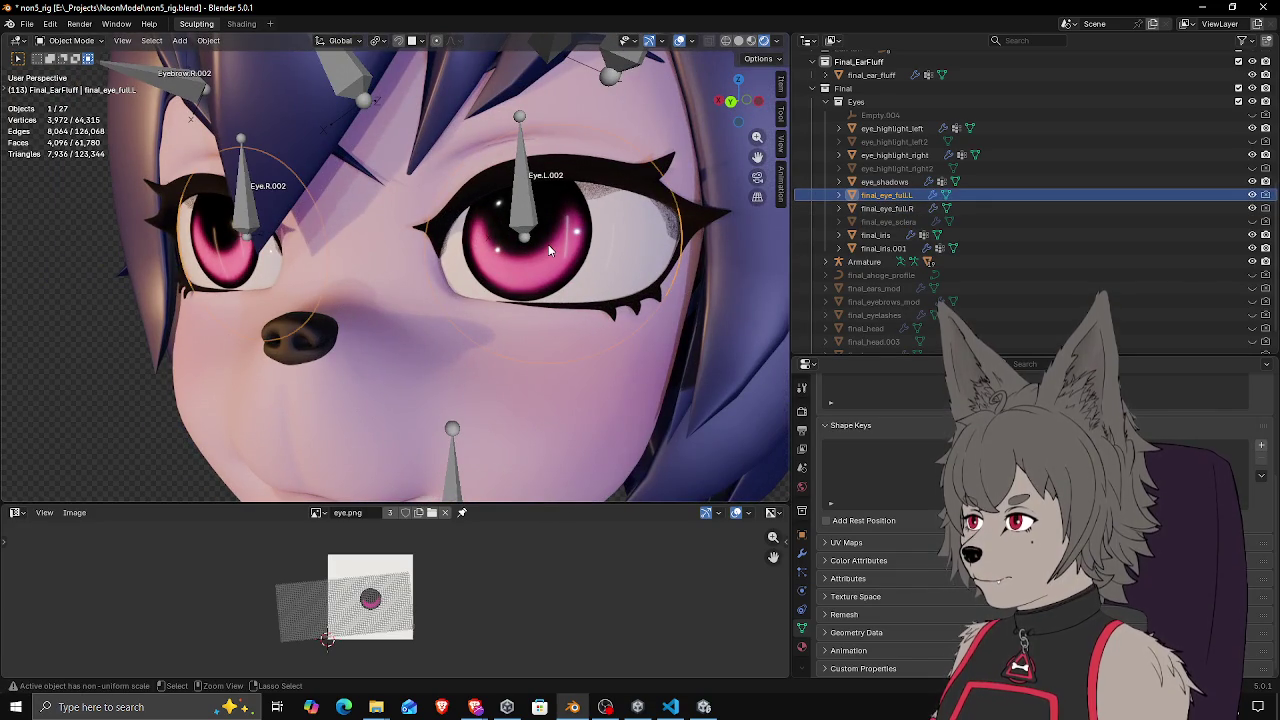
left_click(548, 243)
left_click(548, 240, "shift")
key("ctrl+j")
key("Tab")
Separate the left eye into a new object again
left_click_drag(524, 236, 565, 271)
left_click(565, 271)
key("ctrl+l")
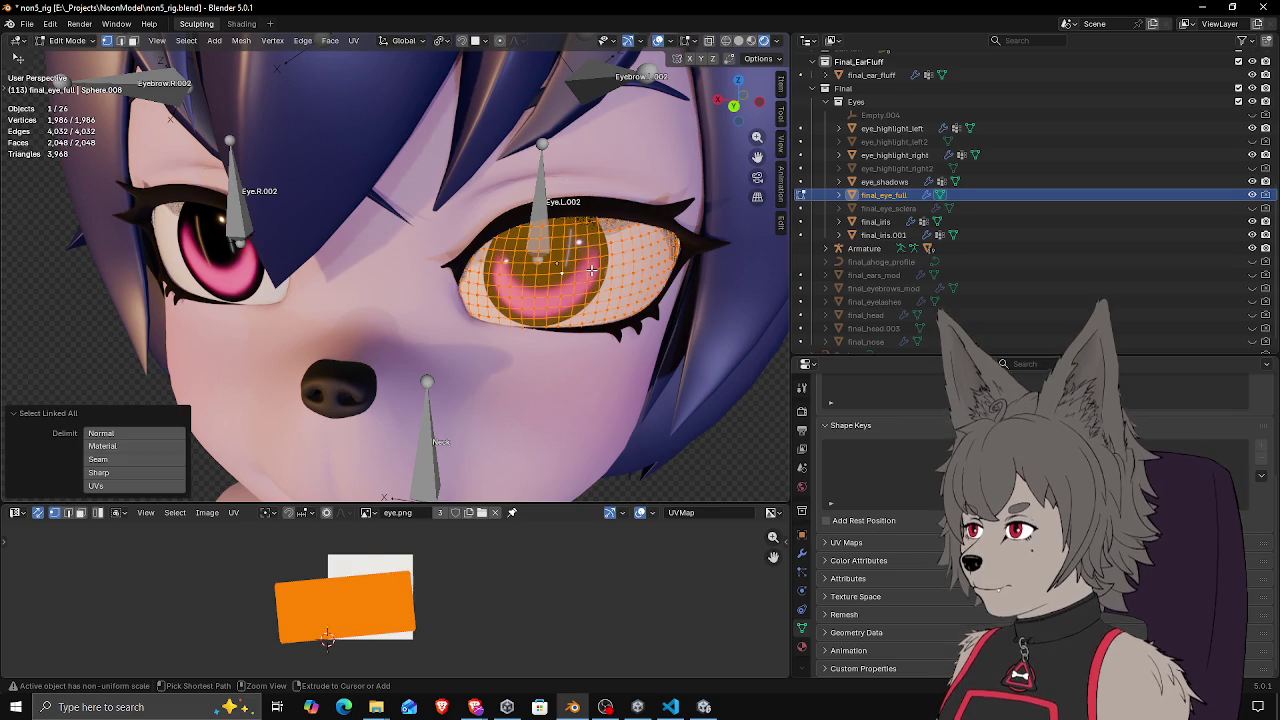
key("p")
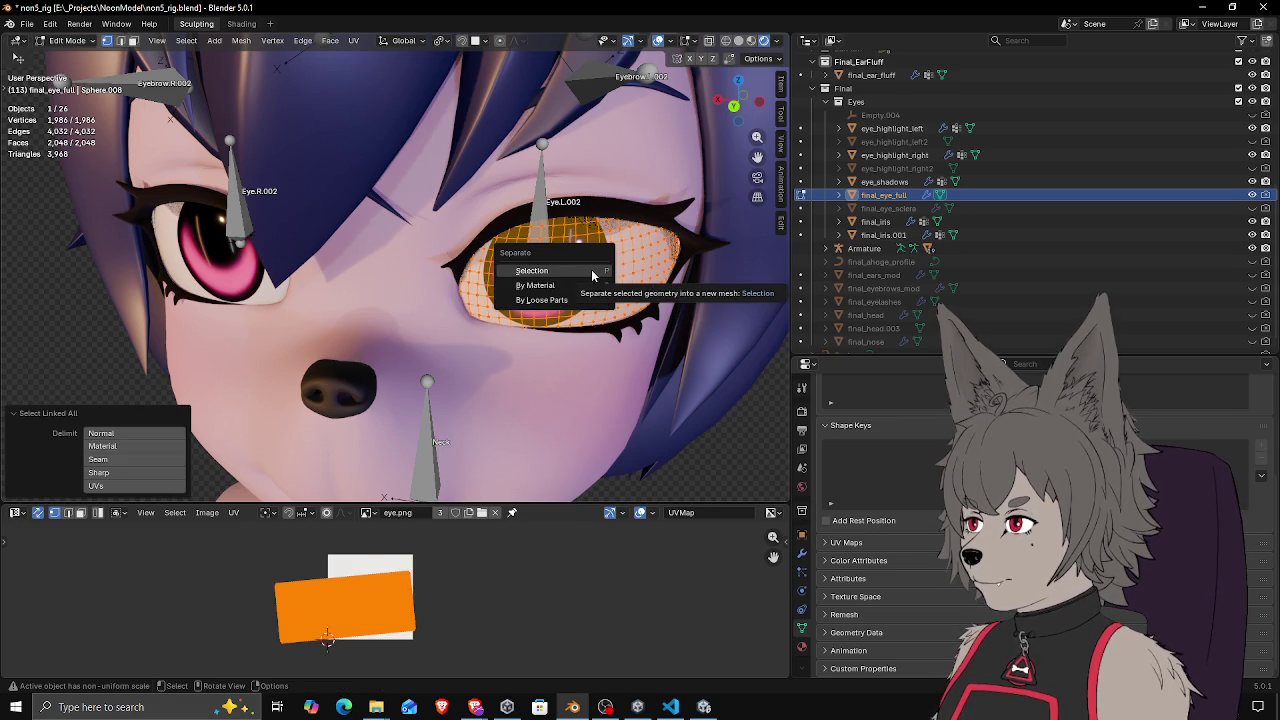
left_click(593, 275)
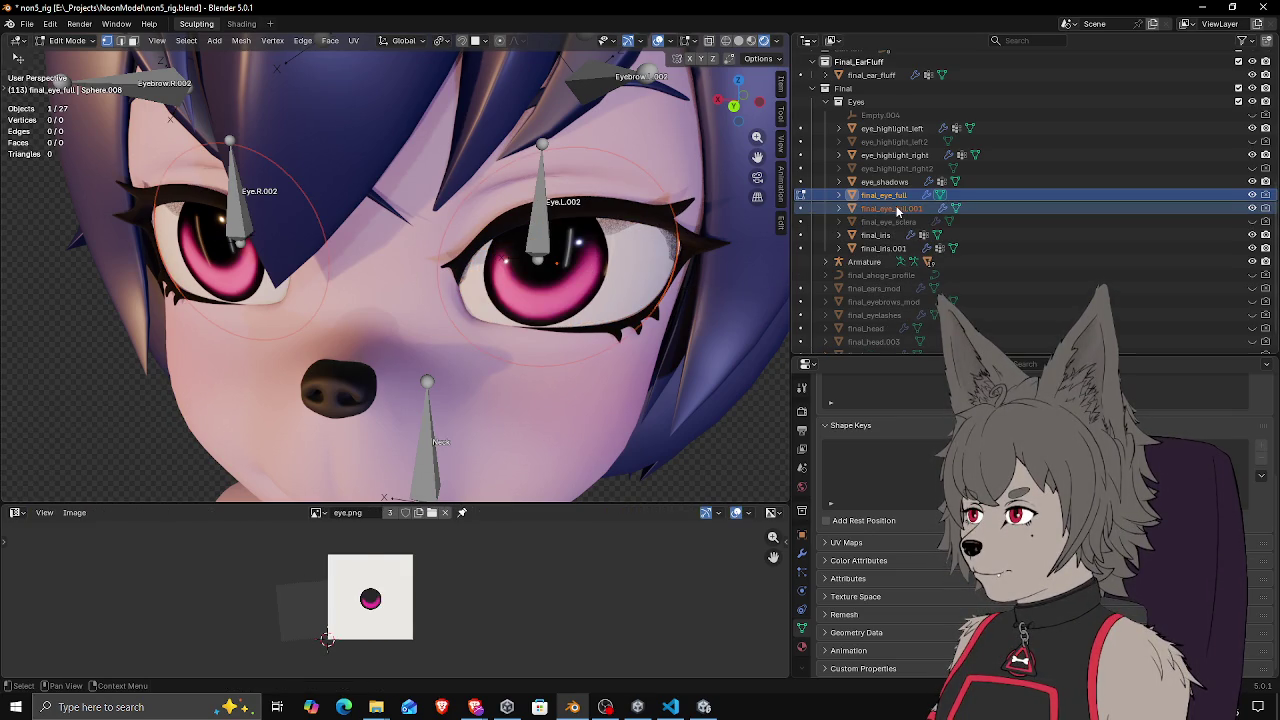
key("Tab")
key("Tab")
Cancel moving the separated eye, undo back to before the duplicate, and return to Object Mode
scroll(560, 265, "down", 5)
scroll(565, 264, "up", 6)
left_click(574, 267)
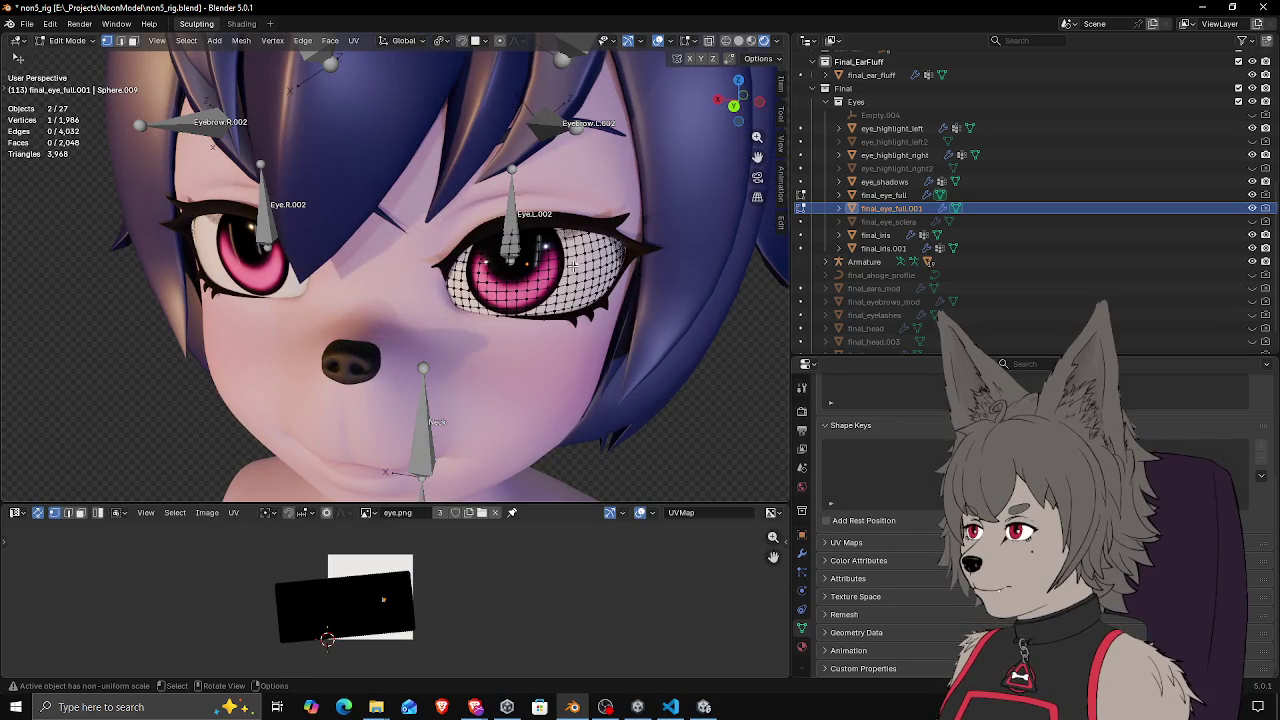
key("ctrl+l")
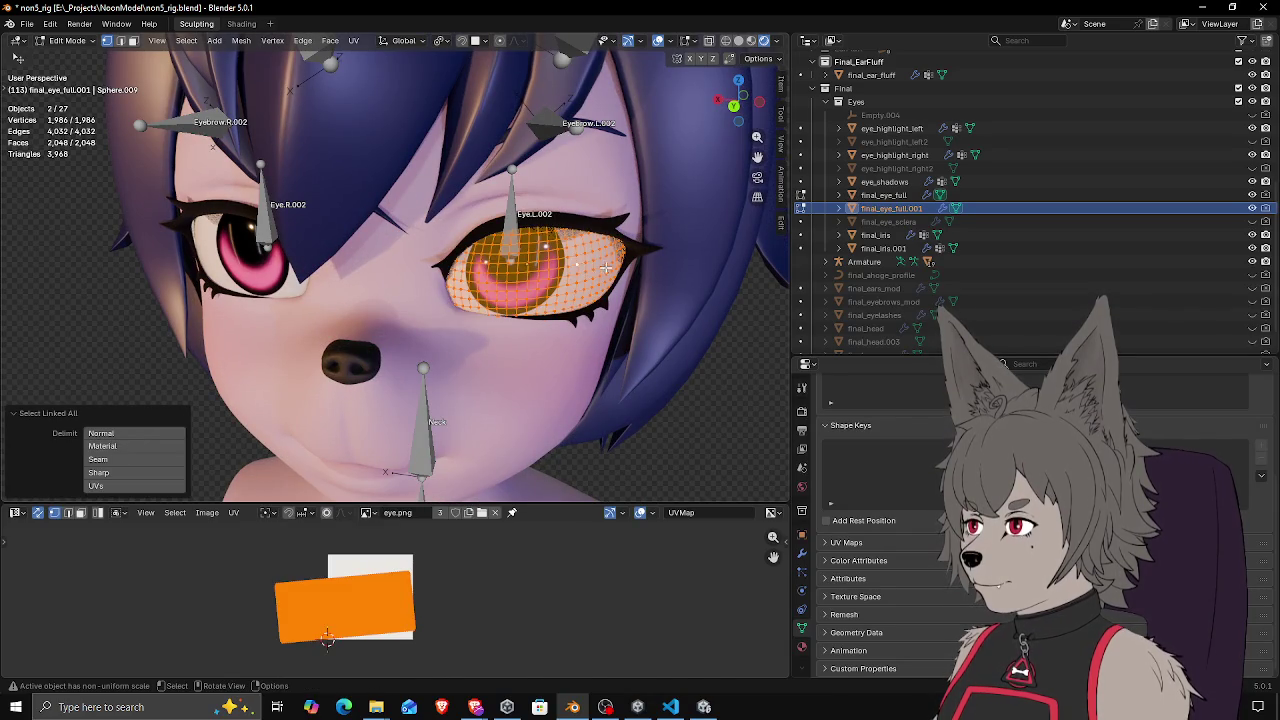
key("g")
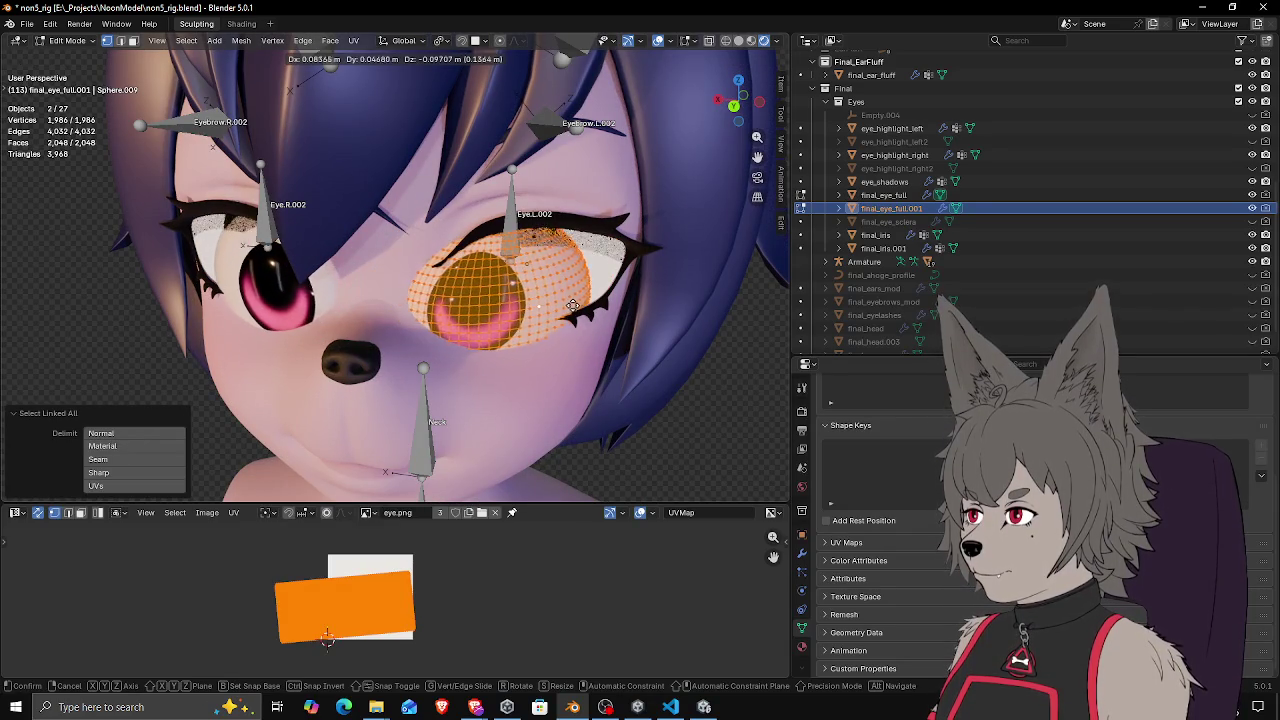
key("Escape")
key("alt+a")
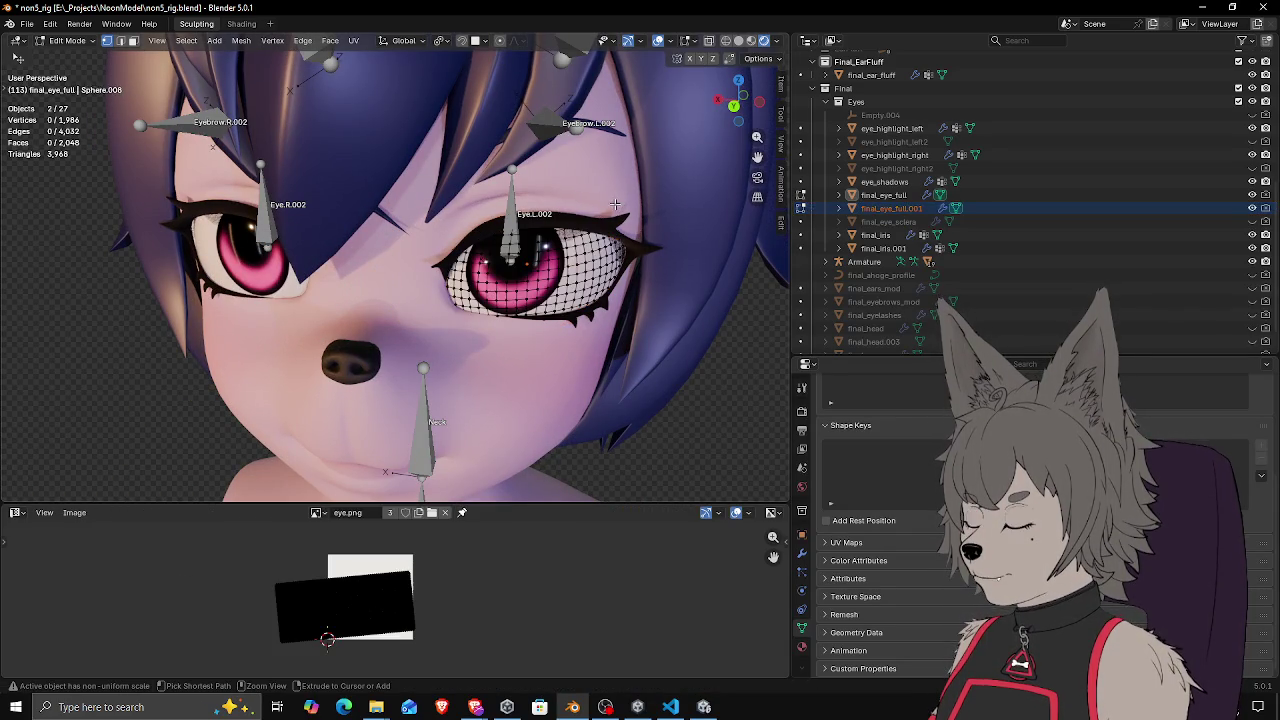
key("ctrl+z")
key("ctrl+z")
key("ctrl+z")
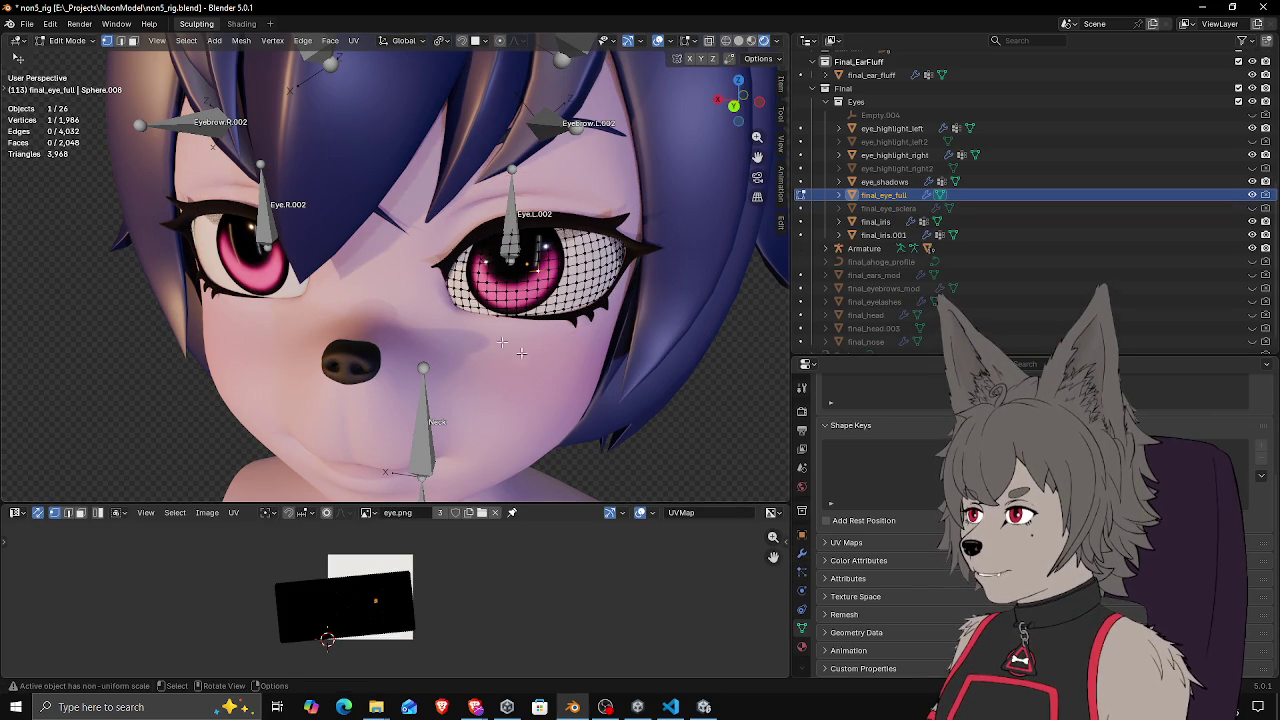
key("Tab")
Make a hidden backup duplicate of the eye and reselect the original final_eye_full
left_click(801, 553)
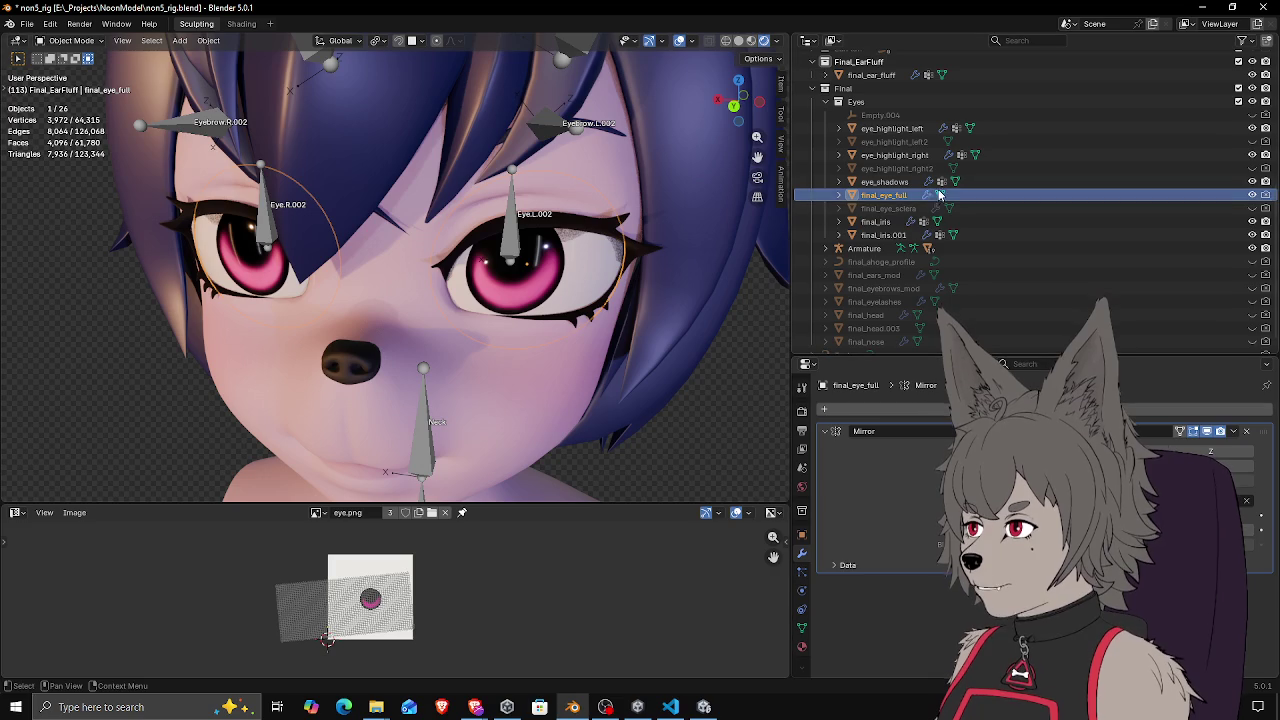
key("shift+d")
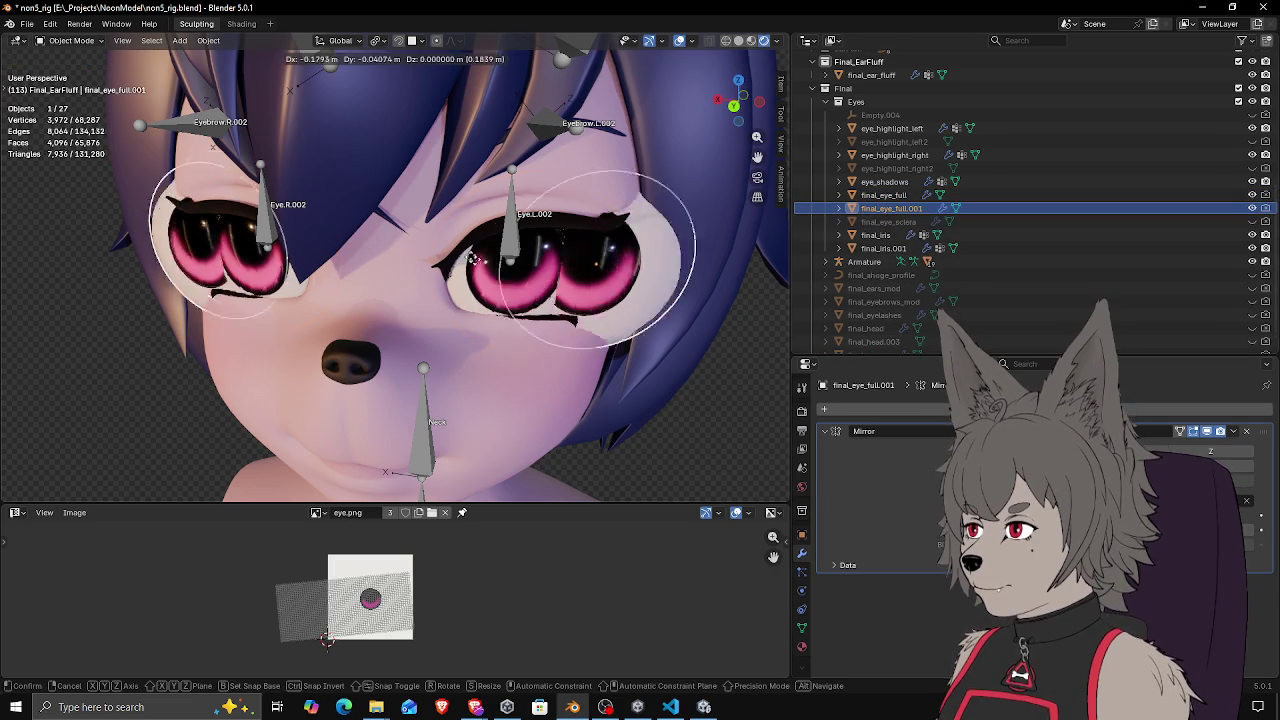
key("Escape")
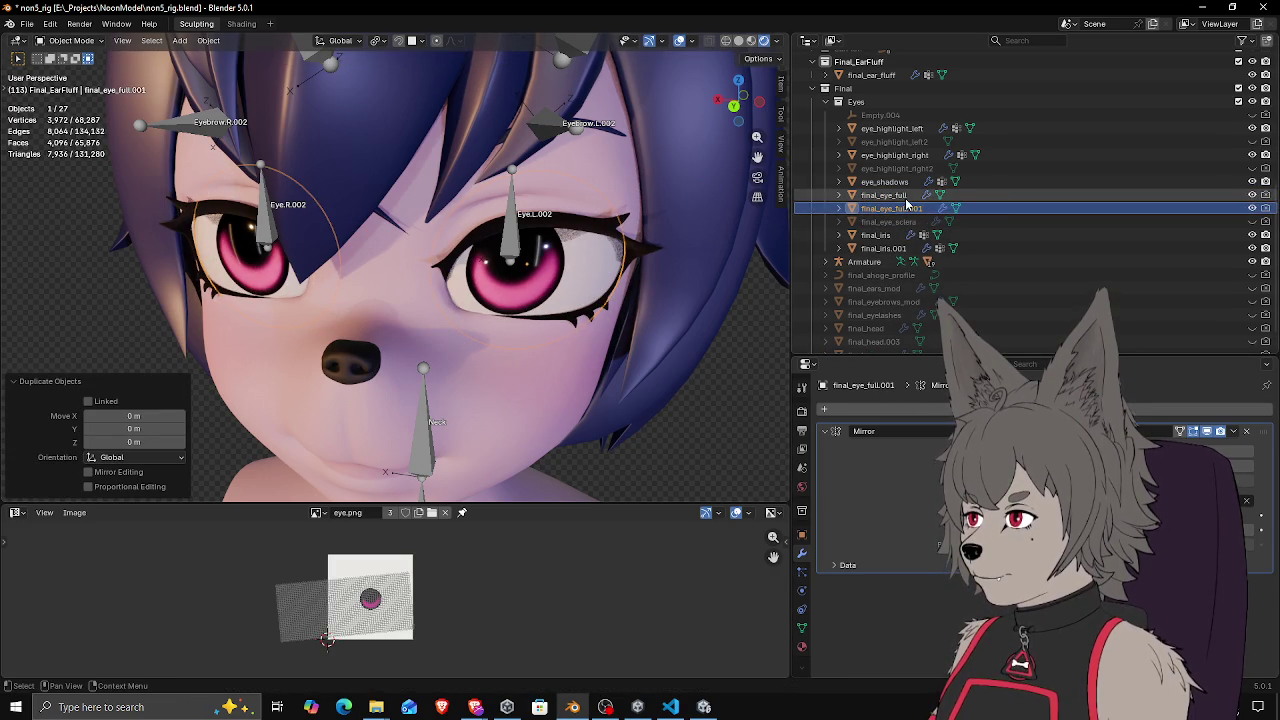
key("h")
left_click(881, 197)
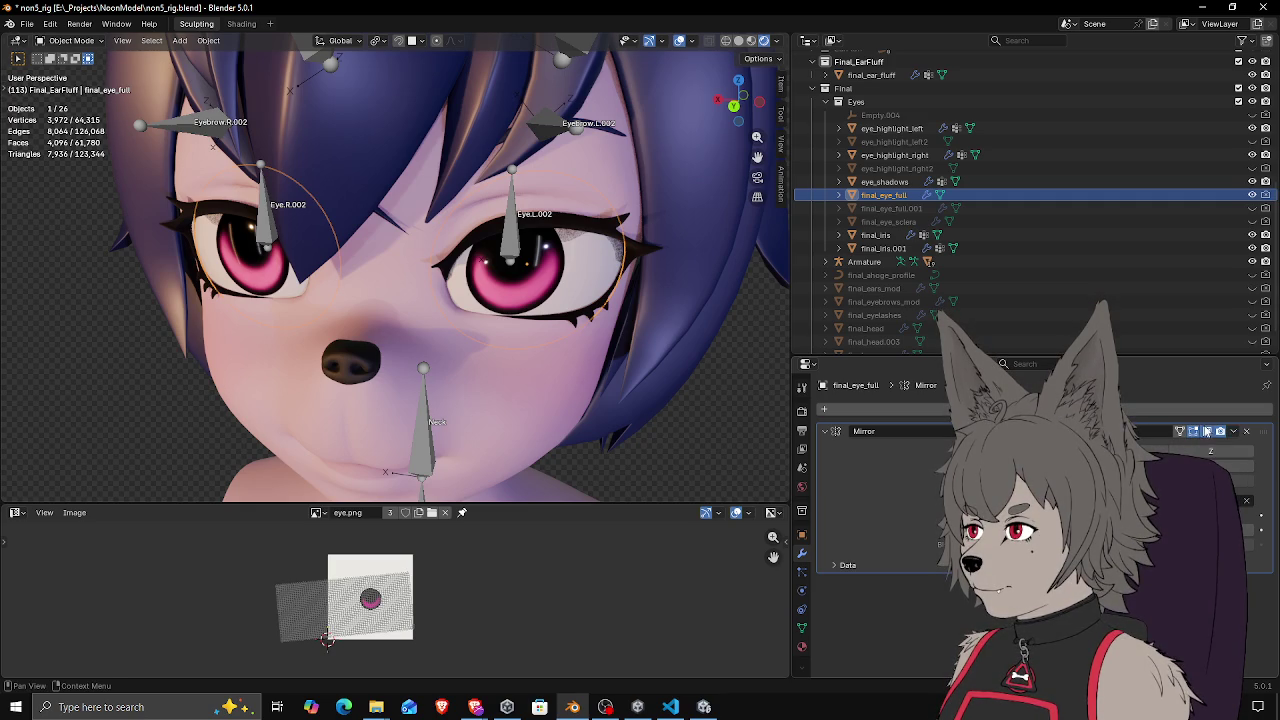
Apply the Mirror modifier and separate one eye into its own object
left_click(1172, 447)
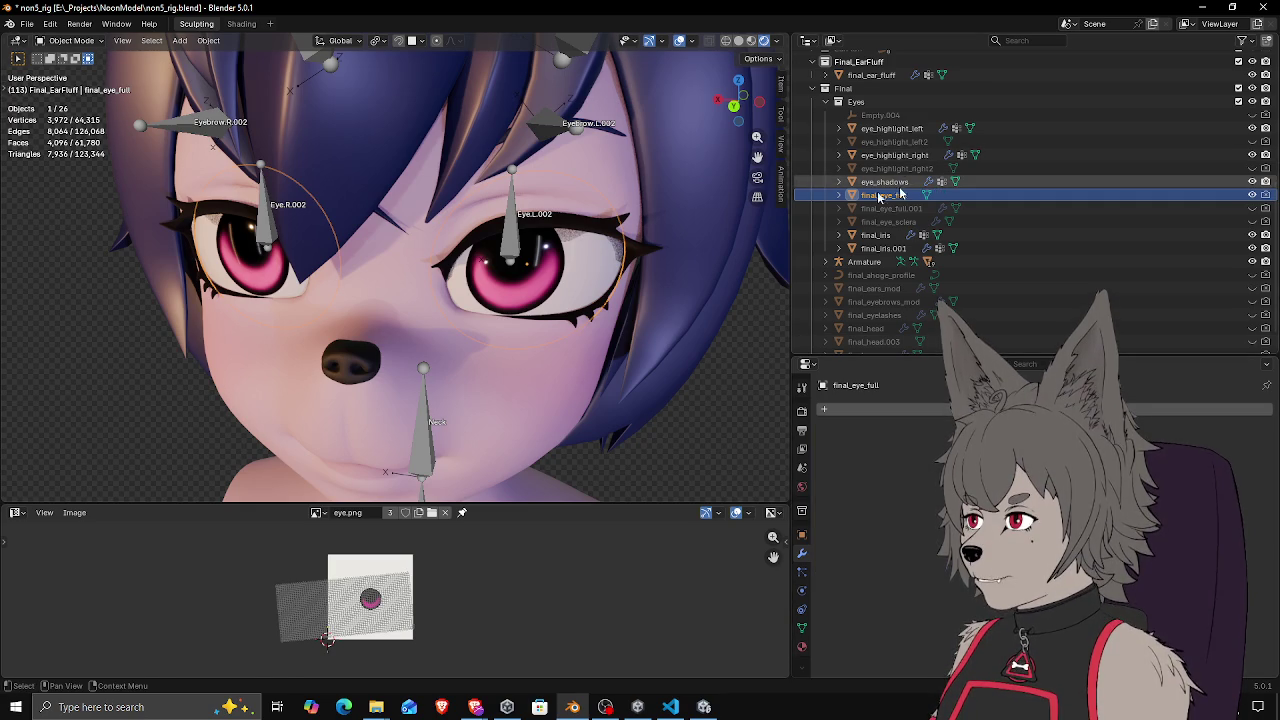
key("Tab")
key("ctrl+l")
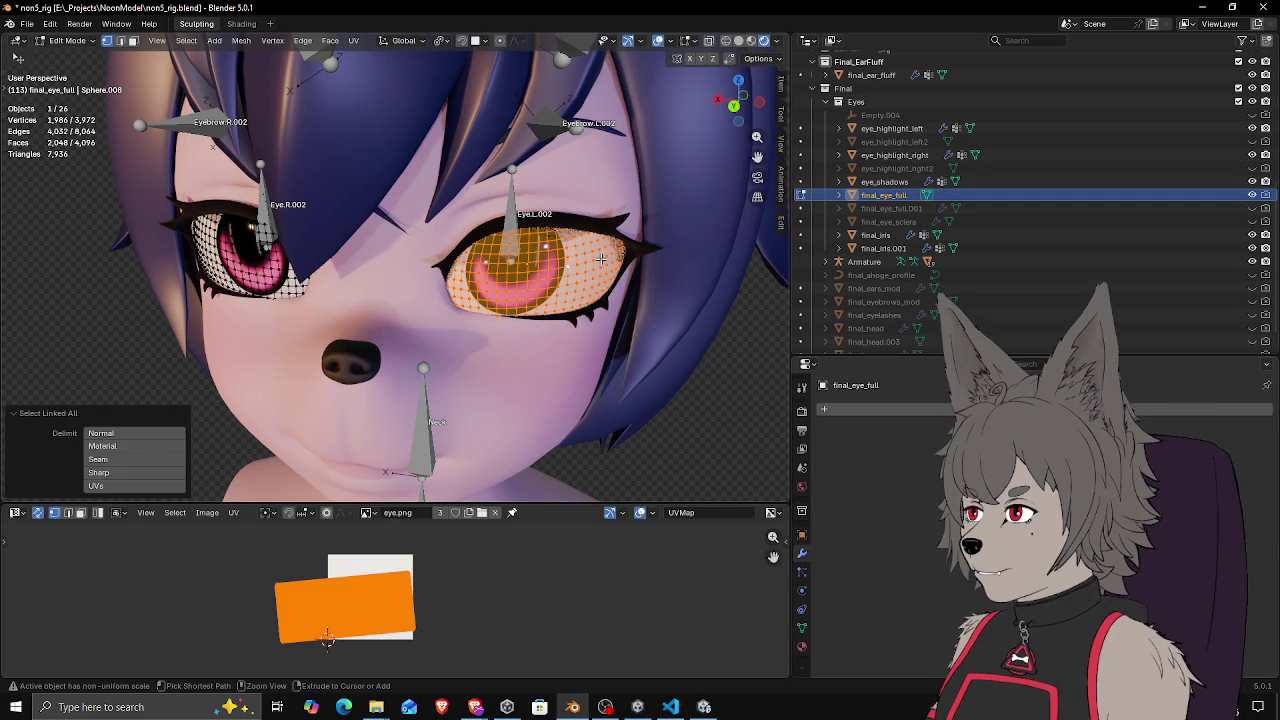
key("p")
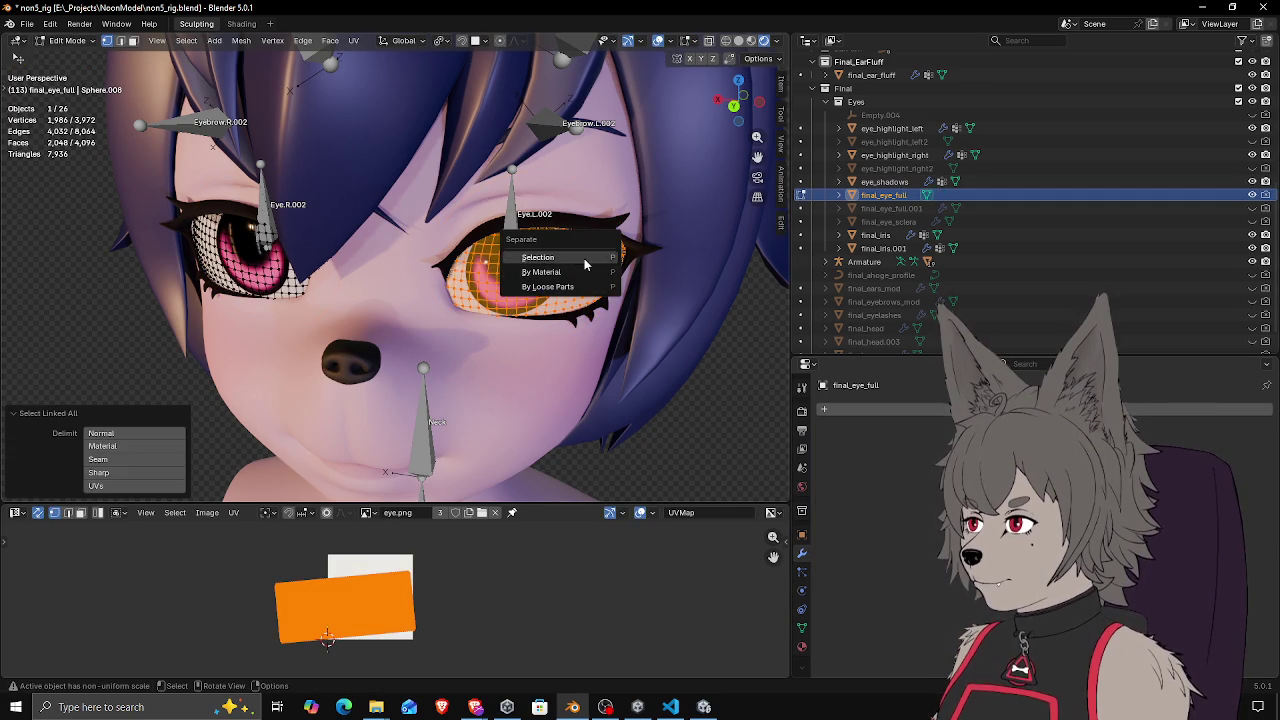
left_click(590, 258)
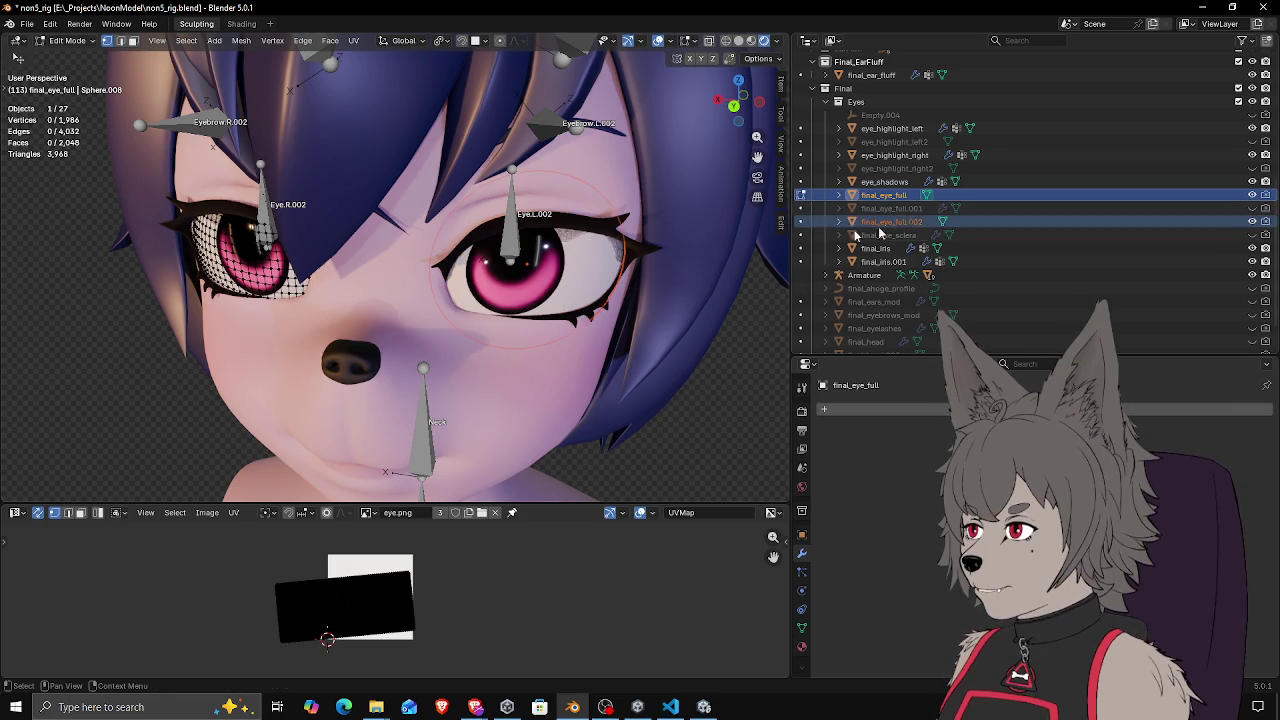
key("Tab")
Rename the separated final_eye_full.002 to final_eye_full.L
left_click(905, 226)
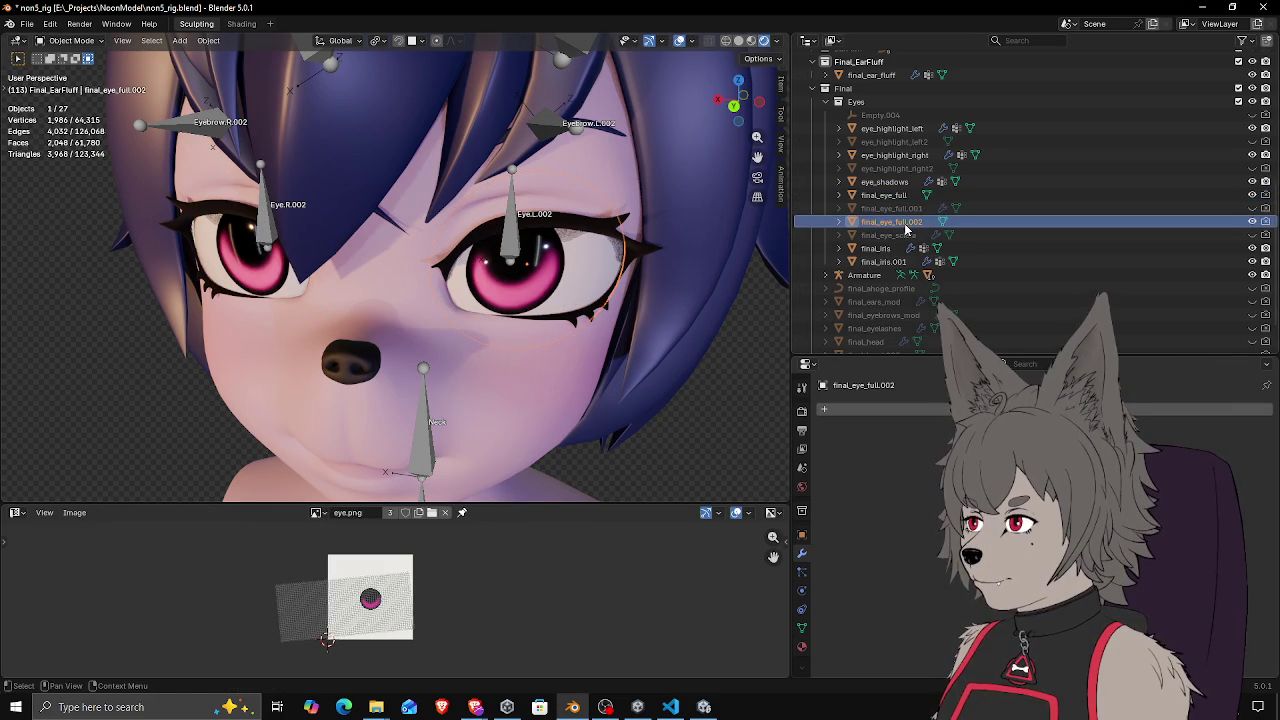
double_click(905, 222)
scroll(907, 221, "down", 1)
key("End")
key("BackSpace")
key("BackSpace")
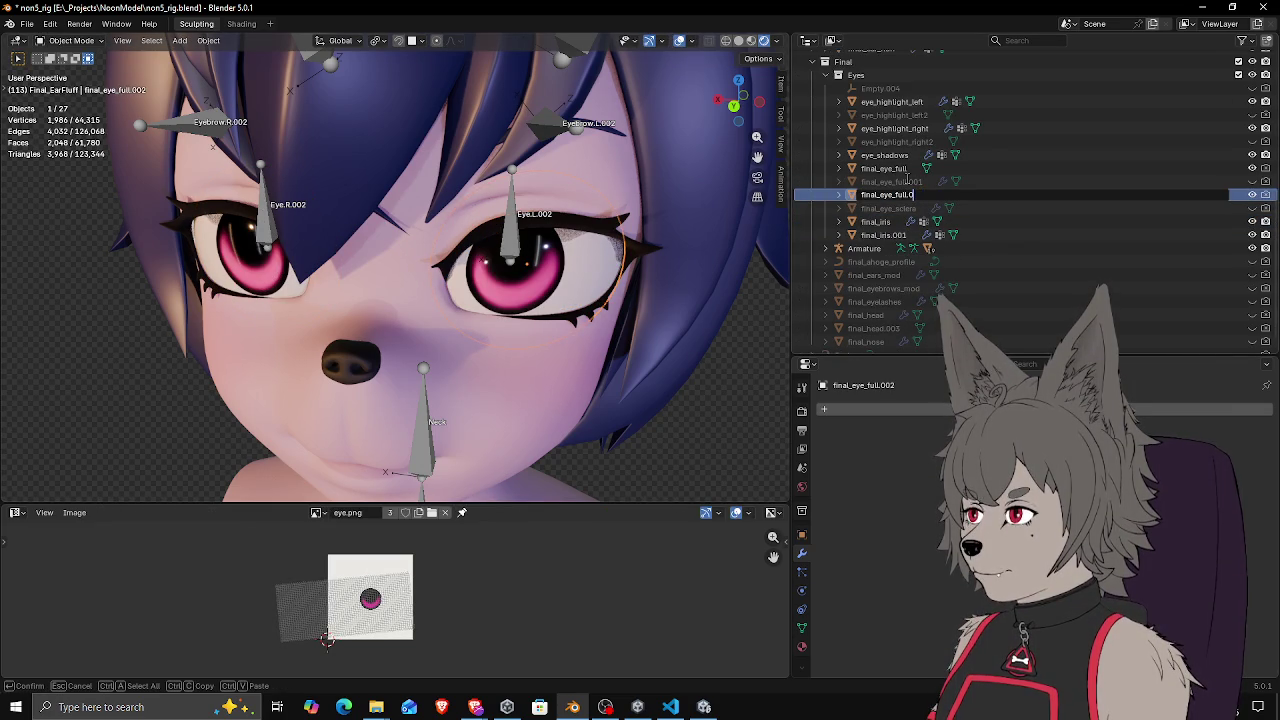
key("Return")
Rename the original eye object to final_eye_full.R and check both eyes
left_click(902, 170)
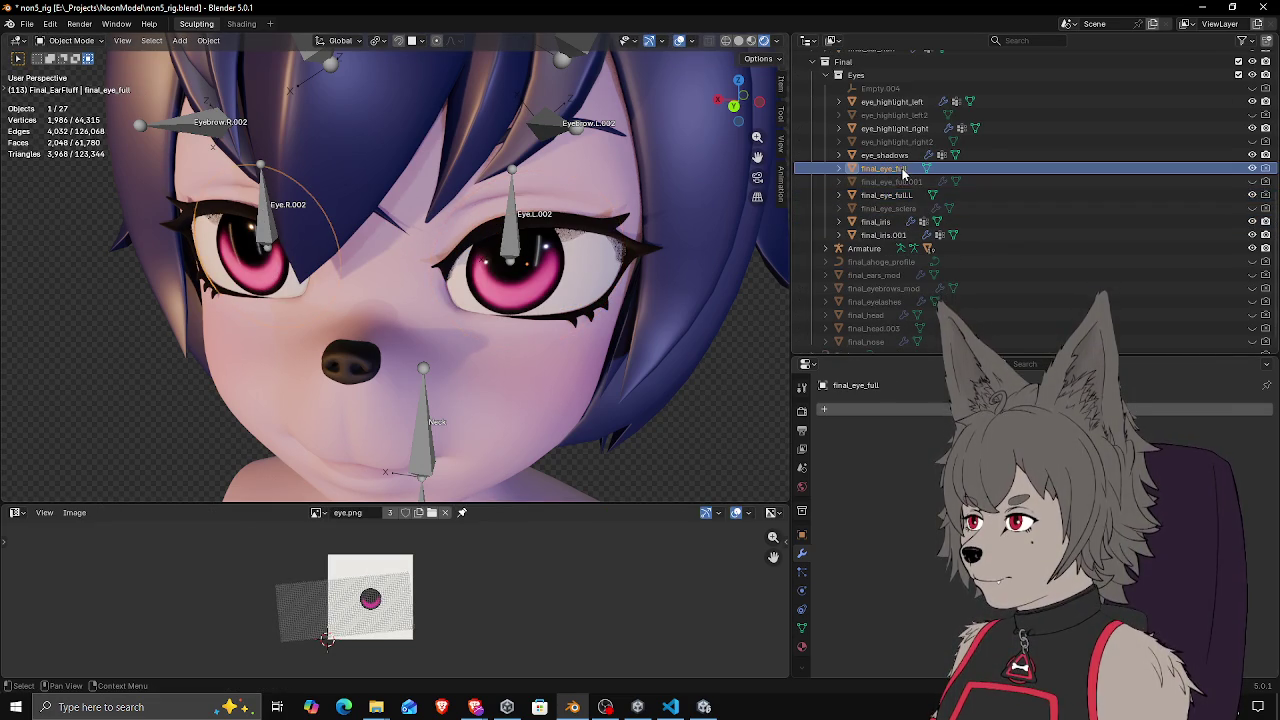
double_click(905, 170)
scroll(905, 172, "up", 2)
type(".R")
key("Return")
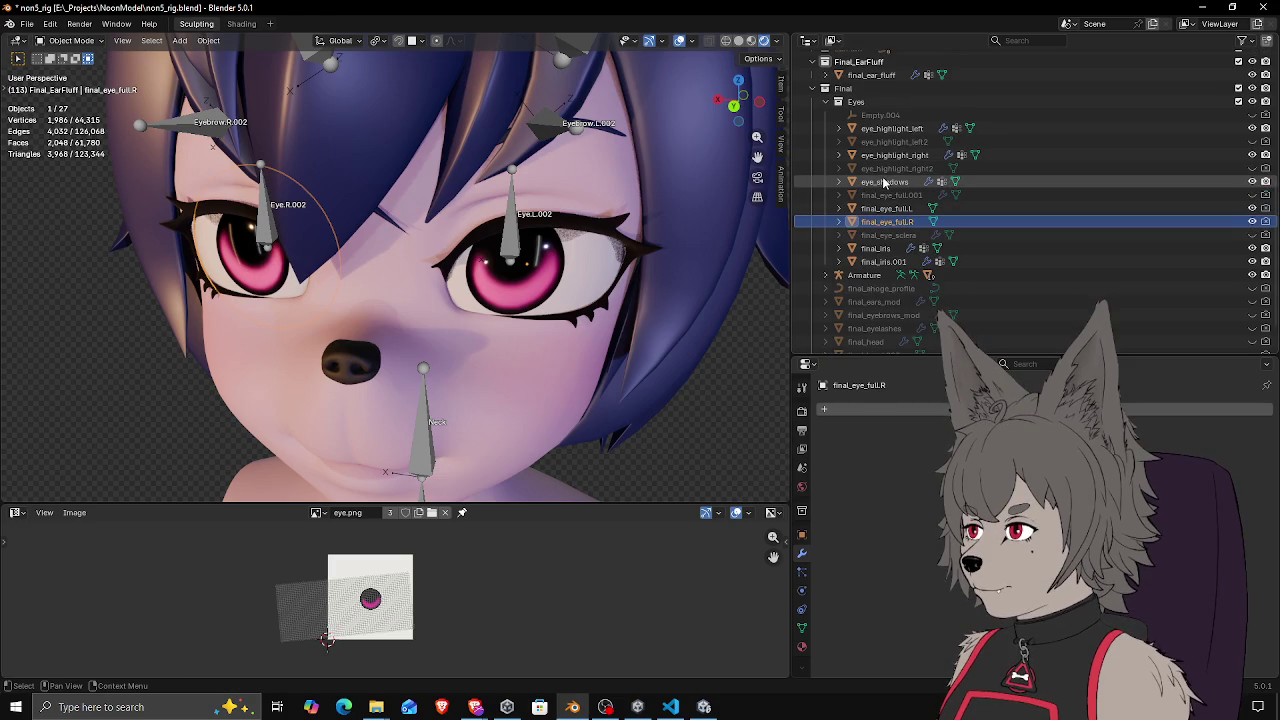
left_click(889, 209)
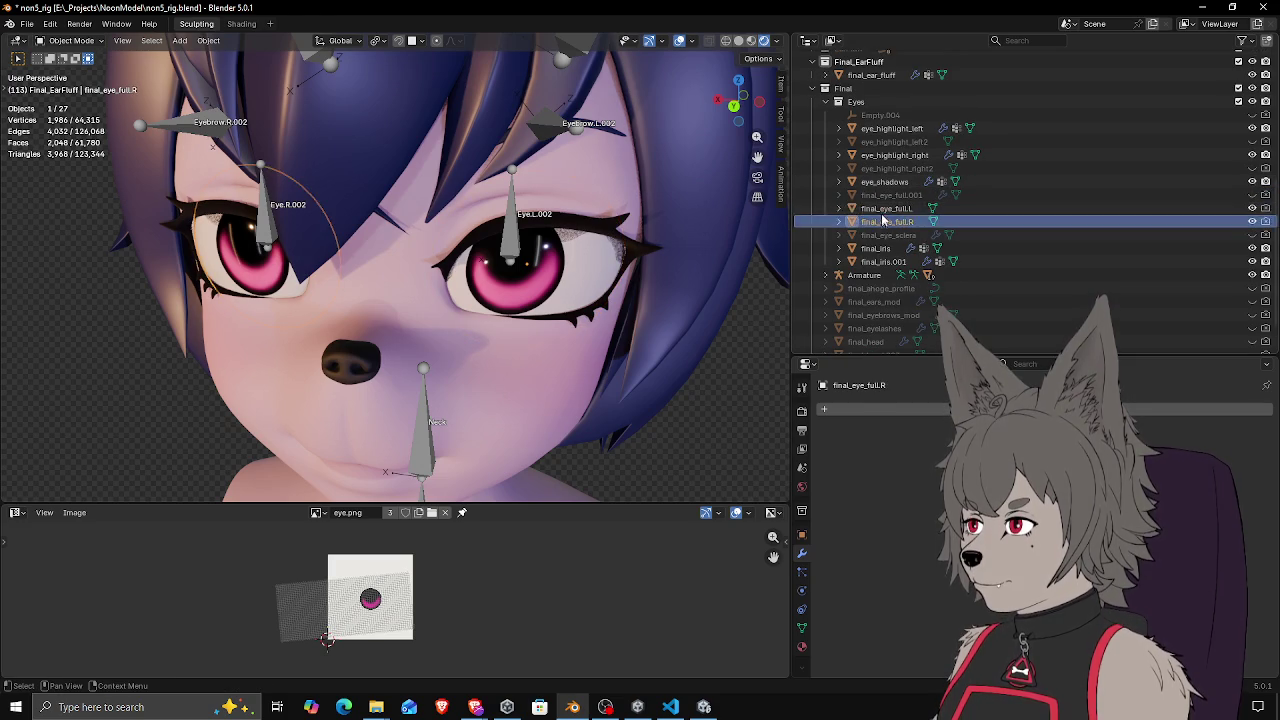
left_click(880, 223)
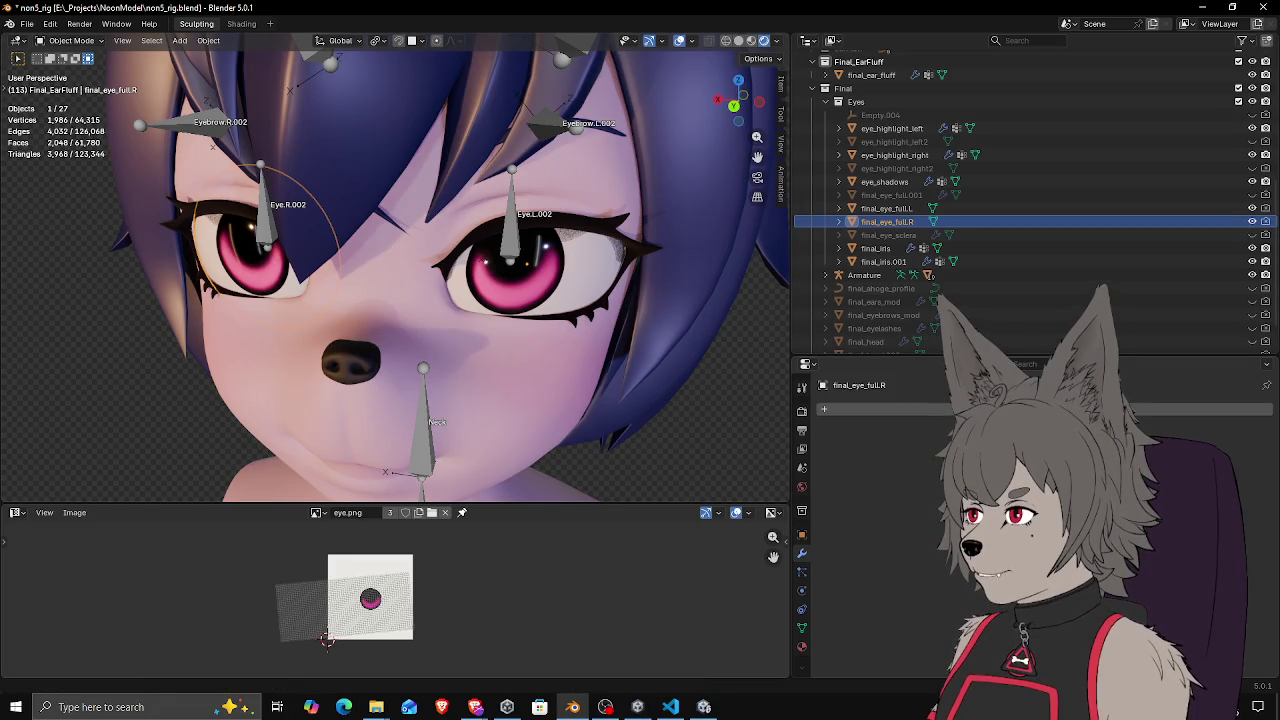
key("alt+Tab")
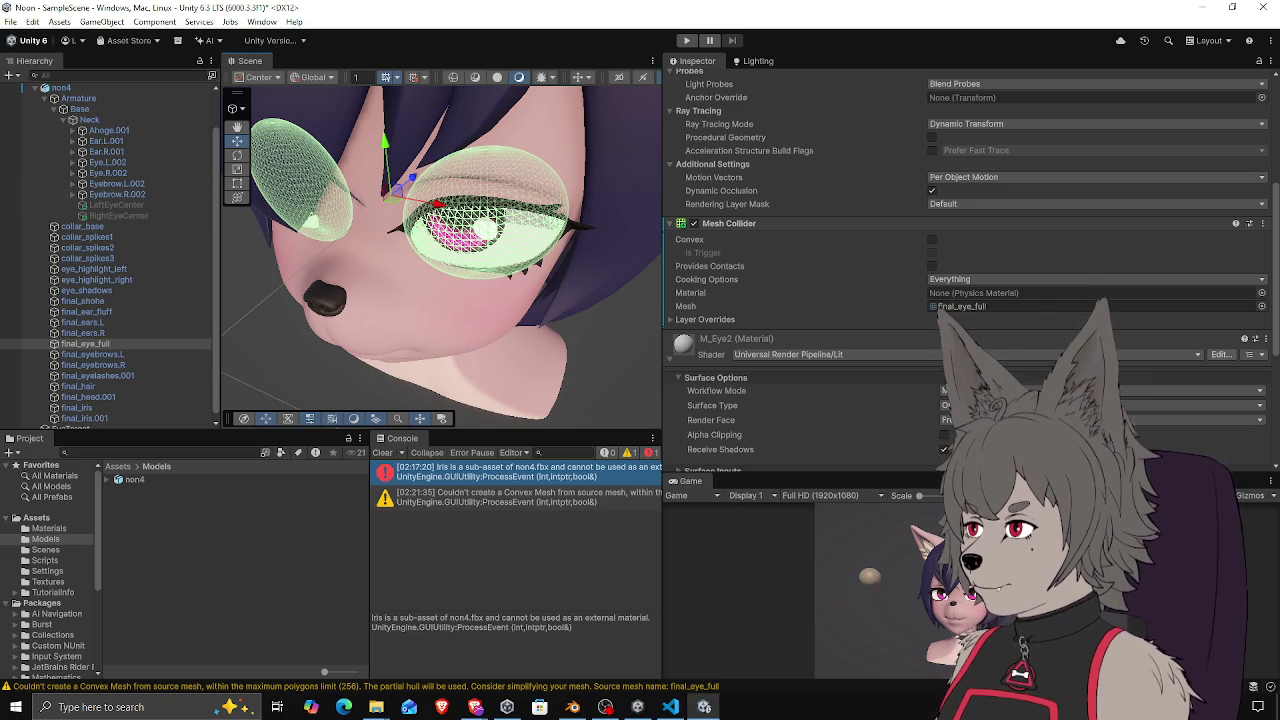
Return to Unity and select the non4 root to find the reimported final_eye_full.L and .R
key("super+e")
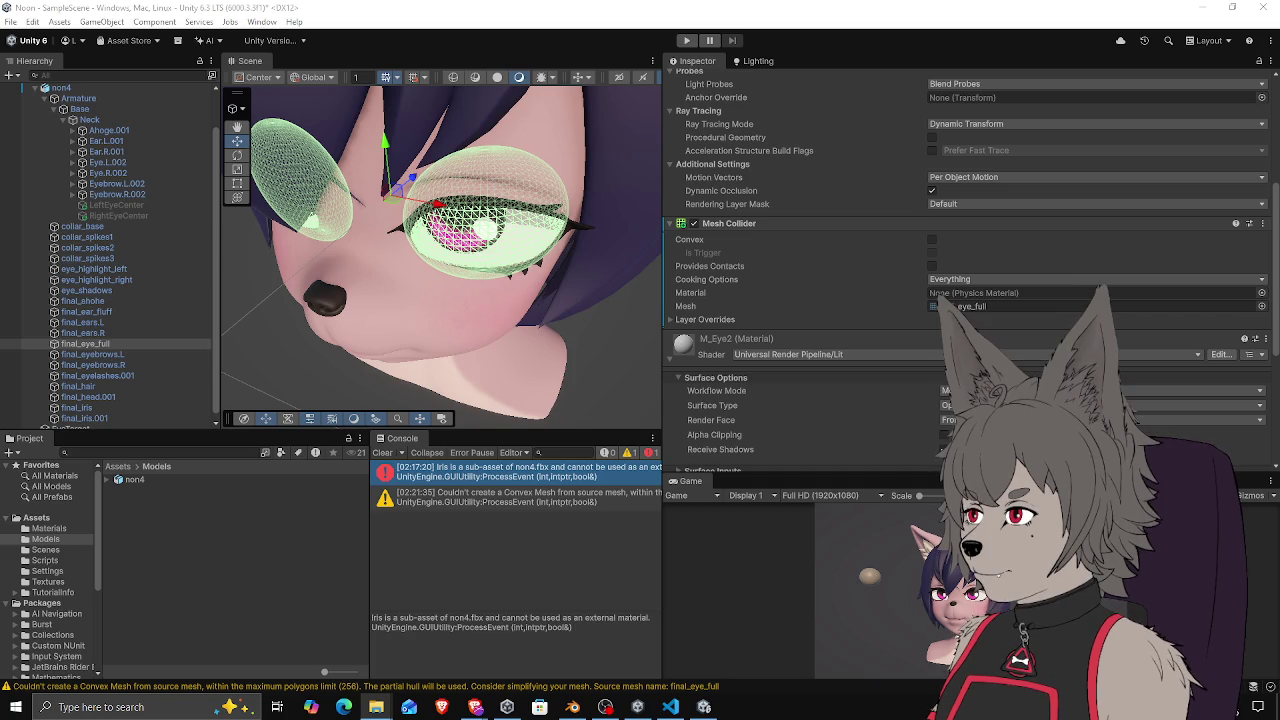
left_click(614, 10)
left_click(470, 242)
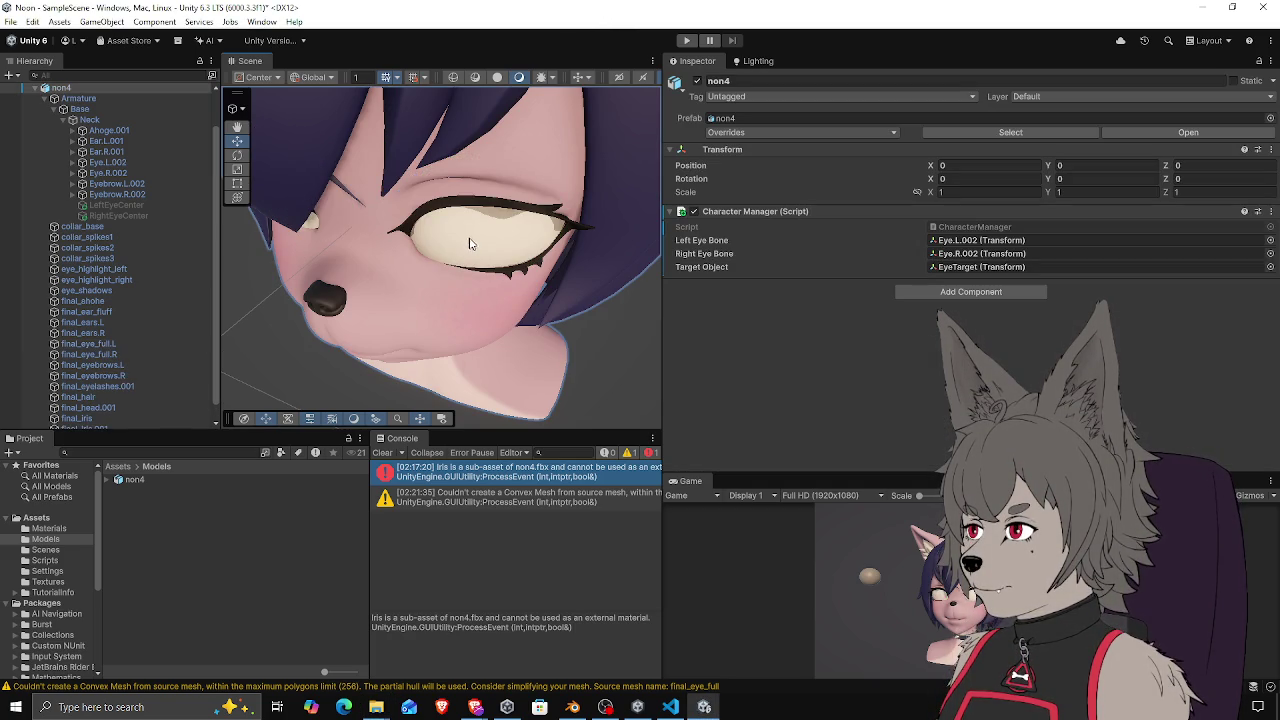
scroll(140, 200, "down", 1)
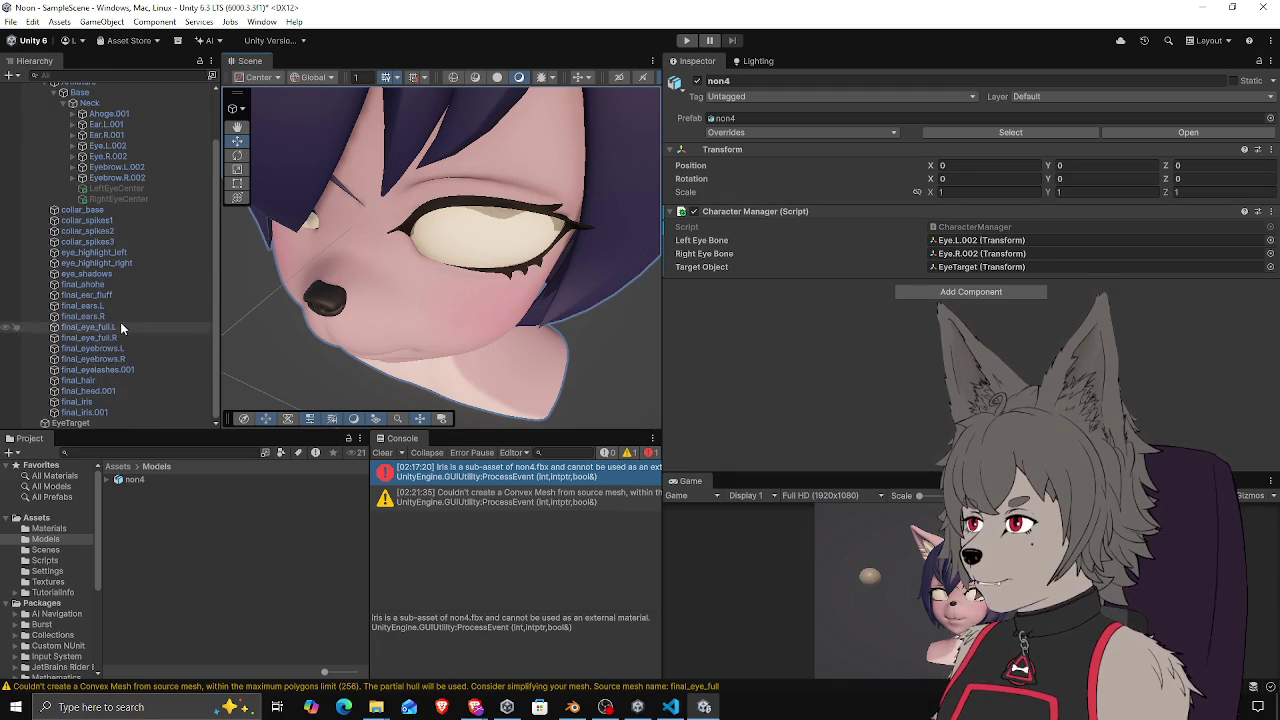
scroll(122, 331, "up", 3)
scroll(58, 165, "down", 3)
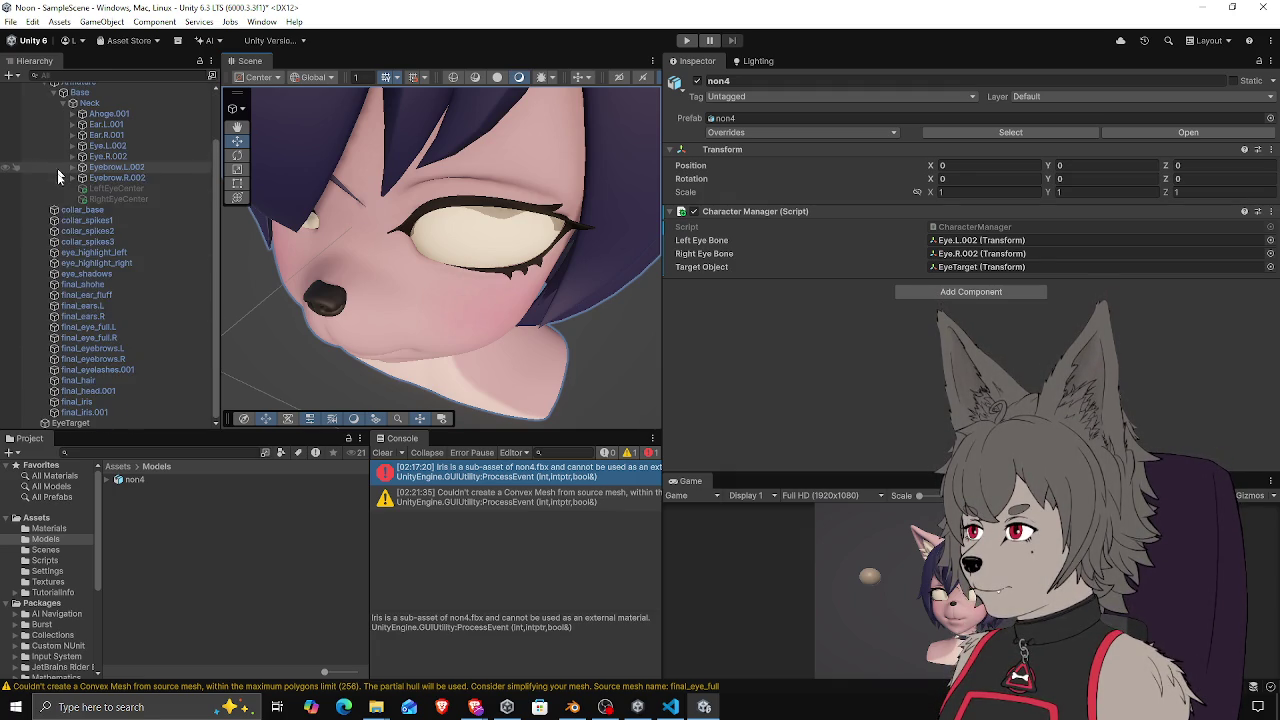
Frame final_eye_full.L in the Scene view and make its Mesh Collider convex
left_click(110, 338)
left_click(108, 328)
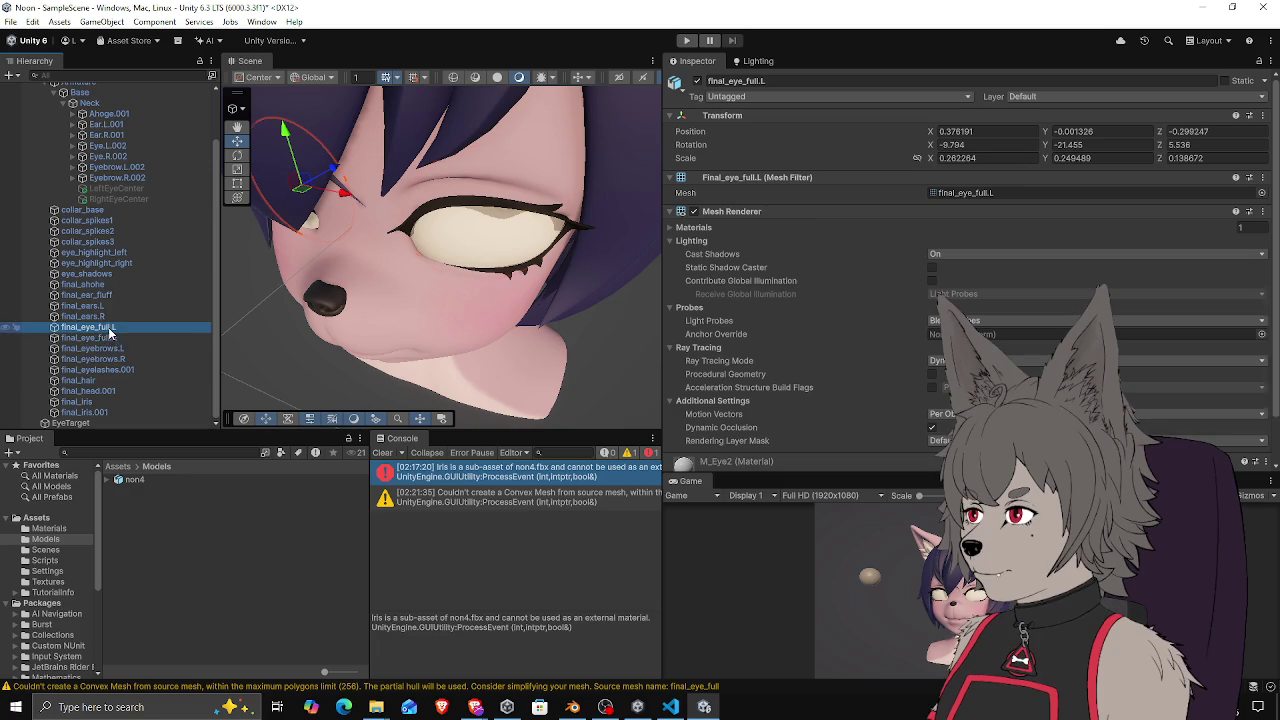
double_click(108, 329)
scroll(800, 270, "down", 5)
scroll(703, 162, "up", 8)
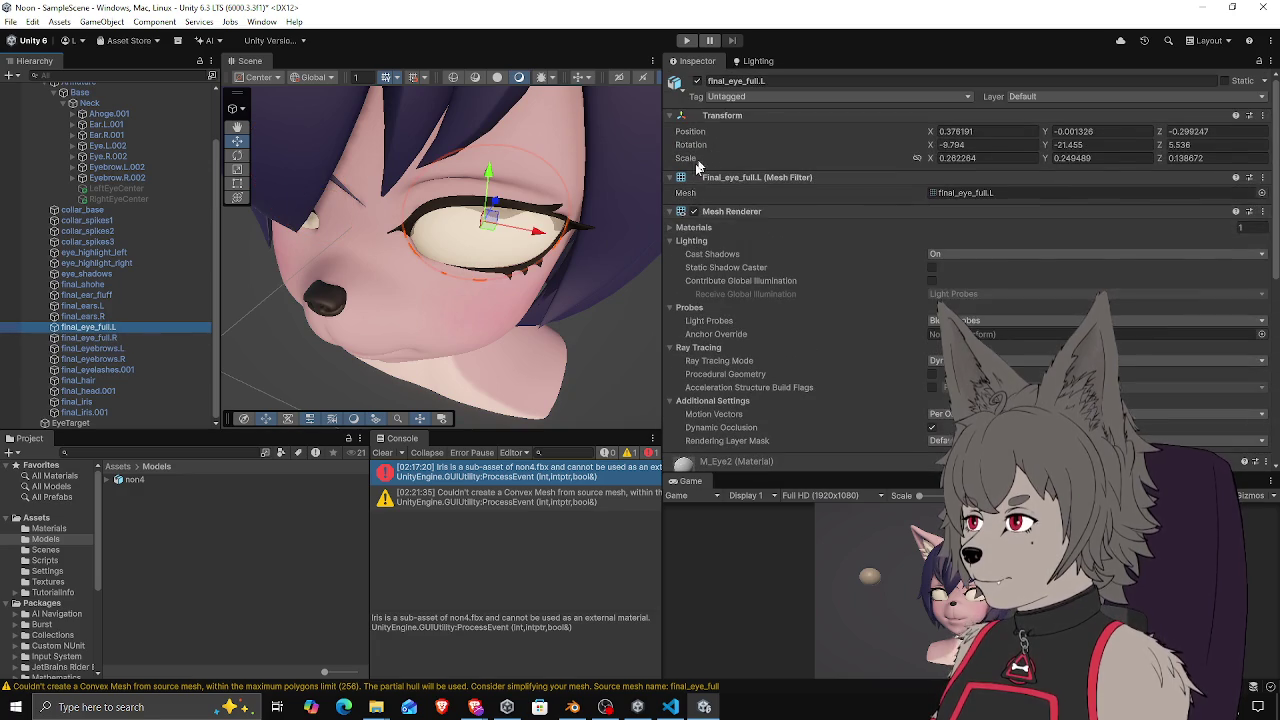
scroll(771, 223, "down", 10)
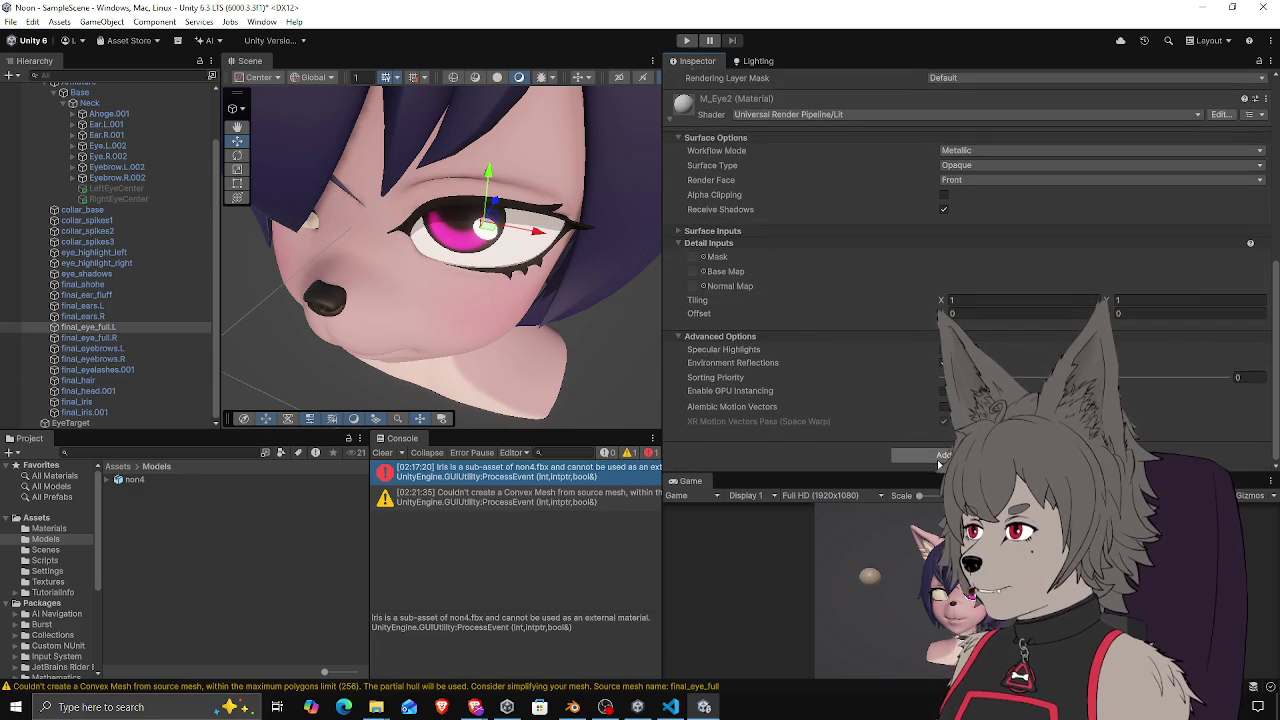
scroll(697, 197, "up", 6)
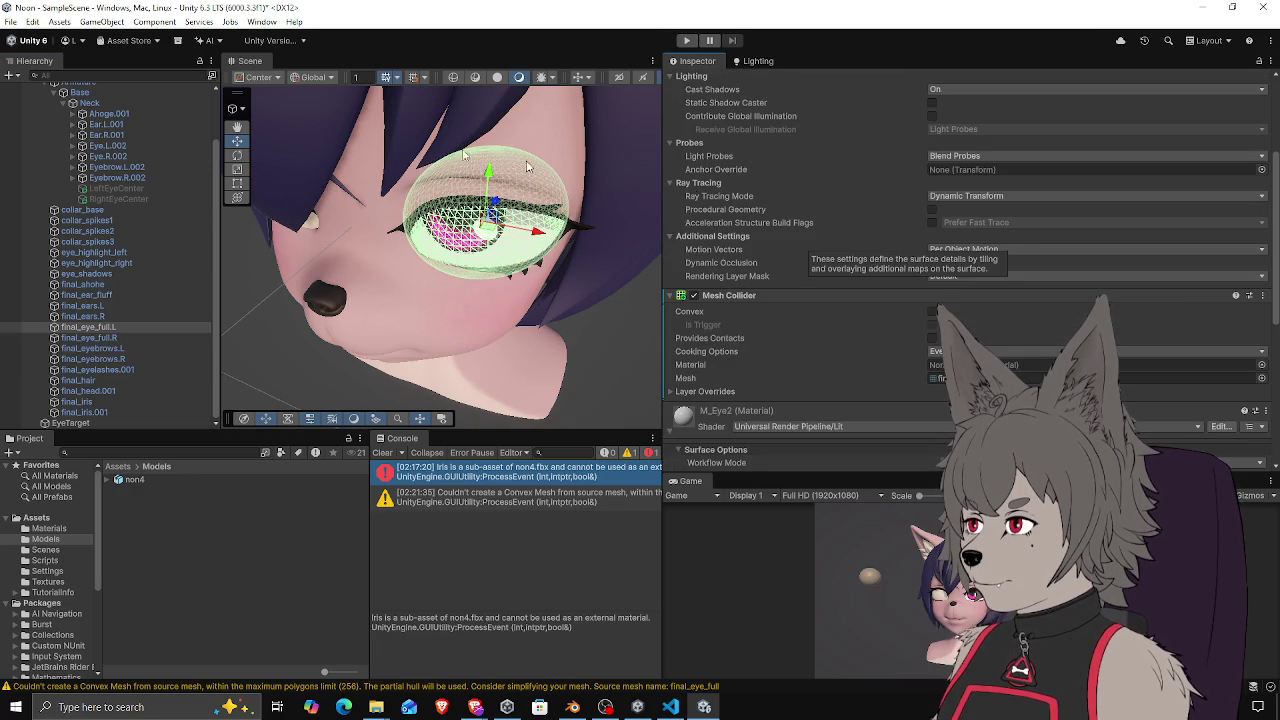
left_click(932, 311)
mouse_move(468, 272)
left_mouse_down()
mouse_move(437, 270)
mouse_move(326, 185)
mouse_move(285, 175)
mouse_move(240, 195)
left_mouse_up()
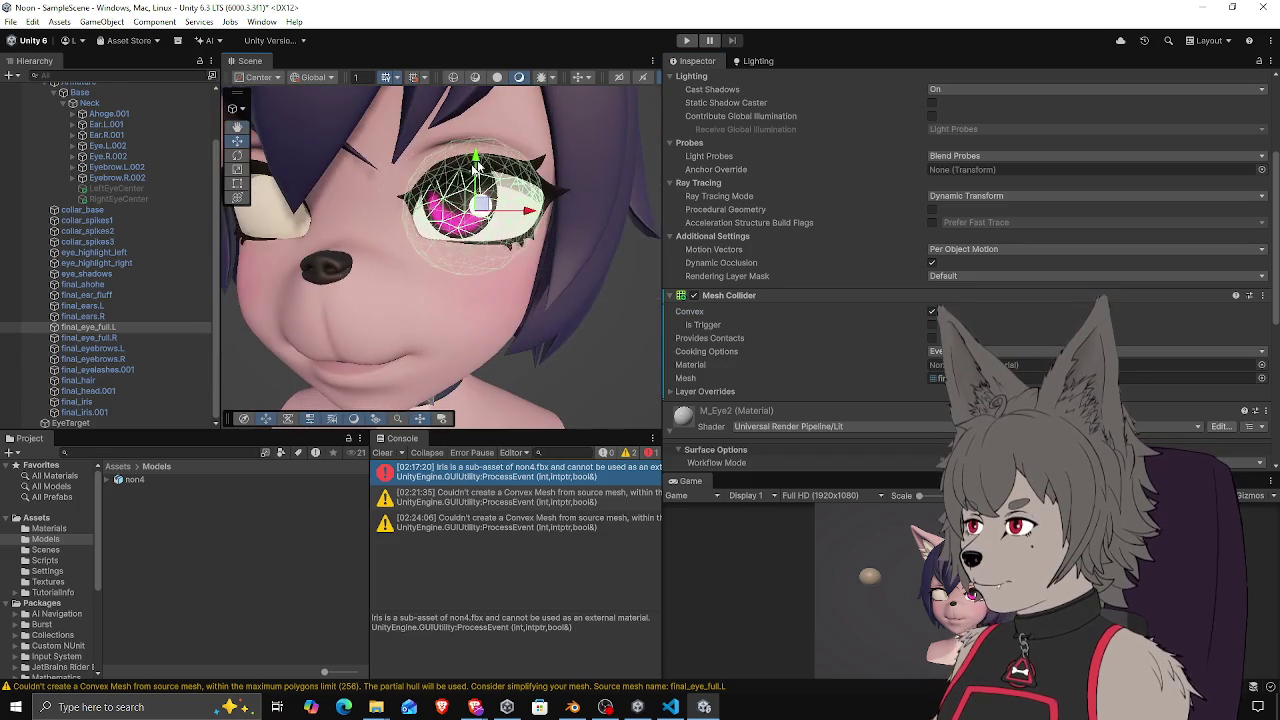
Add a convex Mesh Collider to final_eye_full.R
left_click(116, 340)
scroll(784, 401, "down", 4)
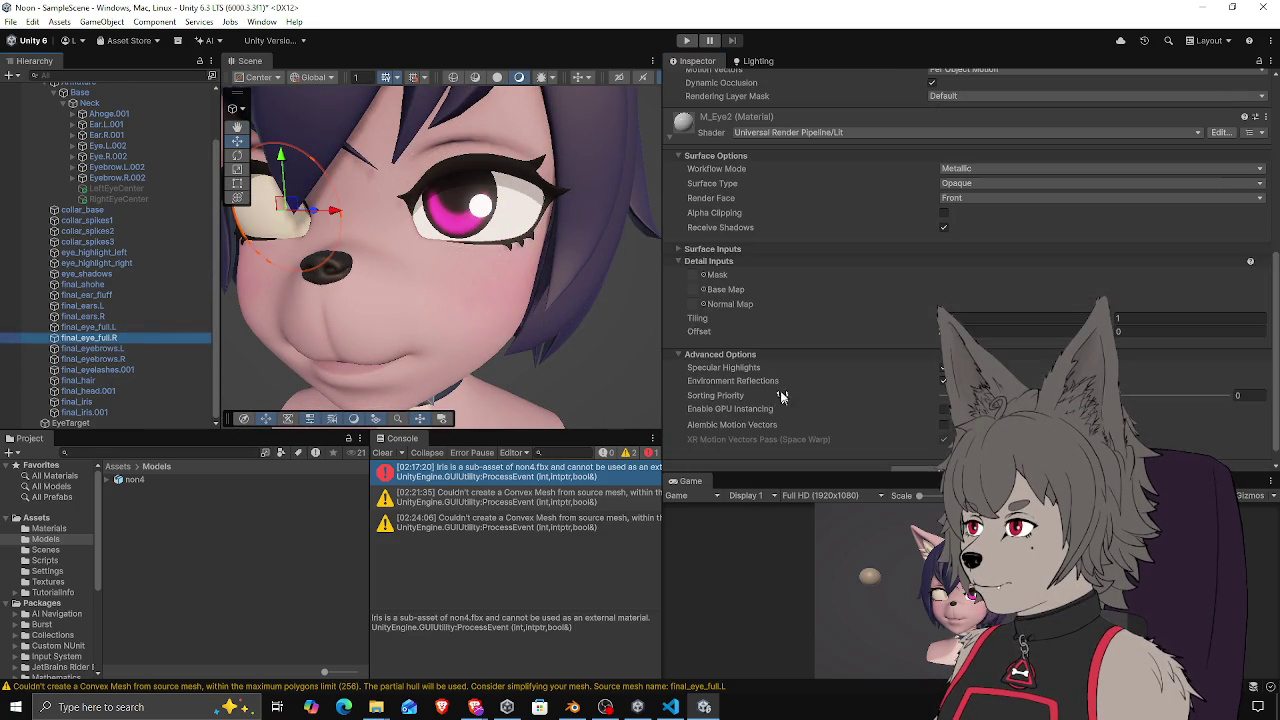
scroll(783, 386, "up", 6)
scroll(792, 300, "down", 10)
left_click(910, 455)
key("Return")
scroll(918, 304, "up", 3)
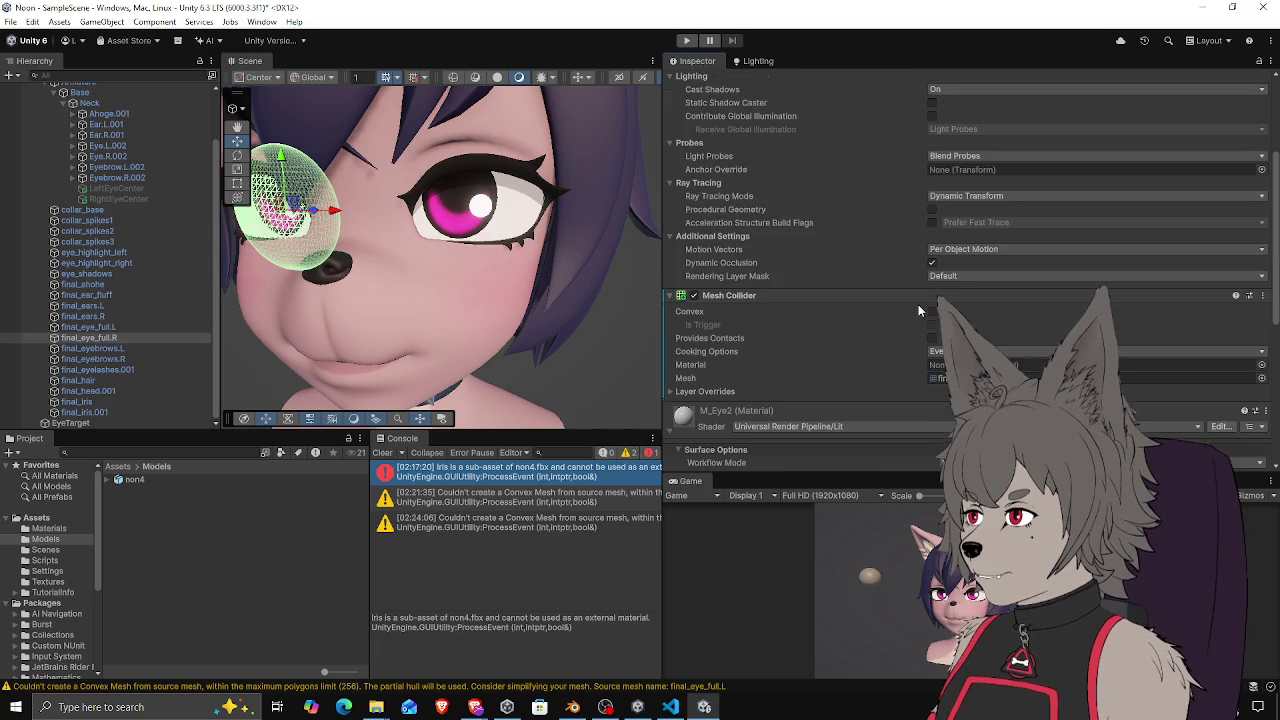
scroll(918, 310, "down", 5)
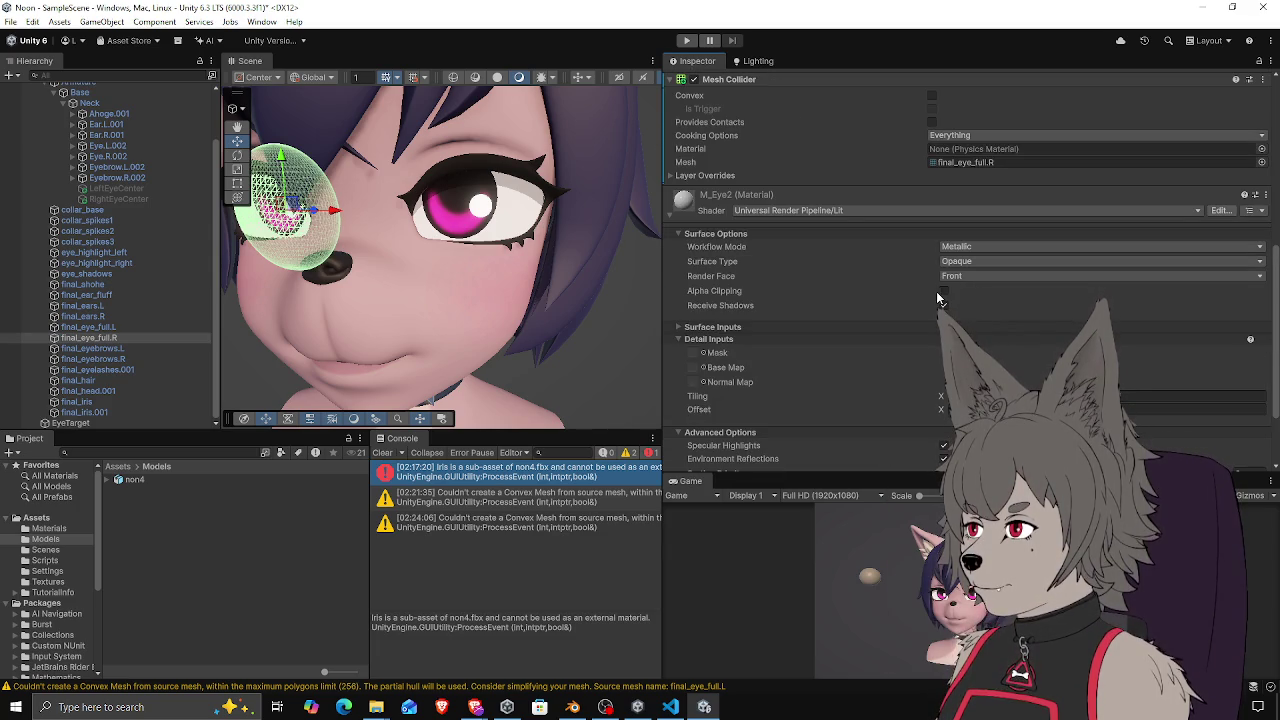
scroll(868, 235, "up", 3)
left_click(931, 203)
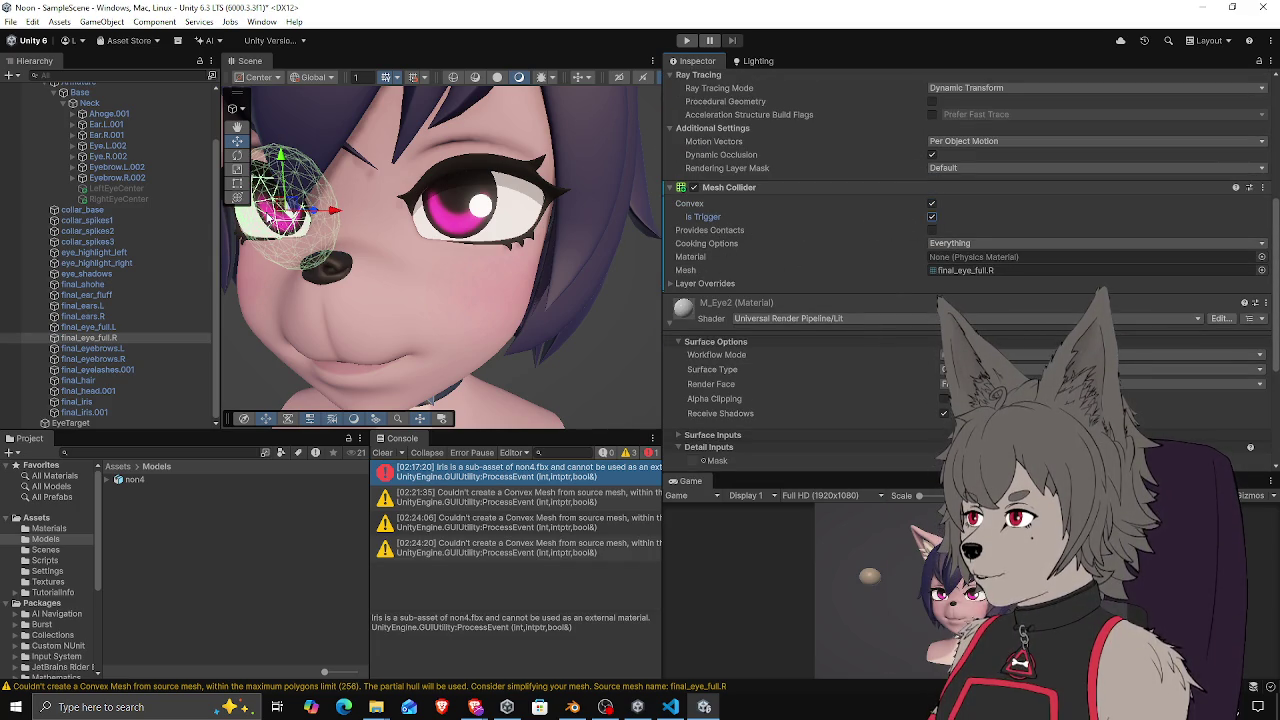
Set final_eye_full.L's collider trigger option and review its layer override settings
left_click(105, 327)
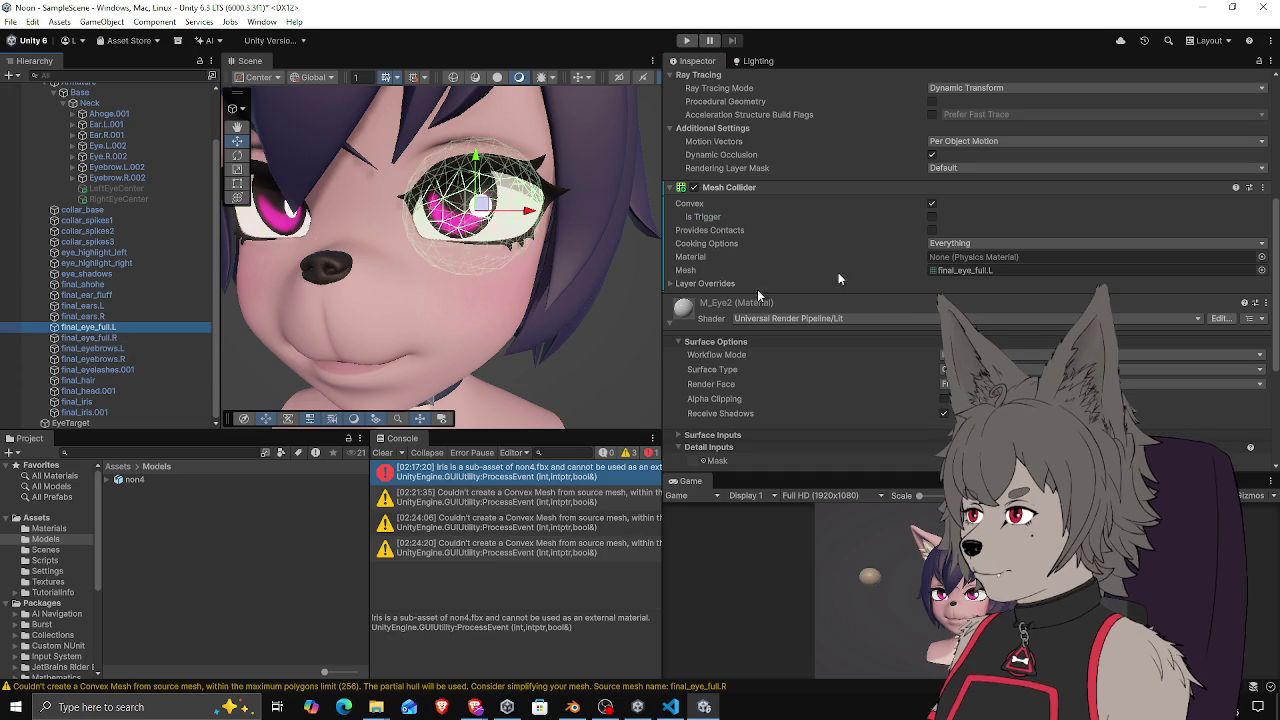
left_click(931, 217)
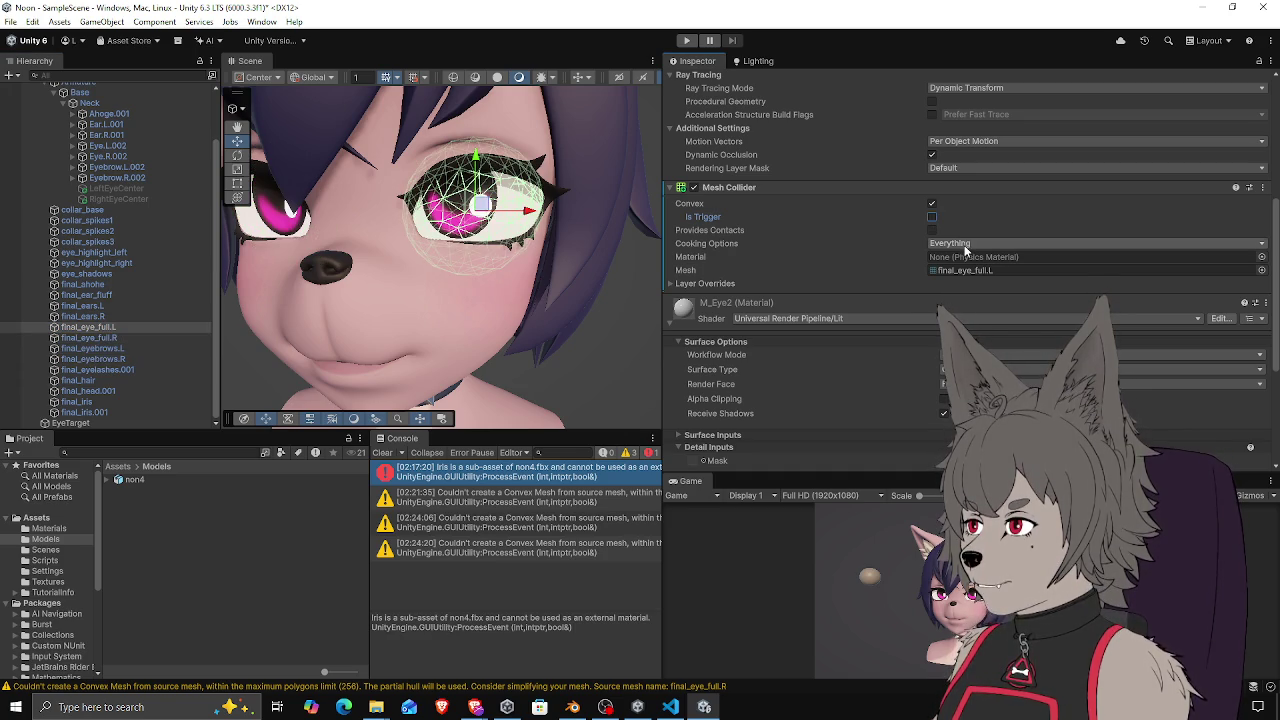
left_click(690, 285)
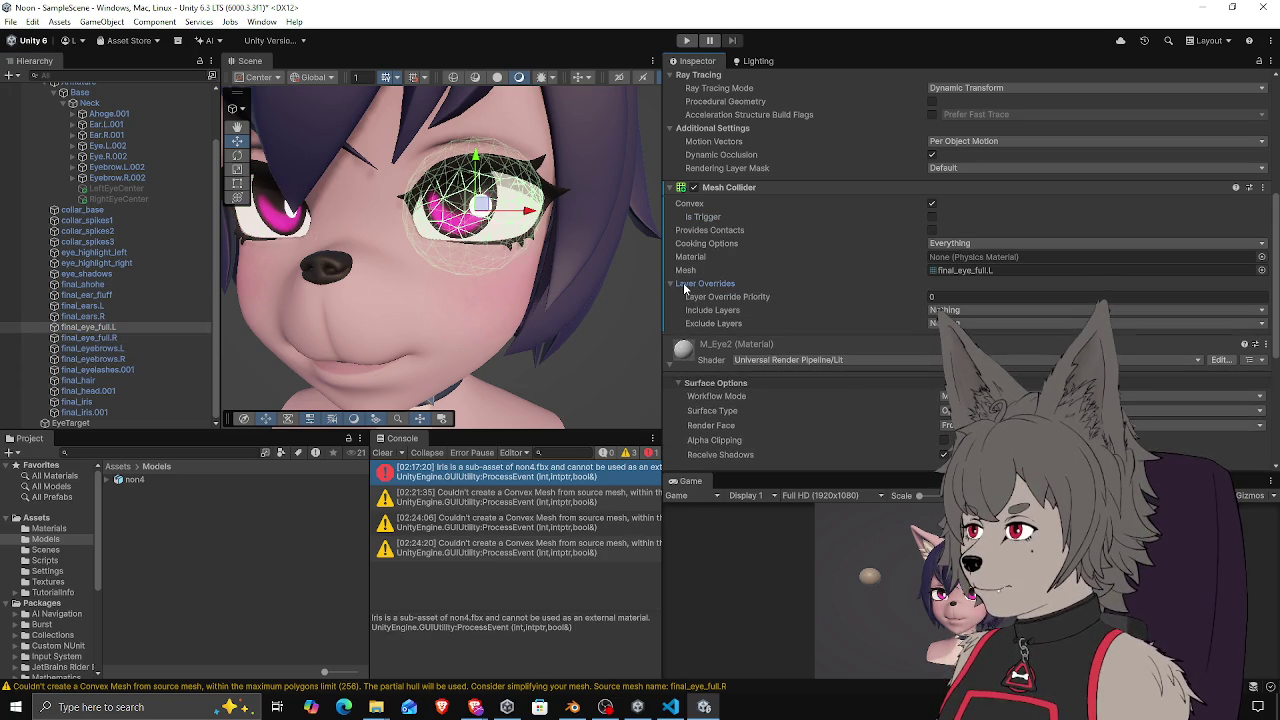
left_click(686, 287)
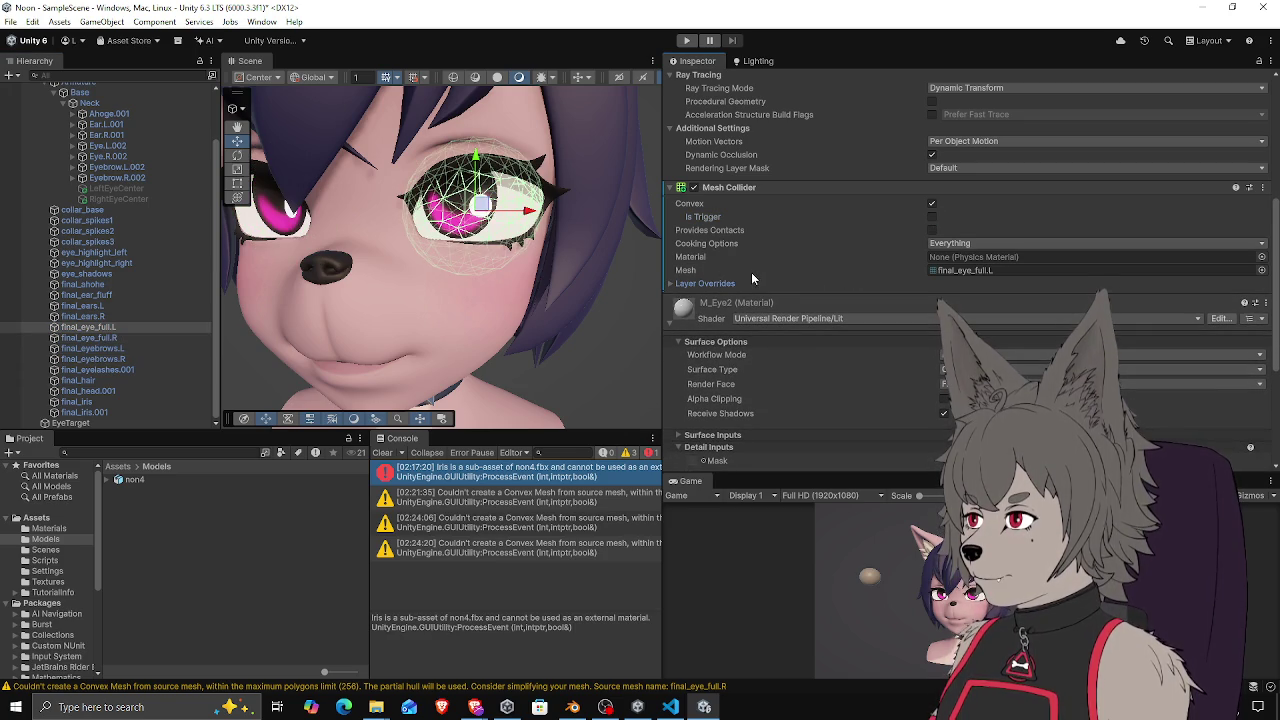
left_click(160, 327)
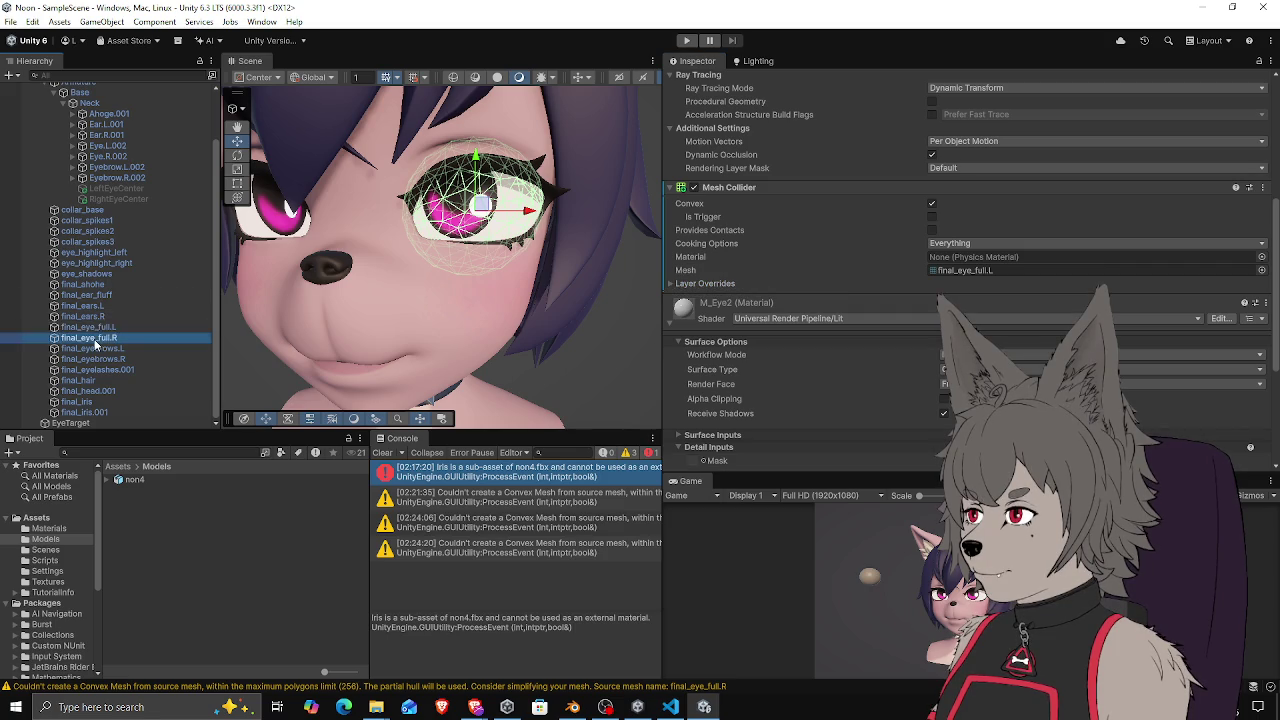
Enlarge the Scene view and inspect the eyes and final_iris.001 from several angles
left_click_drag(461, 431, 460, 484)
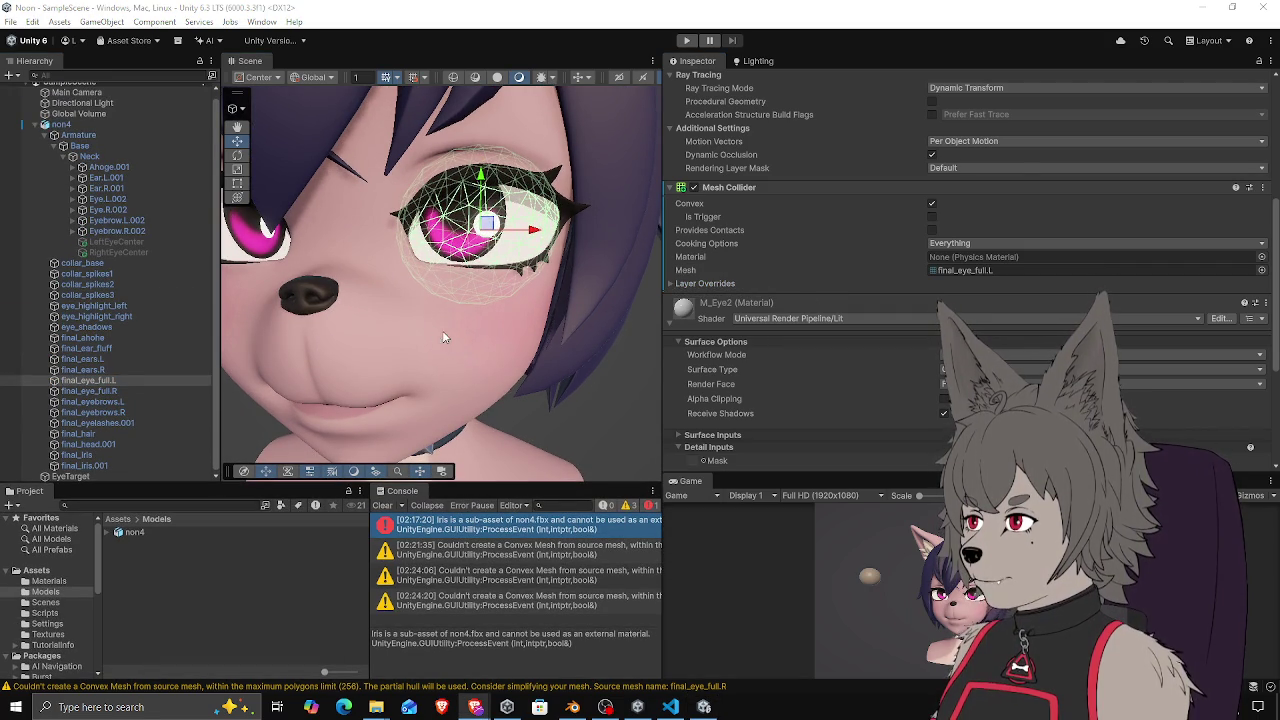
left_click_drag(372, 290, 540, 322)
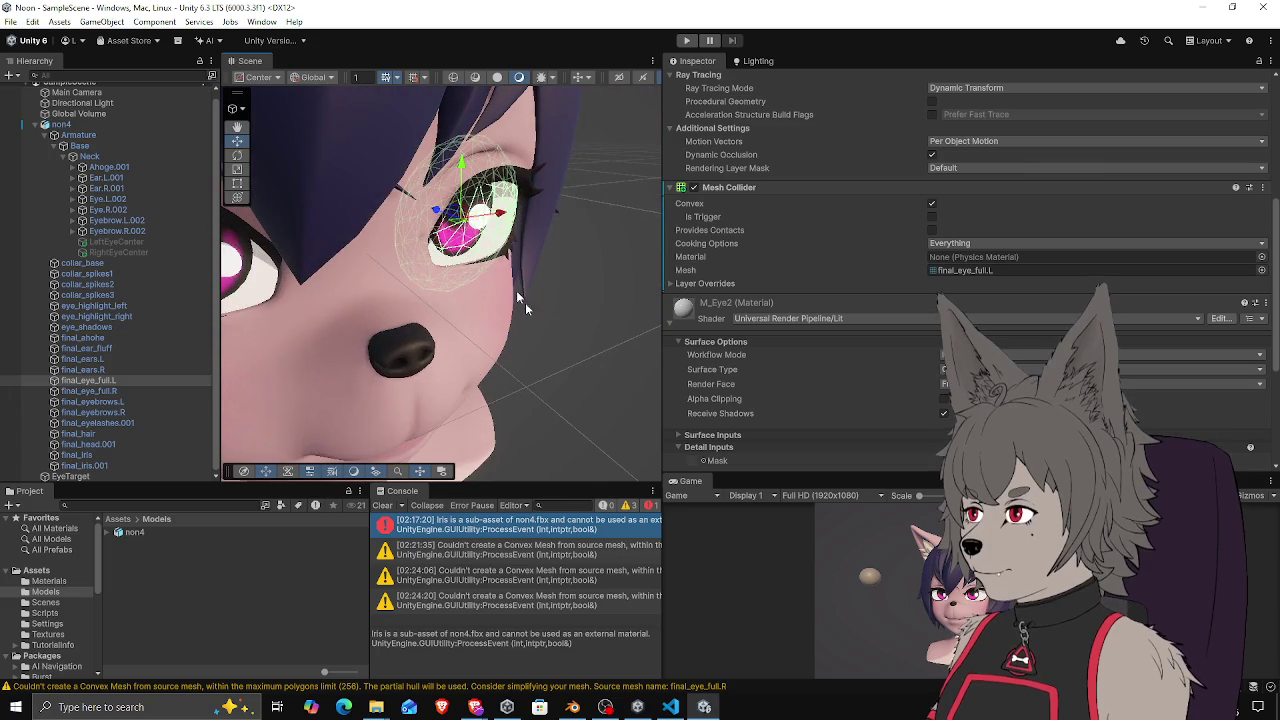
mouse_move(484, 237)
left_mouse_down()
mouse_move(357, 296)
mouse_move(235, 222)
mouse_move(197, 115)
mouse_move(176, 122)
mouse_move(183, 157)
mouse_move(211, 146)
mouse_move(282, 163)
left_mouse_up()
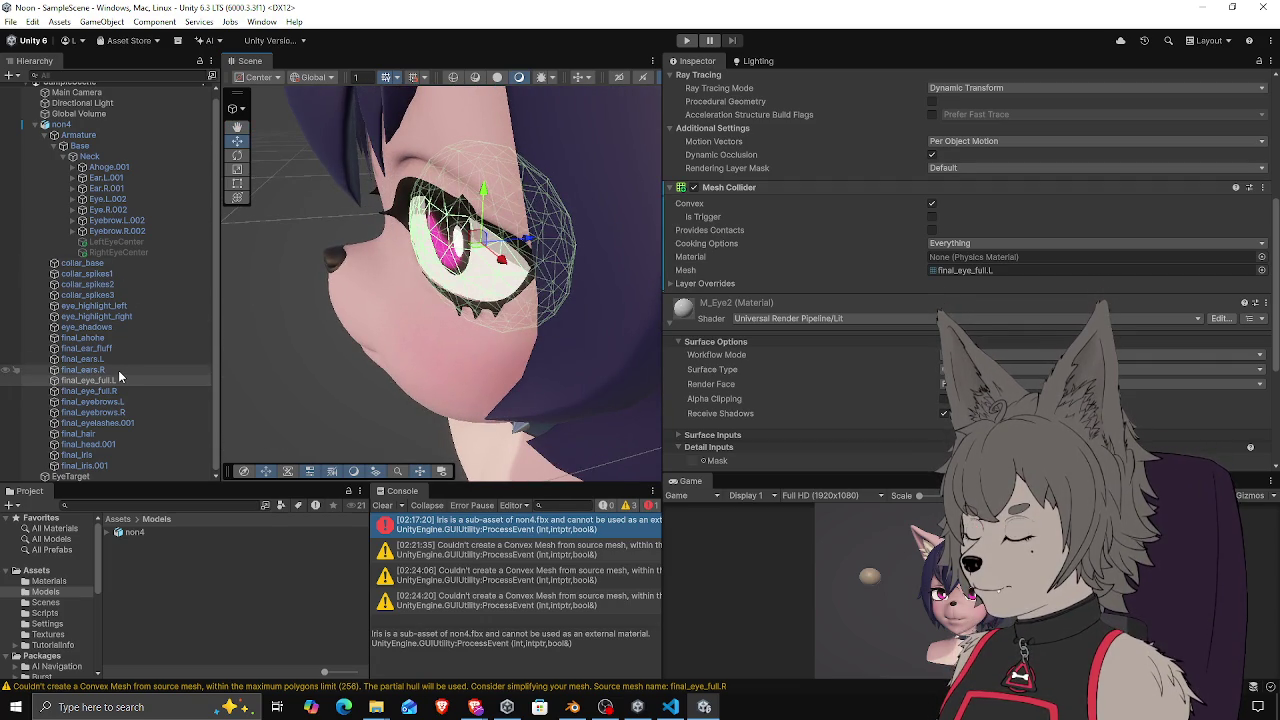
left_click(108, 466)
left_click_drag(430, 300, 478, 242)
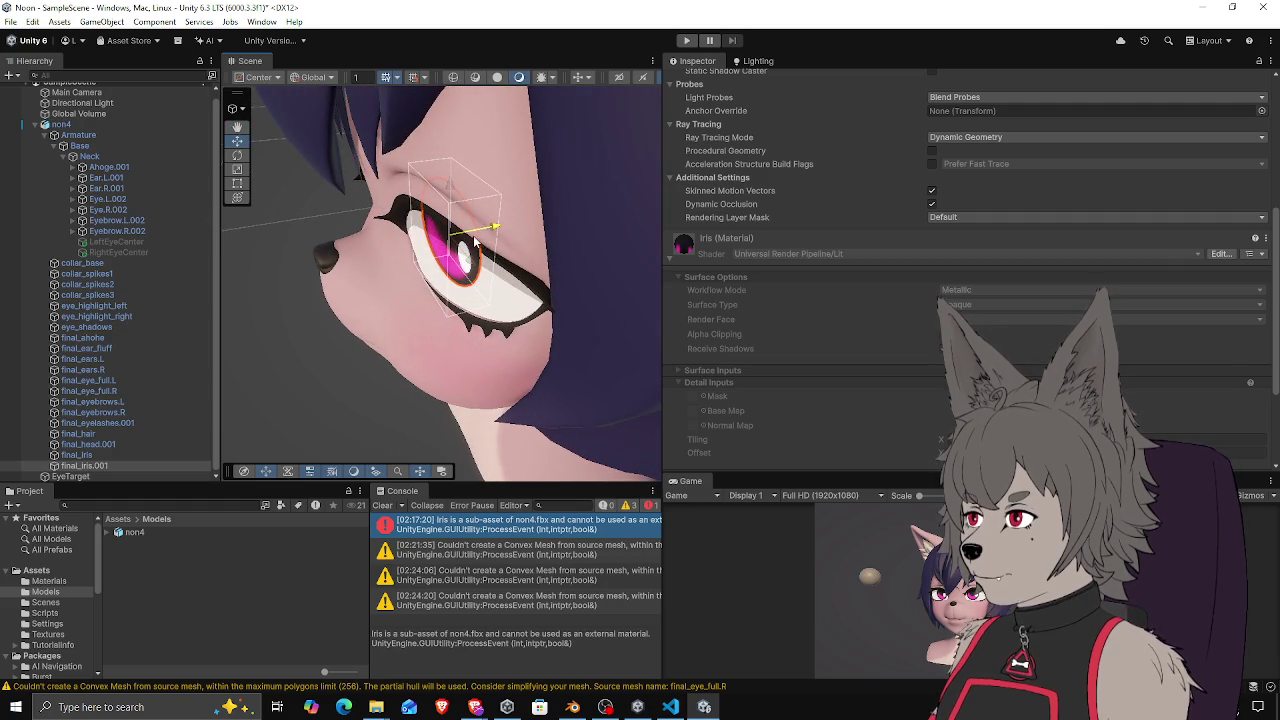
left_click(482, 236)
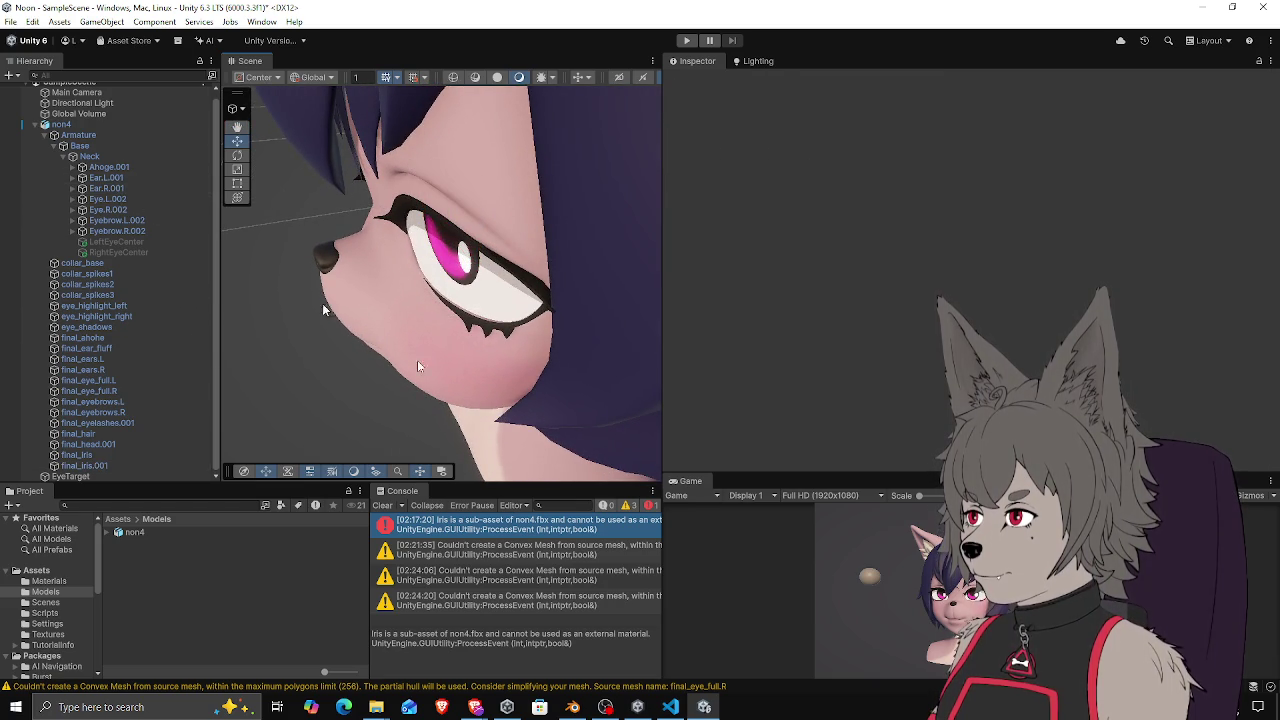
mouse_move(252, 257)
left_mouse_down()
mouse_move(400, 300)
mouse_move(550, 420)
left_mouse_up()
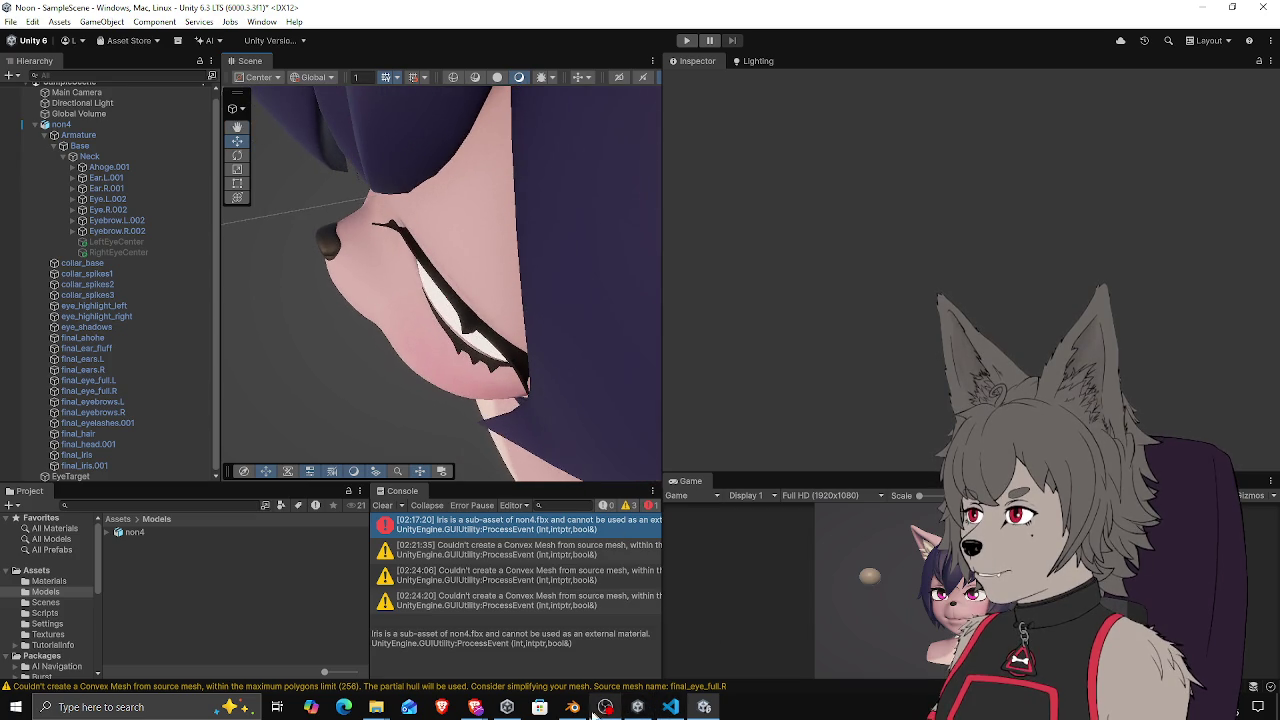
Switch to Blender and select the Armature near the right eye
left_click(572, 707)
scroll(575, 298, "up", 5)
mouse_move(575, 298)
left_mouse_down()
mouse_move(473, 291)
mouse_move(449, 273)
mouse_move(459, 282)
left_mouse_up()
left_click(422, 243)
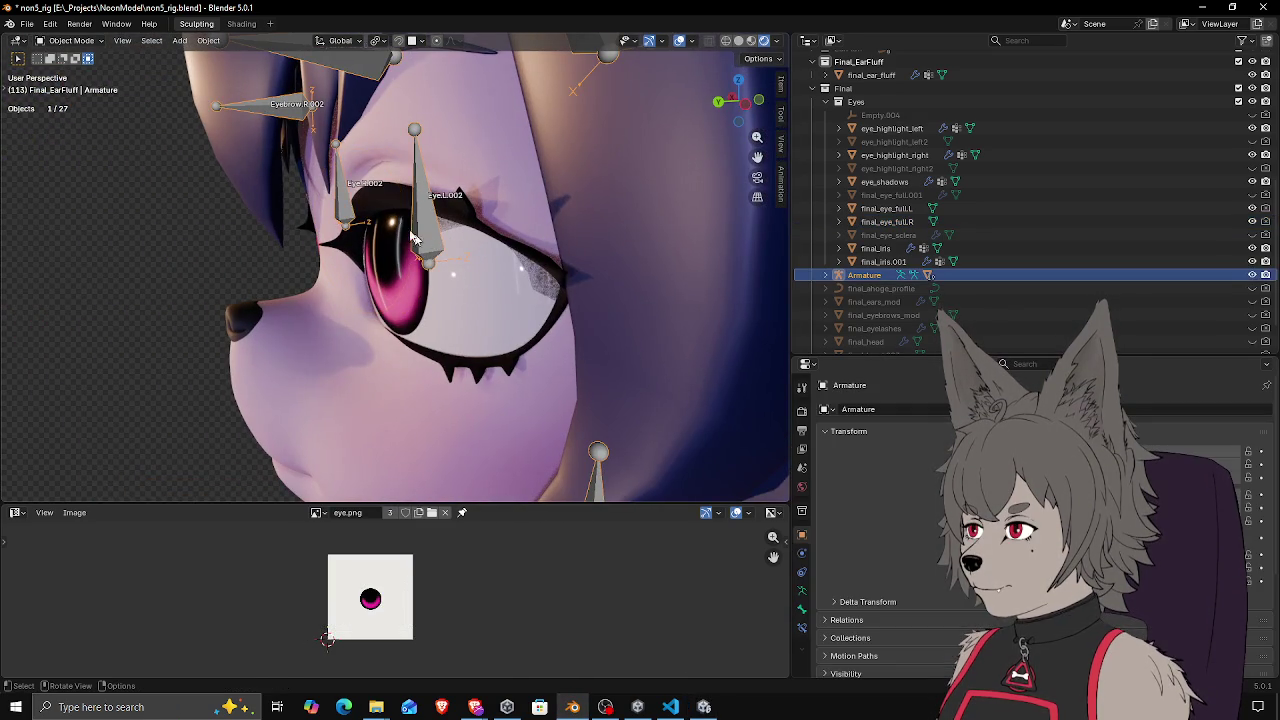
In armature Edit Mode, move Eye.R.002 0.0719 m along global Y onto the eye
key("Tab")
left_click(345, 203)
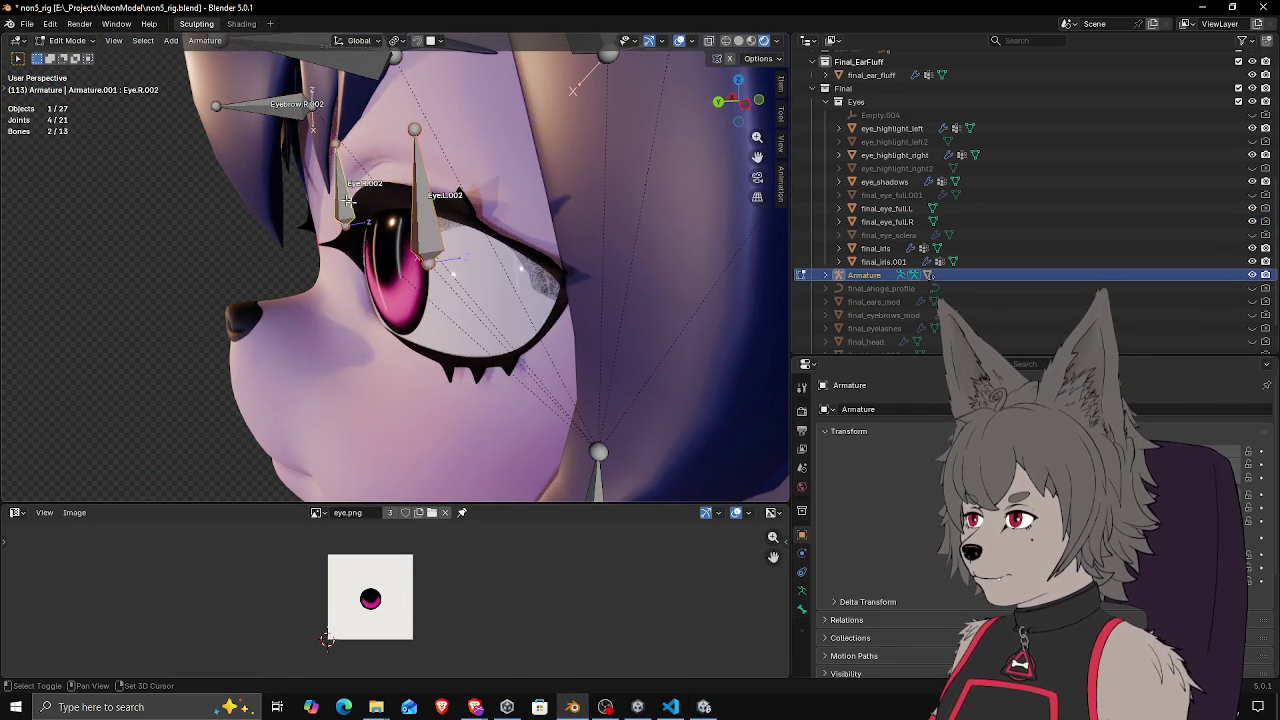
left_click_drag(345, 203, 487, 232)
key("ctrl+KP_3")
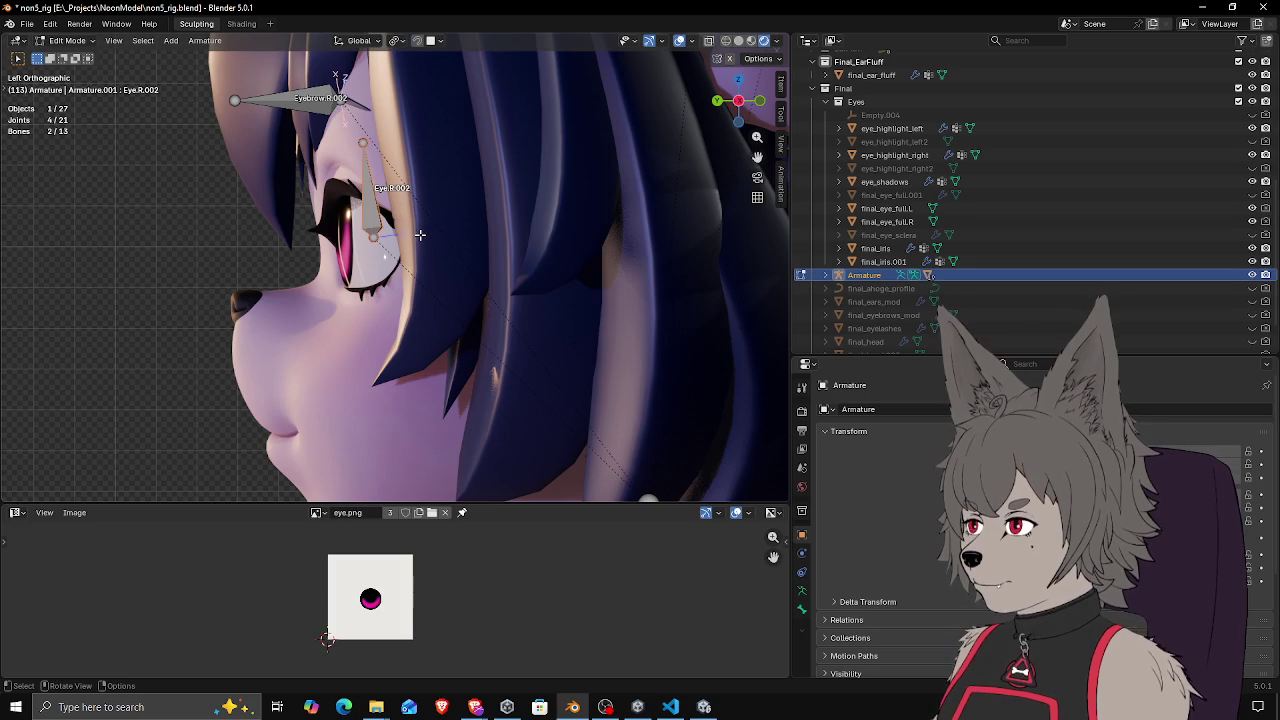
key("g")
key("y")
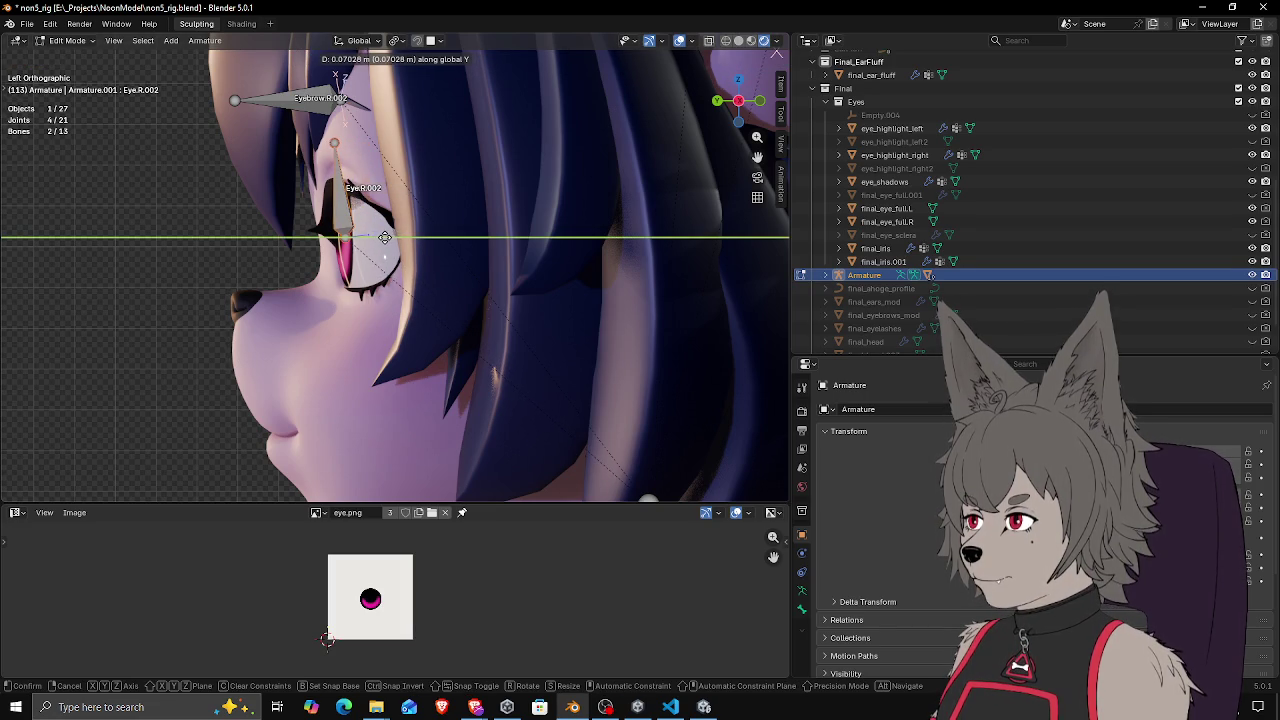
left_click(384, 237)
mouse_move(384, 237)
left_mouse_down()
mouse_move(272, 251)
mouse_move(395, 258)
mouse_move(451, 282)
left_mouse_up()
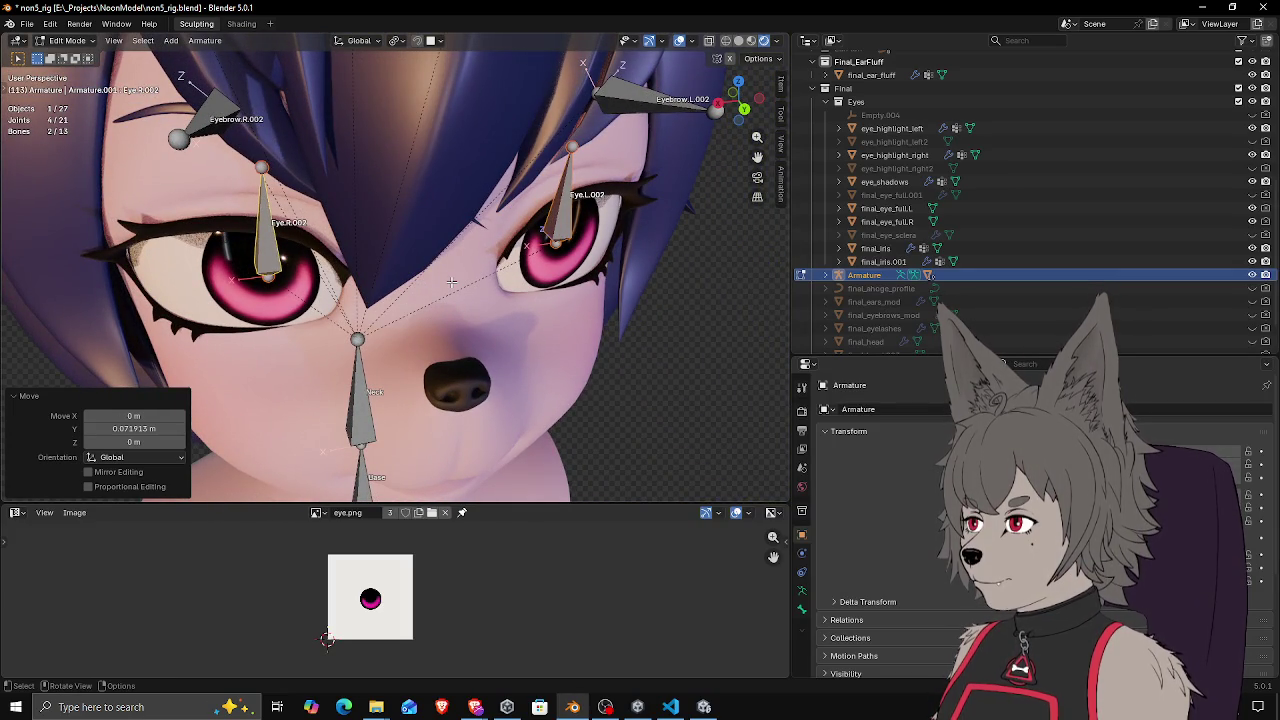
mouse_move(400, 194)
left_mouse_down()
mouse_move(380, 225)
mouse_move(518, 276)
mouse_move(518, 300)
mouse_move(507, 287)
mouse_move(676, 302)
mouse_move(550, 265)
mouse_move(428, 262)
mouse_move(453, 299)
mouse_move(568, 268)
left_mouse_up()
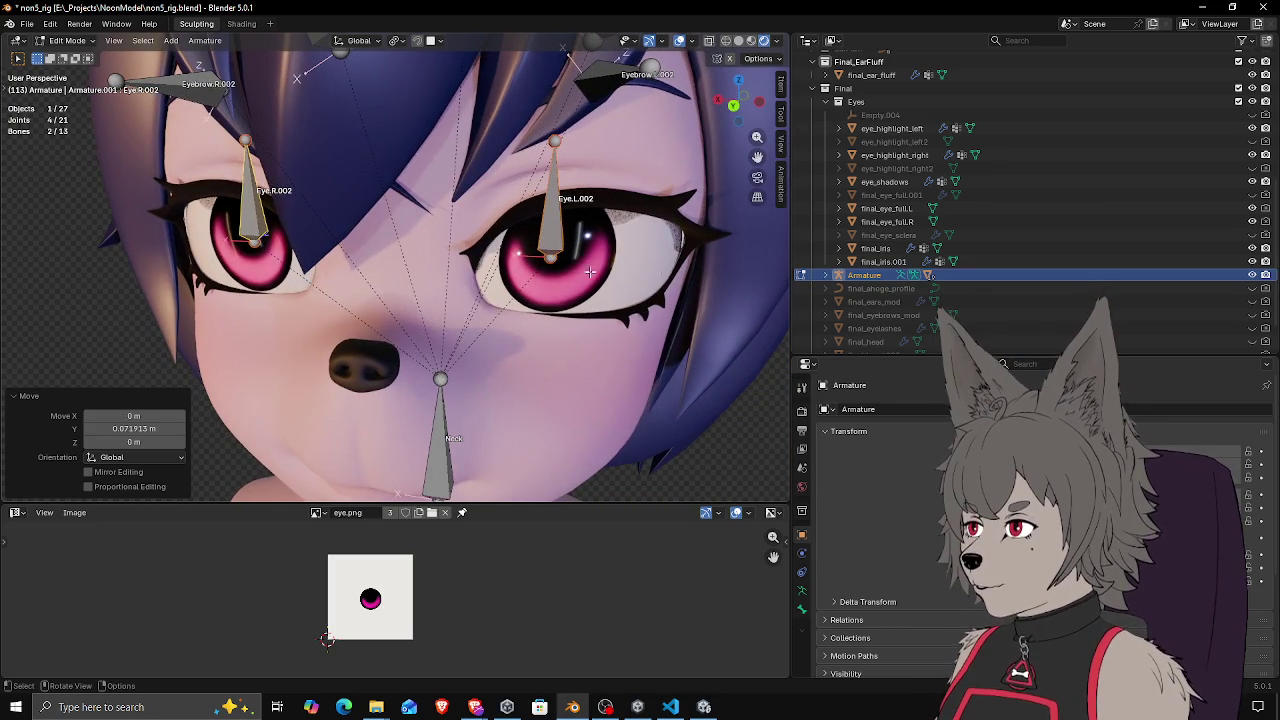
scroll(522, 264, "up", 3)
scroll(528, 274, "down", 2)
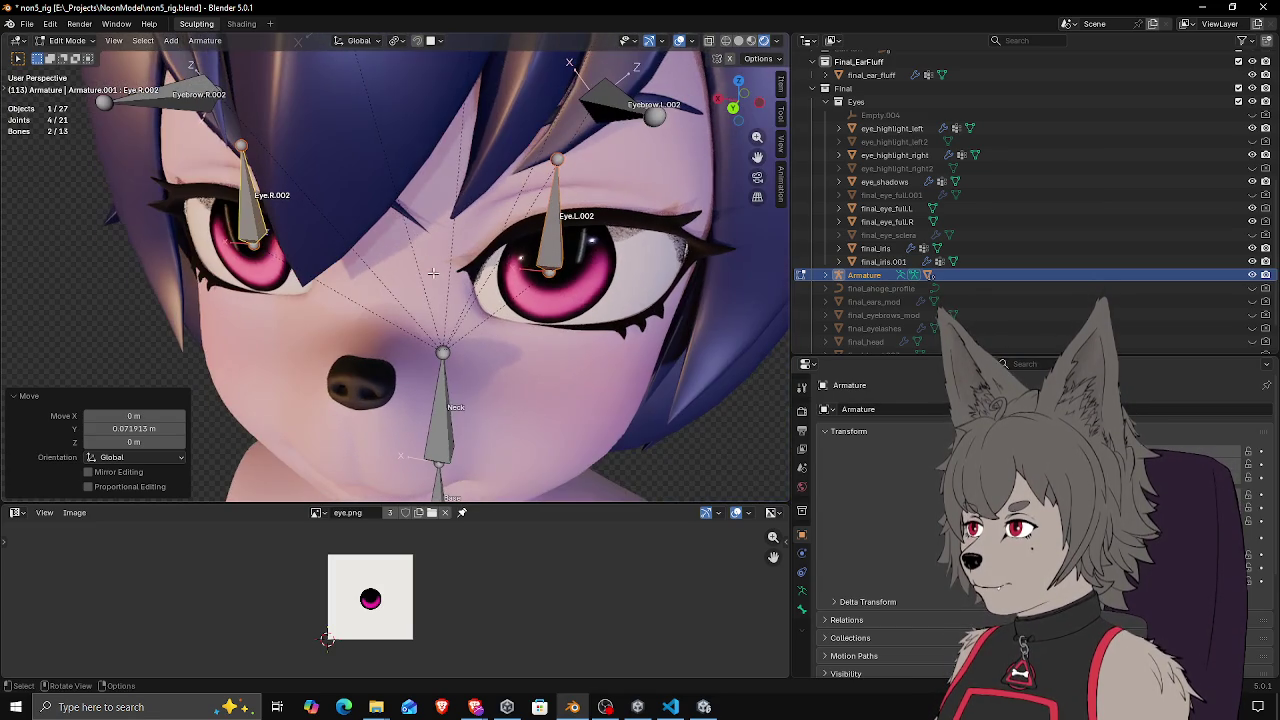
scroll(429, 266, "left", 3)
key("Tab")
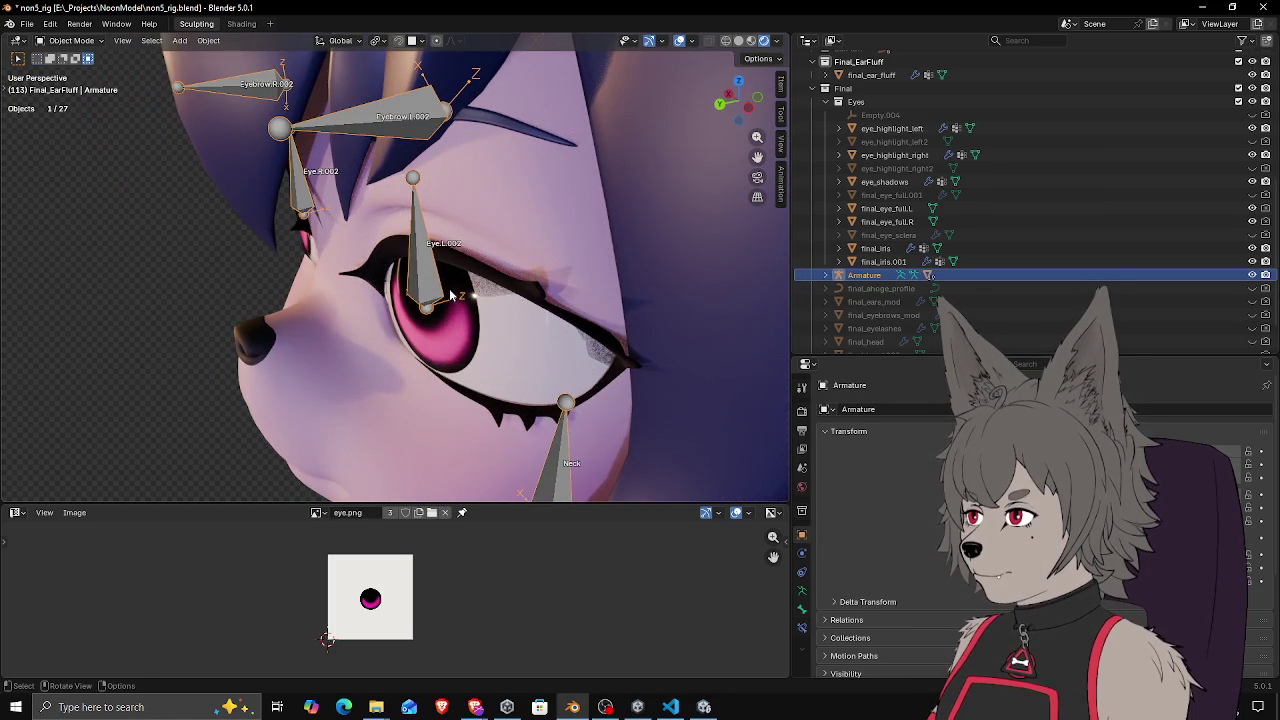
Save non5_rig.blend, export the rig as FBX, and switch back to Unity
key("ctrl+s")
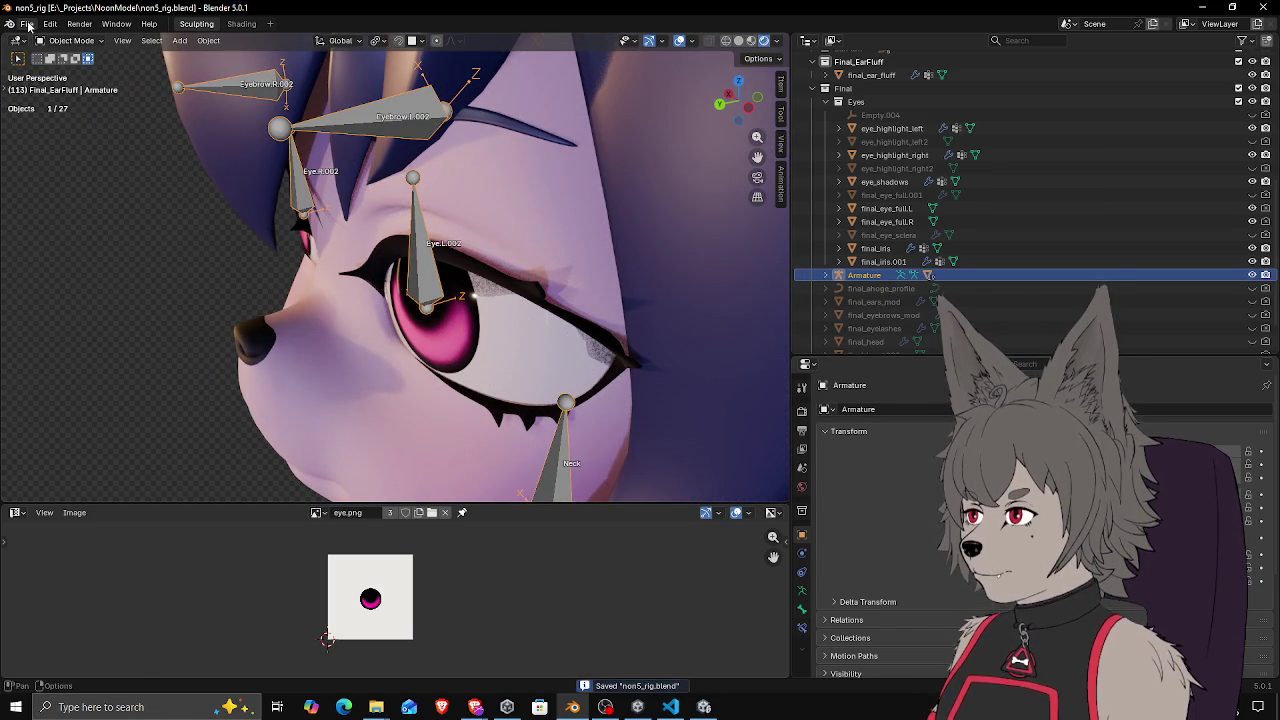
left_click(28, 25)
mouse_move(101, 233)
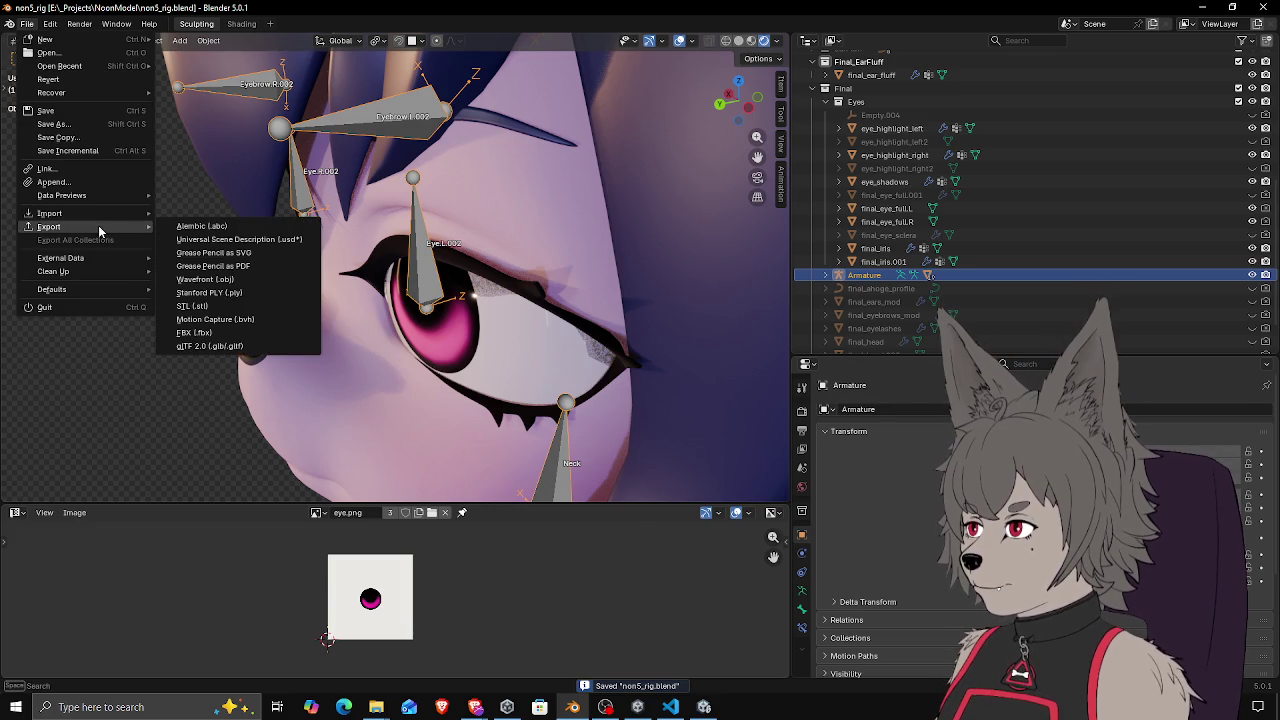
left_click(201, 334)
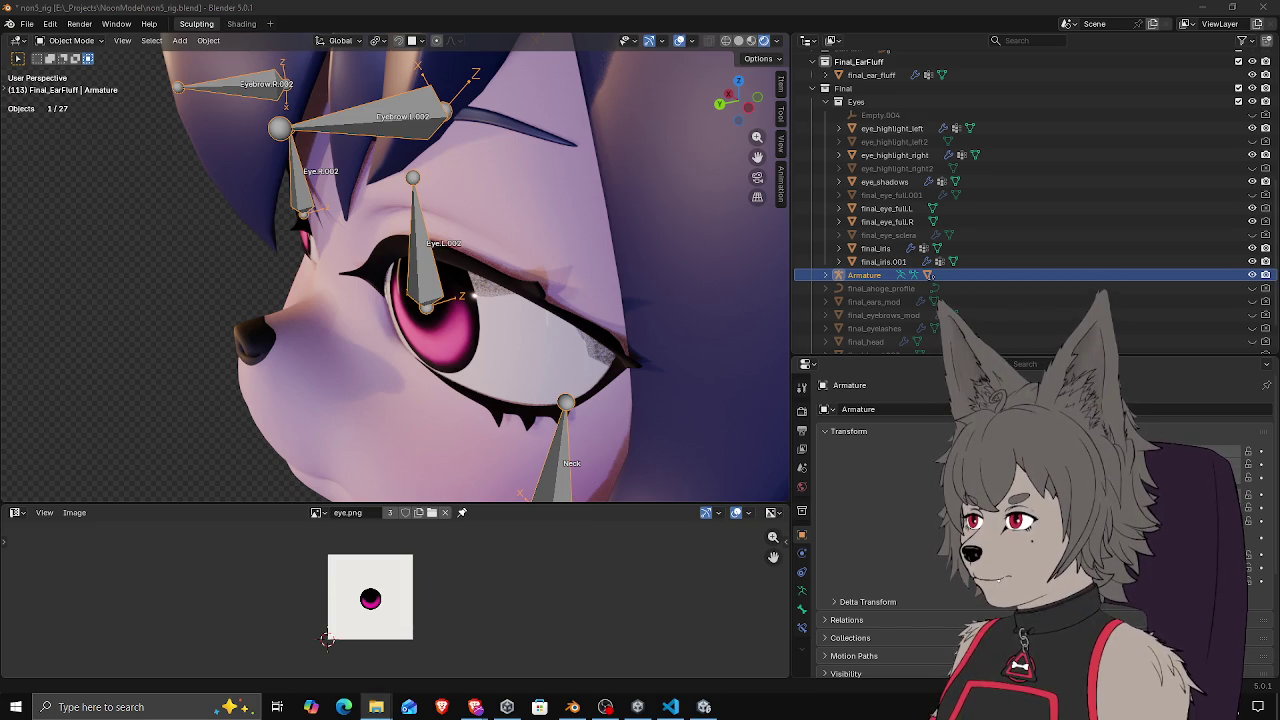
key("alt+Tab")
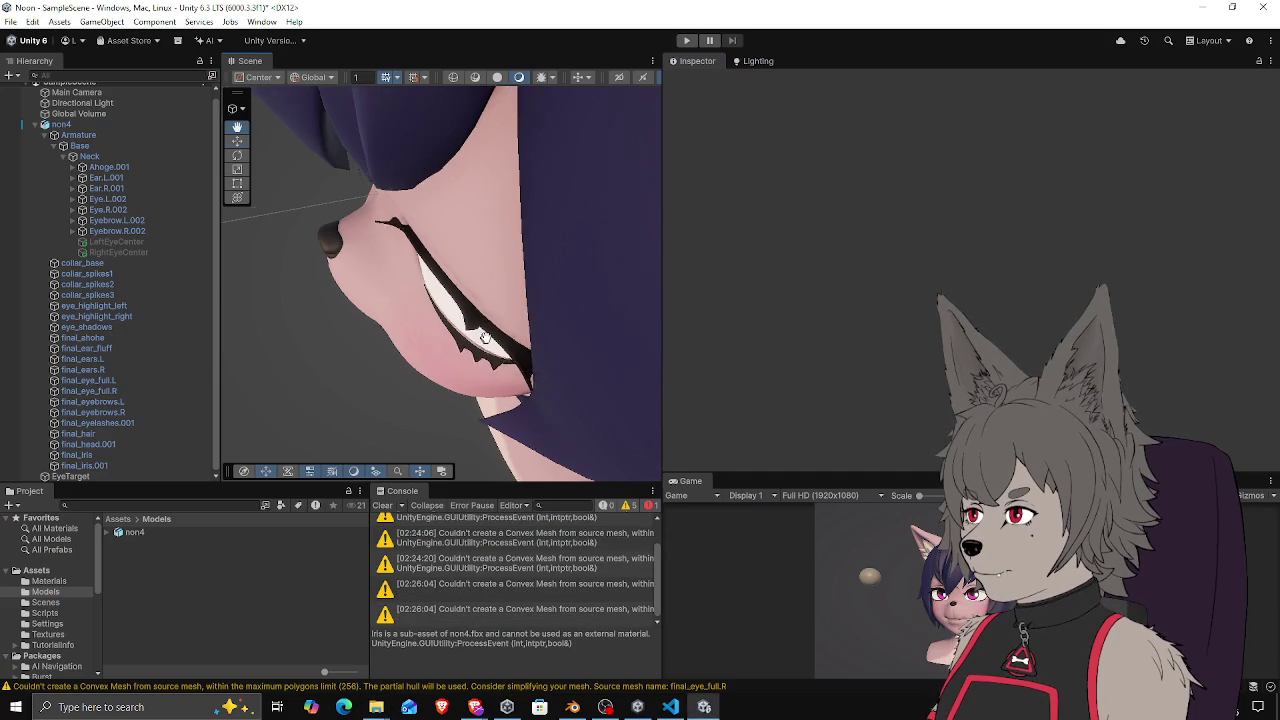
Inspect the Eye.L.002 and Eye.R.002 bones up close, trying a rotation and undoing it
mouse_move(475, 325)
left_mouse_down()
mouse_move(455, 324)
mouse_move(537, 180)
left_mouse_up()
left_click(481, 207)
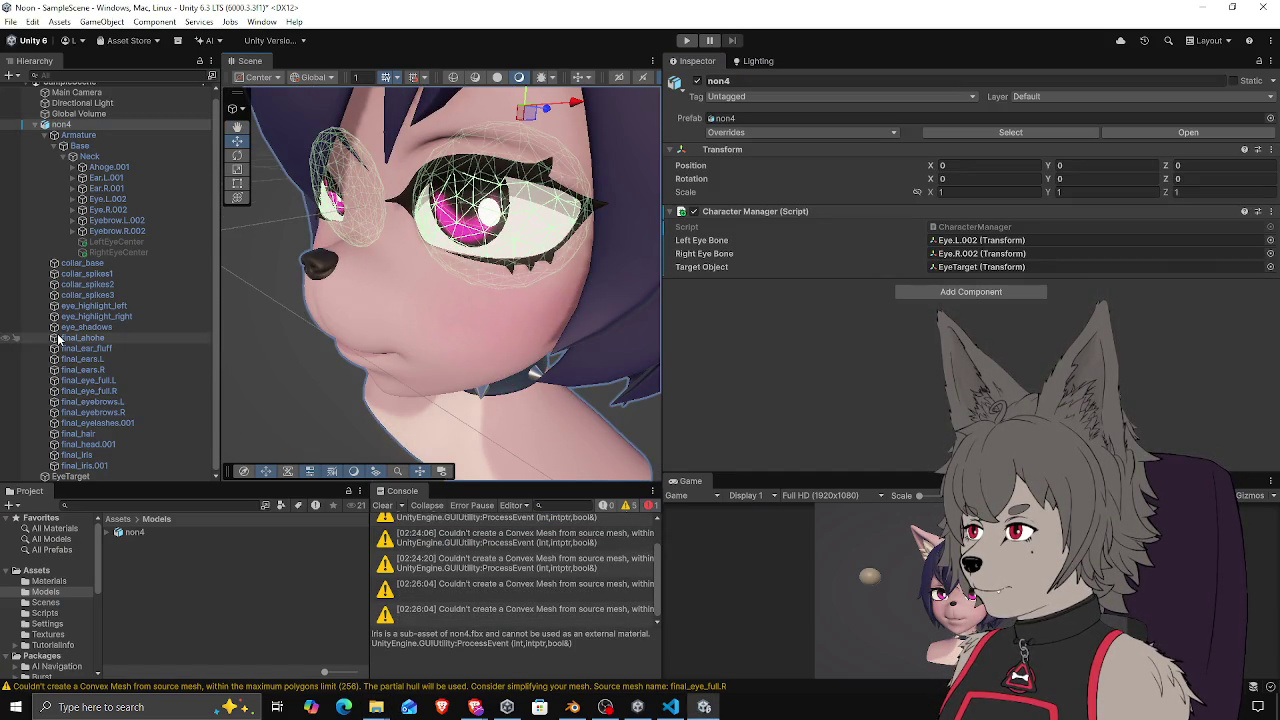
left_click(107, 199)
left_click(108, 210)
key("f")
mouse_move(440, 280)
left_mouse_down()
mouse_move(408, 258)
mouse_move(449, 288)
mouse_move(305, 333)
mouse_move(310, 345)
mouse_move(288, 357)
mouse_move(452, 318)
mouse_move(413, 335)
mouse_move(277, 336)
mouse_move(293, 318)
left_mouse_up()
scroll(305, 333, "up", 2)
key("e")
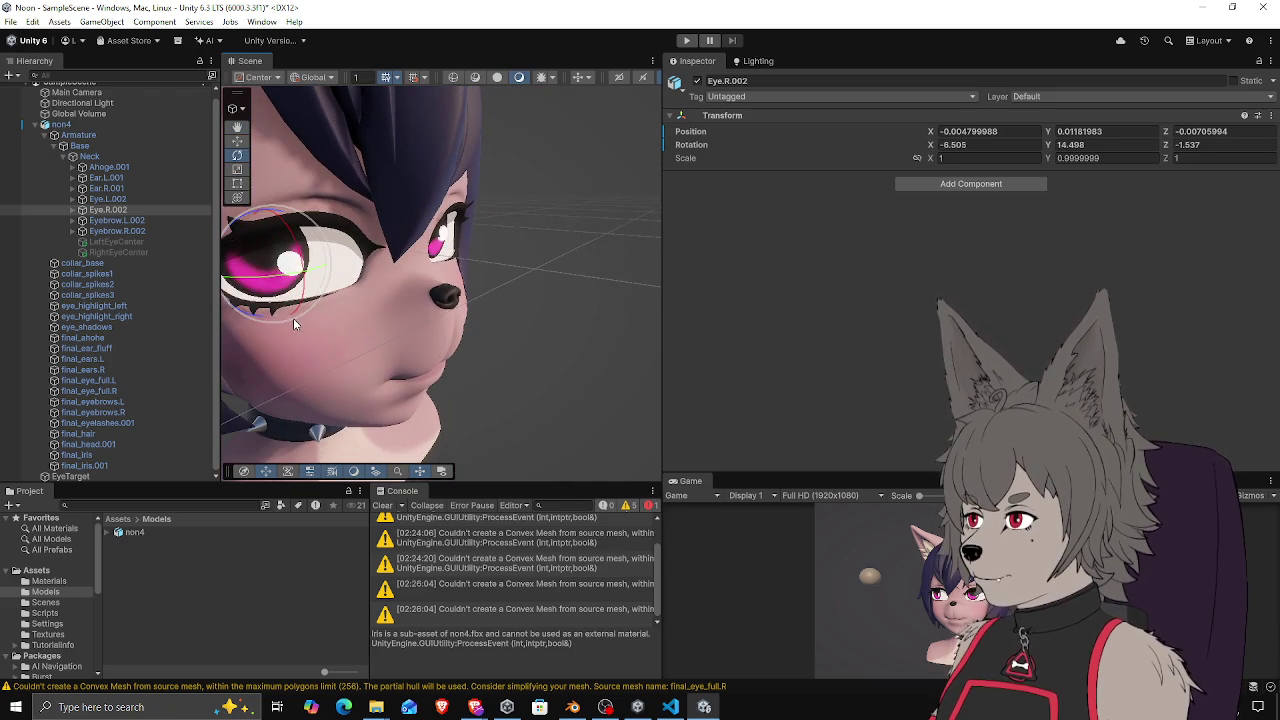
key("ctrl+z")
mouse_move(384, 283)
left_mouse_down()
mouse_move(456, 350)
mouse_move(371, 292)
left_mouse_up()
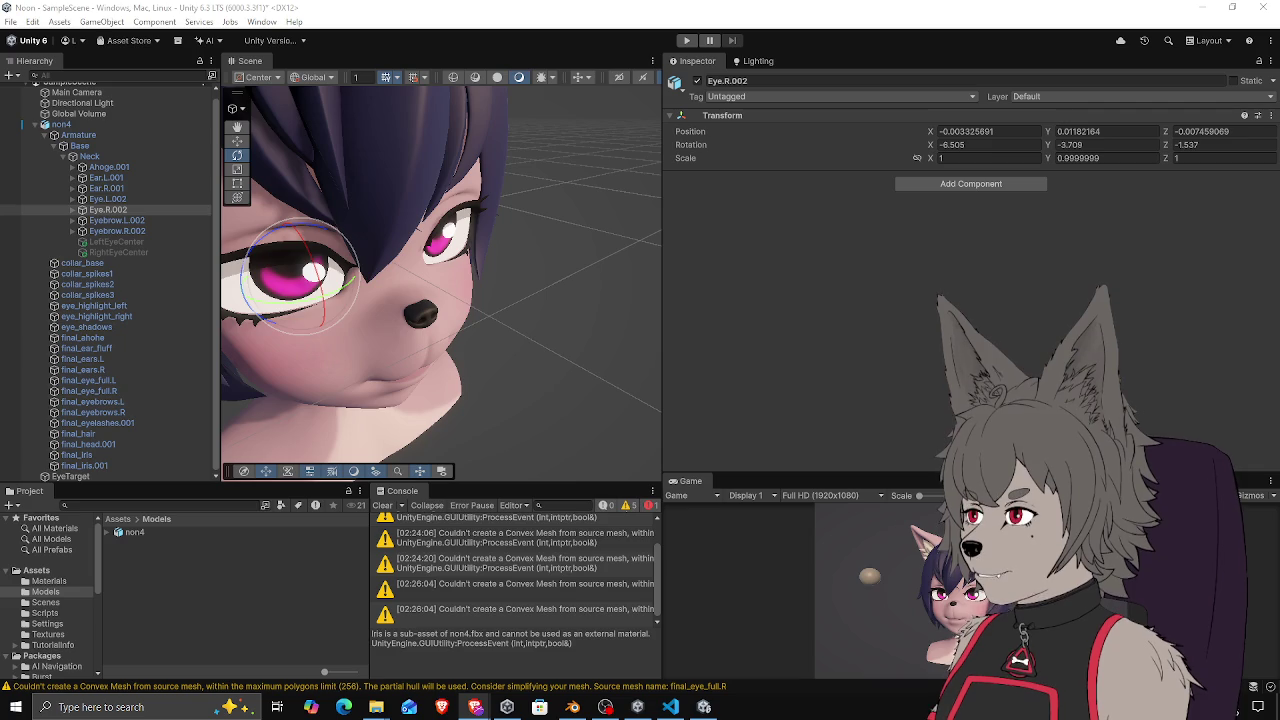
left_click_drag(372, 234, 421, 240)
key("w")
left_click_drag(491, 314, 510, 262)
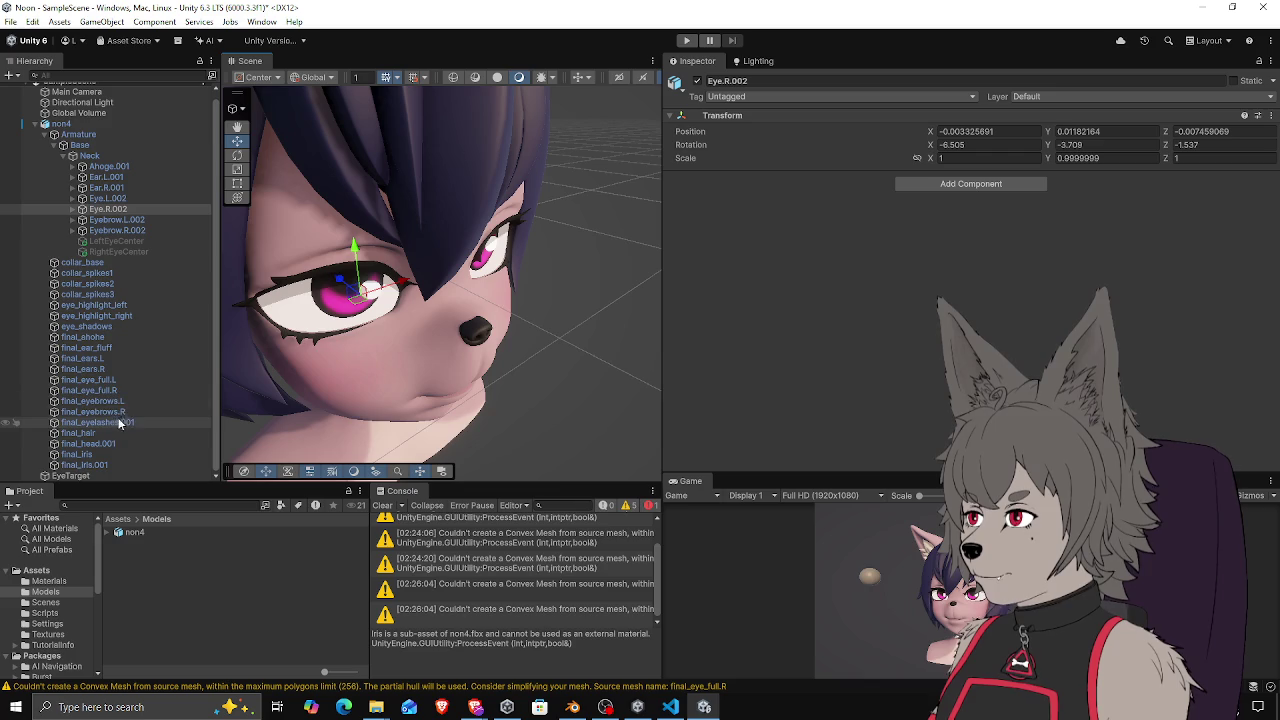
Check the final_eye_full.R mesh, then open non4's CharacterManager script from the Inspector
left_click(90, 390)
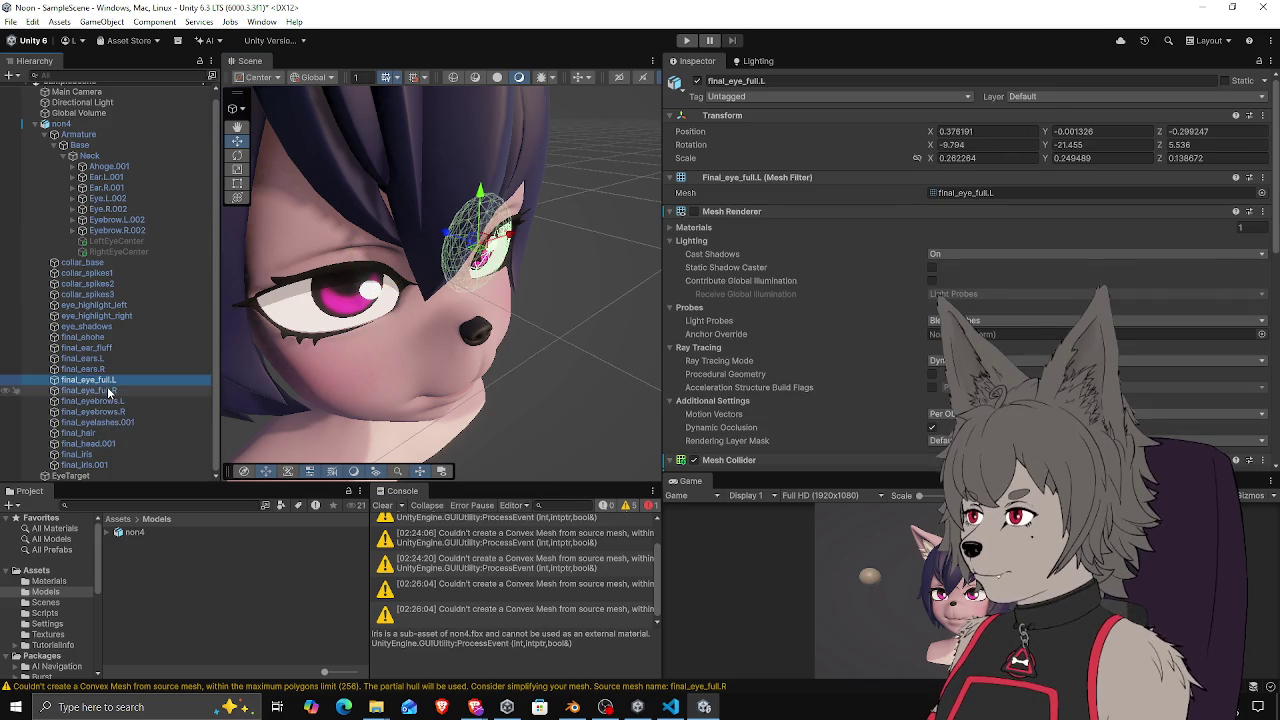
left_click_drag(365, 318, 330, 315)
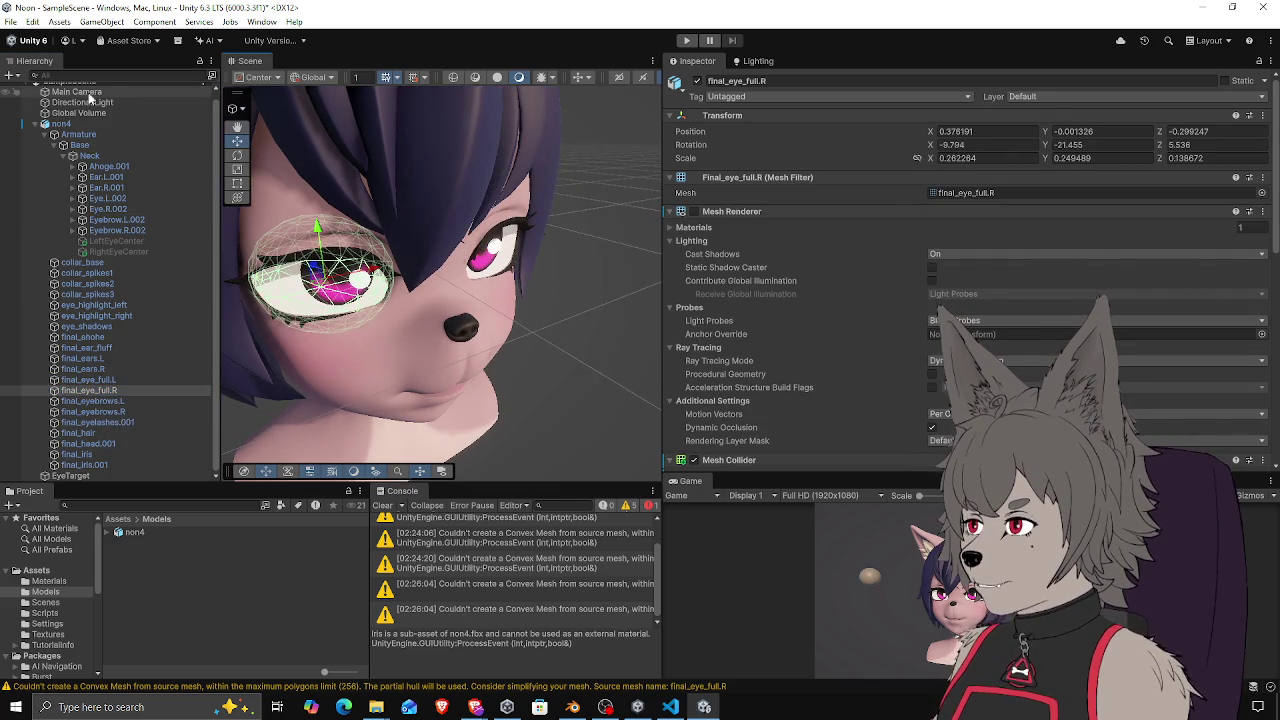
left_click(90, 126)
double_click(997, 228)
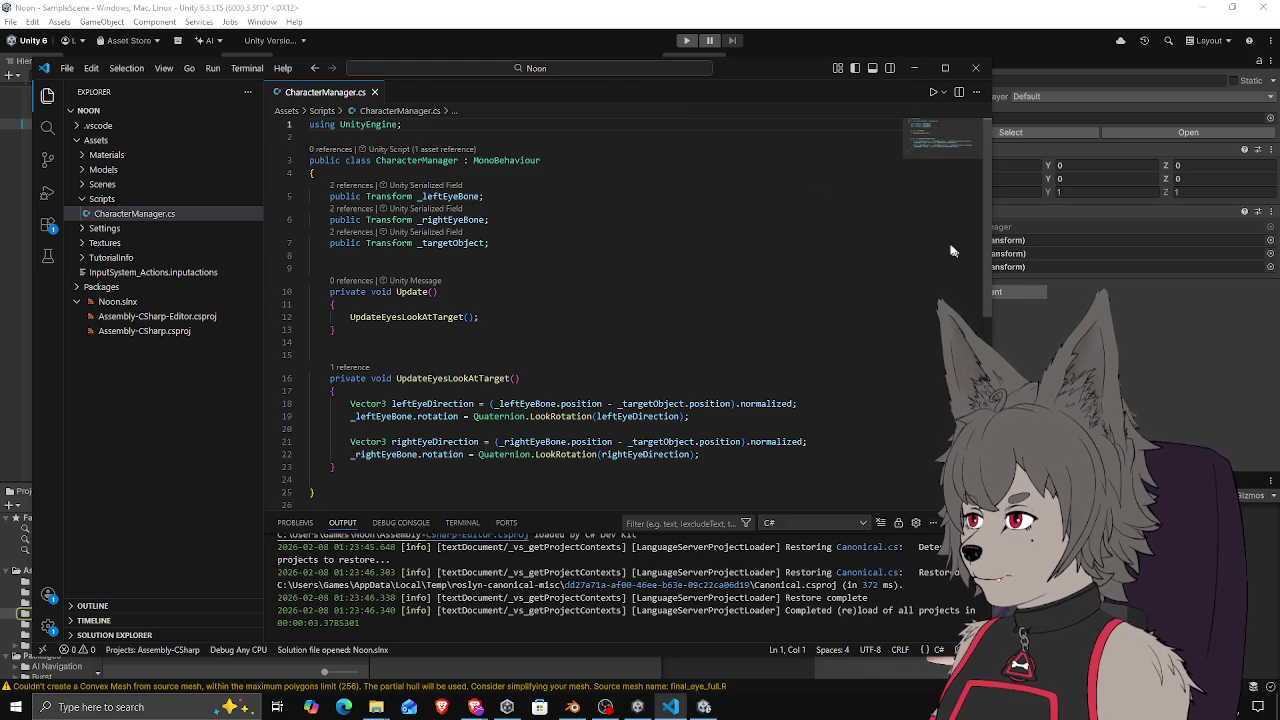
Add 'public Collider _leftEyeCollider;' and 'public Collider _rightEyeCollider;' below _targetObject and save
left_click(578, 244)
key("Return")
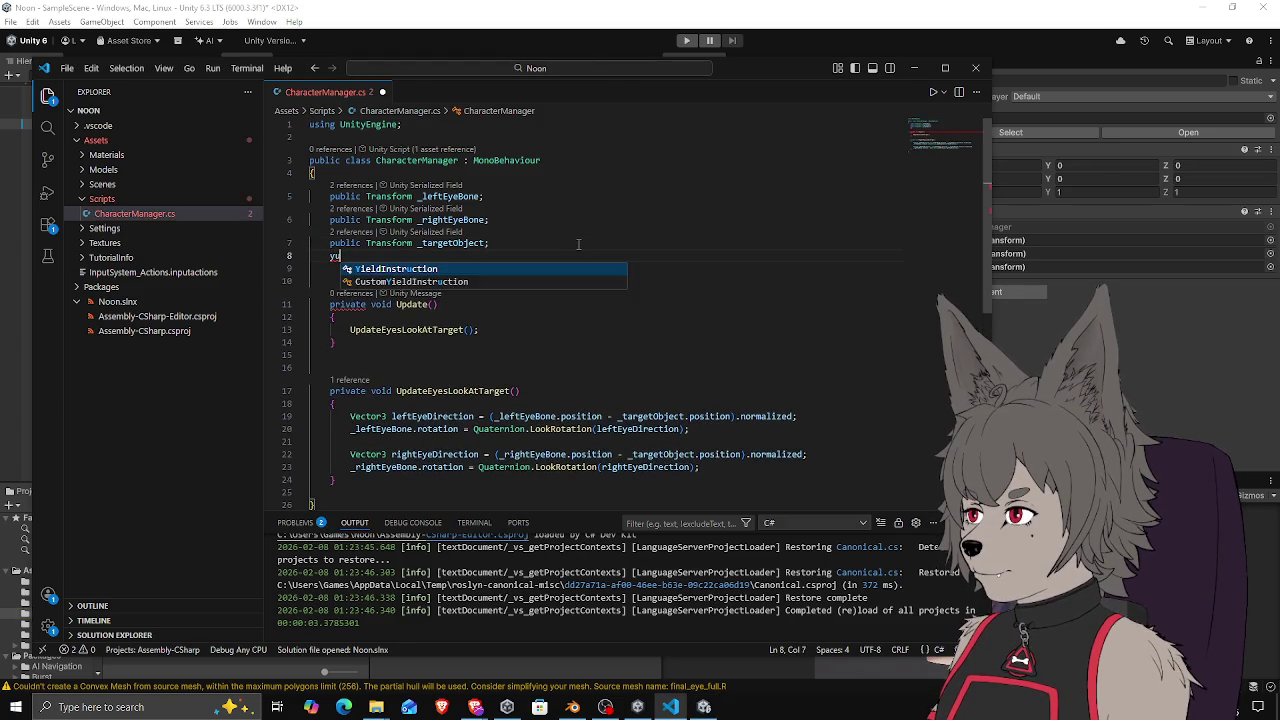
type("public Collid")
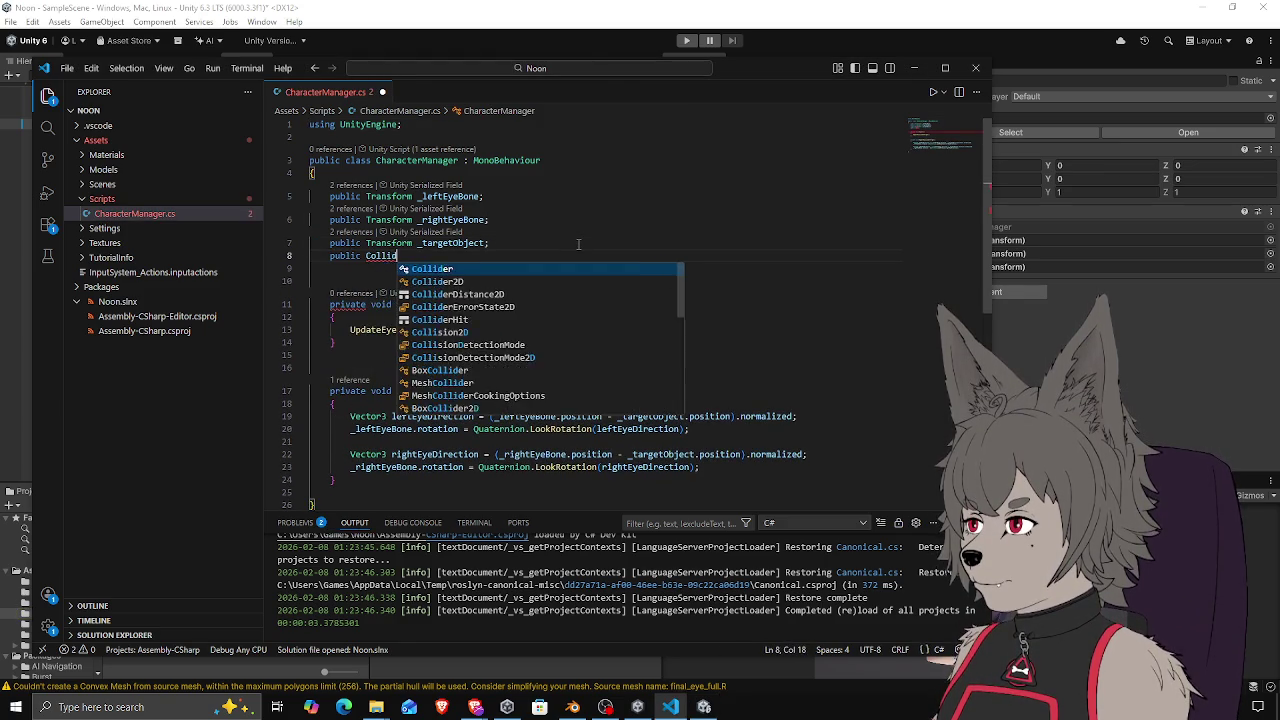
type("er _left")
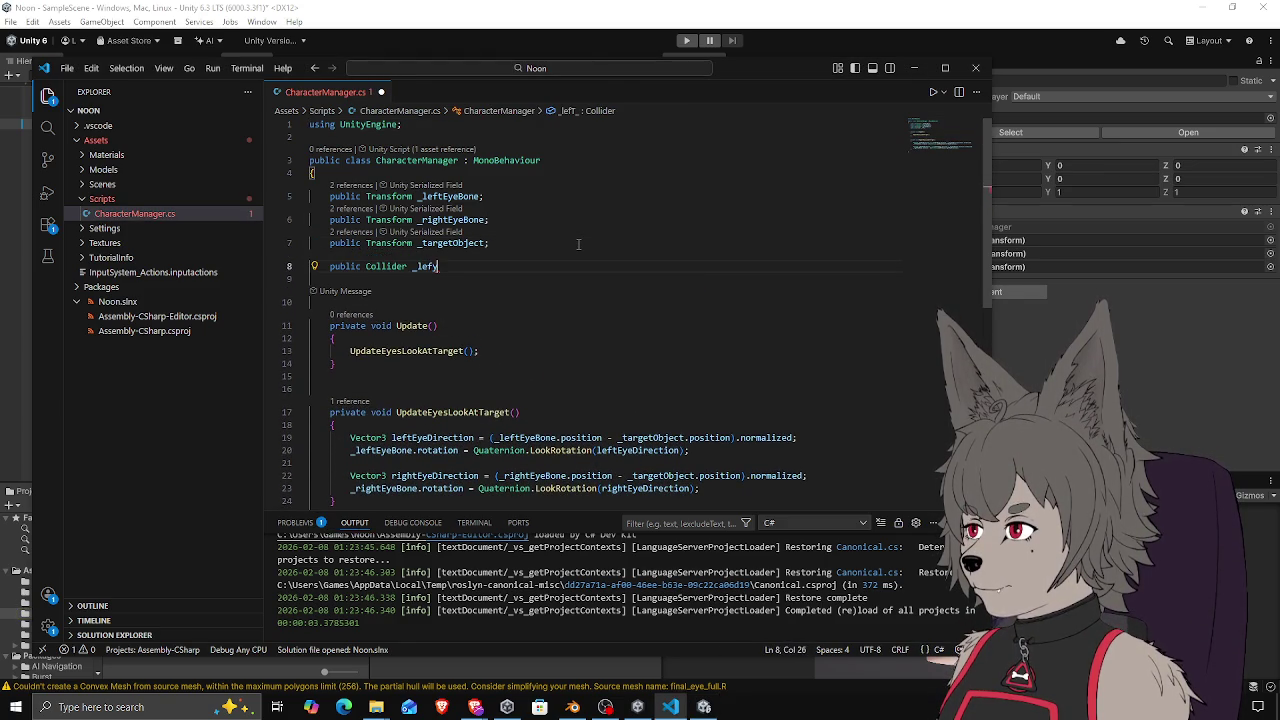
type("EyeCollider;")
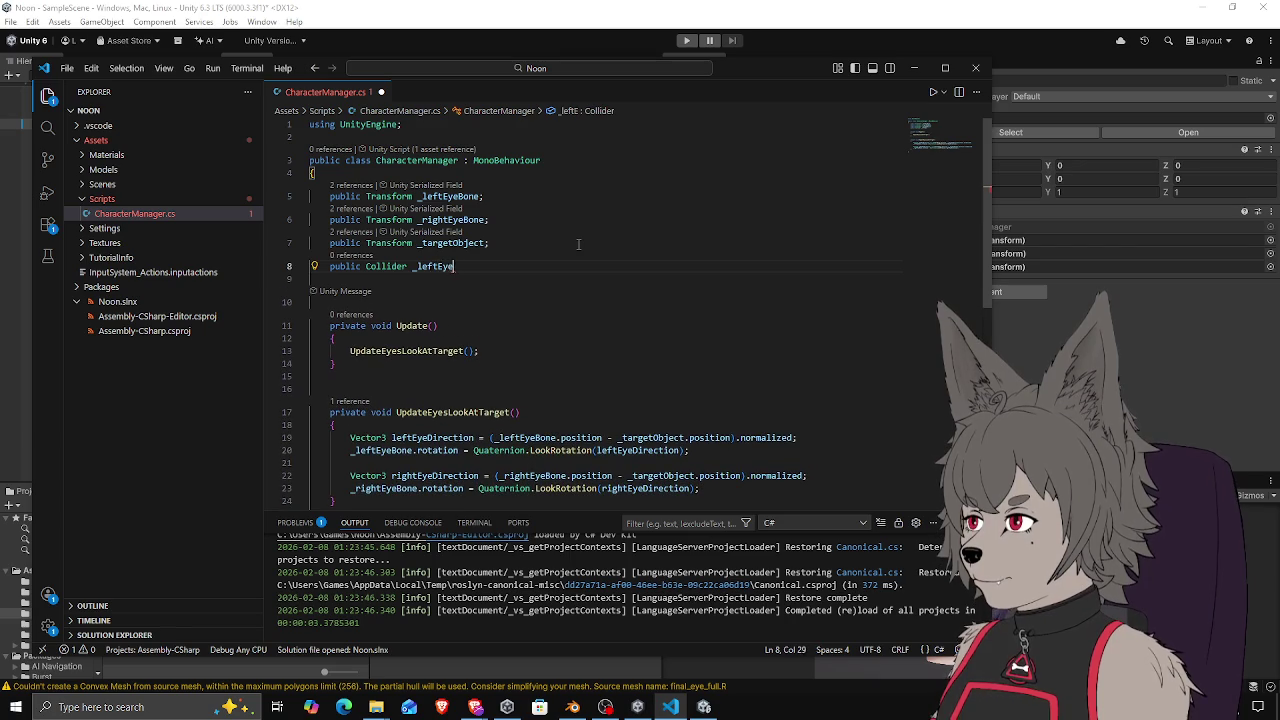
key("Return")
type("public Collider")
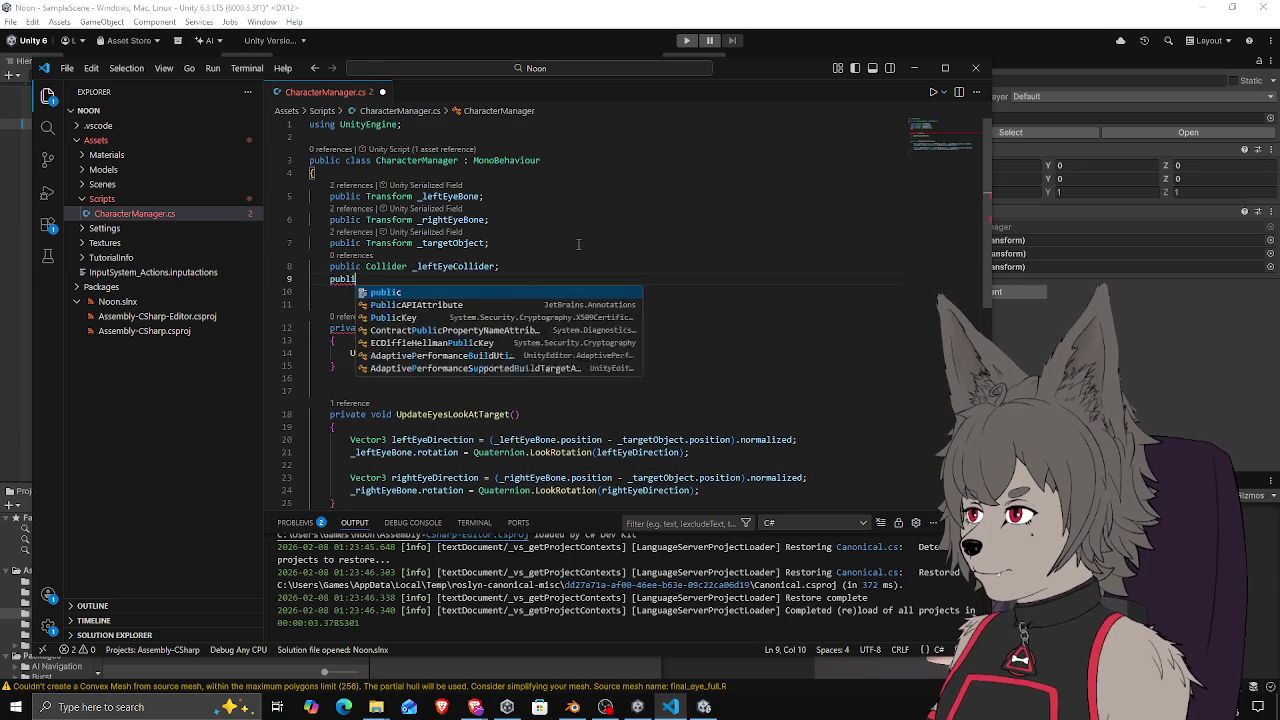
type(" _r")
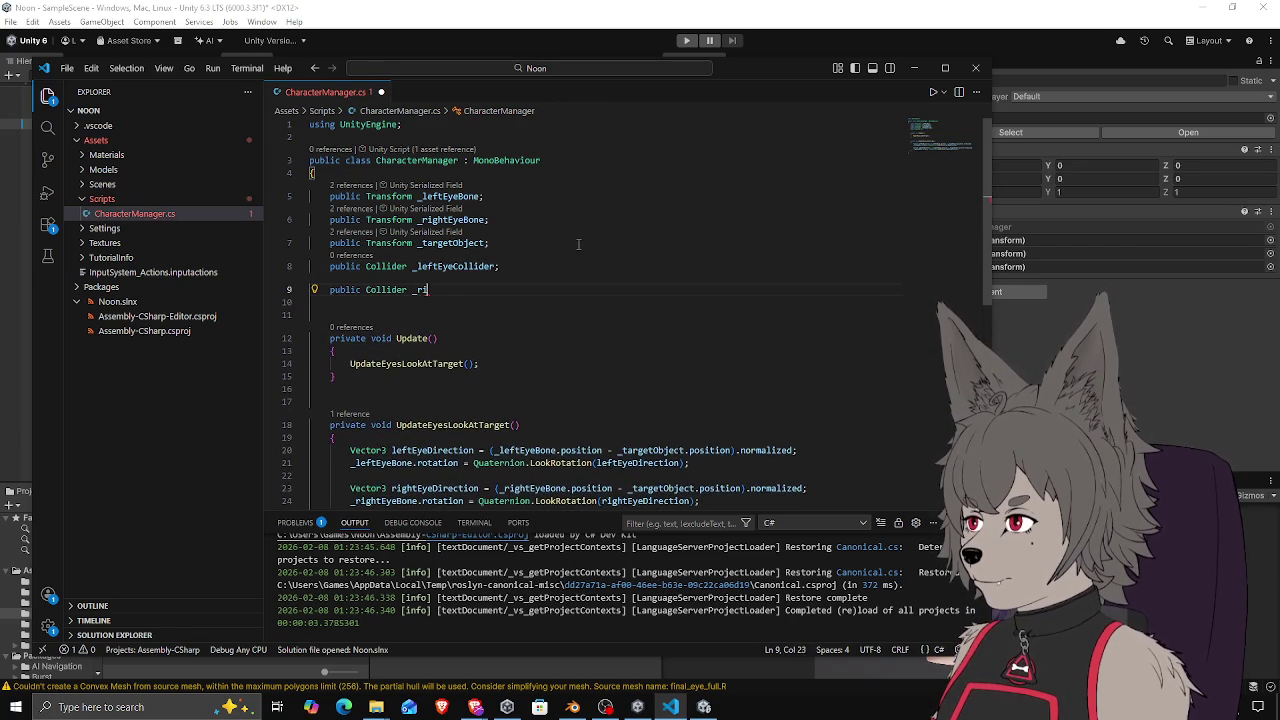
type("ightEyeCollider;")
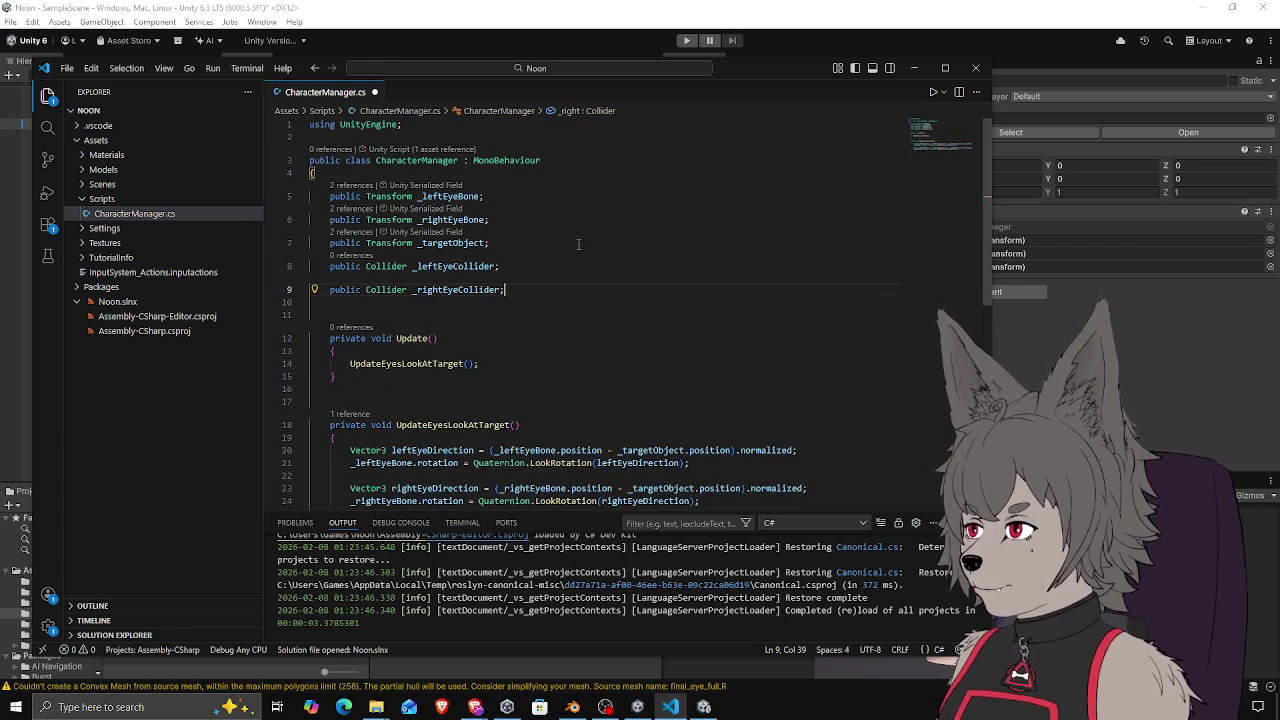
key("ctrl+s")
scroll(612, 254, "down", 3)
scroll(612, 254, "up", 3)
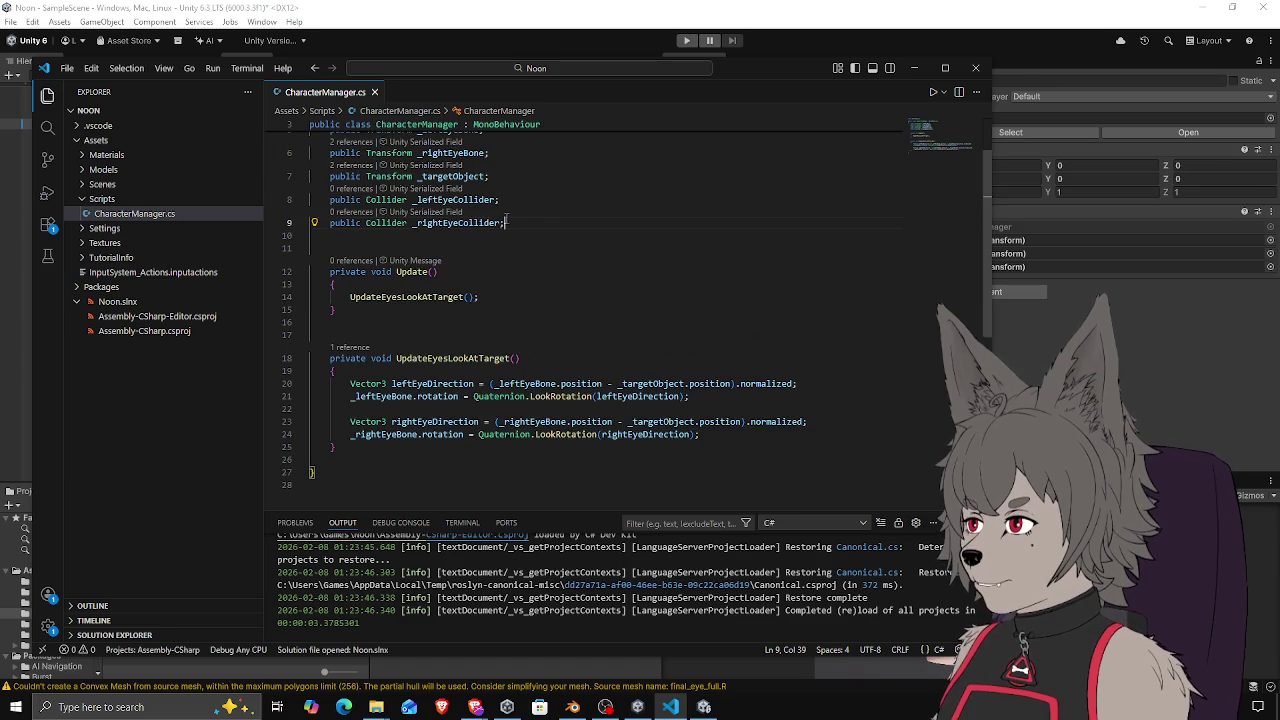
left_click(546, 374)
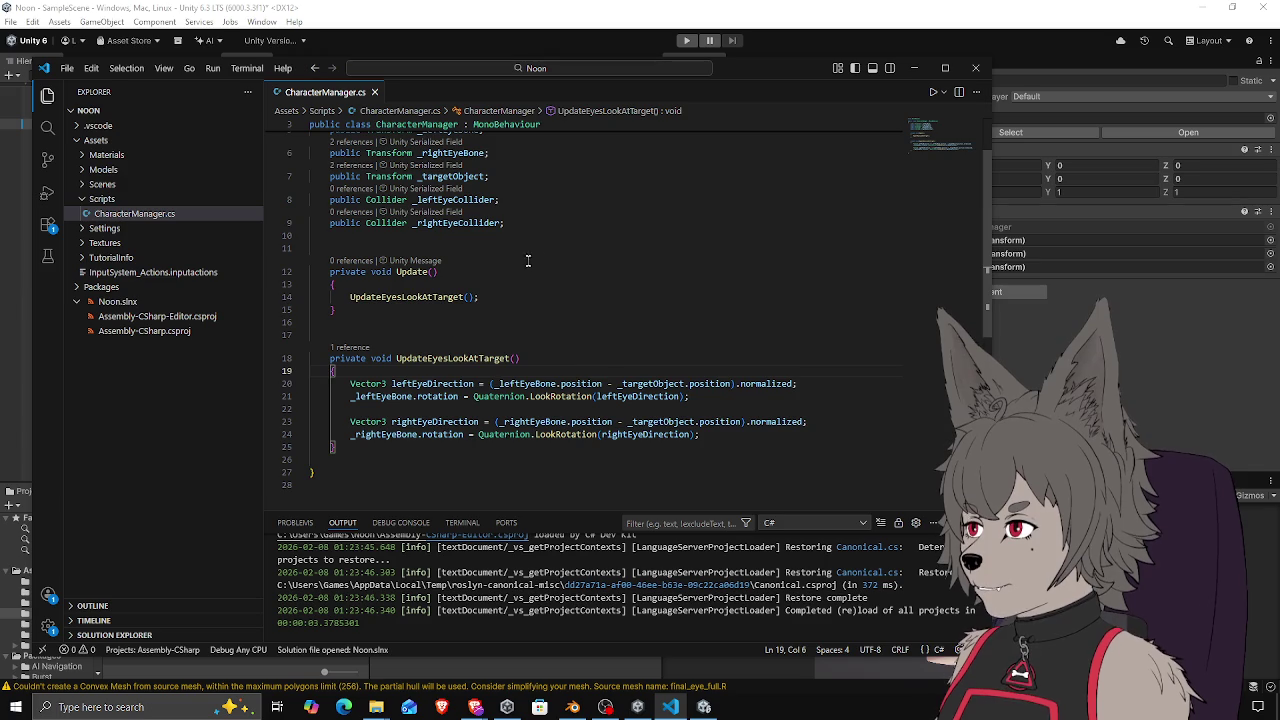
Replace _leftEyeBone on line 20 with _leftEyeCollider.transform and save
double_click(447, 199)
key("ctrl+c")
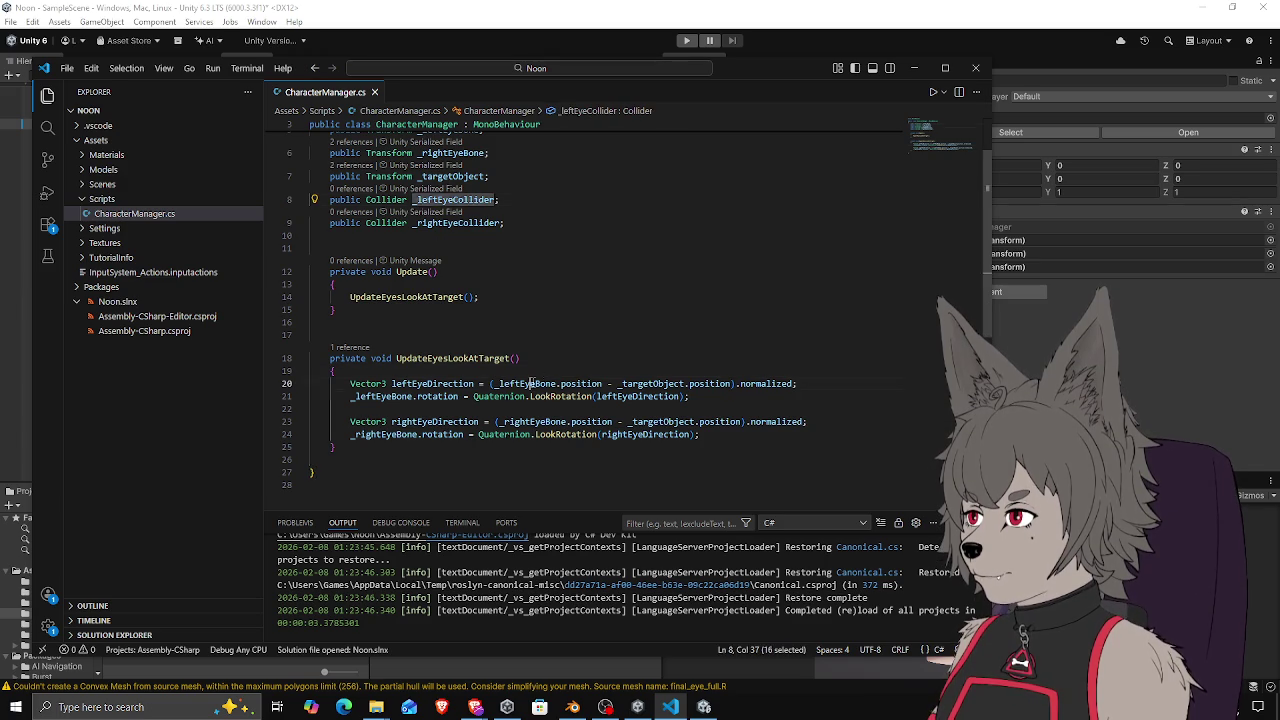
left_click(532, 384)
key("ctrl+v")
double_click(532, 384)
key("ctrl+v")
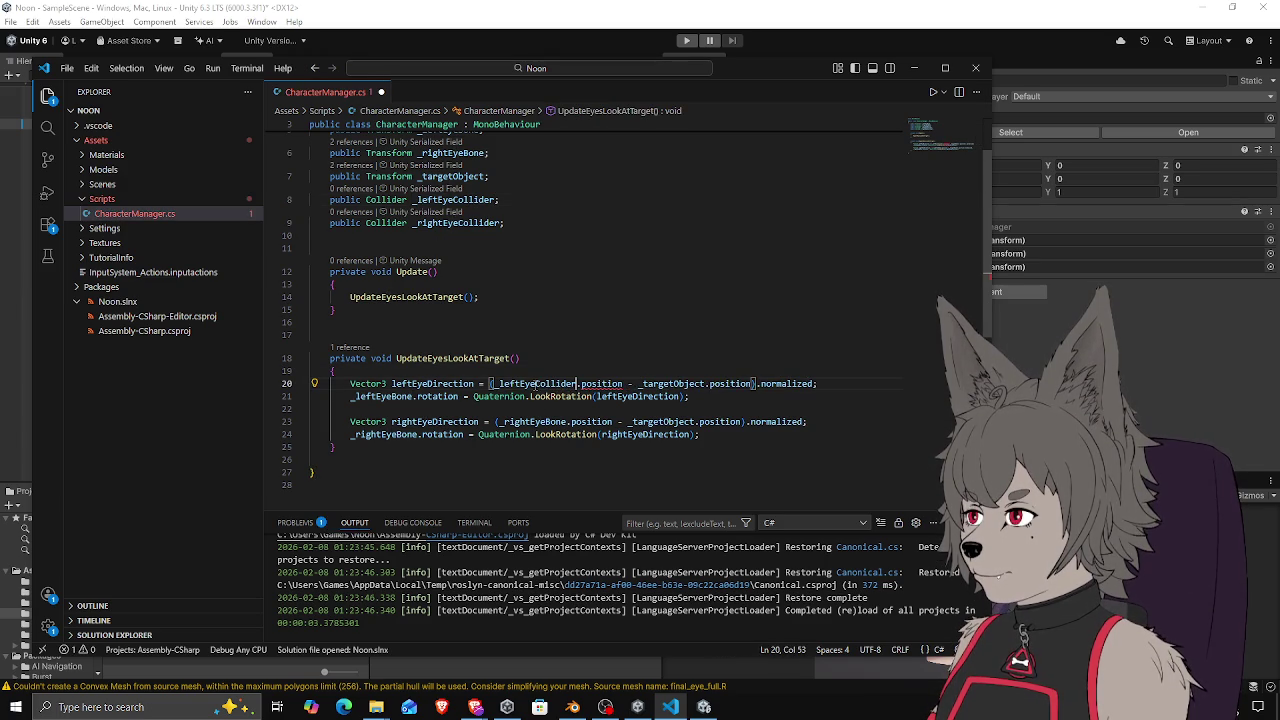
type(".transform")
key("Return")
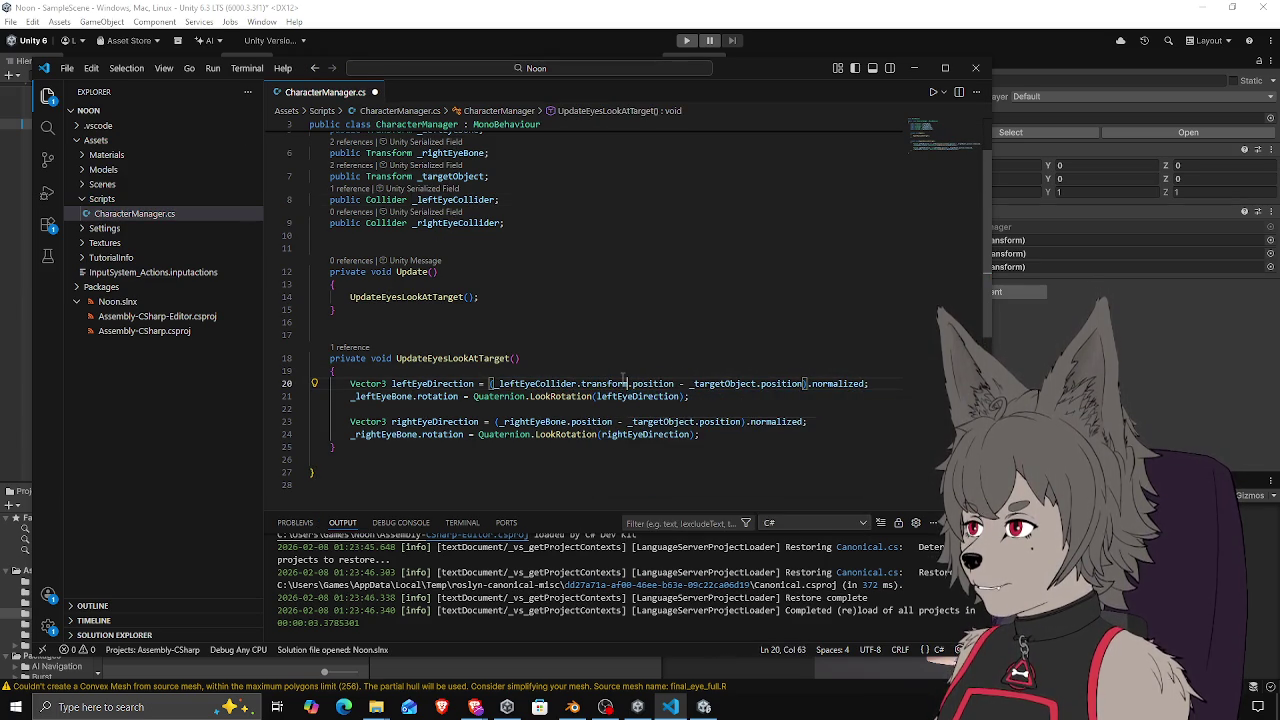
key("ctrl+s")
Reorder line 20 to _targetObject.position - _leftEyeCollider.transform.position and save
key("Up")
key("Up")
key("Down")
key("Down")
key("End")
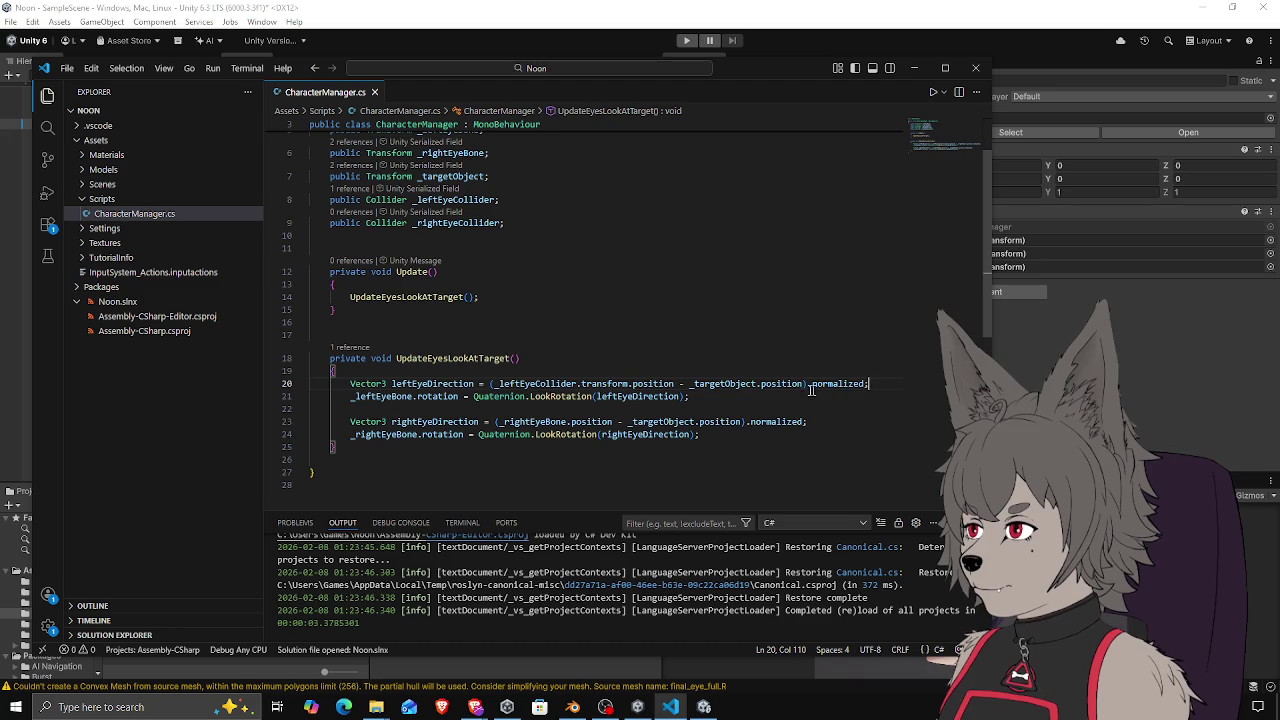
left_click_drag(686, 384, 804, 384)
key("BackSpace")
left_click(492, 384)
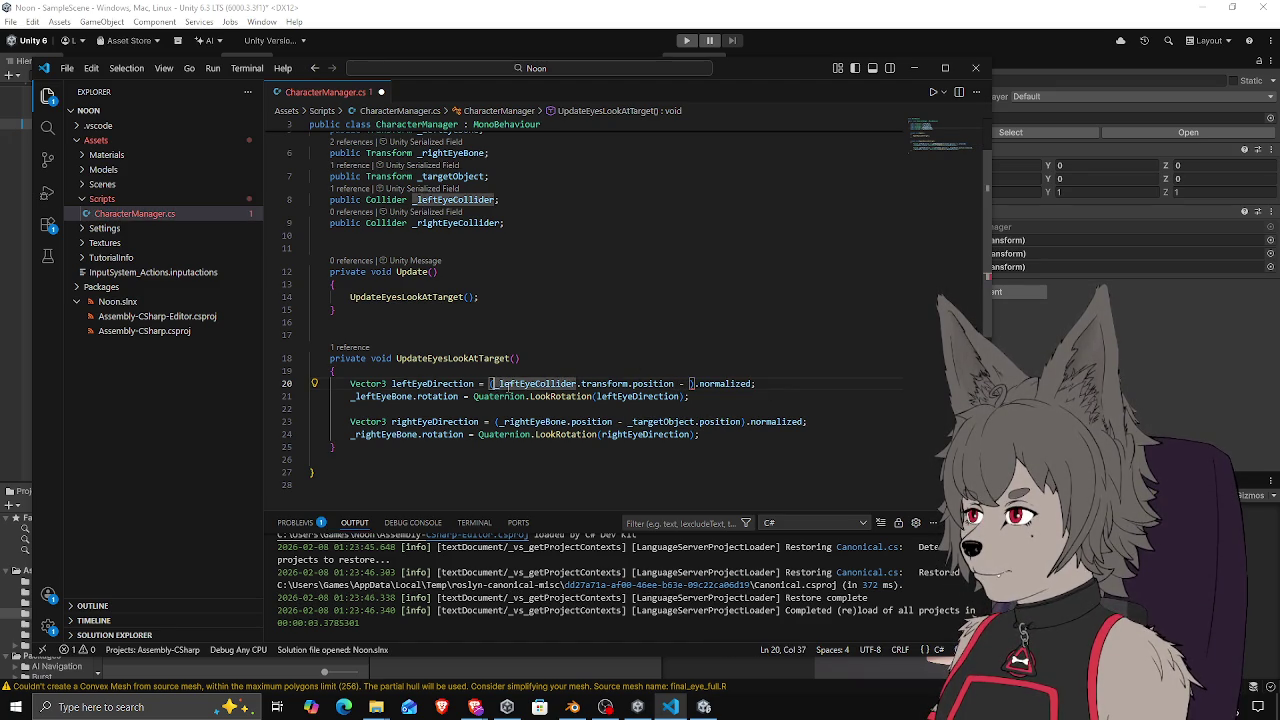
key("ctrl+v")
key("ctrl+Right")
key("ctrl+Right")
key("ctrl+Right")
key("Left")
key("Left")
key("BackSpace")
key("BackSpace")
key("BackSpace")
key("ctrl+s")
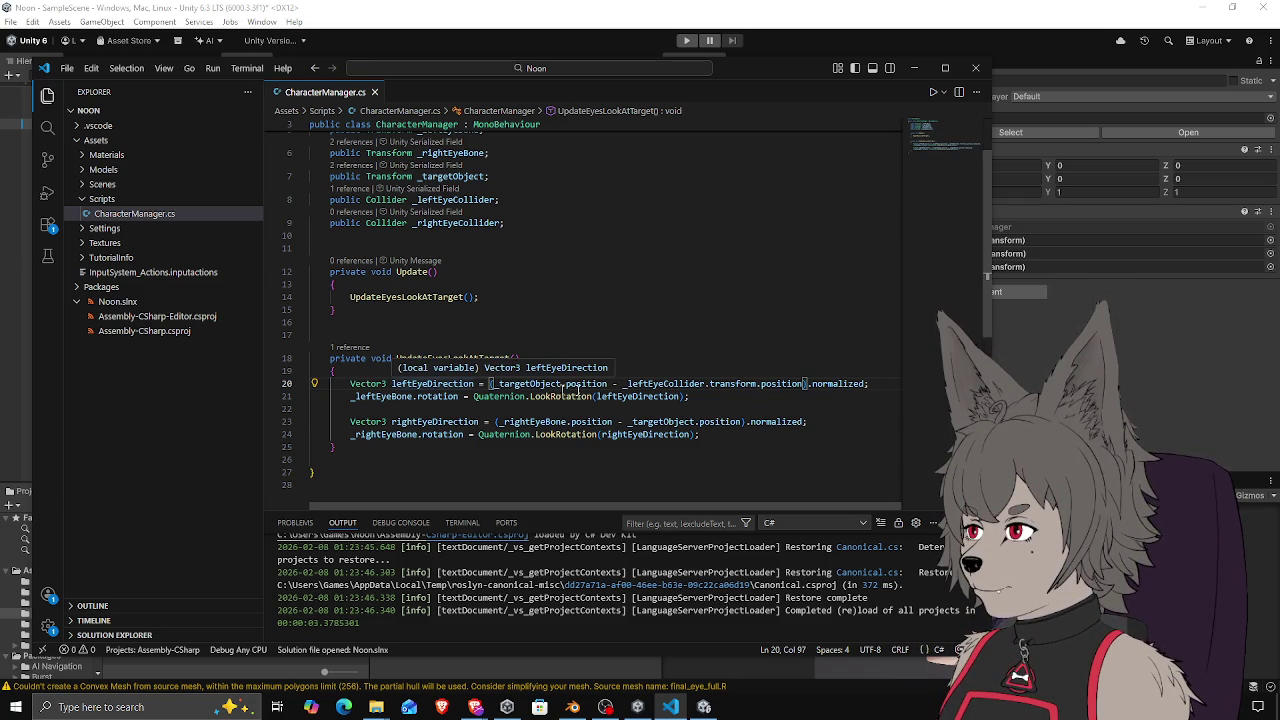
left_click(887, 385)
Start a new line declaring 'Ray leftEyeRay = new Ray(' using the origin-and-direction overload
key("Return")
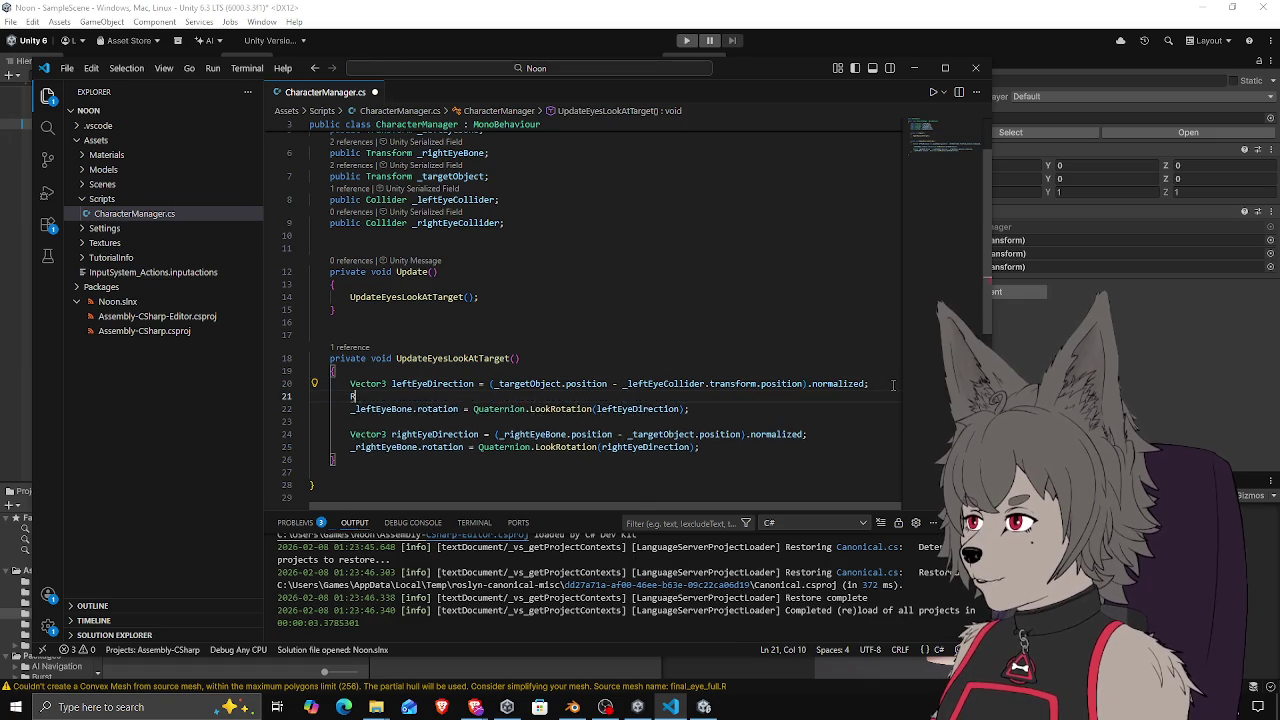
type("RayTracingAABBsInstanceConfig")
key("ctrl+BackSpace")
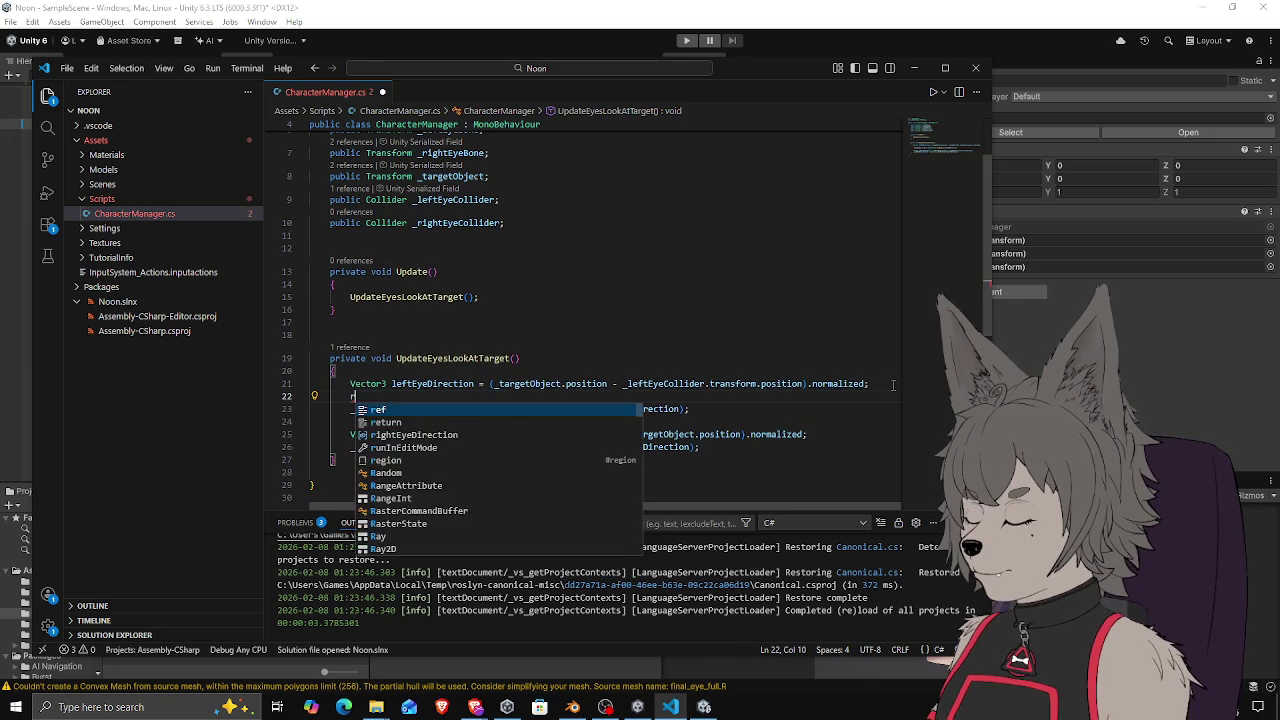
type("Rand")
key("ctrl+BackSpace")
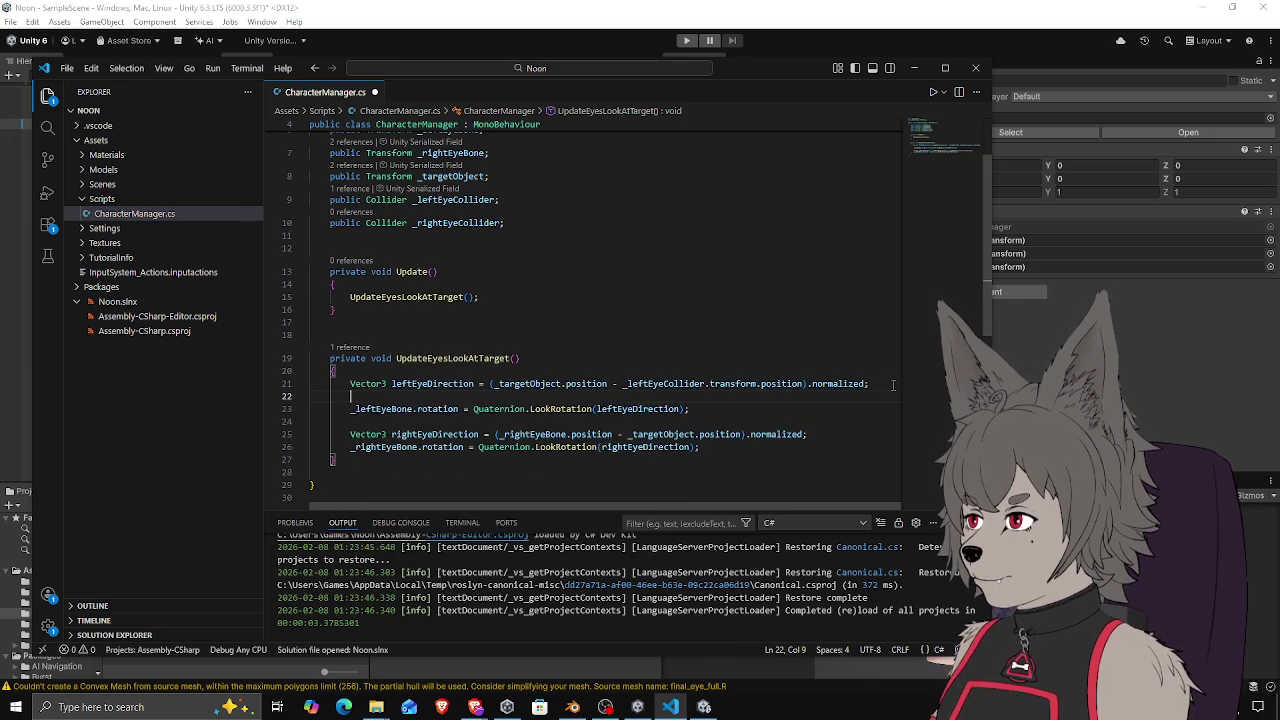
type("Ray")
key("Escape")
type("leftEyeRay = new Ray(")
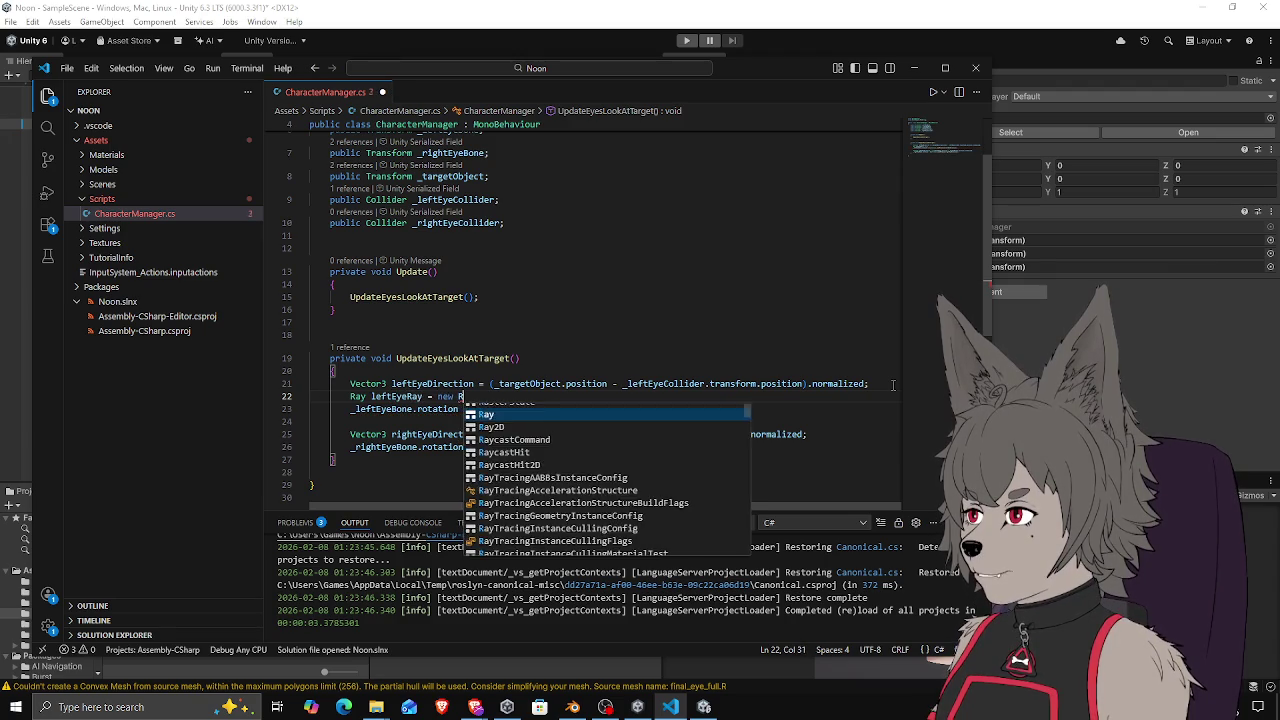
key("Down")
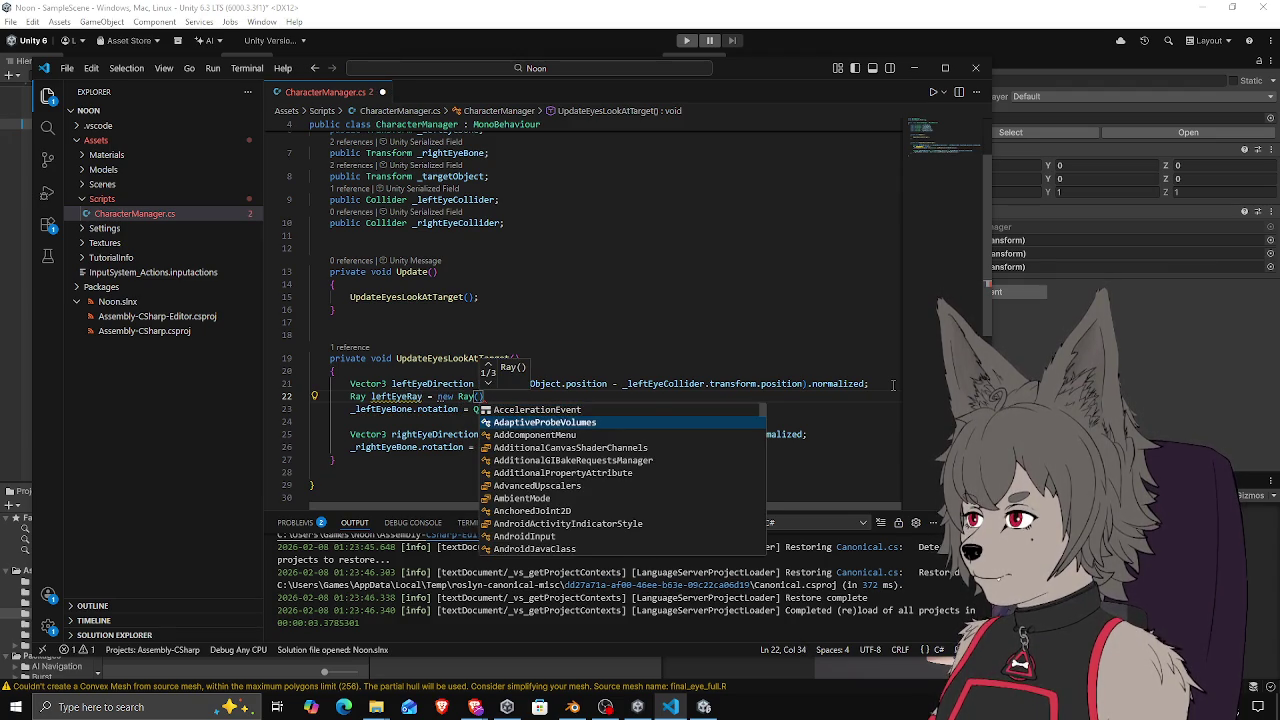
key("Escape")
key("Down")
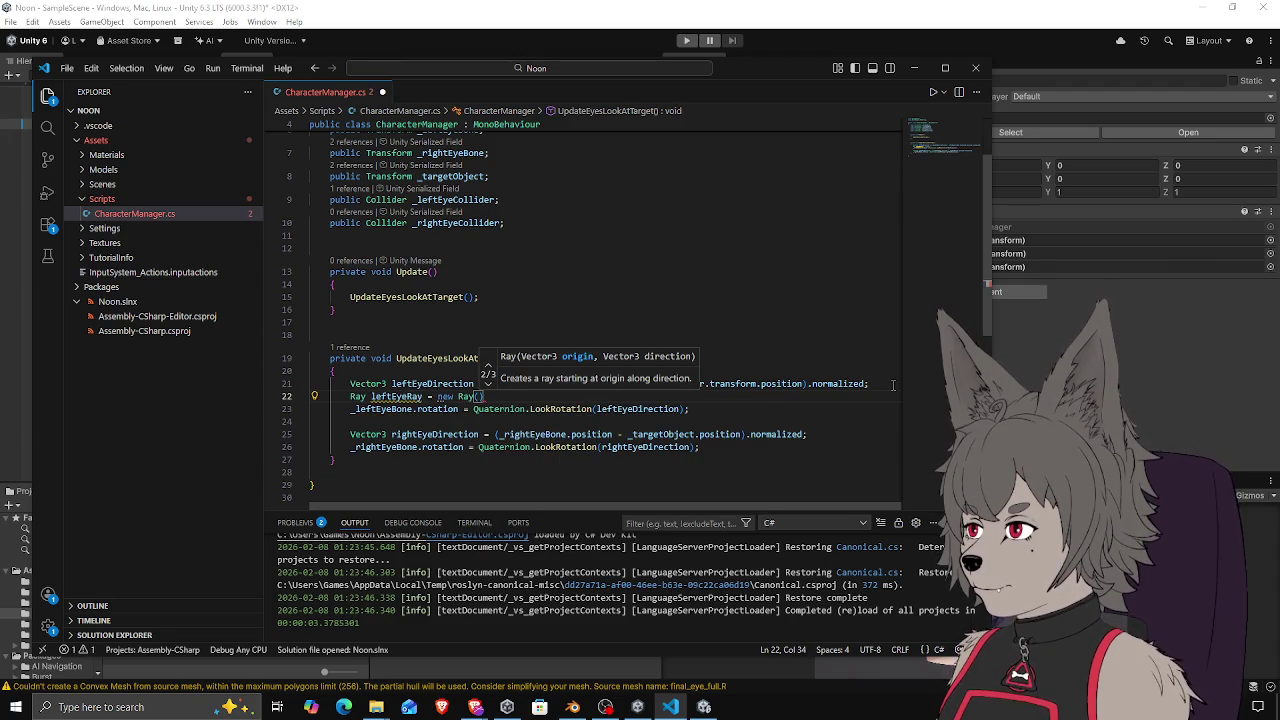
key("Down")
key("Up")
key("Escape")
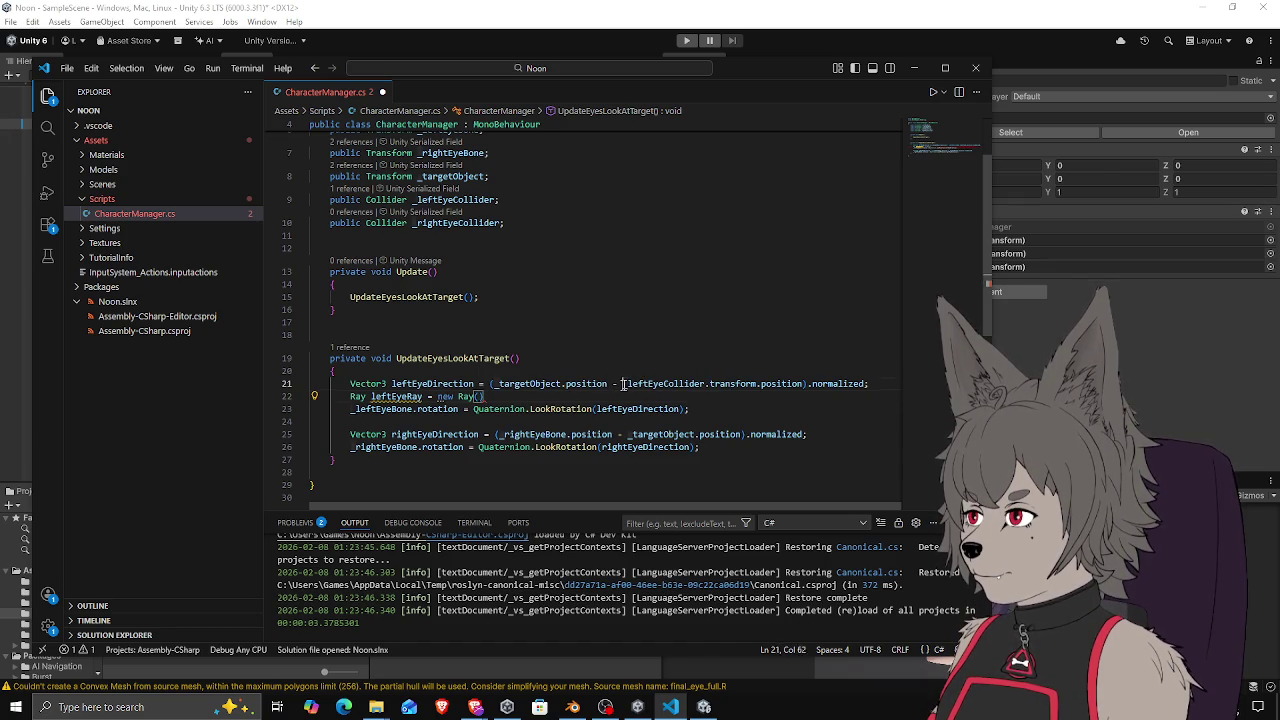
Pass _leftEyeCollider.transform.position and leftEyeDirection to the Ray, save, and open a blank line
left_click_drag(622, 384, 805, 384)
key("ctrl+c")
left_click(480, 396)
key("ctrl+v")
type(",")
key("Escape")
double_click(443, 383)
key("ctrl+c")
left_click(668, 396)
key("ctrl+v")
key("End")
type(";")
key("ctrl+s")
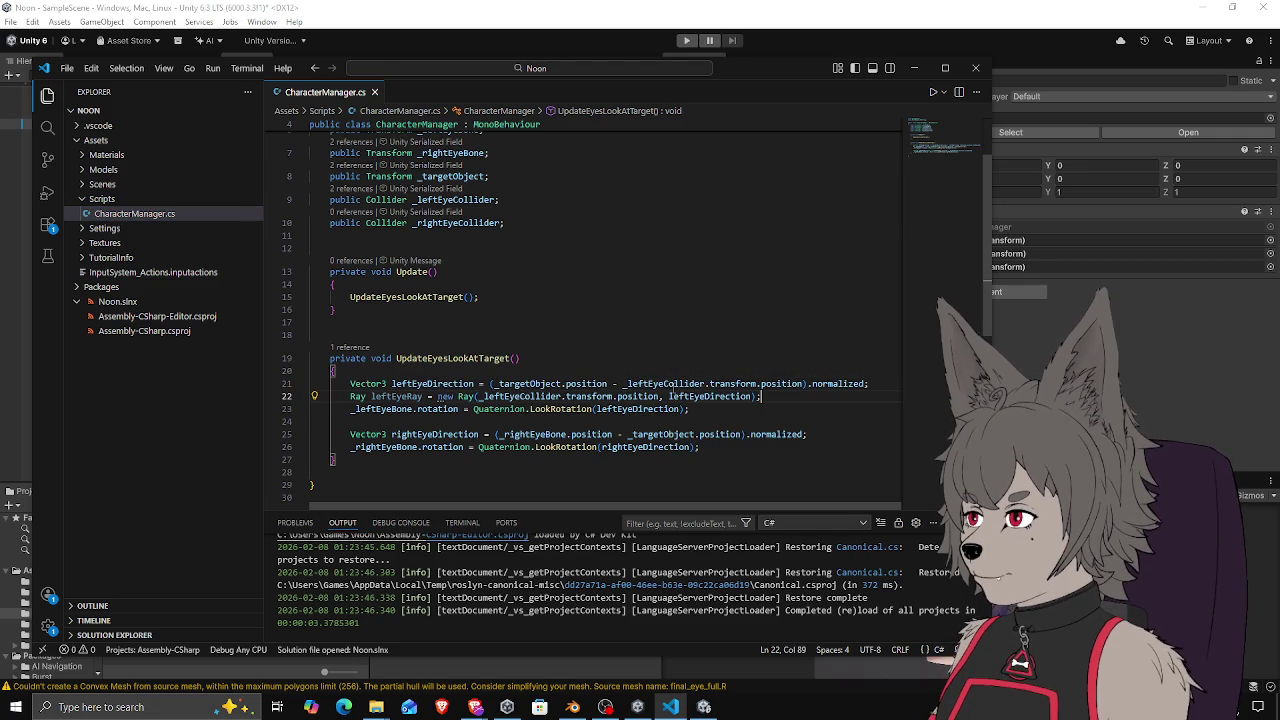
double_click(396, 397)
left_click(799, 395)
key("Return")
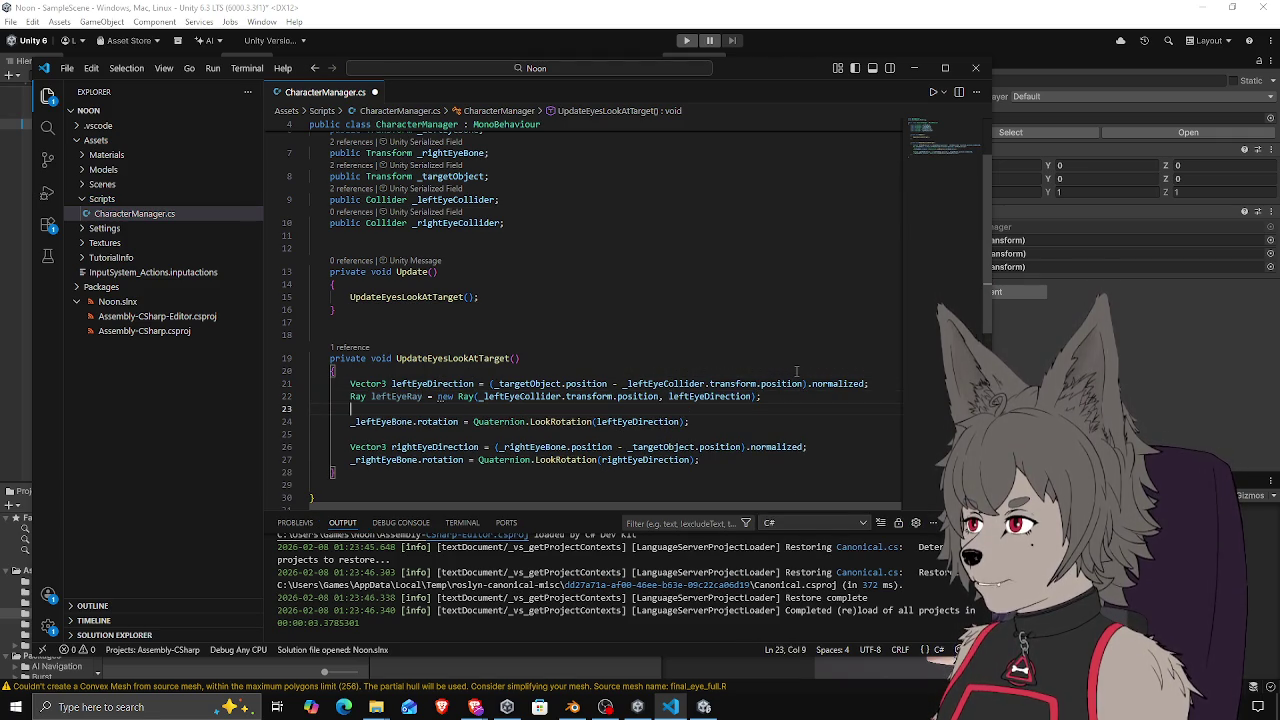
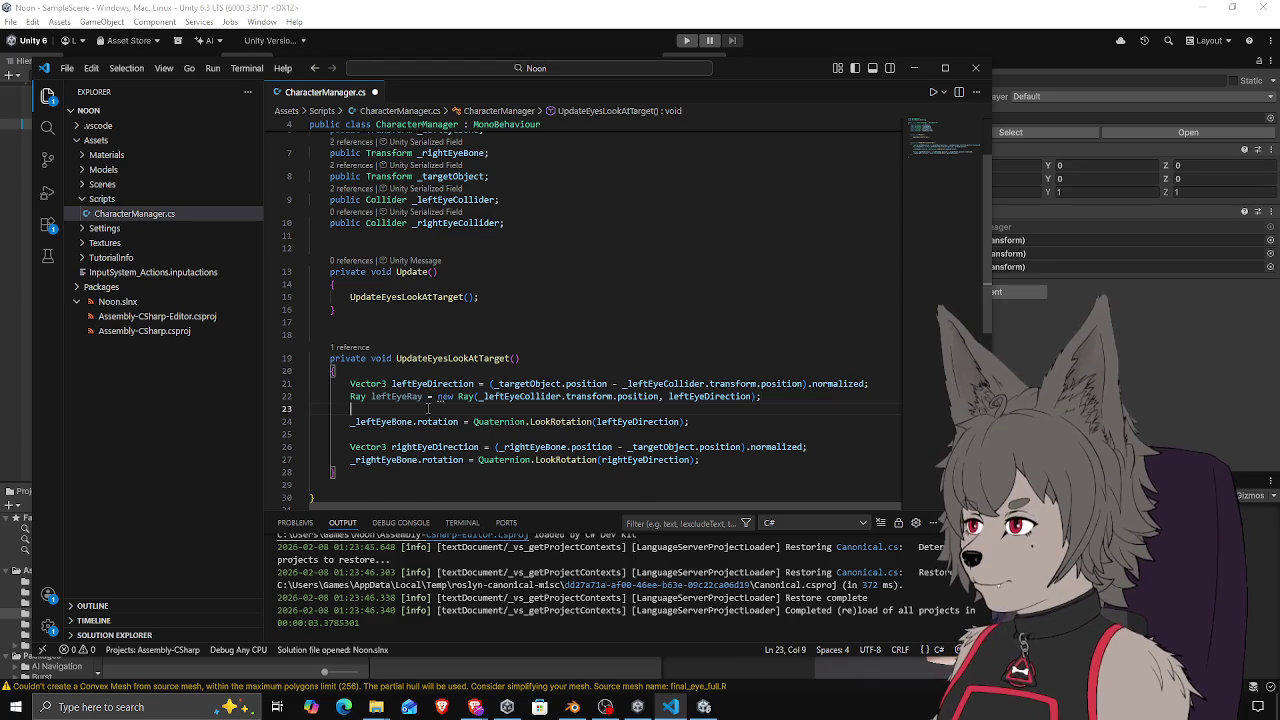
Write a Physics.Raycast(leftEyeRay, out hitInfo) call in UpdateEyesLookAtTarget
type("Physics.ra")
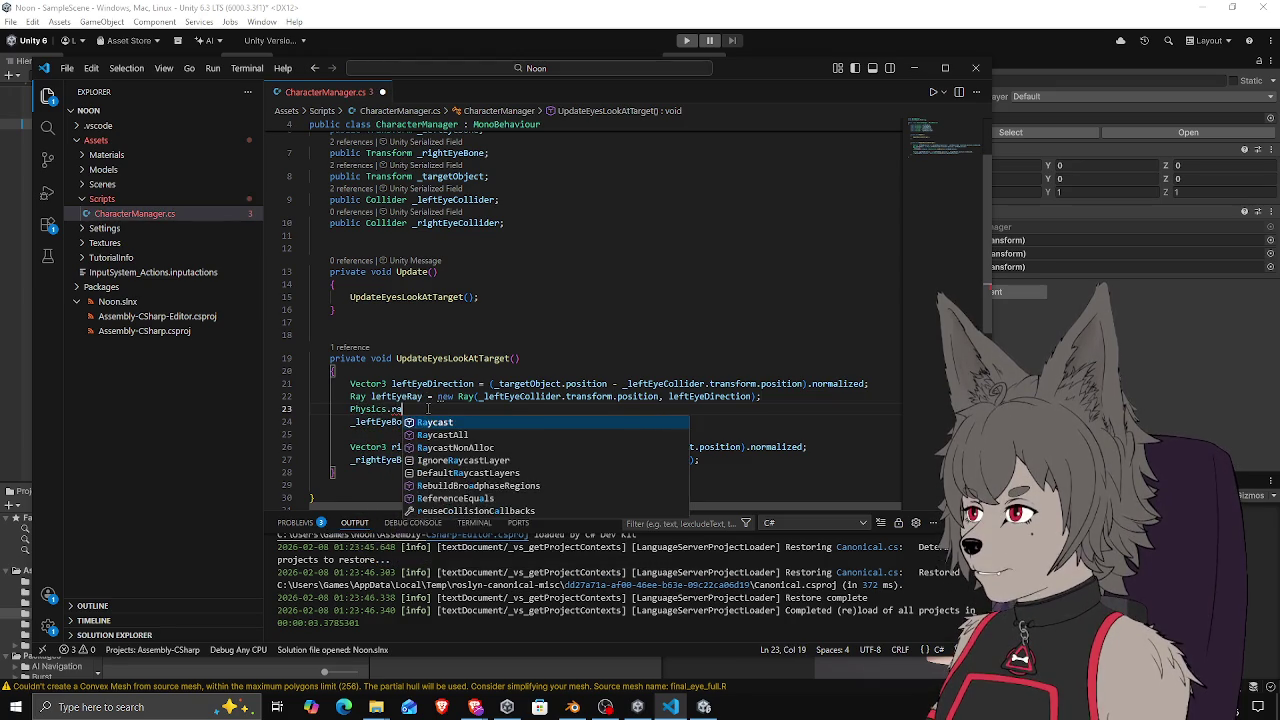
key("Tab")
type("(")
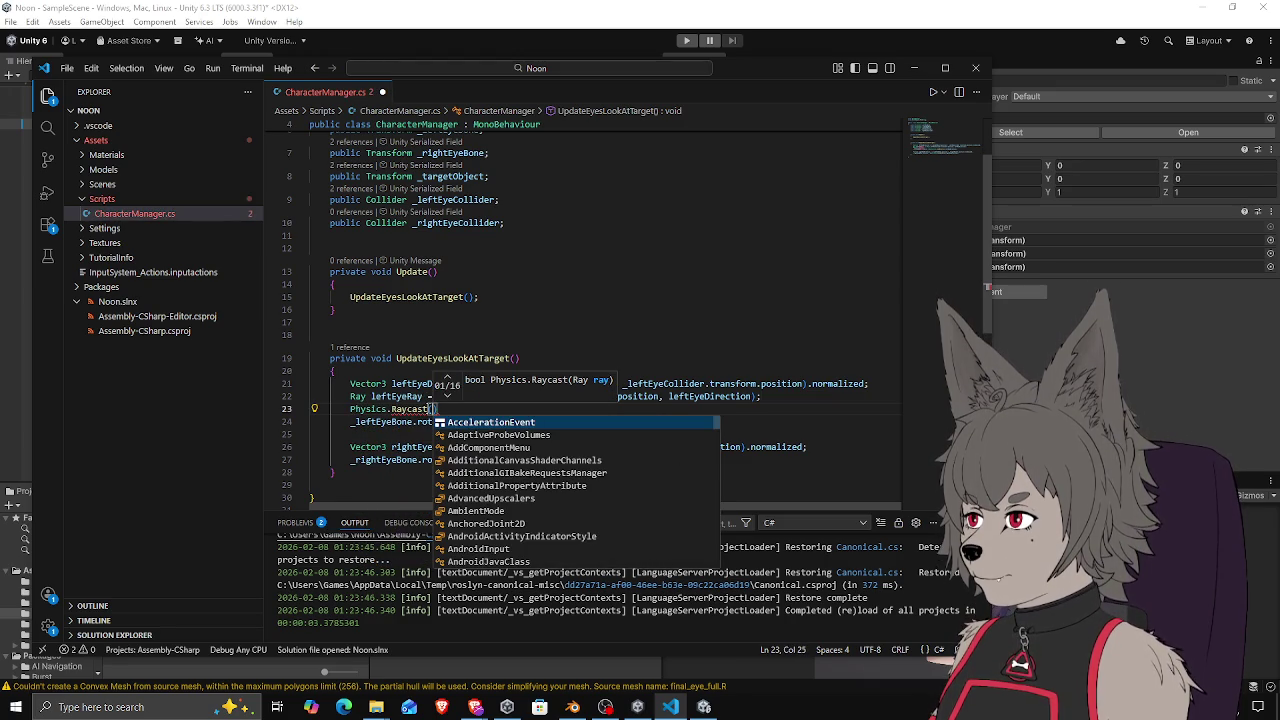
key("Down")
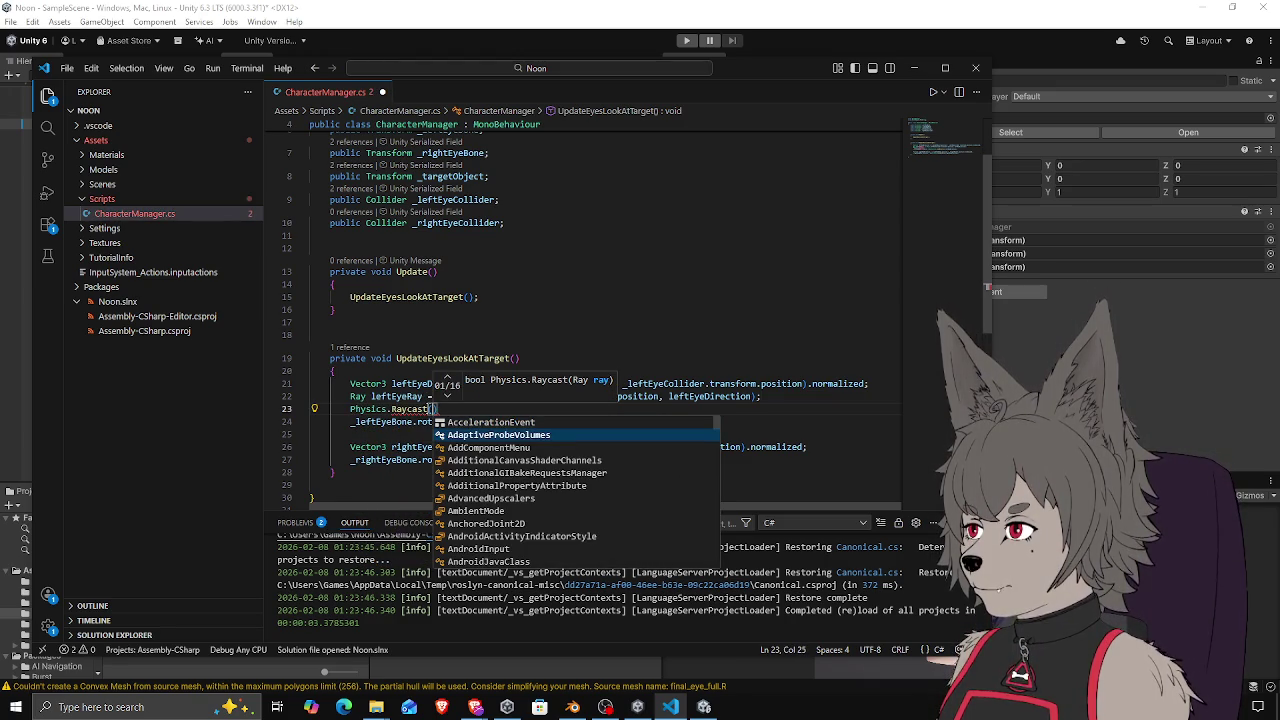
key("Escape")
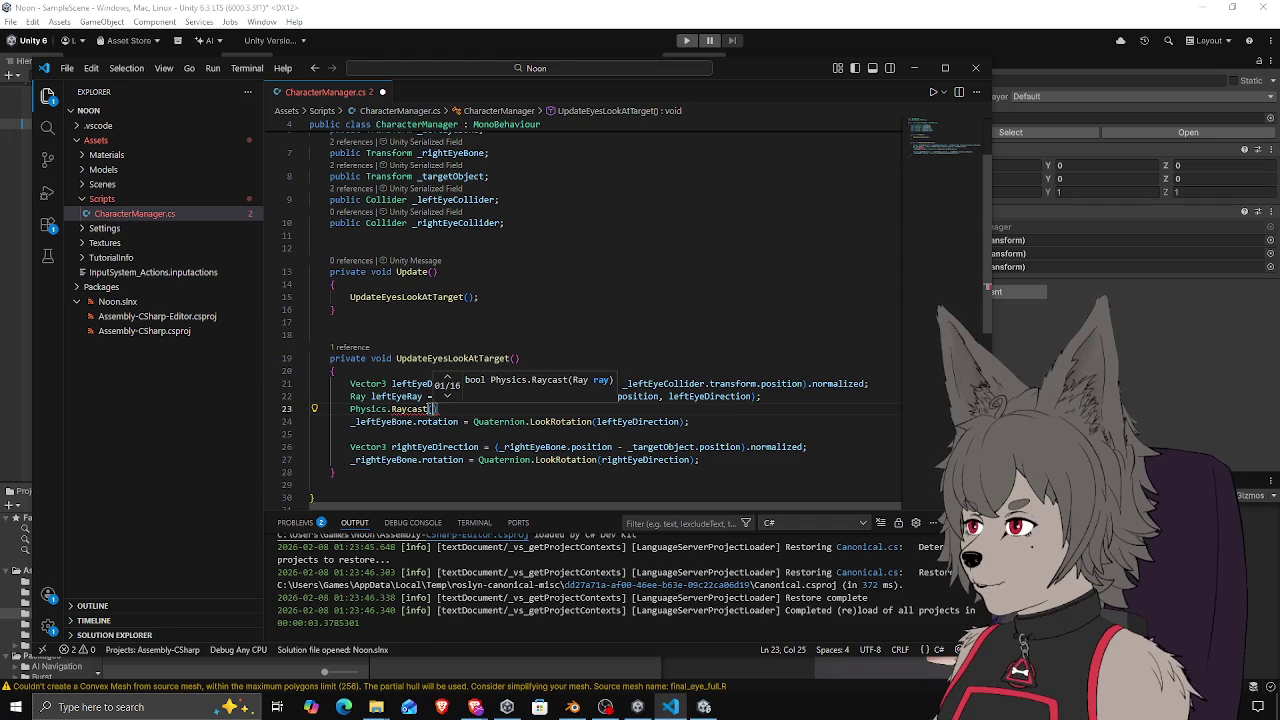
key("Down")
key("Down")
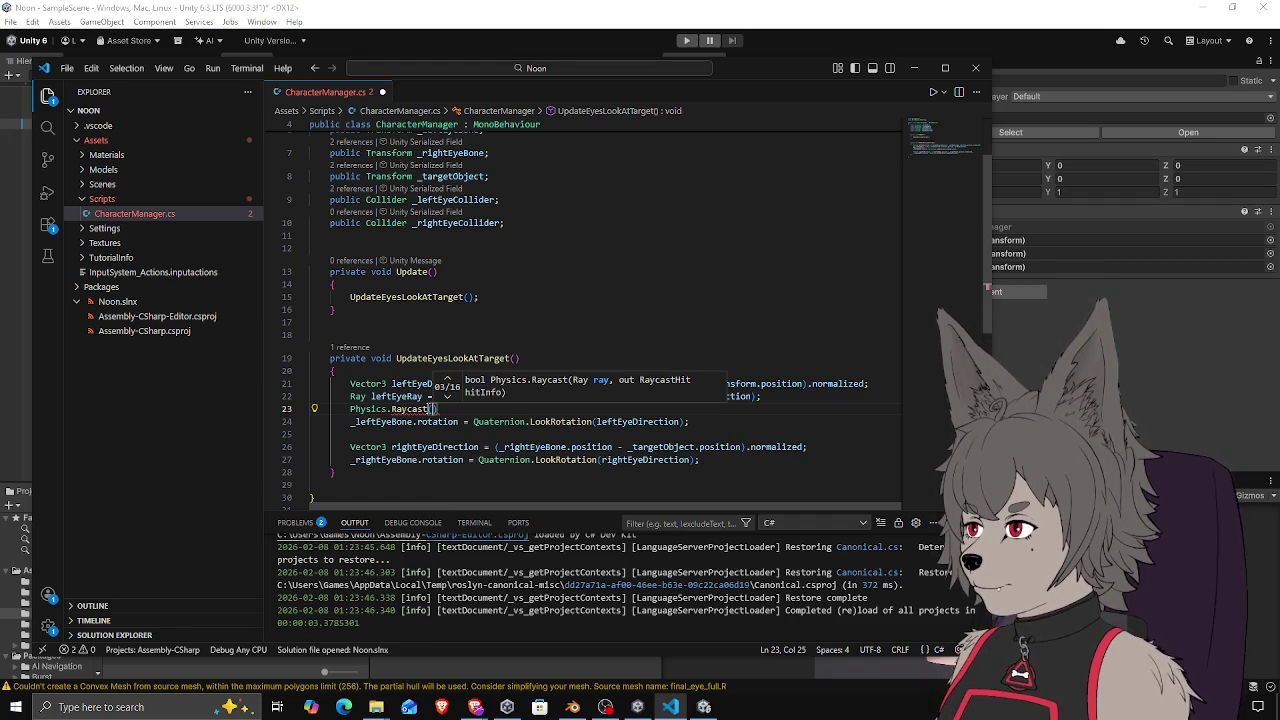
key("Escape")
type("leftEyeRay")
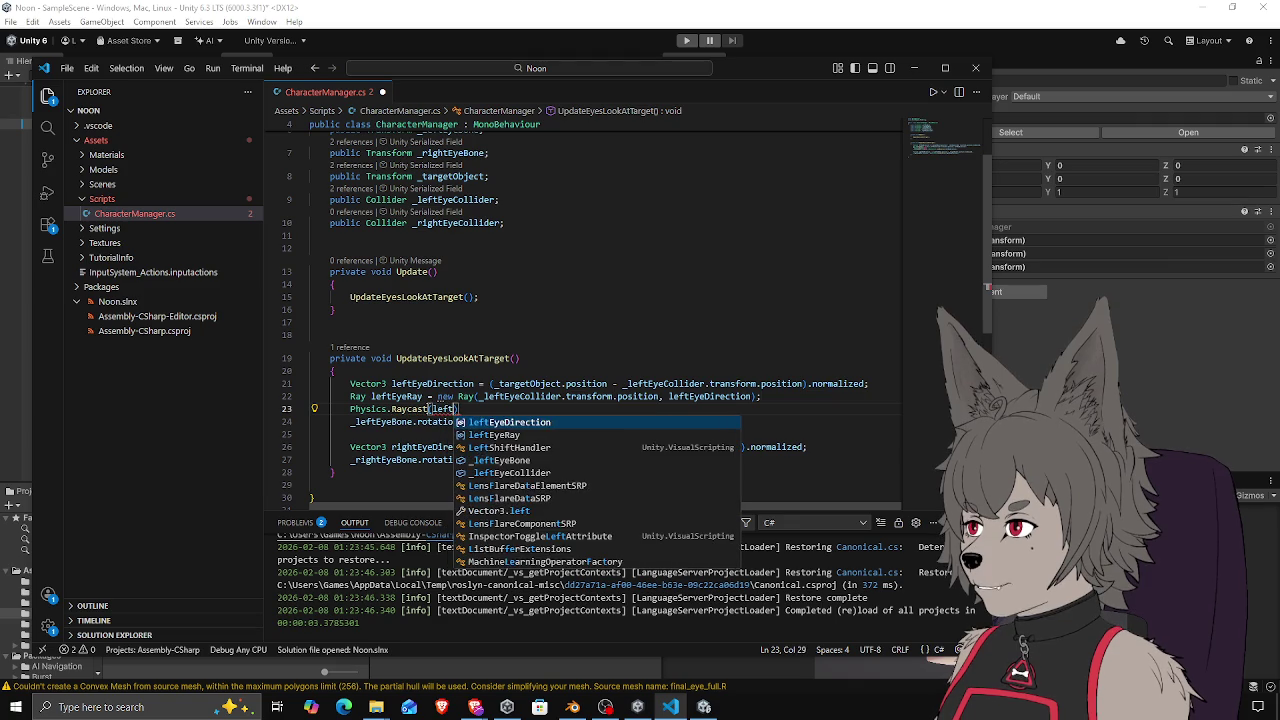
type(", out hitInfo")
key("Escape")
key("ctrl+End")
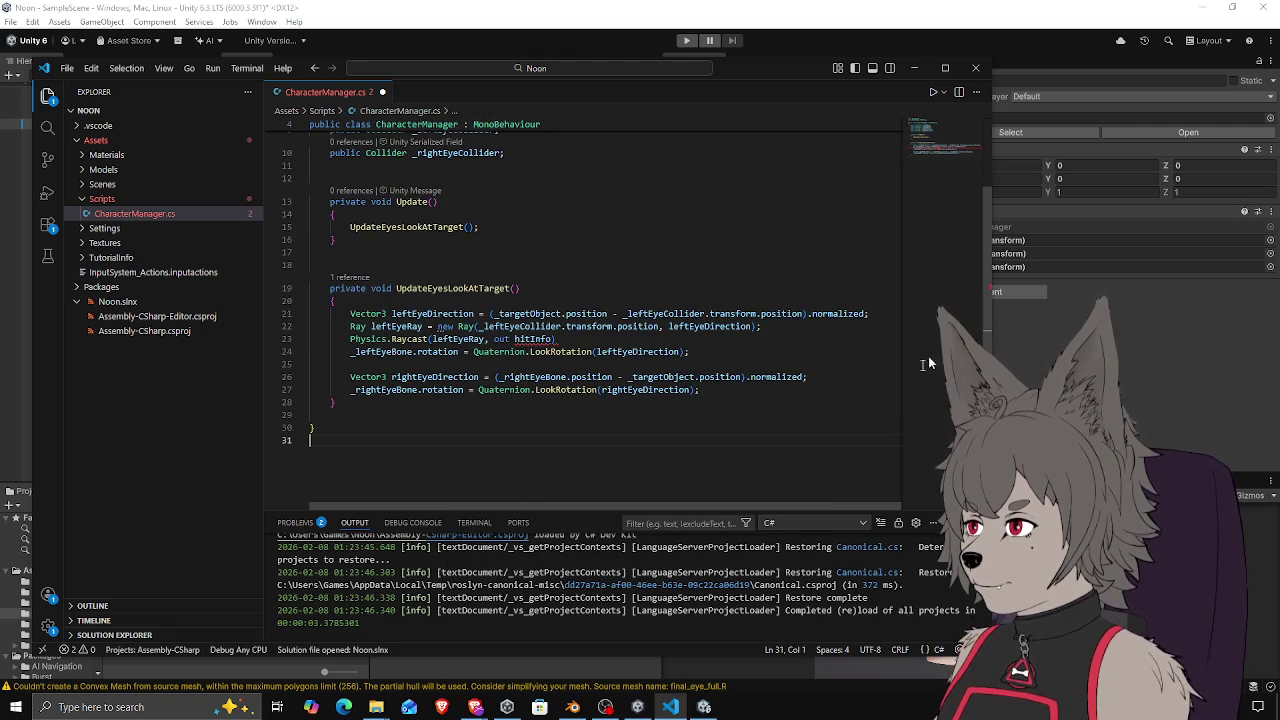
Declare RaycastHit hitInfo; on a new line above the Raycast call and save
left_click(811, 330)
key("Return")
type("RayHiot")
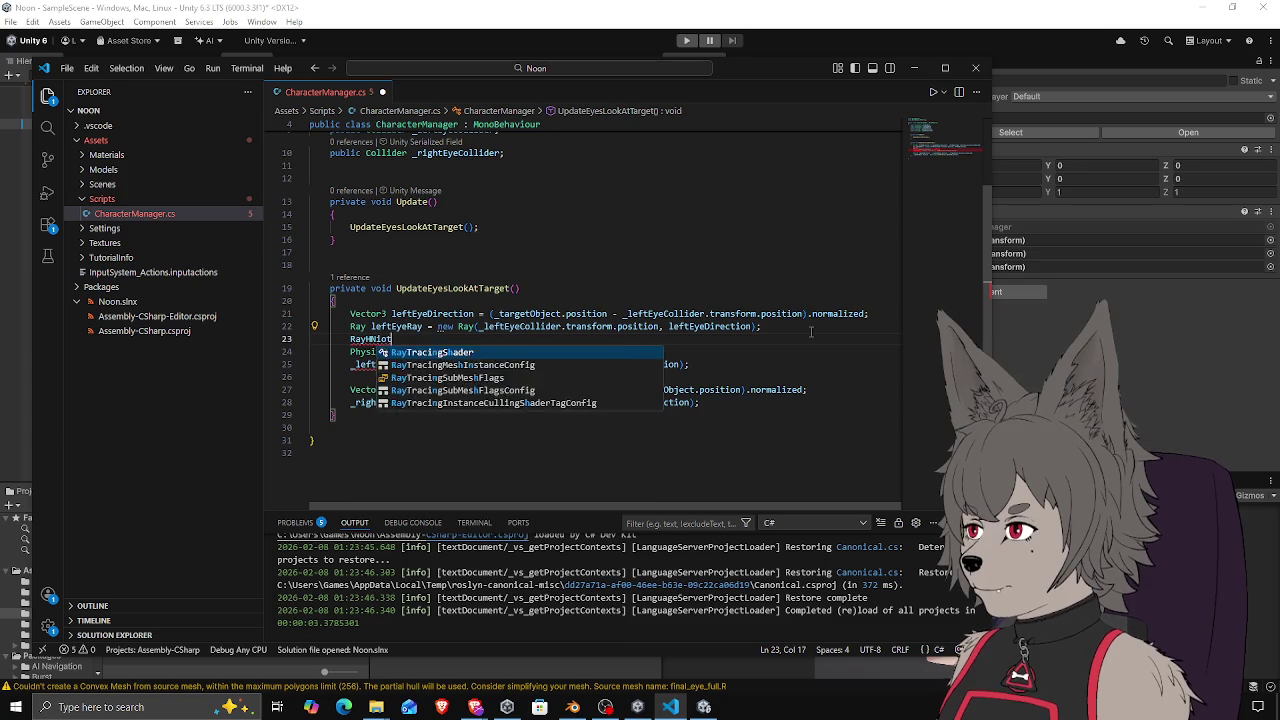
key("BackSpace")
key("BackSpace")
type("tInfo")
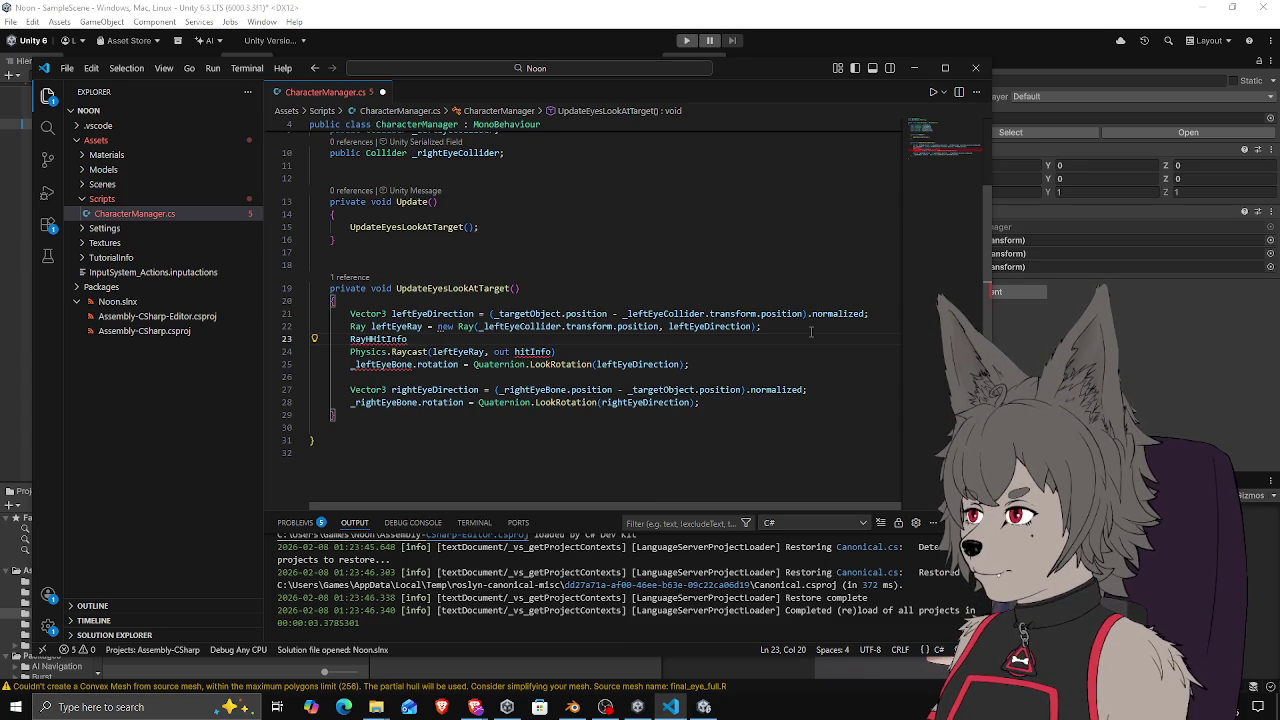
key("BackSpace")
key("BackSpace")
key("BackSpace")
type("itInfo")
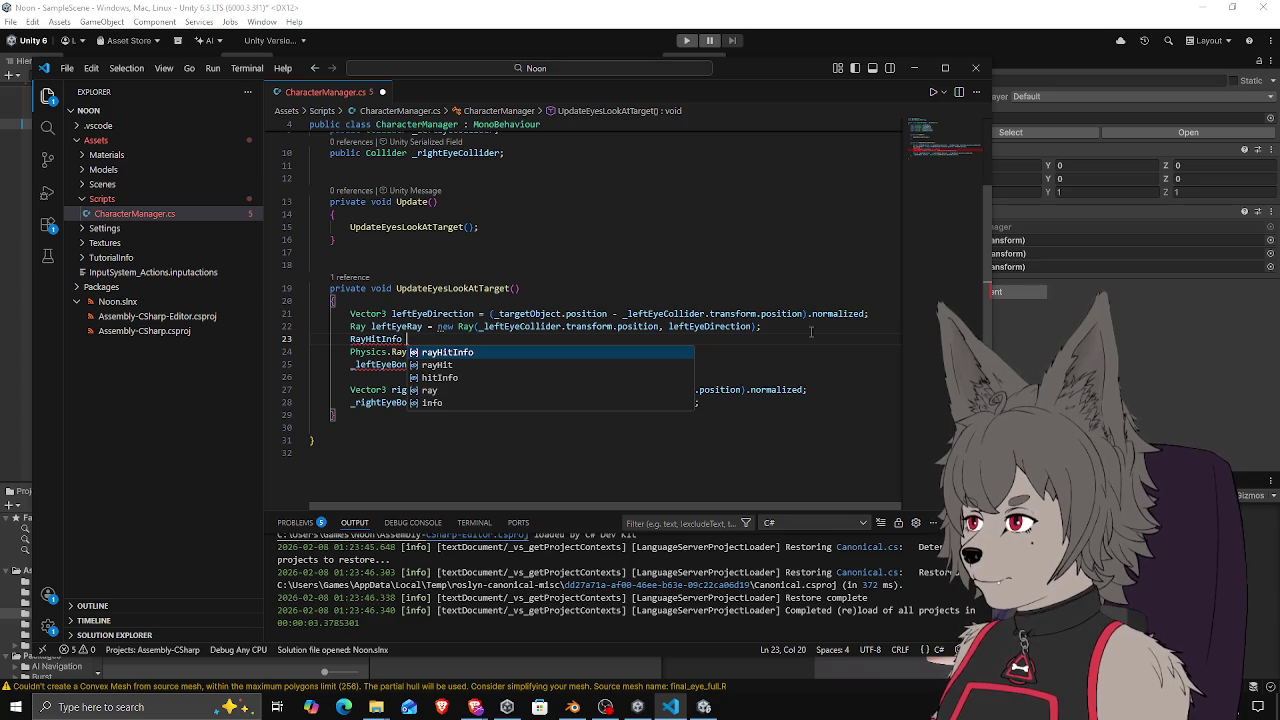
key("Escape")
double_click(733, 313)
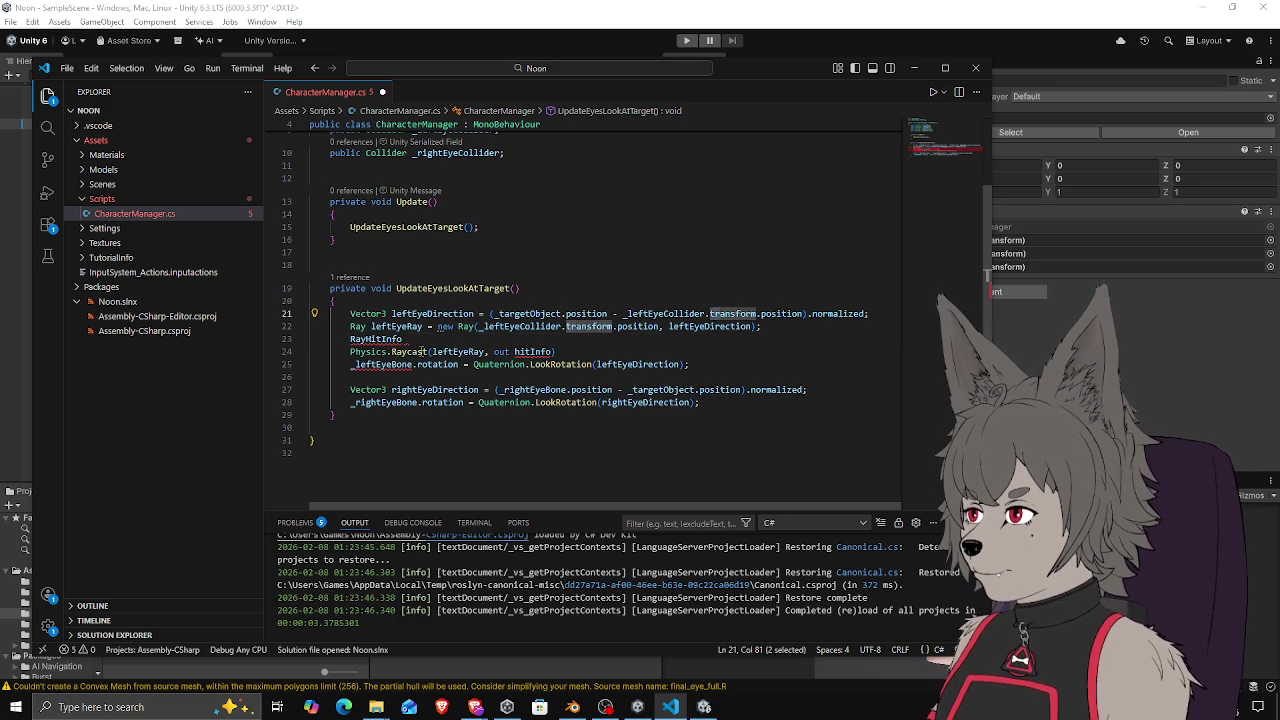
mouse_move(422, 352)
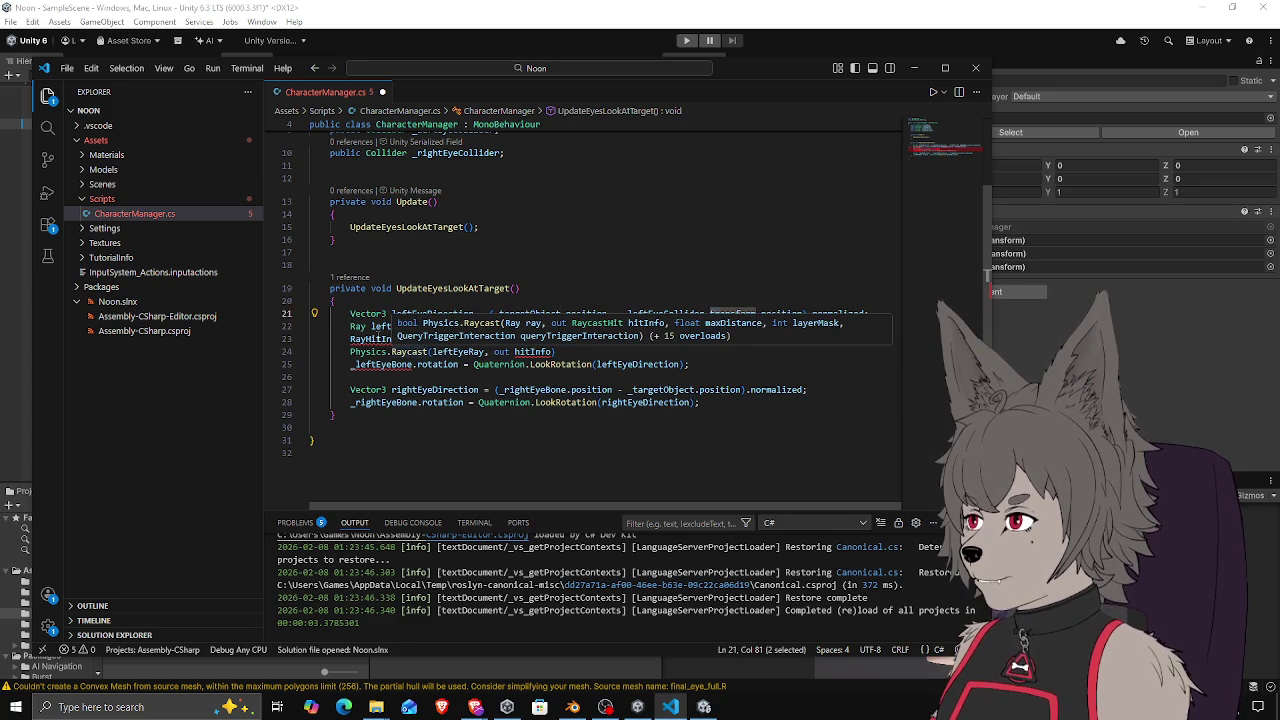
double_click(372, 339)
type("RaycastHit hitInfo =")
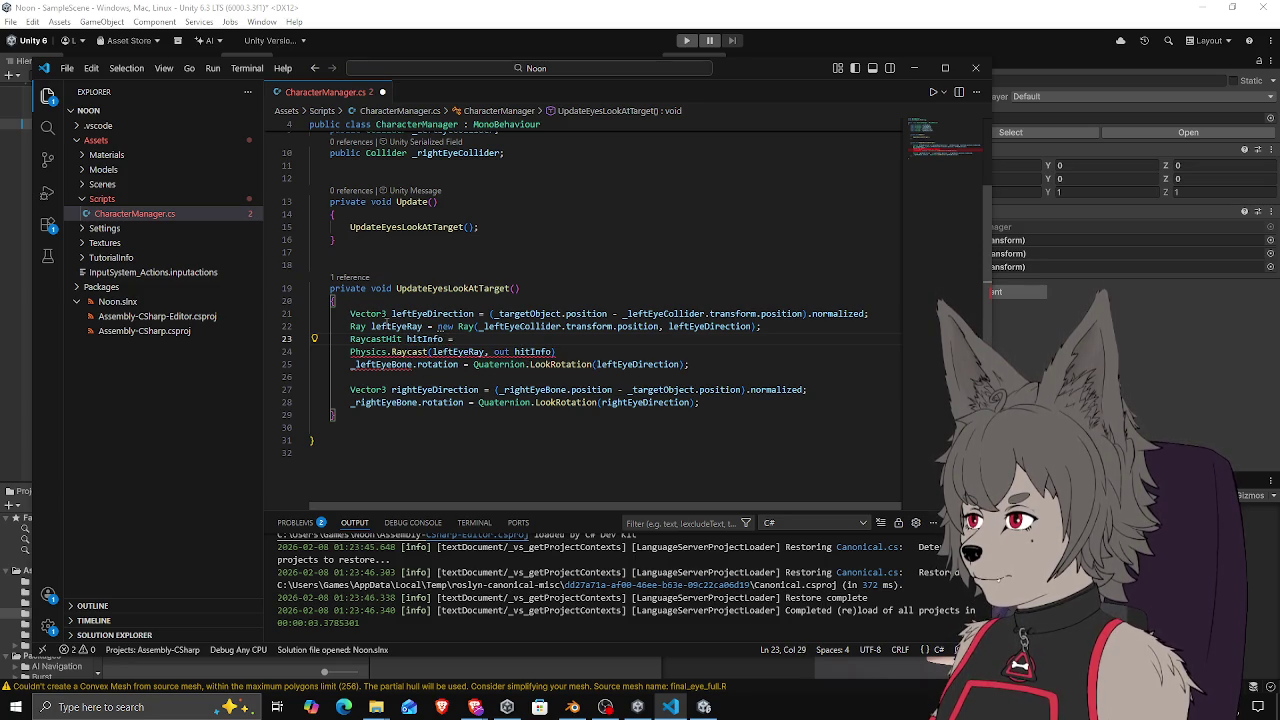
type("new Ray")
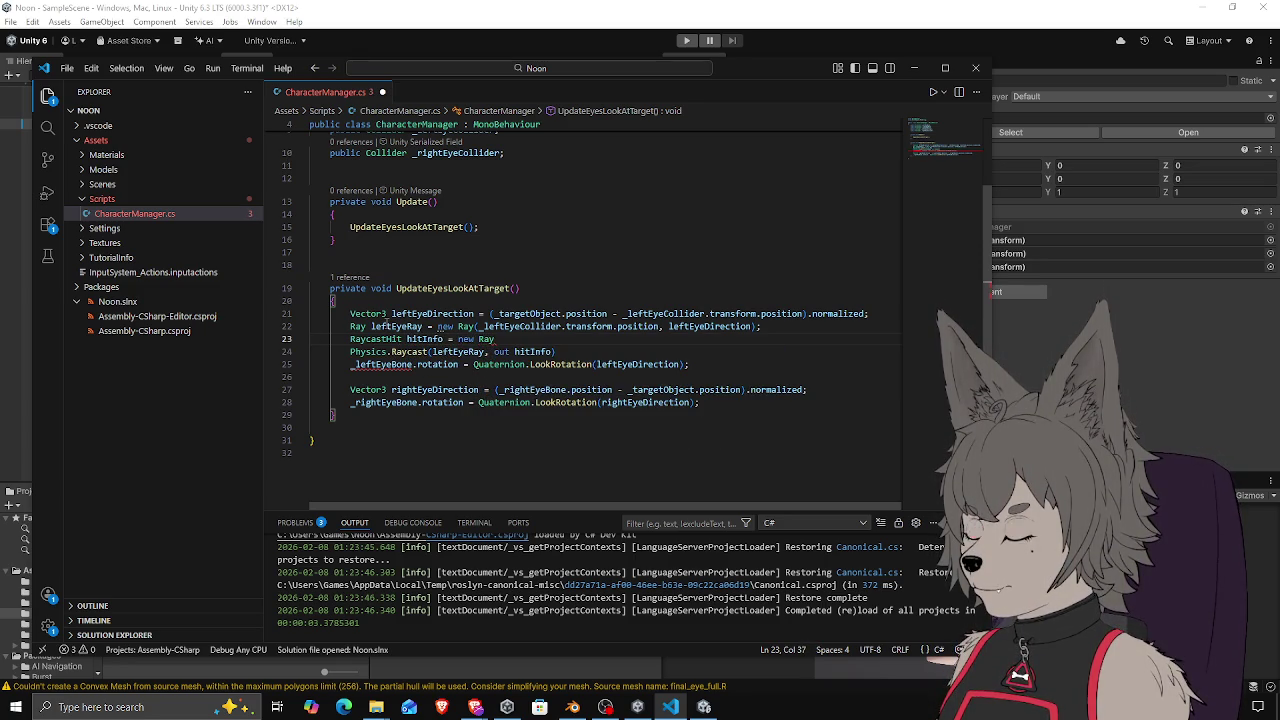
type("c")
key("BackSpace")
key("BackSpace")
key("BackSpace")
type(";")
key("ctrl+s")
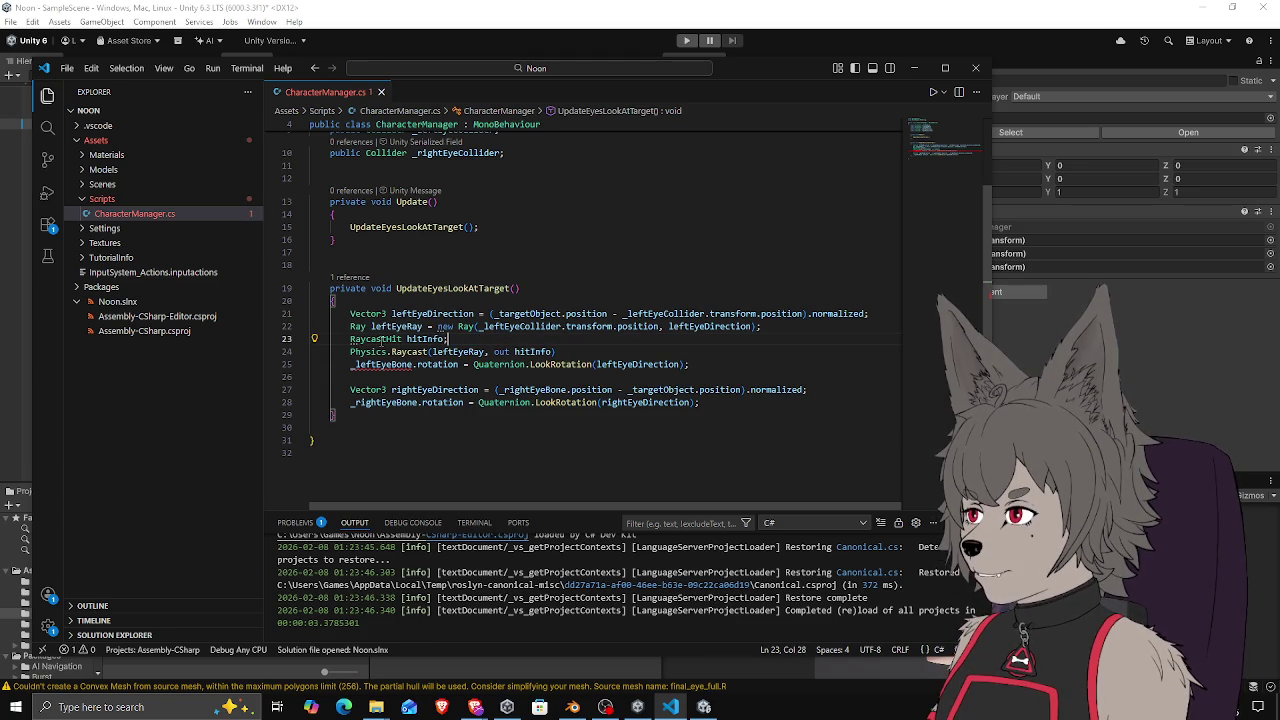
End the Raycast statement with a semicolon and save the script
left_click(556, 351)
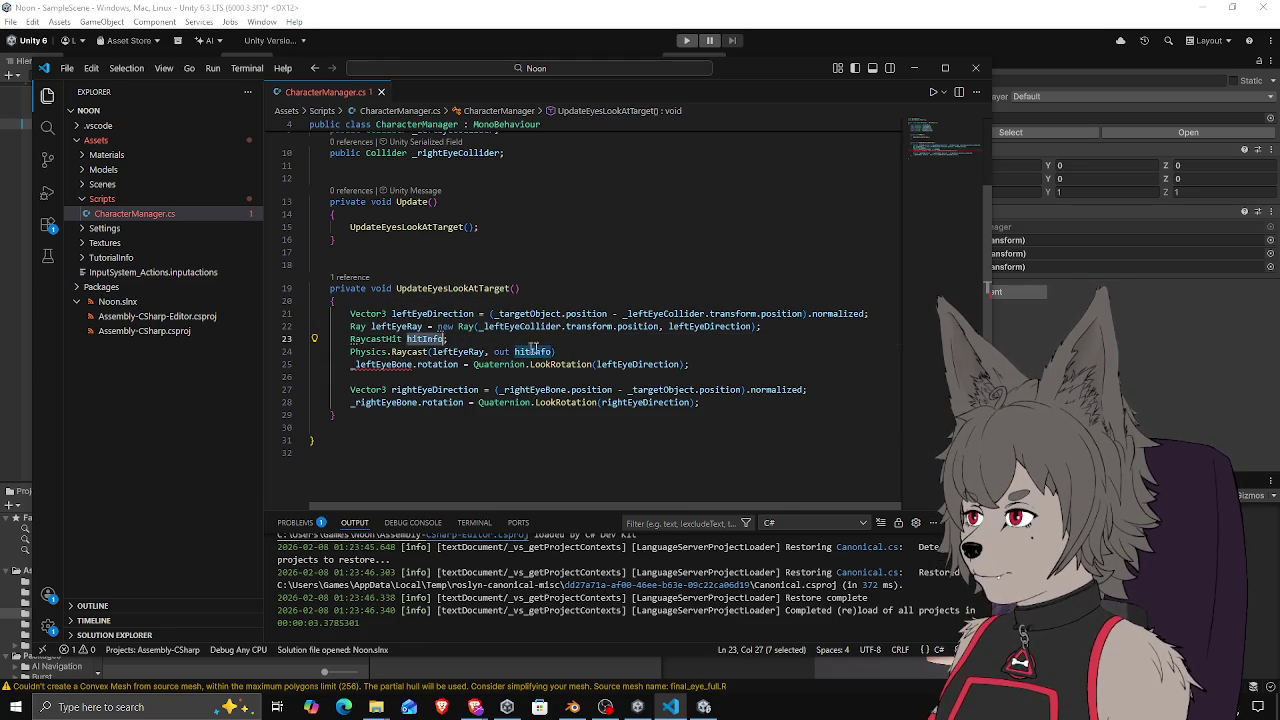
type(";")
key("ctrl+s")
key("Home")
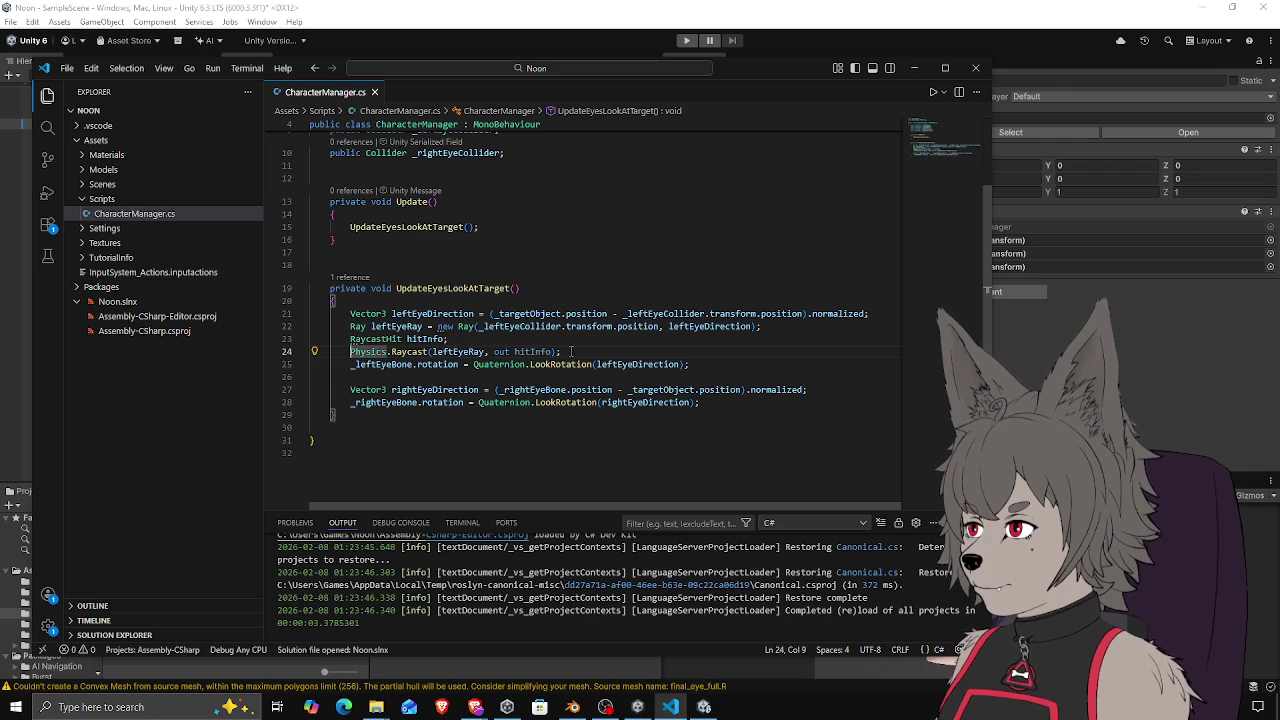
Wrap the Physics.Raycast call in an if condition with an opening brace
type("if (")
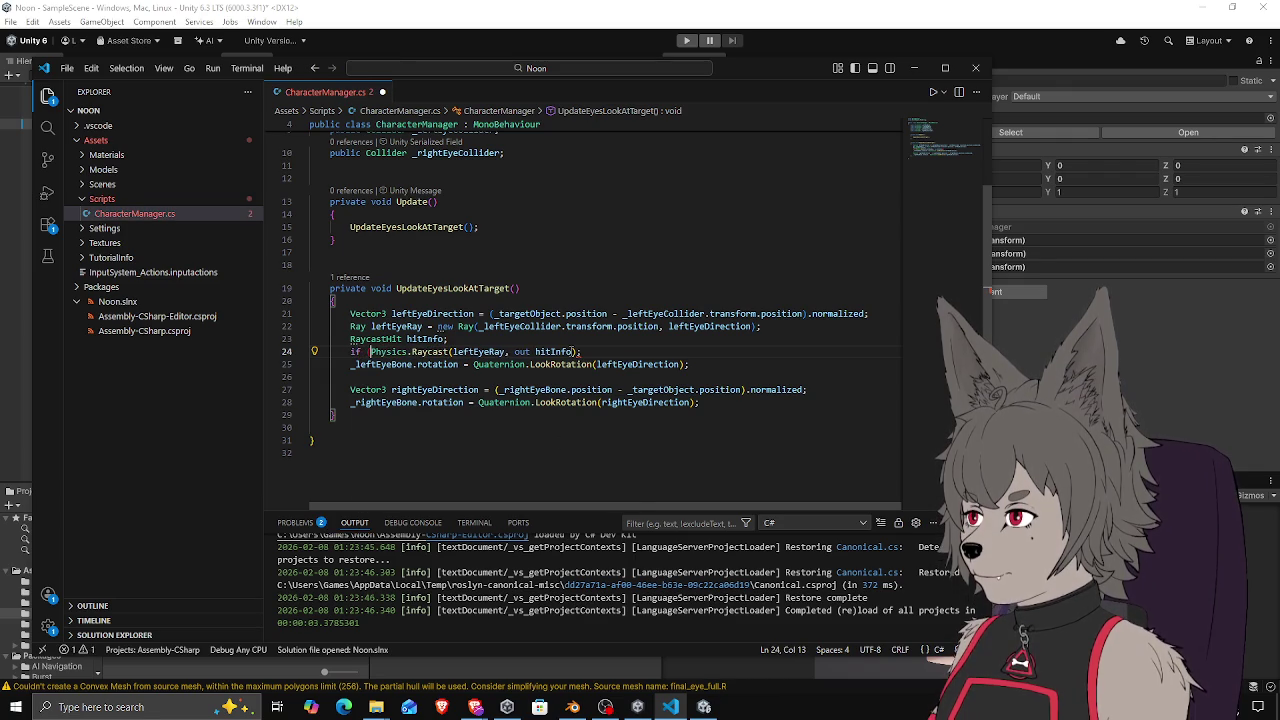
key("End")
key("BackSpace")
type(")")
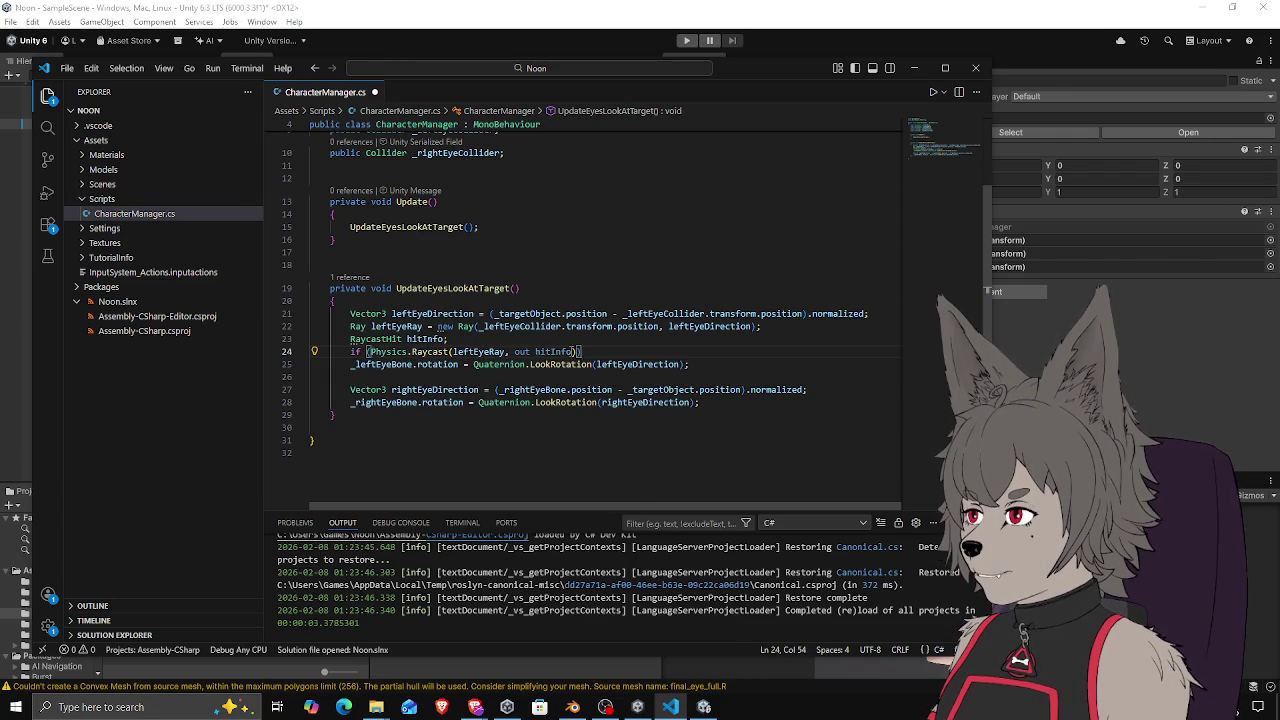
key("Return")
type("{")
key("Return")
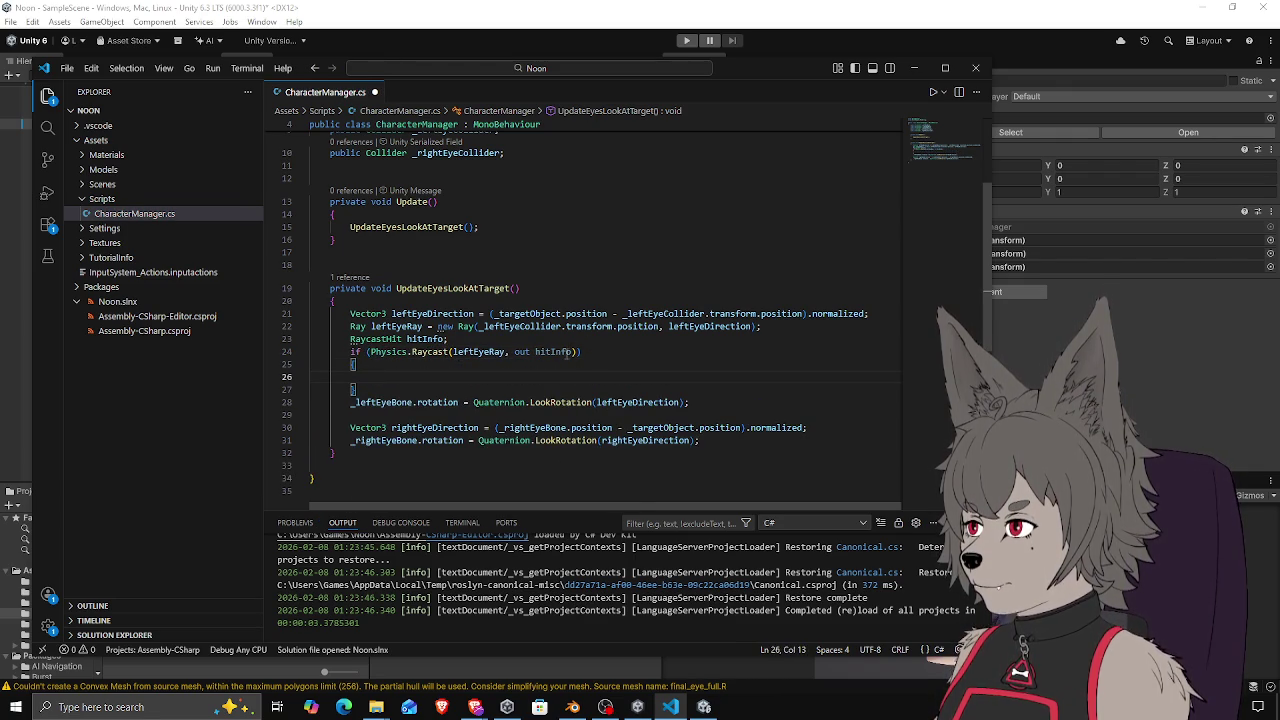
Move the _leftEyeBone.rotation line into the if block, tidy the blank line, and save
left_click(560, 352)
left_click(593, 364)
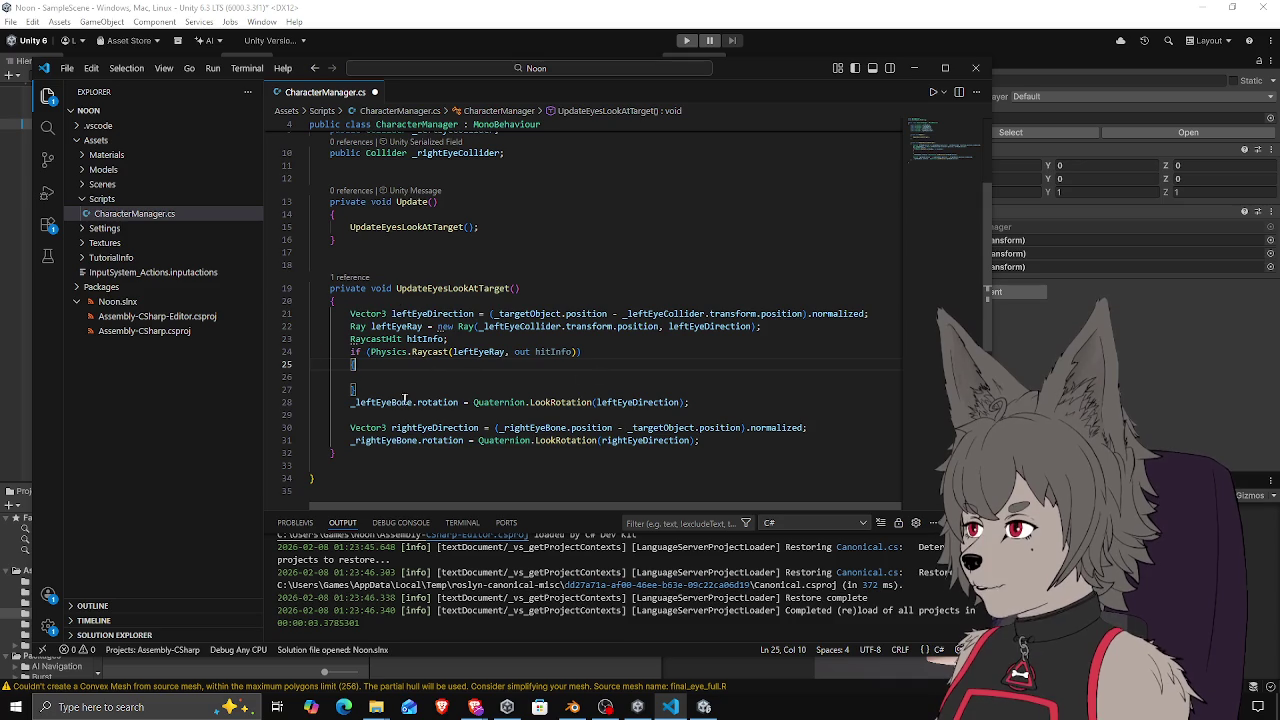
left_click(718, 402)
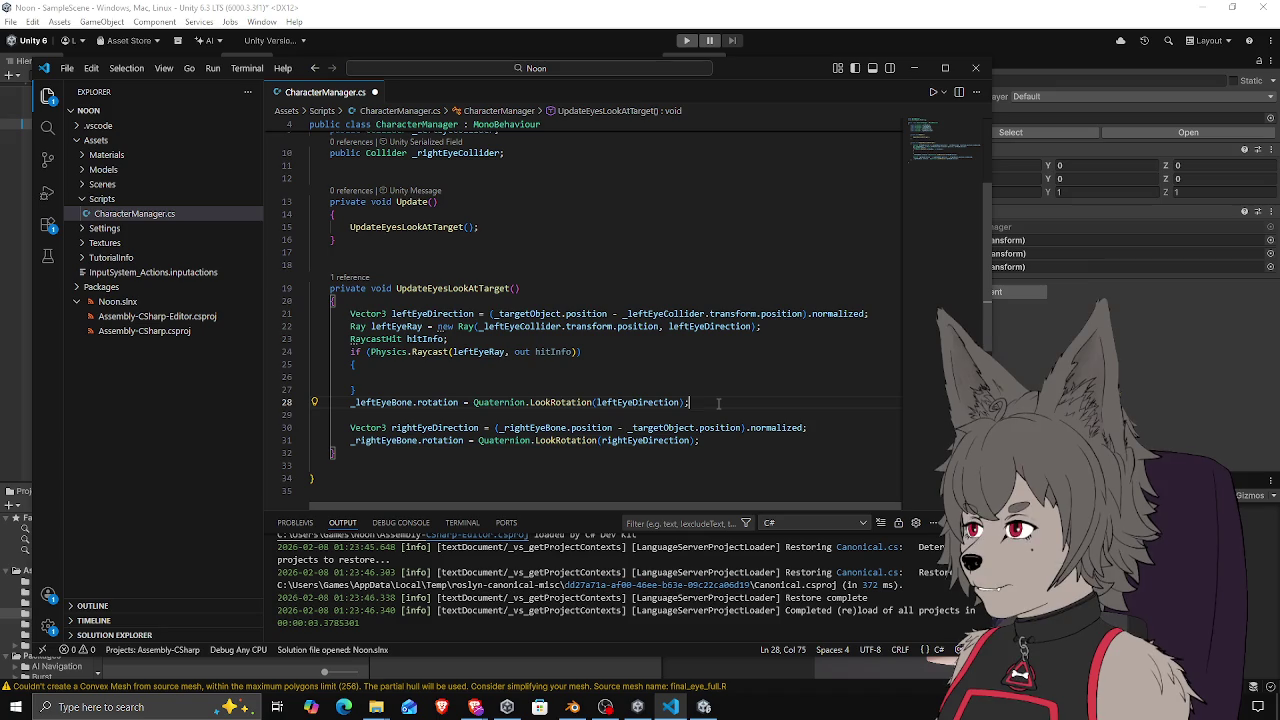
key("alt+Up")
key("alt+Up")
key("Home")
key("Tab")
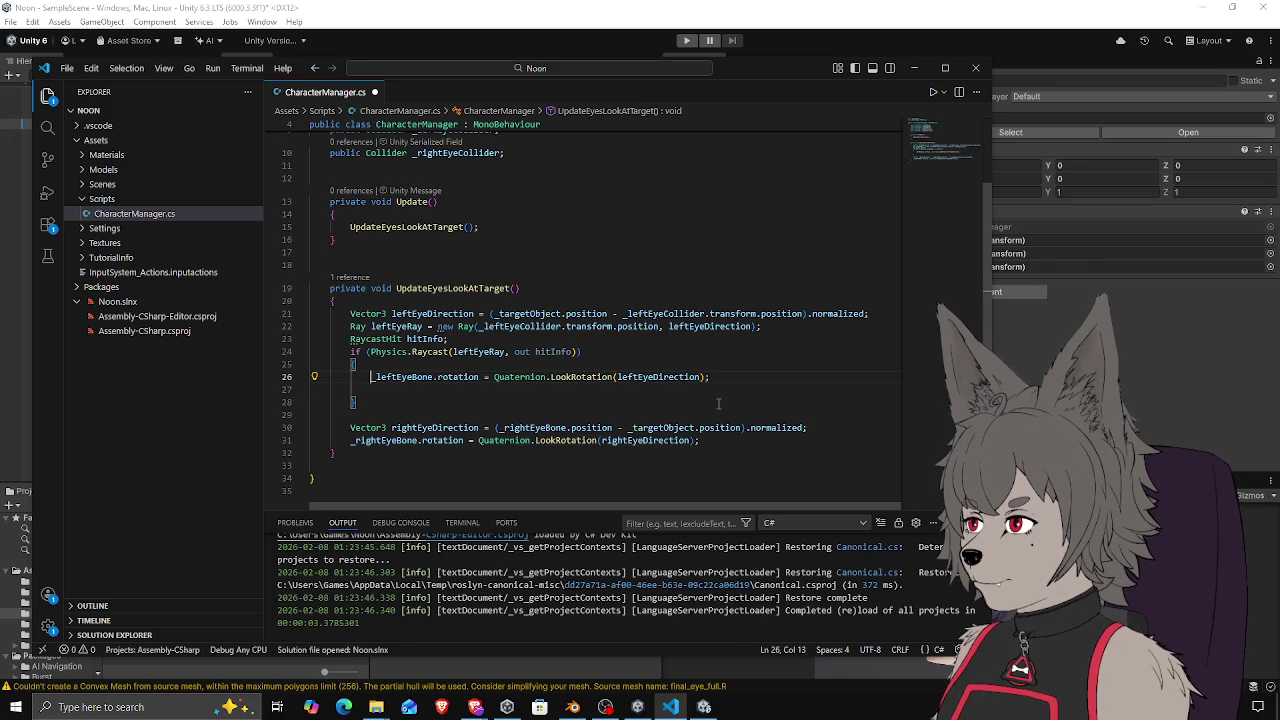
key("Down")
key("Delete")
key("ctrl+s")
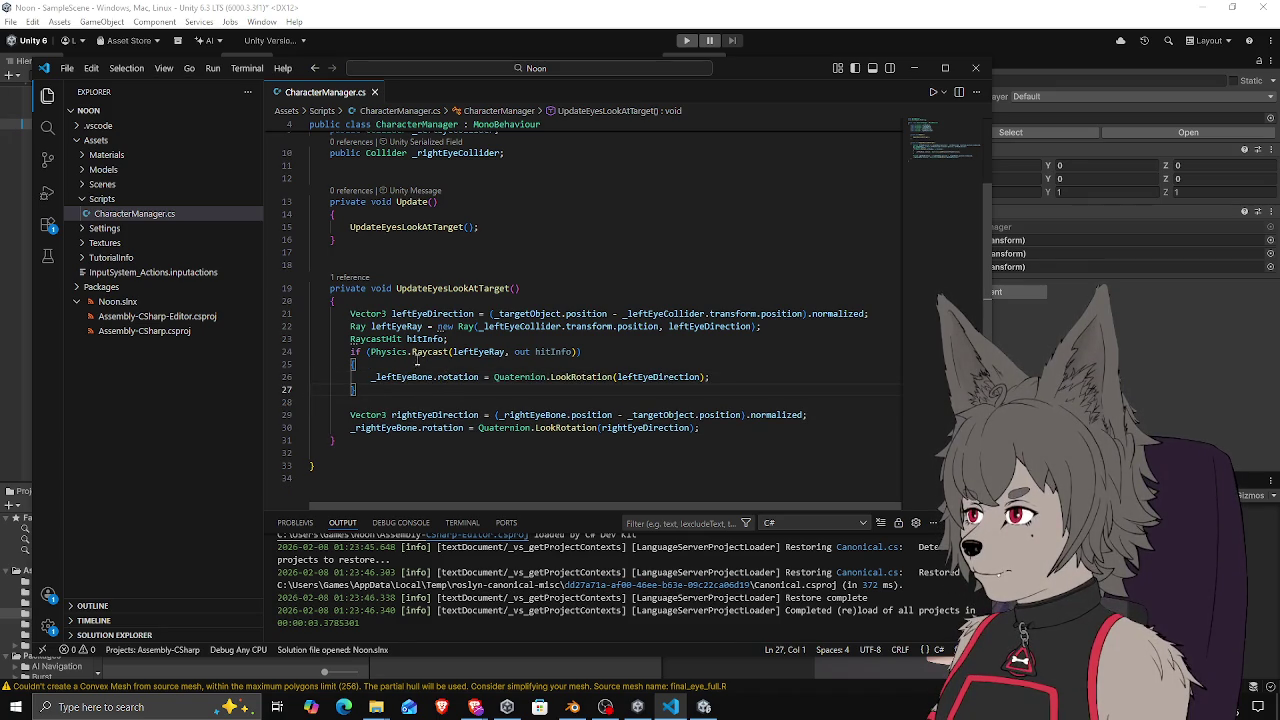
Add a new empty line inside the if block
left_click(610, 352)
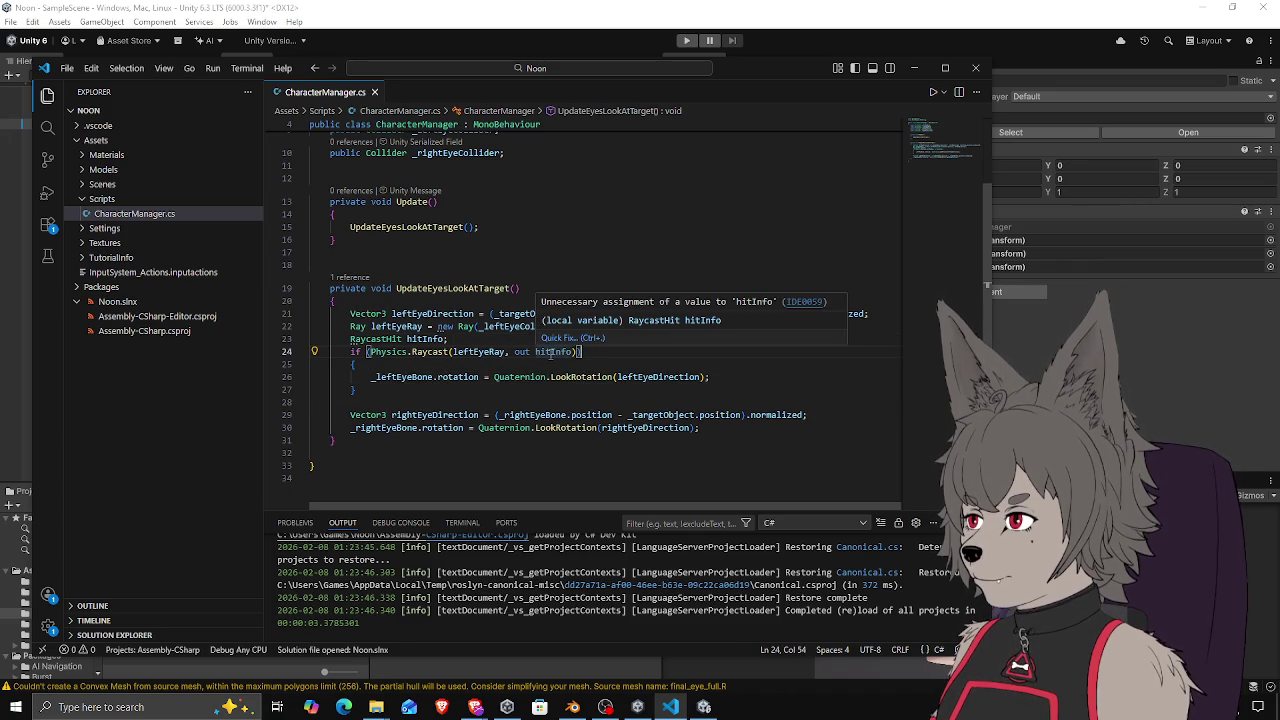
left_click(410, 366)
key("Return")
Begin a _leftEyeBone.position assignment from hitInfo inside the if block
type("_left")
key("Tab")
type(".position =")
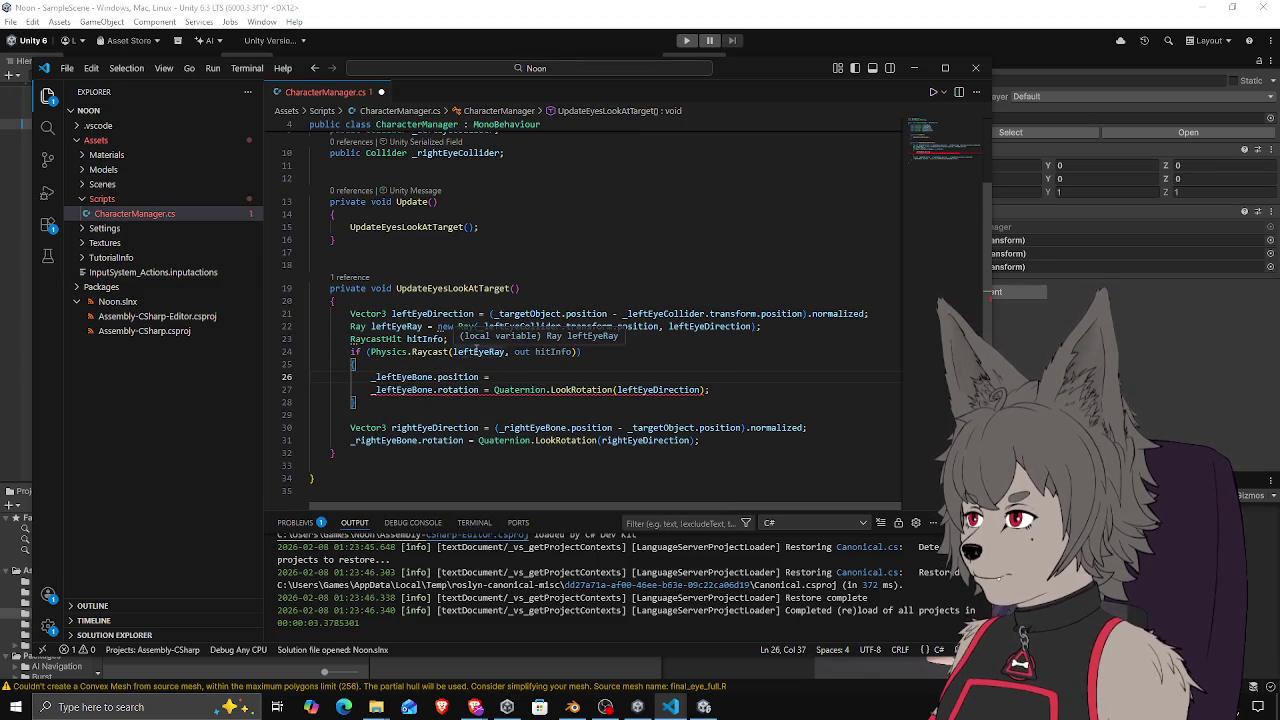
key("Up")
key("Down")
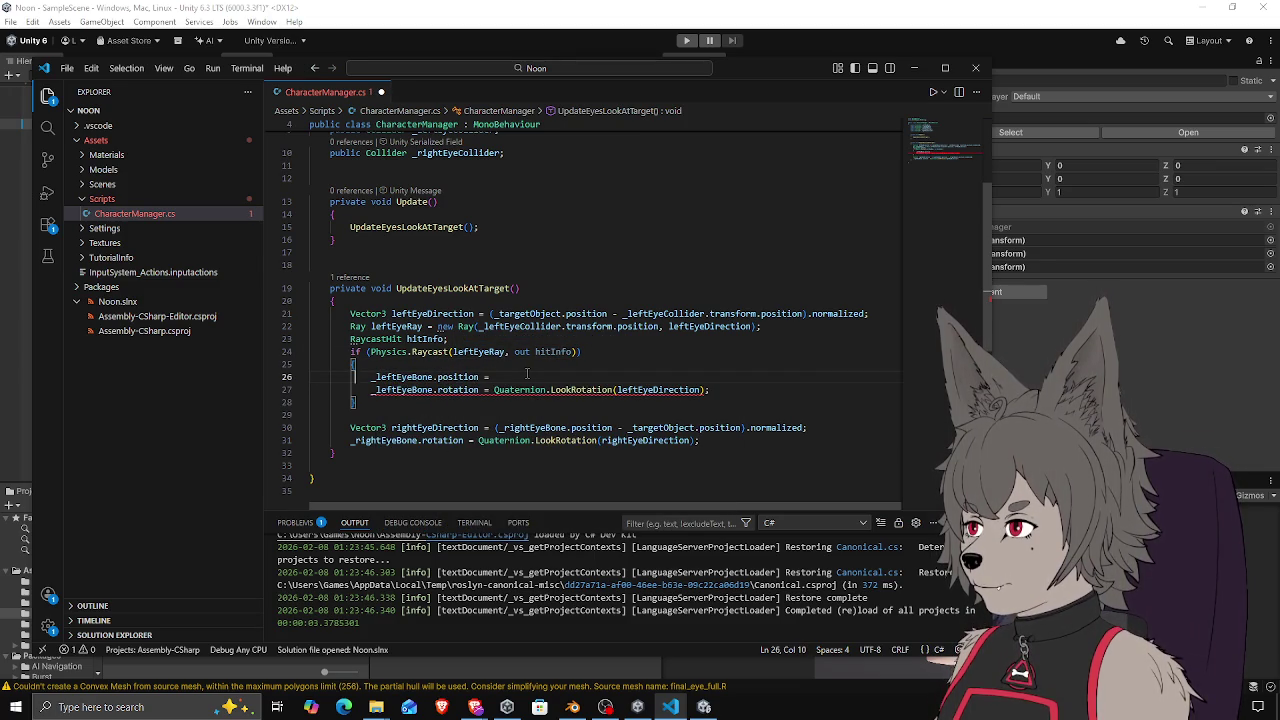
left_click(527, 376)
type("hitInfo.")
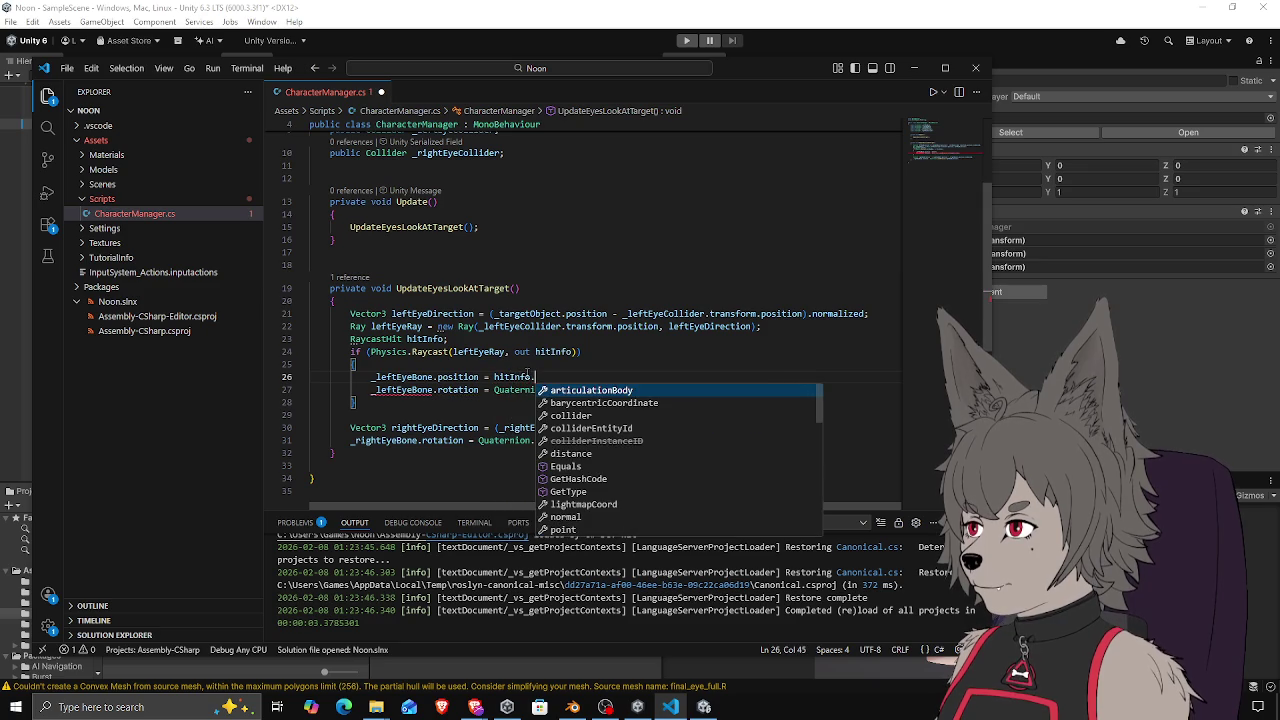
type("collider.")
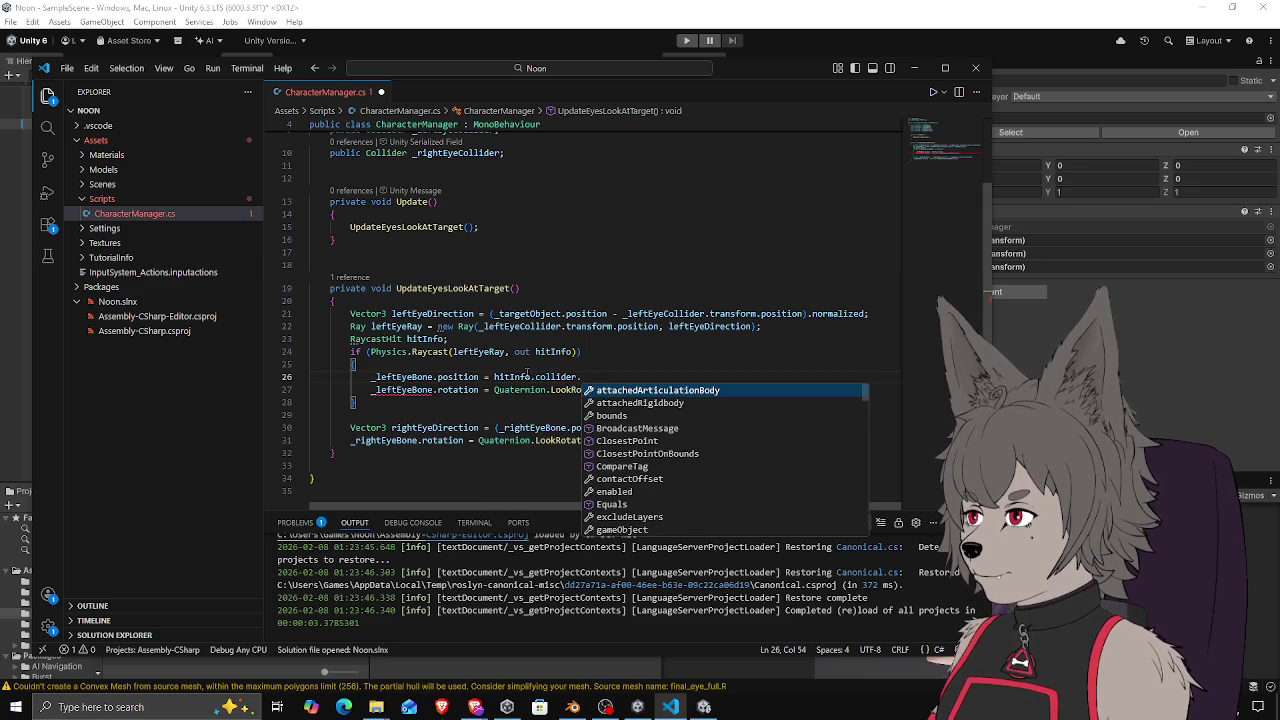
type("po")
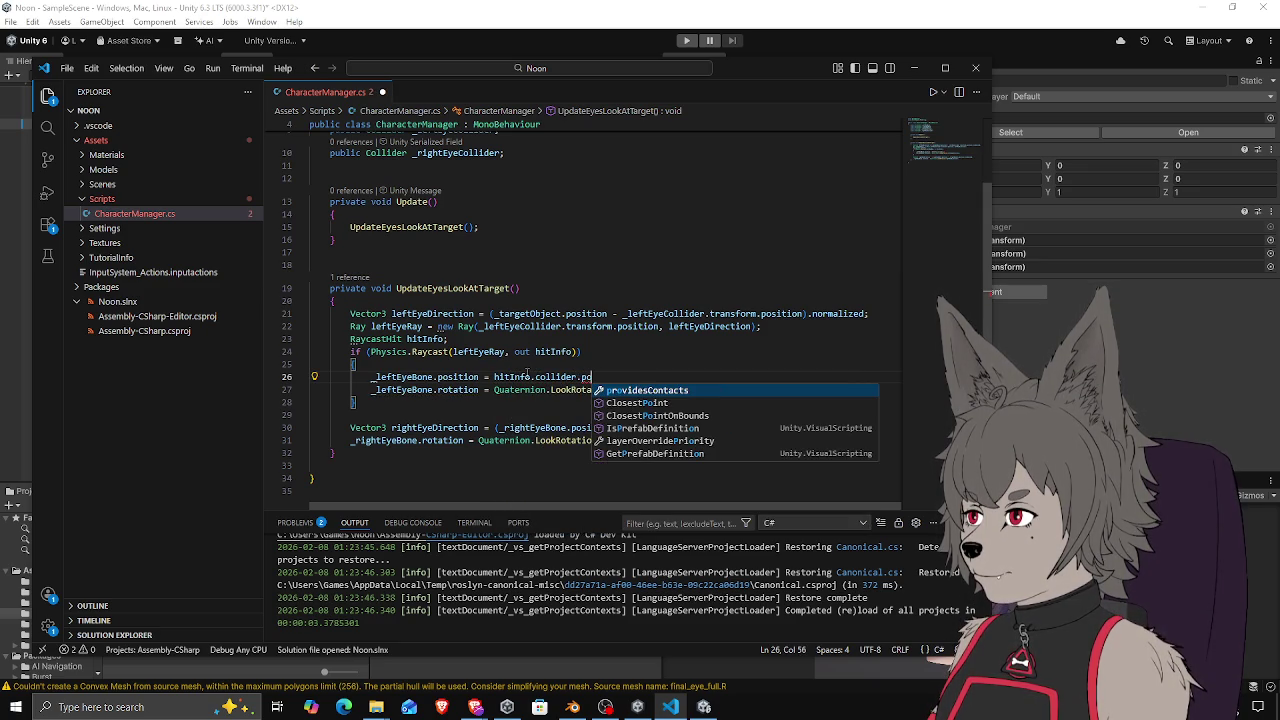
key("BackSpace")
key("BackSpace")
key("BackSpace")
type(".hit")
key("BackSpace")
key("BackSpace")
key("BackSpace")
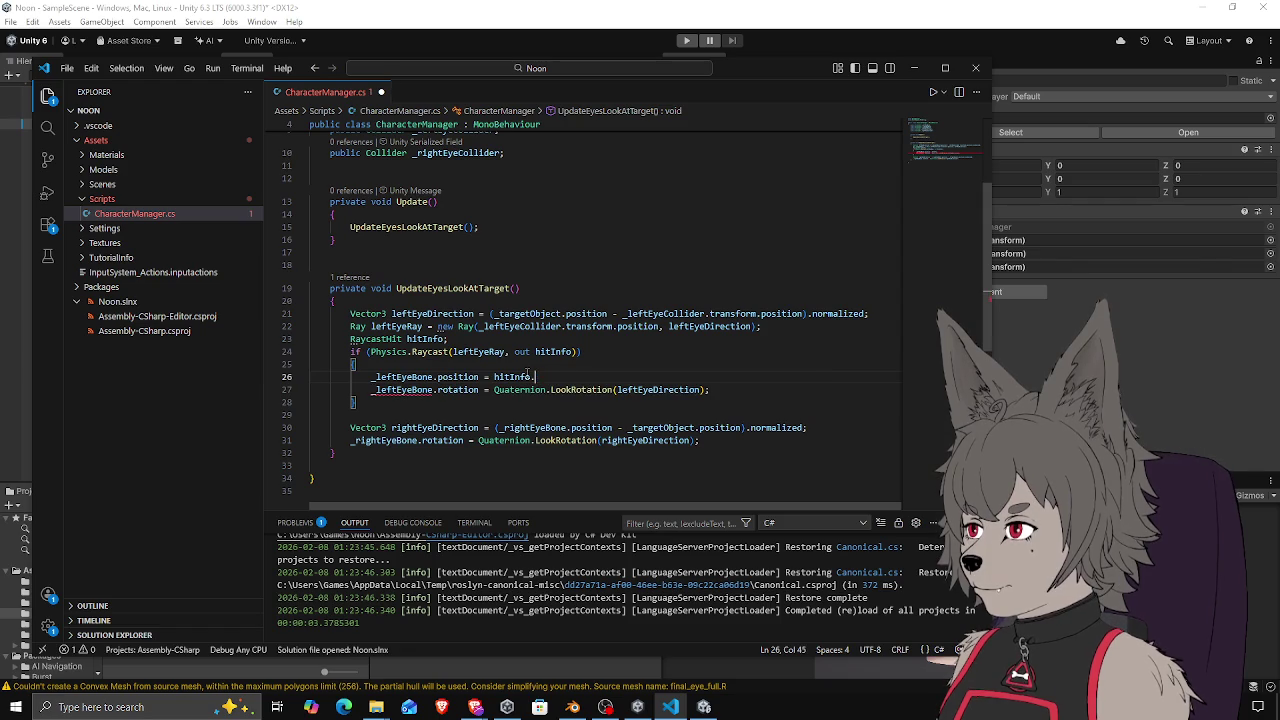
key("ctrl+space")
Complete the assignment as _leftEyeBone.position = hitInfo.point; and remove the stray extra line
scroll(657, 474, "down", 2)
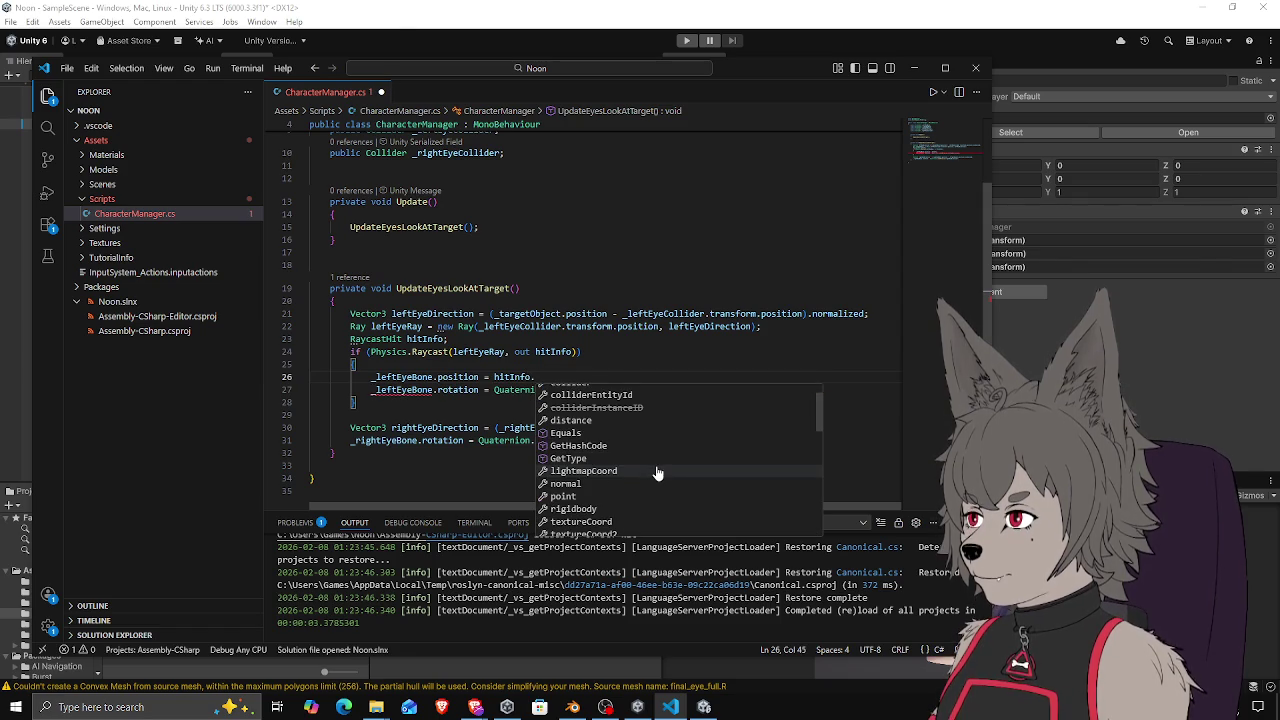
left_click(613, 492)
type(";")
key("Return")
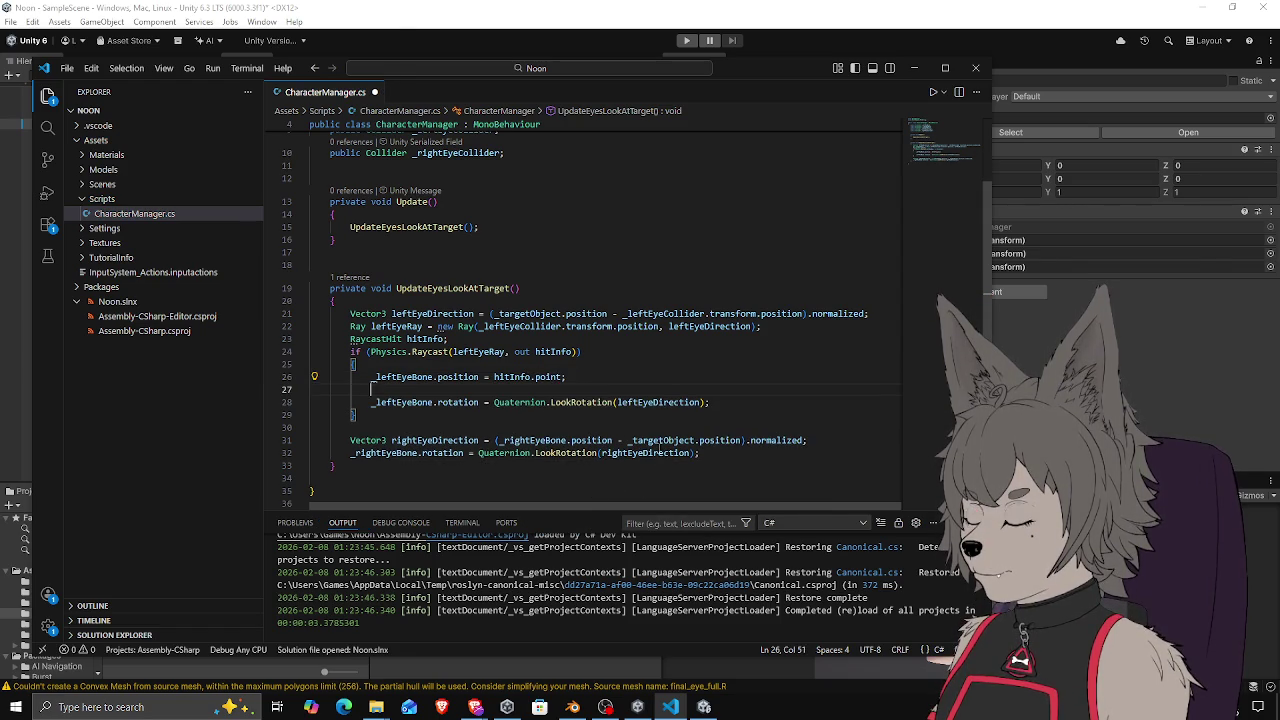
type("_l")
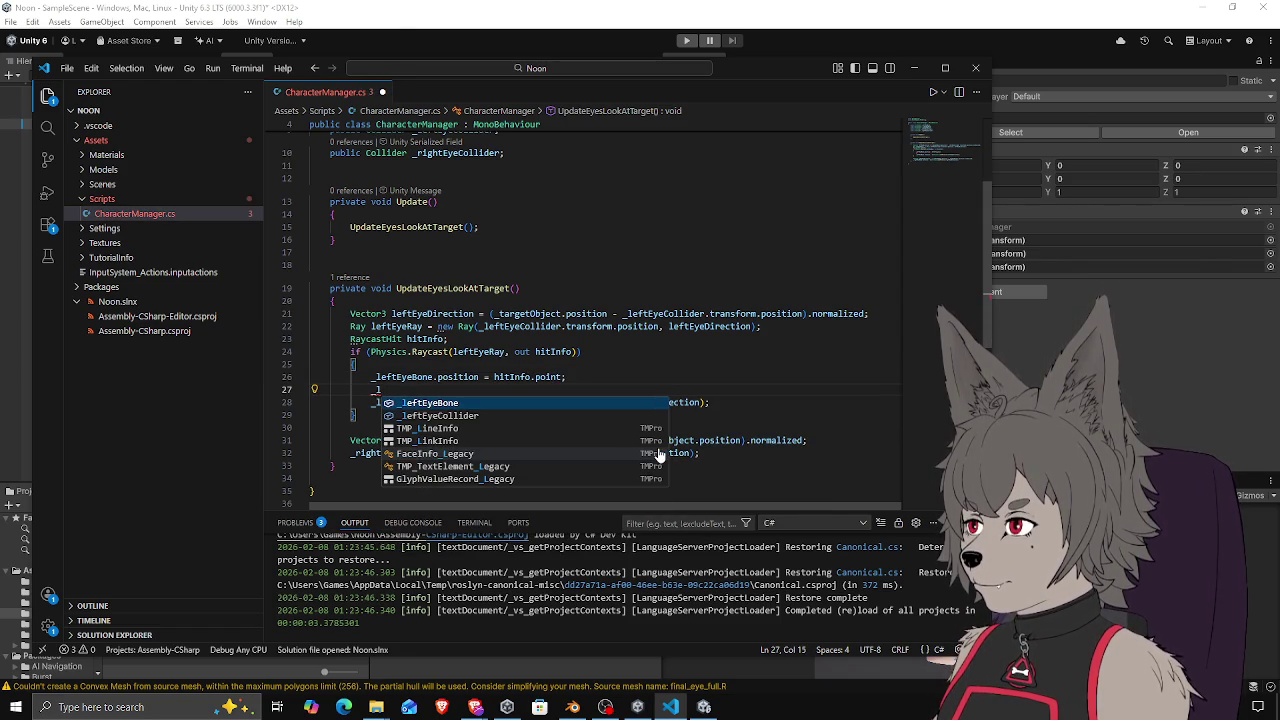
key("Escape")
key("ctrl+shift+k")
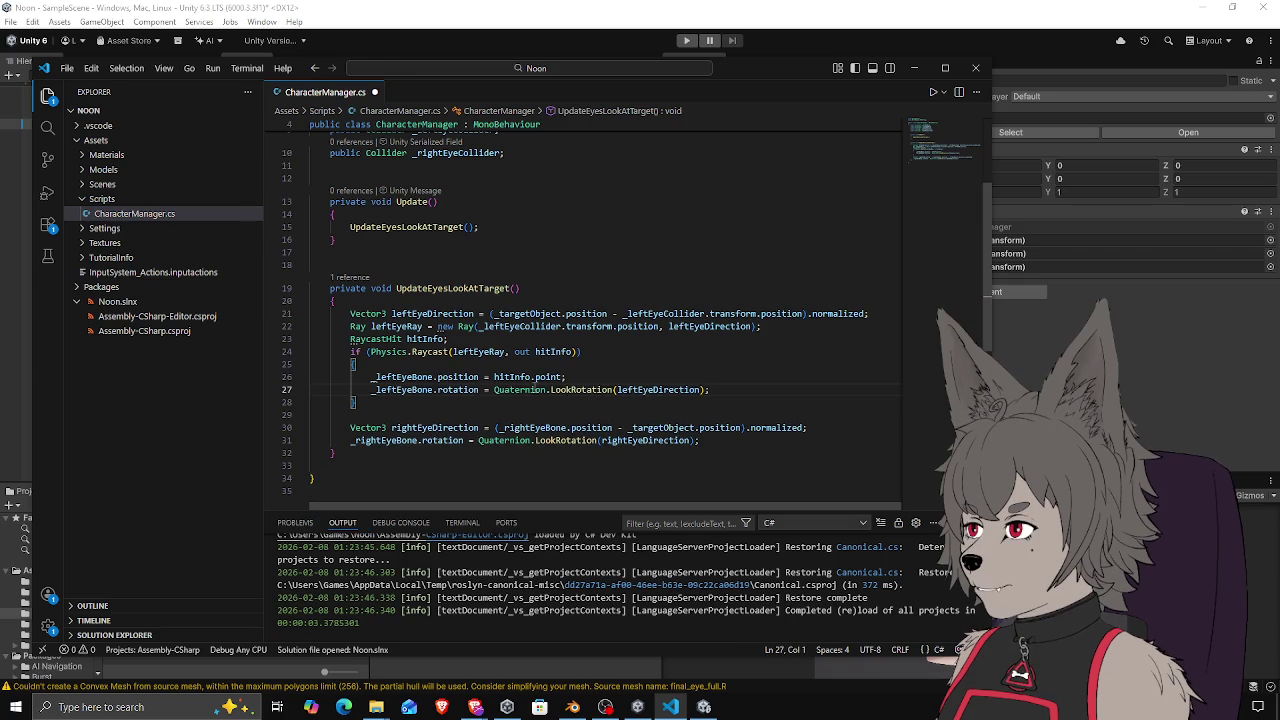
Change the left-eye rotation to Quaternion.LookRotation(-hitInfo.normal) and save
left_click_drag(494, 378, 557, 378)
left_click(678, 400)
double_click(673, 389)
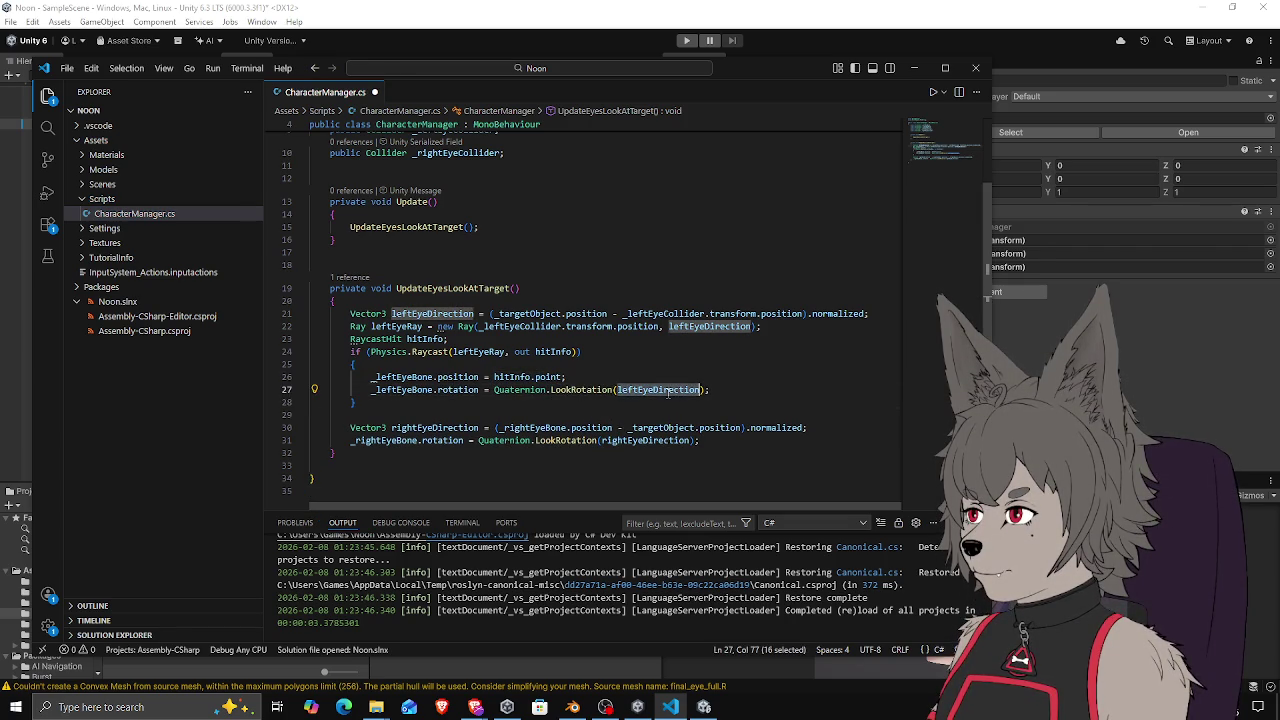
type("hit")
key("Tab")
type(".normal)")
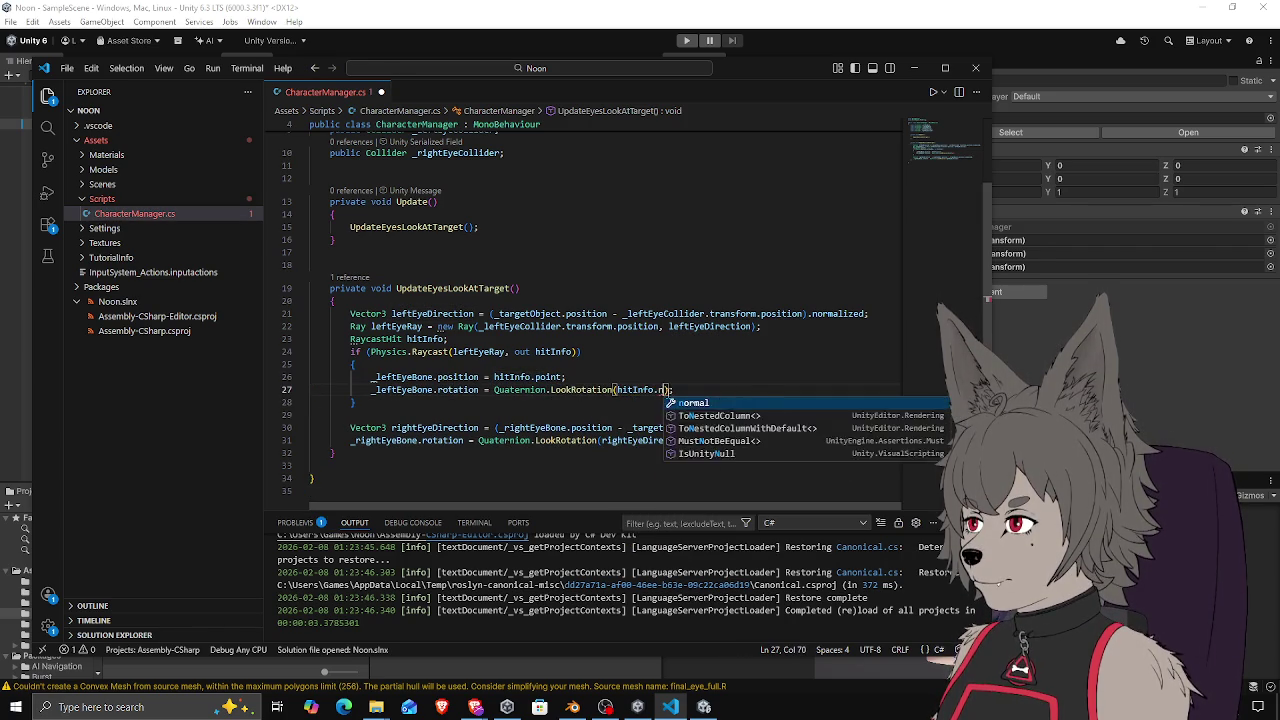
key("ctrl+s")
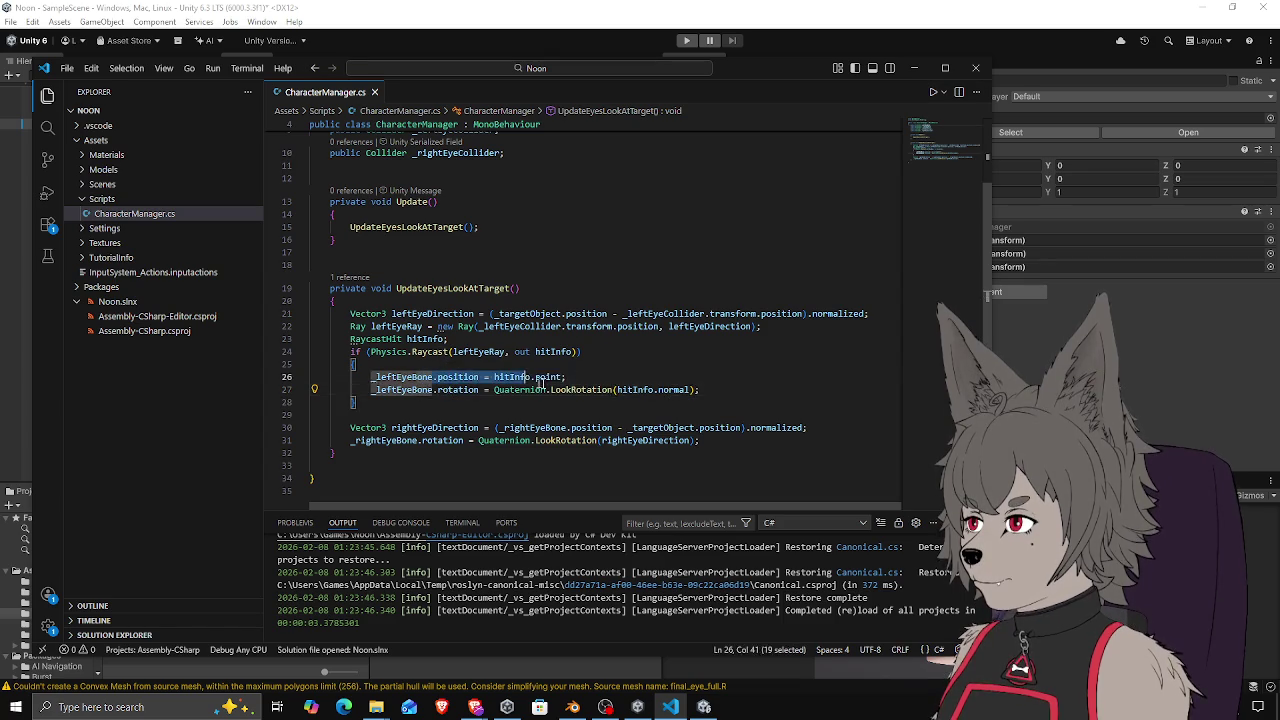
left_click(721, 393)
left_click(618, 391)
type("-")
key("ctrl+s")
Copy the left-eye raycast block, lines 21–28, over the right-eye lines and select the pasted copy
left_click(727, 388)
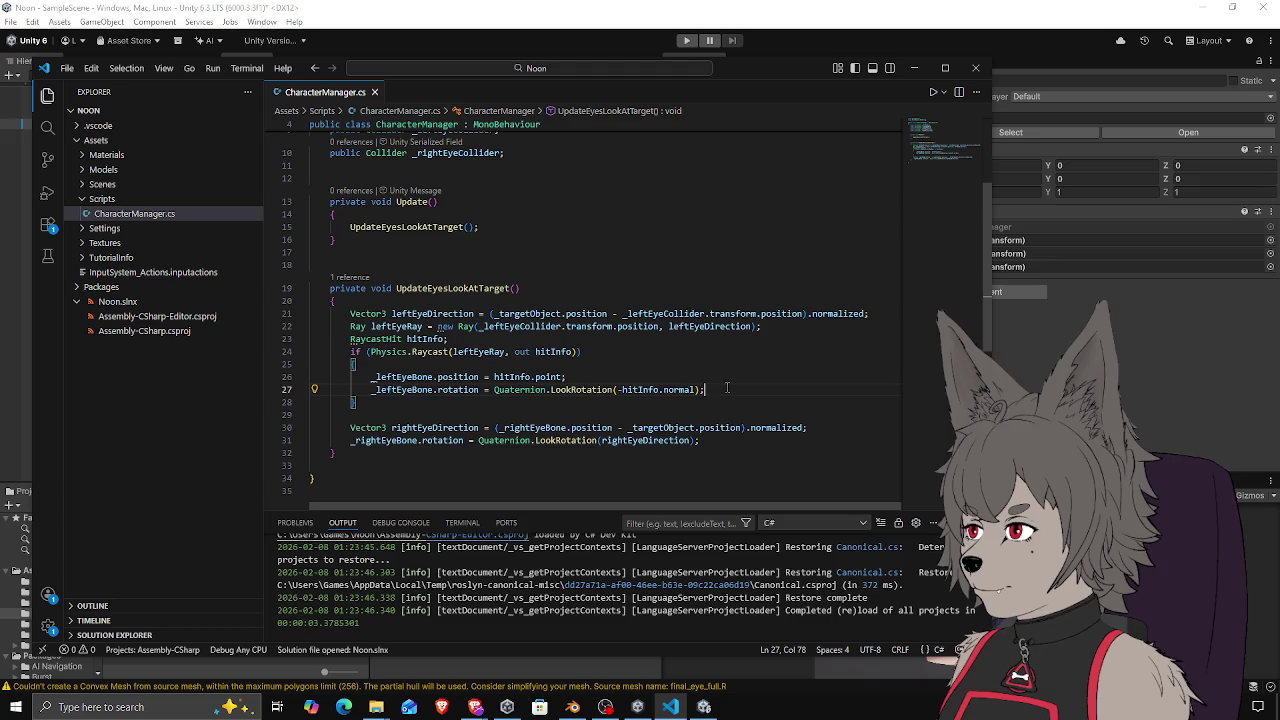
key("Up")
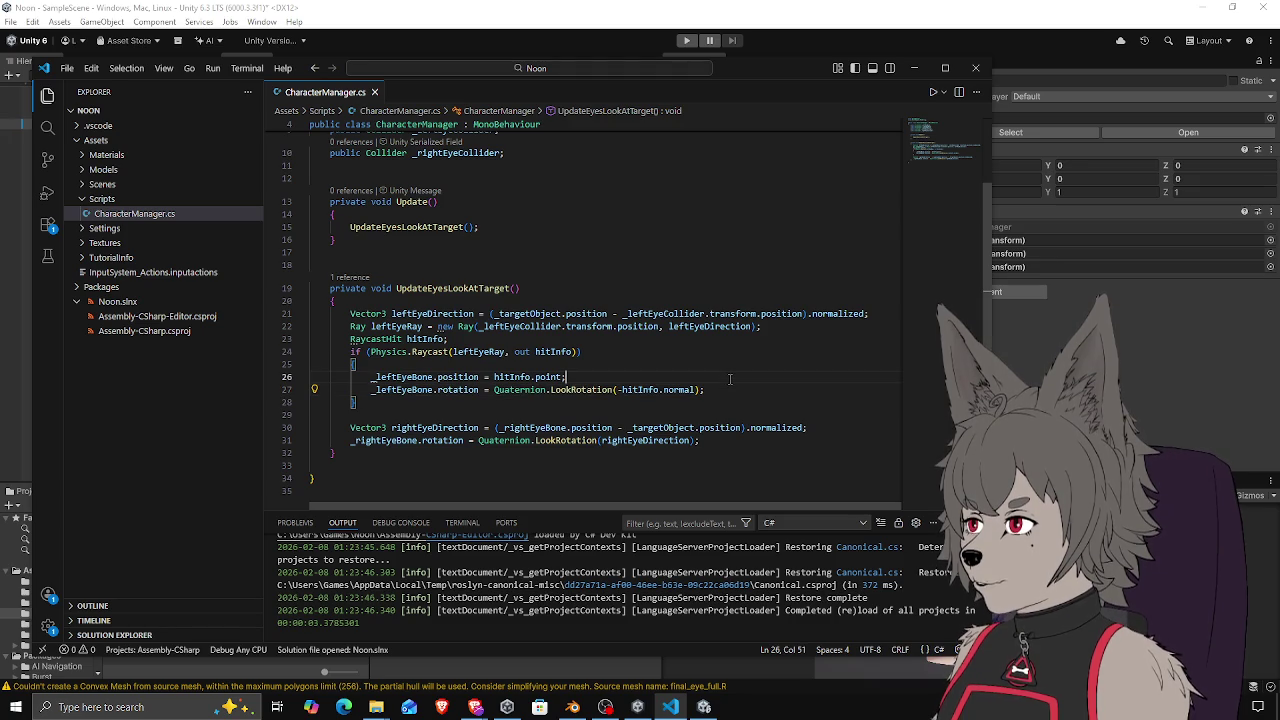
left_click(694, 401)
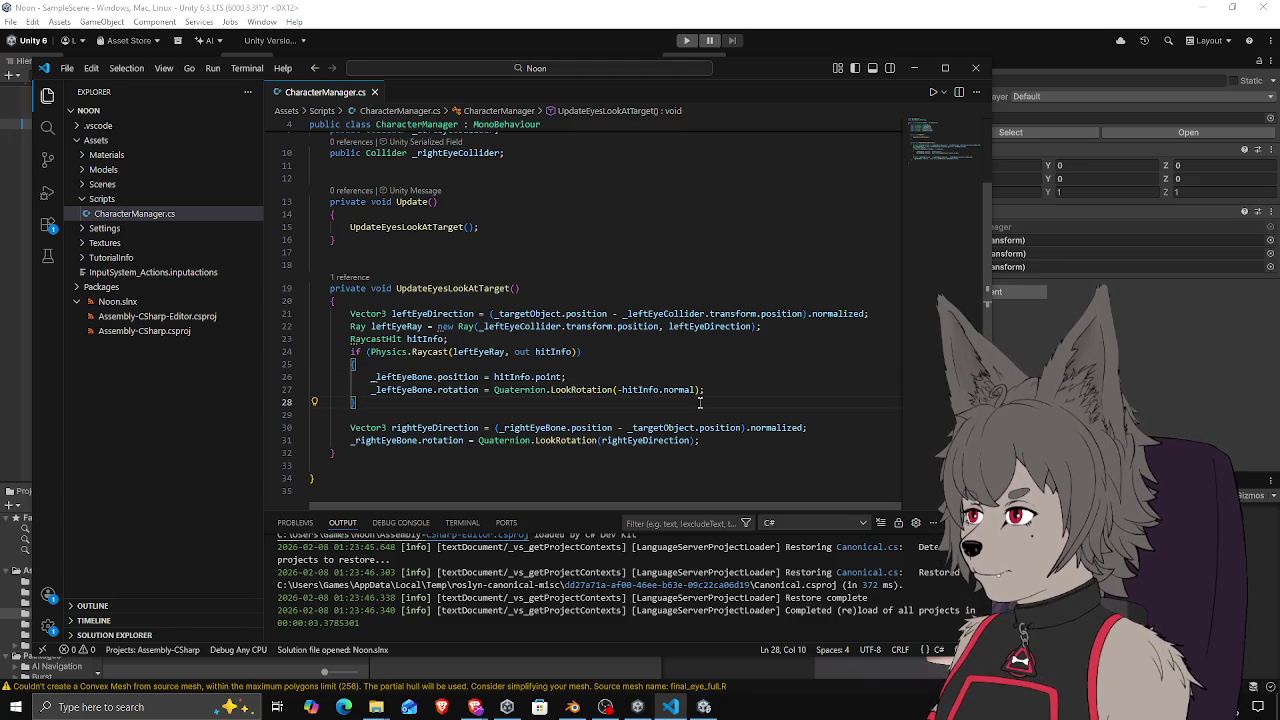
mouse_move(350, 313)
left_mouse_down()
mouse_move(389, 398)
mouse_move(751, 441)
left_mouse_up()
key("ctrl+c")
key("ctrl+v")
left_click_drag(350, 351, 354, 440)
left_click(376, 437)
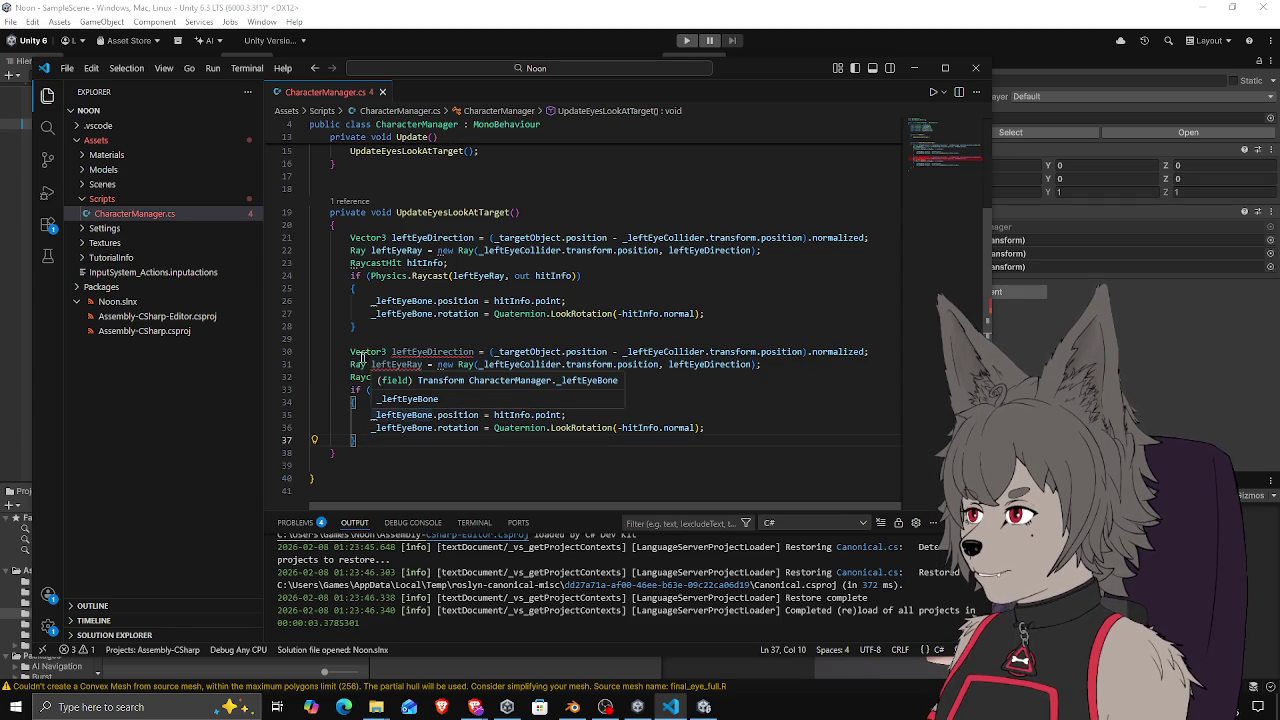
mouse_move(350, 351)
left_mouse_down()
mouse_move(385, 362)
mouse_move(368, 438)
left_mouse_up()
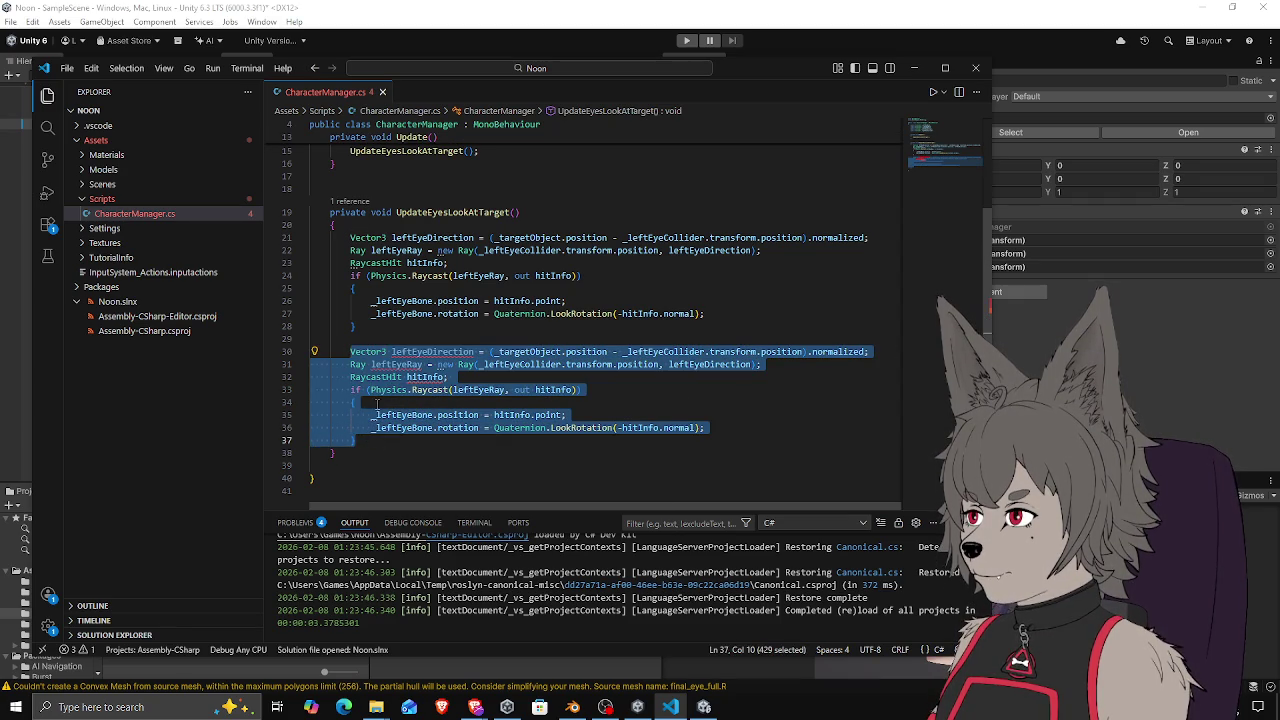
Comment out the pasted lines 30–37 with Ctrl+/
key("ctrl+slash")
left_click(465, 314)
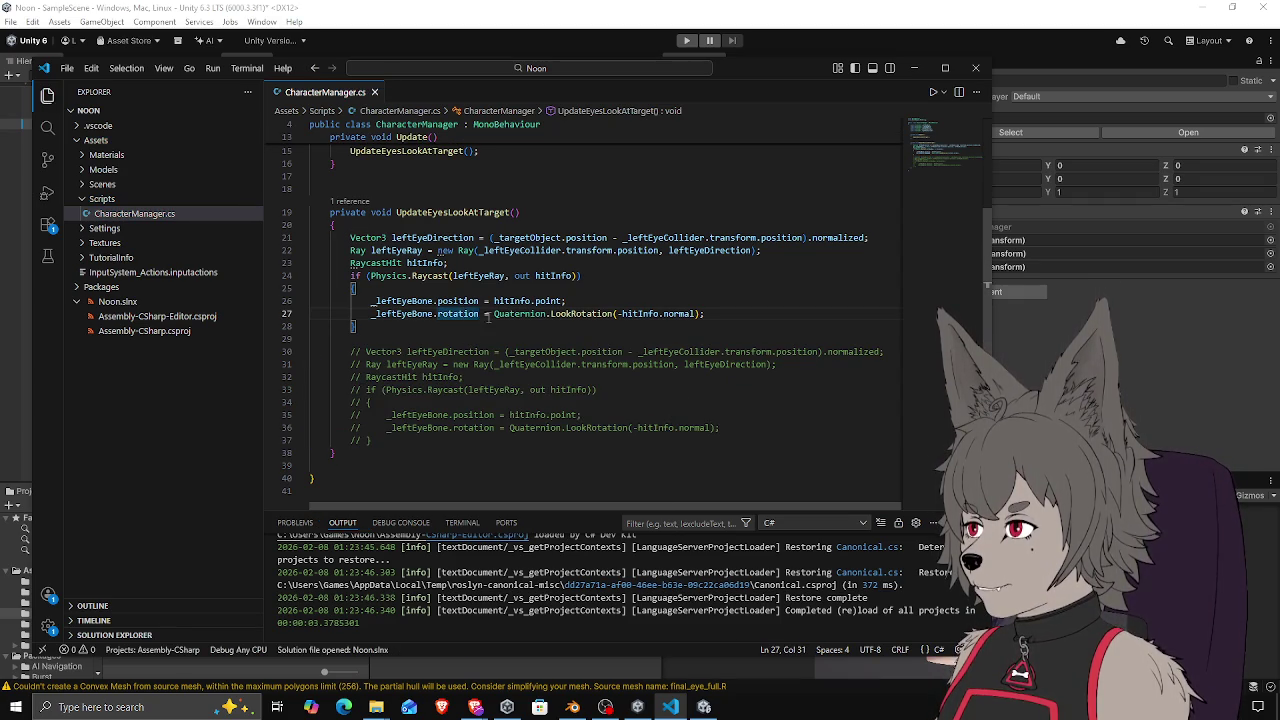
left_click(470, 288)
left_click_drag(416, 238, 675, 238)
left_click(712, 238)
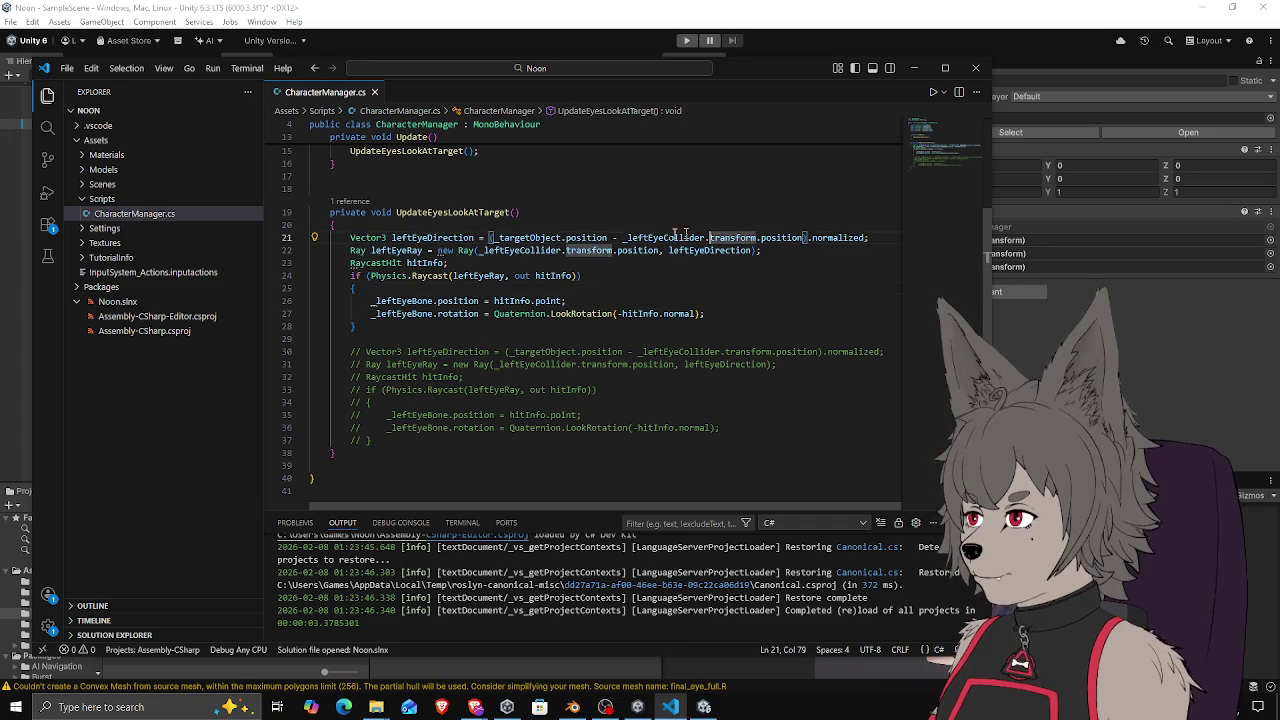
left_click(778, 238)
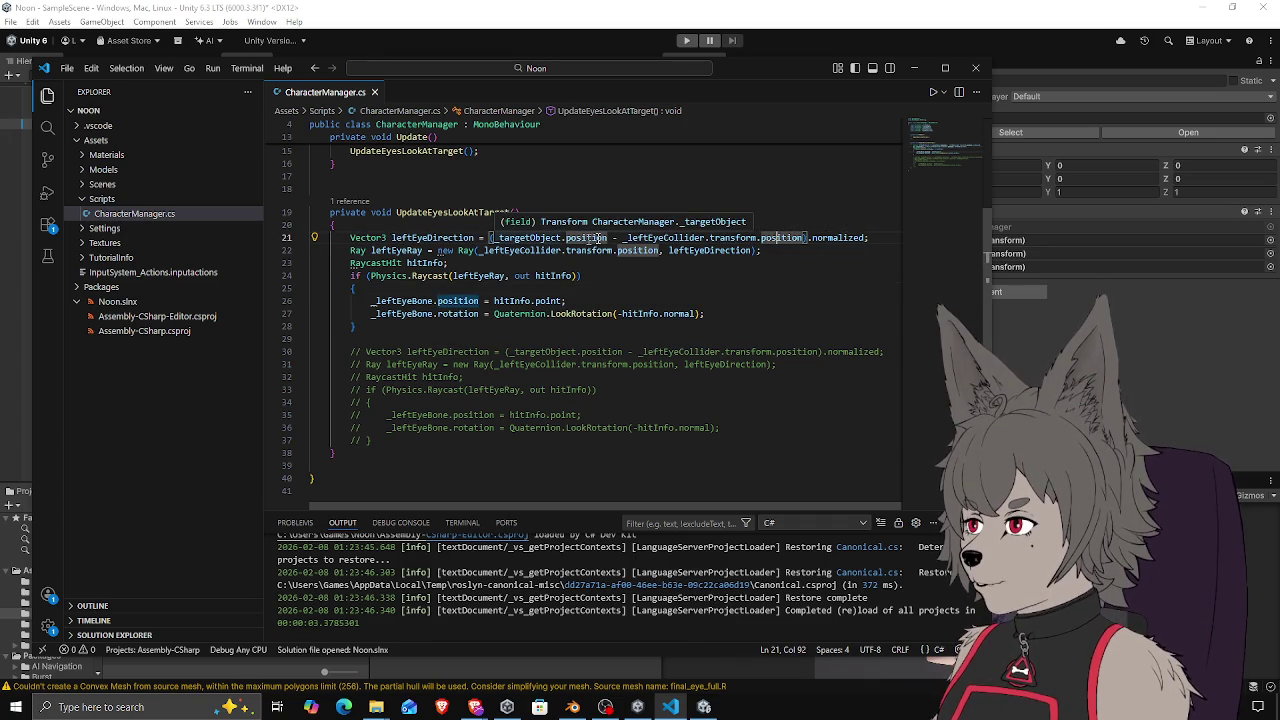
Review leftEyeDirection, the leftEyeRay construction, the RaycastHit declaration and the Raycast call
triple_click(810, 238)
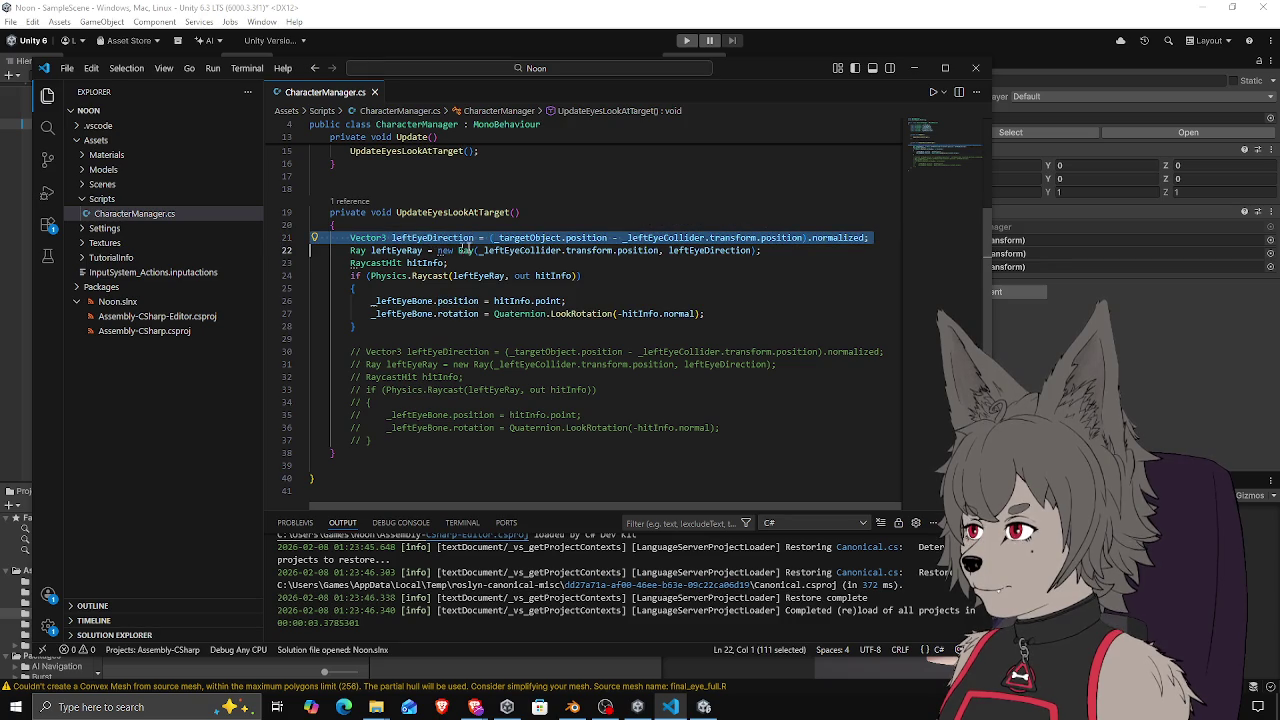
double_click(440, 238)
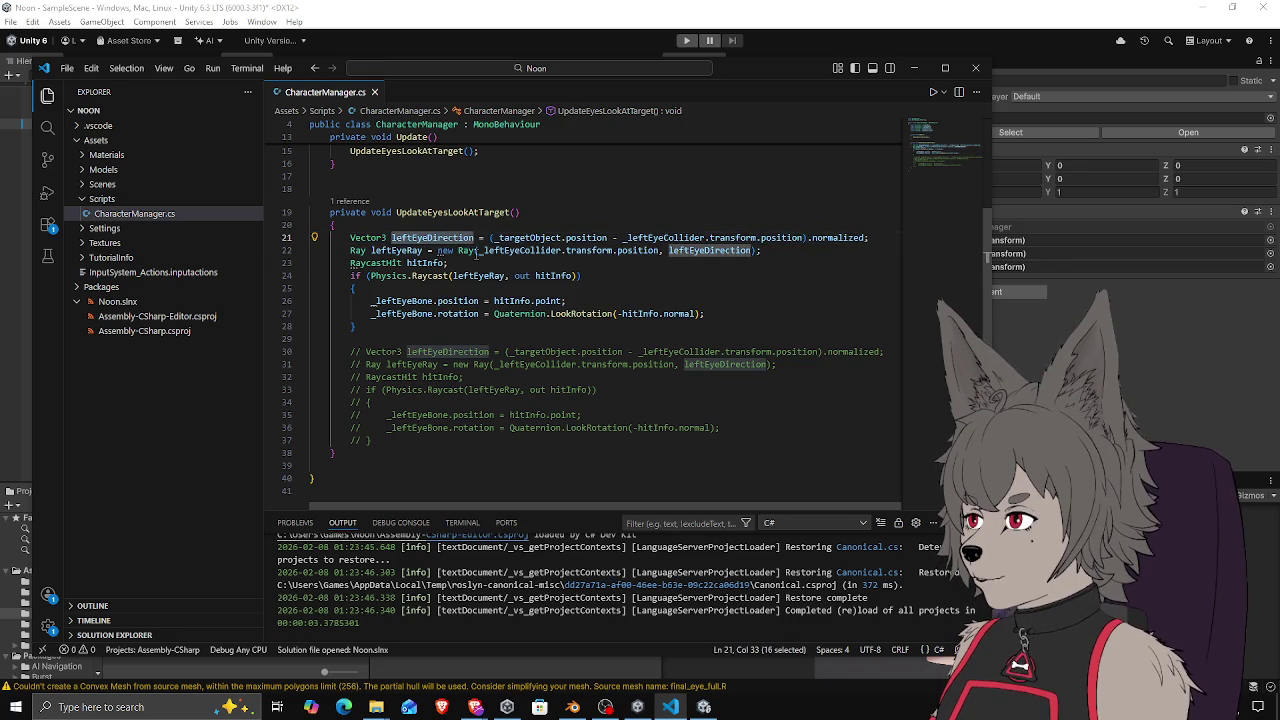
left_click(481, 251)
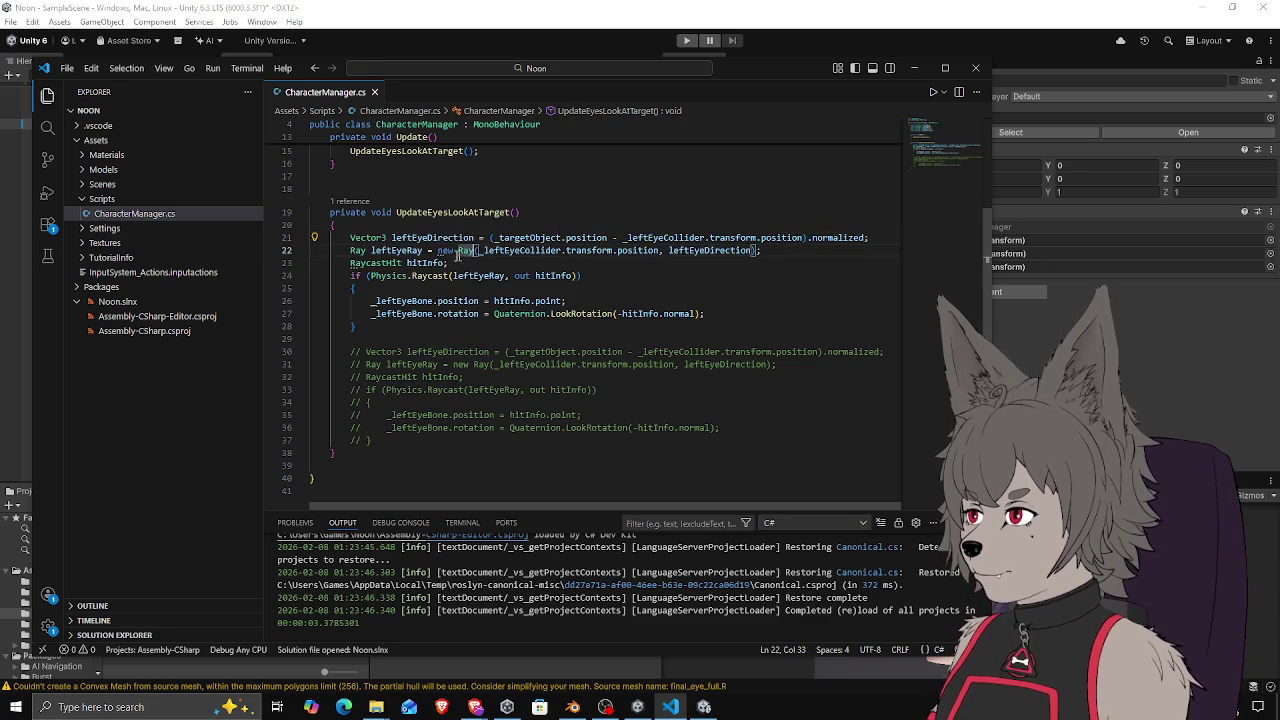
left_click(530, 251)
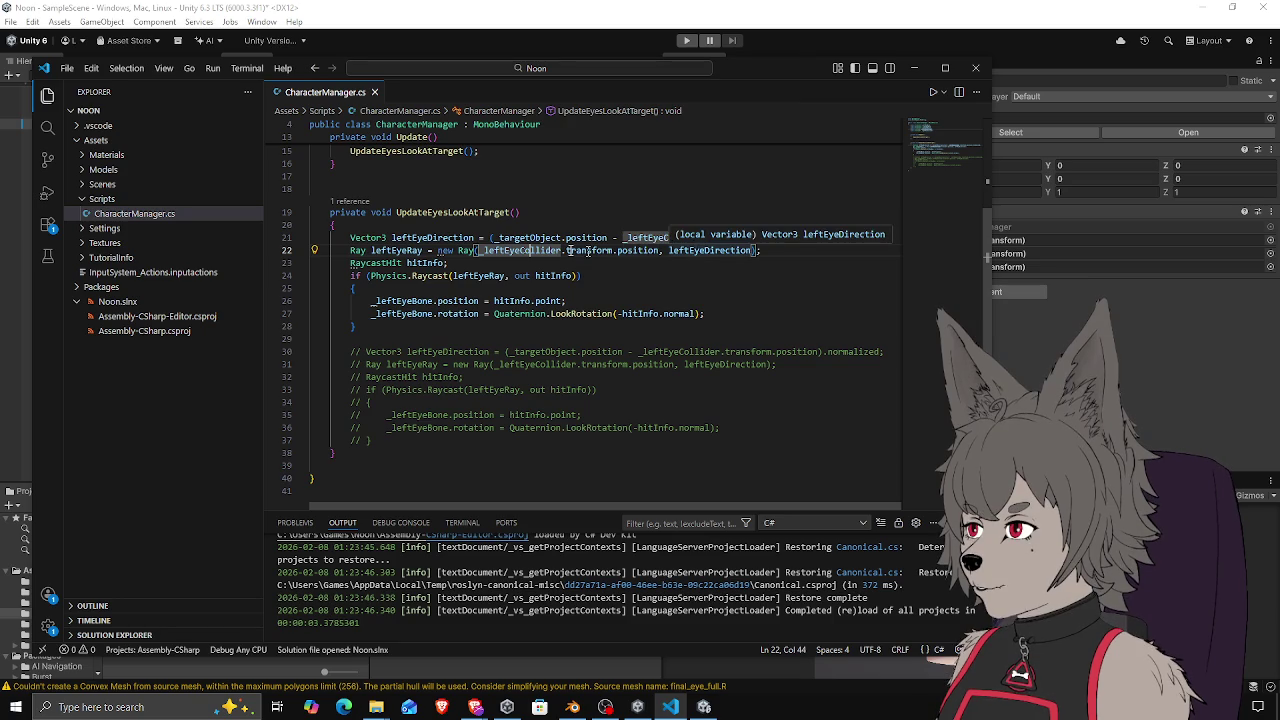
left_click(489, 260)
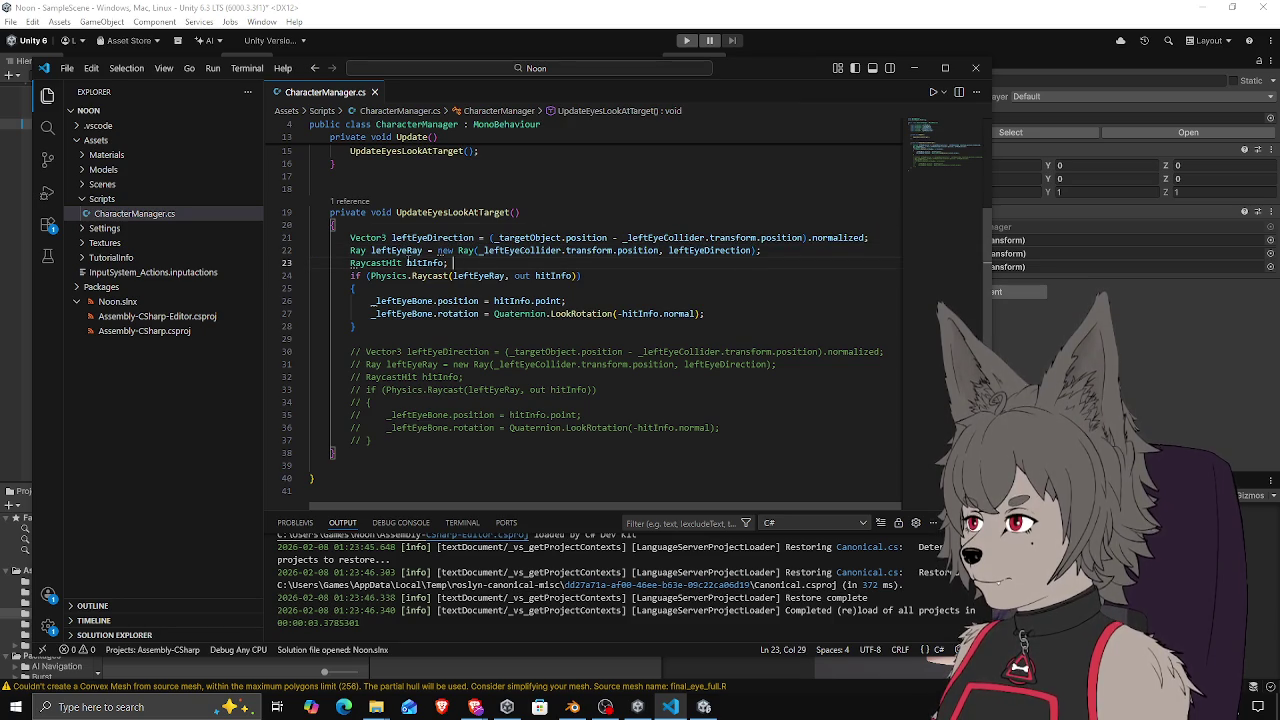
key("Down")
key("Down")
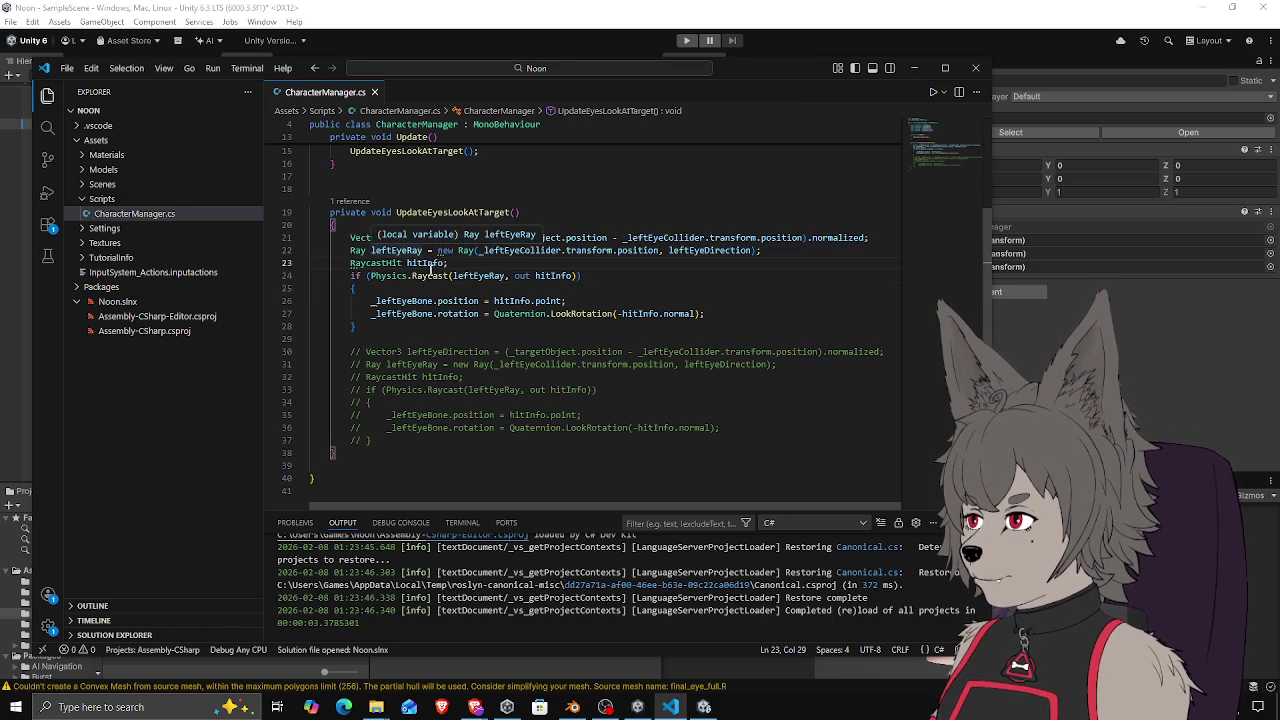
left_click(412, 276)
double_click(469, 276)
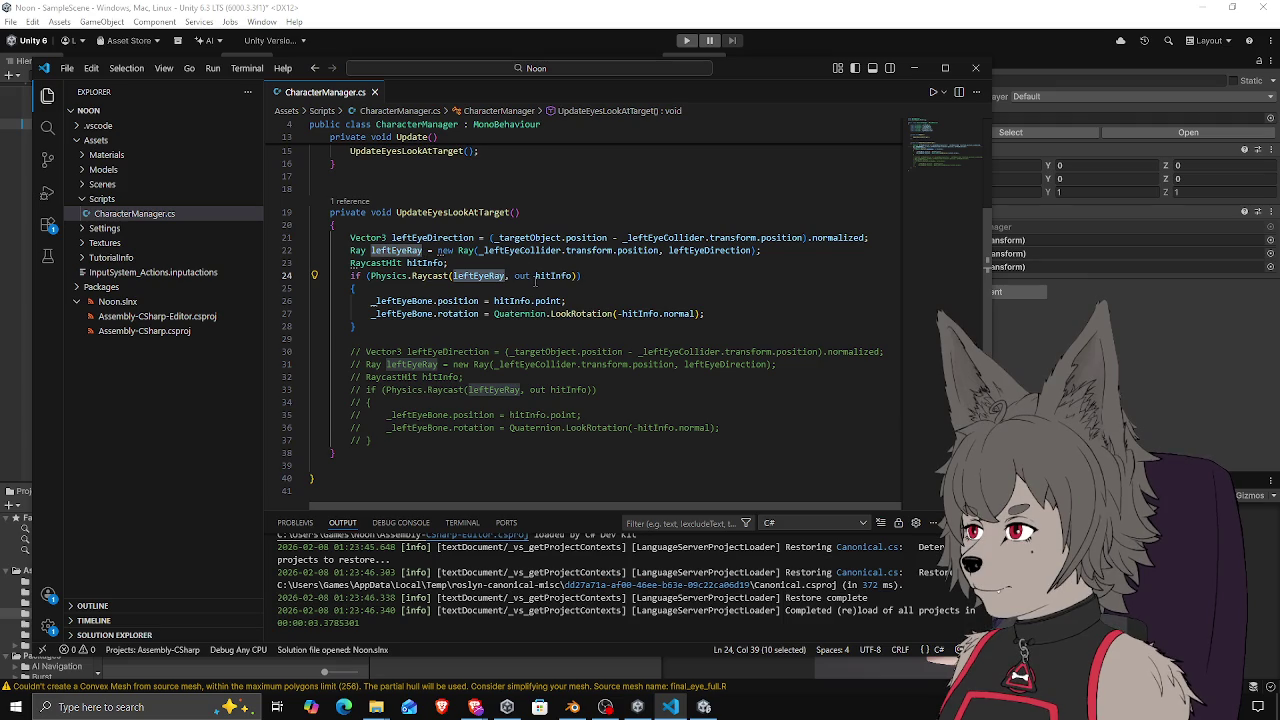
Review the hitInfo.point position line and the LookRotation rotation line
key("Down")
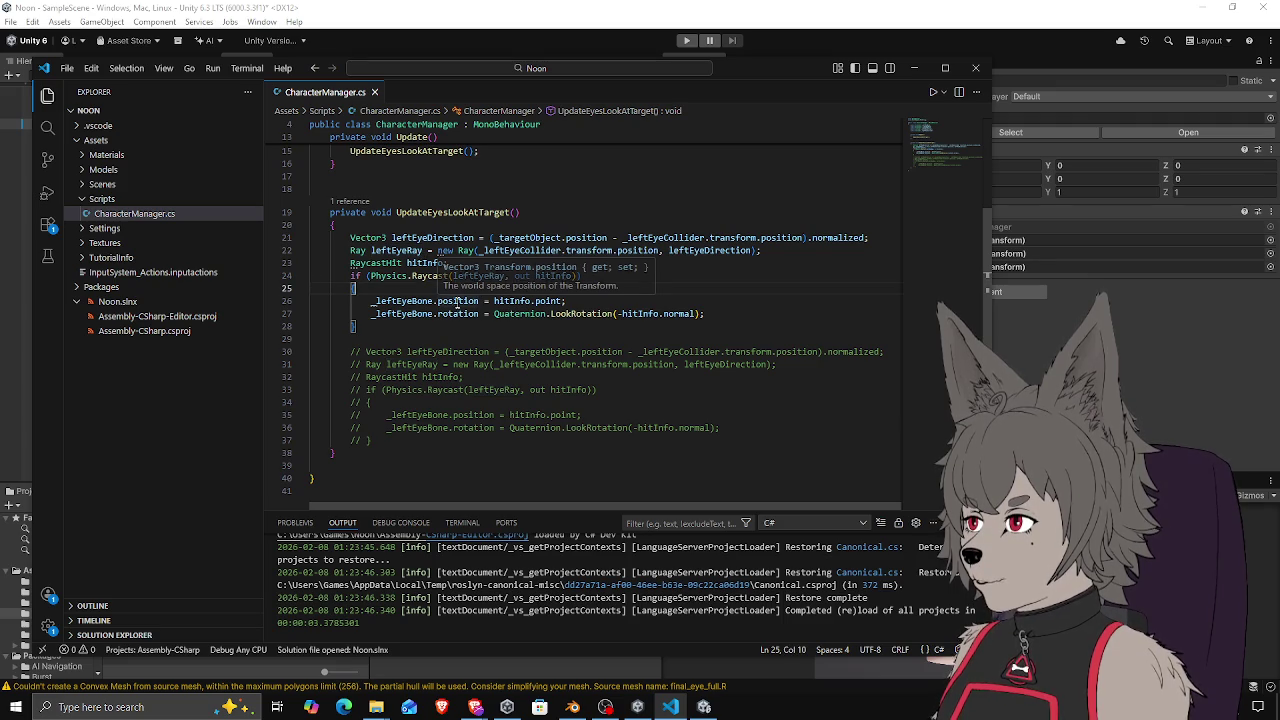
key("Down")
left_click(537, 300)
left_click(587, 314)
key("End")
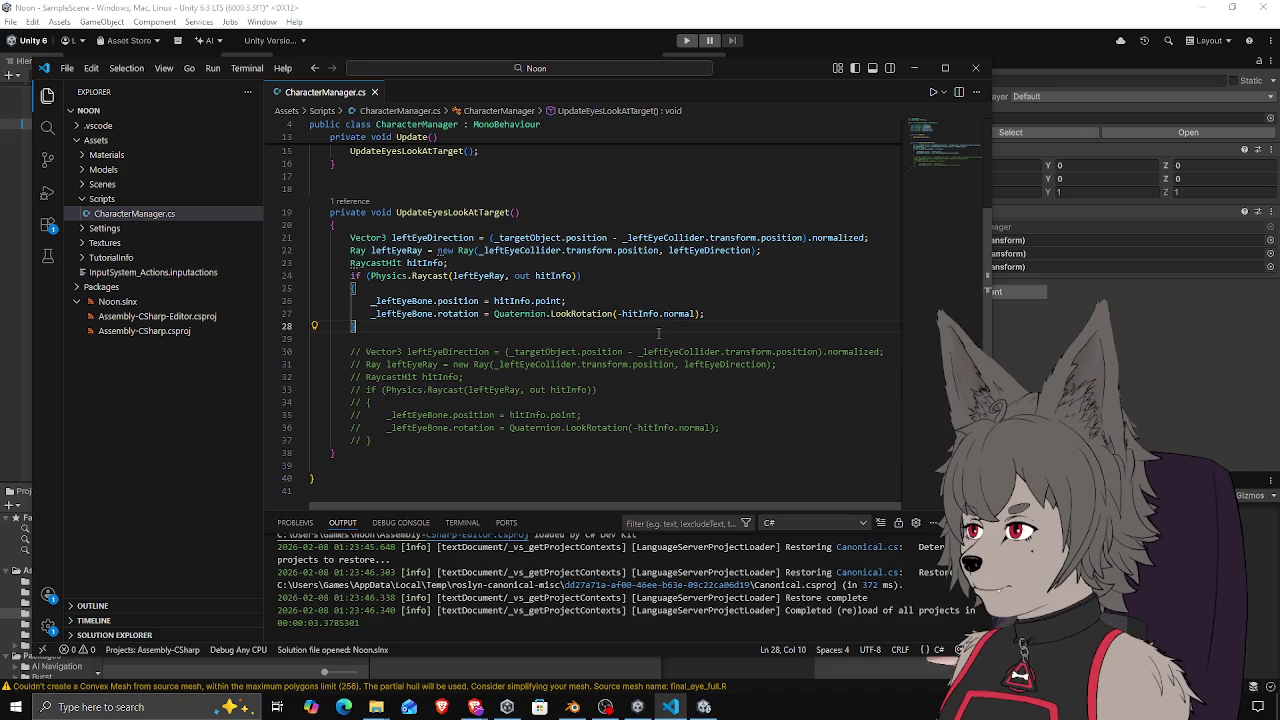
left_click(716, 318)
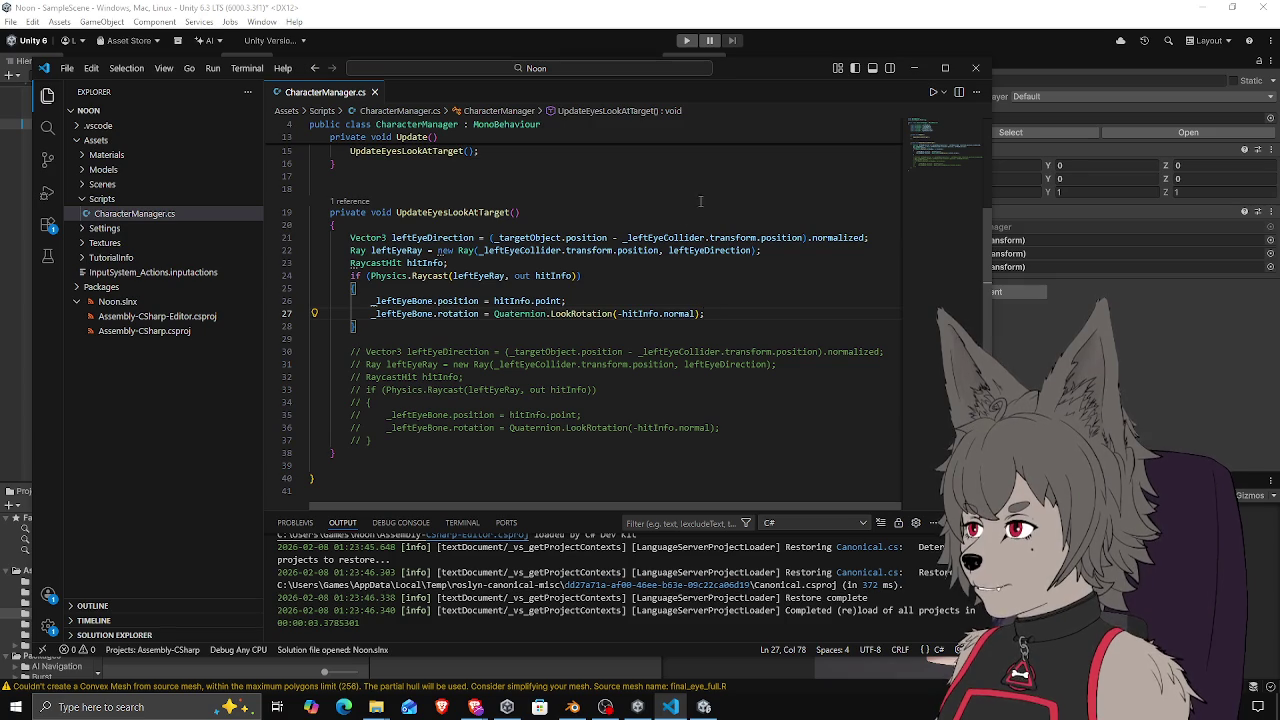
Scroll to the top of CharacterManager.cs and switch to the Unity editor
scroll(620, 244, "up", 2)
left_click(617, 243)
scroll(617, 243, "up", 3)
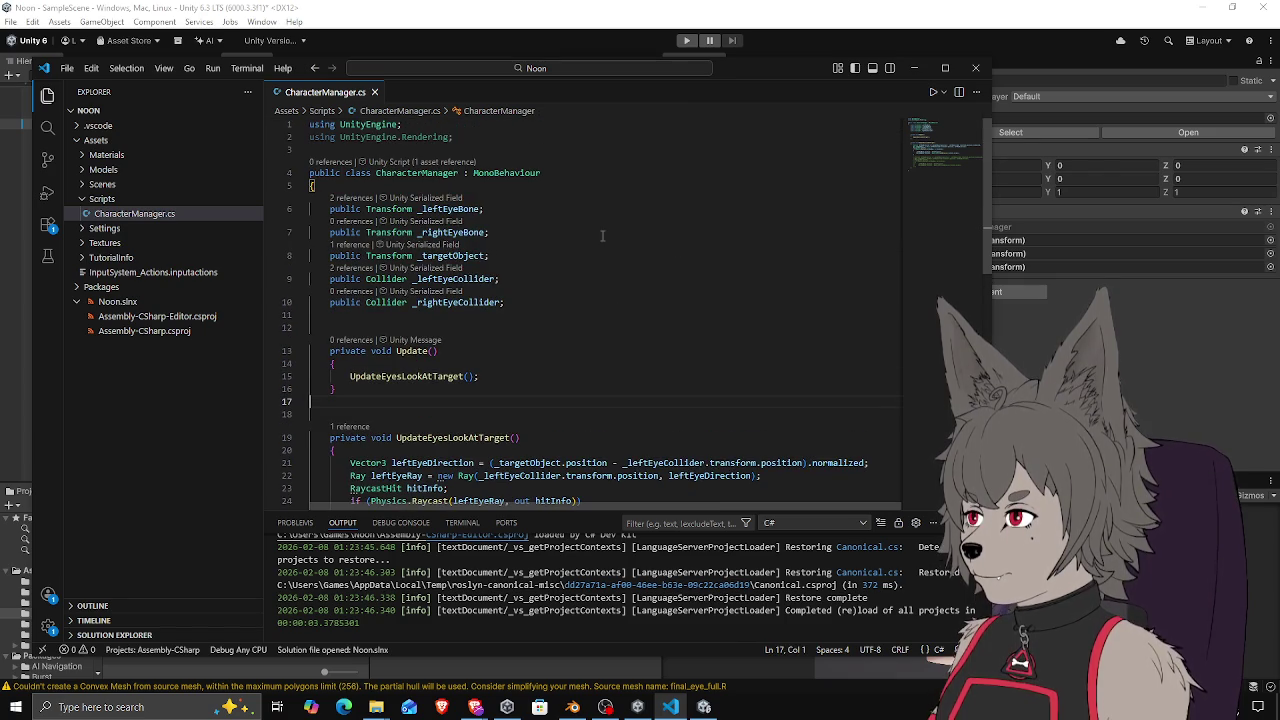
left_click(551, 8)
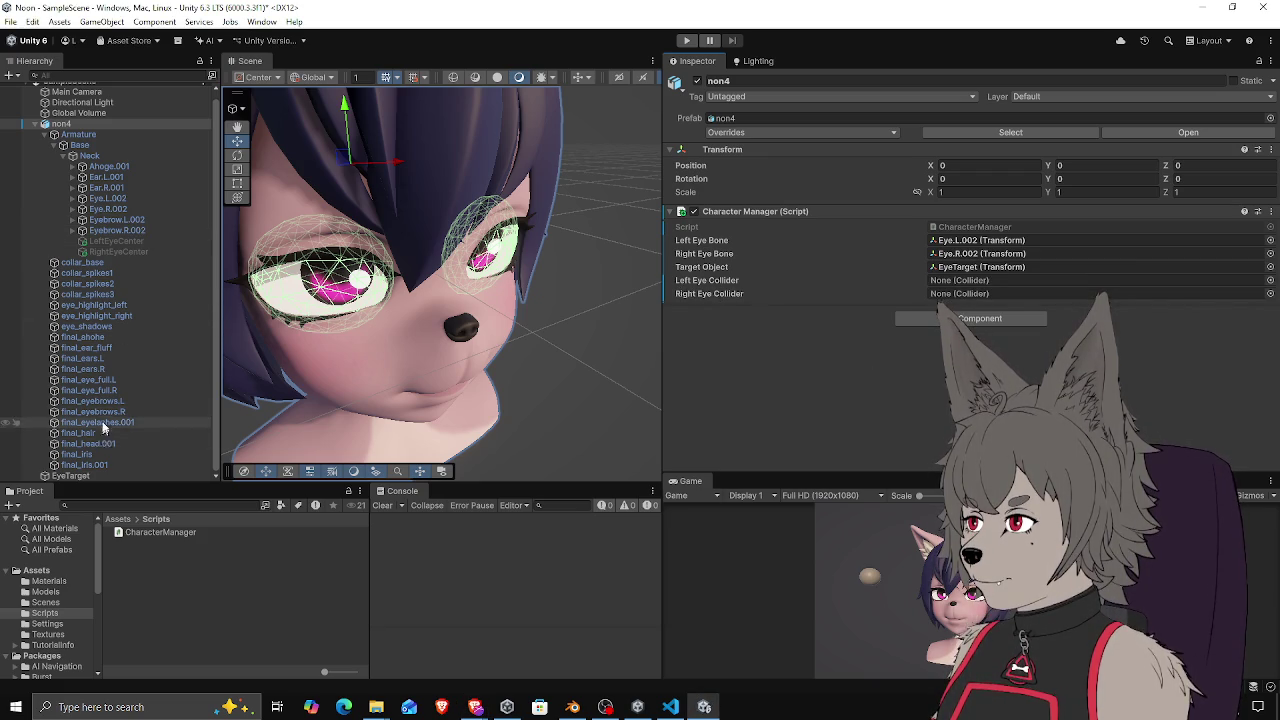
Assign final_eye_full.L and final_eye_full.R to the Left and Right Eye Collider fields
left_click_drag(100, 381, 952, 277)
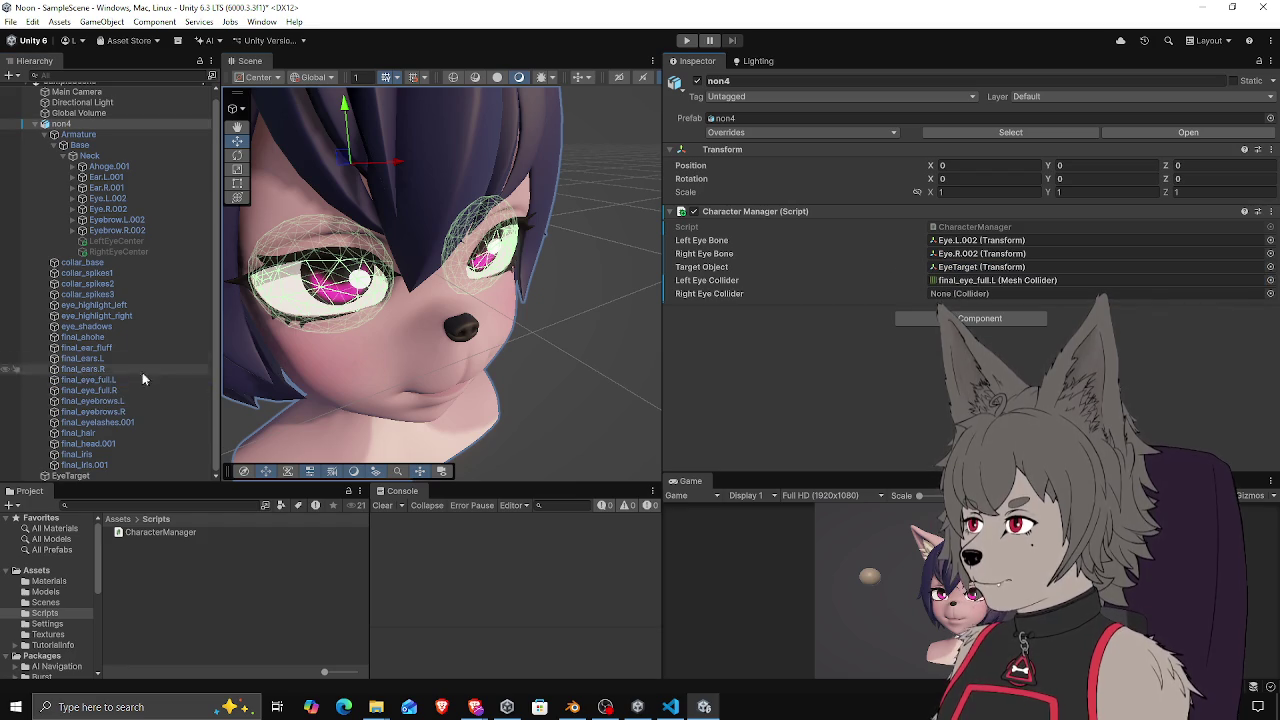
mouse_move(110, 410)
left_mouse_down()
mouse_move(985, 296)
mouse_move(406, 347)
left_mouse_up()
mouse_move(117, 390)
left_mouse_down()
mouse_move(970, 305)
mouse_move(965, 296)
left_mouse_up()
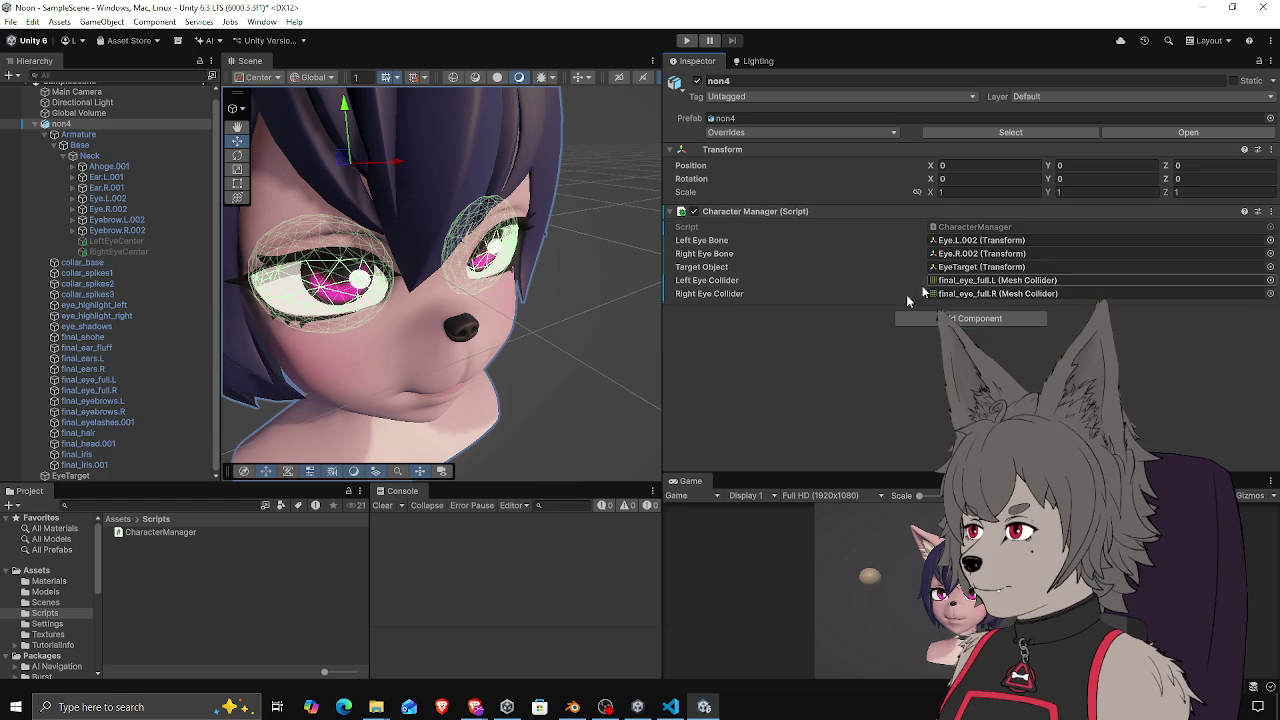
Zoom out to show the whole head, deselect, and start Play mode
scroll(520, 300, "down", 3)
mouse_move(520, 300)
left_mouse_down()
mouse_move(550, 311)
mouse_move(510, 286)
mouse_move(455, 330)
mouse_move(586, 199)
left_mouse_up()
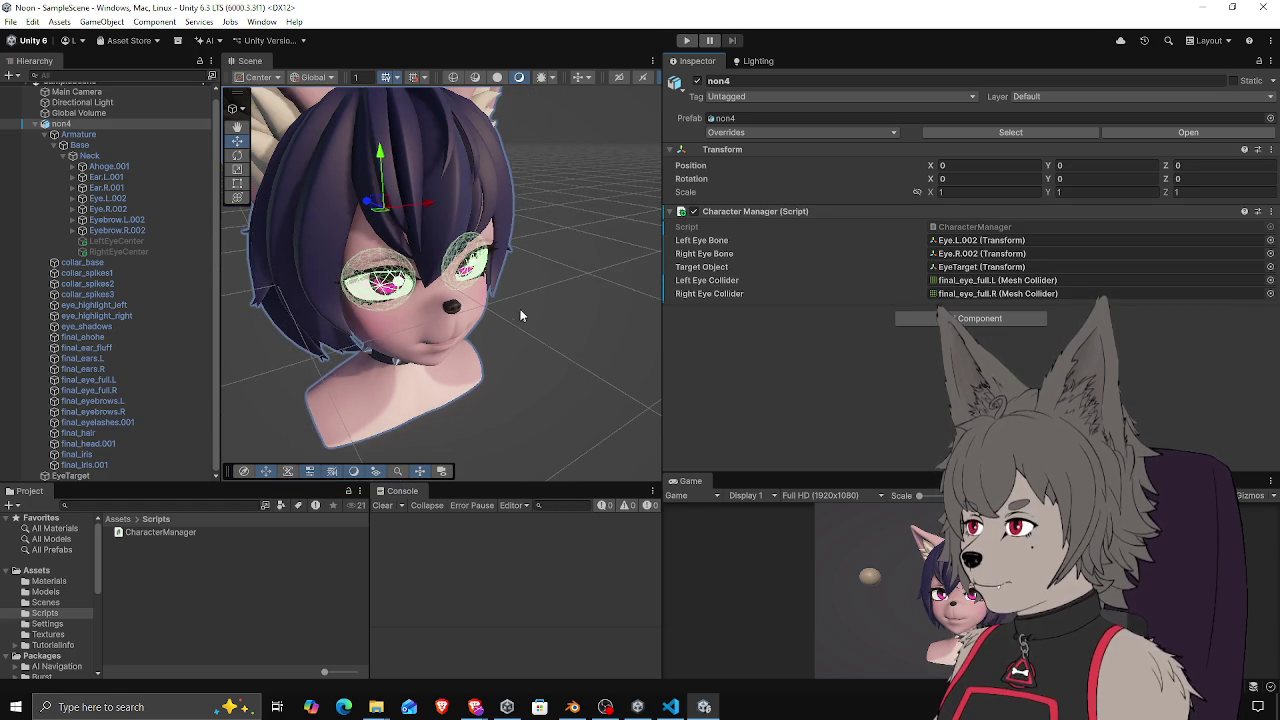
left_click(455, 330)
left_click(687, 41)
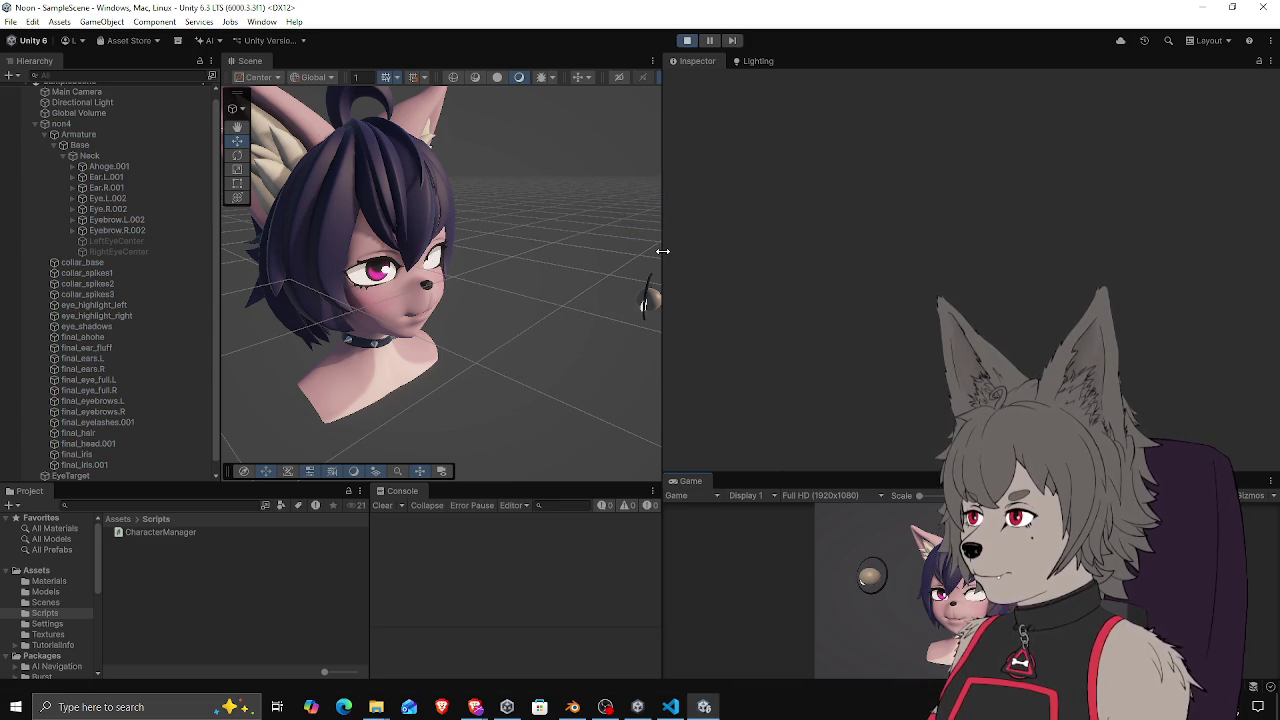
In Play mode, select EyeTarget and orbit around the head to watch the eyes, then stop
mouse_move(663, 252)
left_mouse_down()
mouse_move(735, 252)
mouse_move(500, 232)
left_mouse_up()
scroll(464, 230, "up", 3)
left_click(464, 232)
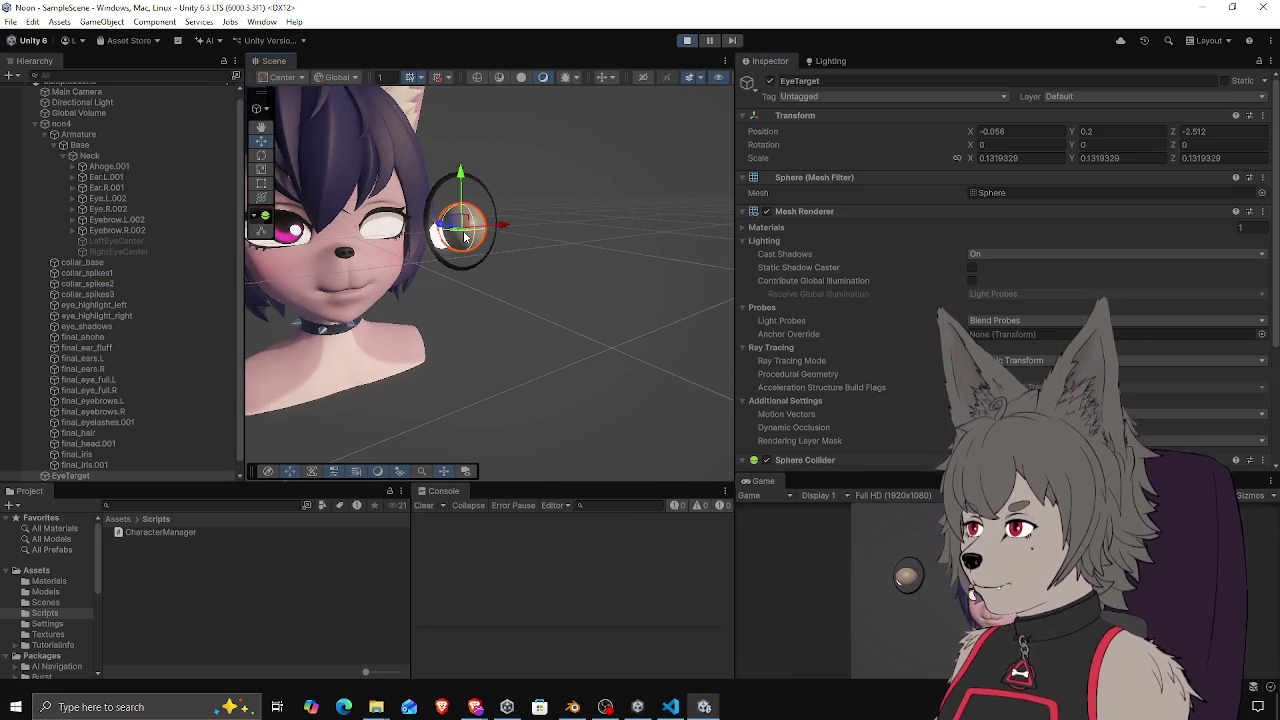
left_click_drag(410, 241, 451, 285)
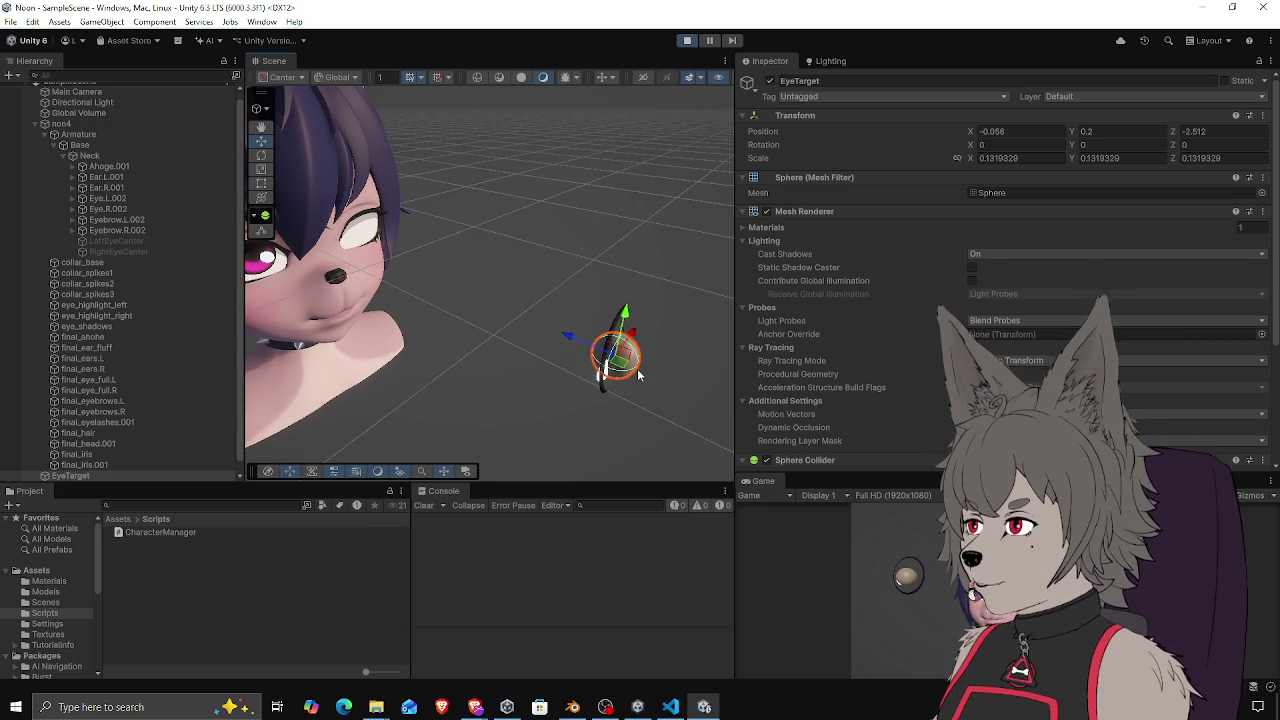
scroll(828, 239, "down", 3)
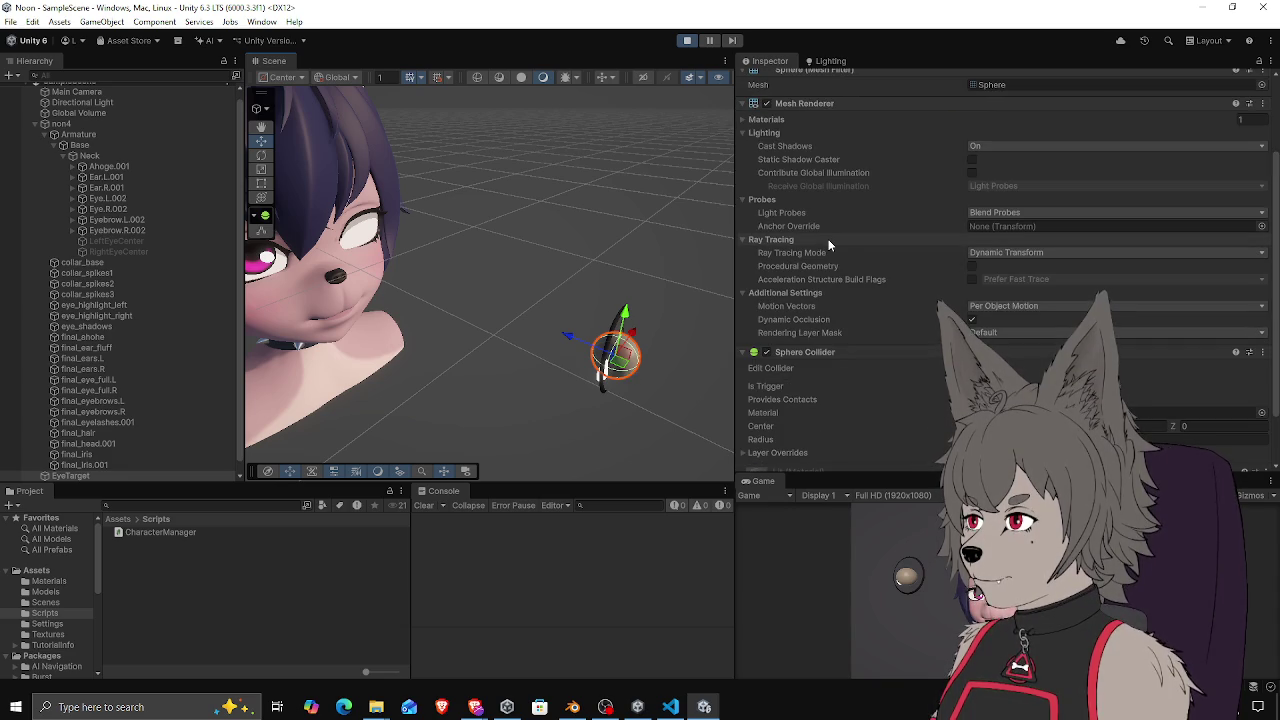
left_click(687, 40)
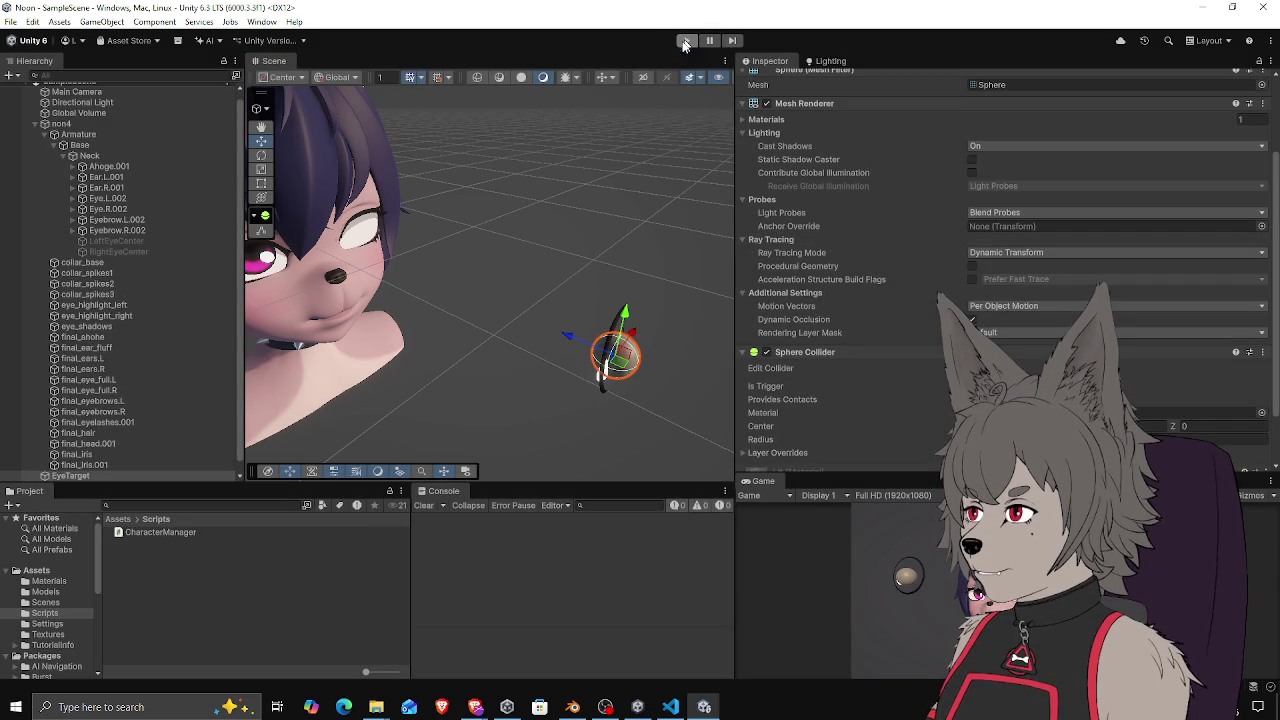
Select and frame both eye meshes and inspect their Mesh Collider settings
left_click(120, 380)
left_click(120, 390, "shift")
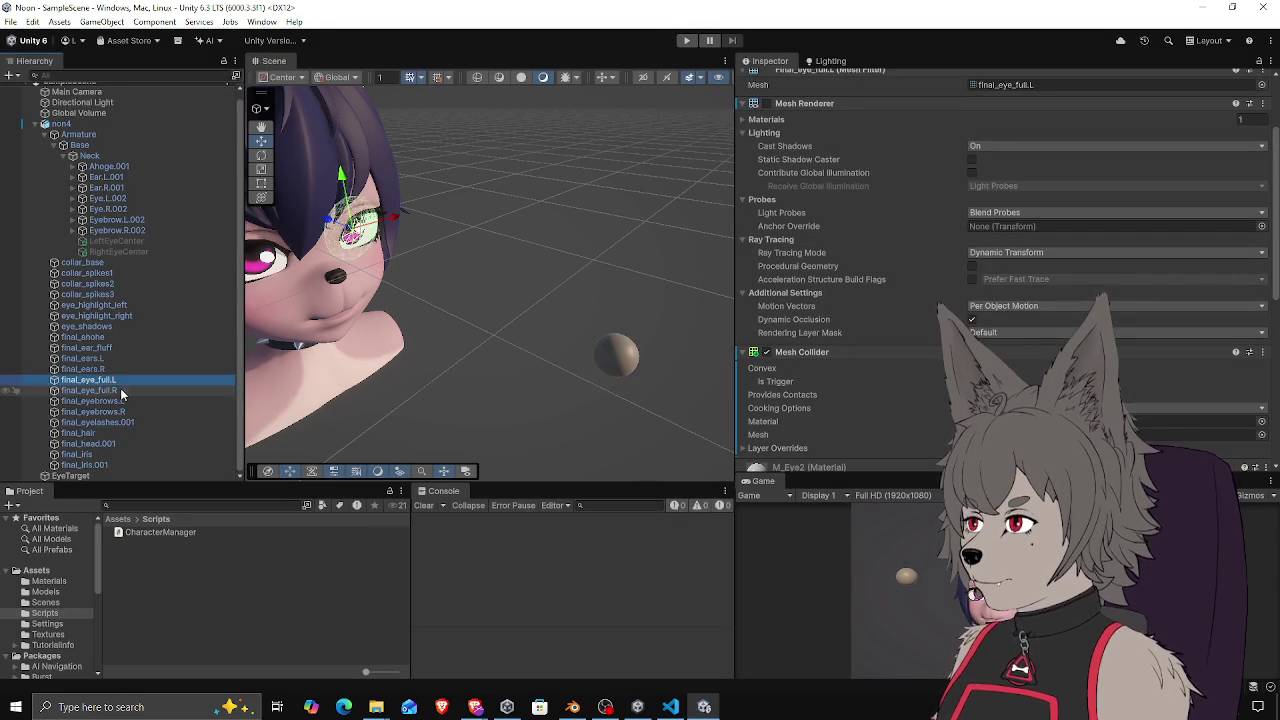
key("f")
left_click(775, 381)
left_click(122, 380)
left_click(122, 390)
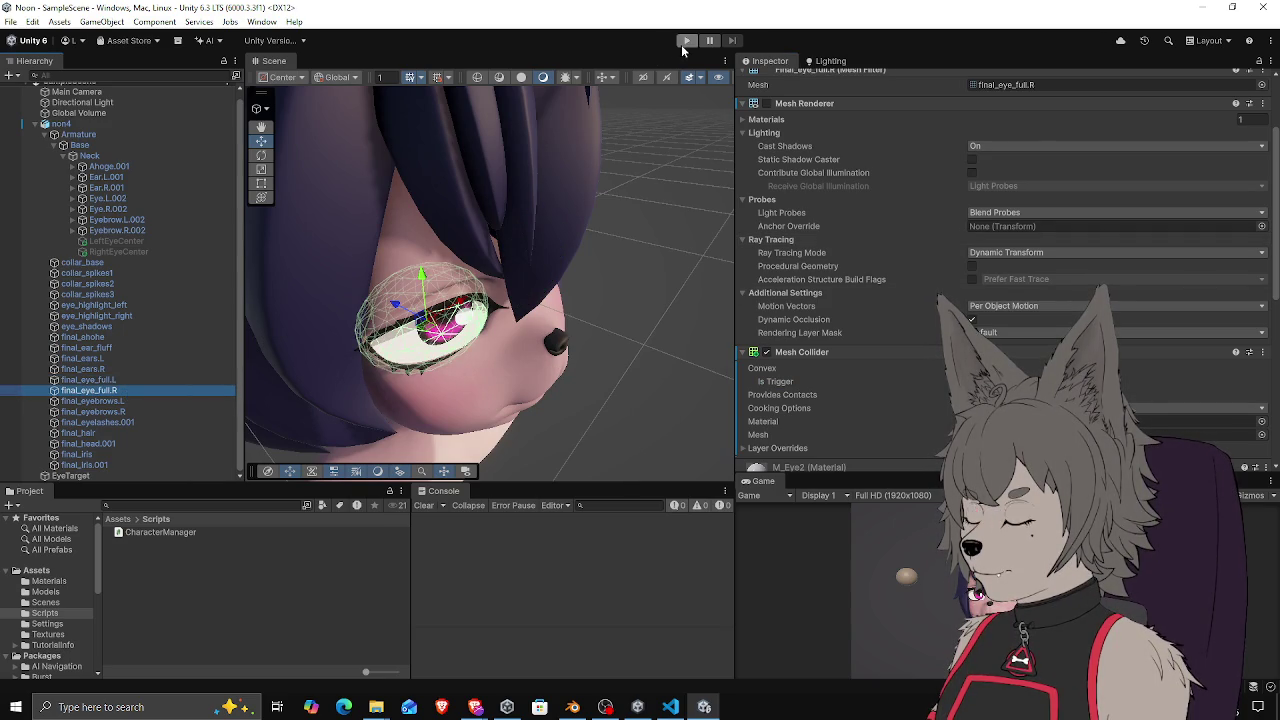
Play again, select EyeTarget, view the head from above, then stop Play mode
left_click(686, 40)
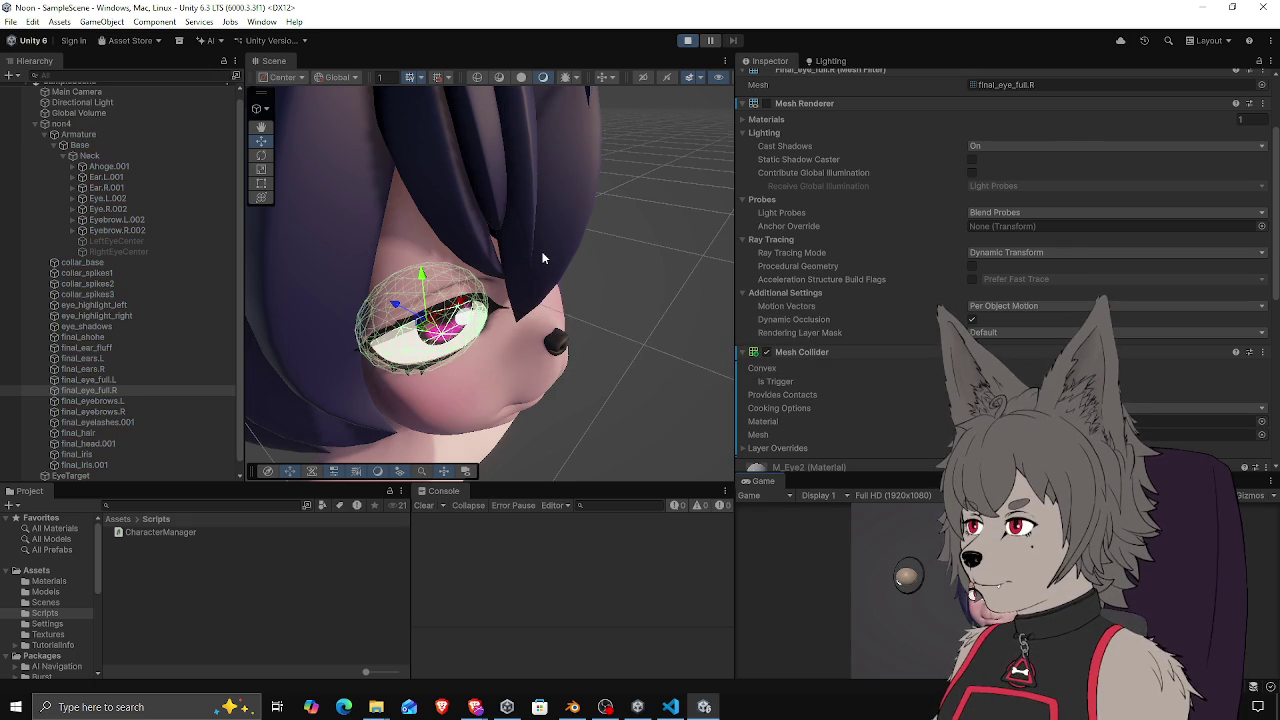
mouse_move(541, 251)
left_mouse_down()
mouse_move(539, 268)
mouse_move(543, 231)
mouse_move(504, 216)
left_mouse_up()
left_click(615, 305)
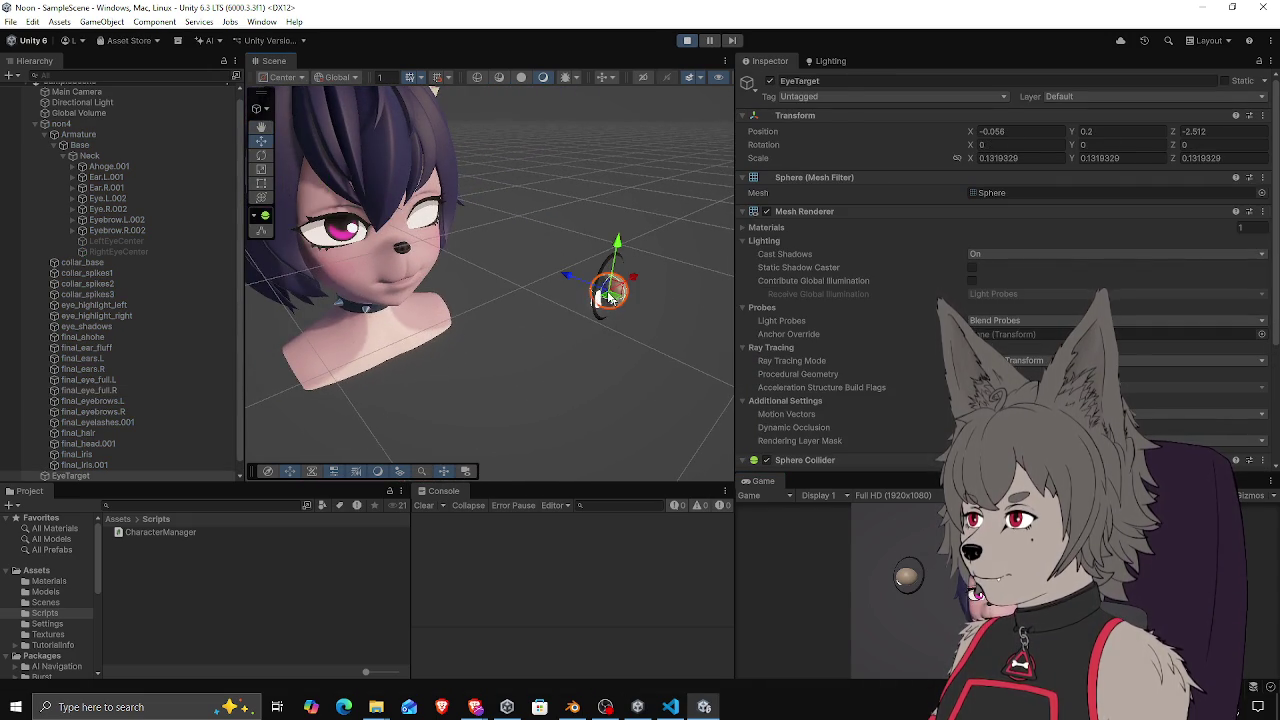
left_click_drag(352, 229, 484, 279)
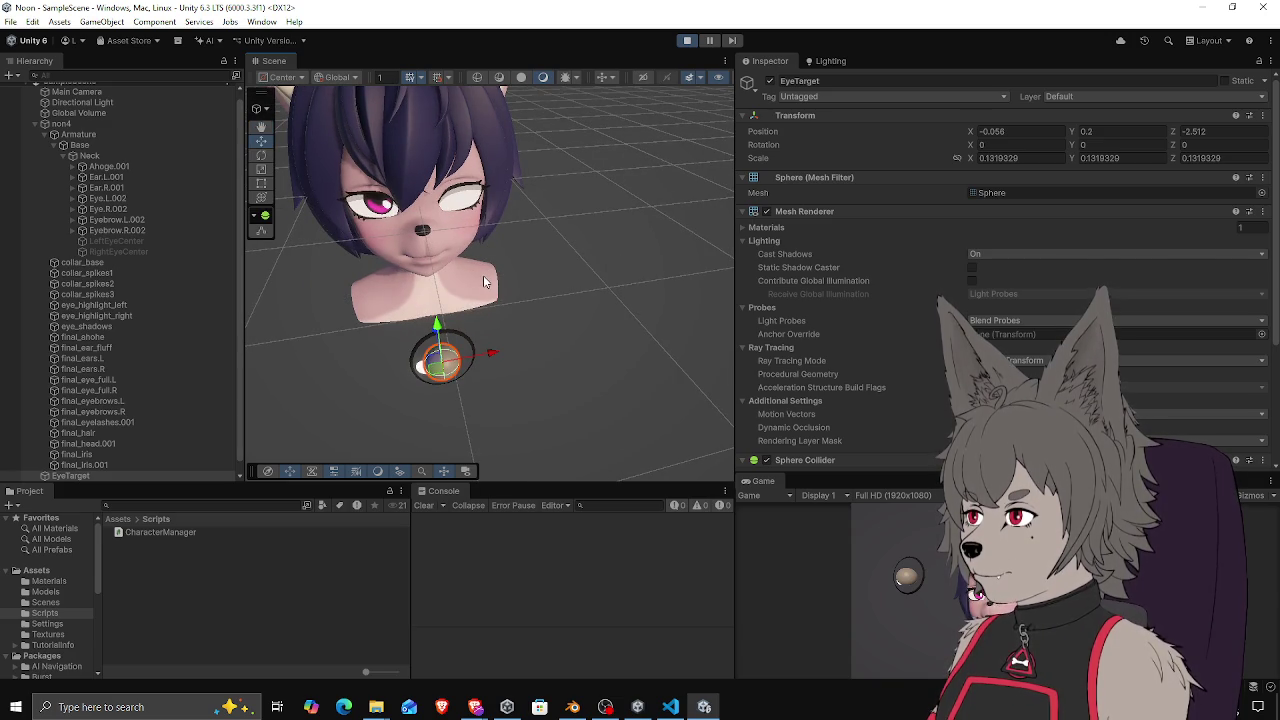
left_click(687, 41)
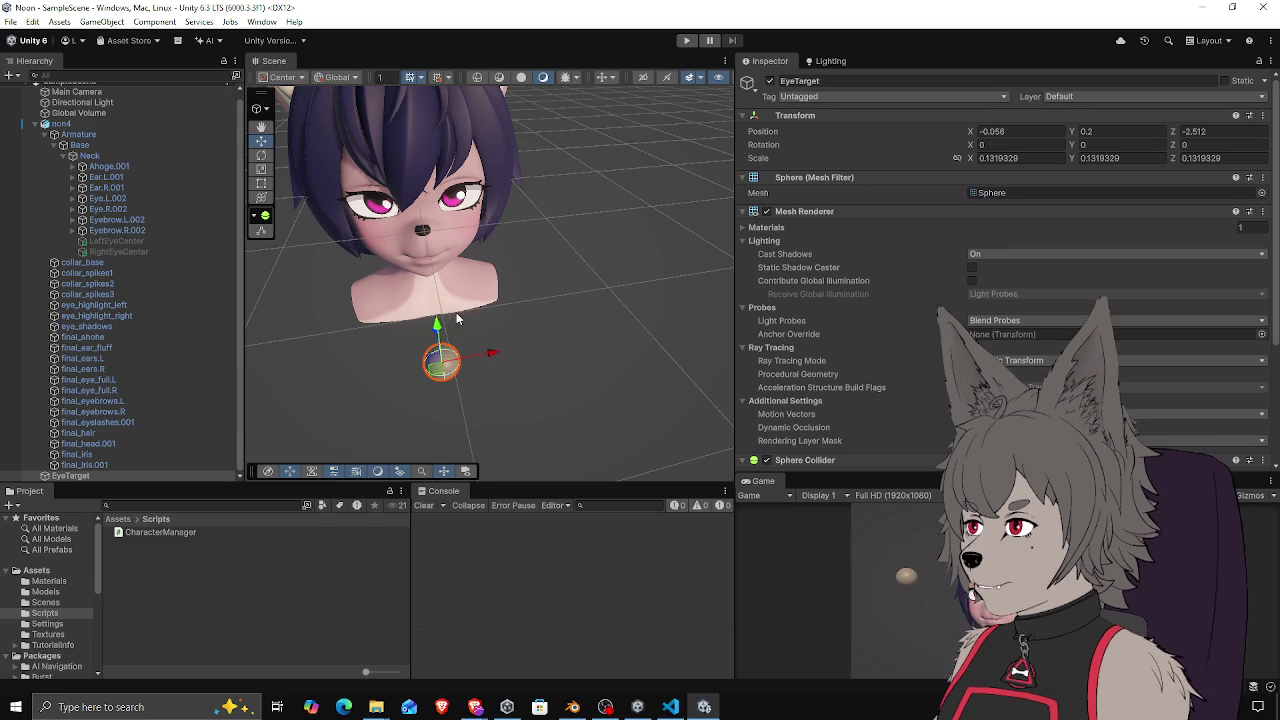
Orbit to a profile view of the head and bring the CharacterManager script forward
left_click_drag(491, 204, 700, 383)
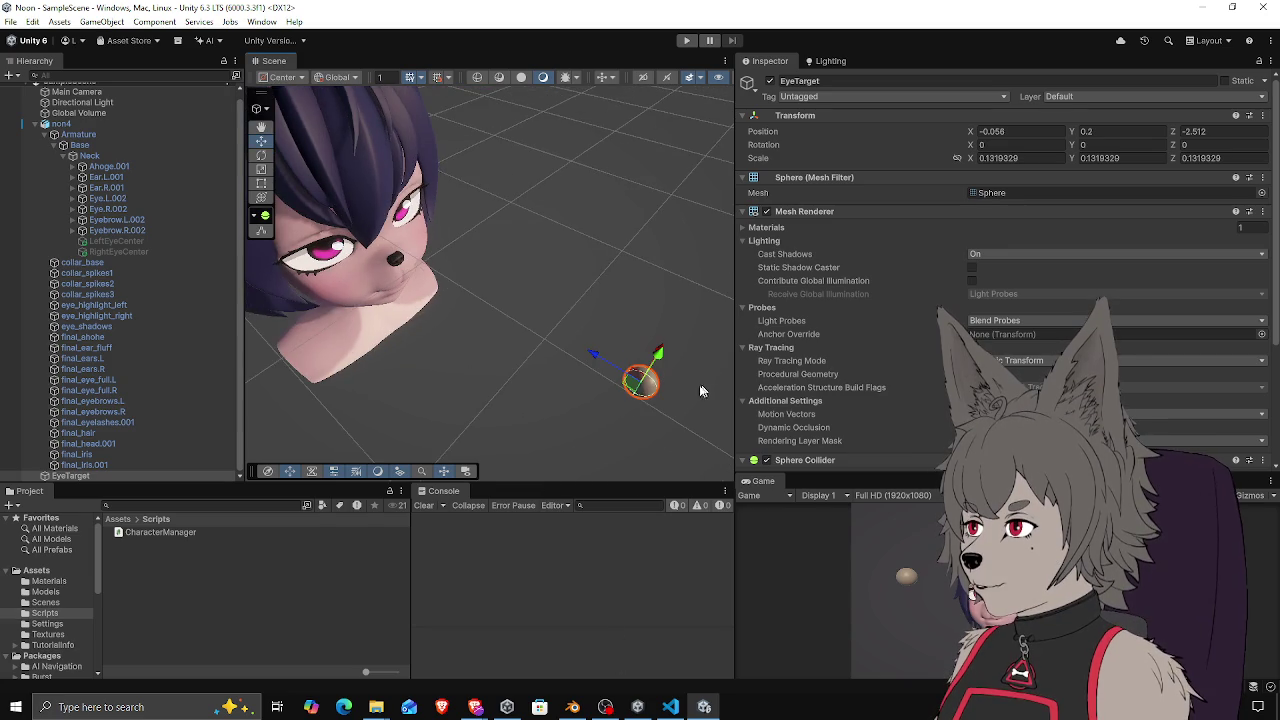
mouse_move(670, 707)
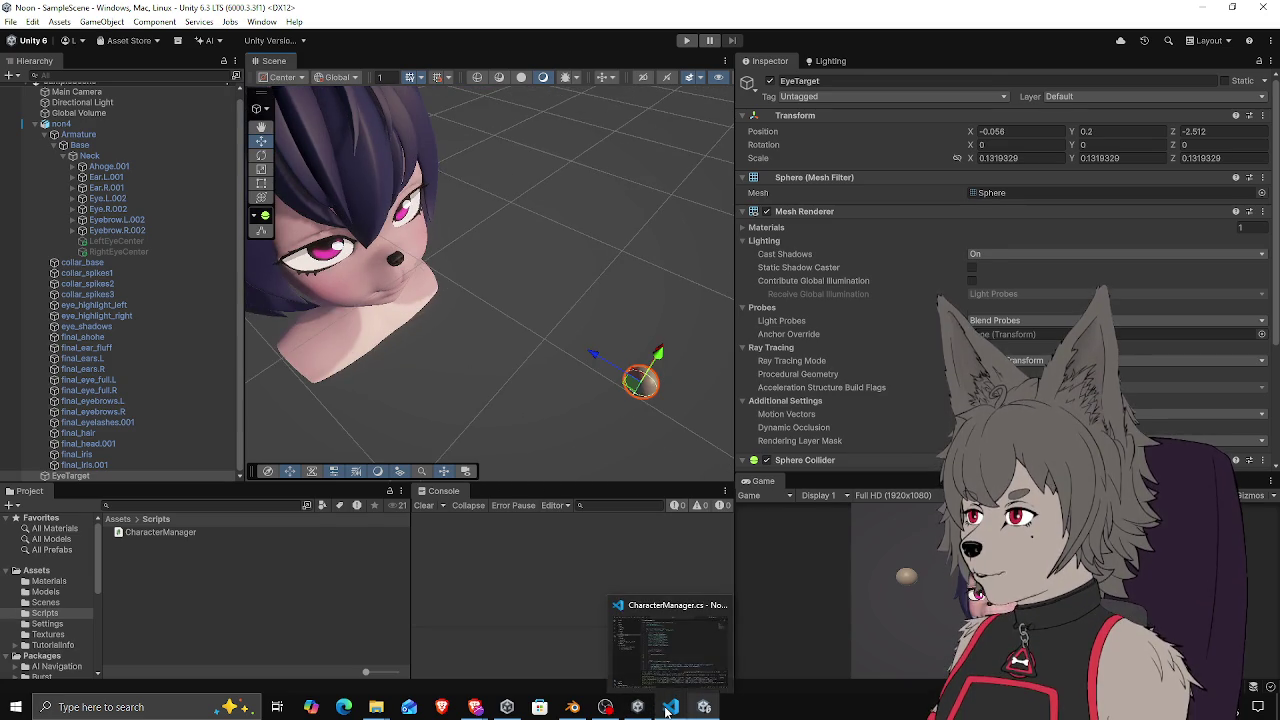
left_click(683, 621)
Delete the unused 'using UnityEngine.Rendering;' import line
scroll(600, 300, "down", 2)
scroll(600, 300, "up", 2)
left_click(518, 140)
key("ctrl+x")
scroll(510, 300, "down", 5)
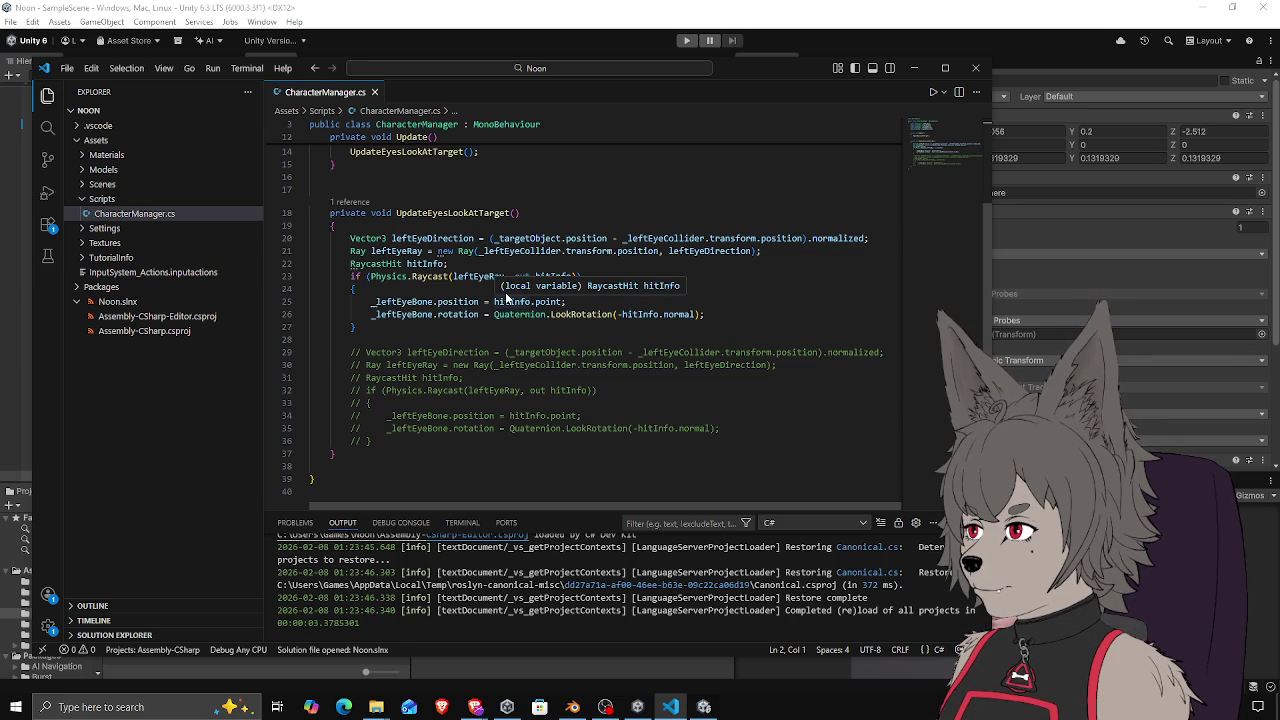
Swap the subtraction operands in leftEyeDirection so it points from the target toward the eye collider
double_click(630, 238)
key("shift+alt+Right")
key("shift+alt+Right")
key("ctrl+x")
left_click(492, 238)
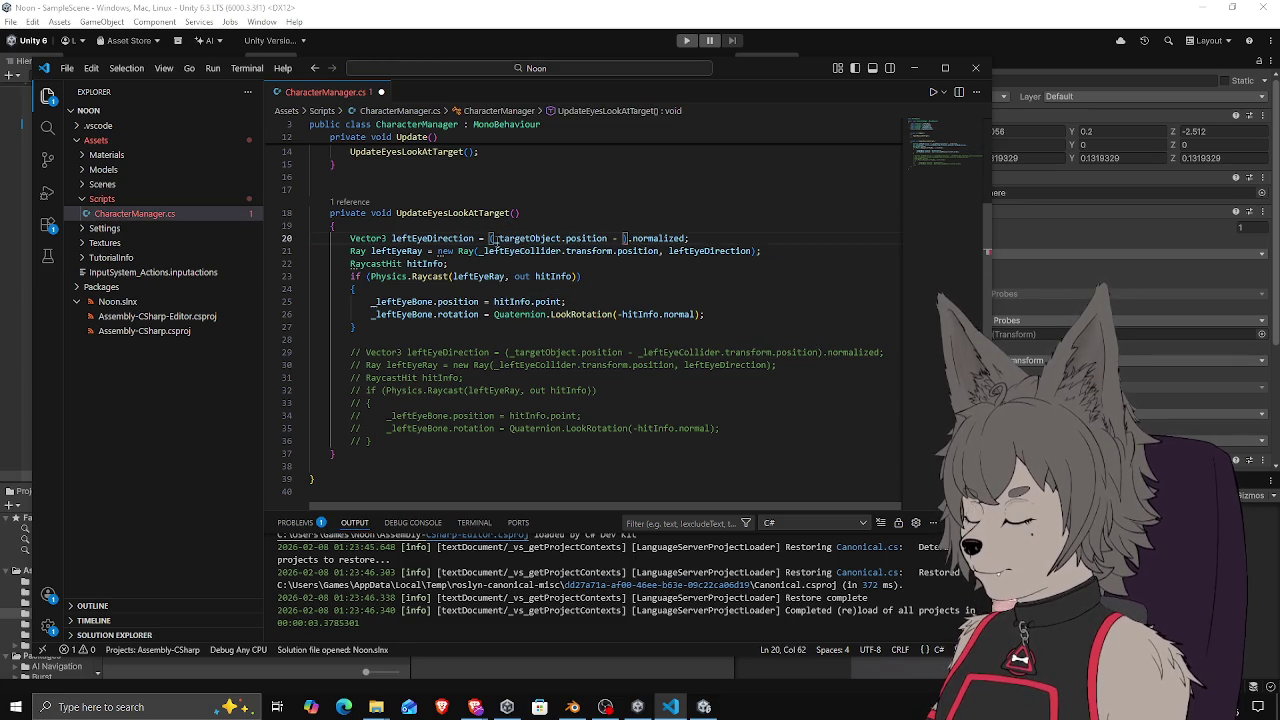
key("ctrl+v")
type("-")
key("ctrl+Right")
key("ctrl+Right")
key("Delete")
key("Delete")
key("Delete")
Set the left-eye Ray origin to _targetObject.position
left_click(659, 251)
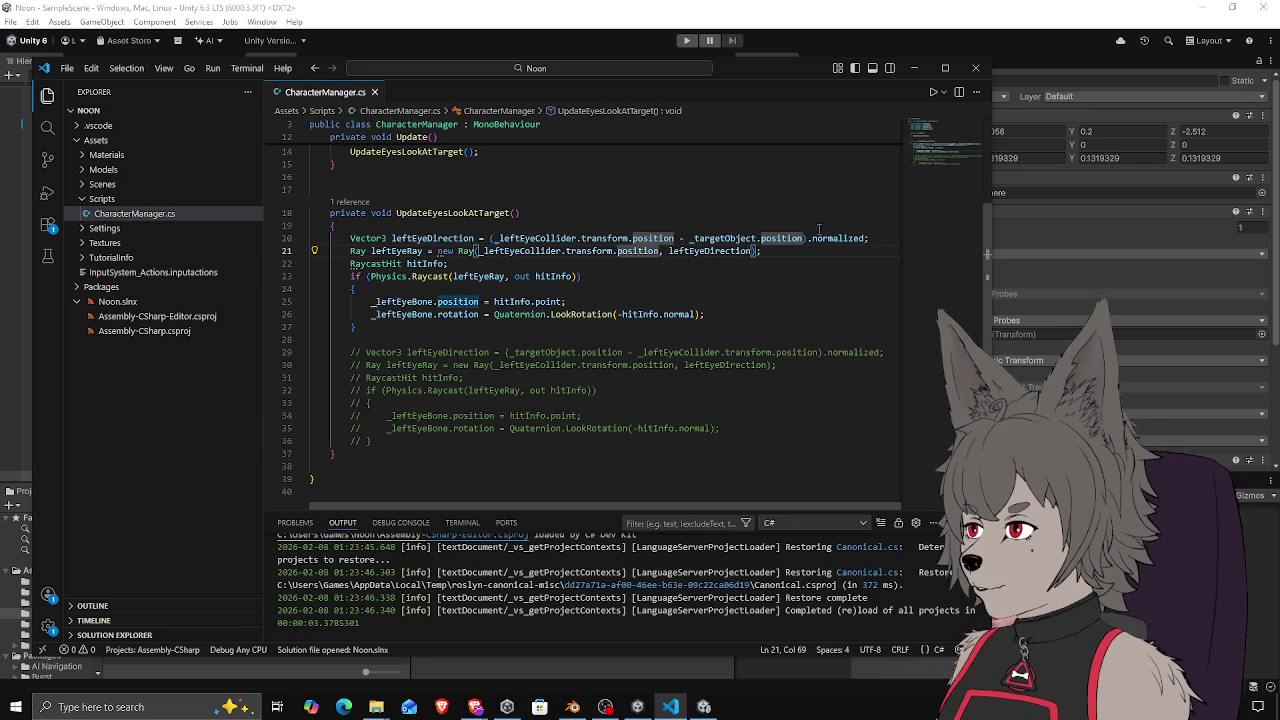
left_click(456, 238)
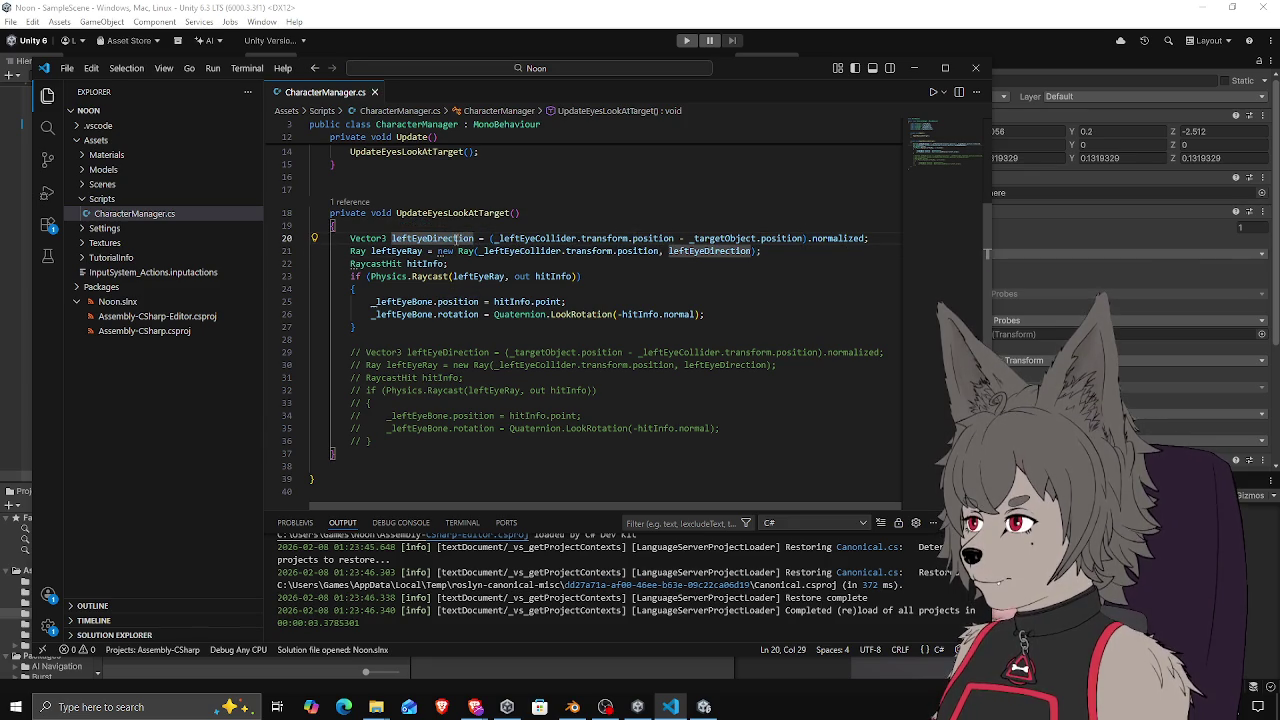
left_click(499, 251)
left_click_drag(689, 238, 803, 238)
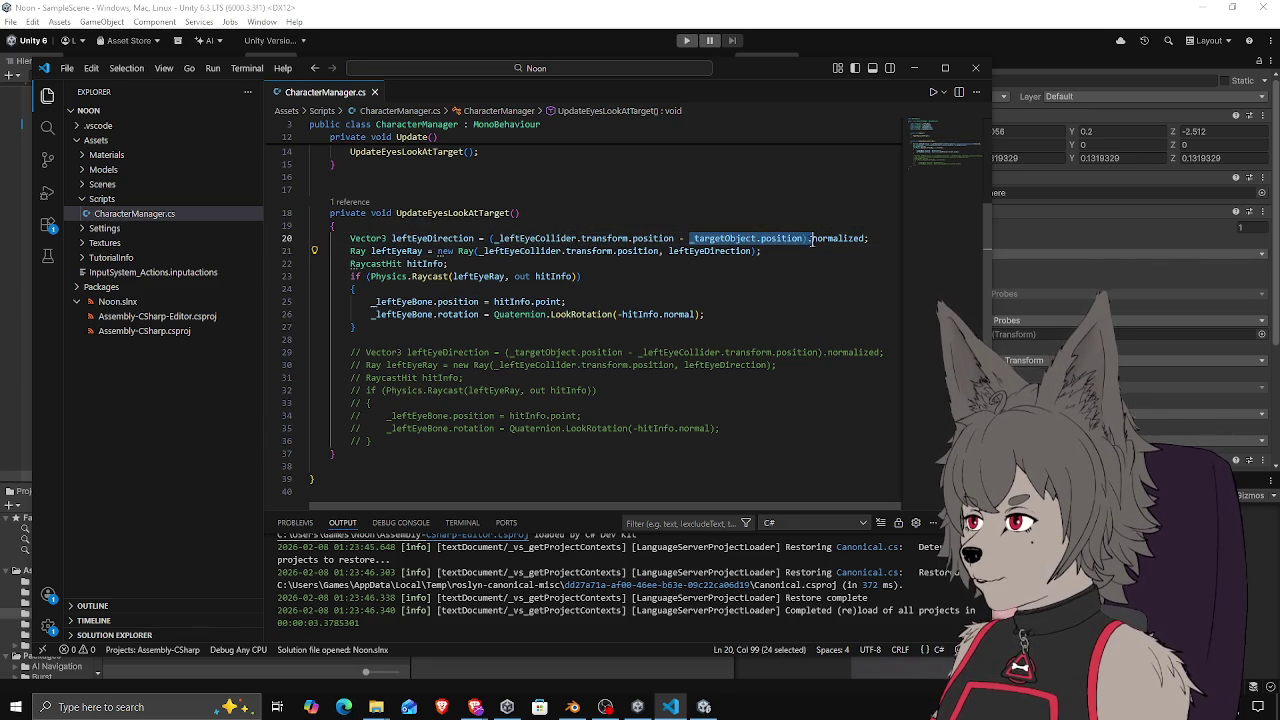
key("ctrl+c")
left_click_drag(660, 251, 484, 251)
key("ctrl+v")
left_click(485, 264)
Review the edited ray and raycast hit block, then return to Unity to recompile
left_click(690, 252)
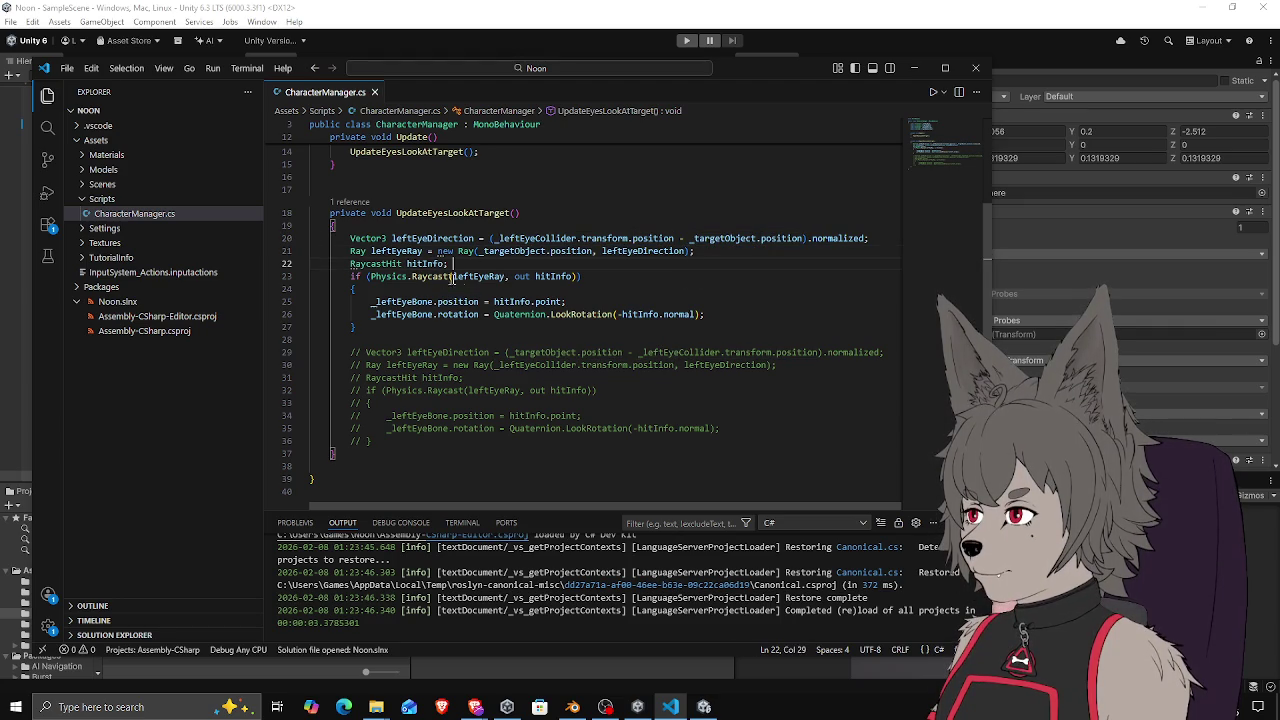
left_click(588, 288)
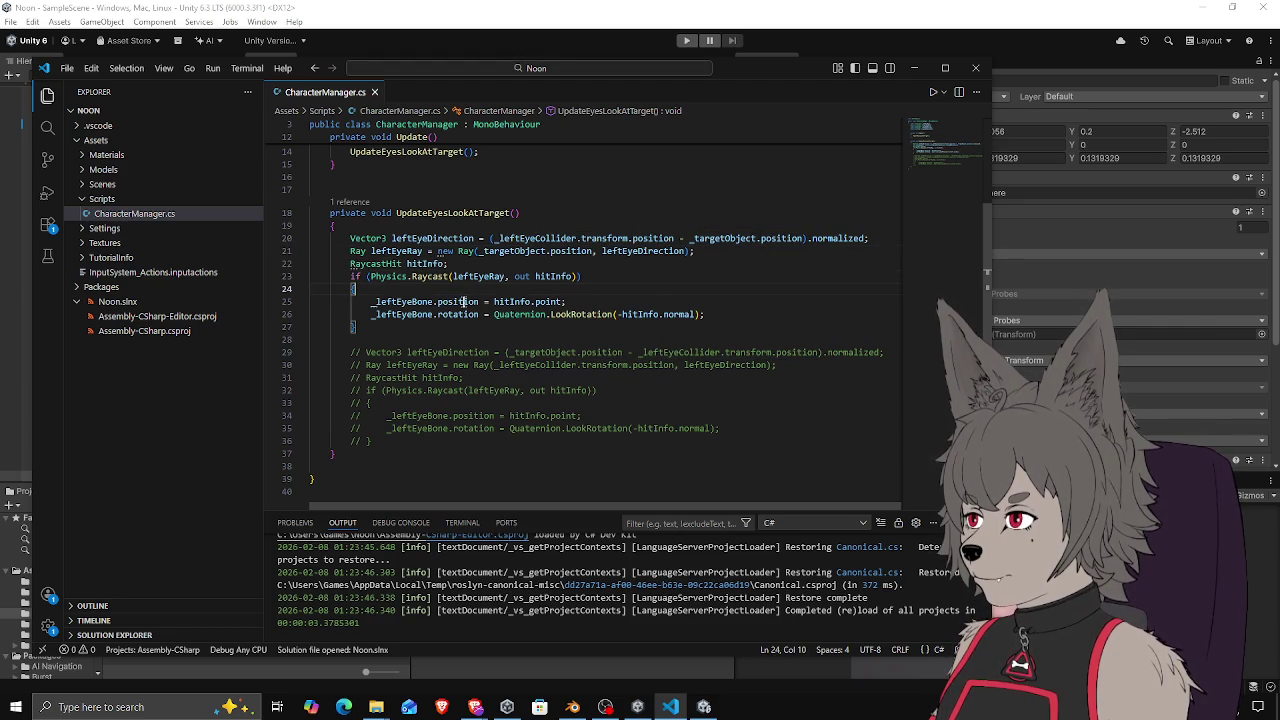
mouse_move(461, 302)
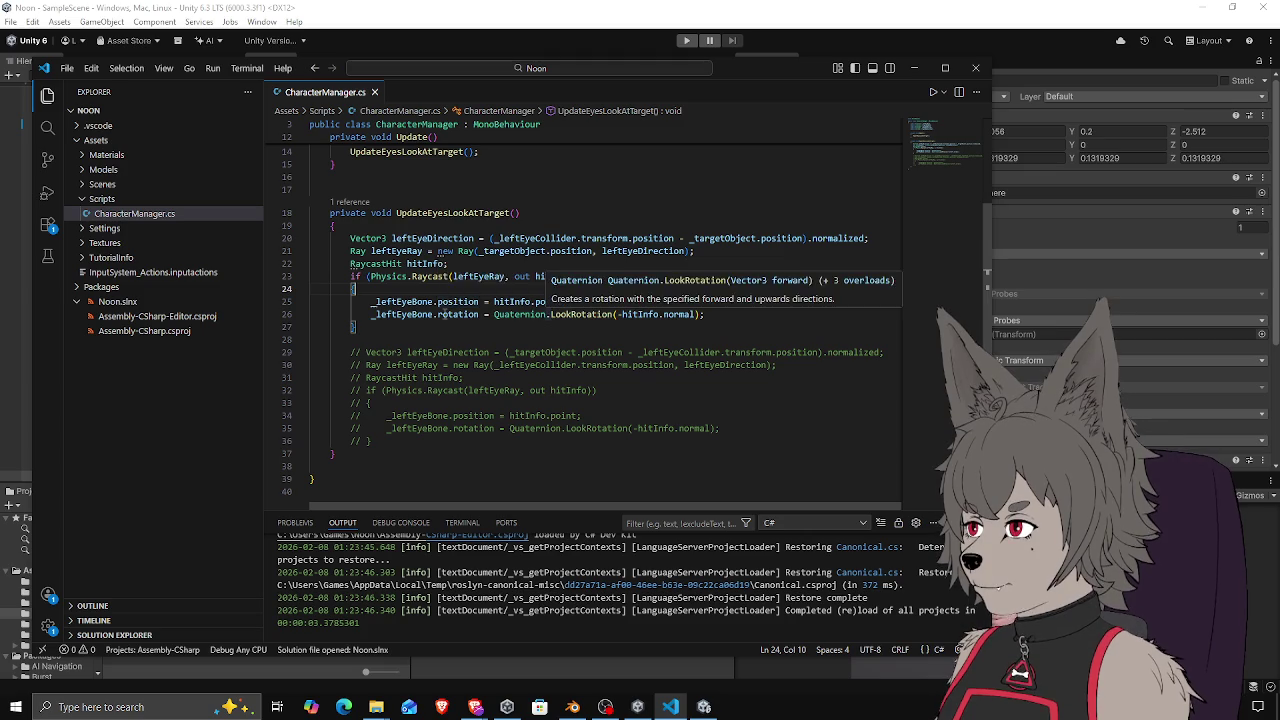
left_click(664, 326)
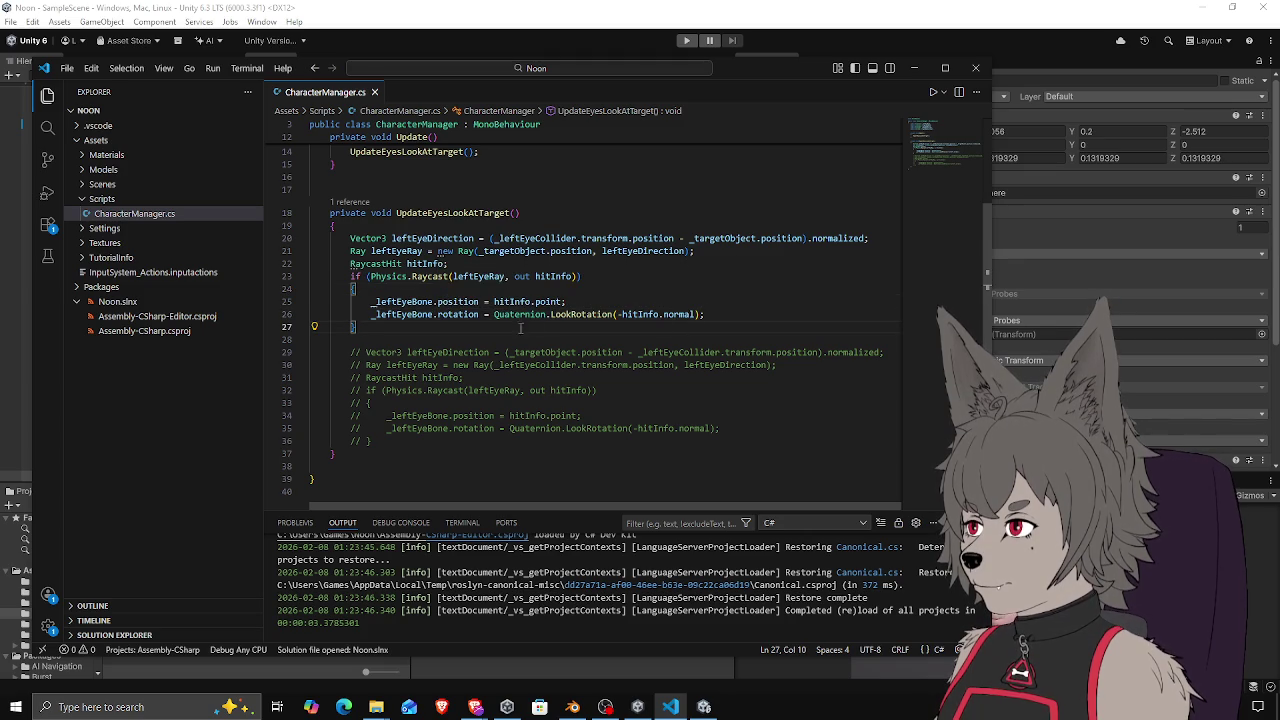
left_click(566, 11)
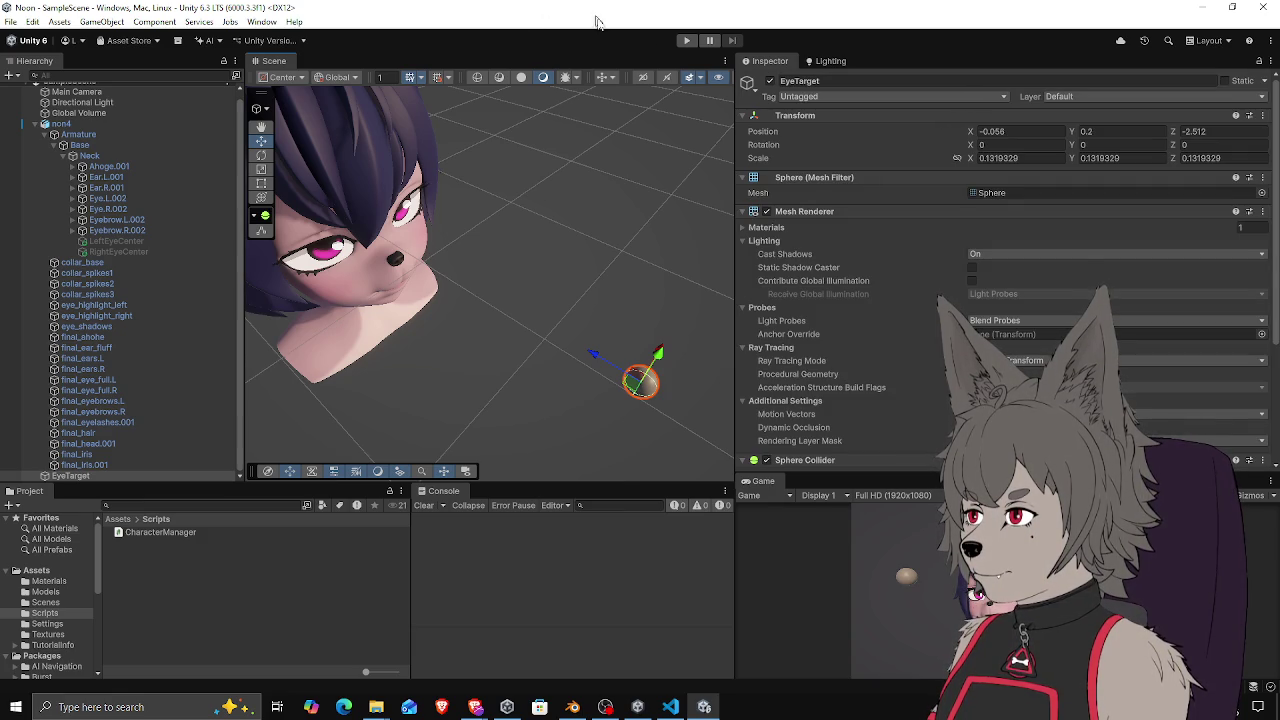
Play the scene, orbit around the head with EyeTarget beside it, then return to VS Code
left_click(687, 40)
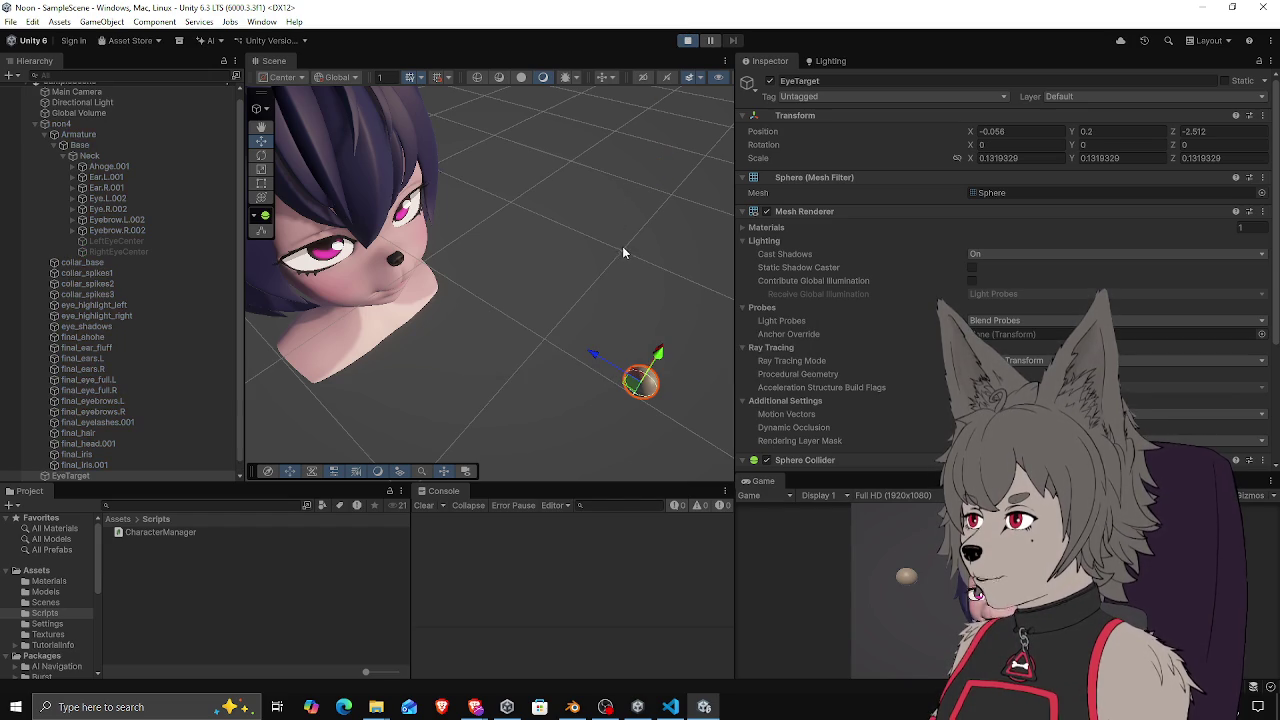
mouse_move(634, 274)
left_mouse_down("alt")
mouse_move(604, 405)
mouse_move(530, 178)
mouse_move(519, 215)
mouse_move(486, 248)
mouse_move(505, 208)
mouse_move(522, 217)
mouse_move(496, 217)
mouse_move(510, 131)
mouse_move(520, 180)
mouse_move(575, 235)
mouse_move(616, 224)
mouse_move(512, 270)
mouse_move(628, 229)
left_mouse_up("alt")
scroll(529, 230, "down", 3)
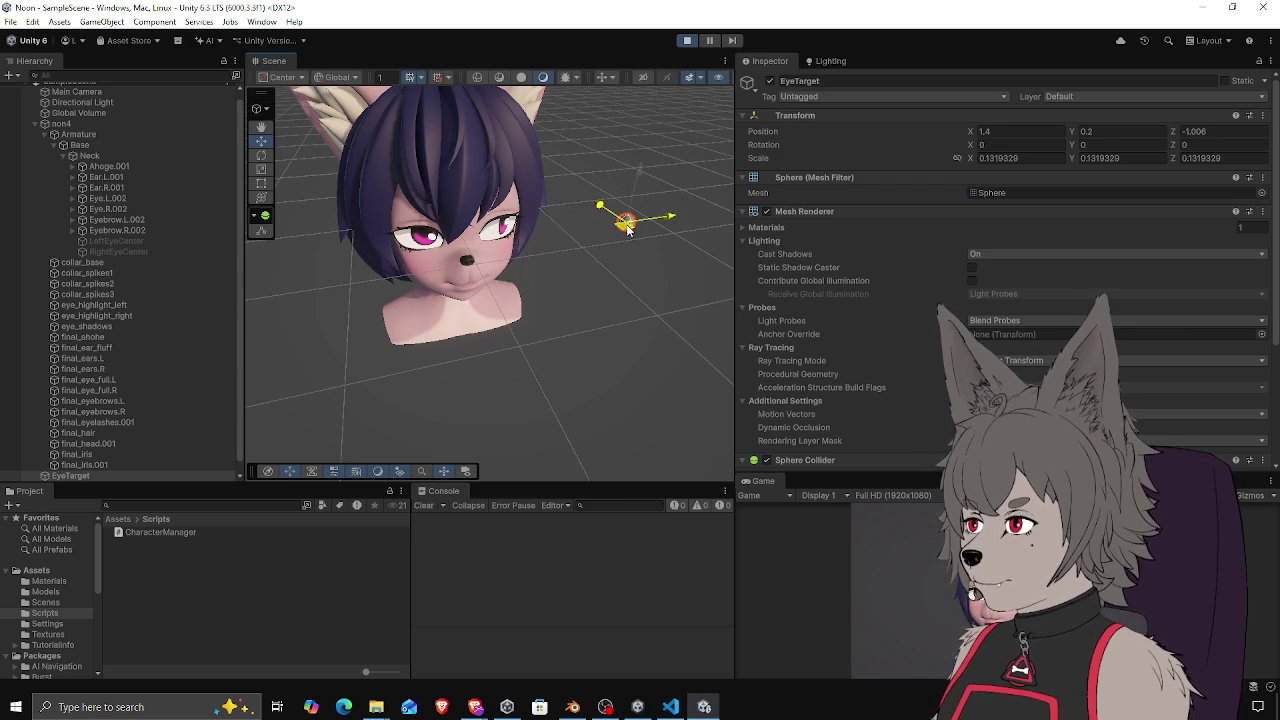
key("alt+Tab")
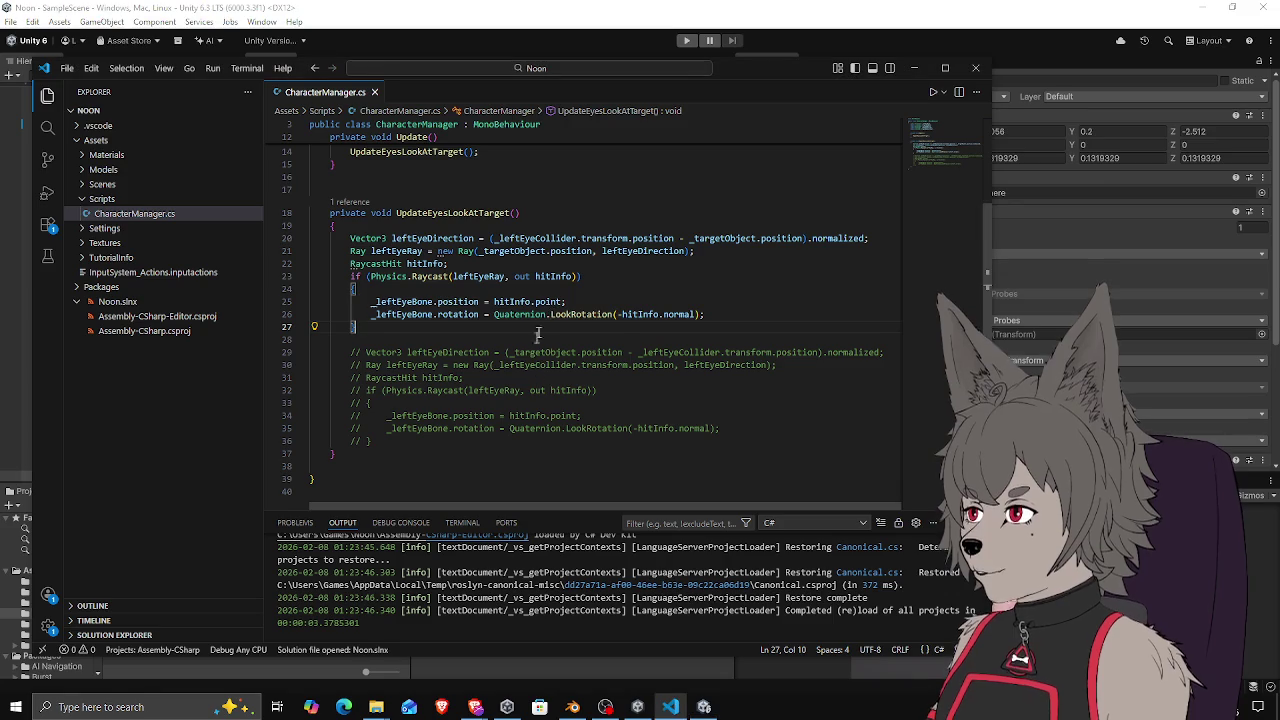
Replace -hitInfo.normal with leftEyeDirection in the left eye's LookRotation, then switch back to Unity
left_click(713, 316)
left_click_drag(619, 314, 695, 314)
double_click(410, 238)
left_click_drag(617, 314, 702, 314)
key("ctrl+v")
key("Up")
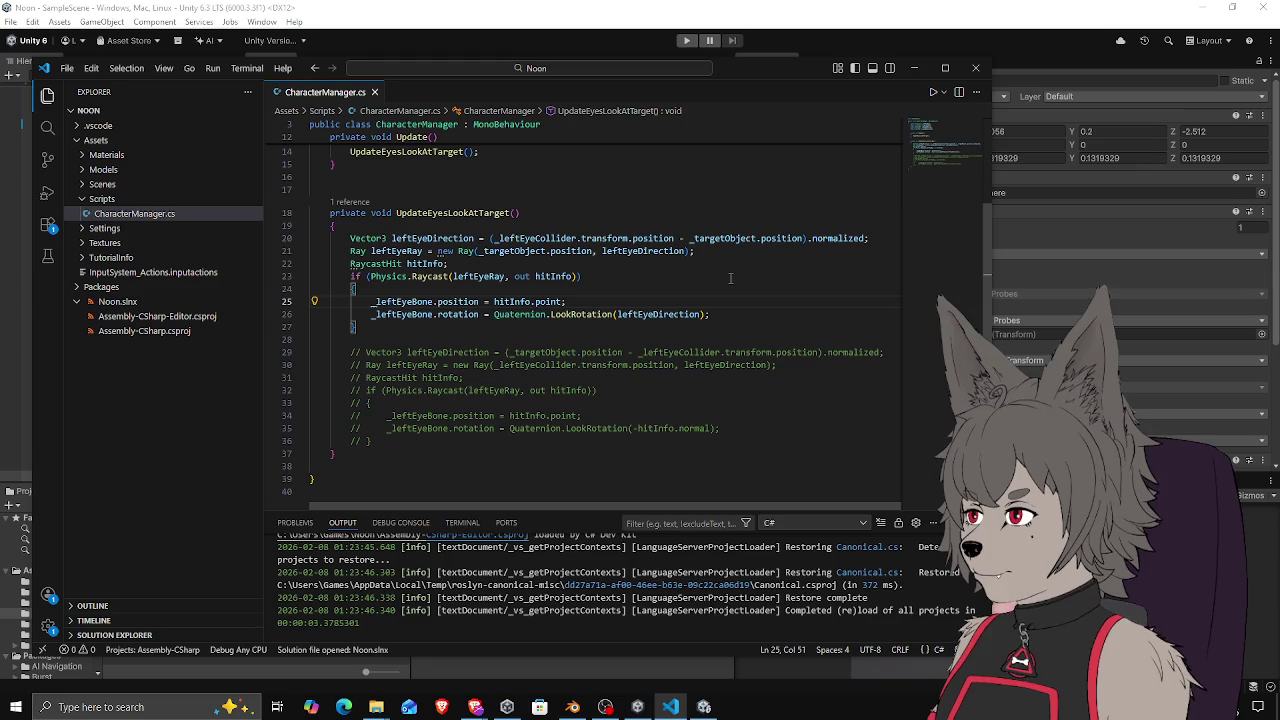
left_click(641, 26)
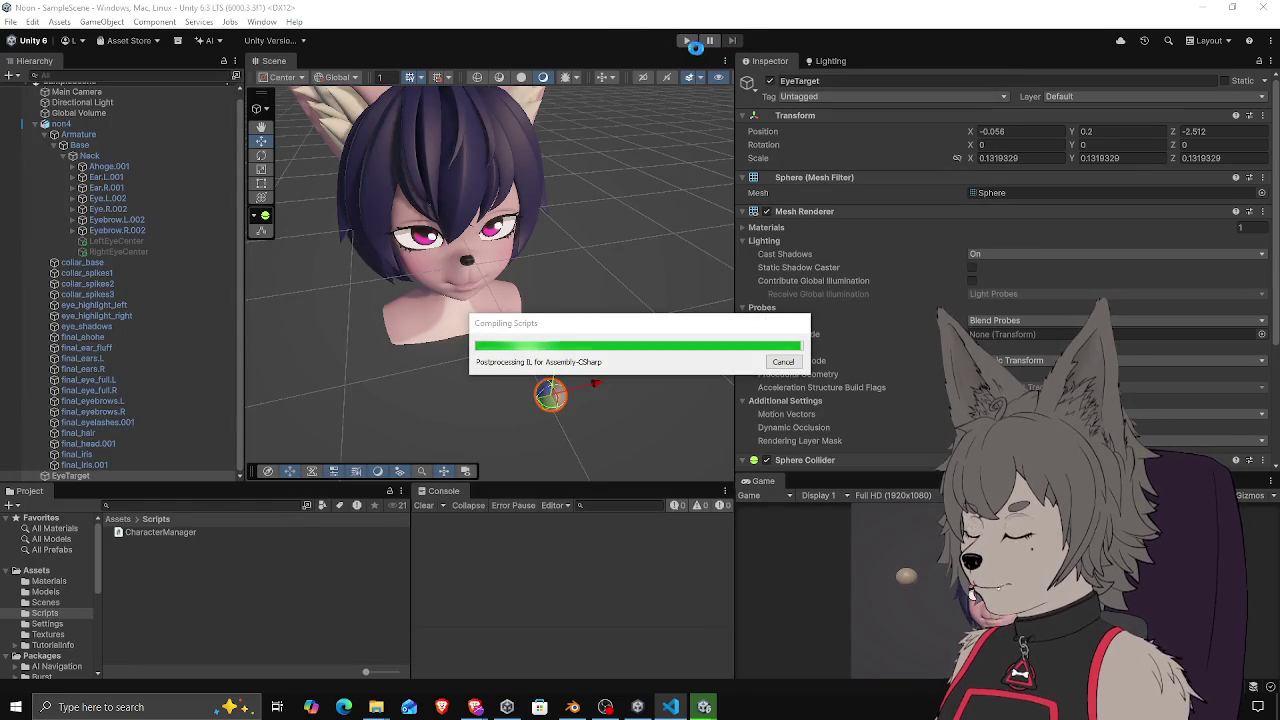
left_click(108, 390)
left_click(110, 380)
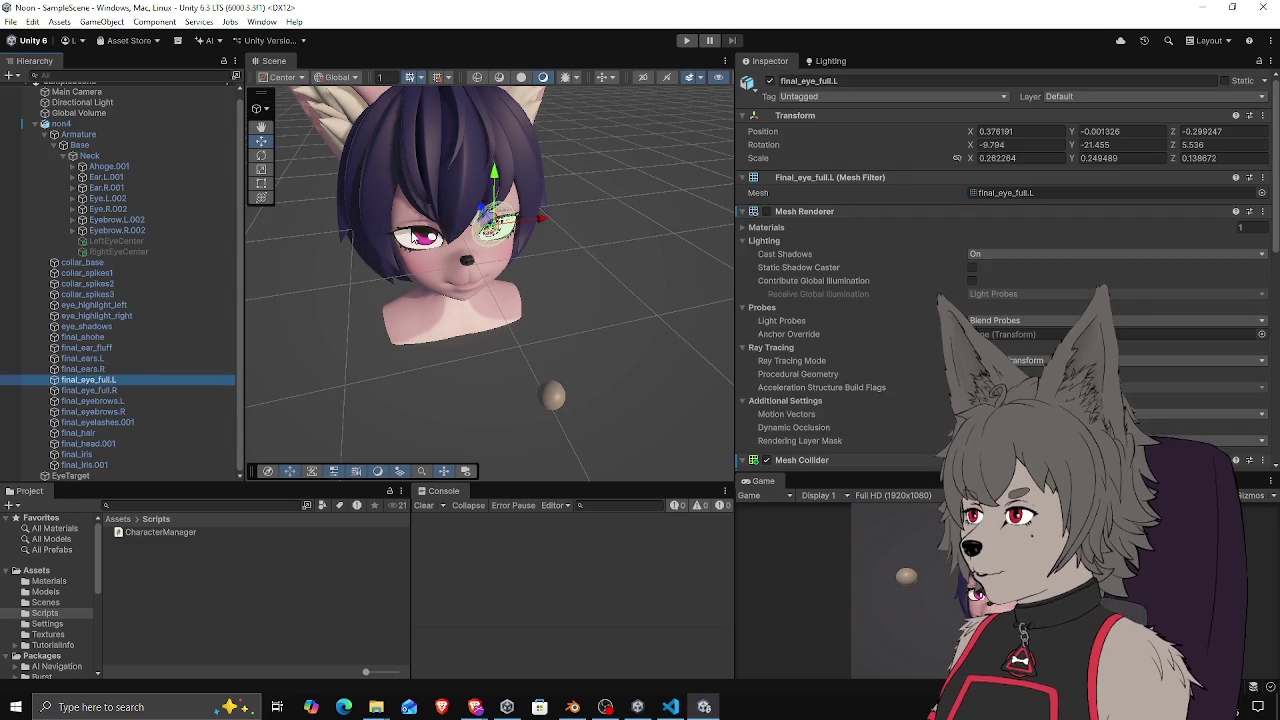
left_click(656, 143)
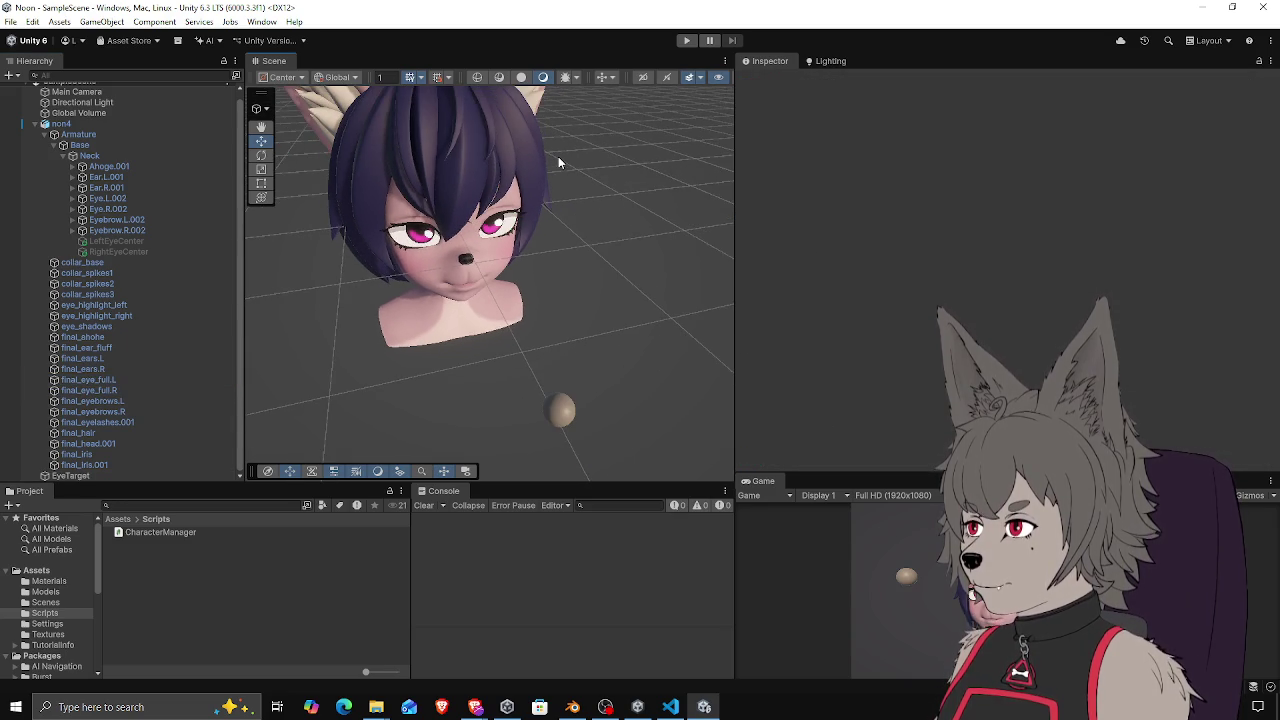
left_click(686, 40)
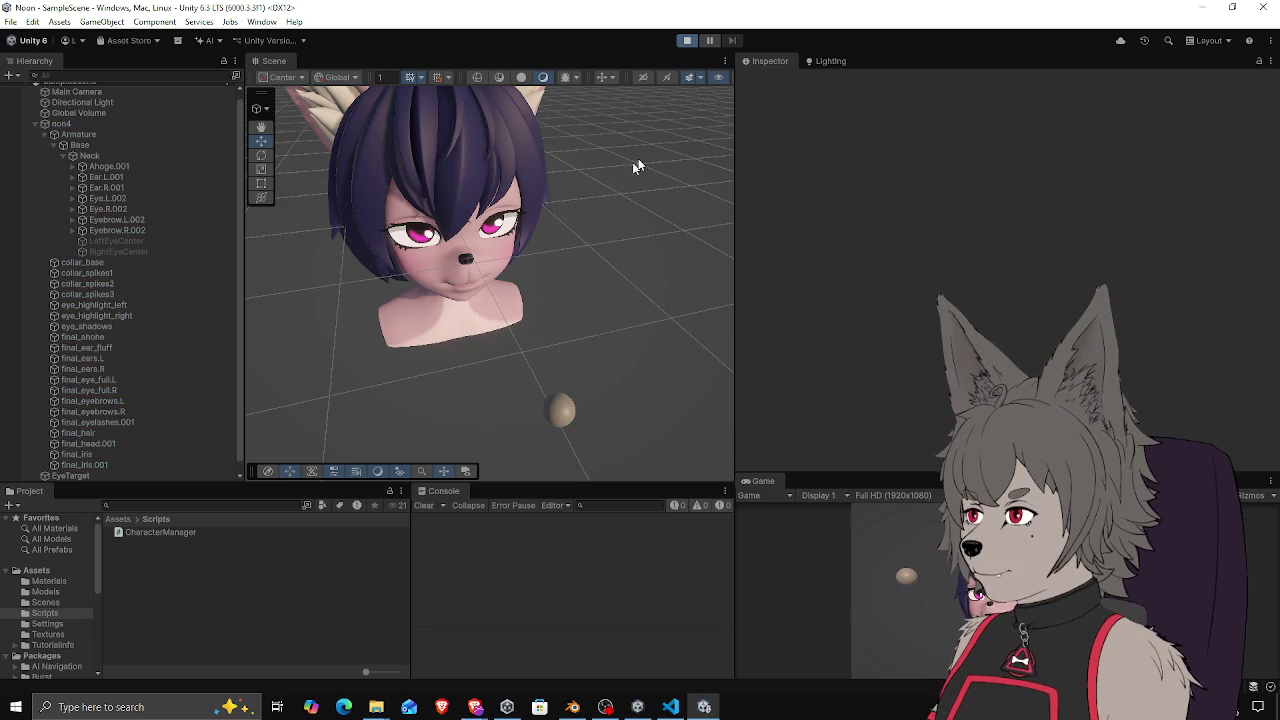
left_click(564, 412)
mouse_move(553, 424)
left_mouse_down()
mouse_move(623, 304)
mouse_move(680, 267)
mouse_move(611, 296)
mouse_move(628, 196)
mouse_move(610, 232)
mouse_move(530, 289)
mouse_move(474, 285)
mouse_move(503, 280)
left_mouse_up()
scroll(665, 248, "up", 3)
left_click_drag(665, 248, 559, 284)
key("w")
mouse_move(390, 334)
left_mouse_down()
mouse_move(515, 320)
mouse_move(568, 292)
mouse_move(608, 248)
mouse_move(606, 232)
mouse_move(363, 345)
left_mouse_up()
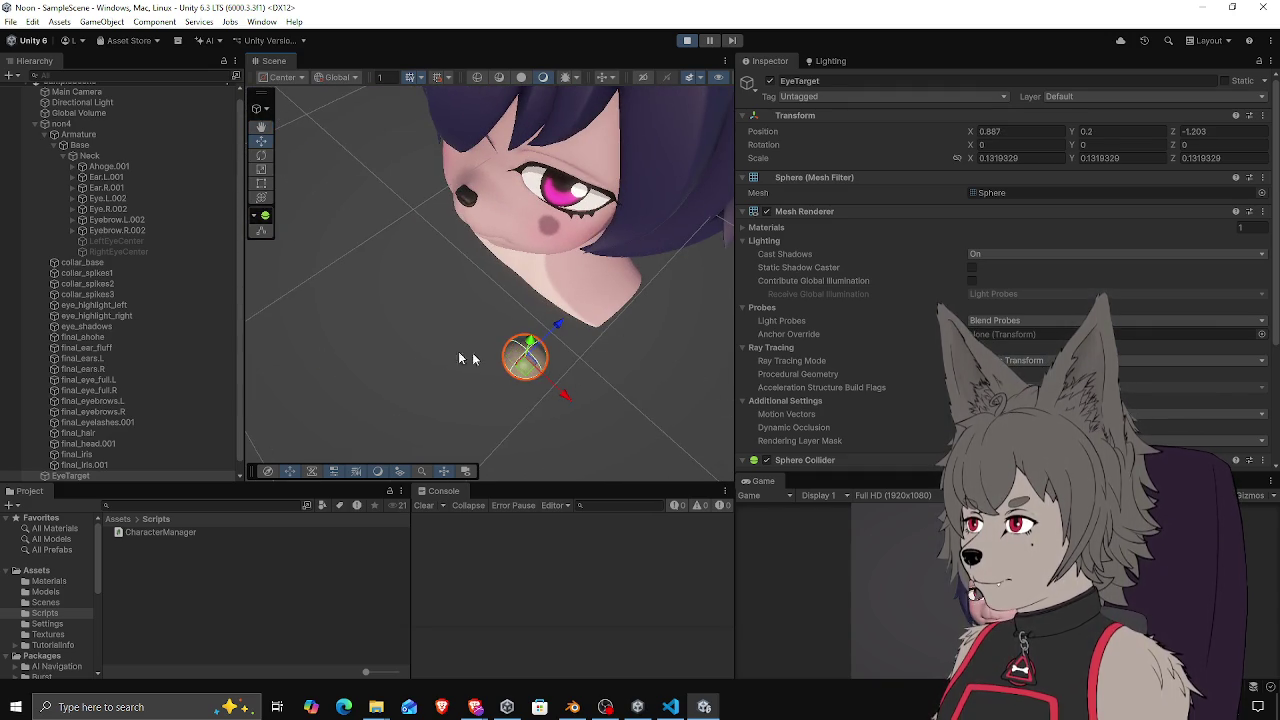
mouse_move(524, 358)
left_mouse_down()
mouse_move(645, 352)
mouse_move(637, 364)
mouse_move(438, 322)
mouse_move(343, 258)
mouse_move(632, 327)
mouse_move(684, 312)
mouse_move(656, 296)
mouse_move(660, 118)
left_mouse_up()
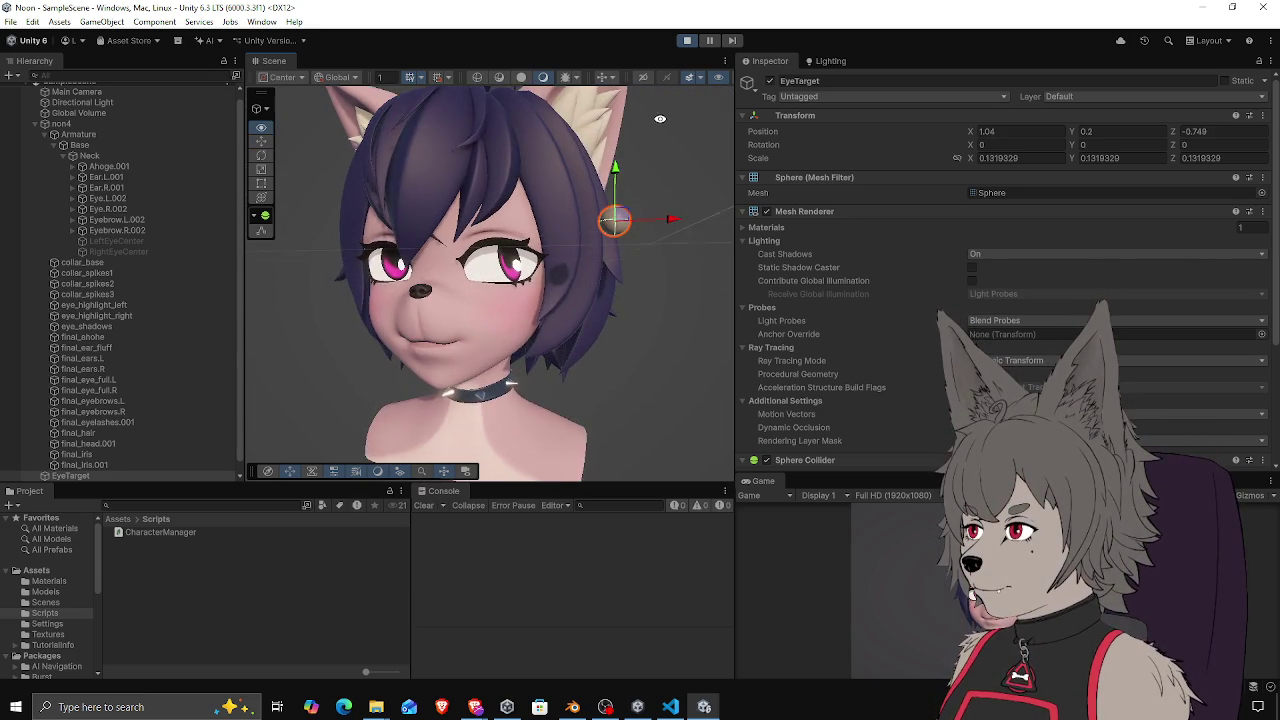
mouse_move(616, 178)
left_mouse_down()
mouse_move(625, 224)
mouse_move(380, 277)
mouse_move(343, 337)
mouse_move(501, 348)
mouse_move(588, 328)
left_mouse_up()
left_click(600, 278)
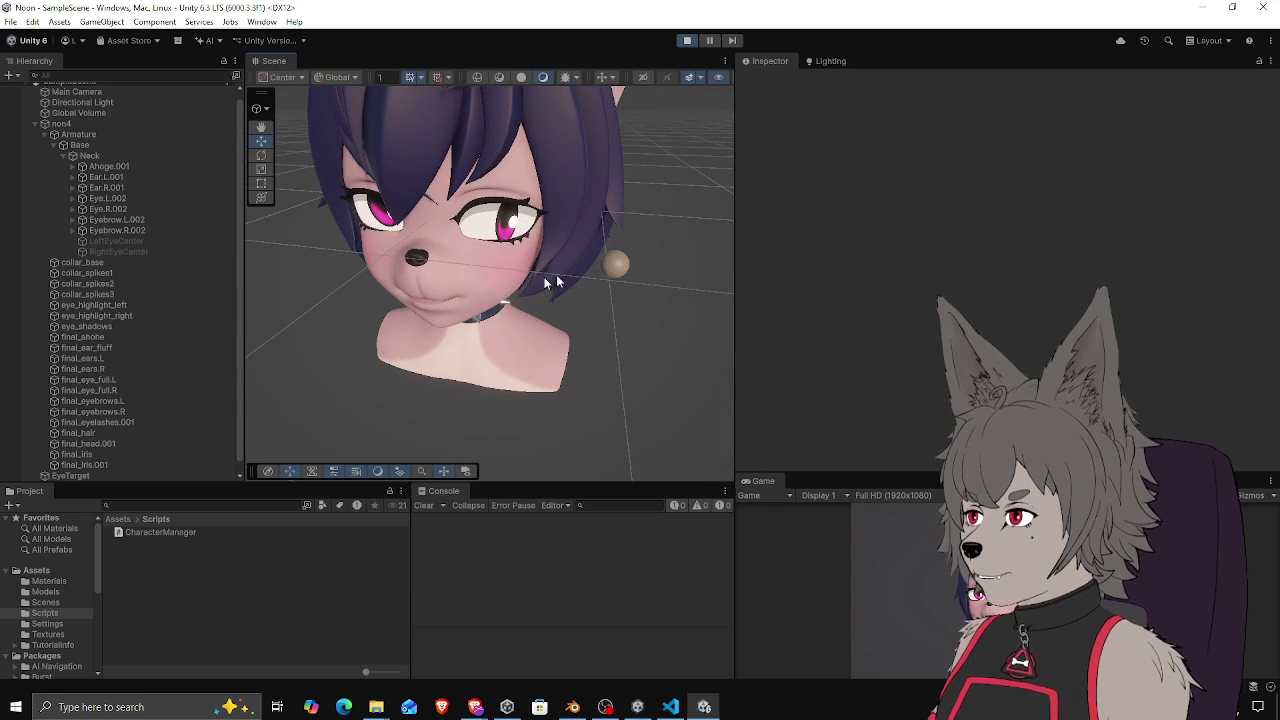
left_click(614, 266)
mouse_move(612, 270)
left_mouse_down()
mouse_move(582, 284)
mouse_move(420, 290)
mouse_move(643, 272)
mouse_move(502, 286)
mouse_move(343, 271)
mouse_move(418, 290)
mouse_move(470, 260)
left_mouse_up()
left_click(687, 40)
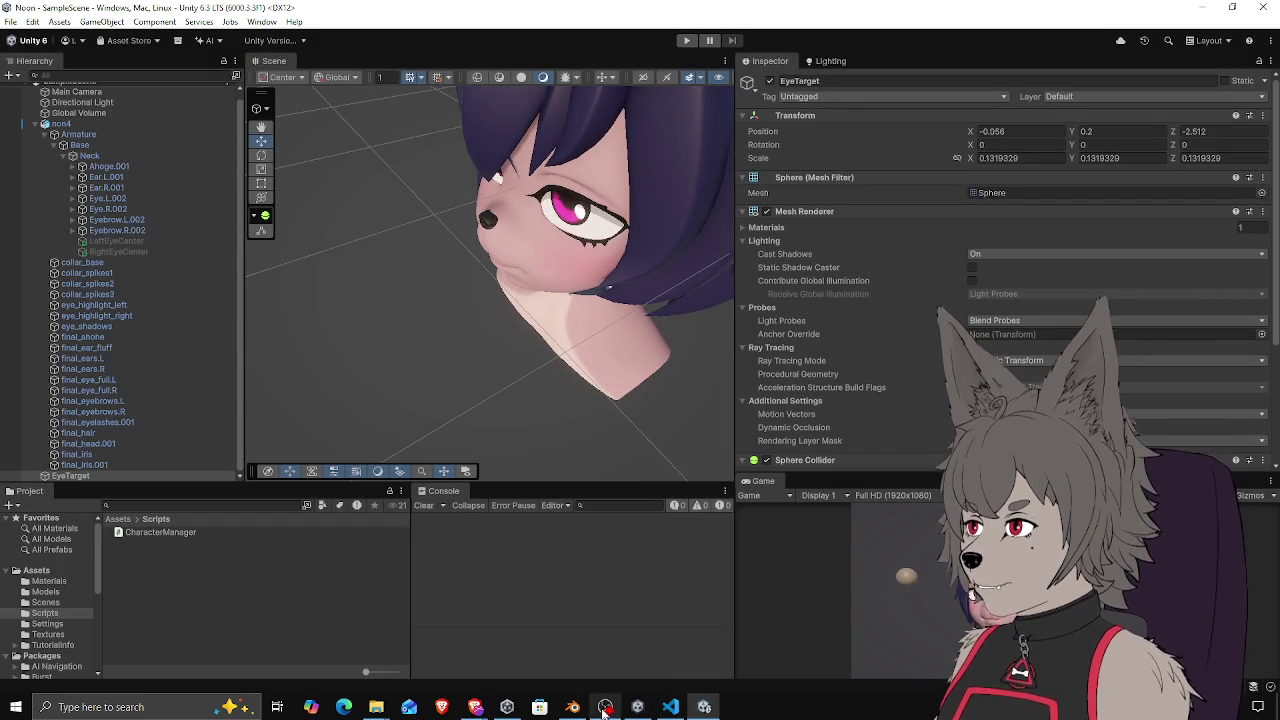
left_click(572, 708)
left_click_drag(420, 303, 400, 295)
key("alt+Tab")
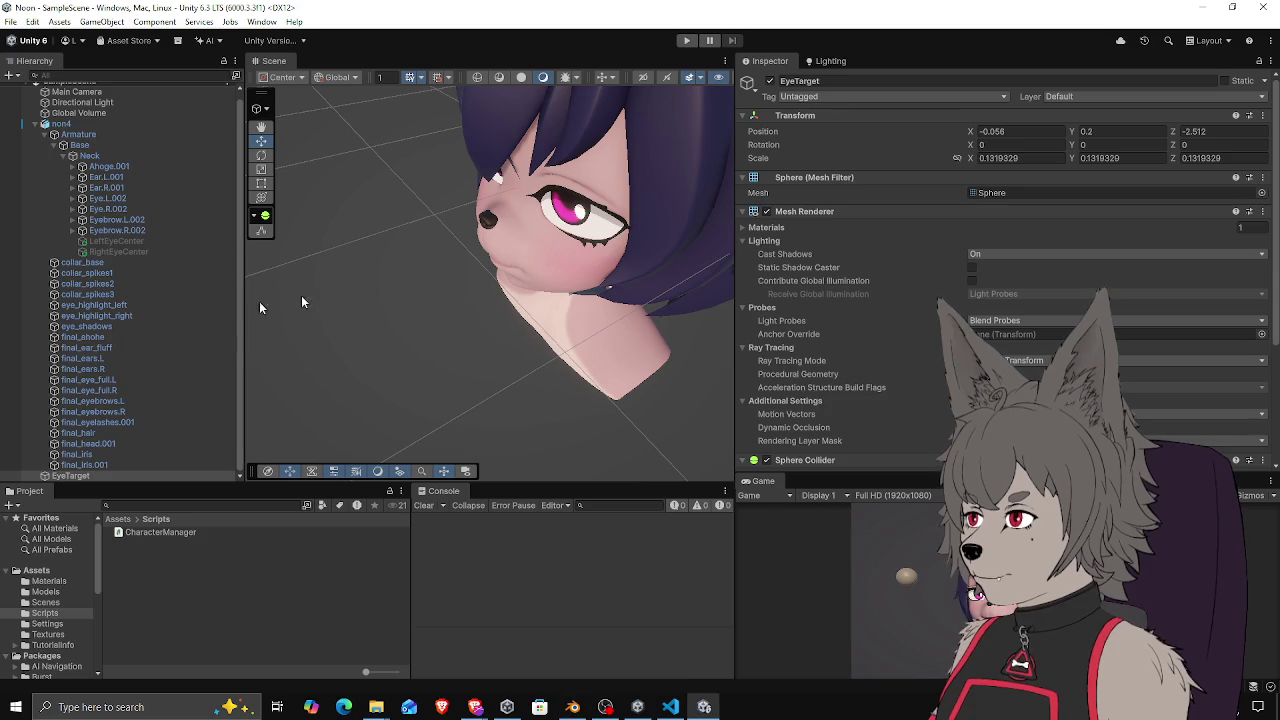
left_click(106, 379)
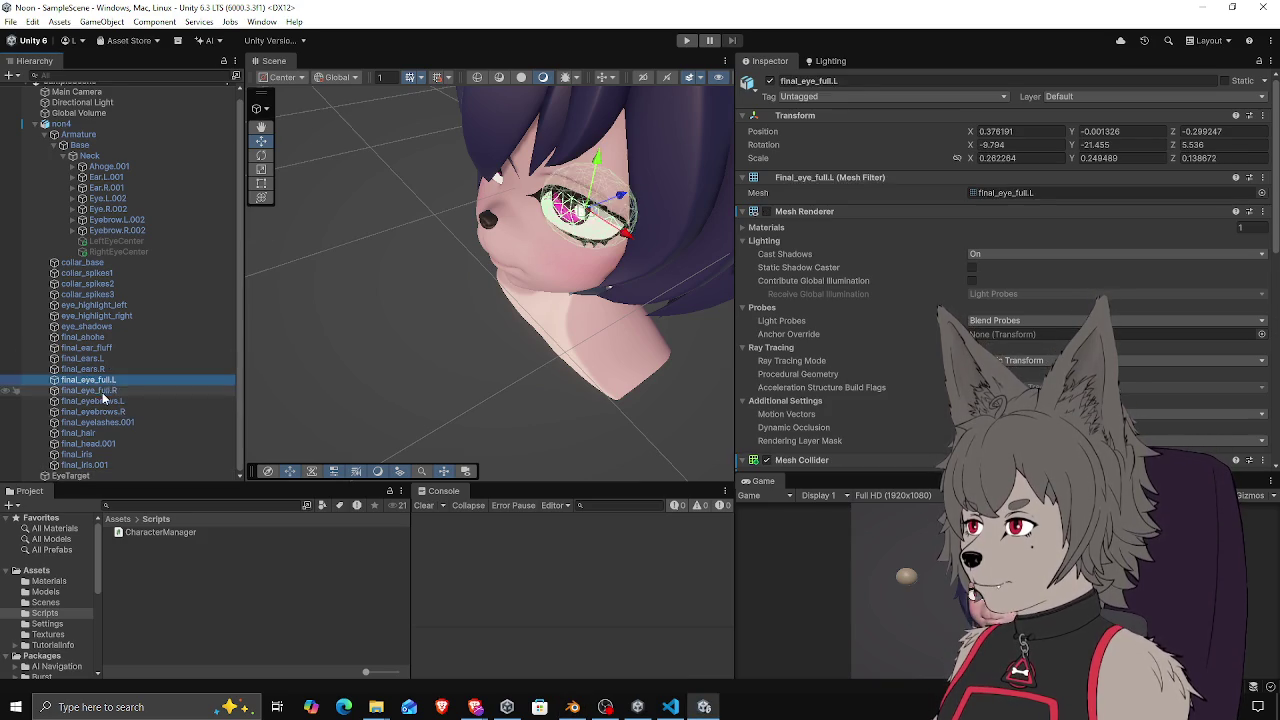
Untick Convex on the Mesh Colliders of final_eye_full.L and final_eye_full.R
left_click(100, 391, "ctrl")
scroll(860, 345, "down", 5)
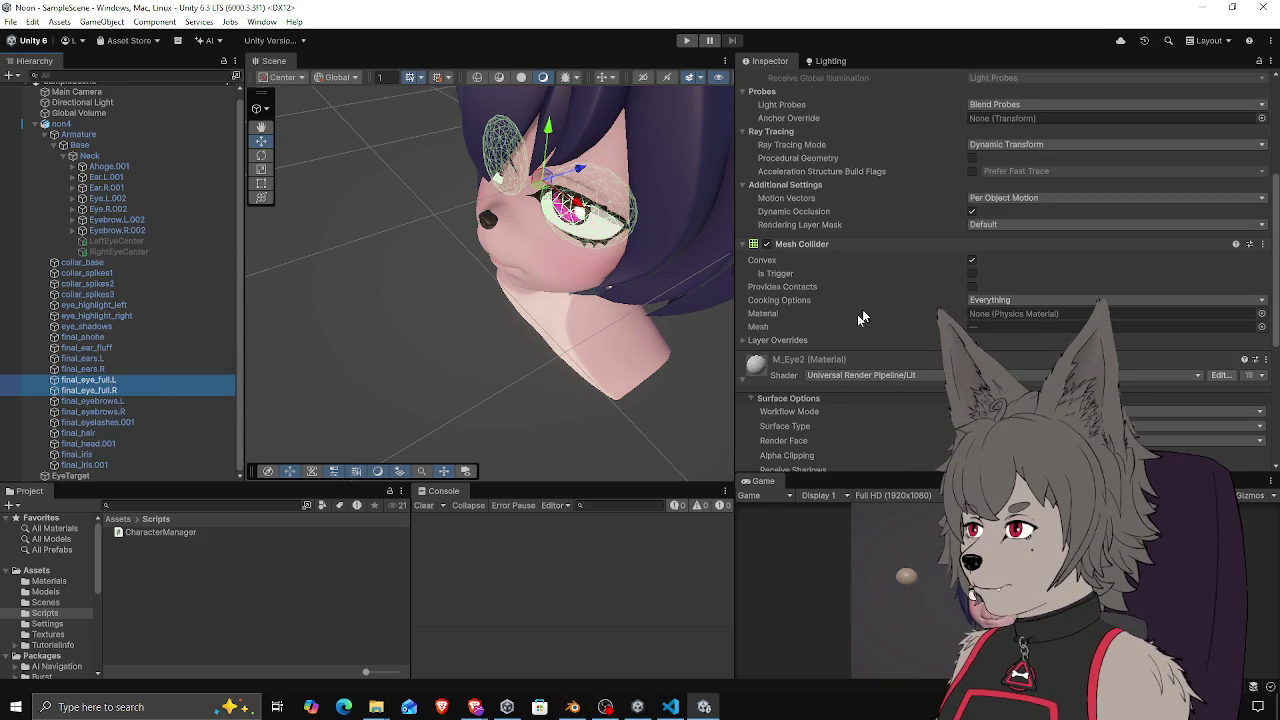
left_click(972, 261)
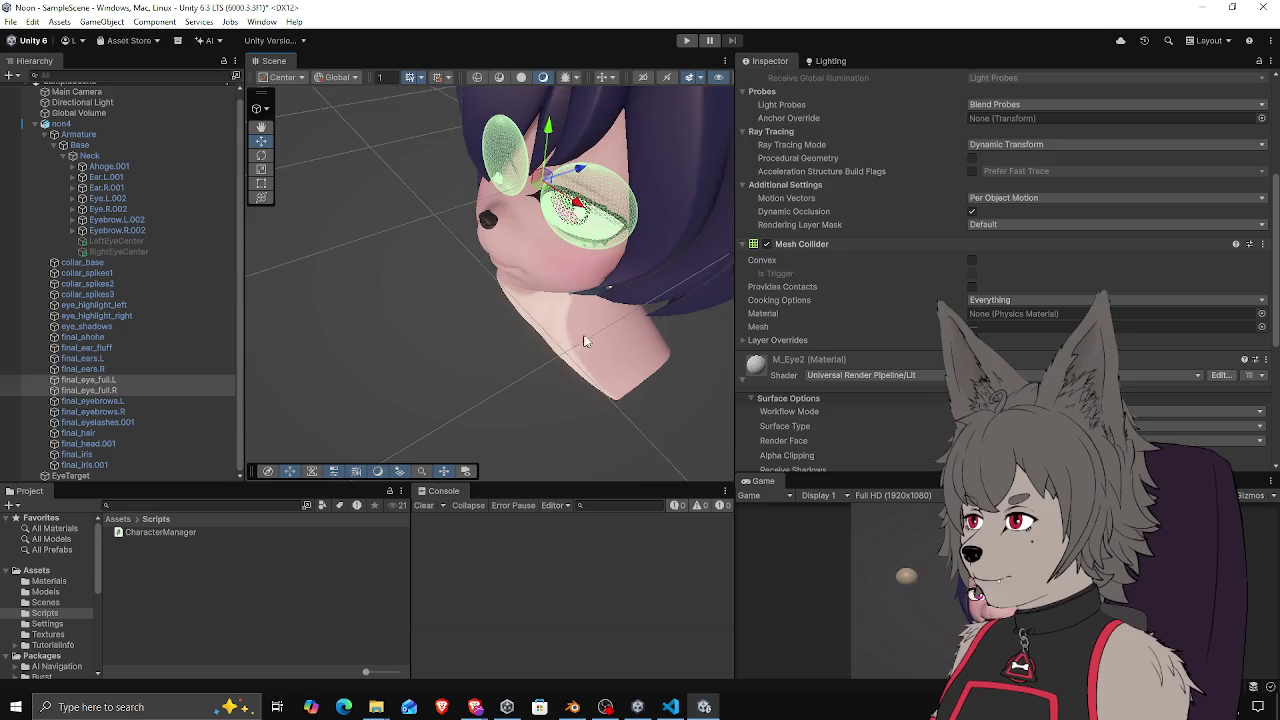
left_click(530, 363)
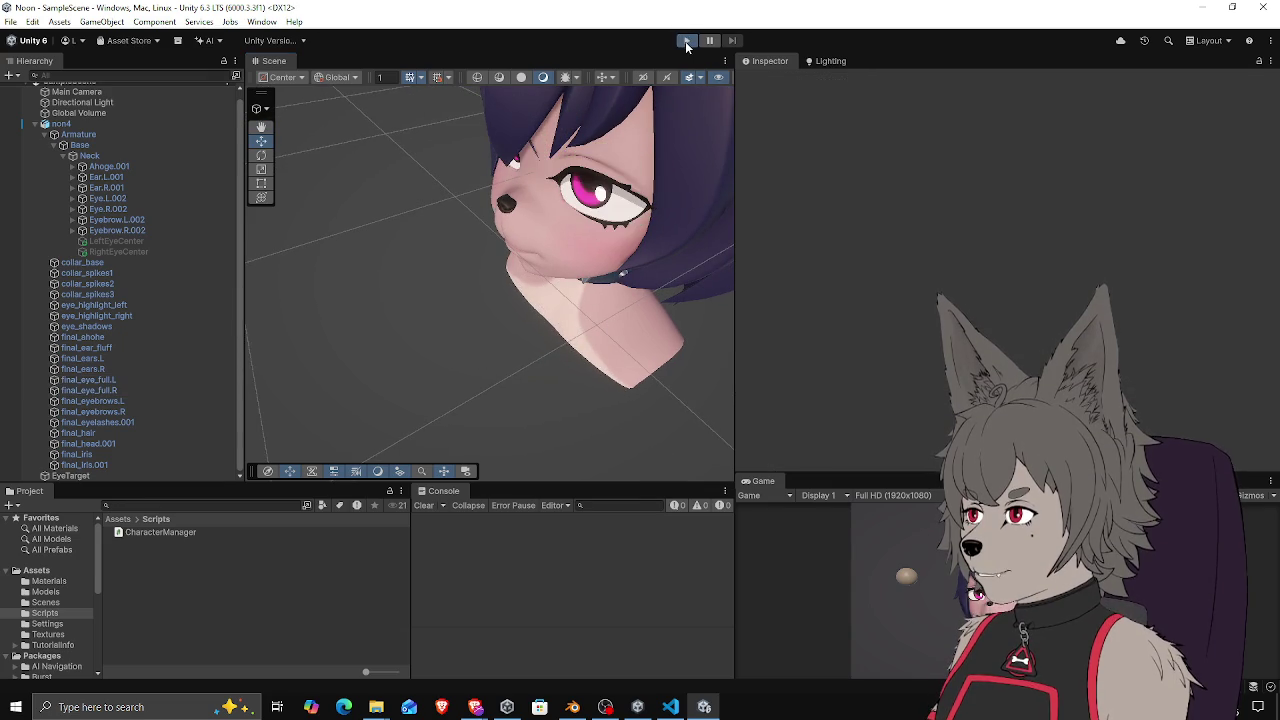
Play-test with EyeTarget moved beside the head, stop, then bring up CharacterManager.cs
left_click(686, 42)
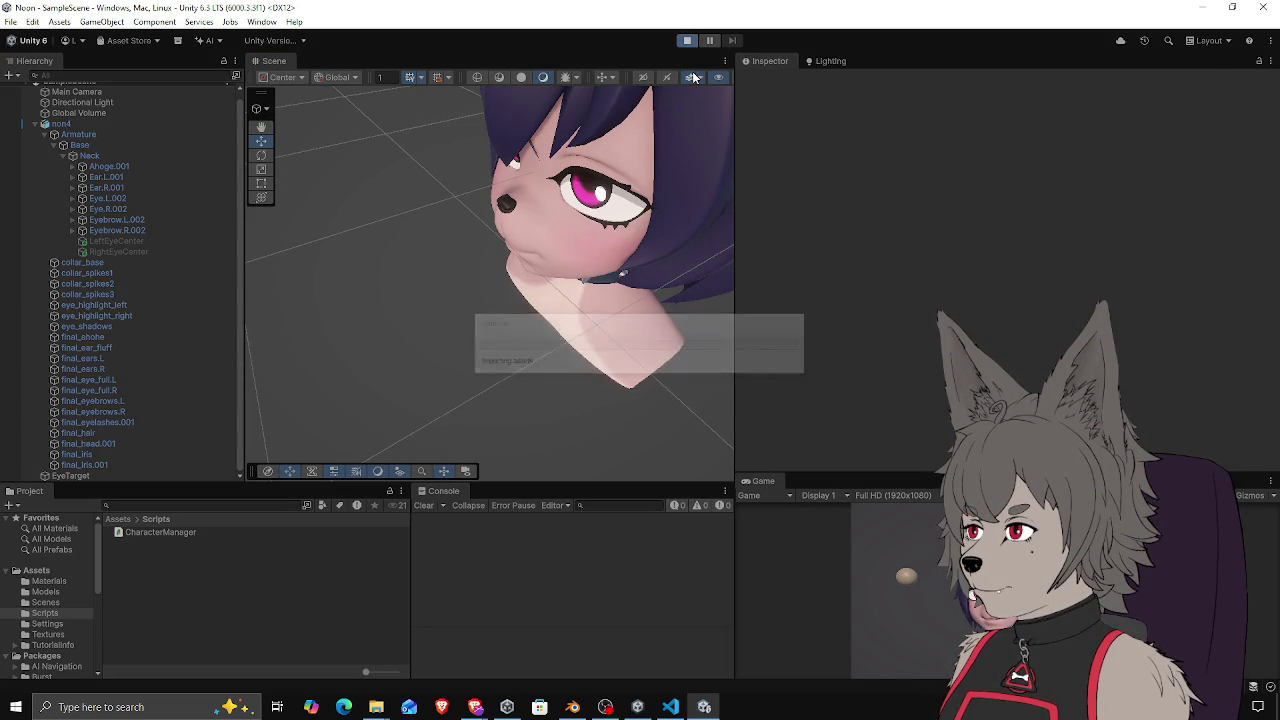
mouse_move(500, 263)
left_mouse_down()
mouse_move(330, 310)
mouse_move(298, 337)
mouse_move(539, 324)
mouse_move(640, 298)
mouse_move(545, 302)
mouse_move(371, 280)
mouse_move(417, 294)
mouse_move(488, 371)
mouse_move(516, 258)
mouse_move(502, 212)
mouse_move(617, 215)
mouse_move(632, 186)
mouse_move(514, 226)
mouse_move(654, 190)
mouse_move(605, 230)
mouse_move(640, 222)
mouse_move(587, 261)
mouse_move(566, 337)
mouse_move(541, 215)
mouse_move(521, 341)
mouse_move(523, 219)
mouse_move(522, 330)
mouse_move(503, 194)
mouse_move(490, 311)
mouse_move(498, 178)
mouse_move(475, 338)
mouse_move(488, 222)
mouse_move(482, 282)
left_mouse_up()
left_click(272, 322)
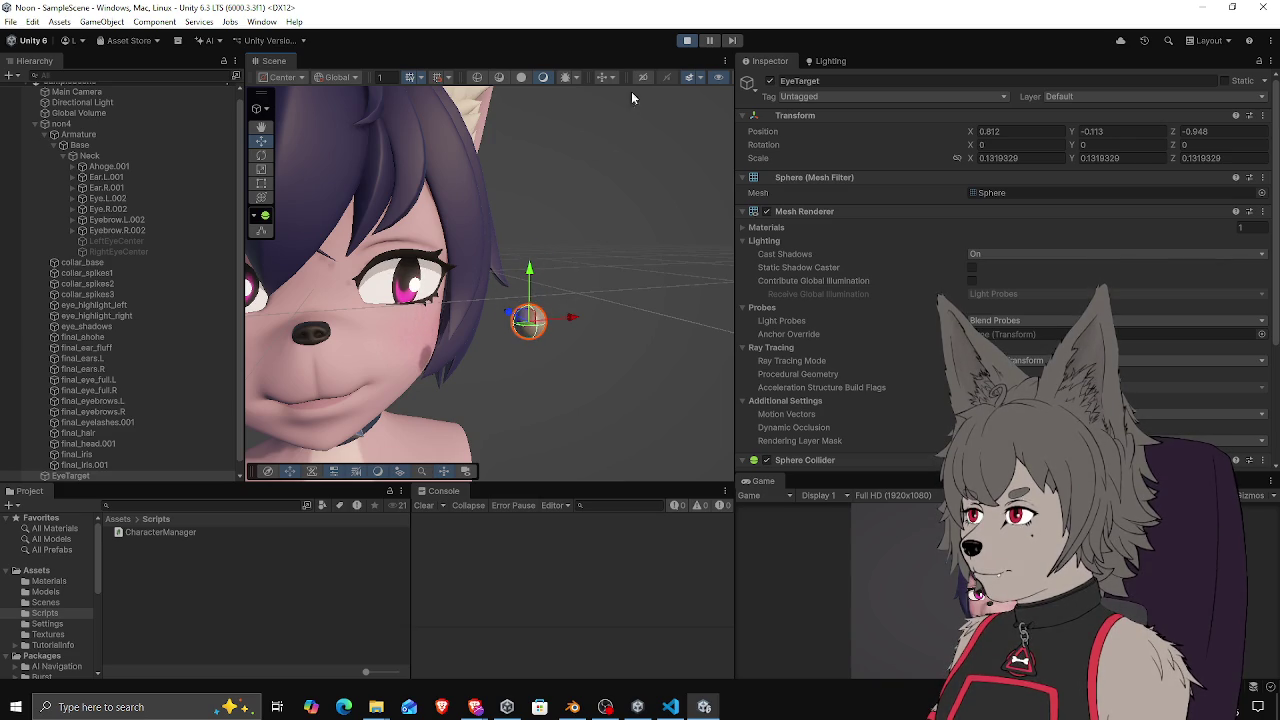
left_click(687, 41)
key("alt+Tab")
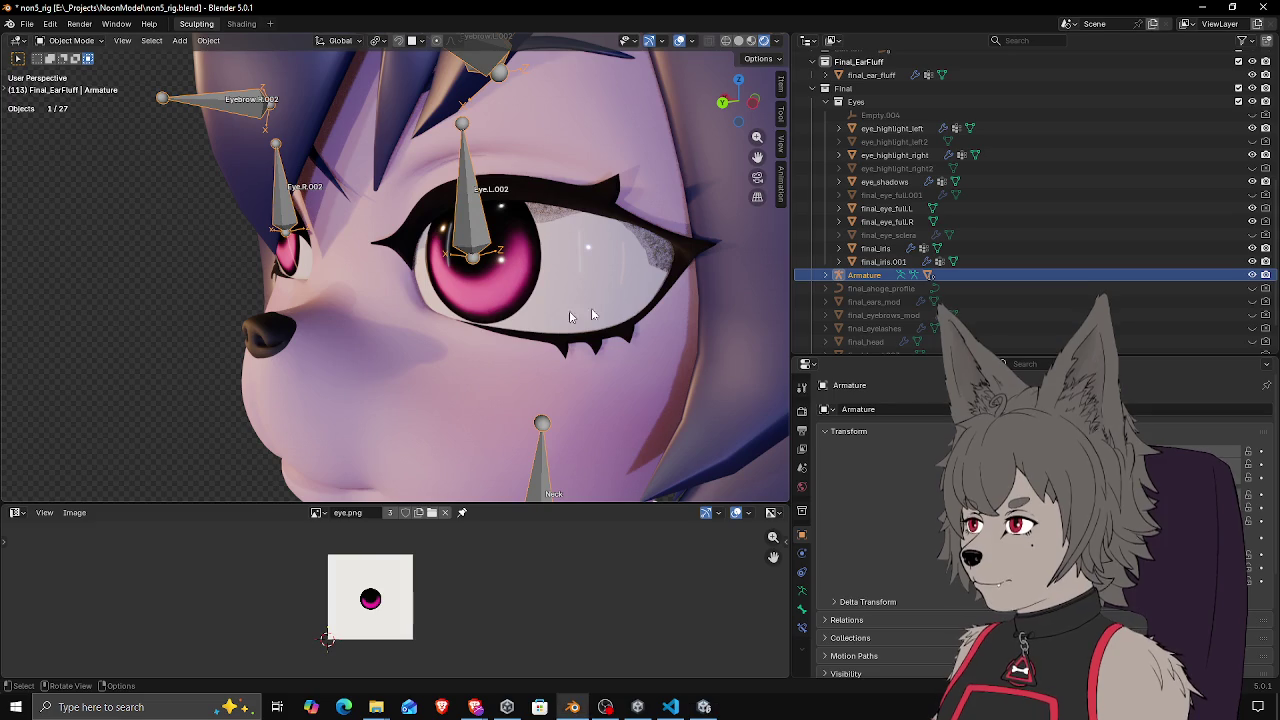
left_click(670, 707)
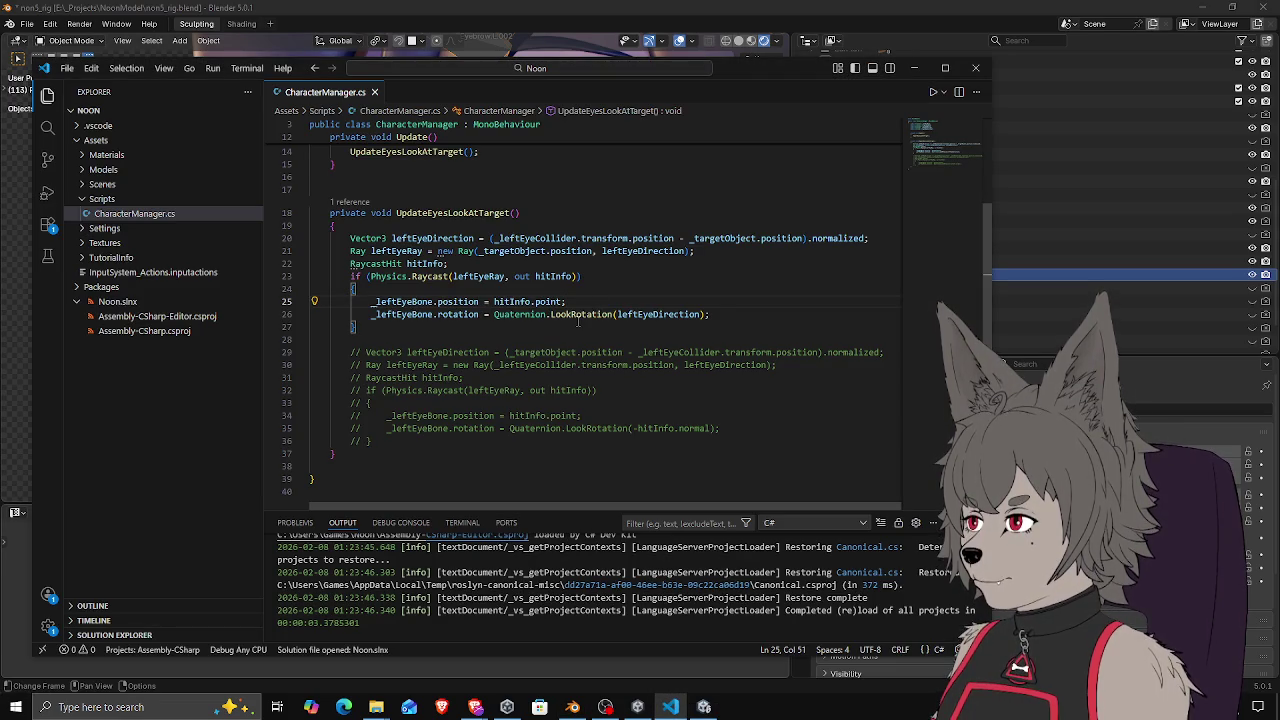
Wrap the LookRotation argument in a new Vector3 built from leftEyeDirection
left_click(492, 315)
mouse_move(572, 313)
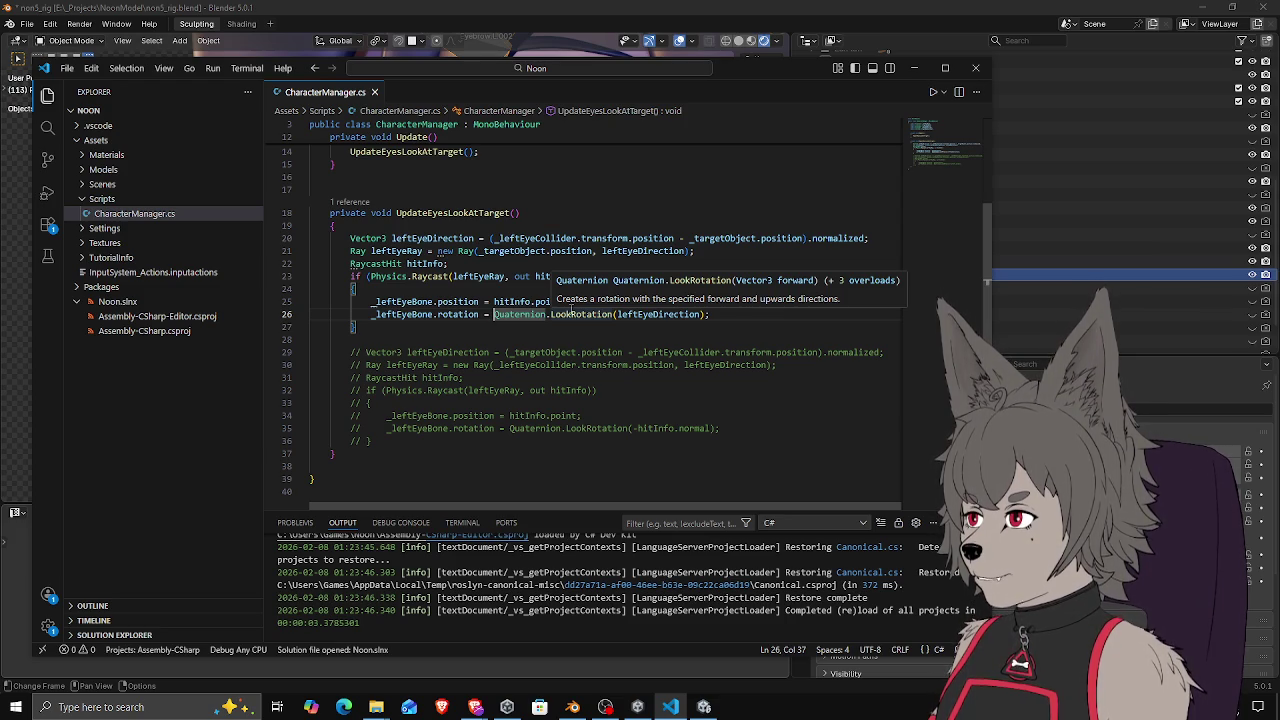
left_click(700, 314)
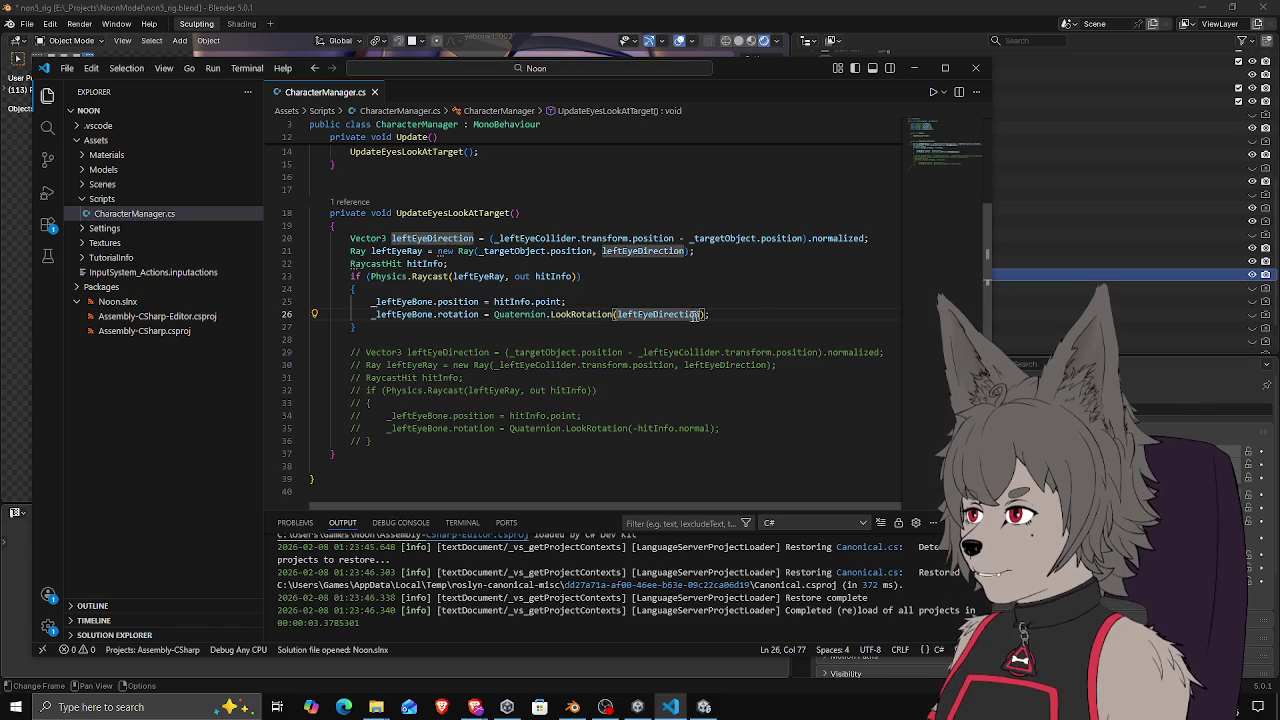
key("ctrl+Left")
type("new Vect")
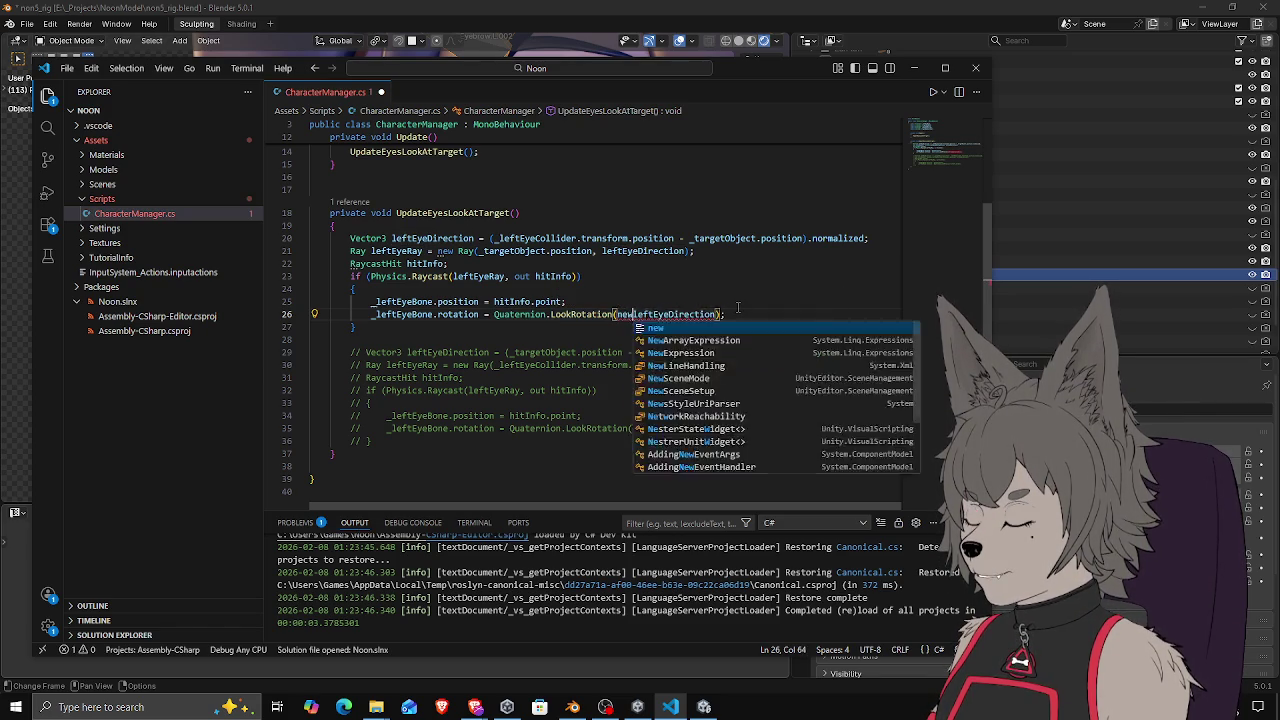
type("or(3")
scroll(738, 308, "down", 1)
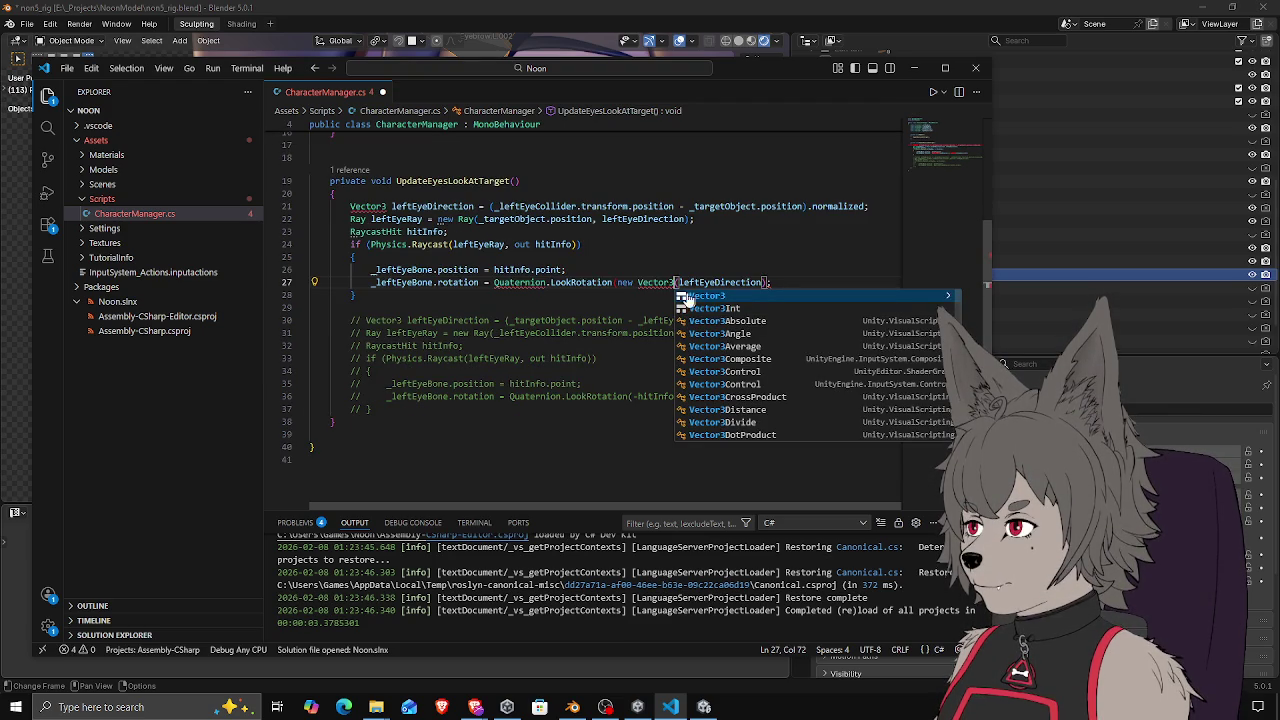
Add a Vector3 leftEyeDirectionXZ copy of leftEyeDirection and zero its y component
left_click(638, 270)
key("Return")
type("Vector3")
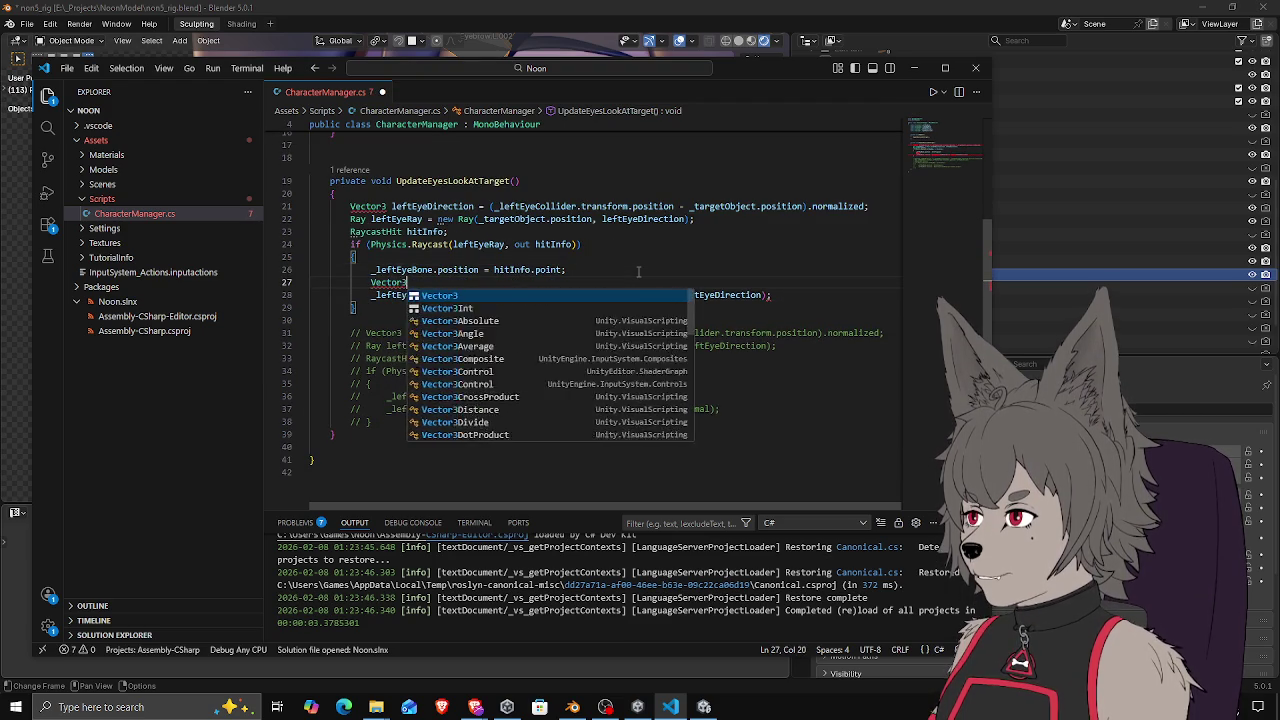
key("Escape")
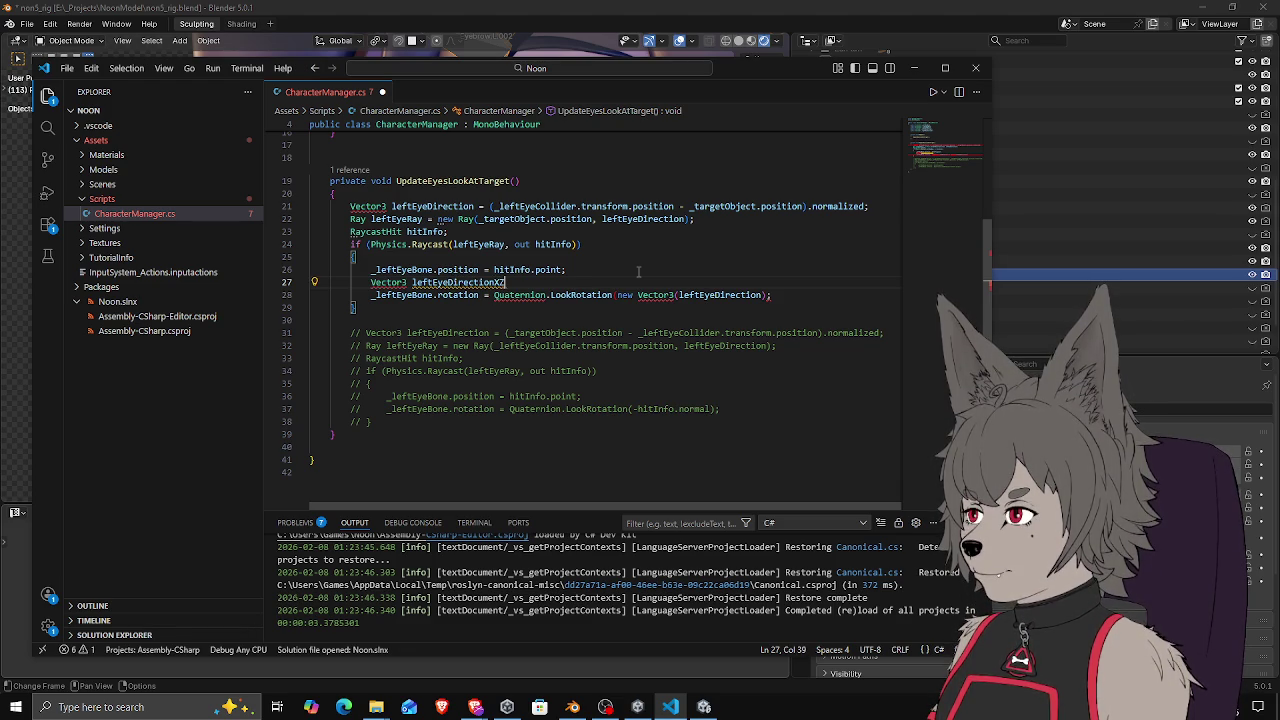
type("leftEyeDirection;")
key("Return")
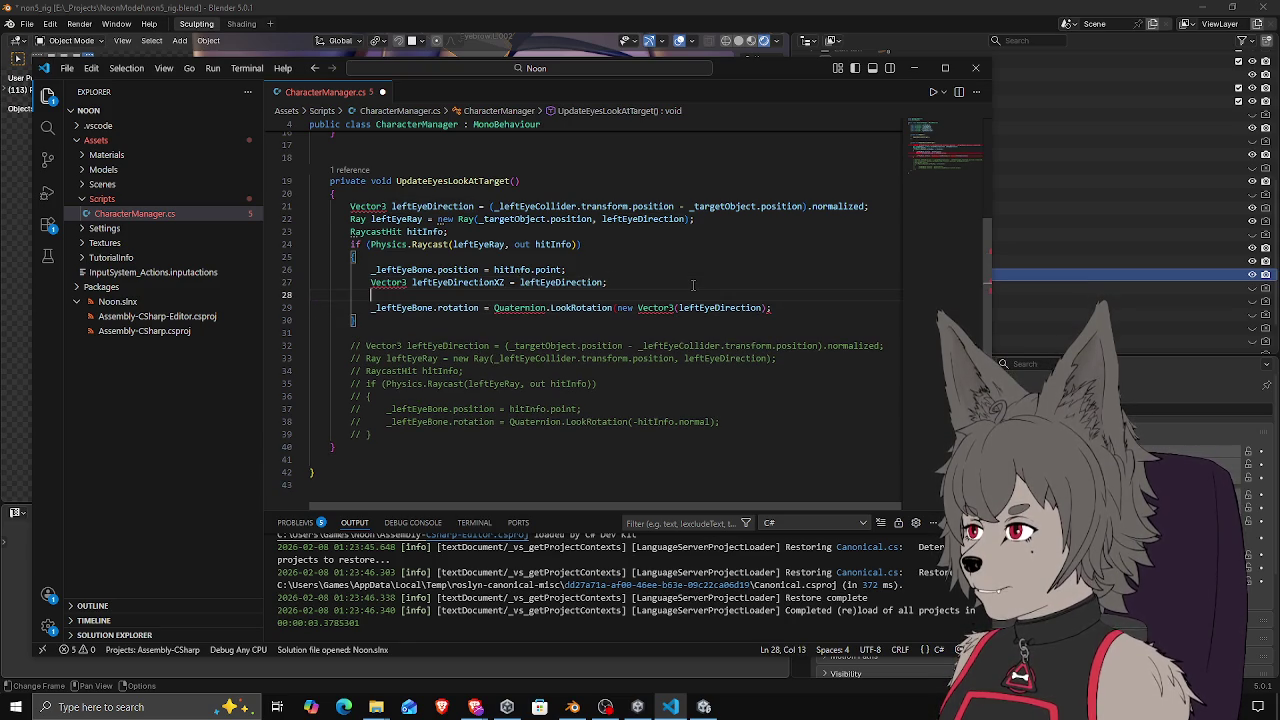
type("leftEyeDirectionXZ.y = 0;")
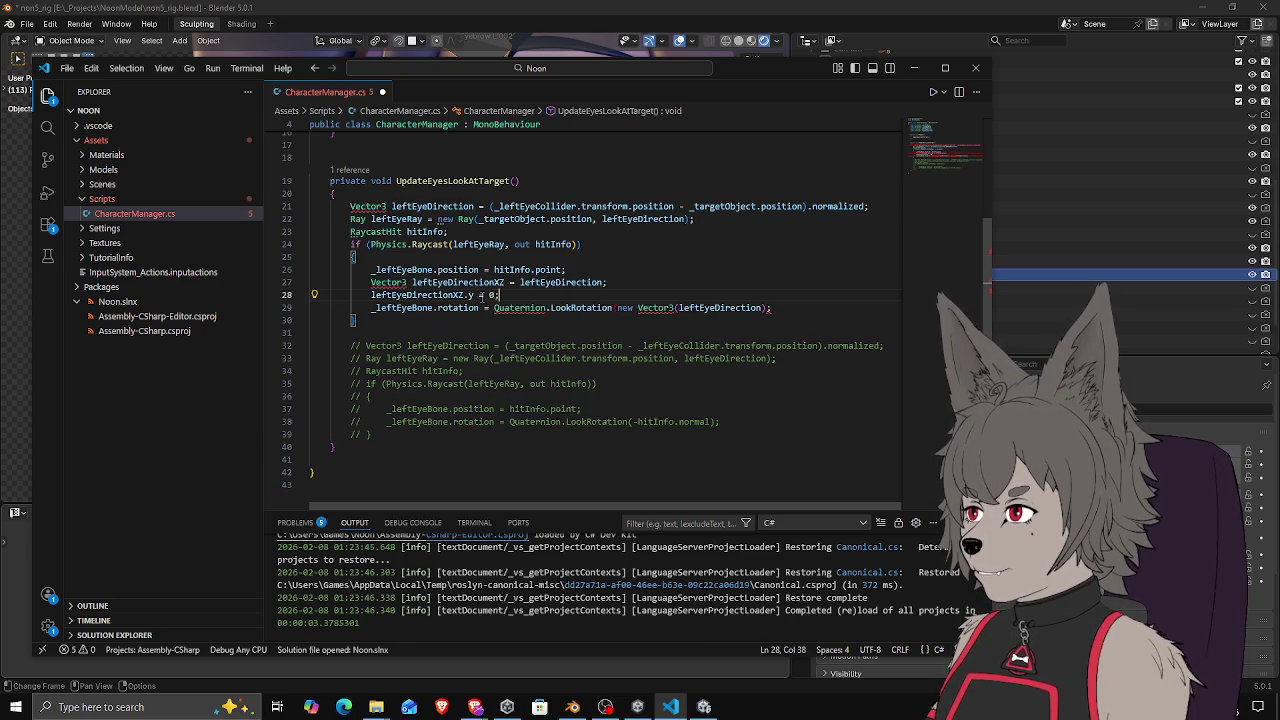
Pass leftEyeDirectionXZ to LookRotation, review the code and switch back to Unity
double_click(464, 282)
key("ctrl+c")
left_click_drag(617, 307, 763, 308)
key("ctrl+v")
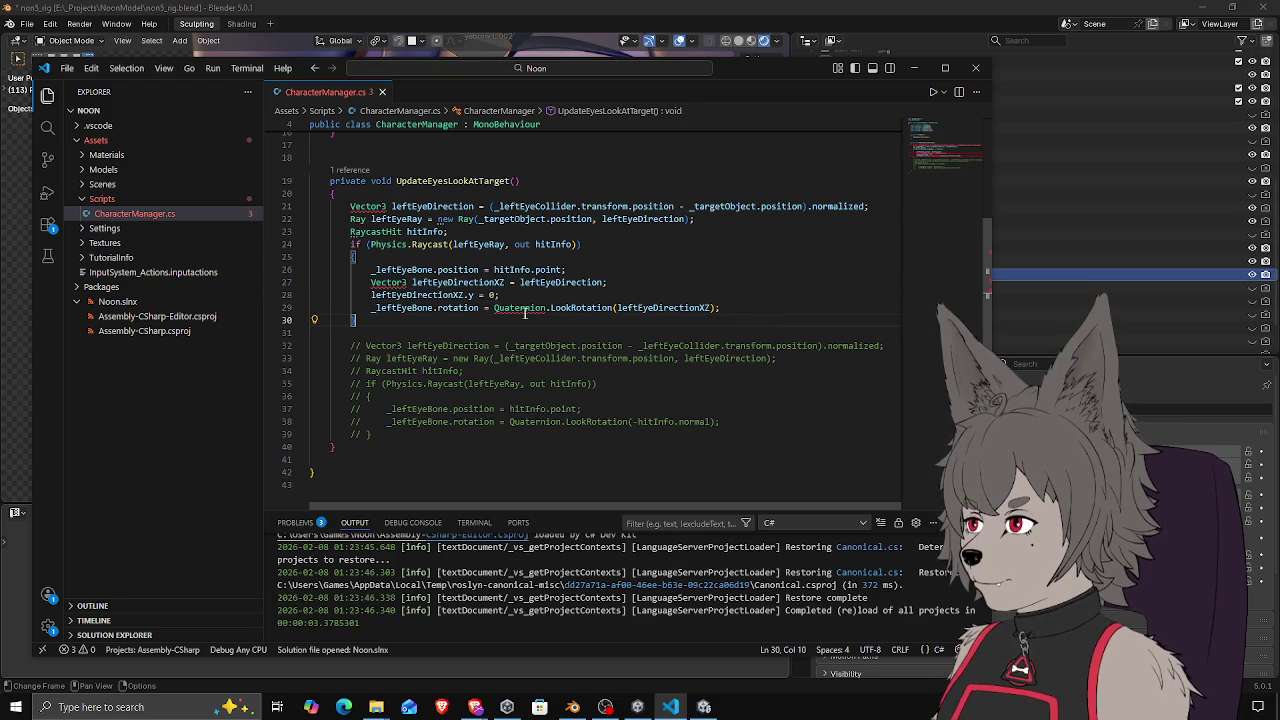
left_click(519, 330)
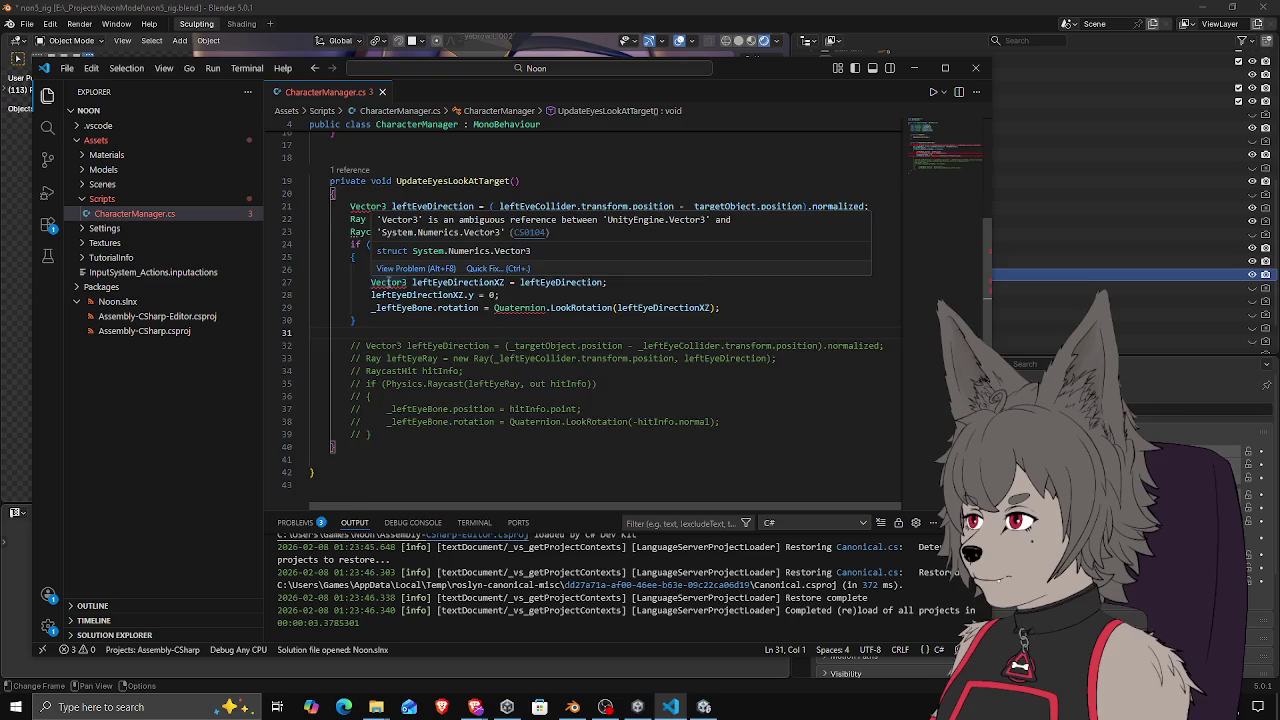
scroll(436, 127, "up", 5)
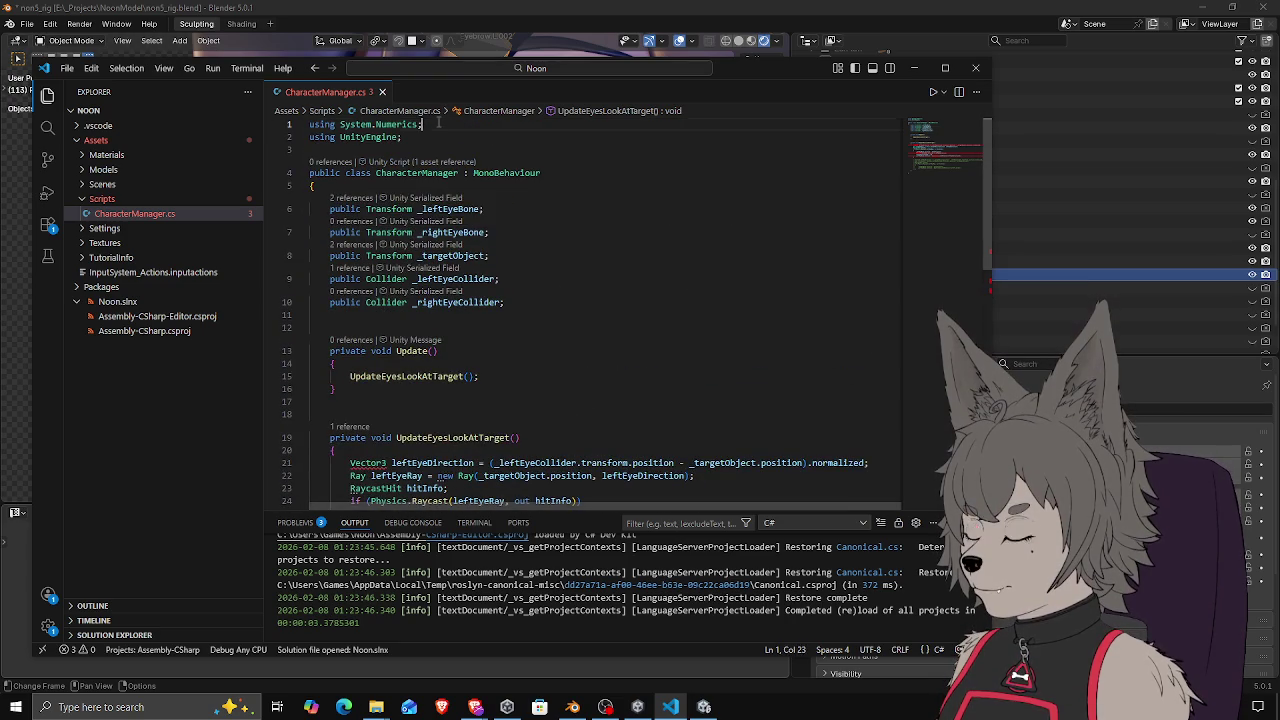
scroll(436, 127, "down", 5)
left_click(668, 250)
scroll(622, 265, "up", 3)
left_click(606, 307)
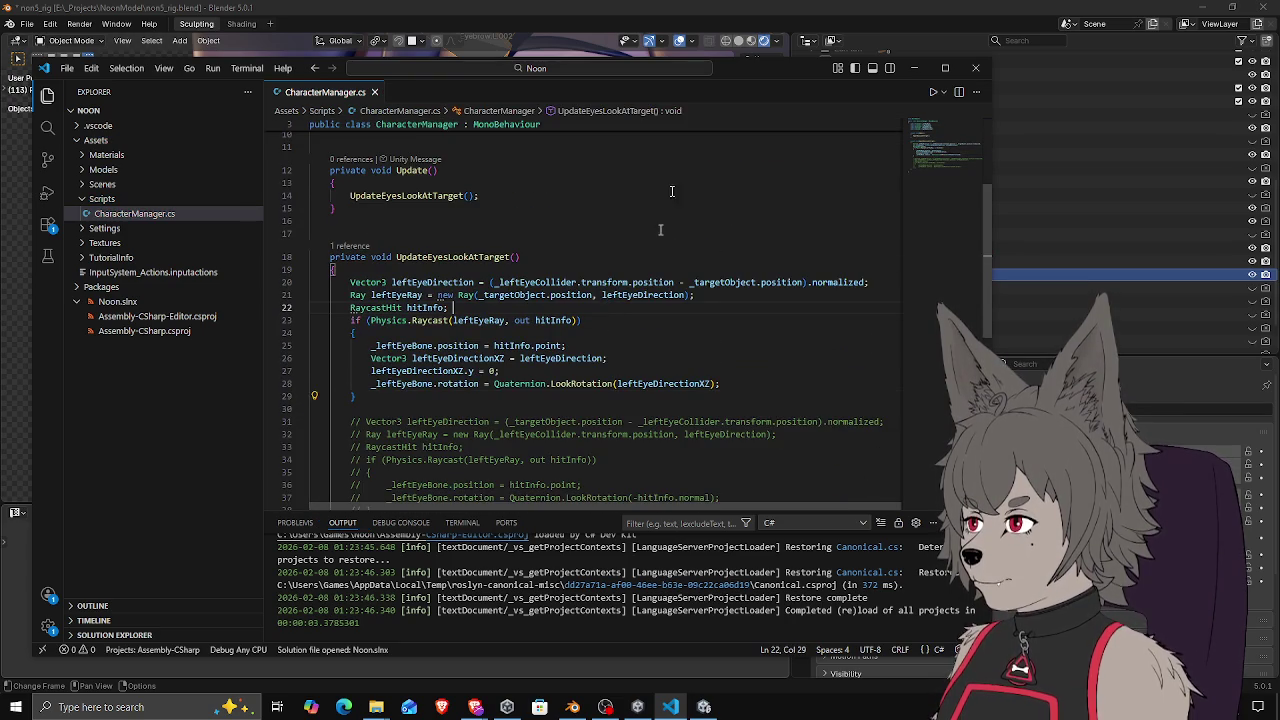
left_click(637, 707)
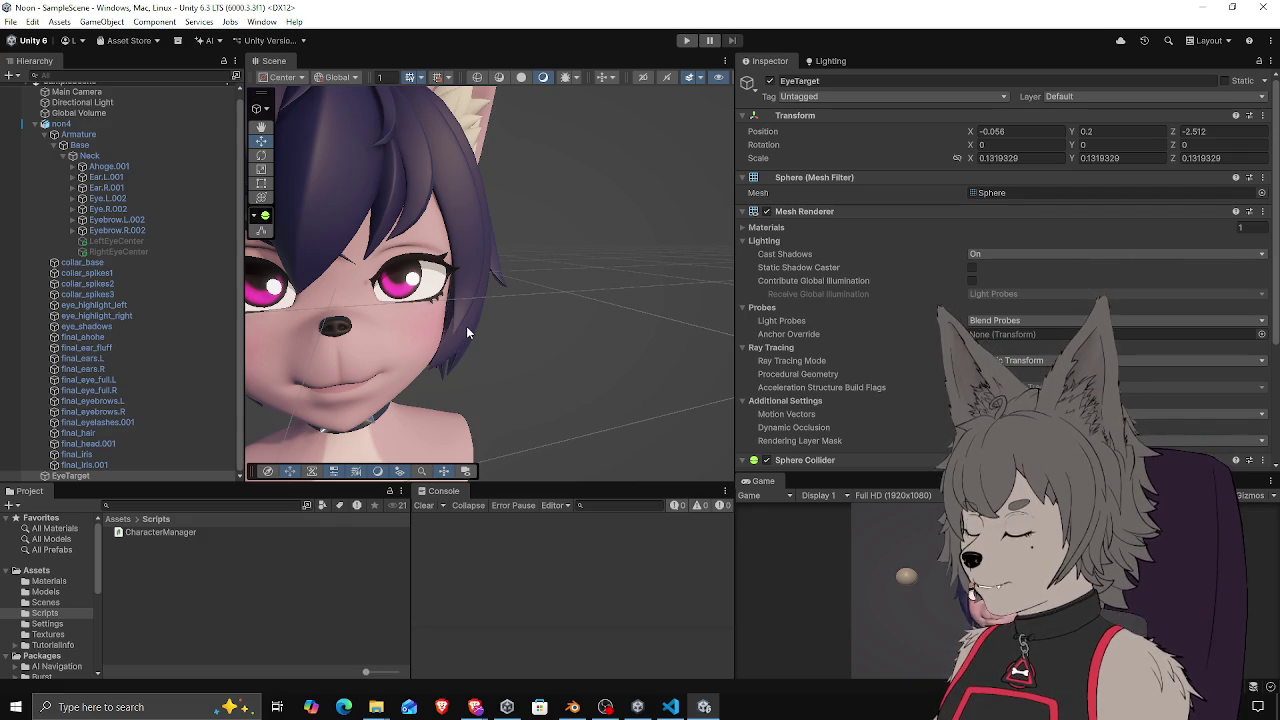
Start Play mode and drag the EyeTarget sphere toward the character's face
left_click_drag(464, 321, 448, 283)
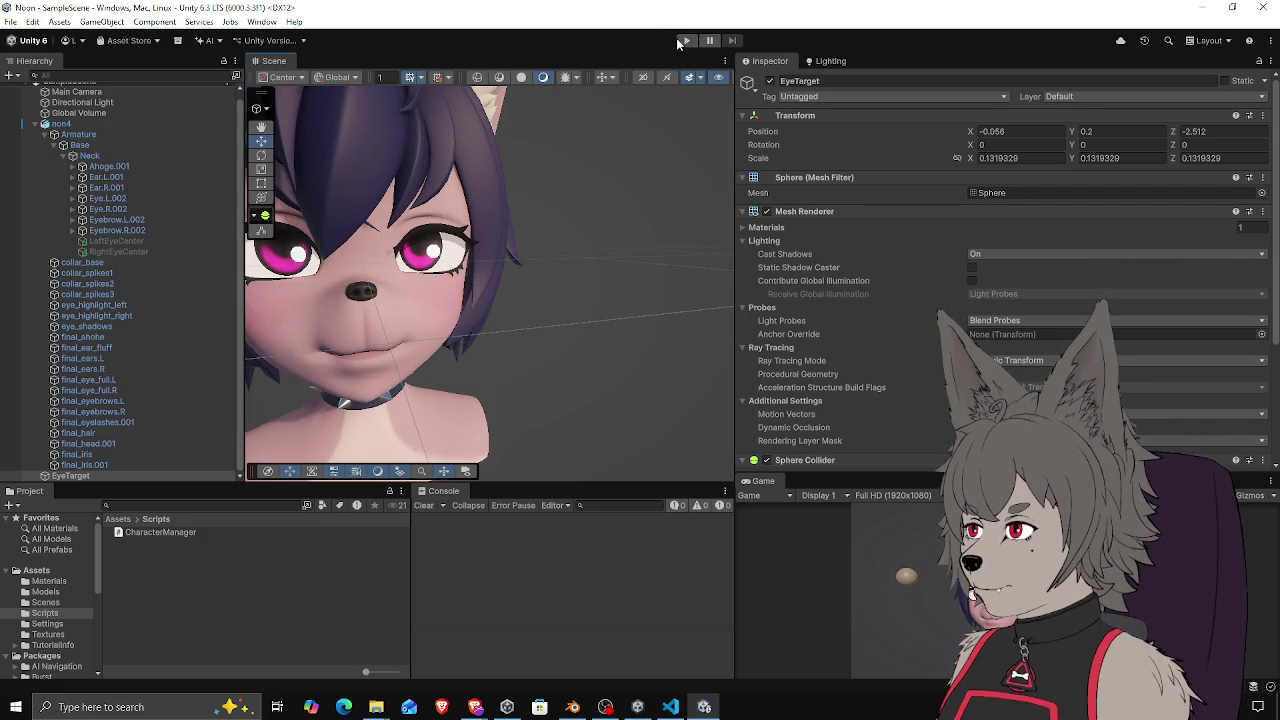
left_click(684, 41)
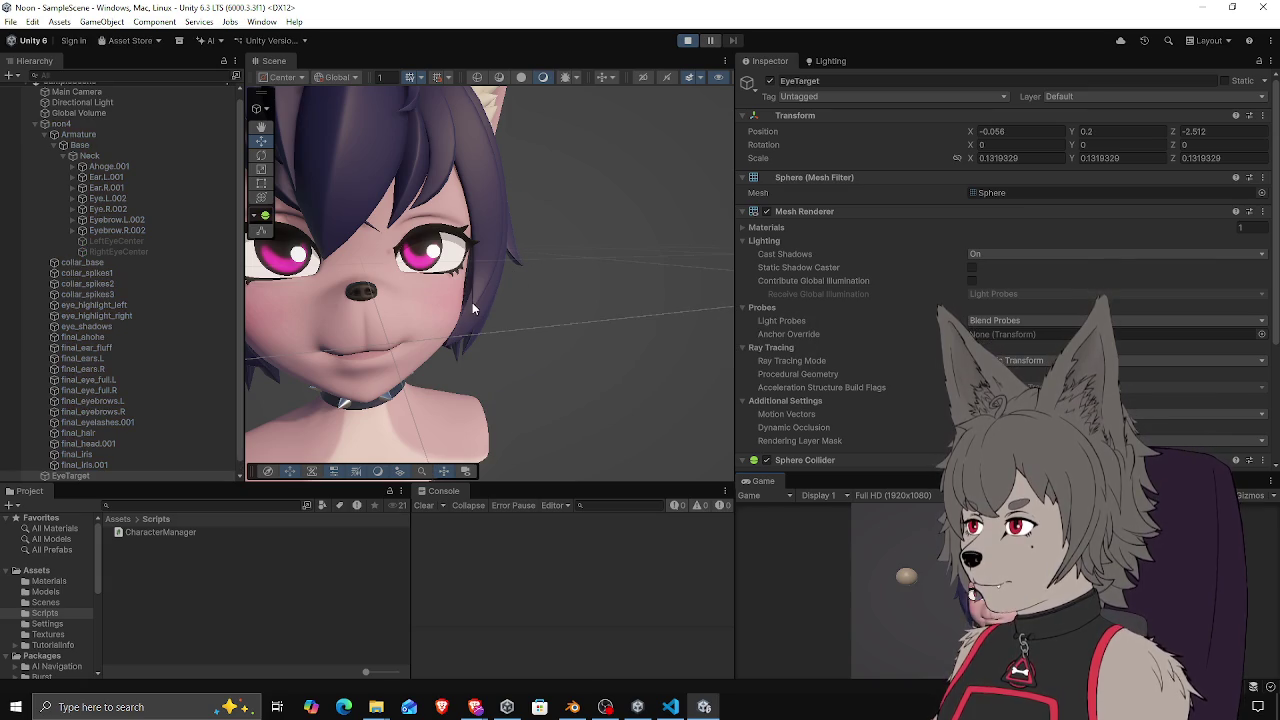
scroll(537, 282, "down", 3)
mouse_move(537, 282)
left_mouse_down()
mouse_move(527, 390)
mouse_move(612, 285)
mouse_move(588, 290)
mouse_move(580, 360)
mouse_move(590, 280)
mouse_move(580, 392)
left_mouse_up()
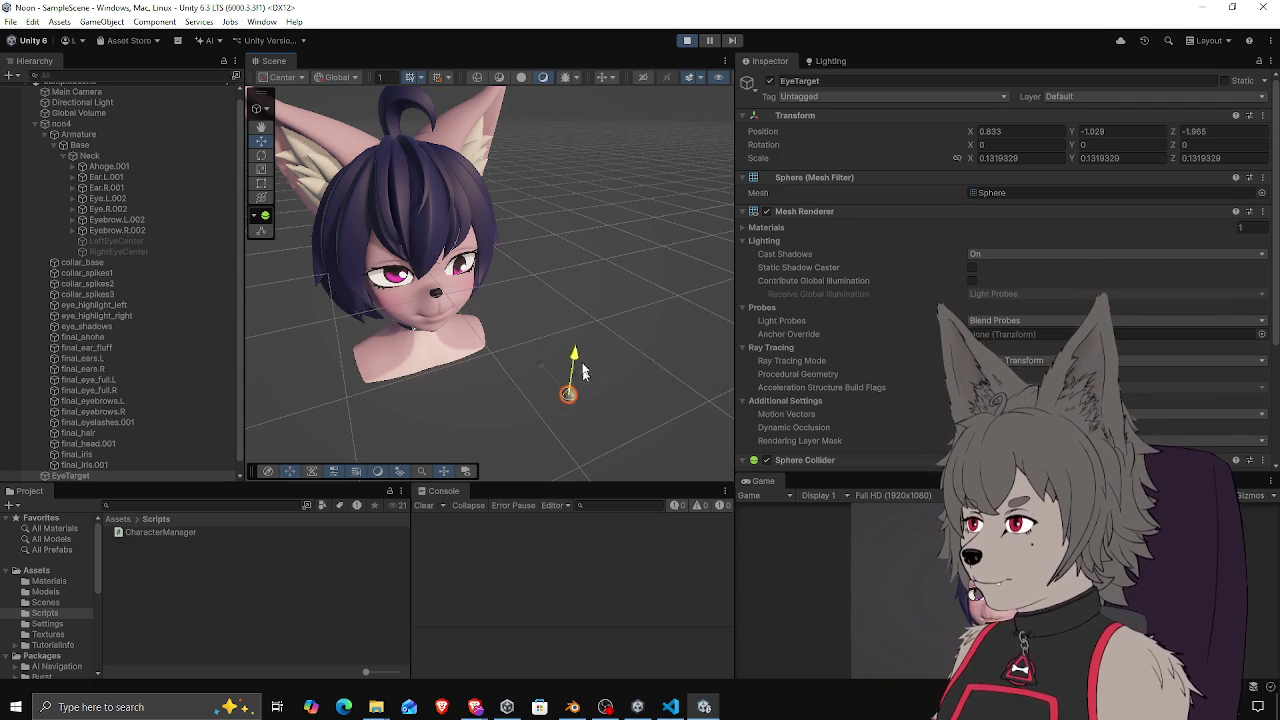
scroll(543, 340, "down", 3)
mouse_move(543, 340)
left_mouse_down()
mouse_move(520, 320)
mouse_move(560, 290)
mouse_move(560, 270)
mouse_move(506, 219)
left_mouse_up()
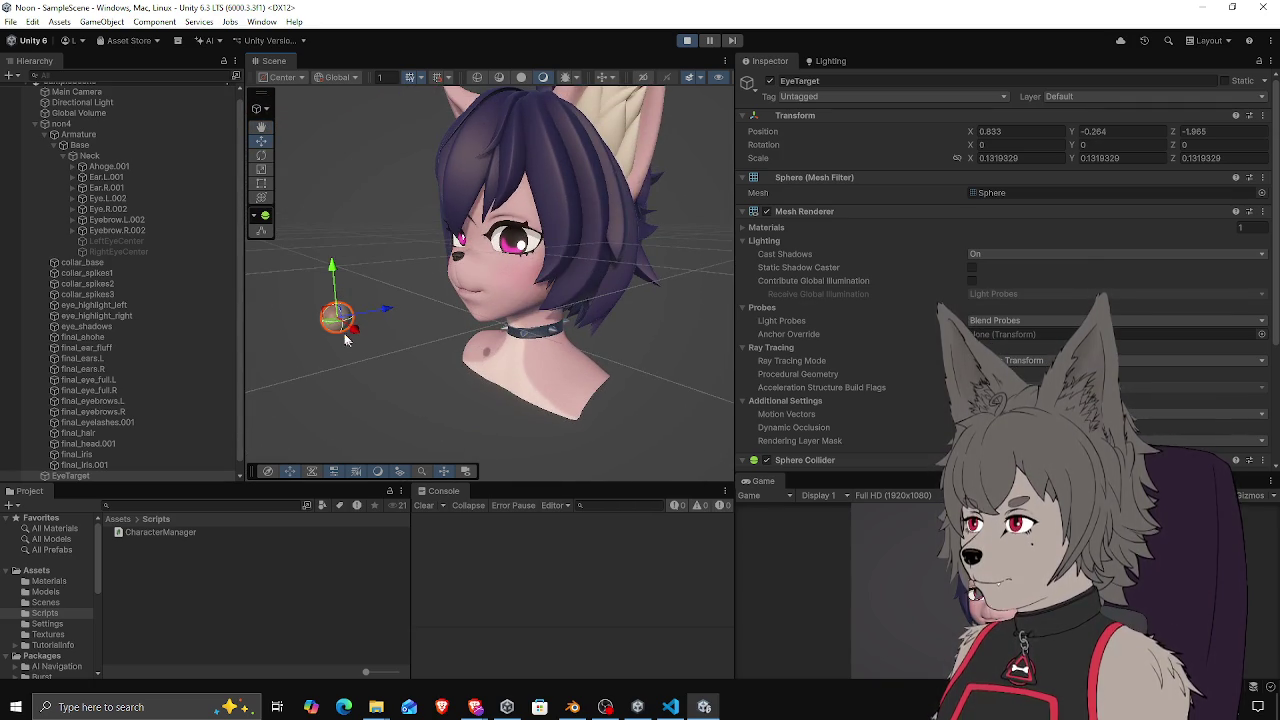
mouse_move(336, 323)
left_mouse_down()
mouse_move(545, 302)
mouse_move(394, 304)
mouse_move(430, 278)
mouse_move(505, 292)
mouse_move(356, 296)
mouse_move(512, 284)
mouse_move(480, 287)
mouse_move(497, 290)
mouse_move(514, 363)
mouse_move(482, 360)
mouse_move(516, 310)
mouse_move(537, 305)
mouse_move(417, 305)
mouse_move(497, 285)
mouse_move(520, 293)
left_mouse_up()
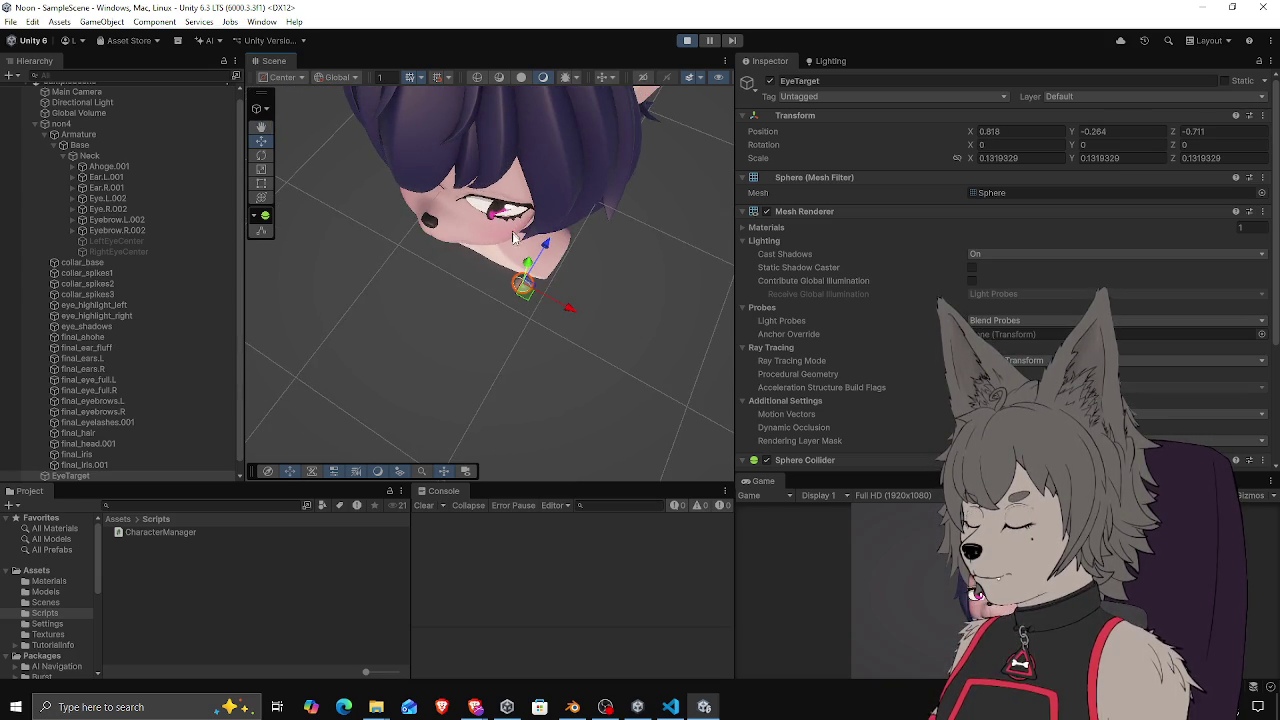
Orbit around the EyeTarget to inspect the eye, then select final_eye_full.L
left_click_drag(524, 285, 524, 293)
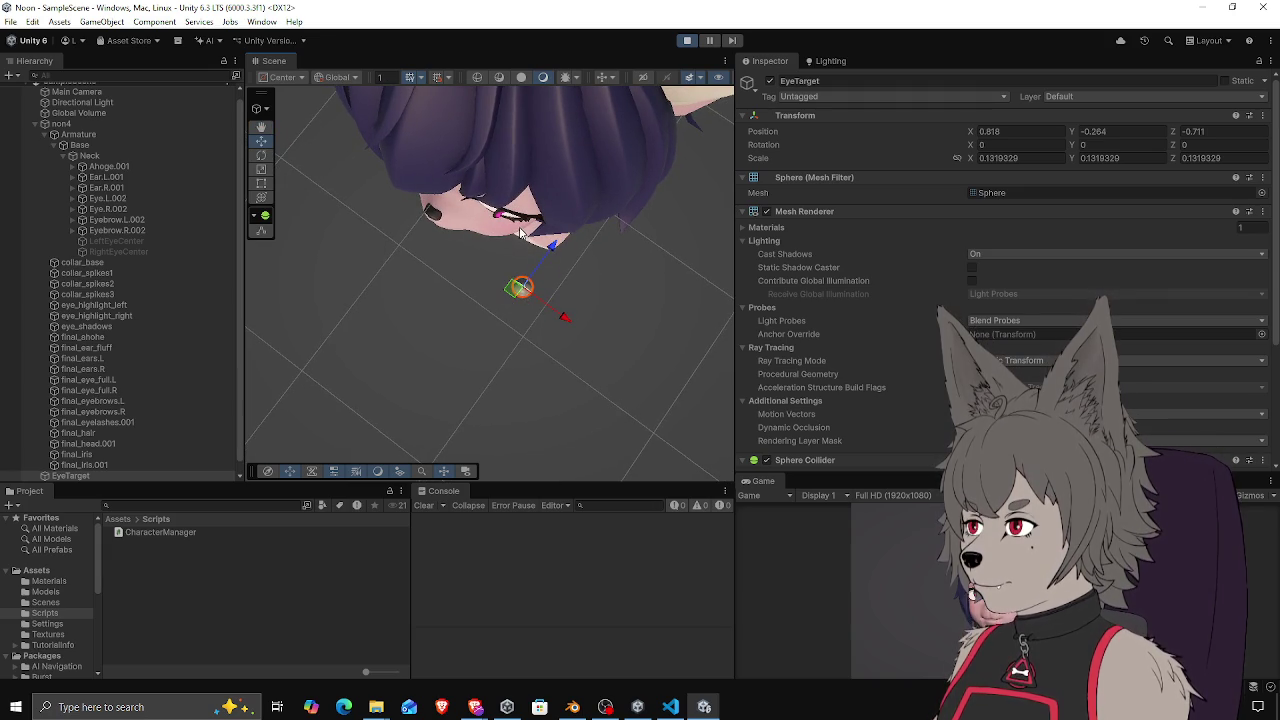
left_click_drag(518, 232, 518, 161)
mouse_move(513, 212)
left_mouse_down()
mouse_move(534, 241)
mouse_move(506, 213)
mouse_move(522, 287)
mouse_move(433, 305)
mouse_move(430, 280)
mouse_move(438, 312)
mouse_move(435, 266)
mouse_move(617, 291)
mouse_move(435, 300)
mouse_move(425, 240)
mouse_move(491, 265)
mouse_move(413, 251)
mouse_move(508, 245)
mouse_move(478, 256)
left_mouse_up()
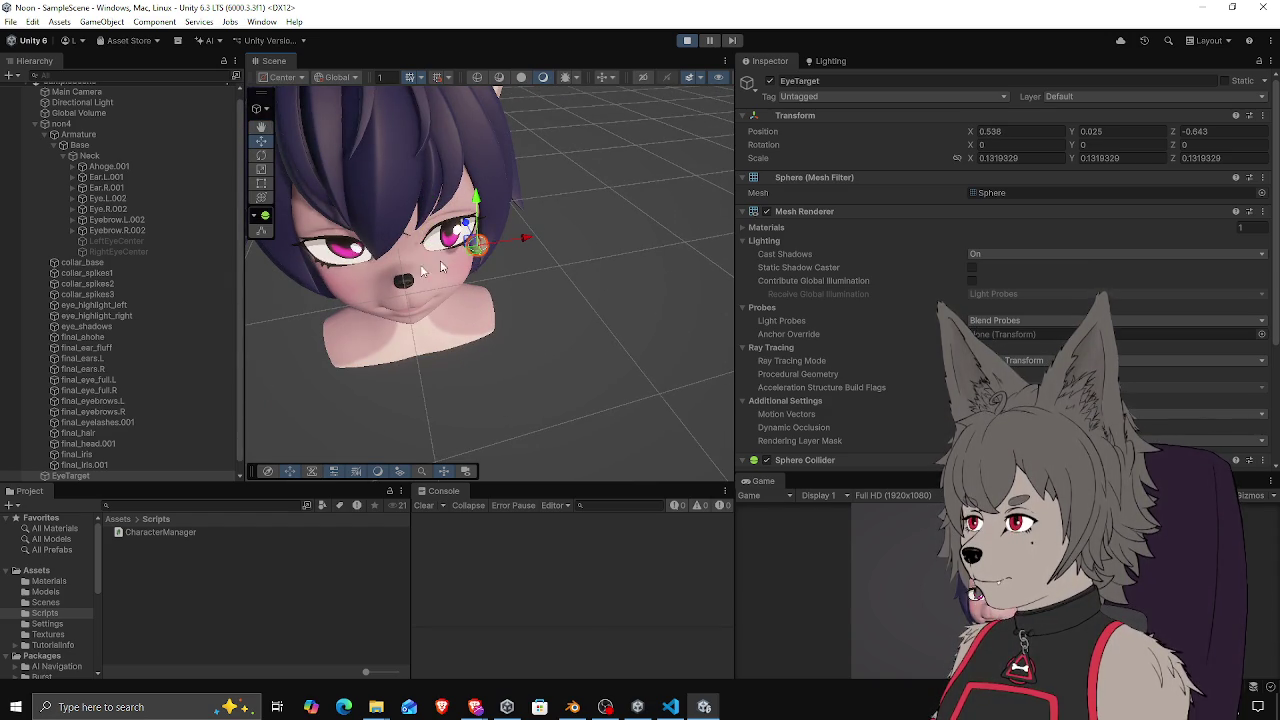
left_click(130, 381)
Frame the left eye, set handle orientation to Local, inspect it, then stop Play mode
key("f")
mouse_move(487, 233)
left_mouse_down()
mouse_move(406, 309)
mouse_move(446, 251)
mouse_move(480, 240)
mouse_move(515, 256)
mouse_move(496, 183)
left_mouse_up()
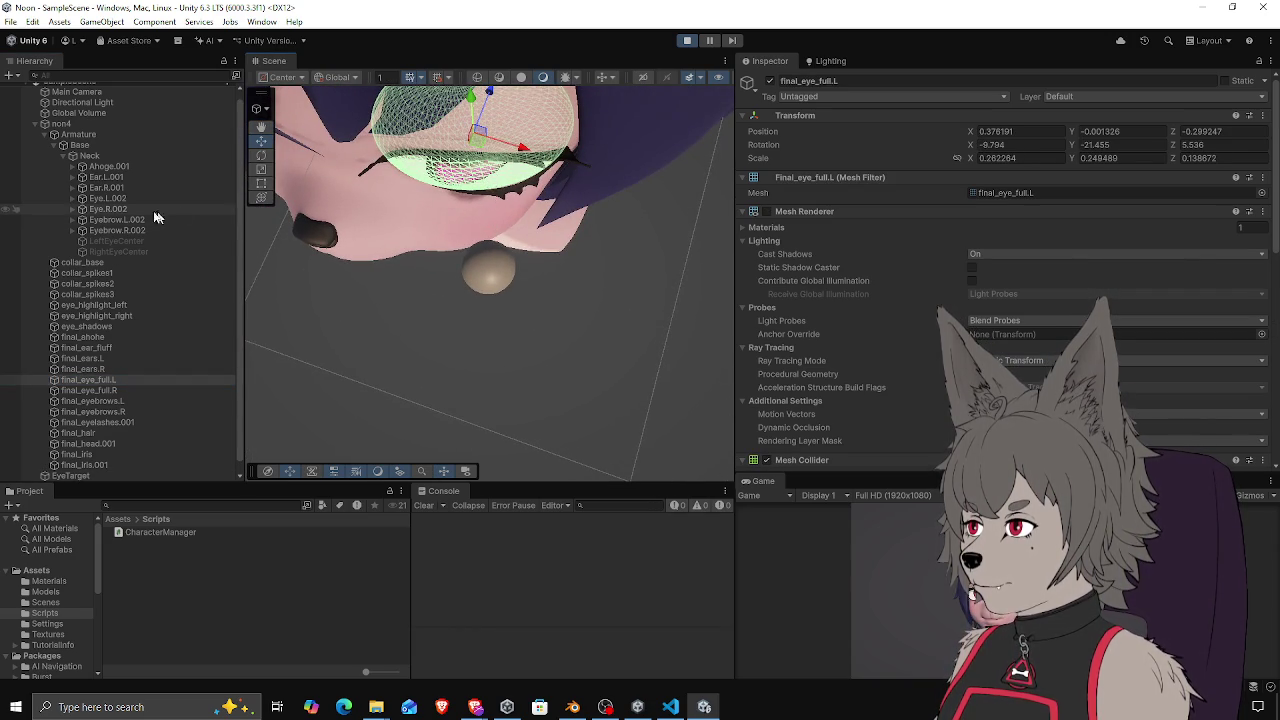
left_click_drag(326, 201, 437, 141)
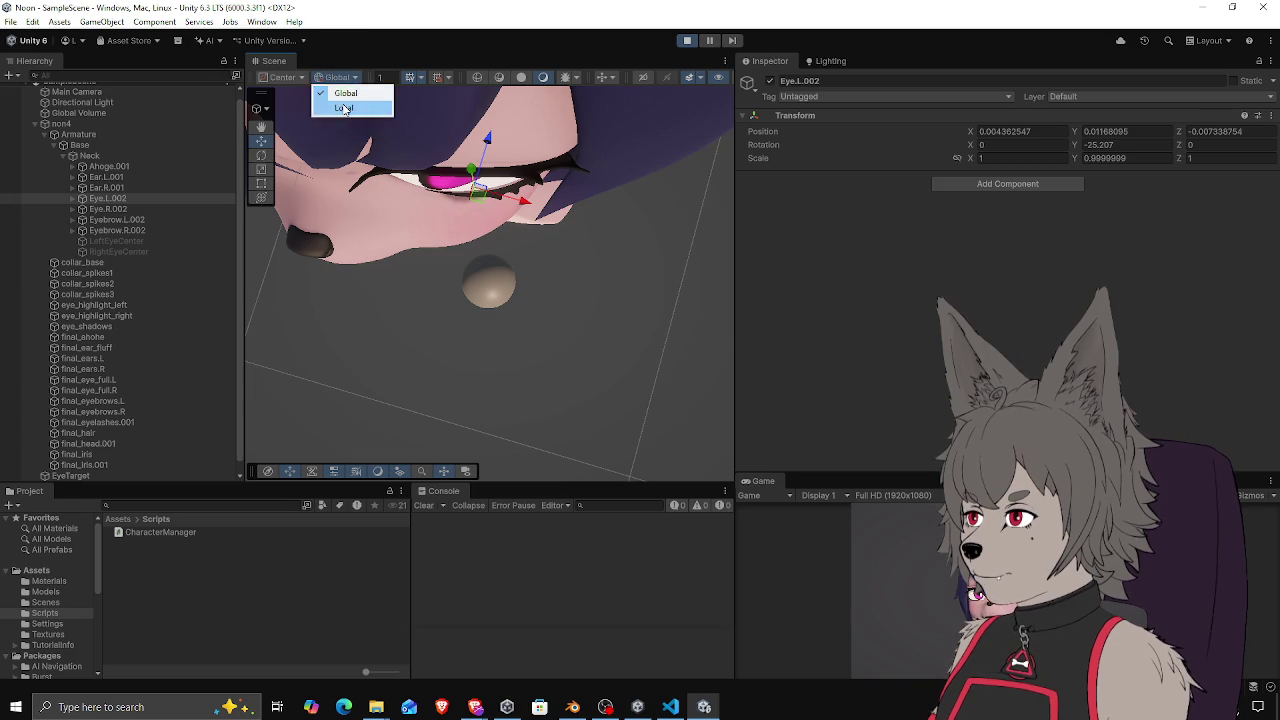
left_click(344, 108)
mouse_move(535, 243)
left_mouse_down()
mouse_move(528, 181)
mouse_move(560, 190)
mouse_move(691, 166)
mouse_move(569, 265)
mouse_move(487, 235)
mouse_move(499, 220)
left_mouse_up()
left_click(697, 40)
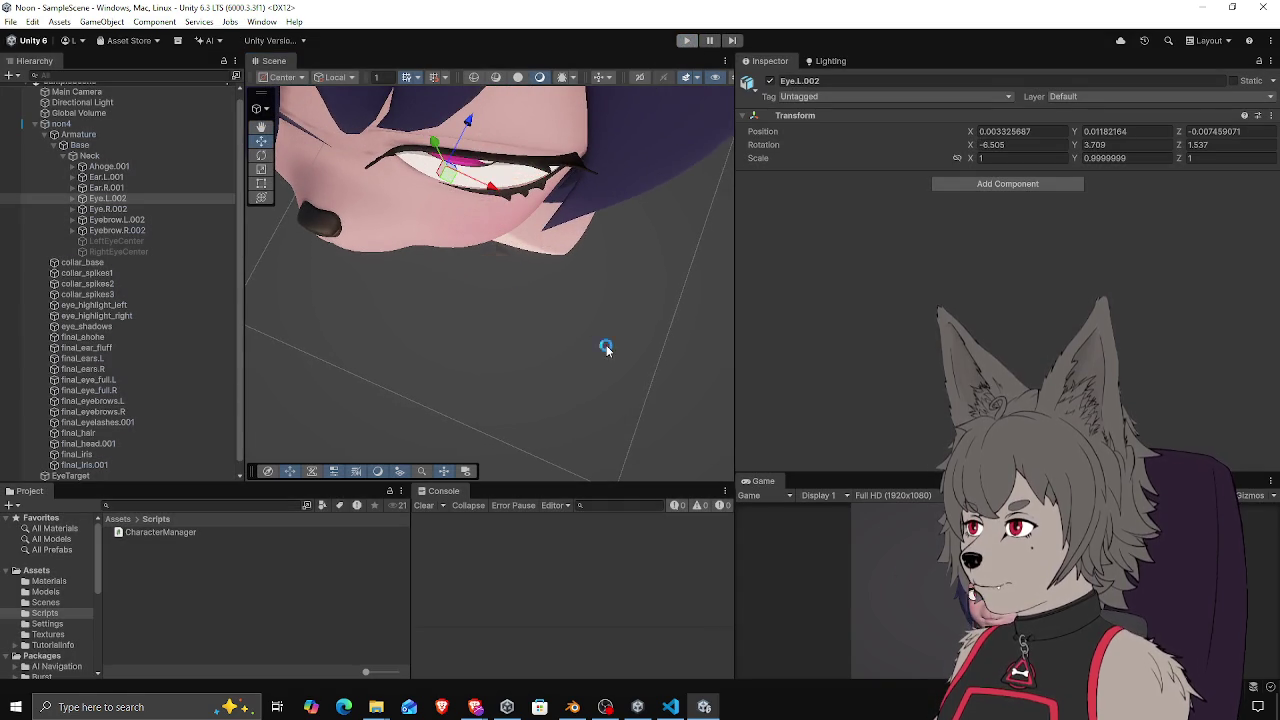
In Blender, select final_eye_full.L and hide it
left_click(583, 707)
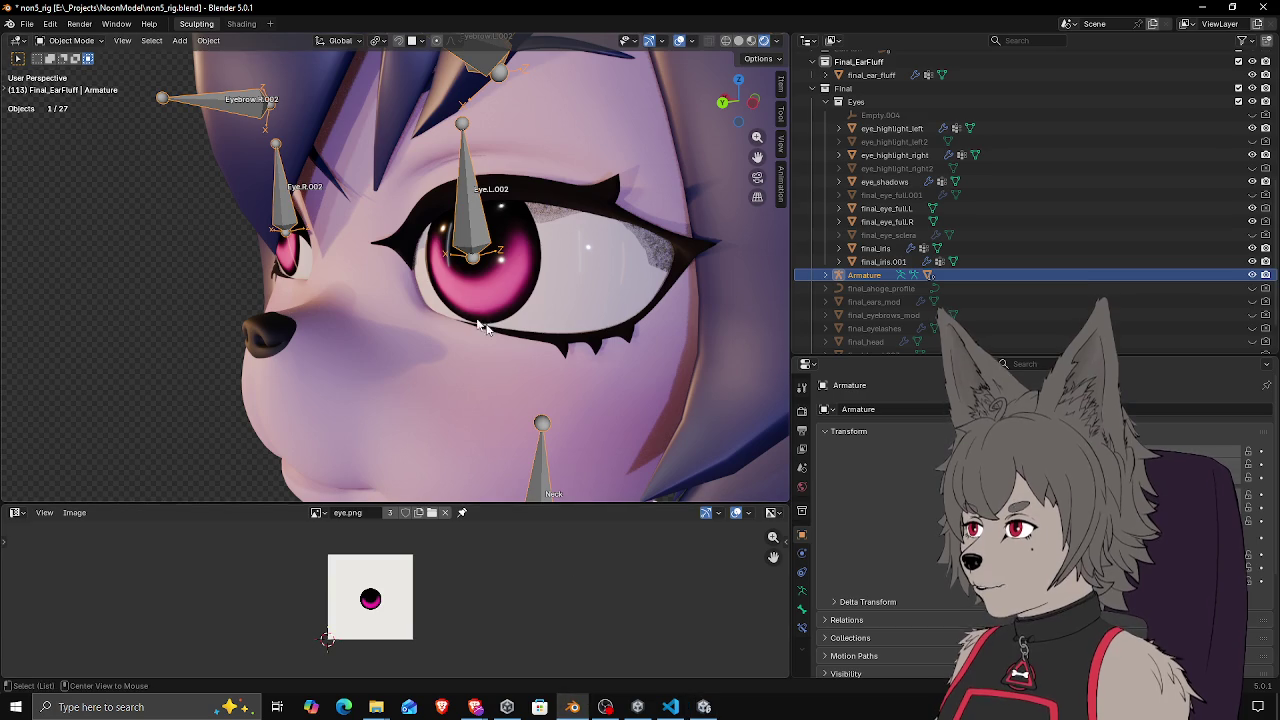
left_click_drag(492, 307, 527, 367)
left_click_drag(658, 337, 569, 263)
left_click(569, 263)
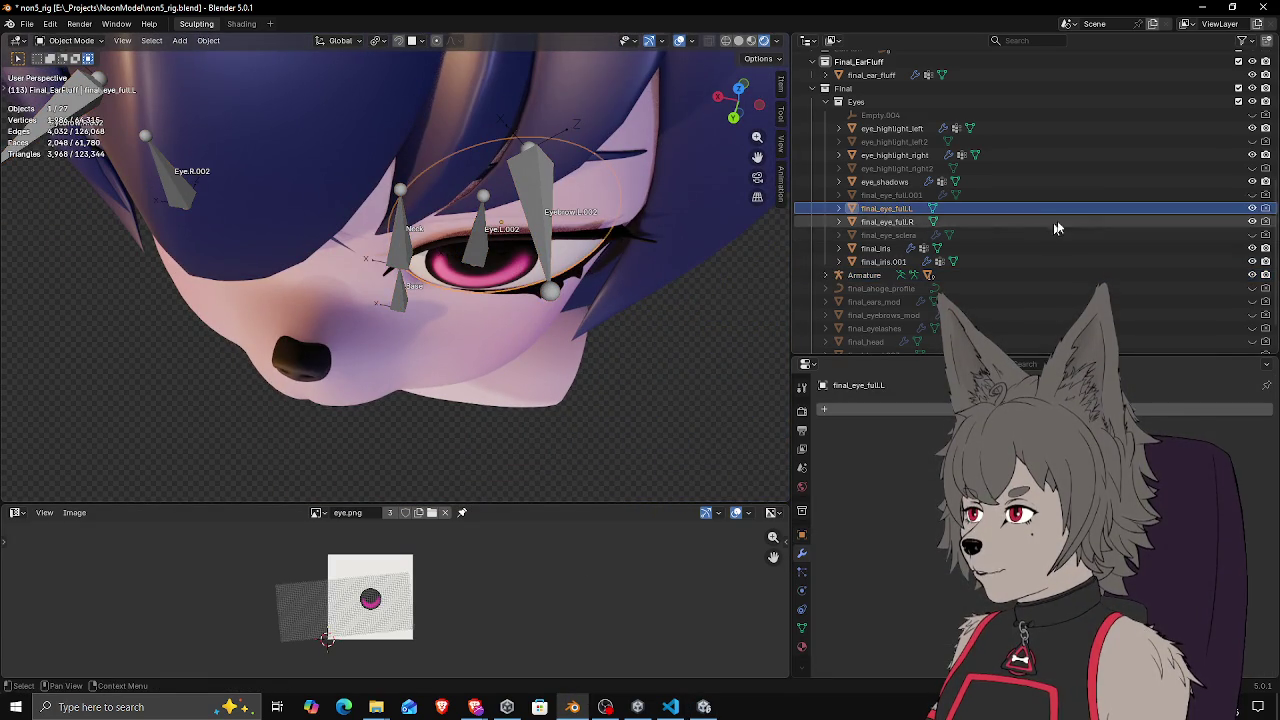
left_click(1252, 208)
Inspect the exposed left eye, selecting the Armature, eye_highlight_left and final_iris.001 in turn
mouse_move(590, 338)
left_mouse_down()
mouse_move(545, 270)
mouse_move(563, 316)
mouse_move(520, 268)
mouse_move(447, 254)
mouse_move(479, 95)
mouse_move(412, 196)
mouse_move(274, 251)
mouse_move(269, 280)
mouse_move(308, 258)
mouse_move(400, 245)
mouse_move(399, 232)
left_mouse_up()
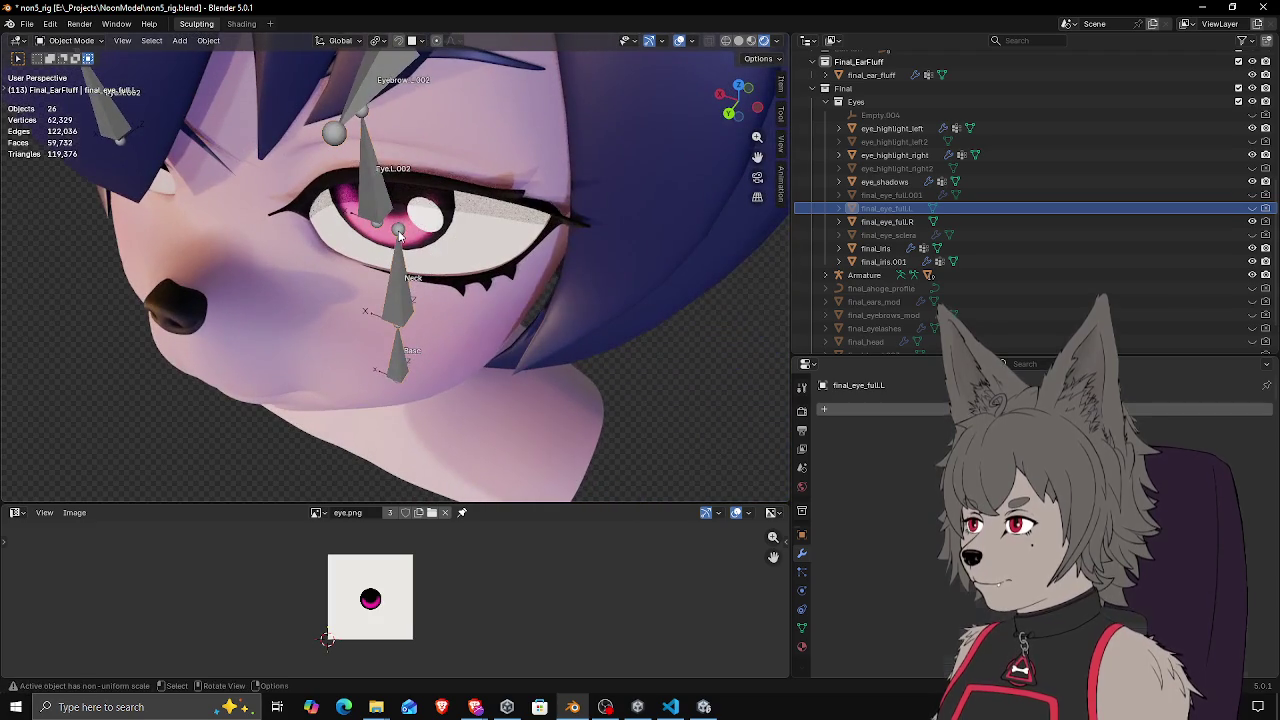
left_click(399, 232)
left_click(421, 242)
left_click(425, 245)
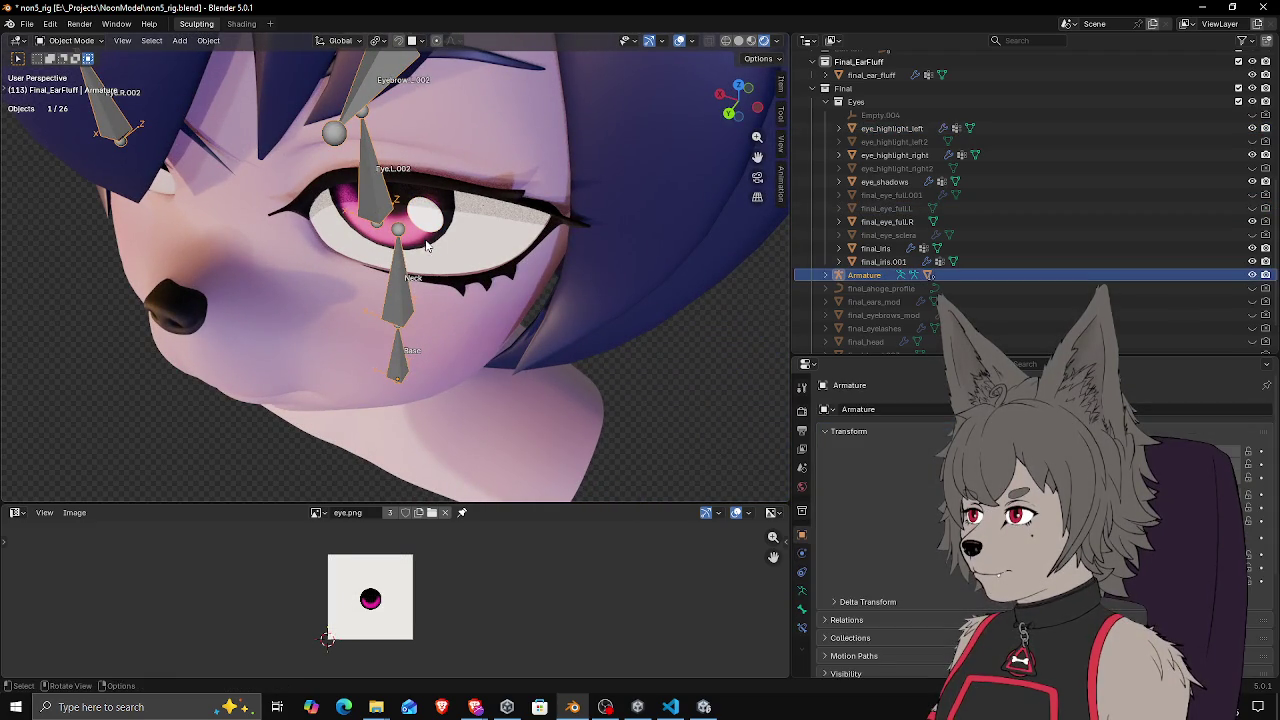
left_click(365, 240)
mouse_move(365, 240)
left_mouse_down()
mouse_move(335, 165)
mouse_move(305, 211)
left_mouse_up()
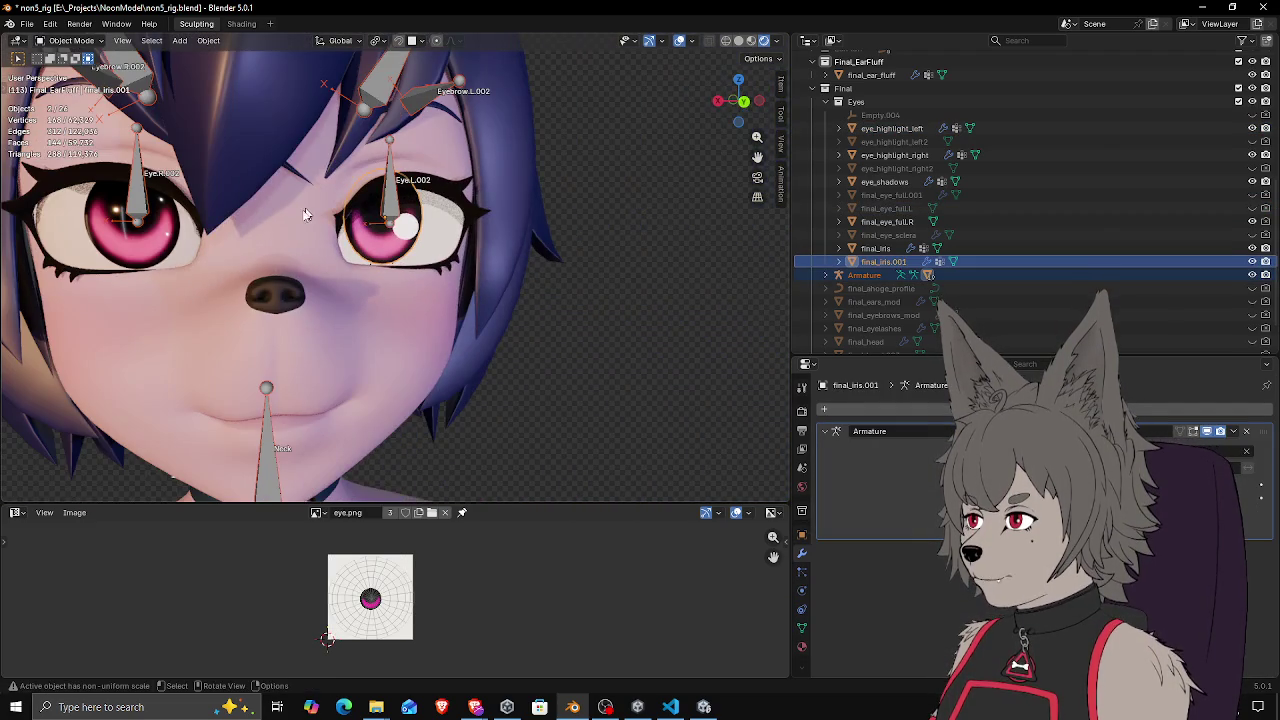
Select only final_eye_full.R and hide it
left_click(178, 248)
left_click(160, 253, "shift")
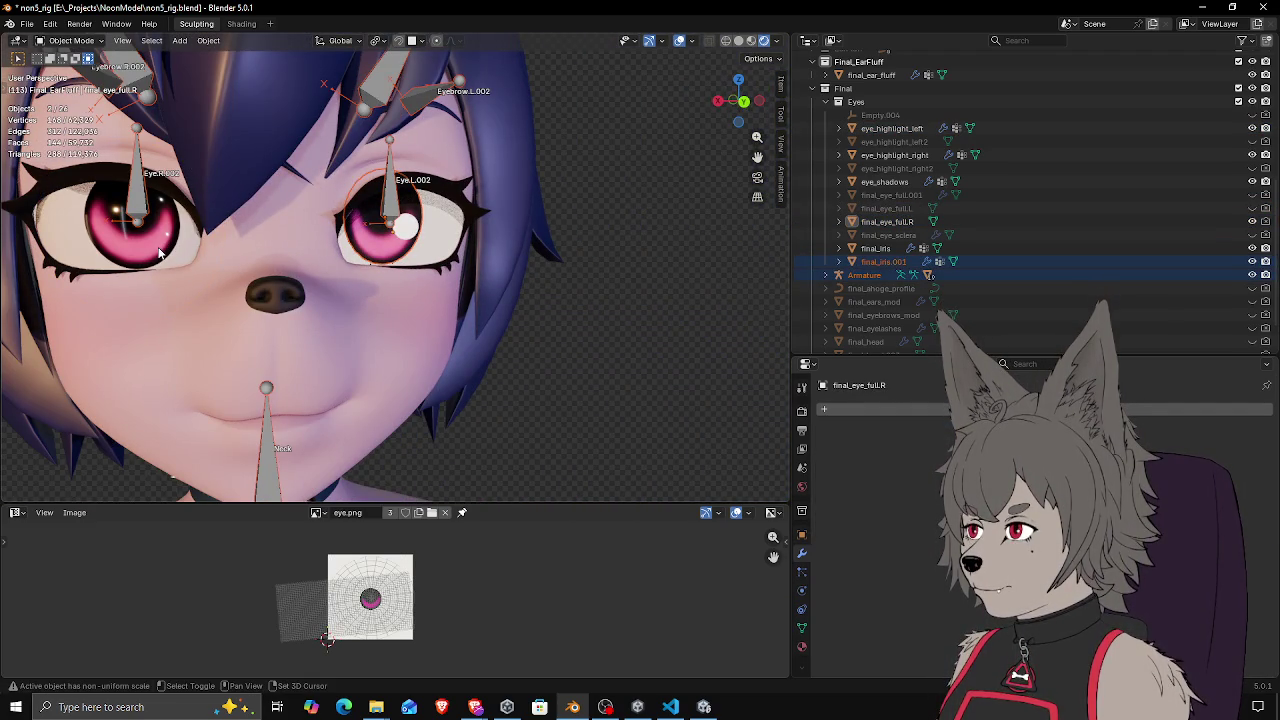
left_click(1103, 224)
left_click(1251, 221)
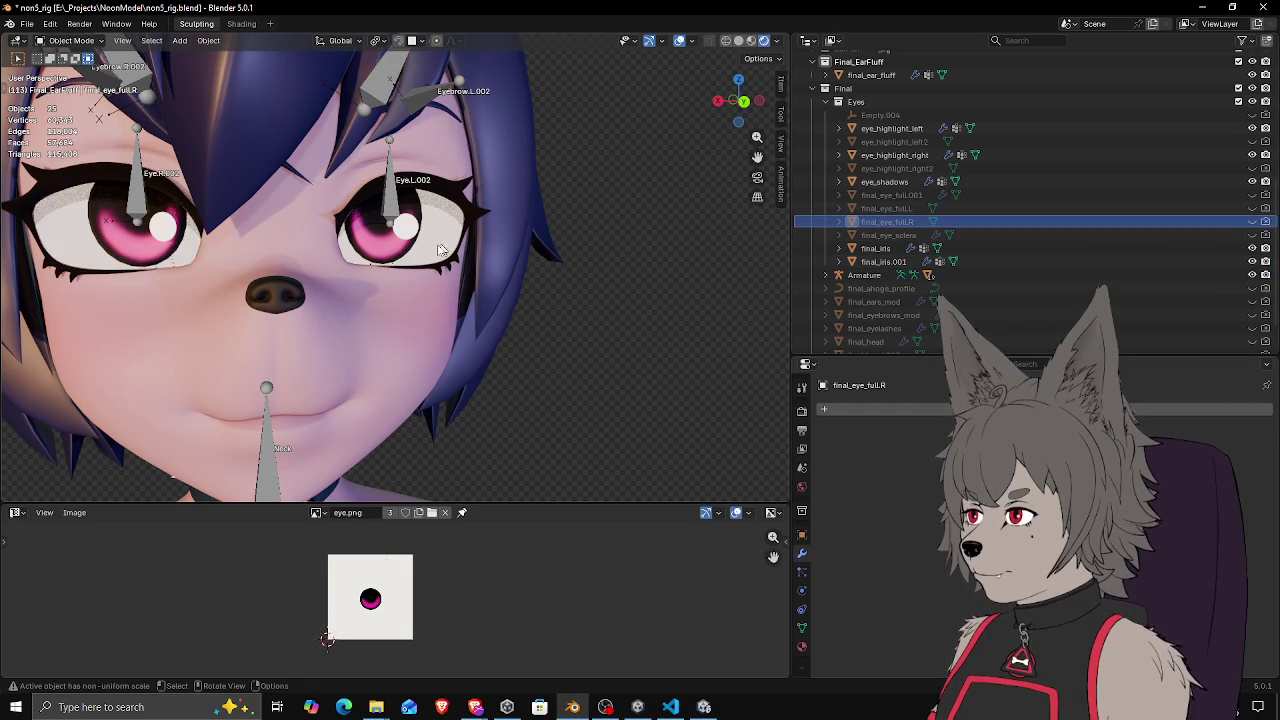
Select both irises, both eye highlights and the Armature, and isolate them in Local View
left_click(372, 252)
left_click(140, 262, "shift")
left_click(134, 210, "shift")
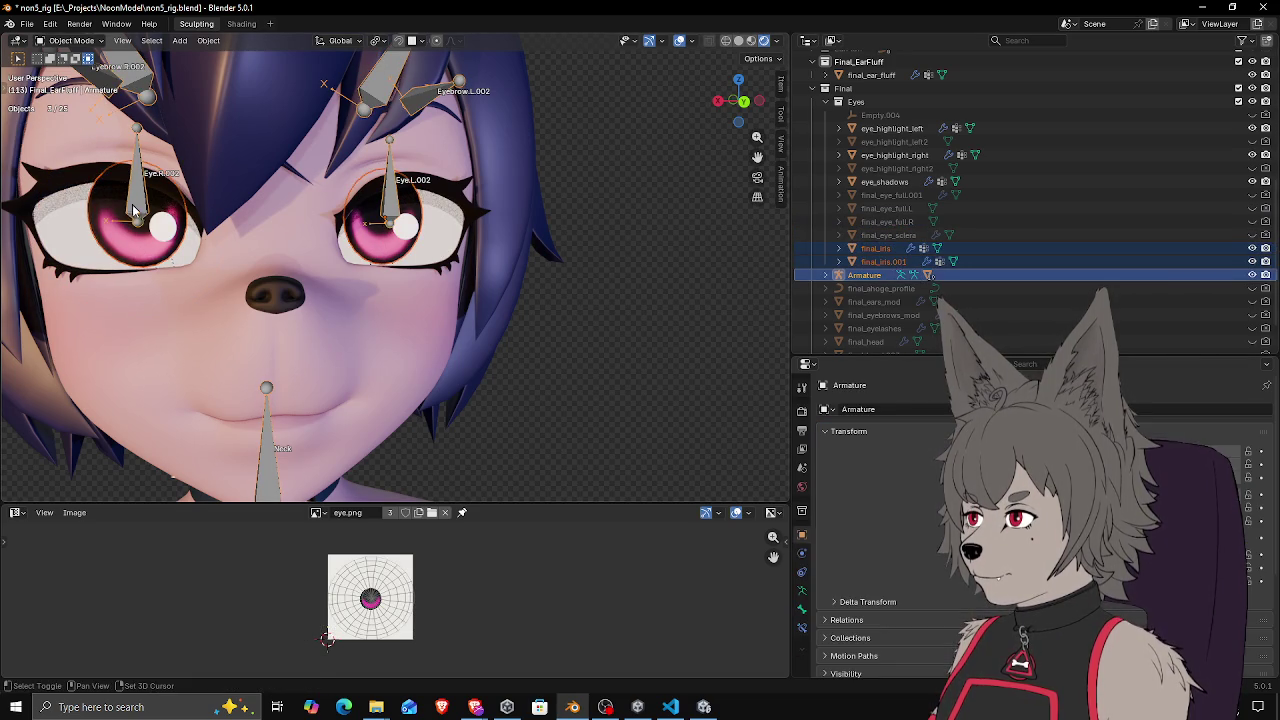
left_click(165, 234, "shift")
left_click(413, 233, "shift")
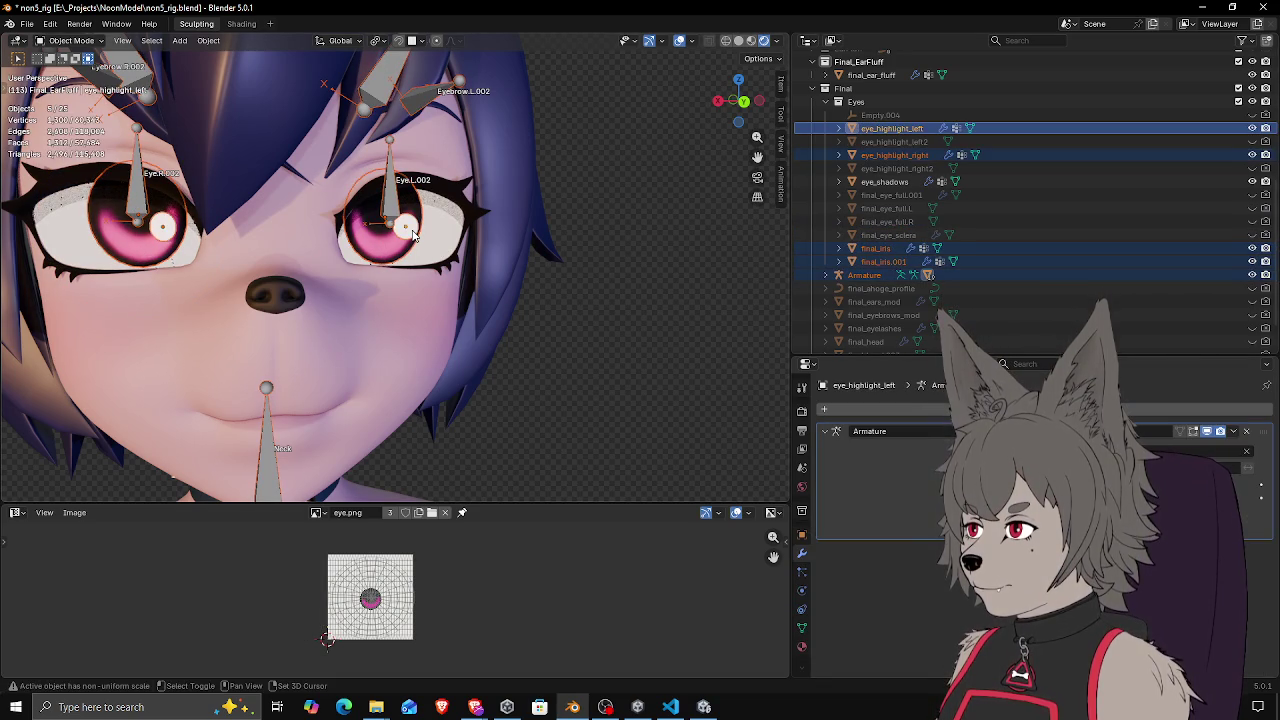
key("KP_Divide")
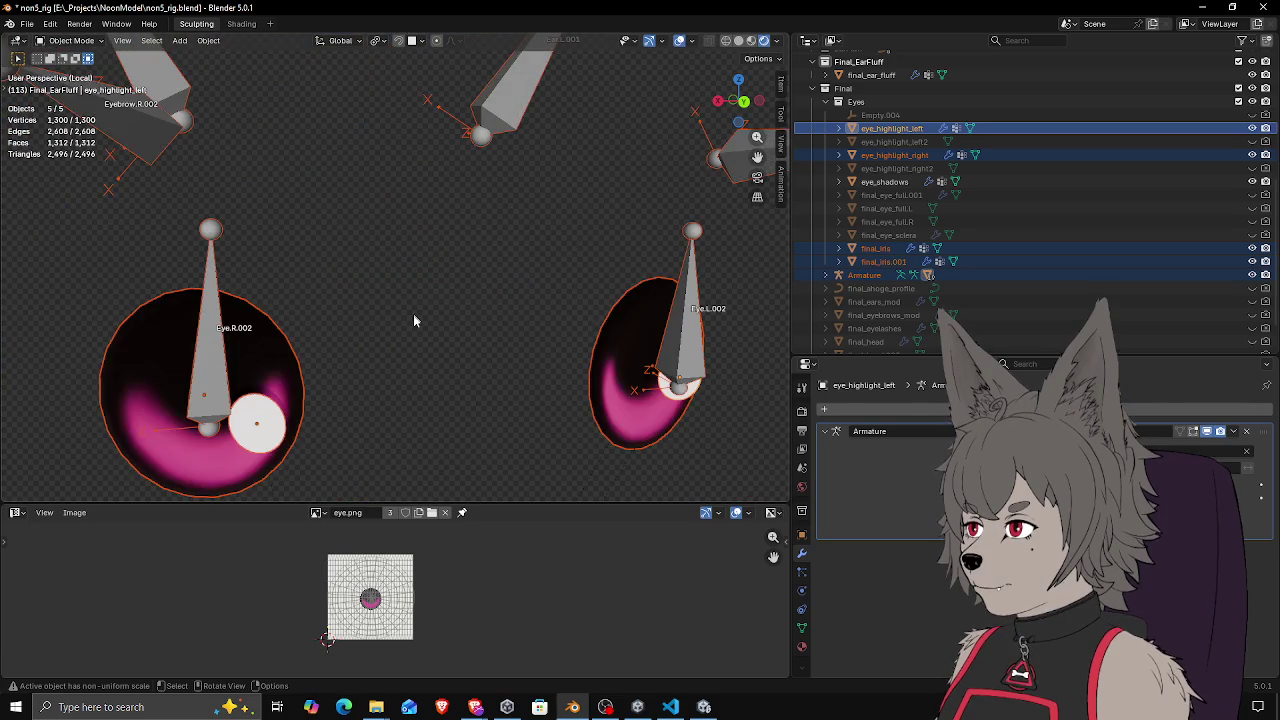
View the iris edge-on and select eye_highlight_left with final_iris.001 active
mouse_move(476, 300)
left_mouse_down()
mouse_move(447, 374)
mouse_move(492, 343)
mouse_move(458, 322)
left_mouse_up()
left_click(462, 322)
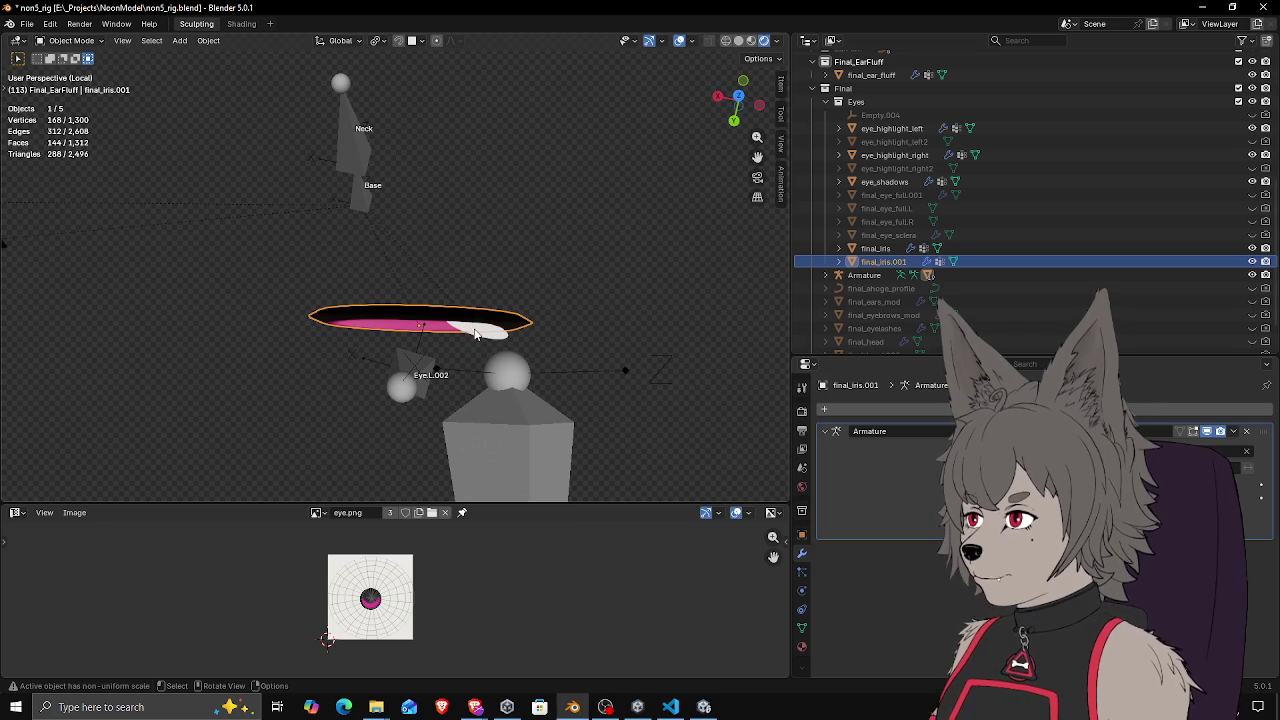
mouse_move(465, 353)
left_mouse_down()
mouse_move(481, 352)
mouse_move(422, 368)
mouse_move(419, 358)
mouse_move(469, 366)
mouse_move(465, 322)
left_mouse_up()
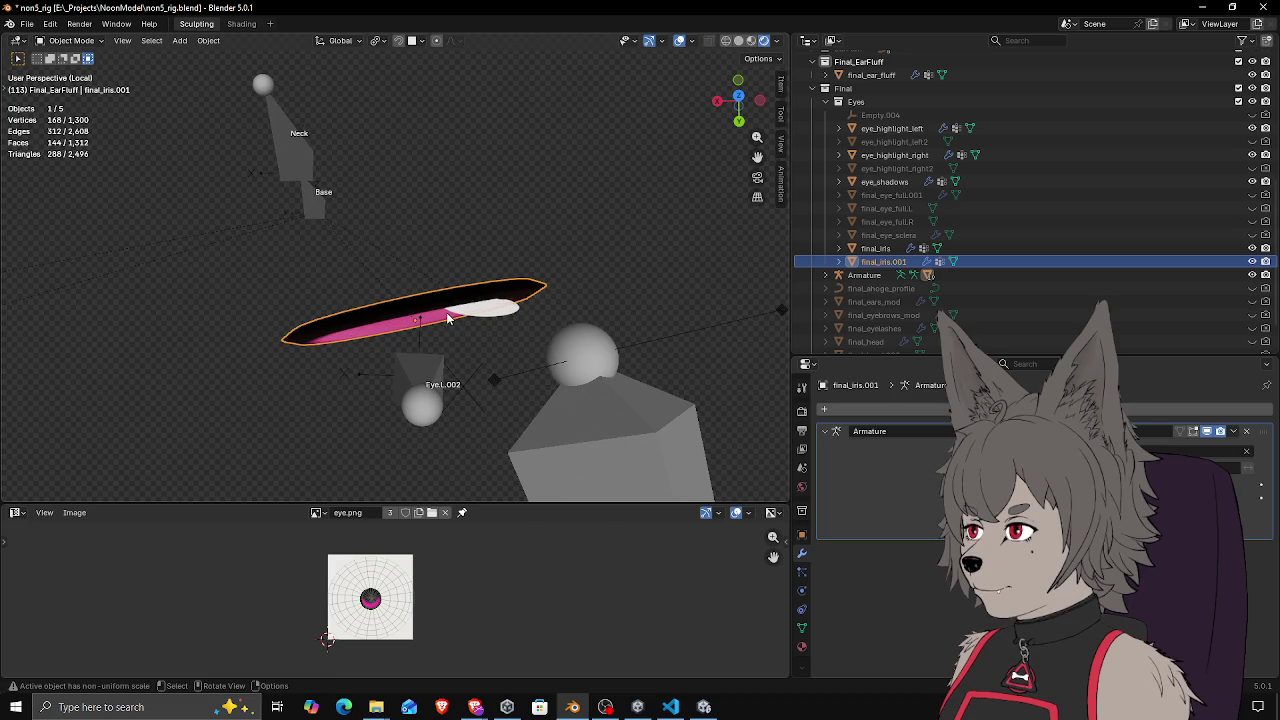
left_click(477, 320)
left_click(416, 313)
left_click(455, 315)
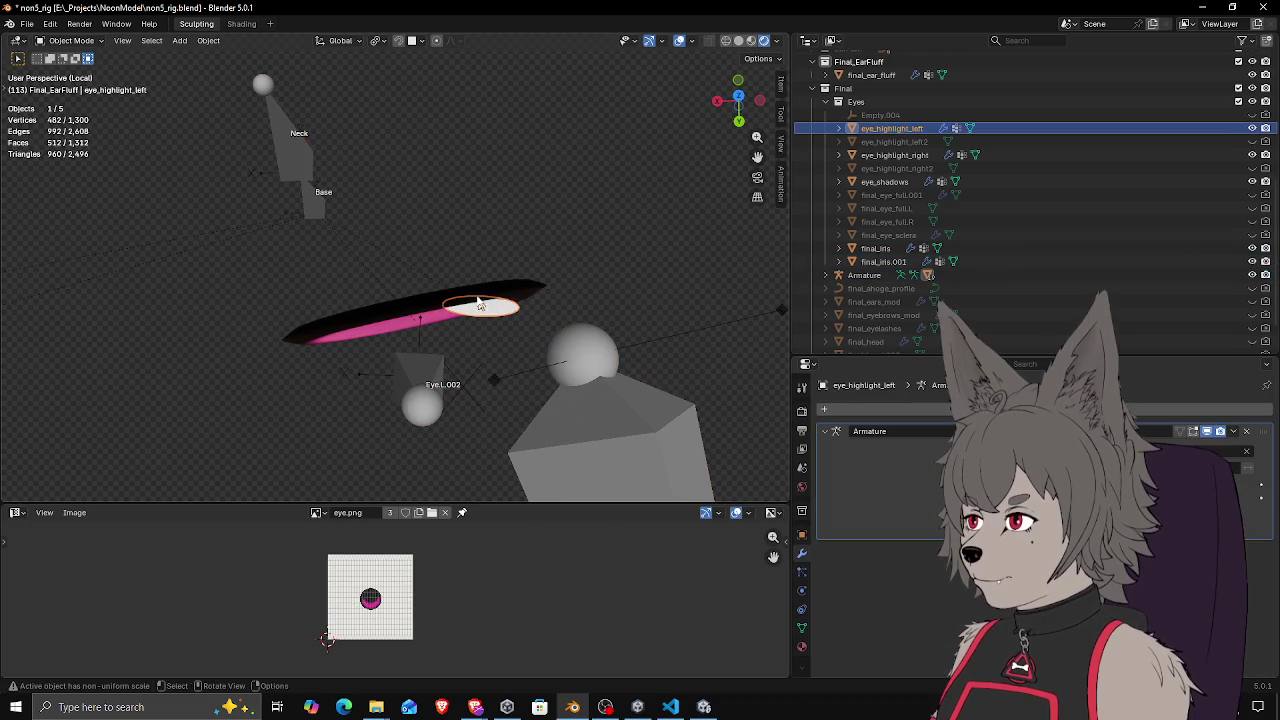
left_click(482, 303, "shift")
key("Tab")
key("Tab")
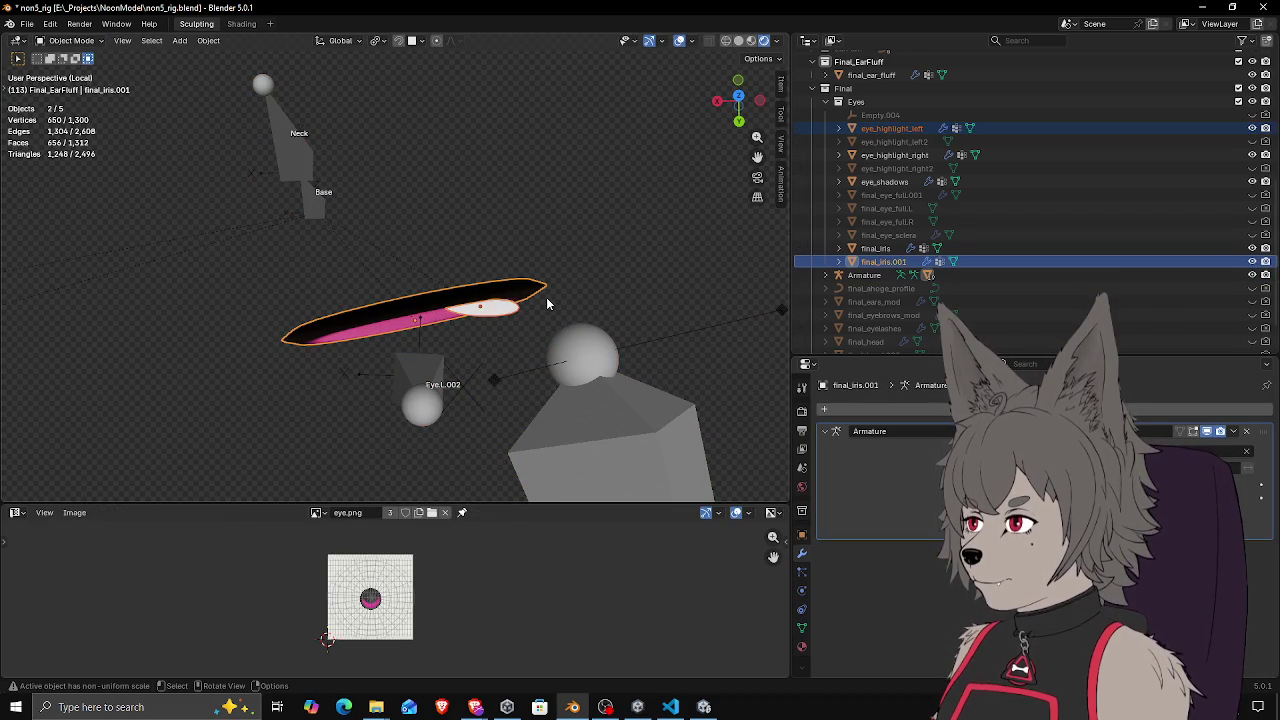
Try a Z rotation of all disc geometry in Edit Mode, then cancel back to Object Mode
key("Tab")
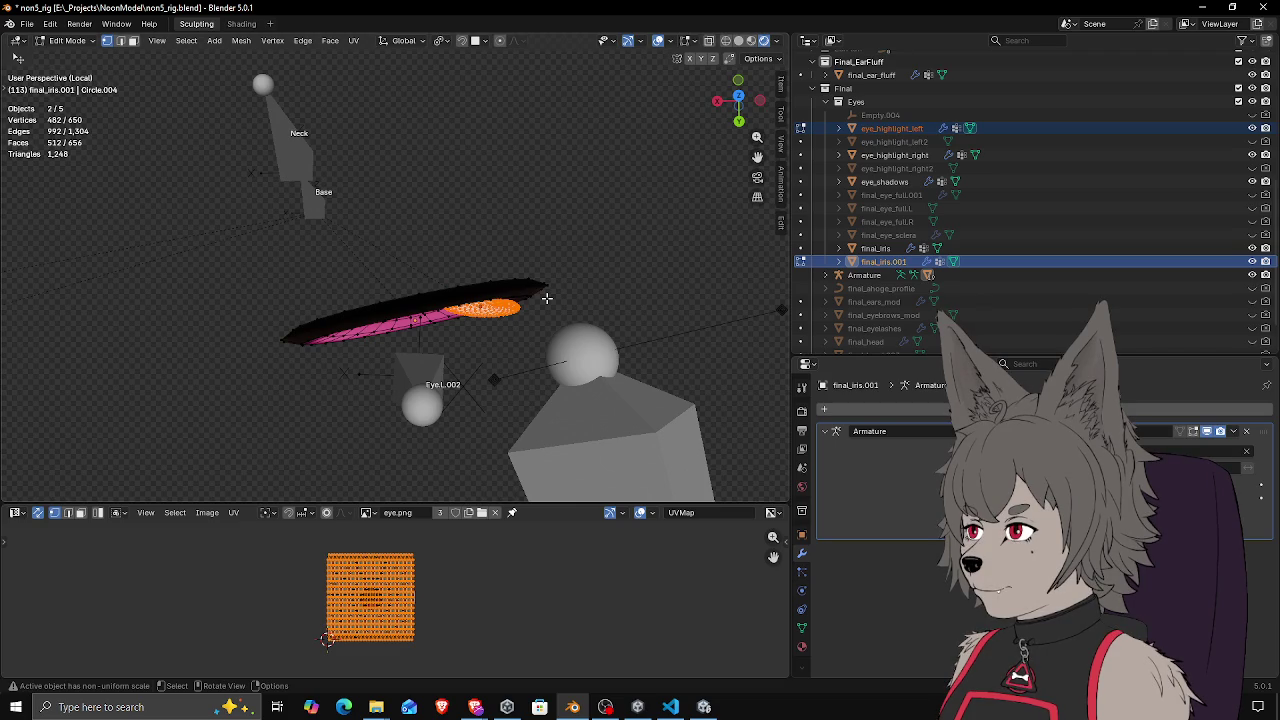
key("a")
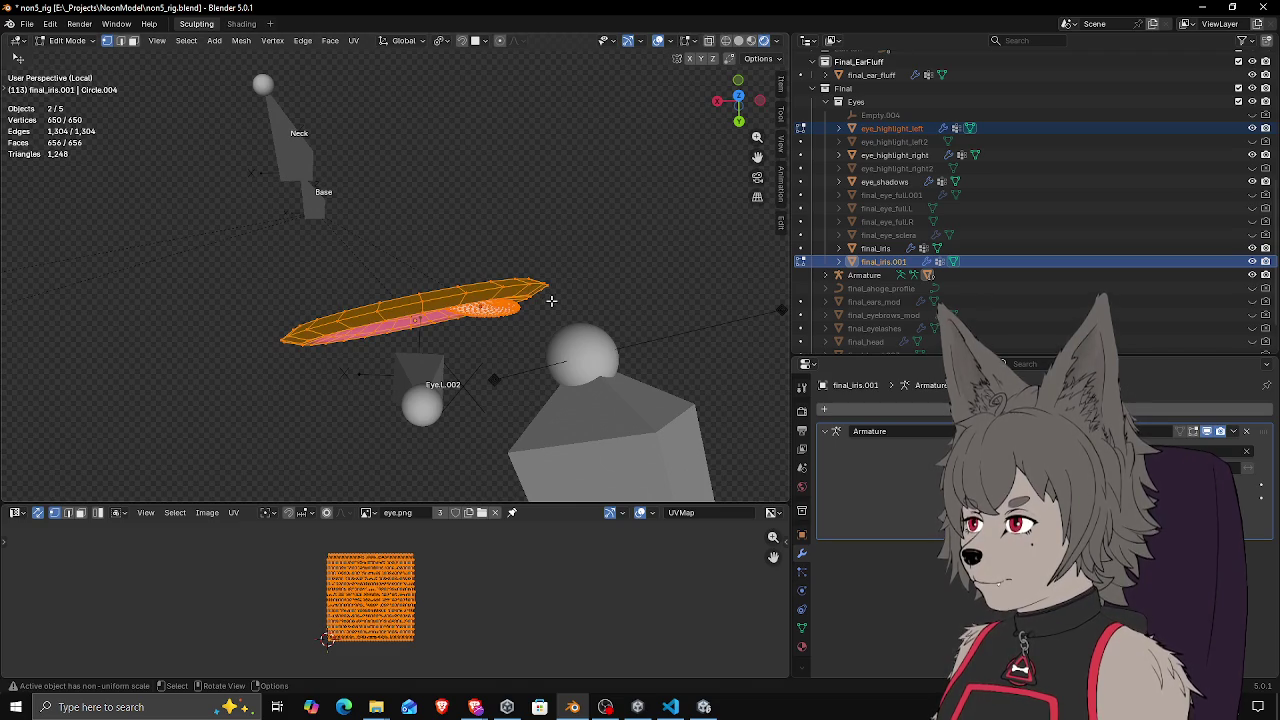
key("r")
key("z")
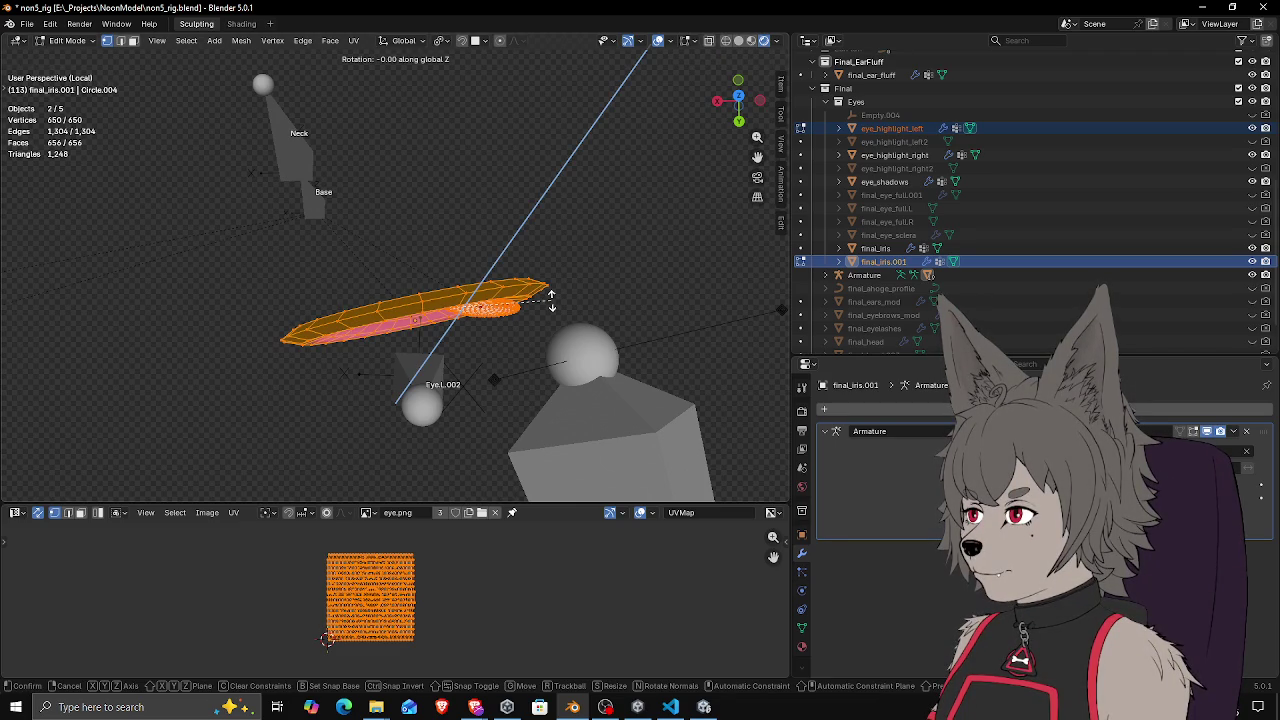
key("z")
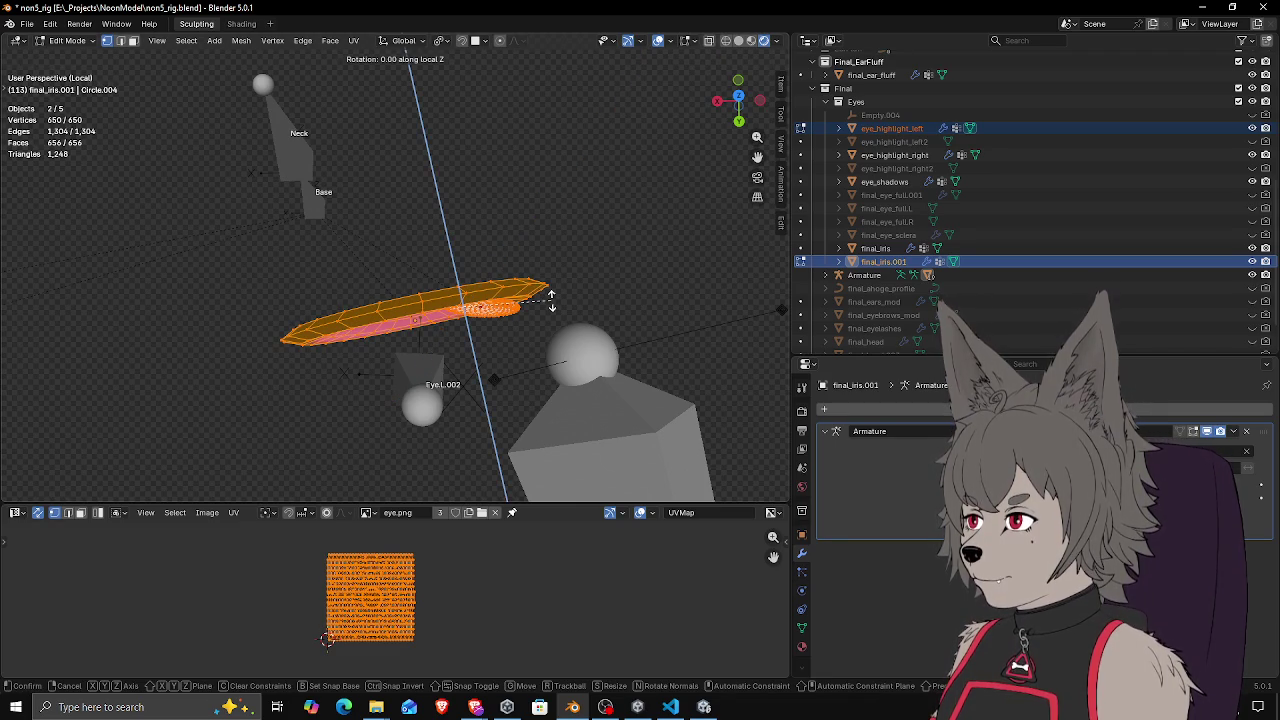
key("z")
key("z")
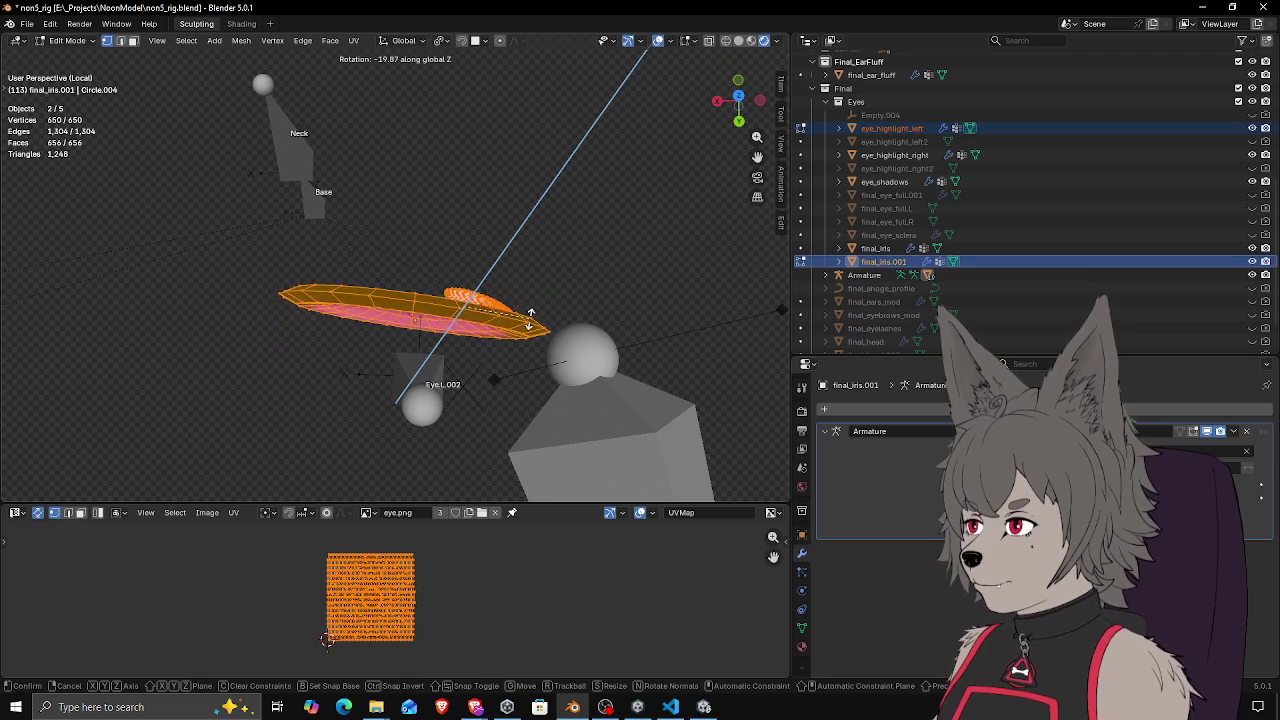
key("Escape")
key("Tab")
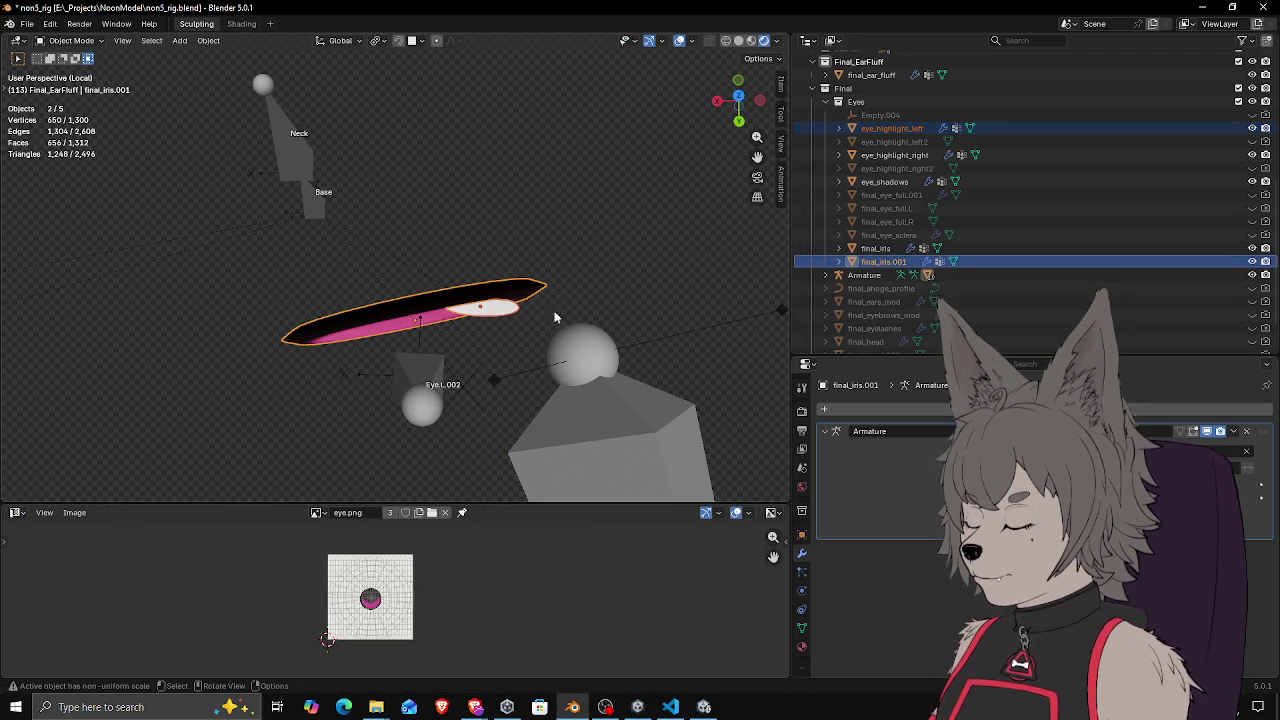
Set the pivot to Median Point and rotate the iris mesh -14.7° around global Z
left_click(383, 40)
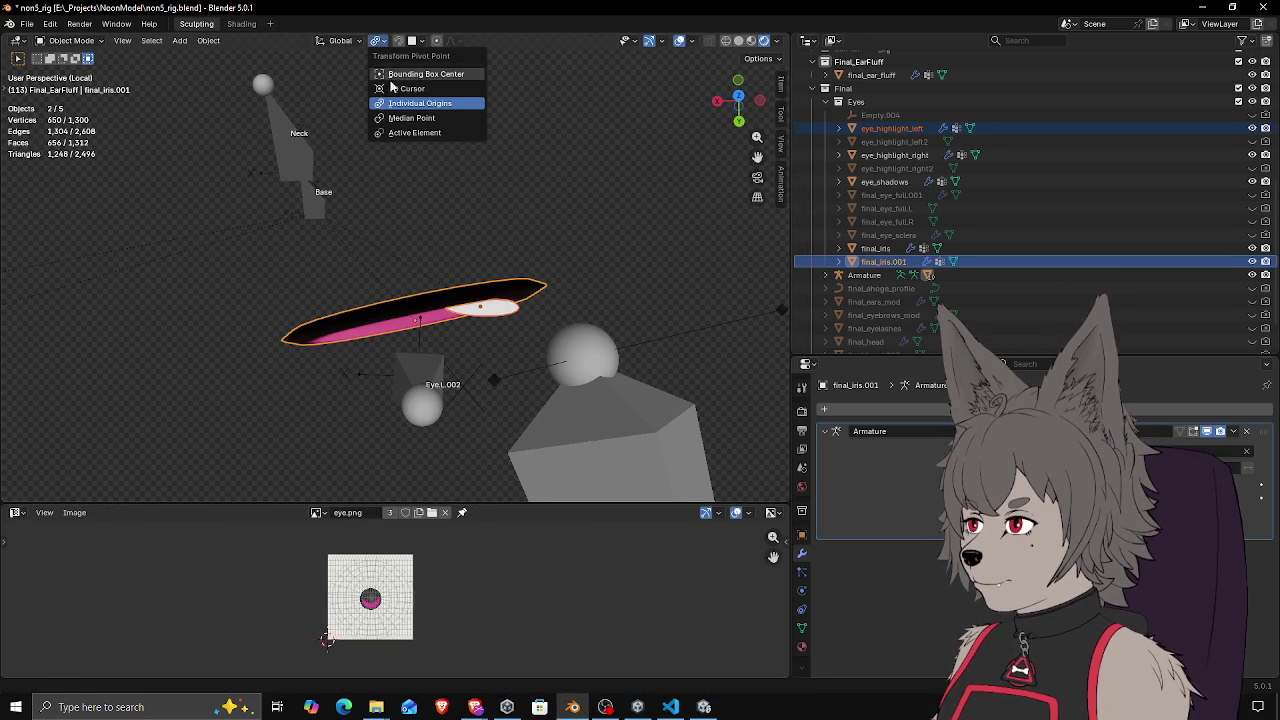
left_click(422, 120)
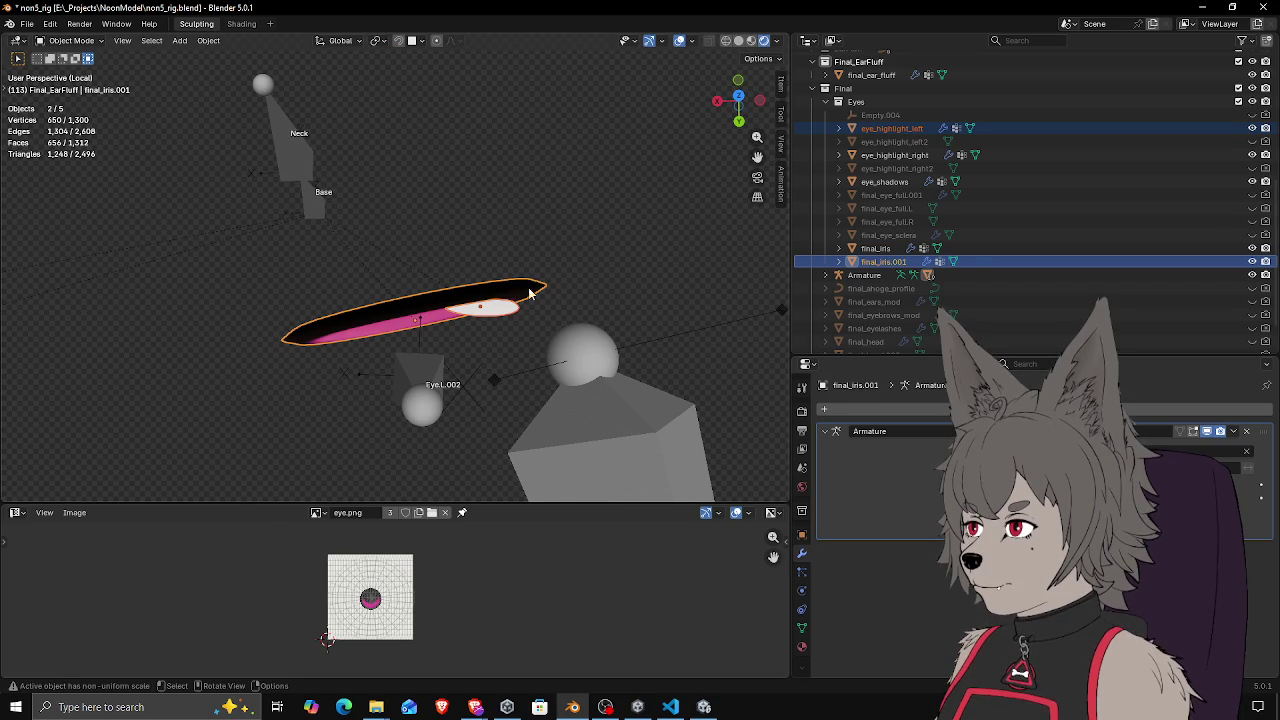
key("Tab")
key("r")
key("z")
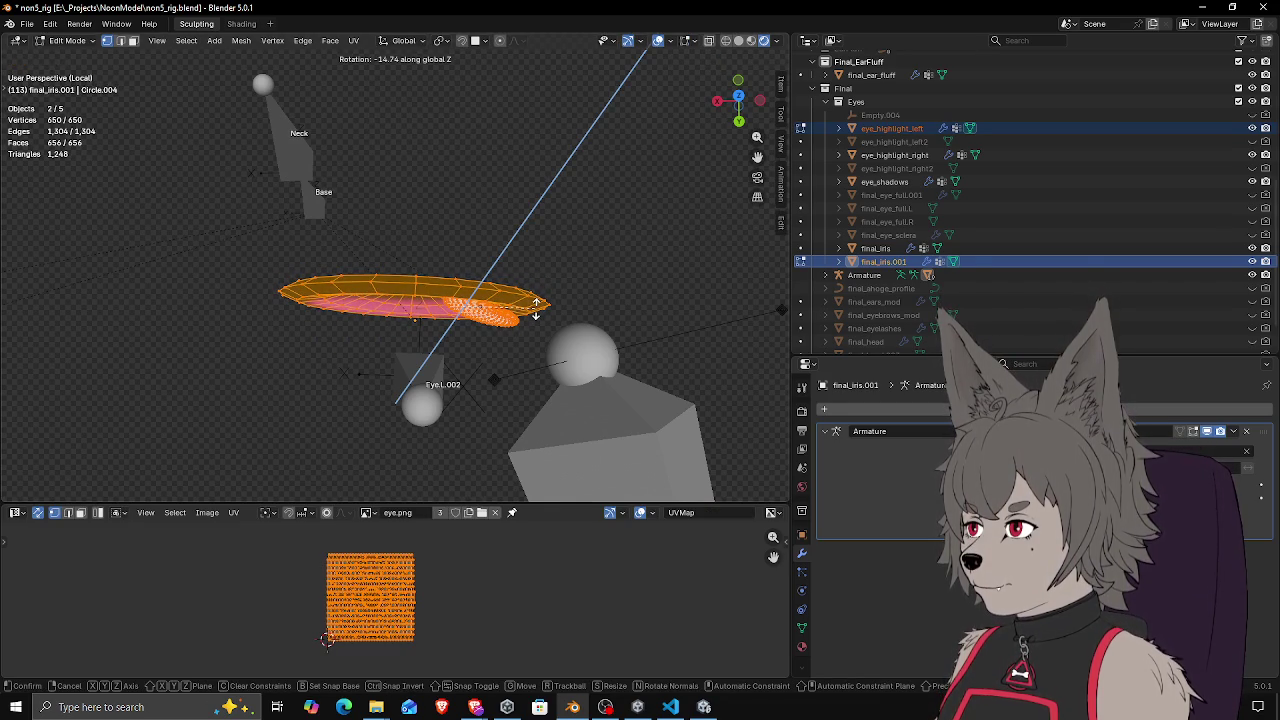
left_click(536, 303)
key("KP_7")
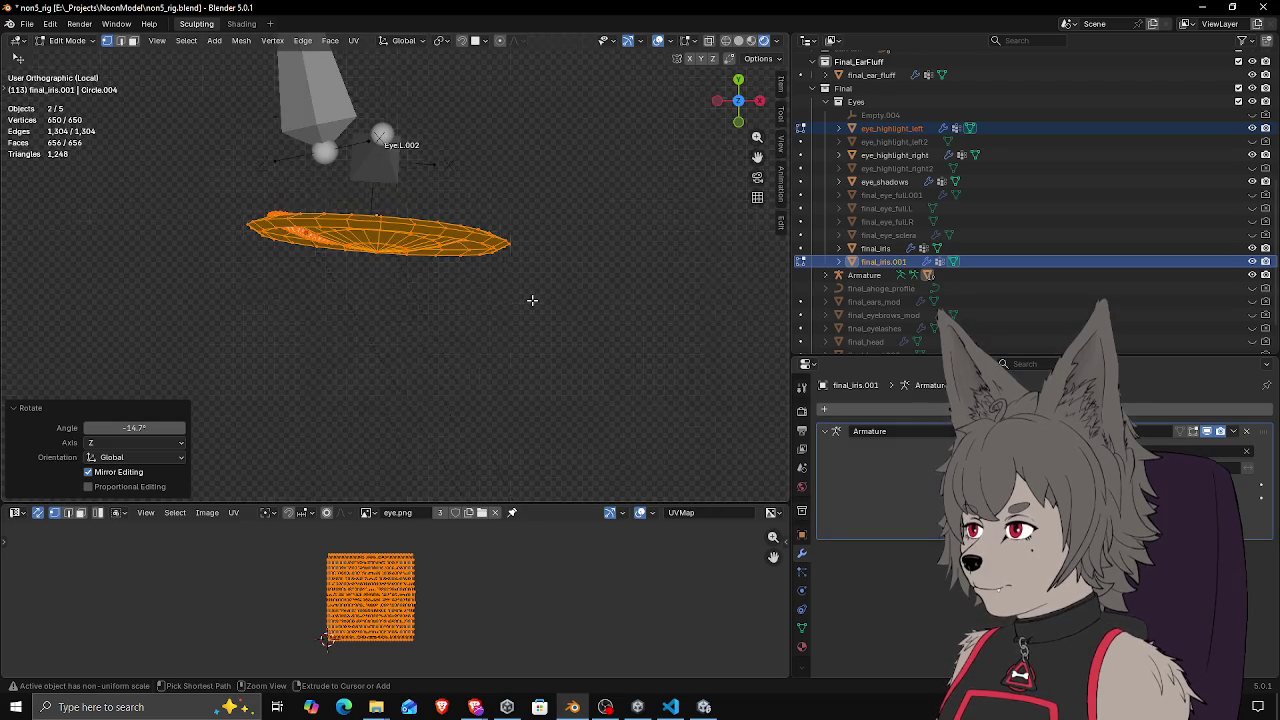
From the bottom view, give the left iris an extra 1.26° turn and a -0.0013 m Y shift
key("ctrl+KP_7")
key("r")
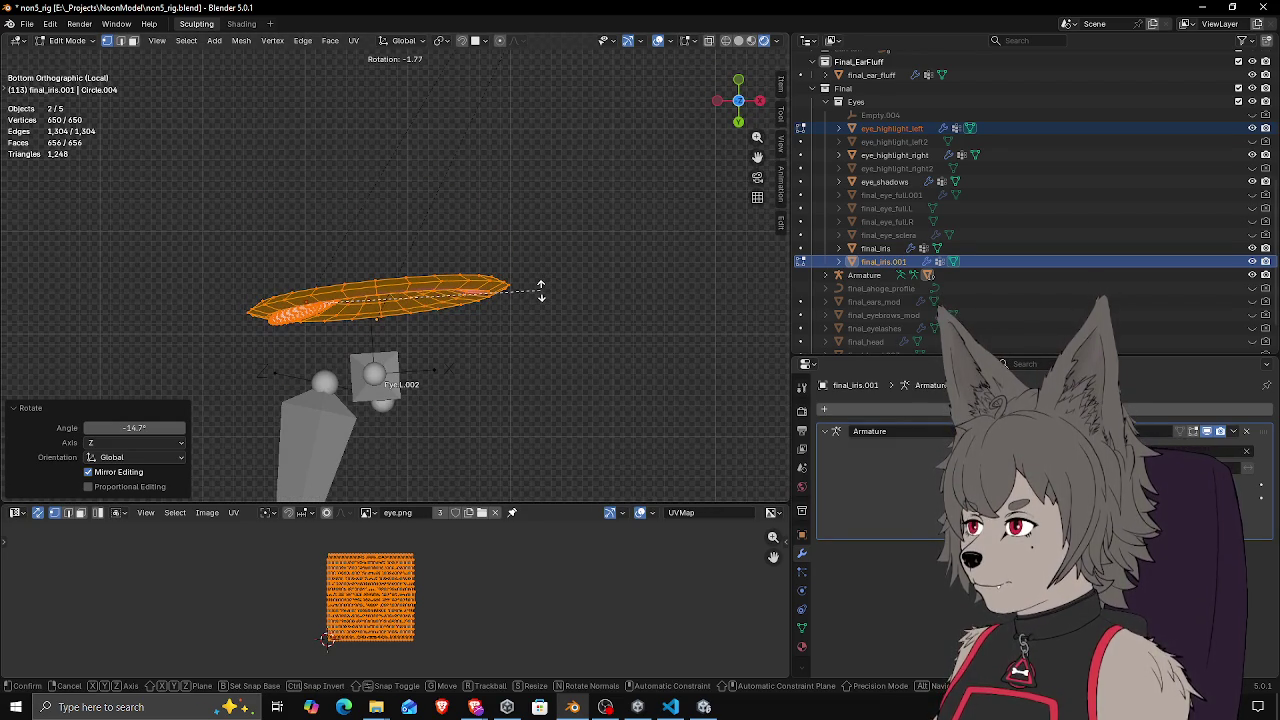
left_click(540, 290)
key("g")
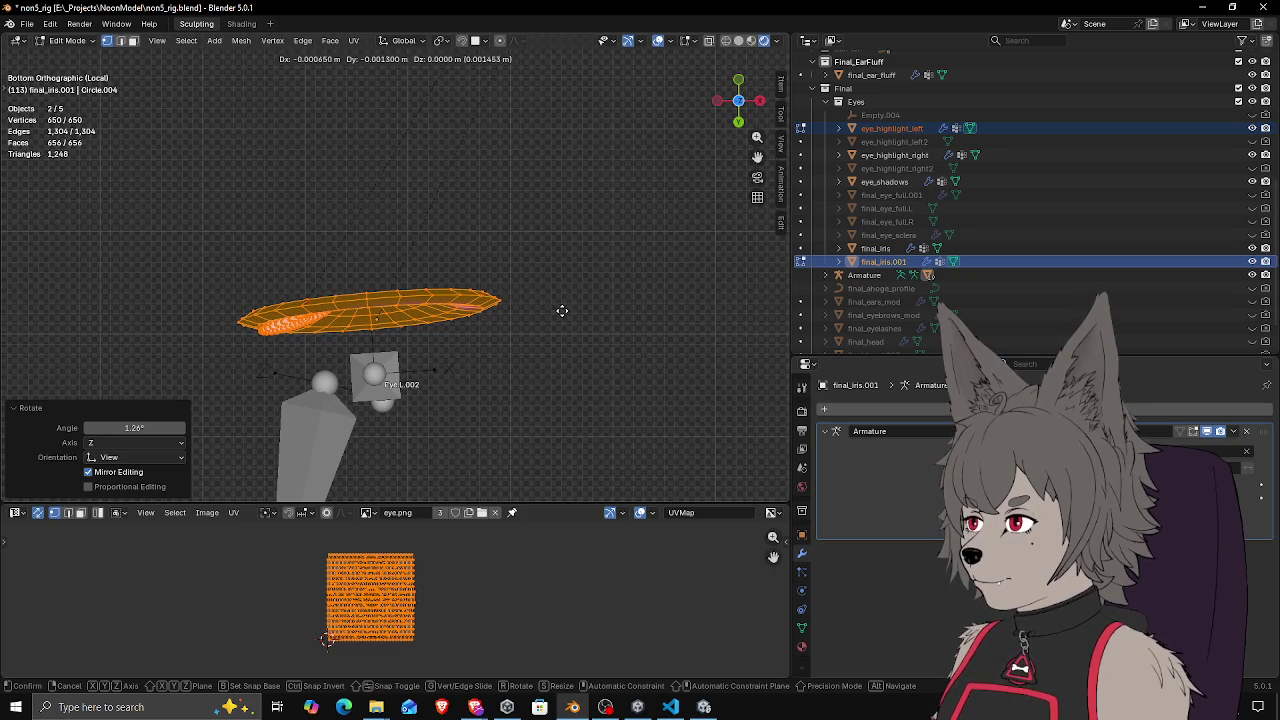
left_click(563, 311)
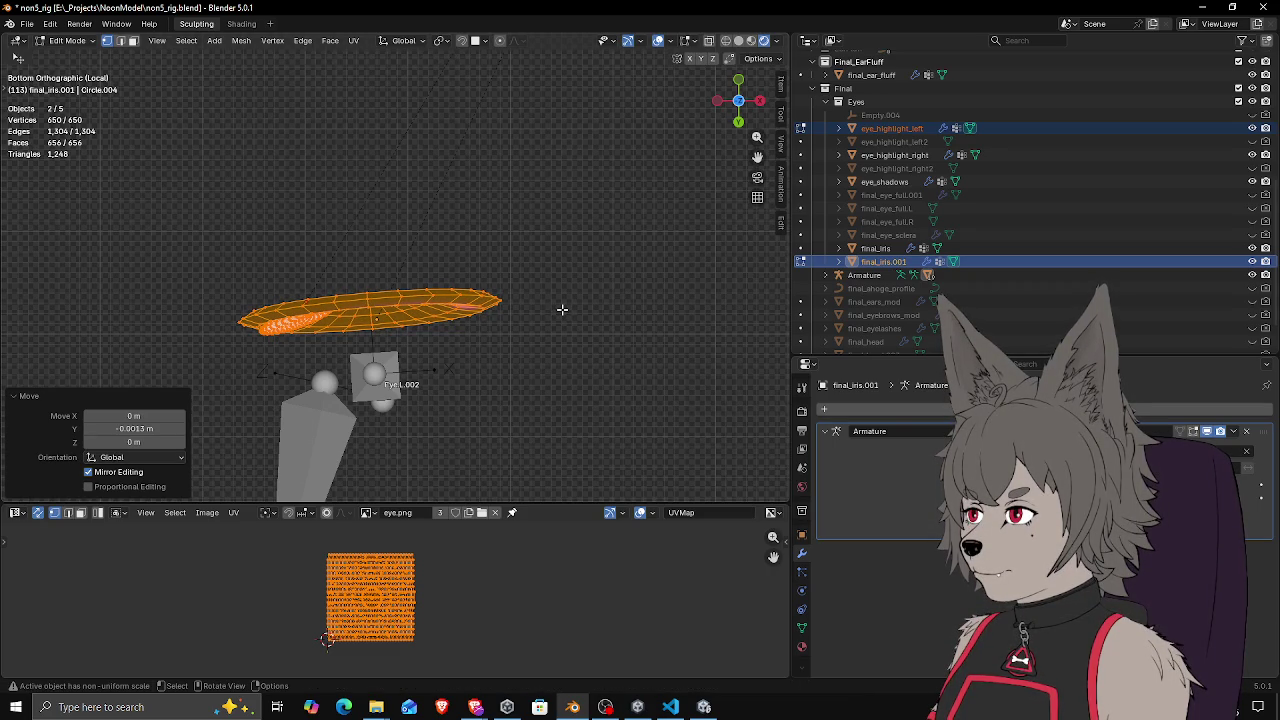
Return to Object Mode and select the right iris together with eye_highlight_right
scroll(585, 316, "down", 3)
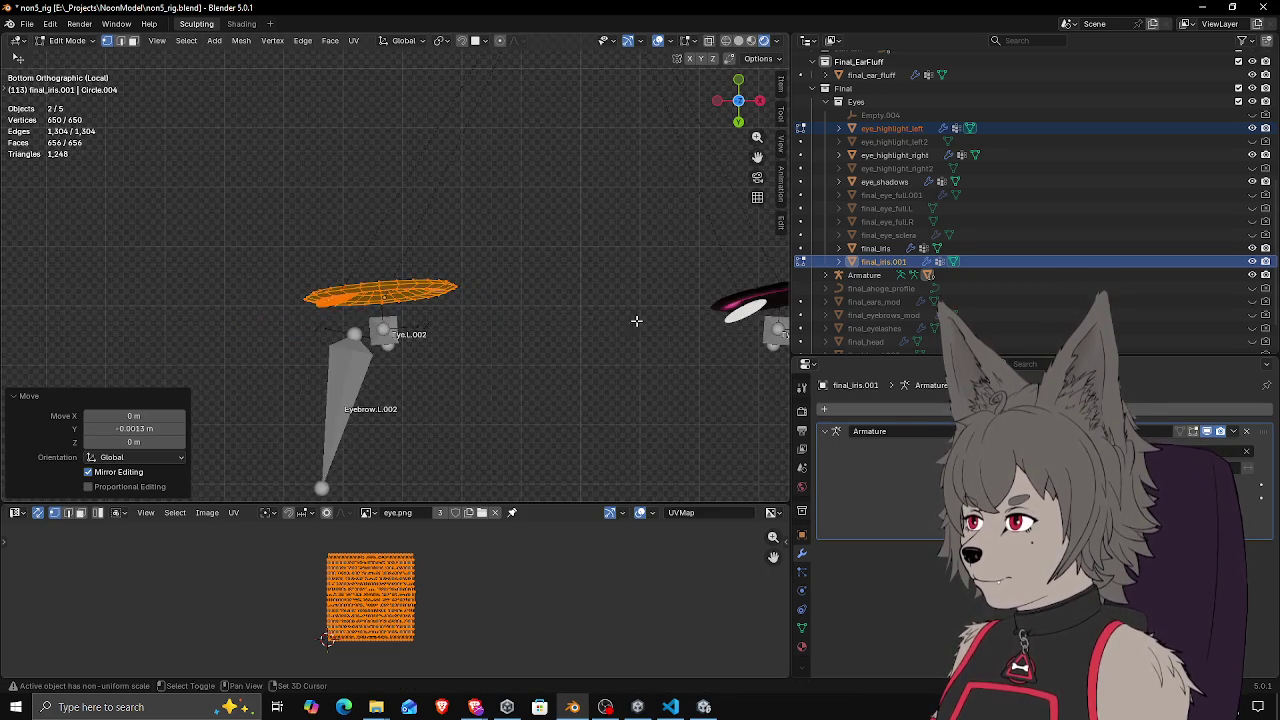
scroll(621, 323, "right", 6)
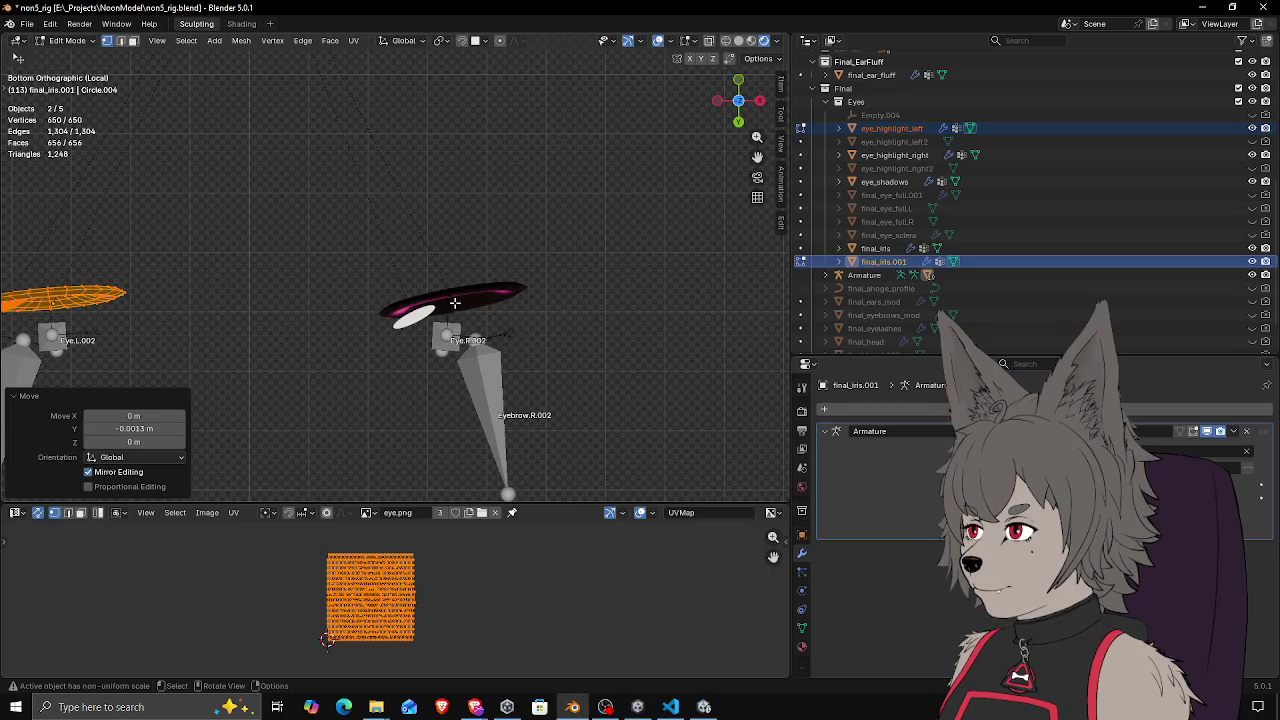
scroll(454, 302, "up", 2)
key("Tab")
left_click(494, 325)
left_click(560, 330, "shift")
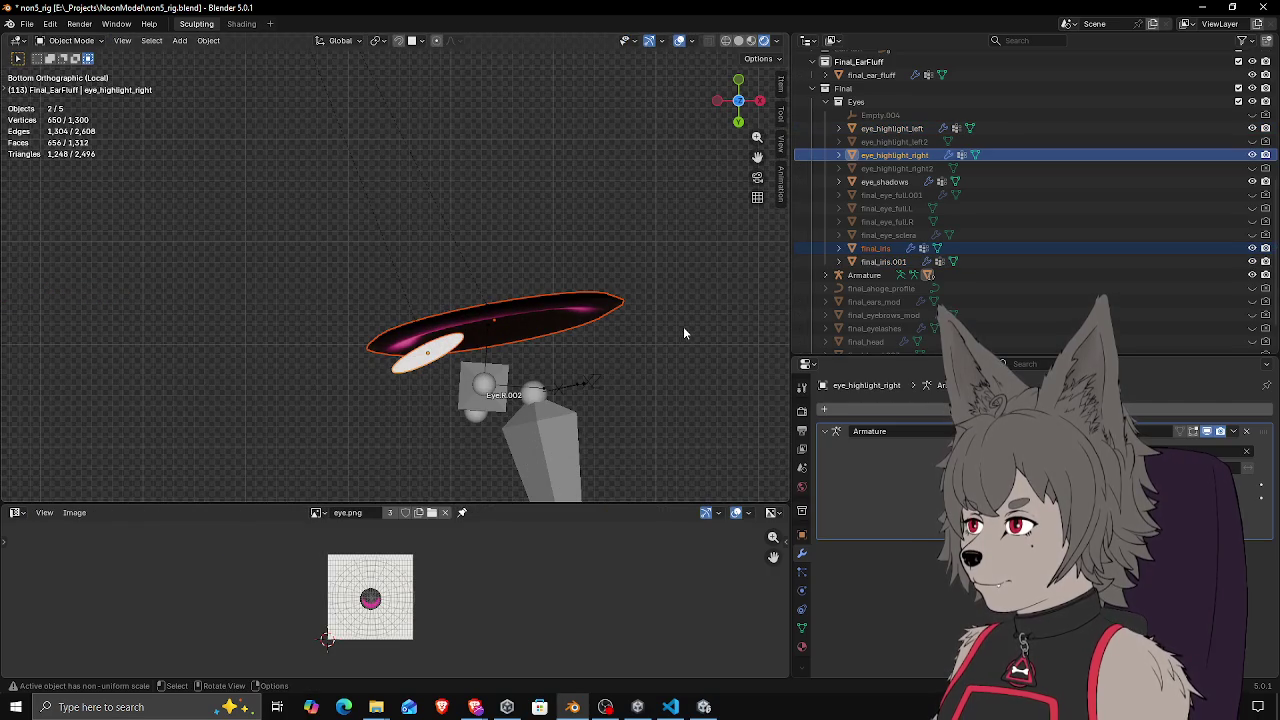
In Edit Mode, select all of the right eye's meshes and rotate them 1.33°
scroll(676, 336, "up", 3)
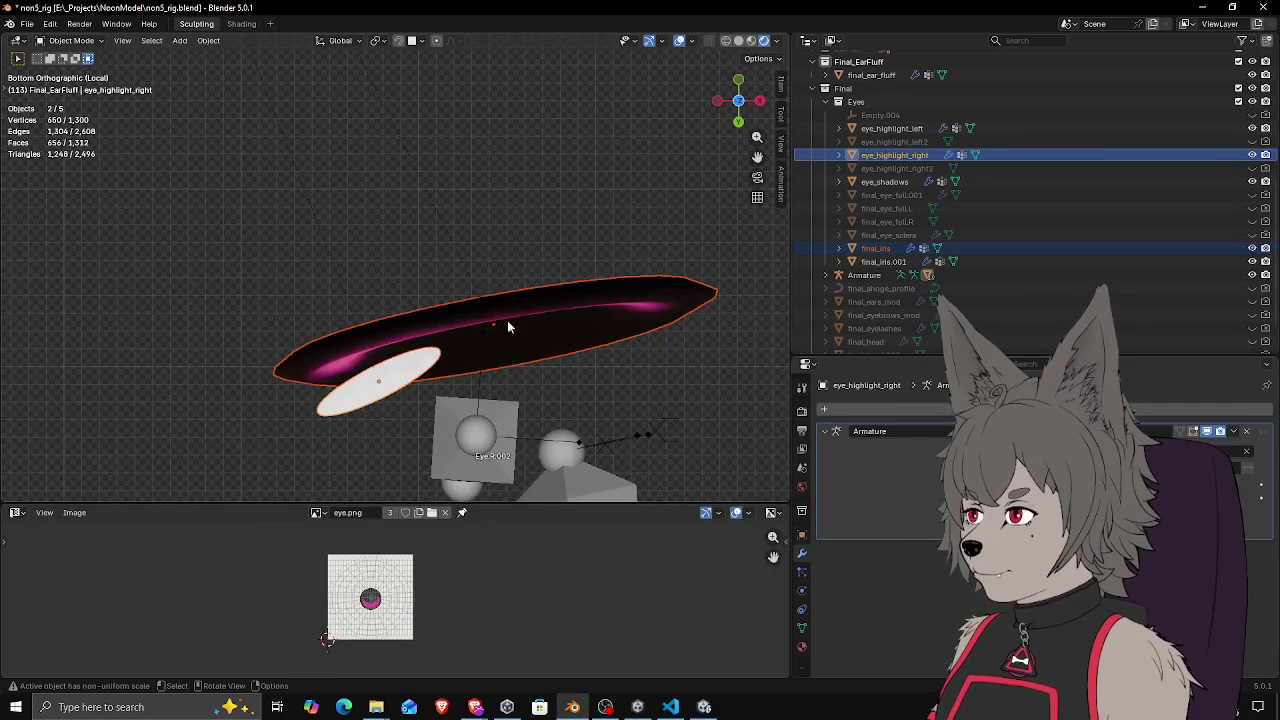
key("Tab")
scroll(546, 331, "down", 4)
key("a")
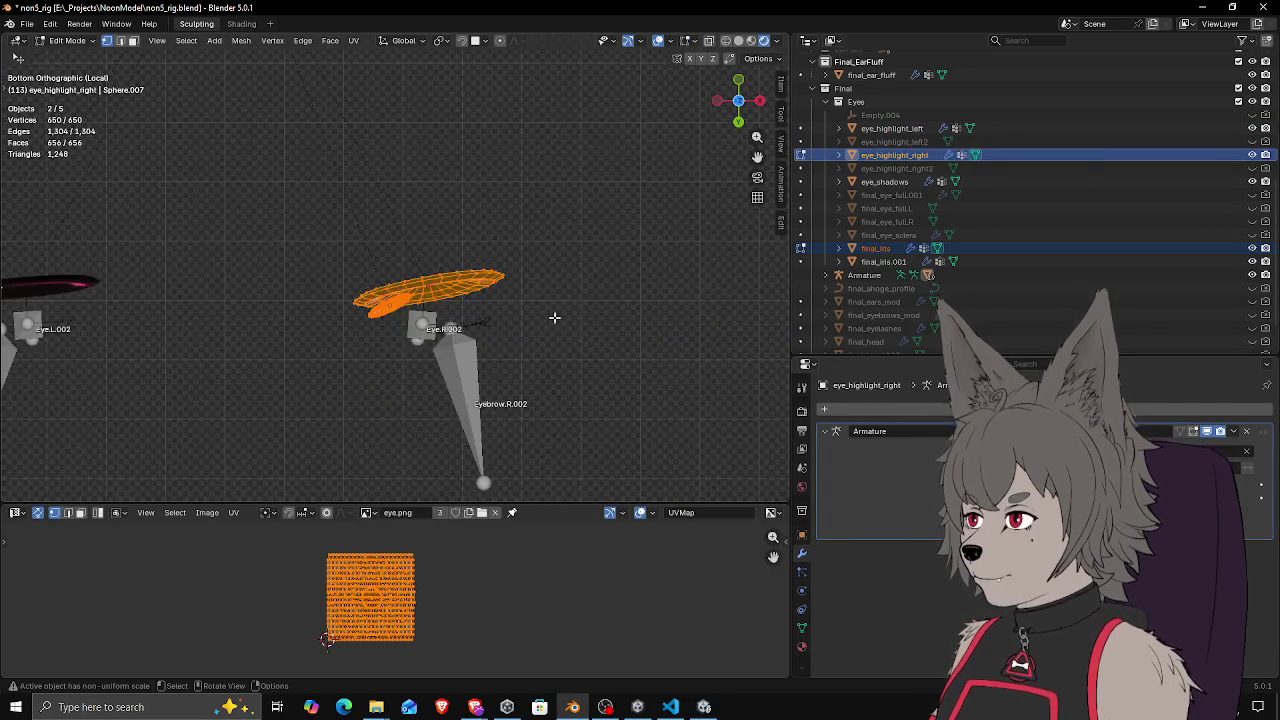
scroll(613, 302, "up", 3)
scroll(613, 302, "down", 5)
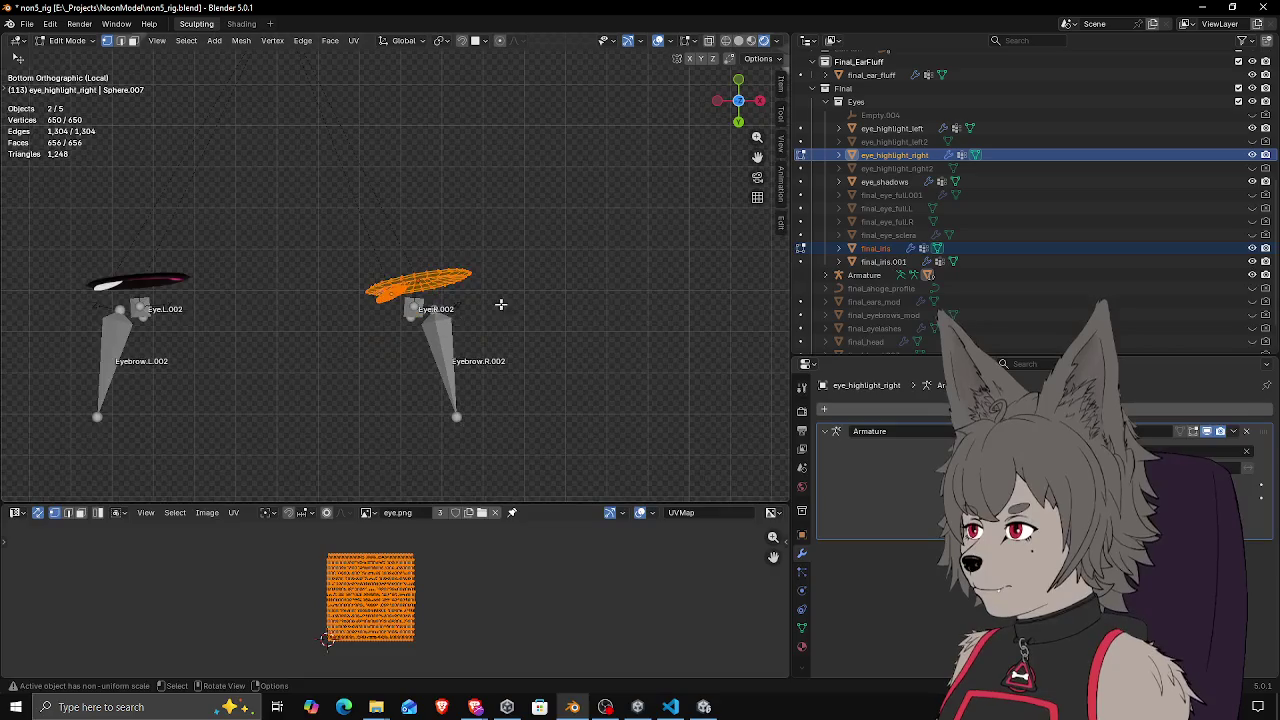
scroll(618, 294, "up", 6)
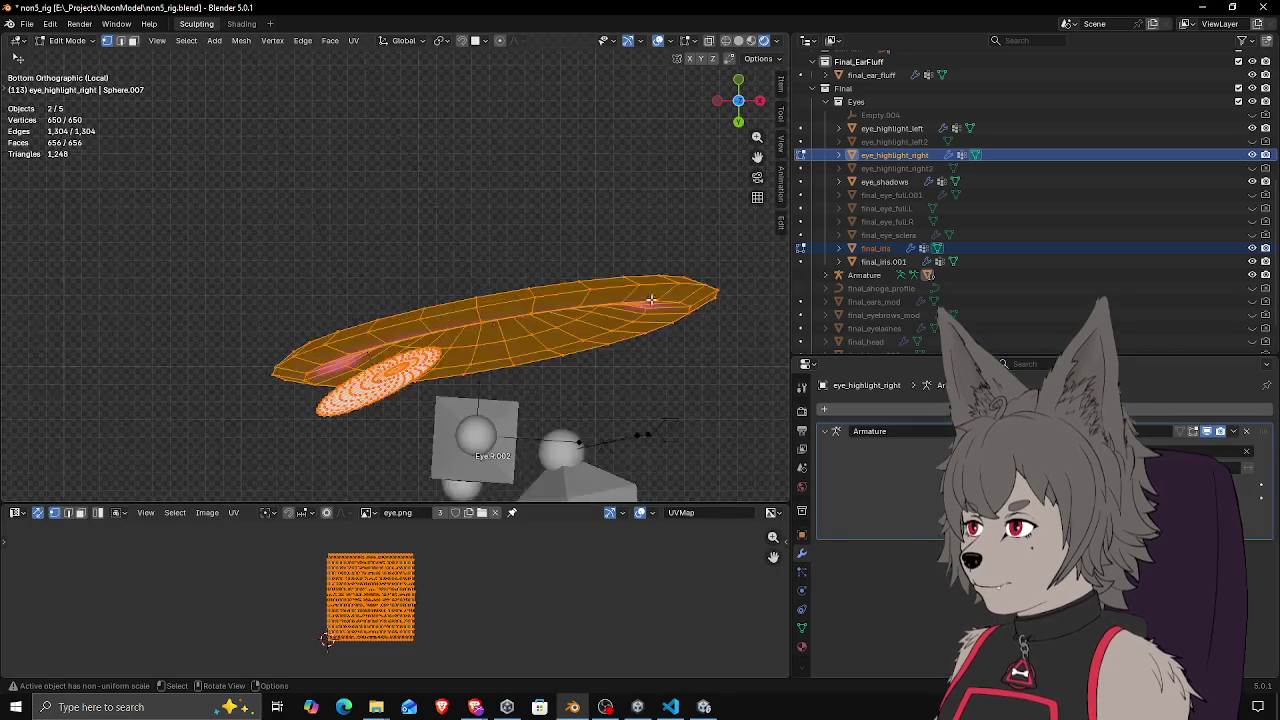
scroll(663, 297, "down", 2)
key("r")
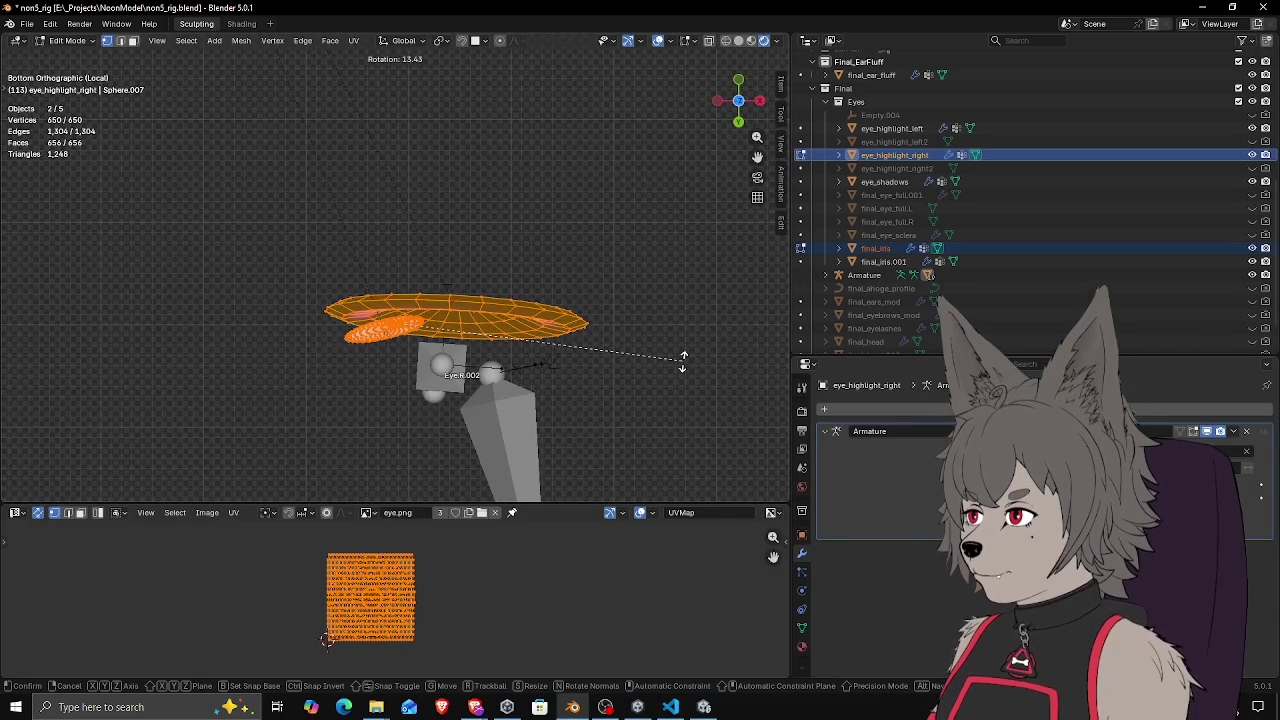
key("Escape")
key("r")
key("Escape")
key("r")
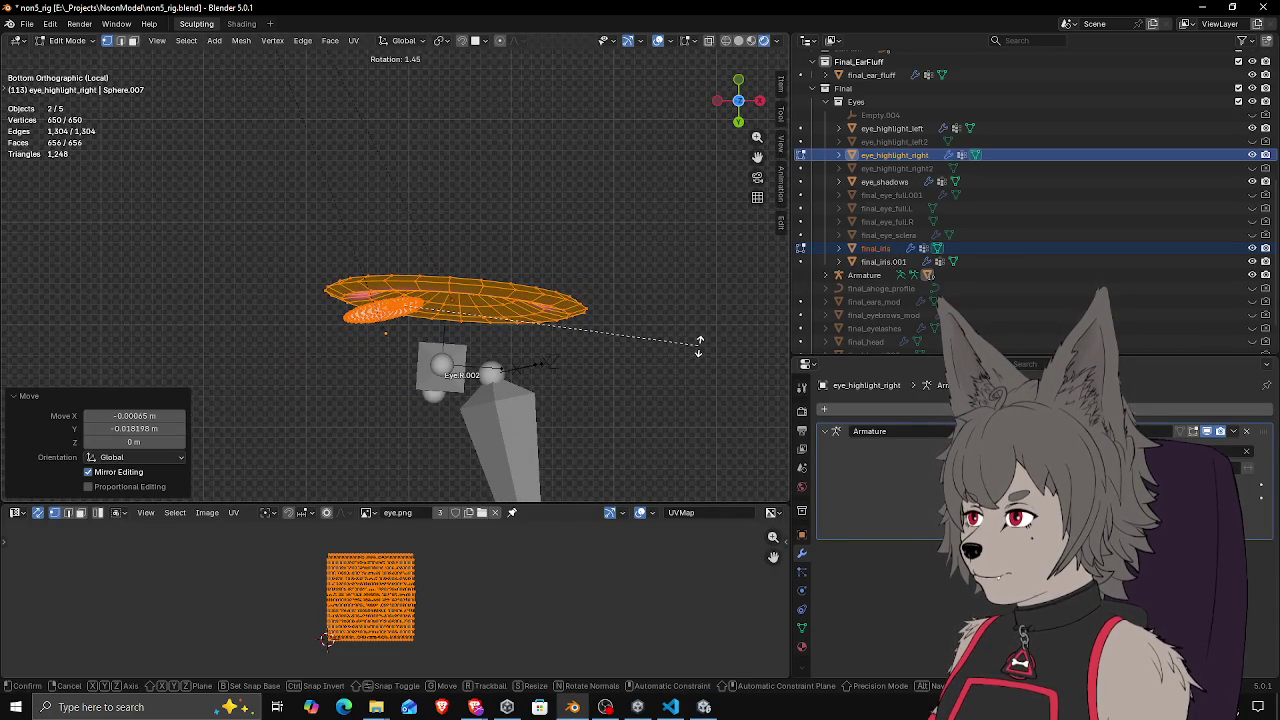
left_click(699, 345)
Shift the right eye meshes -0.005867 m along Y, centring the view on them
key("g")
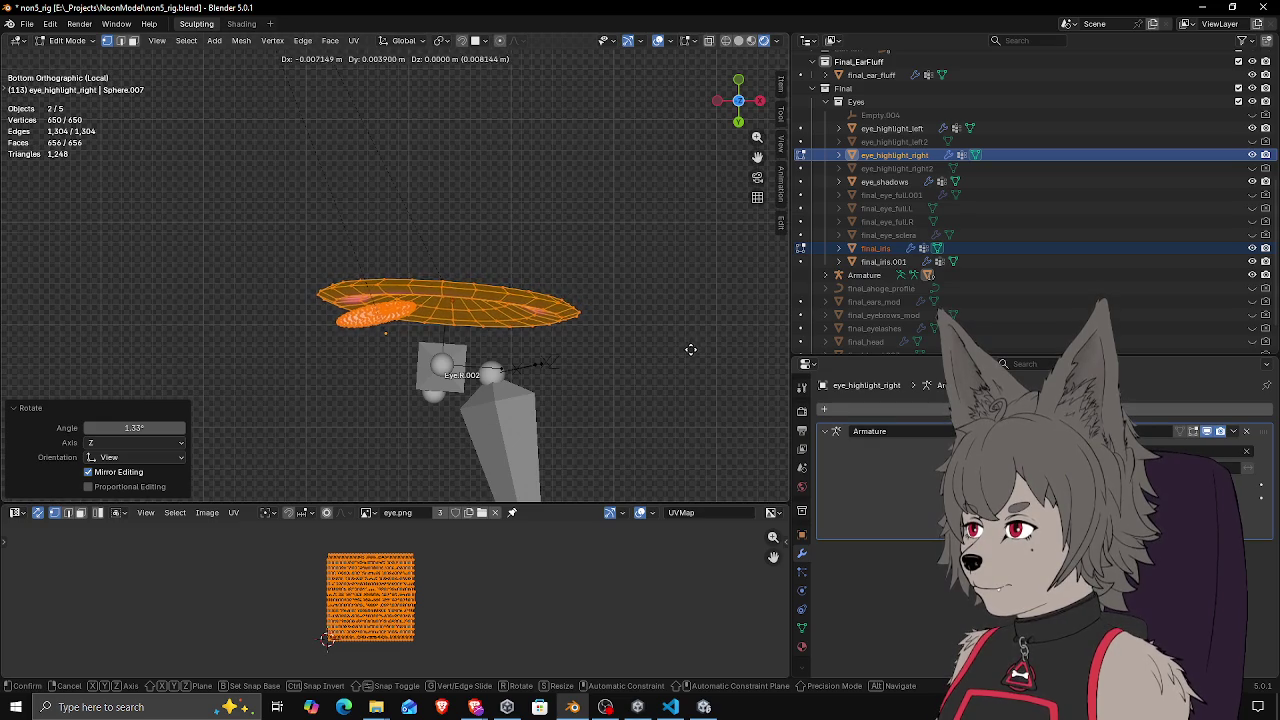
left_click(690, 349)
scroll(549, 349, "down", 3)
scroll(380, 333, "up", 3)
scroll(412, 332, "up", 5)
scroll(639, 295, "down", 2)
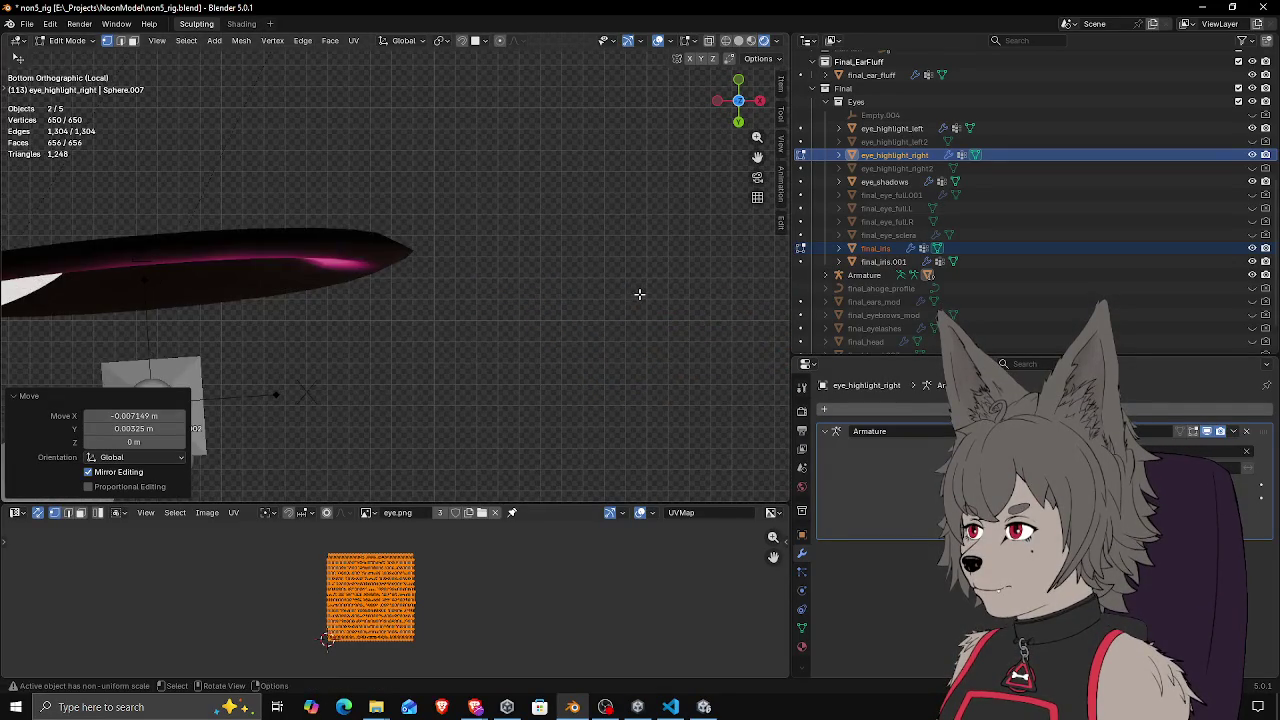
scroll(640, 294, "down", 2)
key("a")
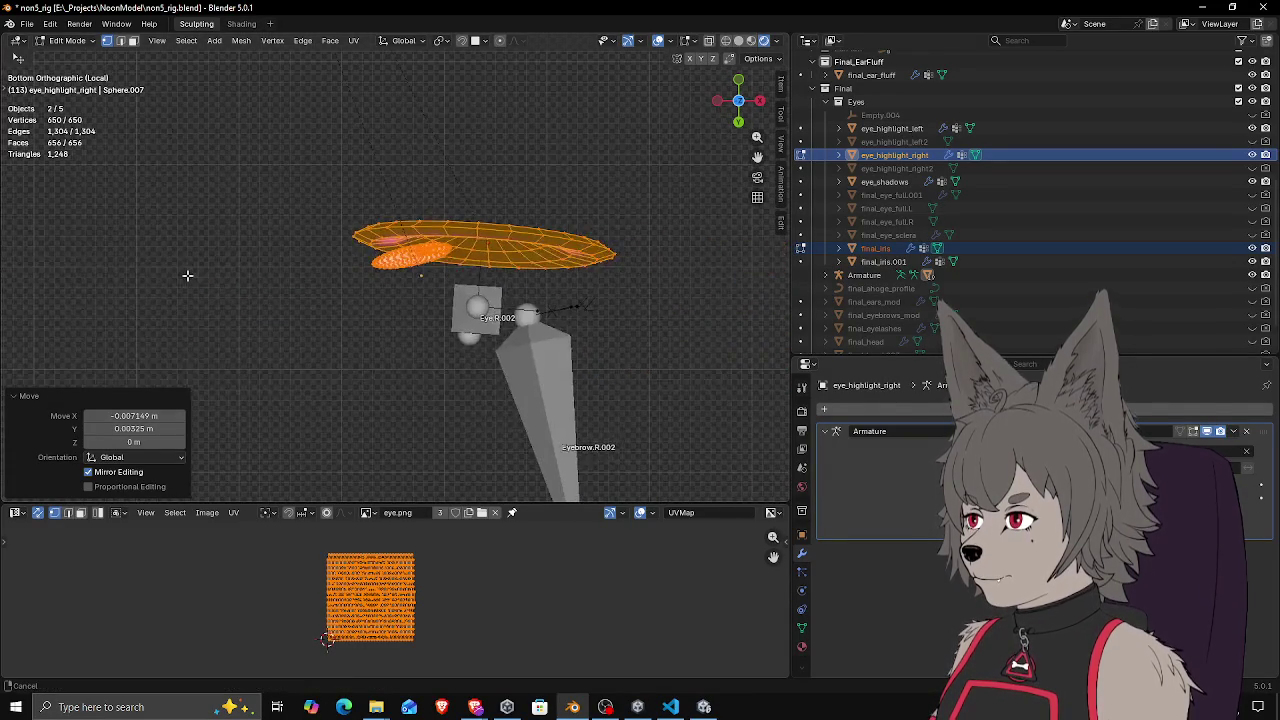
key("alt+a")
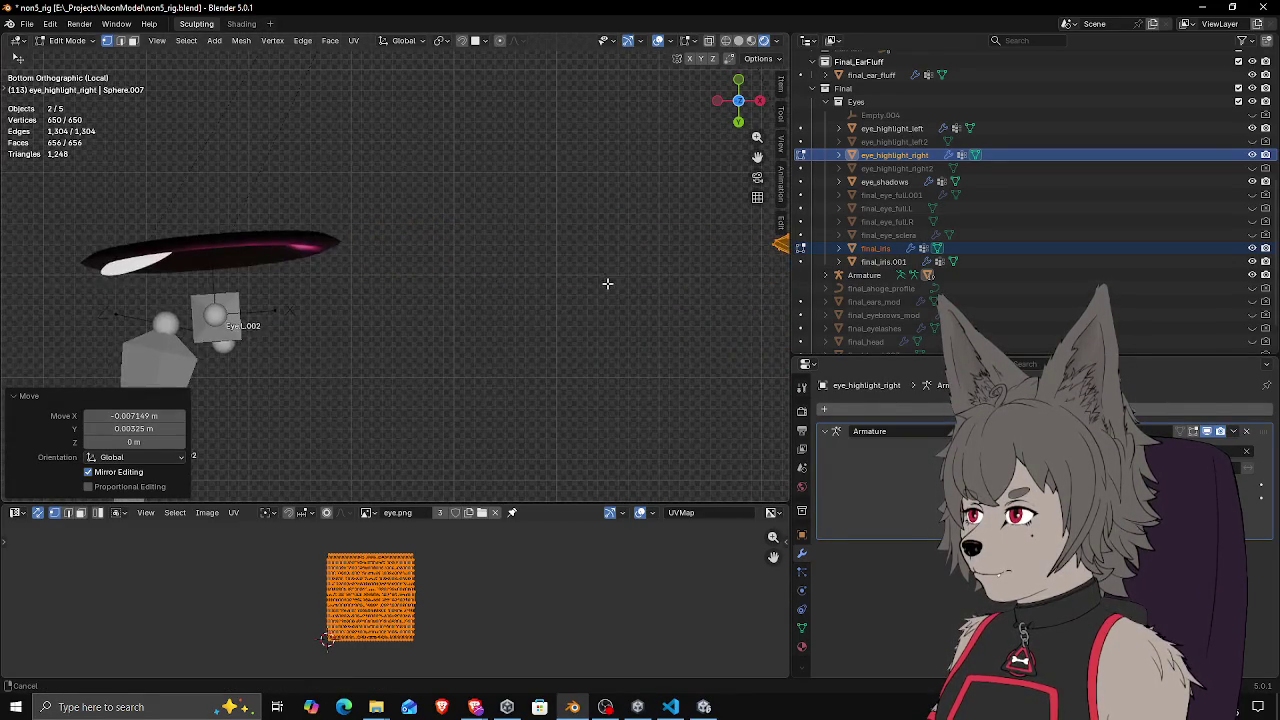
key("a")
key("KP_Decimal")
key("g")
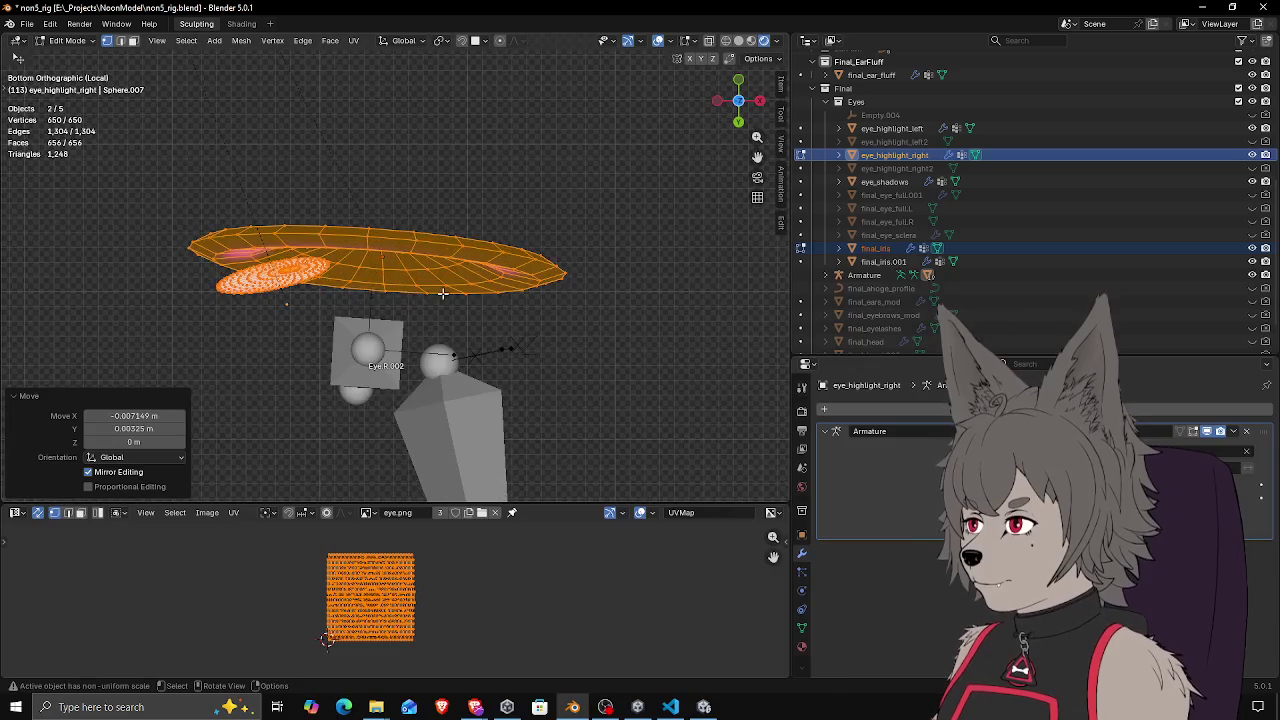
key("y")
left_click(365, 304)
Compare against the left eye and nudge the right eye meshes slightly sideways
scroll(365, 304, "down", 2)
mouse_move(365, 304)
left_mouse_down()
mouse_move(306, 317)
mouse_move(595, 309)
left_mouse_up()
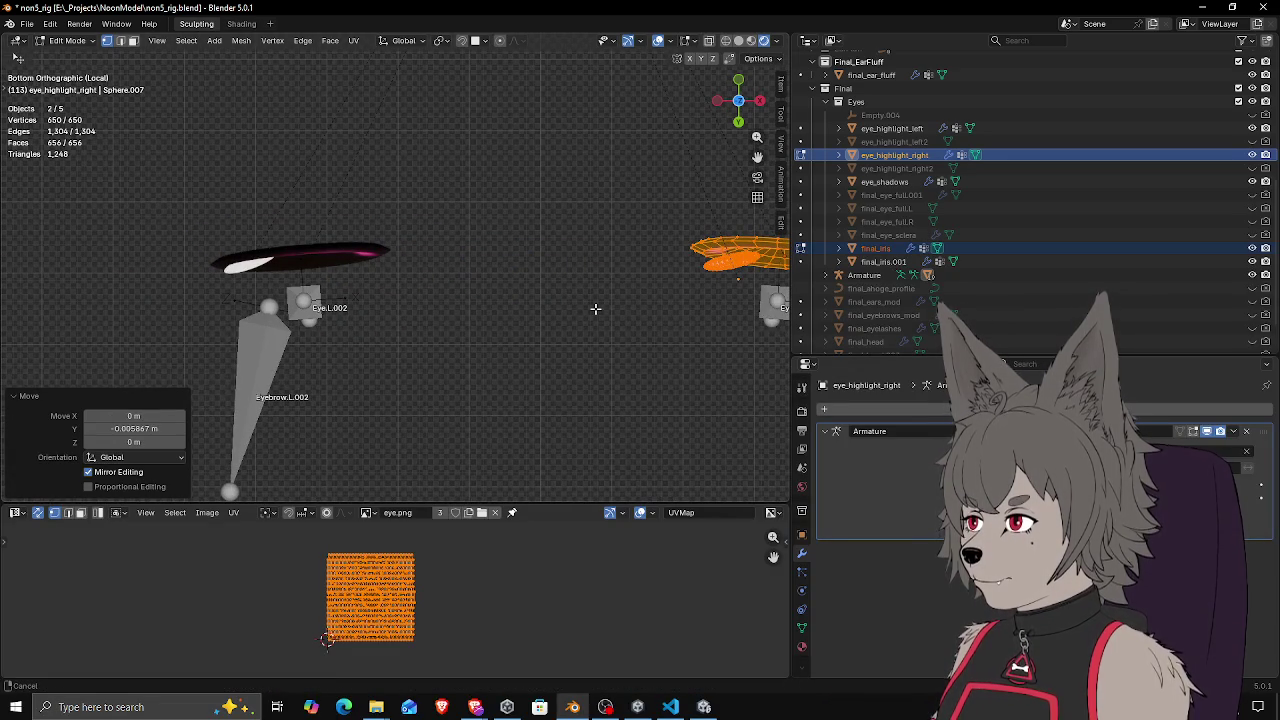
left_click_drag(595, 309, 325, 297)
scroll(371, 286, "up", 6)
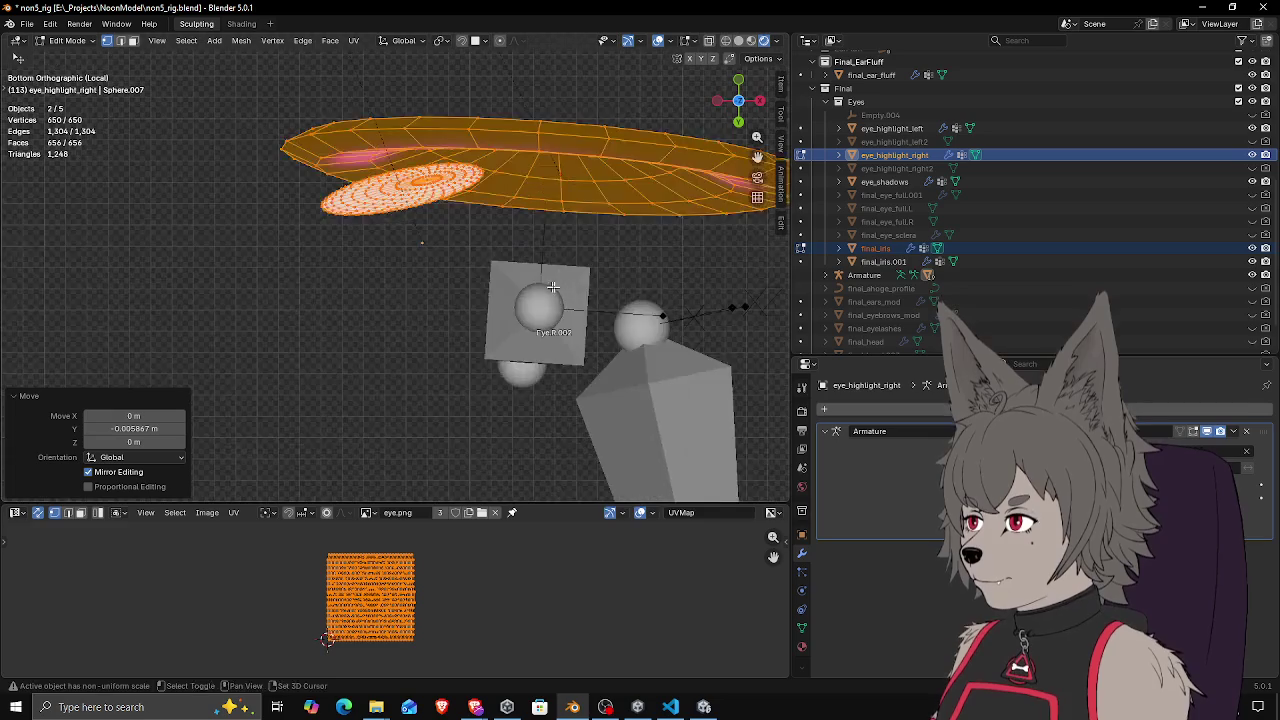
key("g")
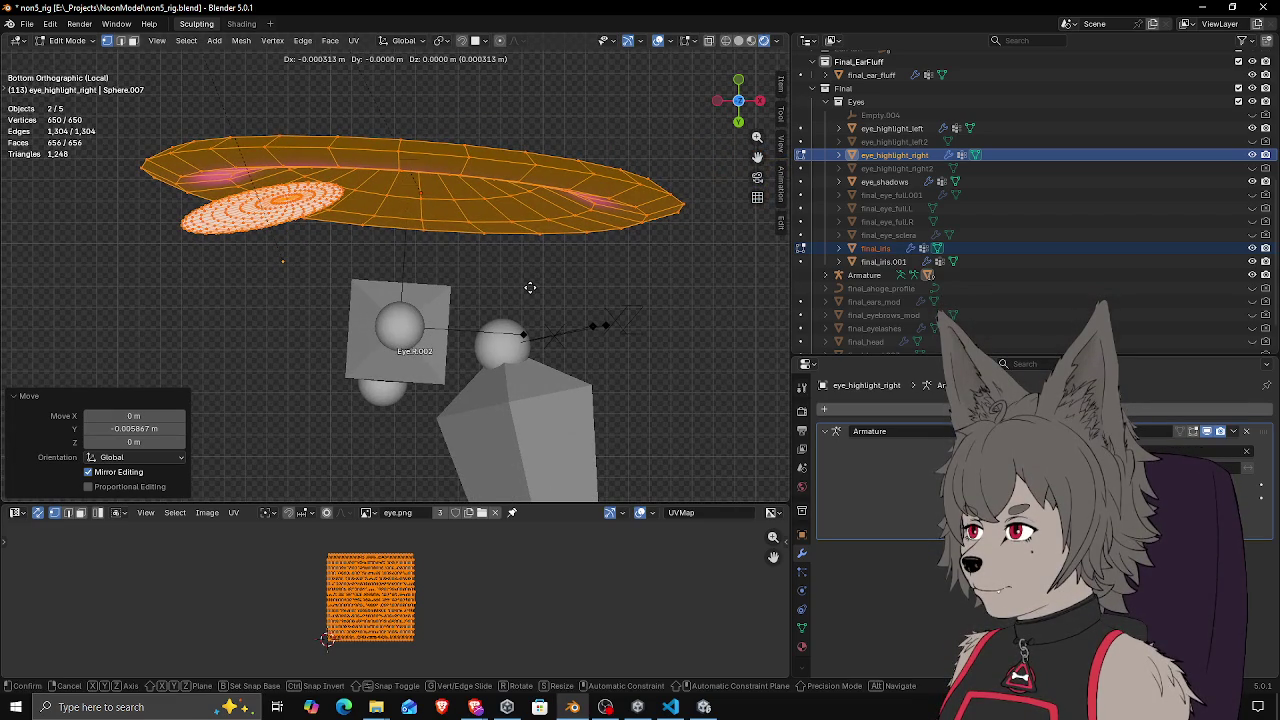
left_click(529, 287)
scroll(529, 287, "down", 6)
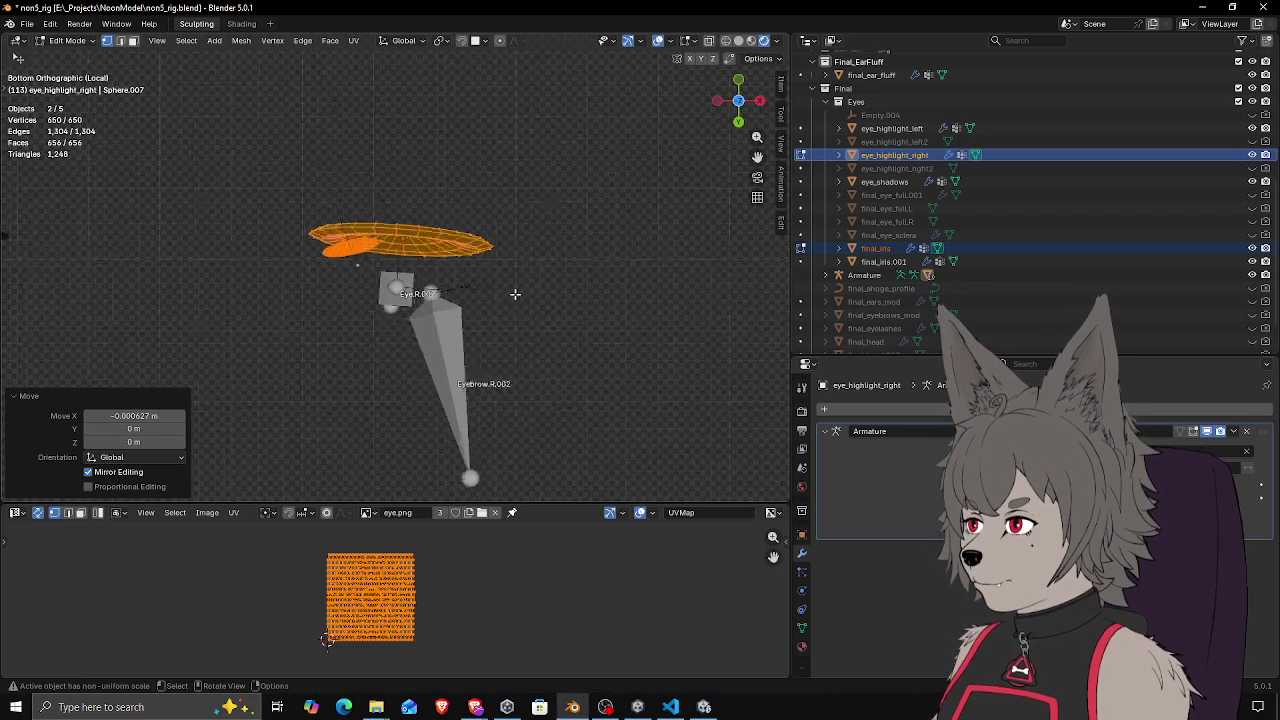
Back in Object Mode, orbit to a frontal view to check both irises against the Eye.R.002 and Eye.L.002 bones
key("Tab")
mouse_move(328, 350)
left_mouse_down()
mouse_move(630, 274)
mouse_move(624, 183)
mouse_move(649, 206)
left_mouse_up()
scroll(387, 263, "down", 6)
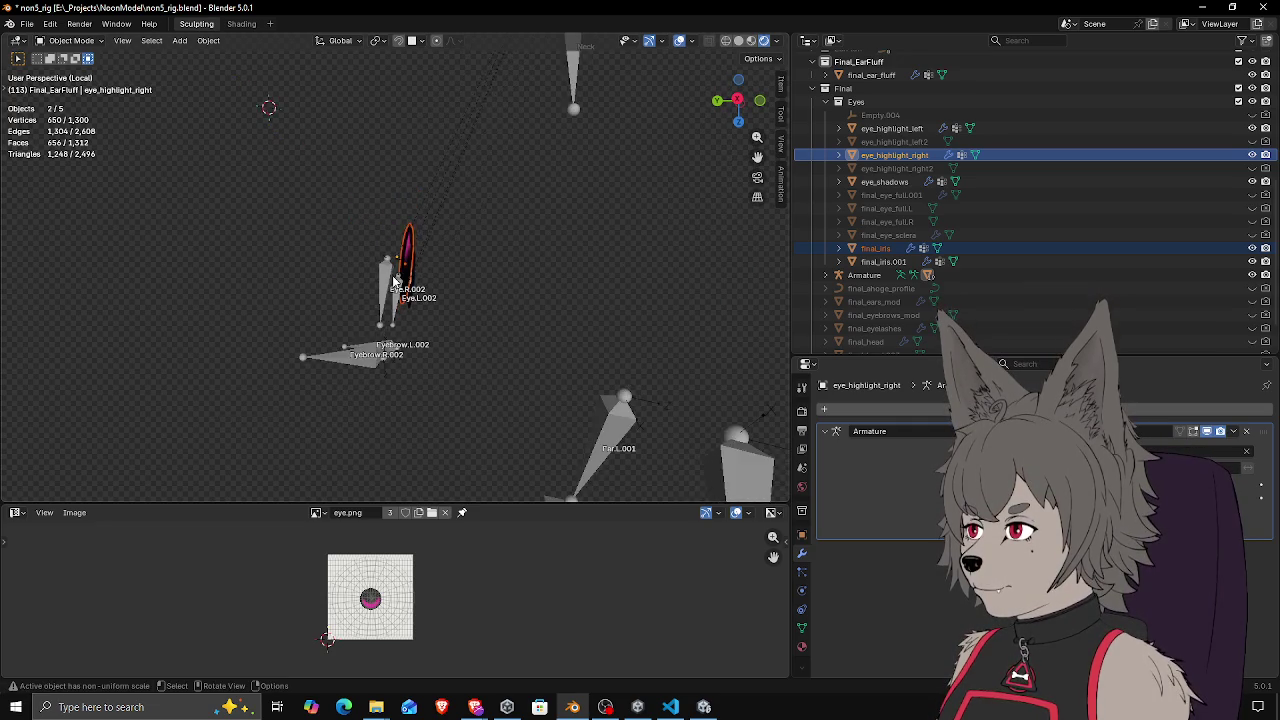
scroll(393, 281, "up", 8)
left_click_drag(393, 281, 493, 260)
scroll(430, 302, "up", 3)
mouse_move(430, 302)
left_mouse_down()
mouse_move(483, 243)
mouse_move(551, 280)
mouse_move(392, 281)
mouse_move(305, 300)
left_mouse_up()
left_click(503, 281)
left_click_drag(503, 281, 521, 288)
mouse_move(288, 322)
left_mouse_down()
mouse_move(441, 307)
mouse_move(463, 286)
mouse_move(519, 311)
mouse_move(597, 316)
mouse_move(613, 342)
mouse_move(571, 362)
mouse_move(520, 297)
mouse_move(563, 309)
mouse_move(466, 311)
left_mouse_up()
left_click(563, 309)
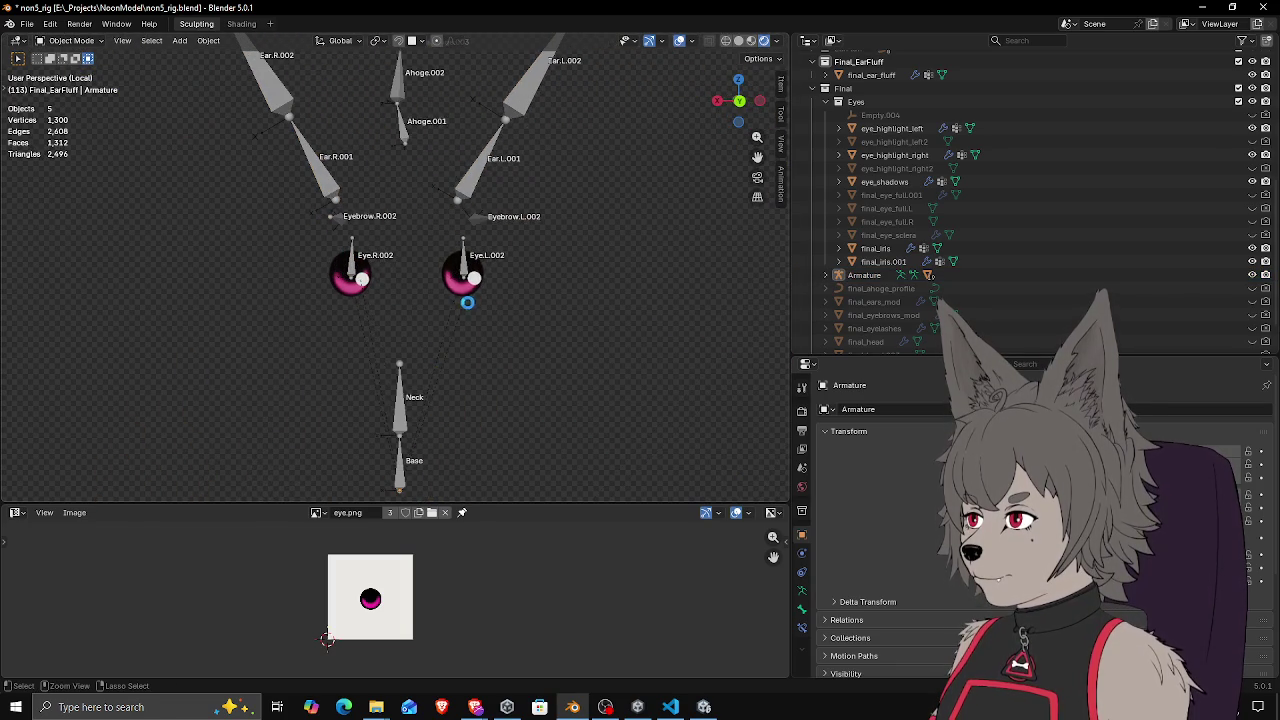
Save the blend file and exit local view so the whole rigged head shows
key("ctrl+s")
key("KP_Divide")
mouse_move(442, 320)
left_mouse_down()
mouse_move(549, 334)
mouse_move(416, 327)
mouse_move(263, 345)
mouse_move(260, 331)
mouse_move(416, 337)
left_mouse_up()
scroll(416, 332, "down", 5)
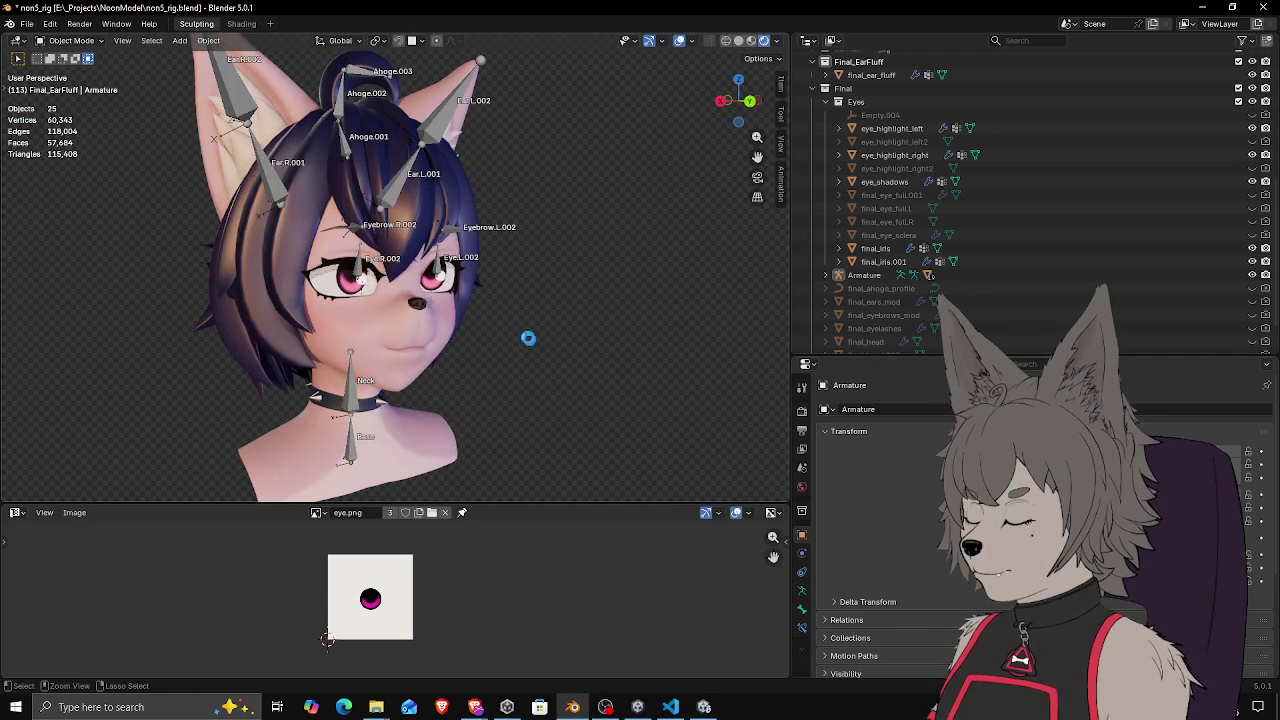
key("ctrl+s")
Export the character as FBX (.fbx) and switch over to Unity
left_click(27, 23)
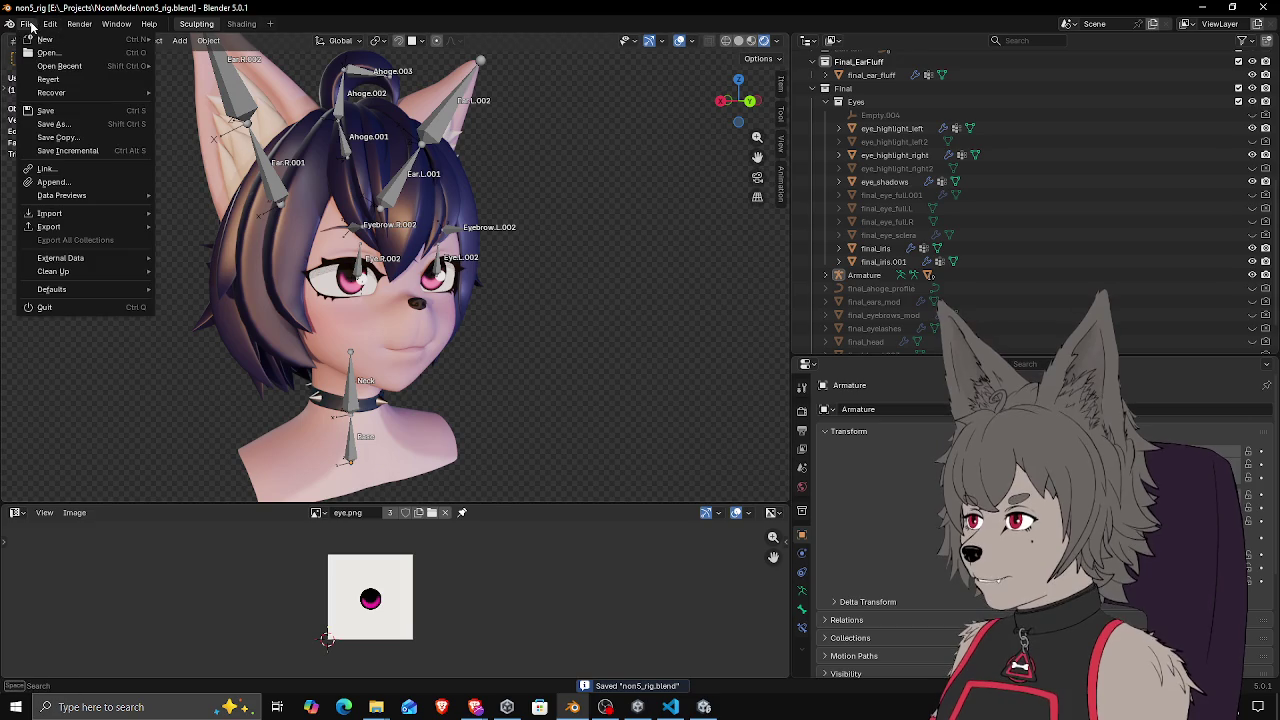
mouse_move(89, 211)
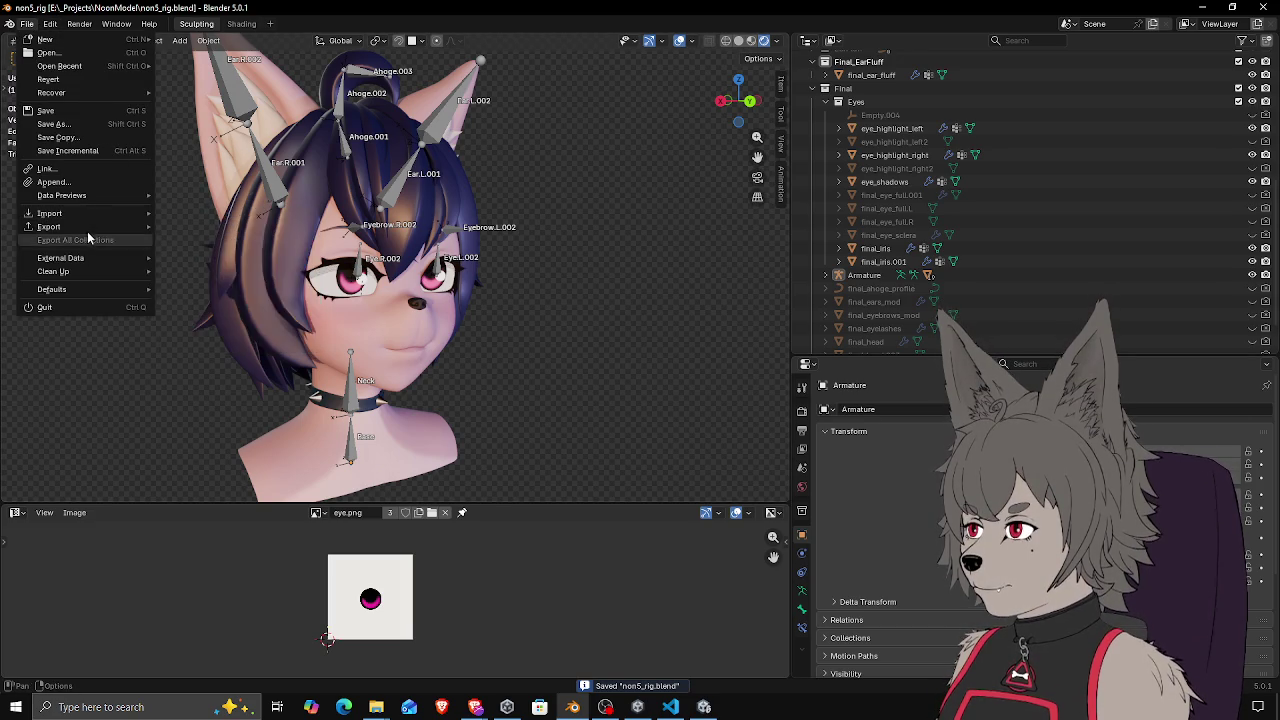
left_click(205, 338)
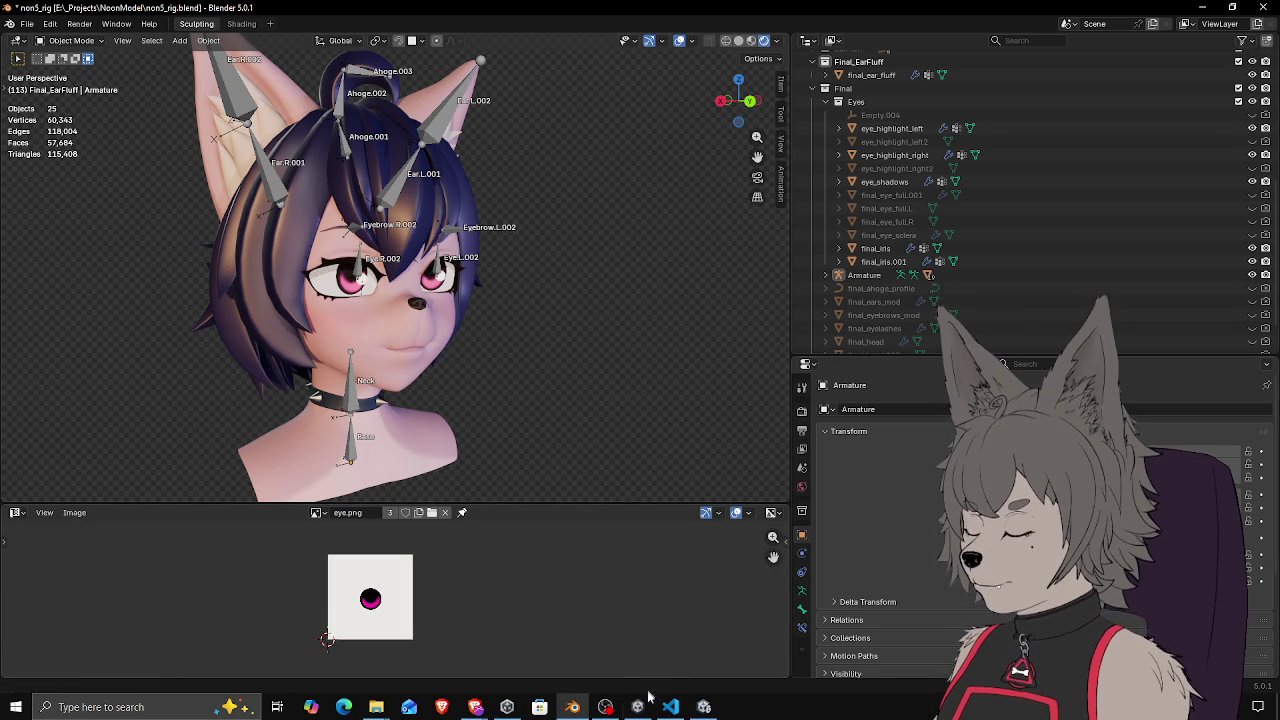
mouse_move(640, 708)
left_click(704, 707)
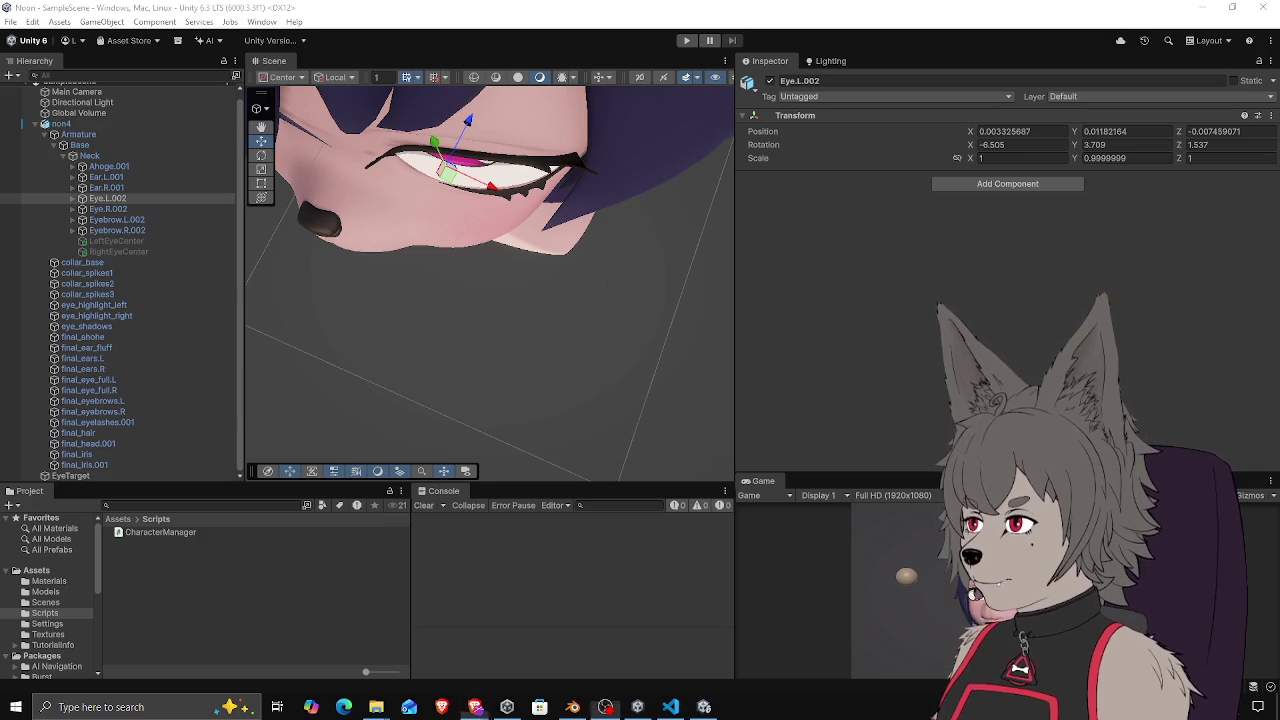
left_click(766, 286)
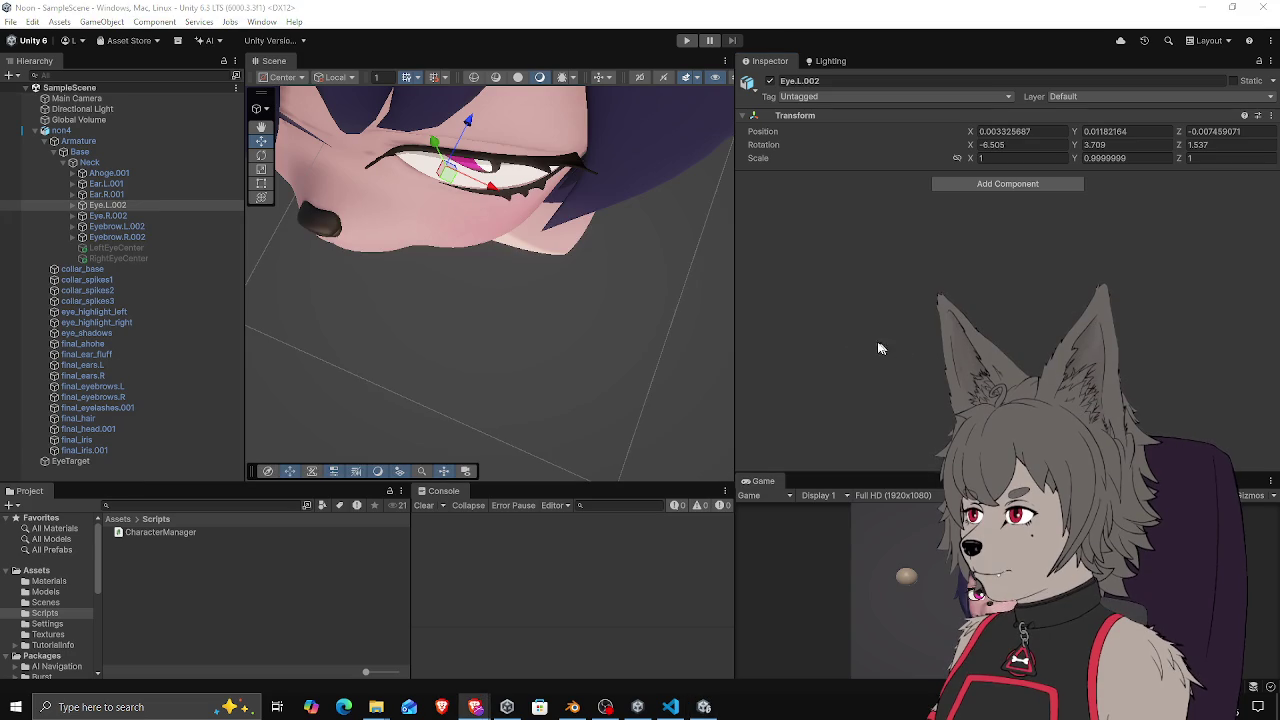
left_click(572, 707)
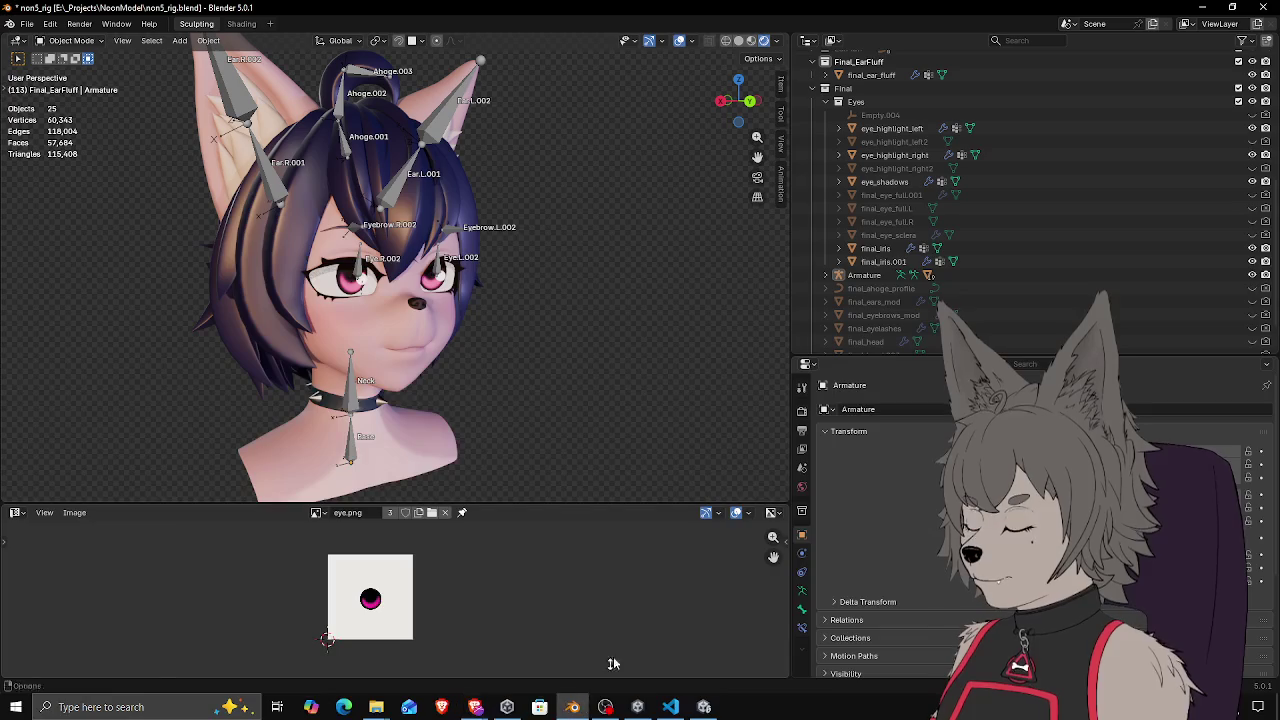
Unhide final_eye_full.L and final_eye_full.R in the Outliner and save the file
scroll(950, 268, "down", 2)
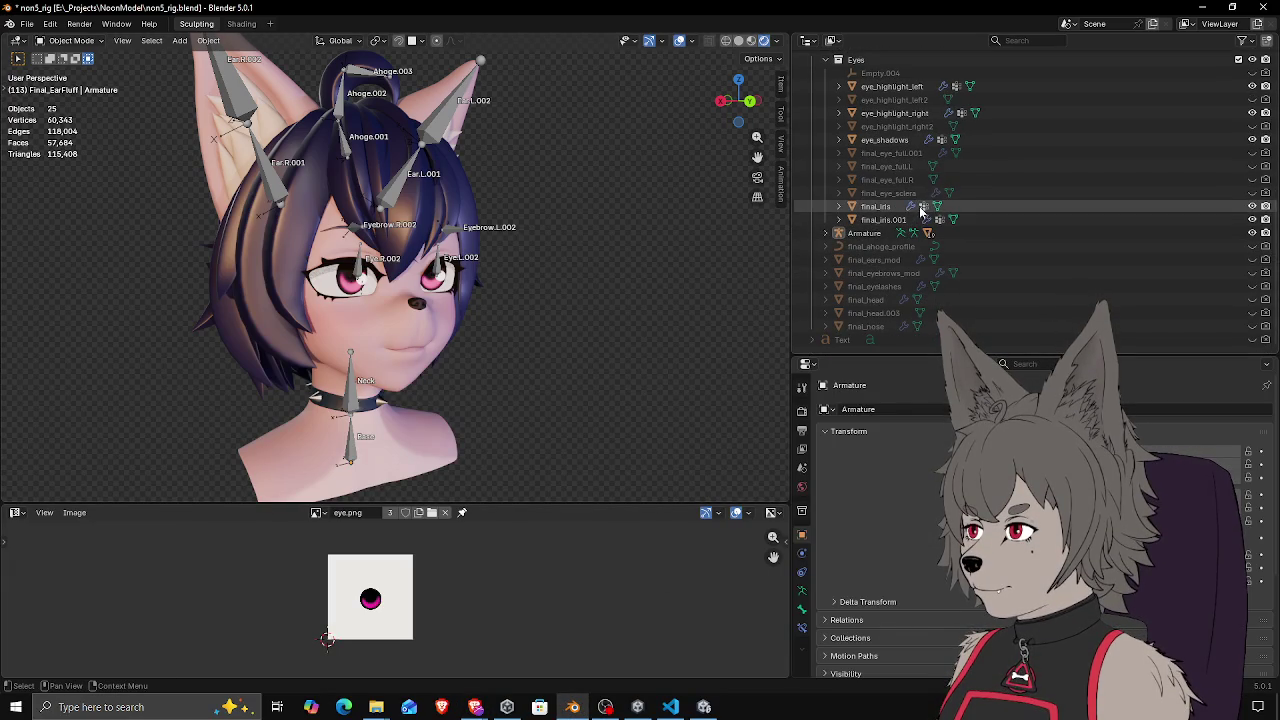
left_click_drag(1253, 167, 1253, 180)
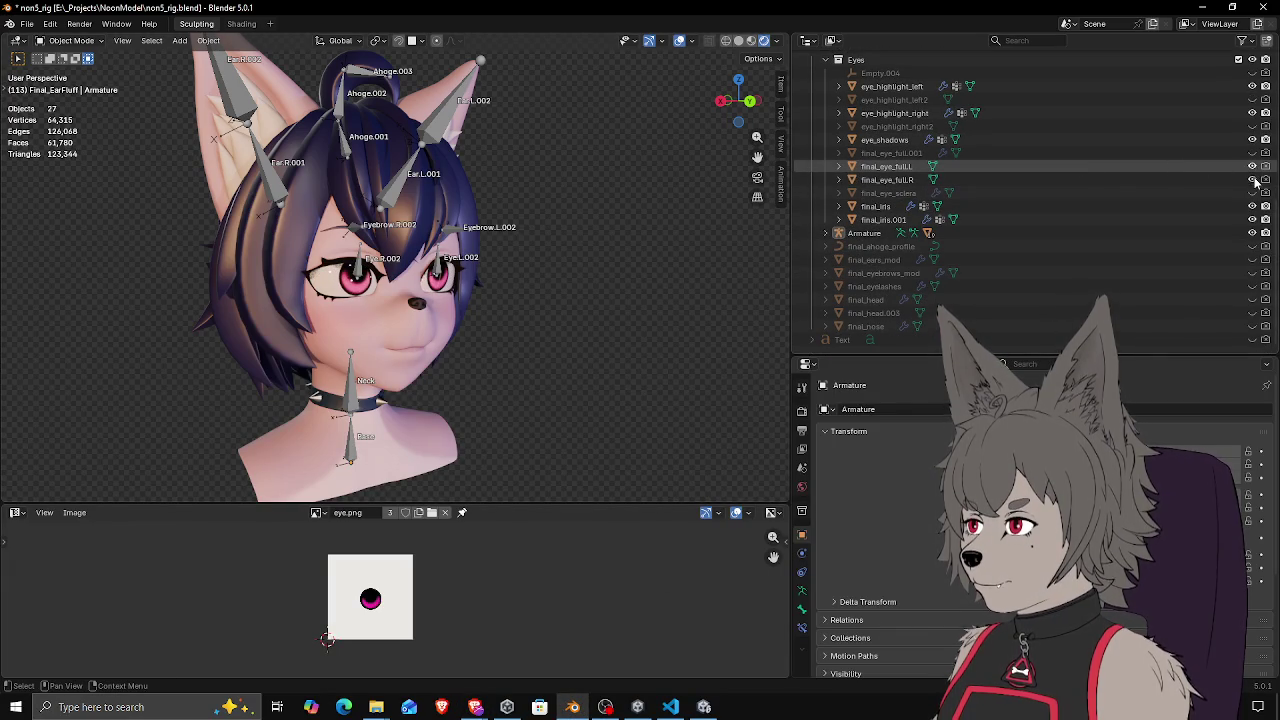
key("ctrl+s")
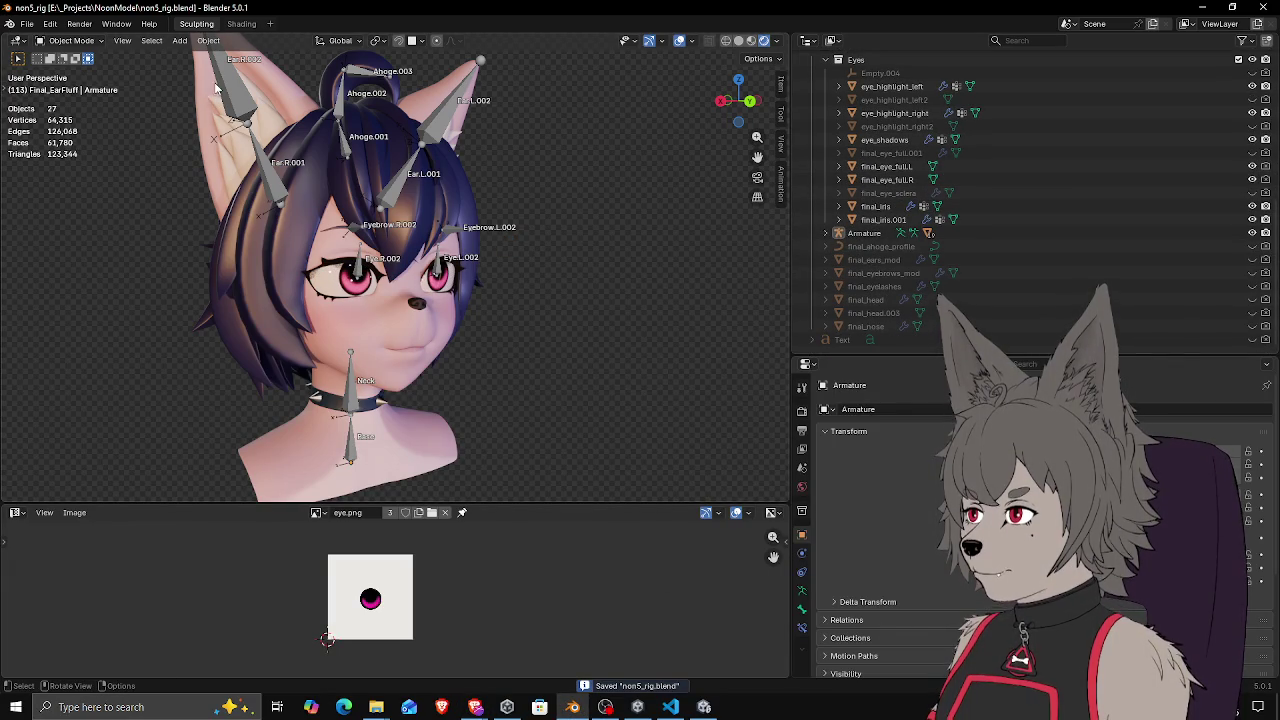
Open File > Export, then switch back to the Unity editor
left_click(25, 24)
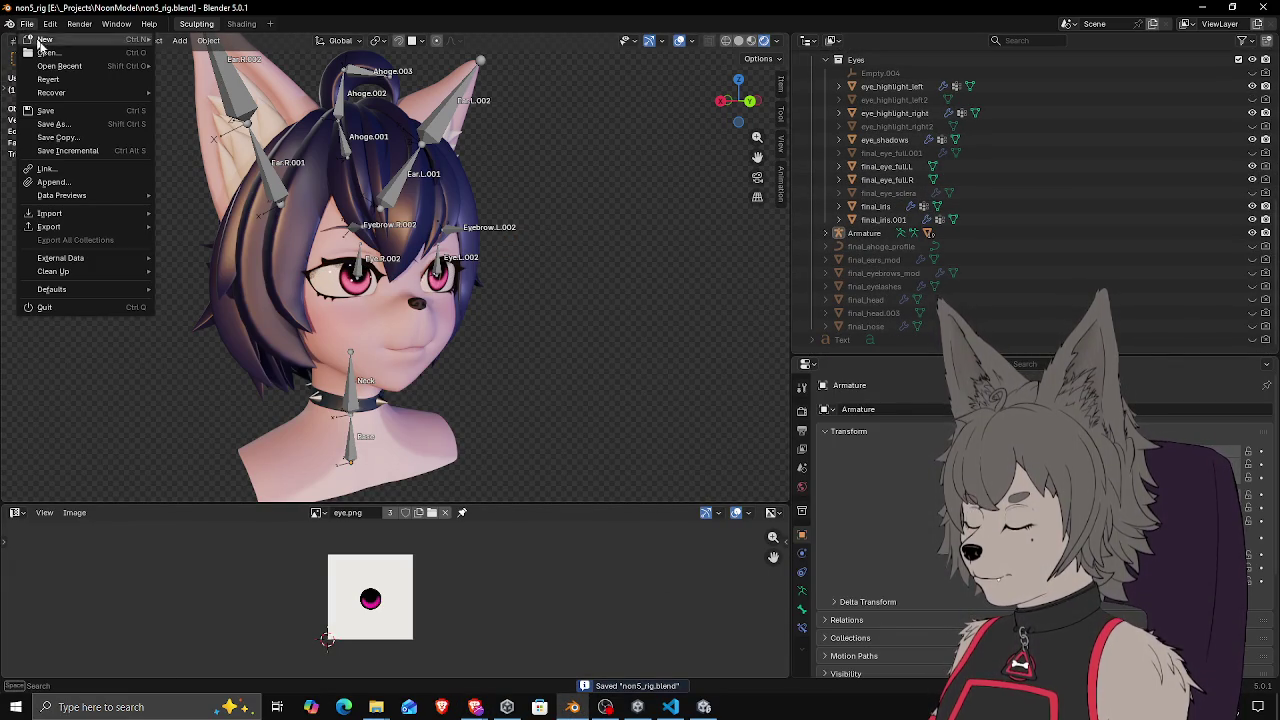
mouse_move(90, 230)
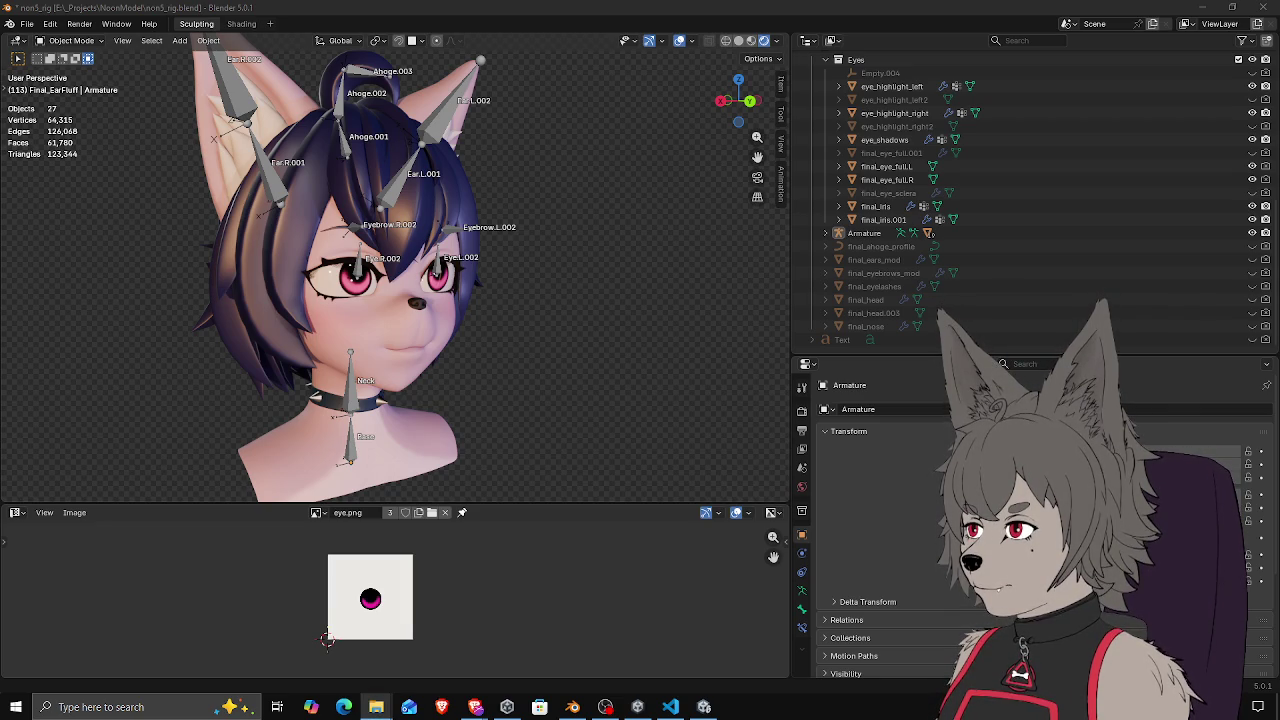
key("alt+Tab")
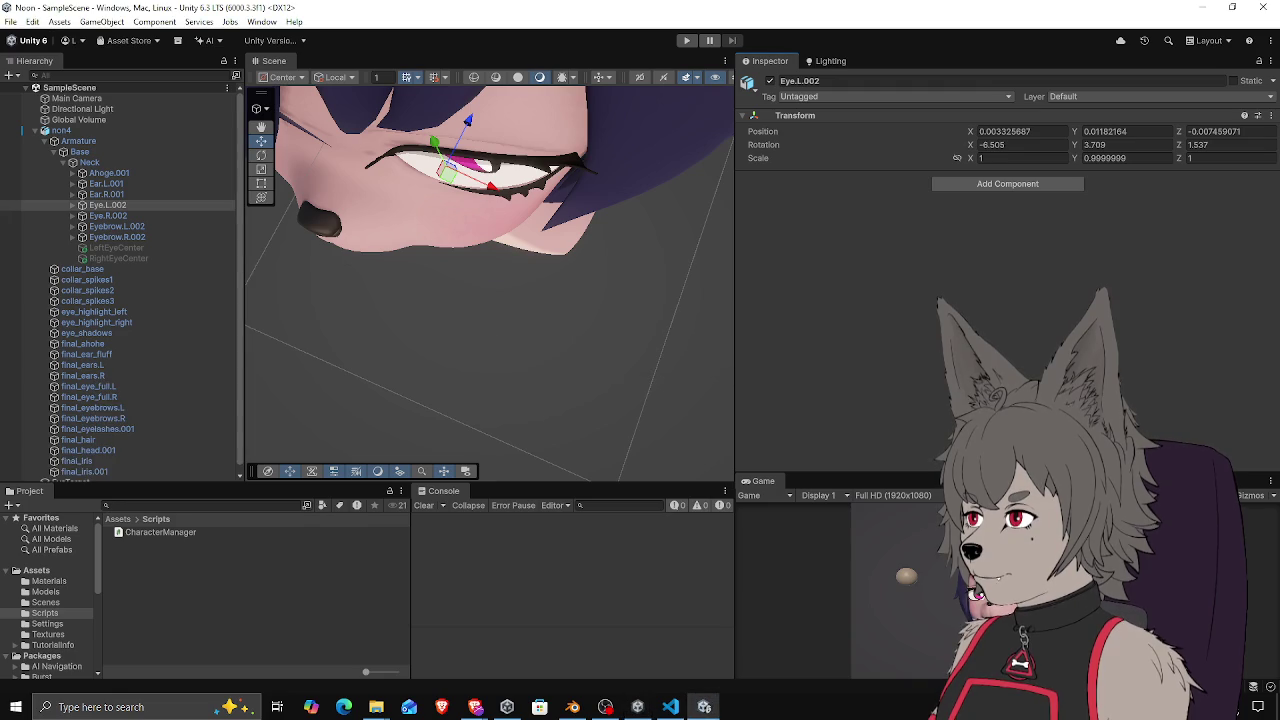
Add a Mesh Collider component to final_eye_full.L
mouse_move(445, 233)
left_mouse_down()
mouse_move(547, 195)
mouse_move(536, 217)
mouse_move(343, 266)
mouse_move(366, 277)
left_mouse_up()
scroll(90, 286, "down", 1)
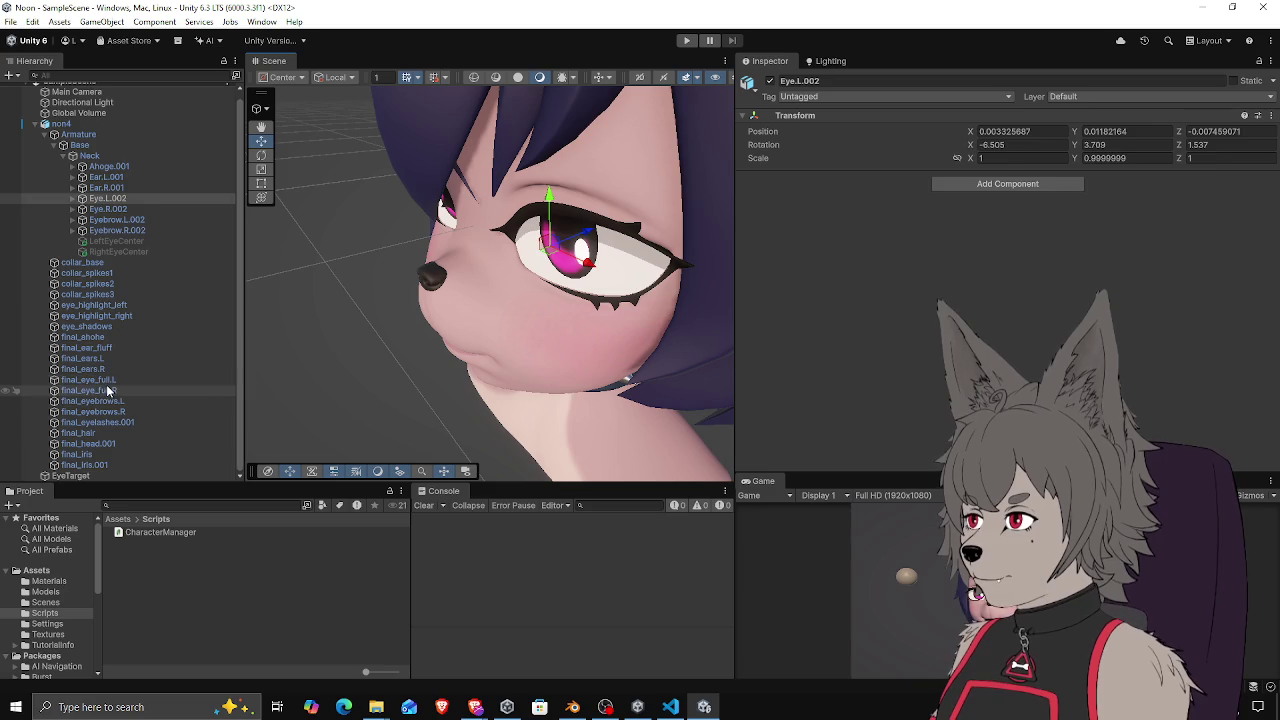
left_click(104, 381)
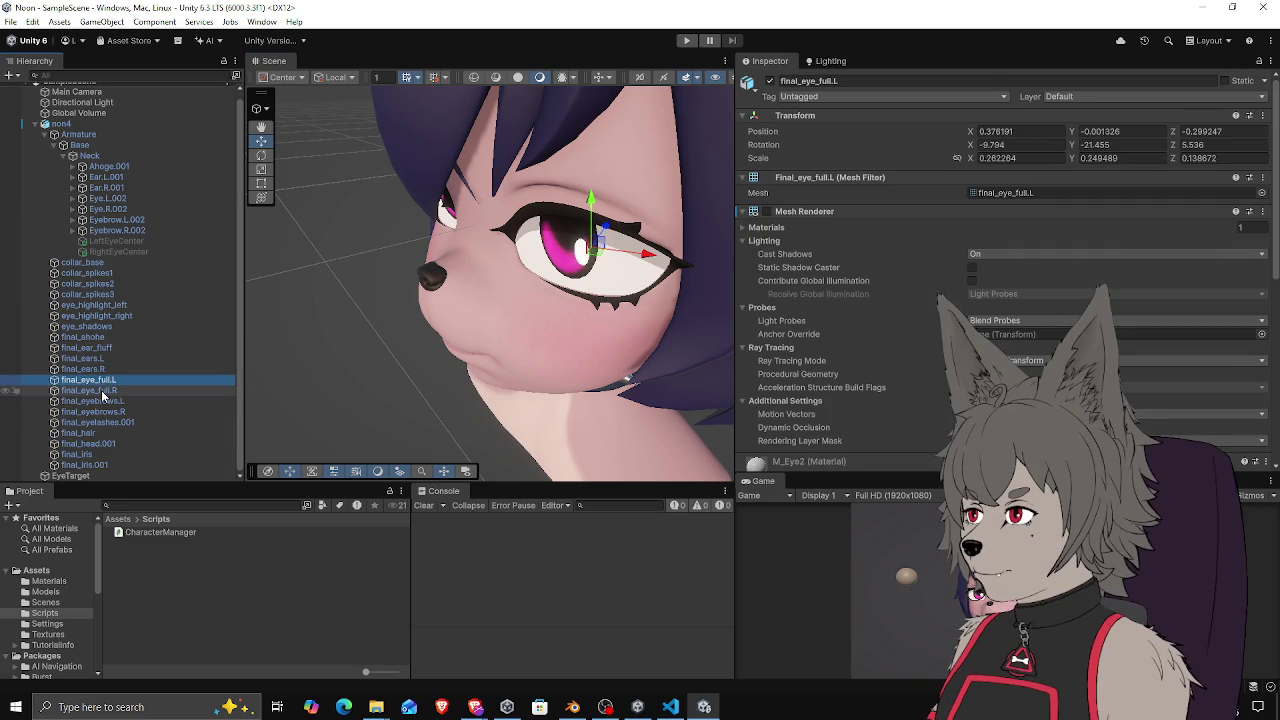
scroll(776, 326, "down", 6)
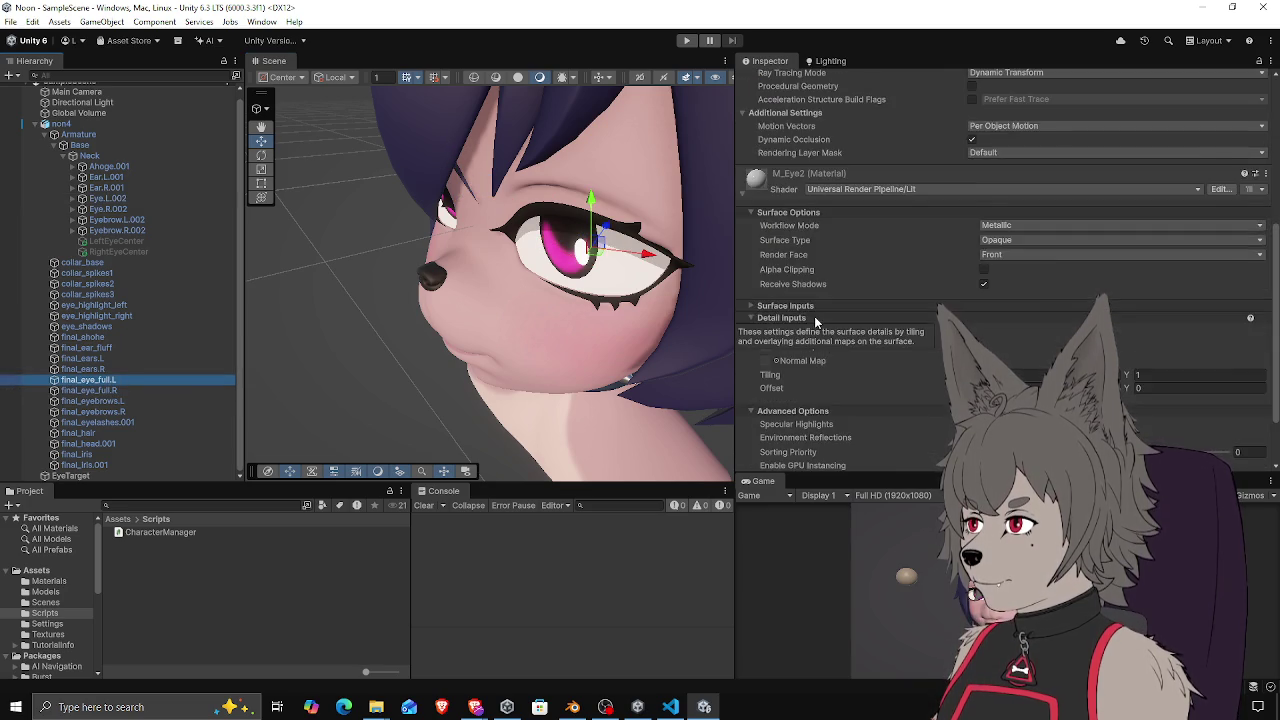
left_click(945, 455)
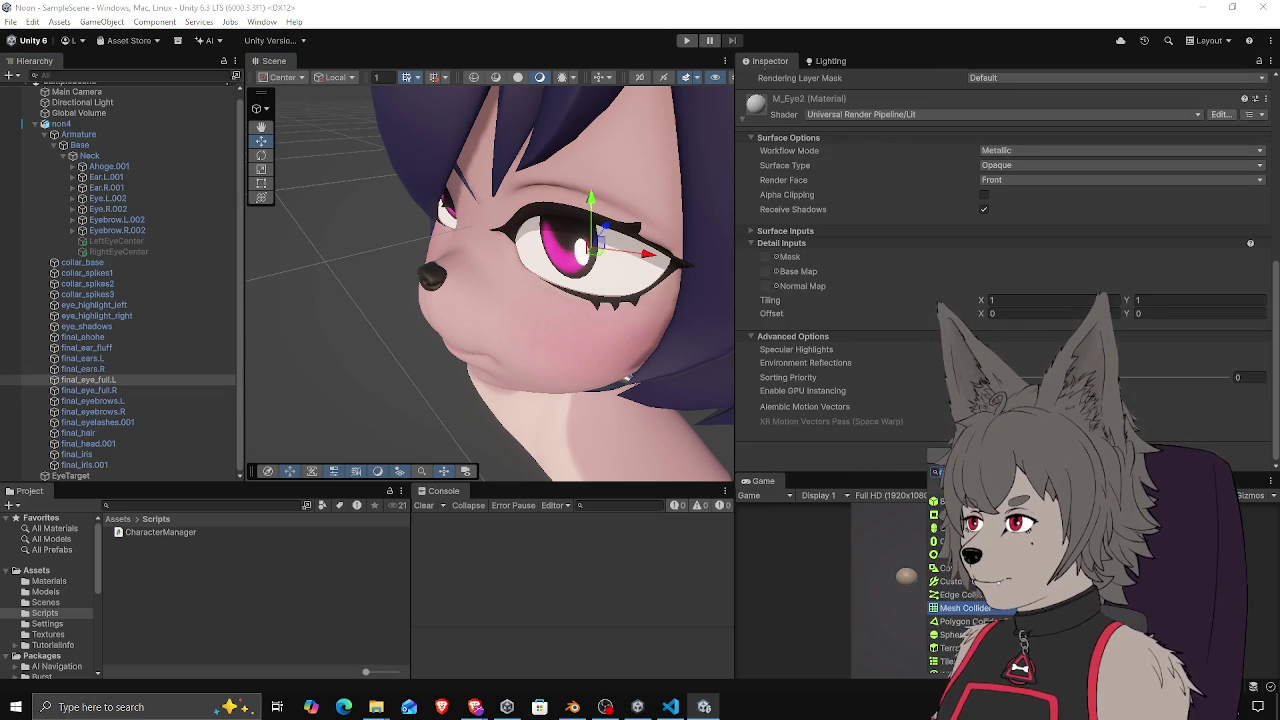
left_click(965, 608)
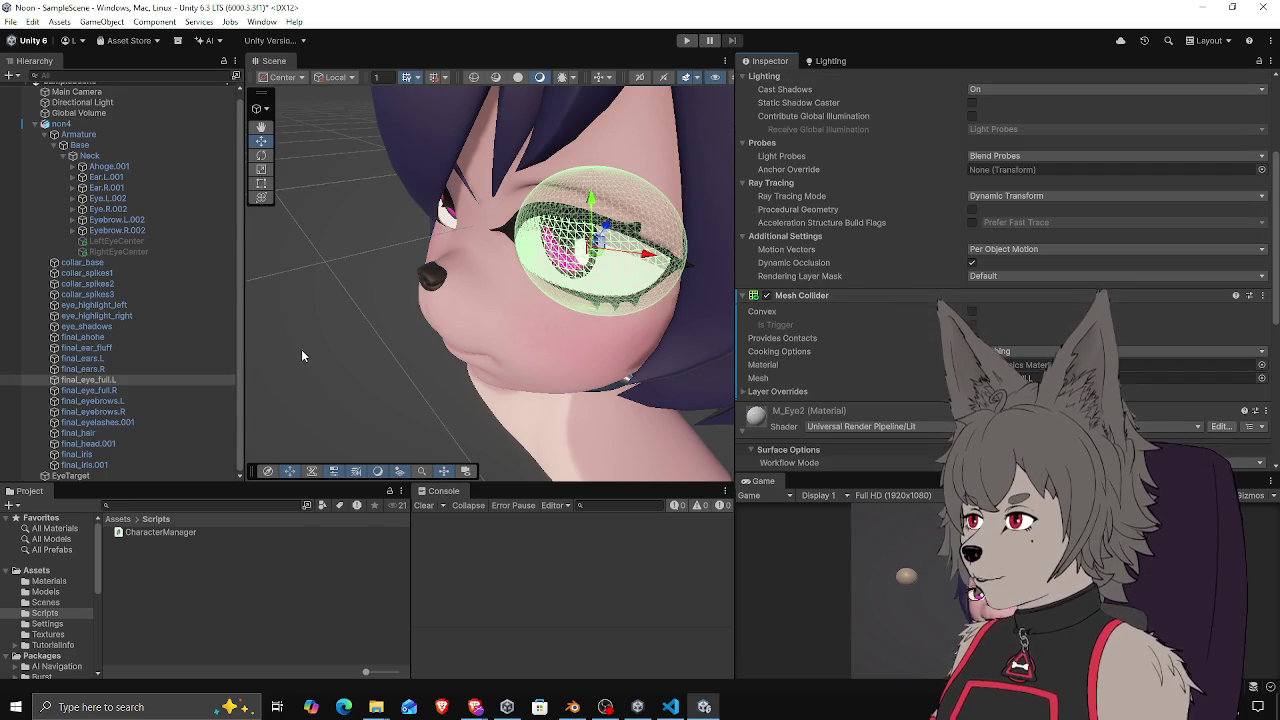
Select final_eye_full.R, then clear the selection and start Play mode to test
left_click(95, 390)
scroll(850, 420, "down", 5)
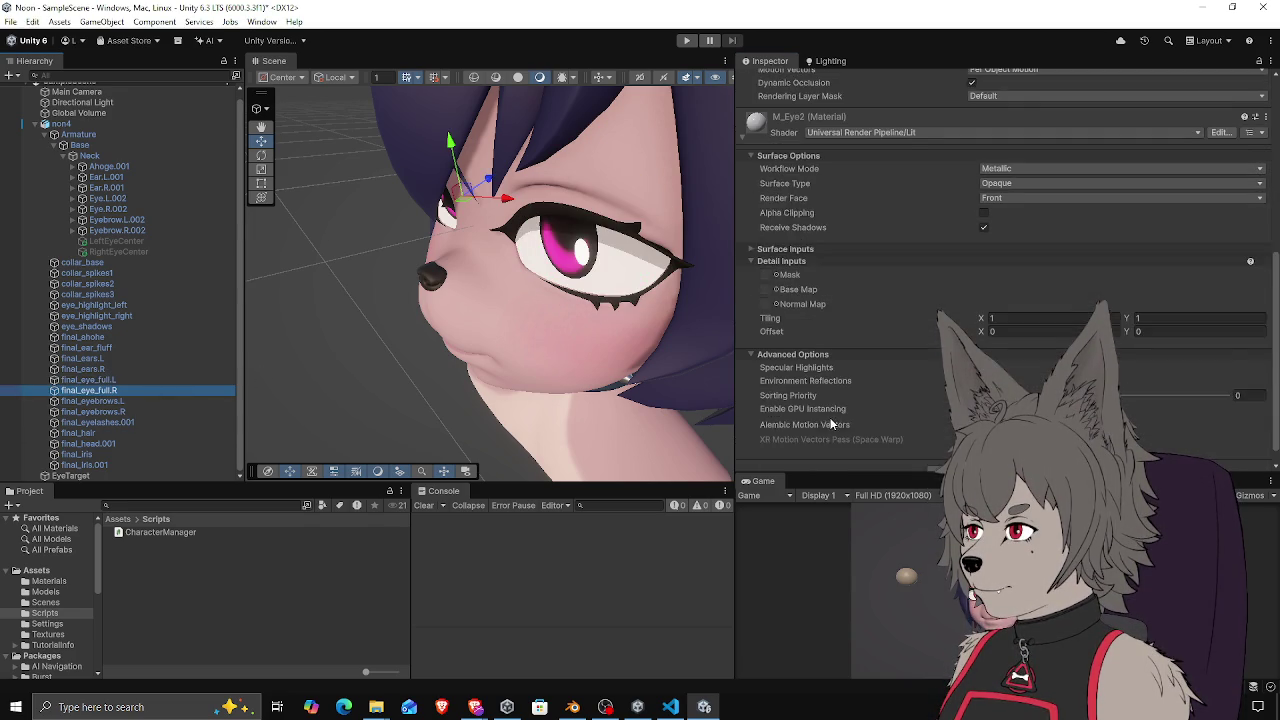
scroll(838, 378, "up", 5)
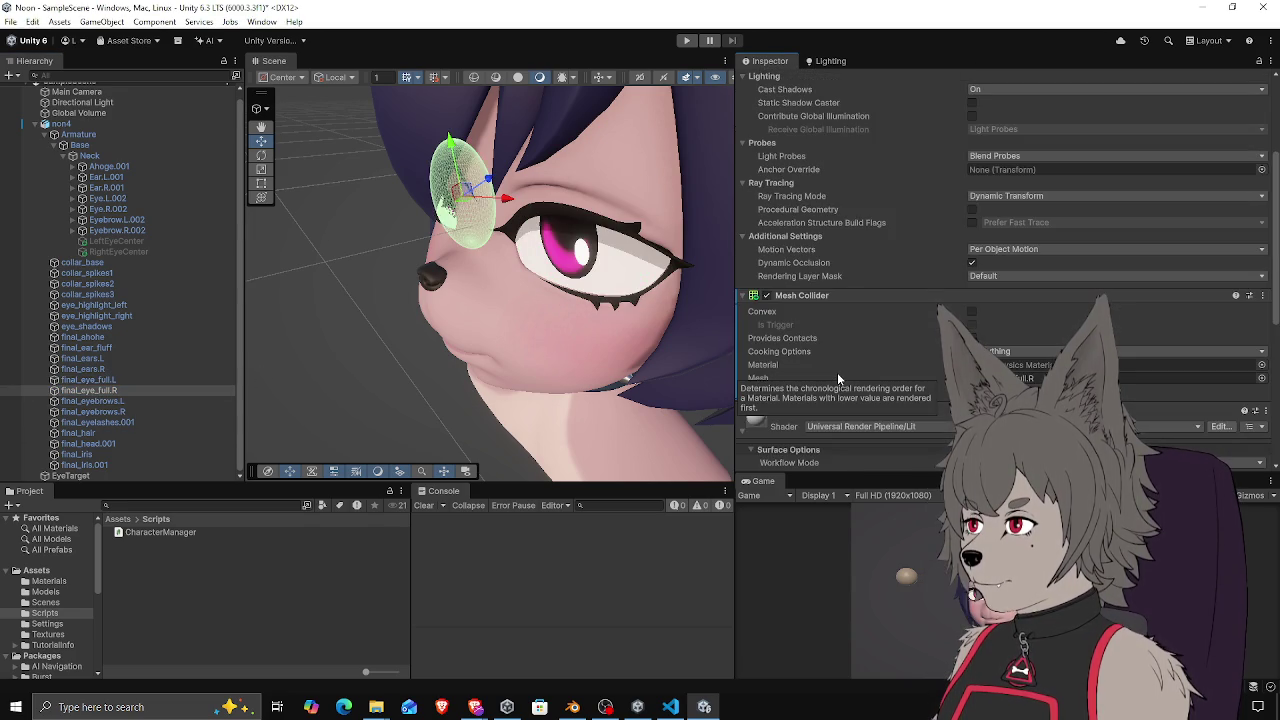
scroll(847, 367, "up", 3)
scroll(787, 267, "down", 2)
scroll(782, 278, "down", 3)
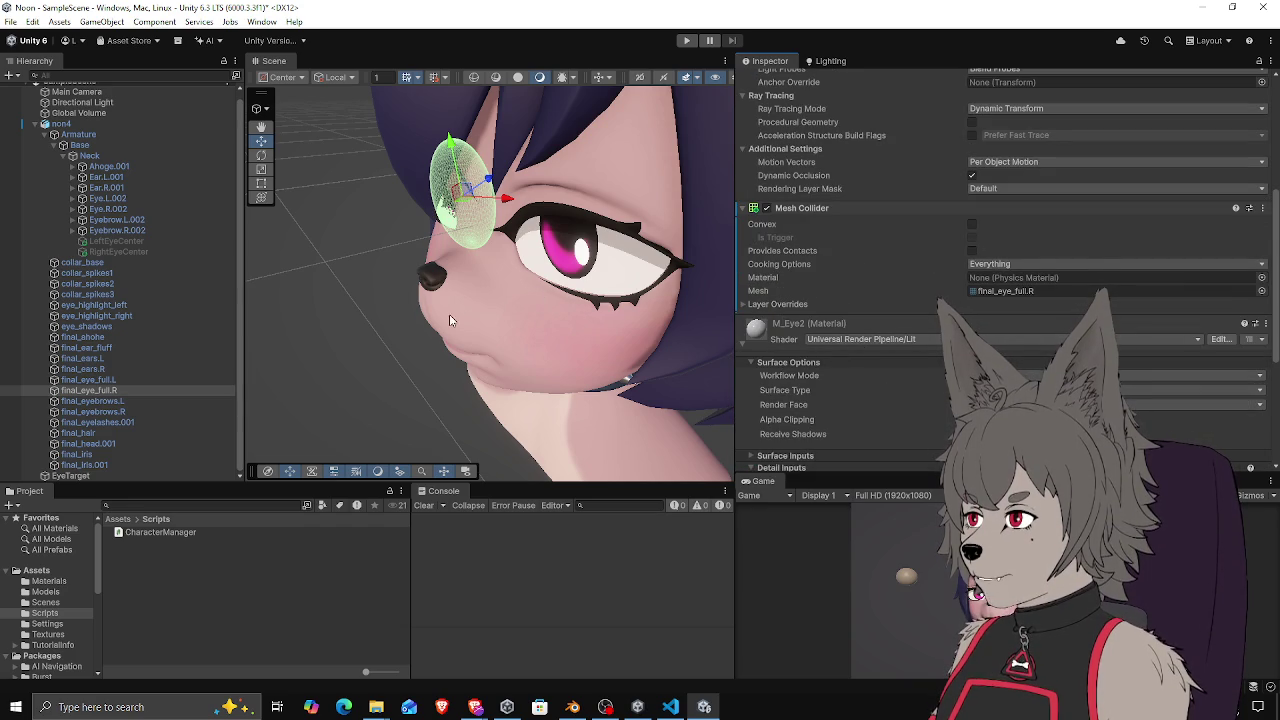
left_click(324, 316)
left_click(686, 40)
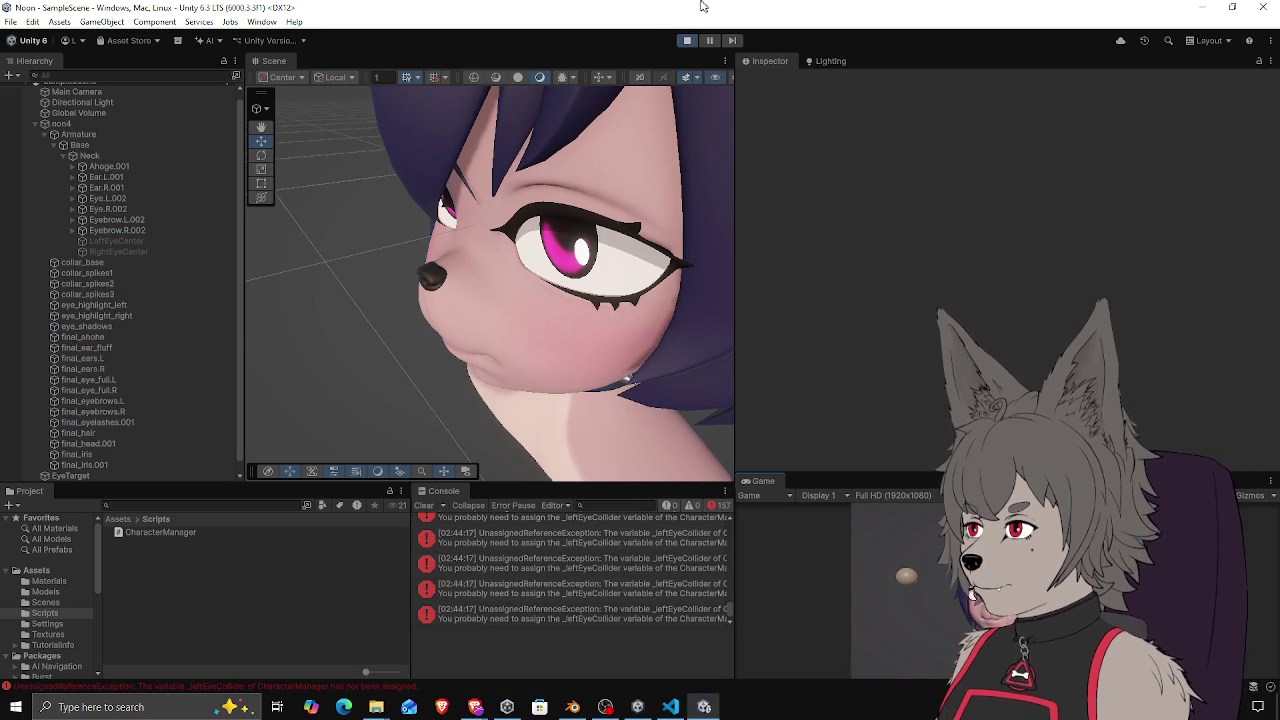
Stop play and assign final_eye_full.L and final_eye_full.R as non4's Left and Right Eye Colliders
left_click(687, 40)
left_click(110, 123)
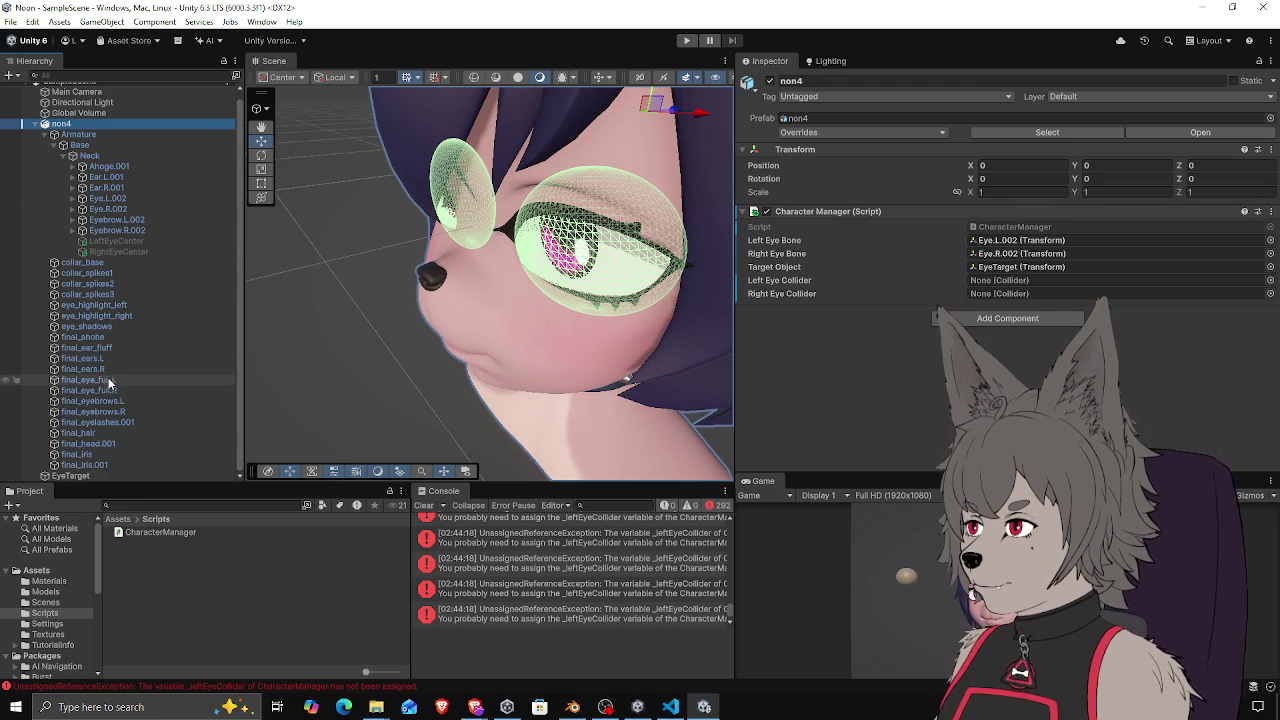
left_click_drag(108, 380, 1013, 280)
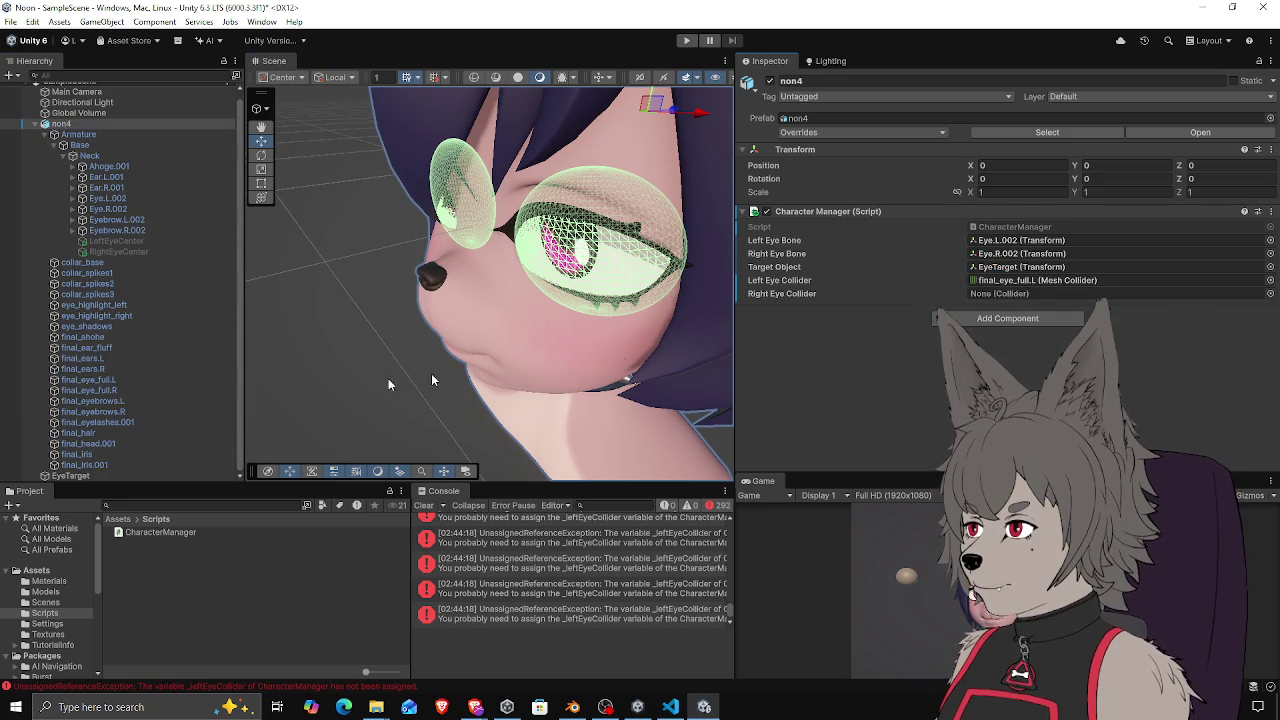
left_click_drag(97, 388, 1020, 294)
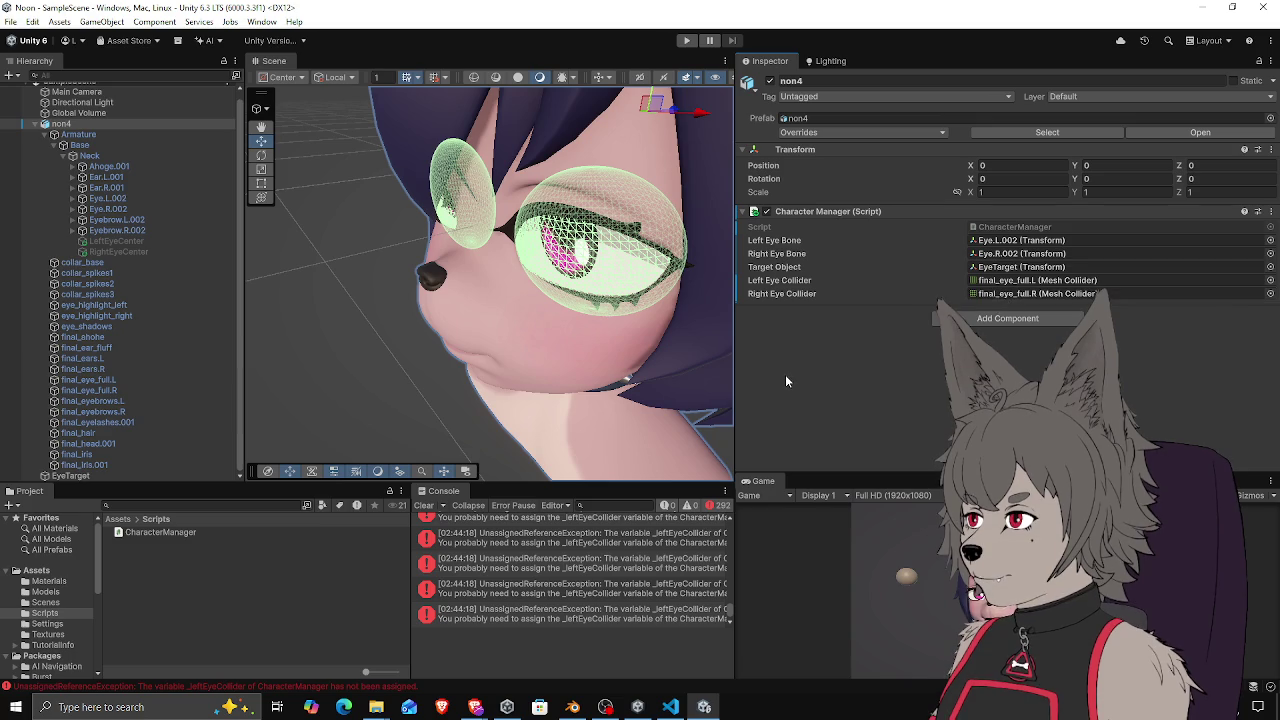
Play-test eye tracking while inspecting the face up close, then stop and bring up CharacterManager in VS Code
left_click(686, 41)
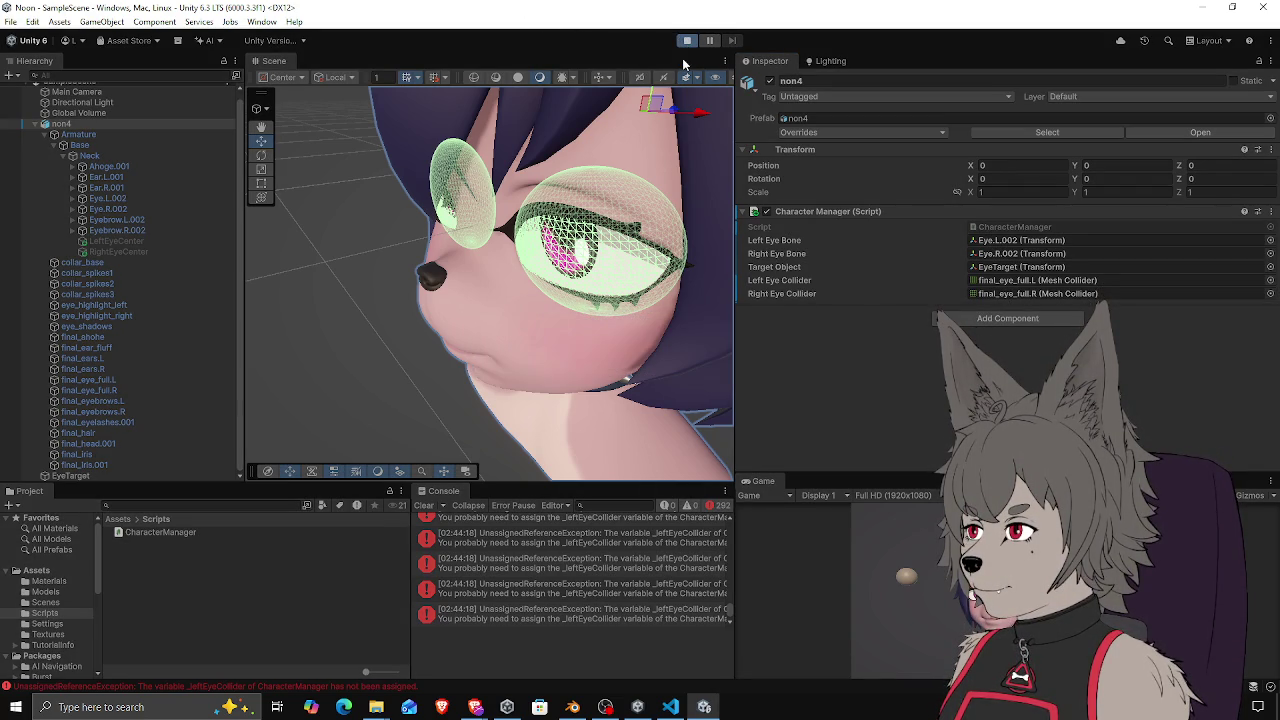
mouse_move(512, 289)
left_mouse_down()
mouse_move(386, 298)
mouse_move(626, 247)
mouse_move(309, 363)
mouse_move(240, 335)
mouse_move(276, 340)
left_mouse_up()
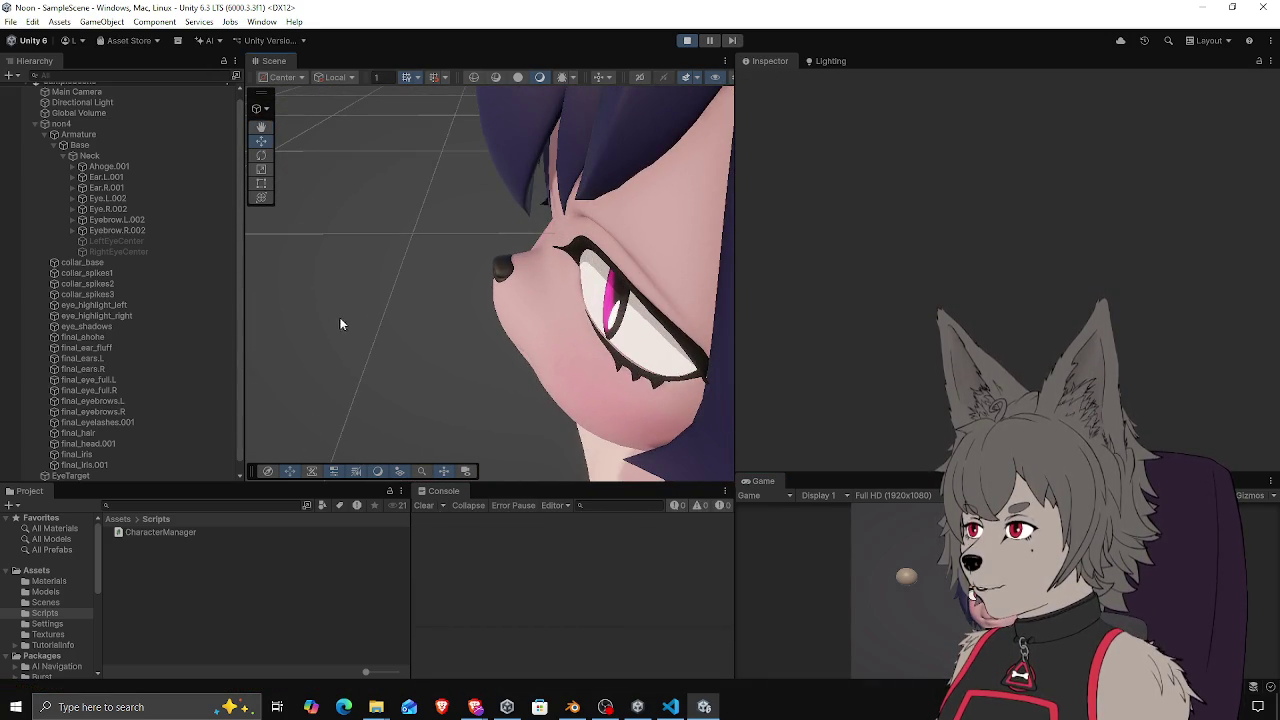
scroll(340, 330, "down", 2)
left_click_drag(366, 346, 434, 329)
scroll(425, 322, "down", 2)
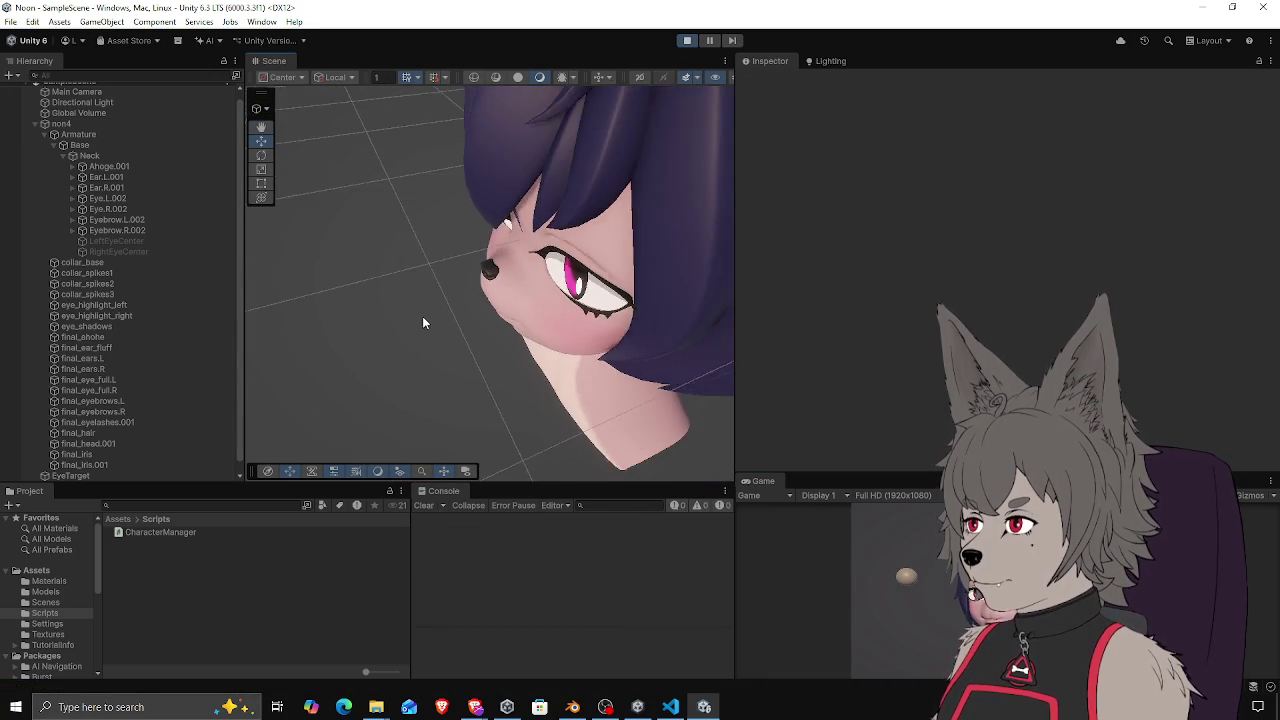
scroll(420, 321, "down", 2)
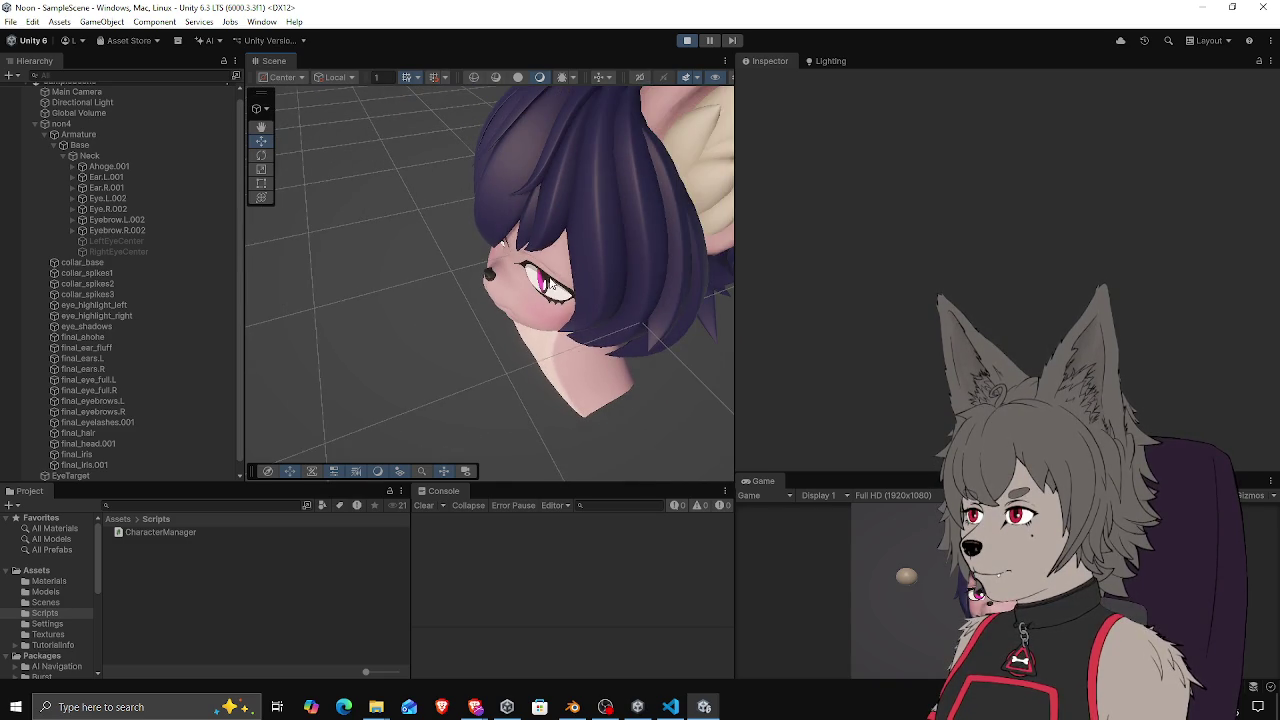
scroll(550, 285, "up", 5)
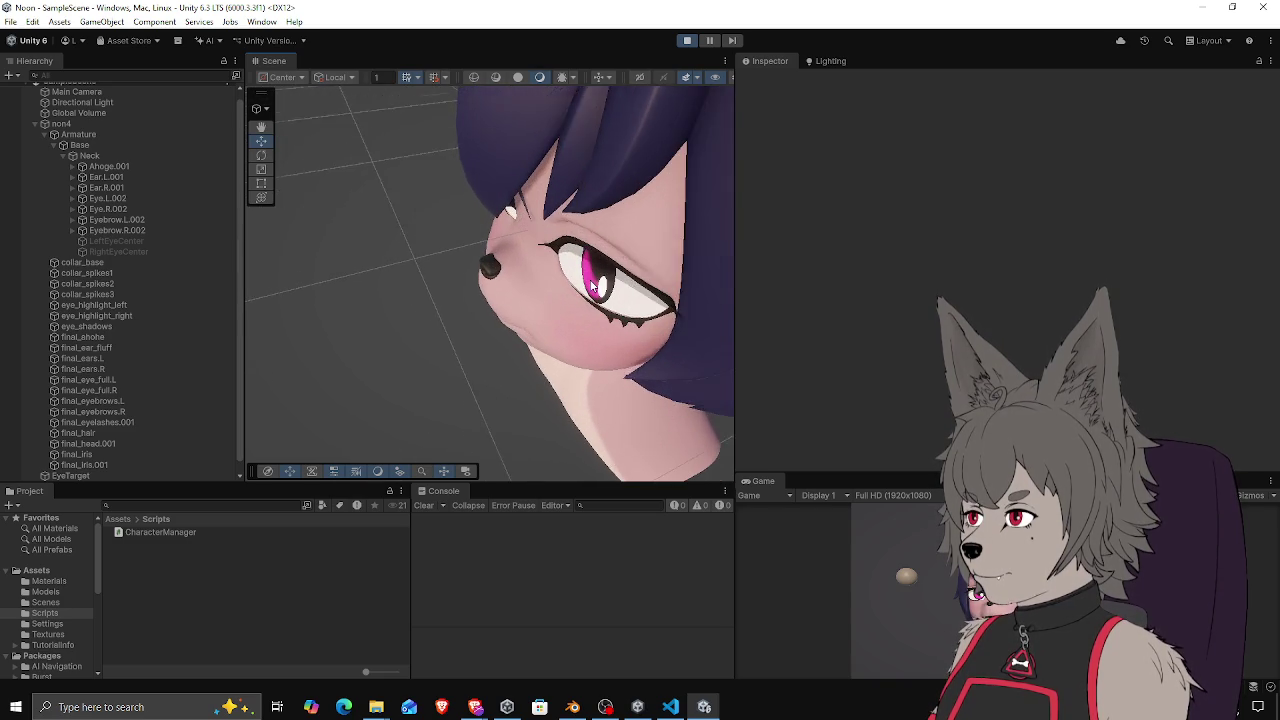
scroll(592, 287, "up", 2)
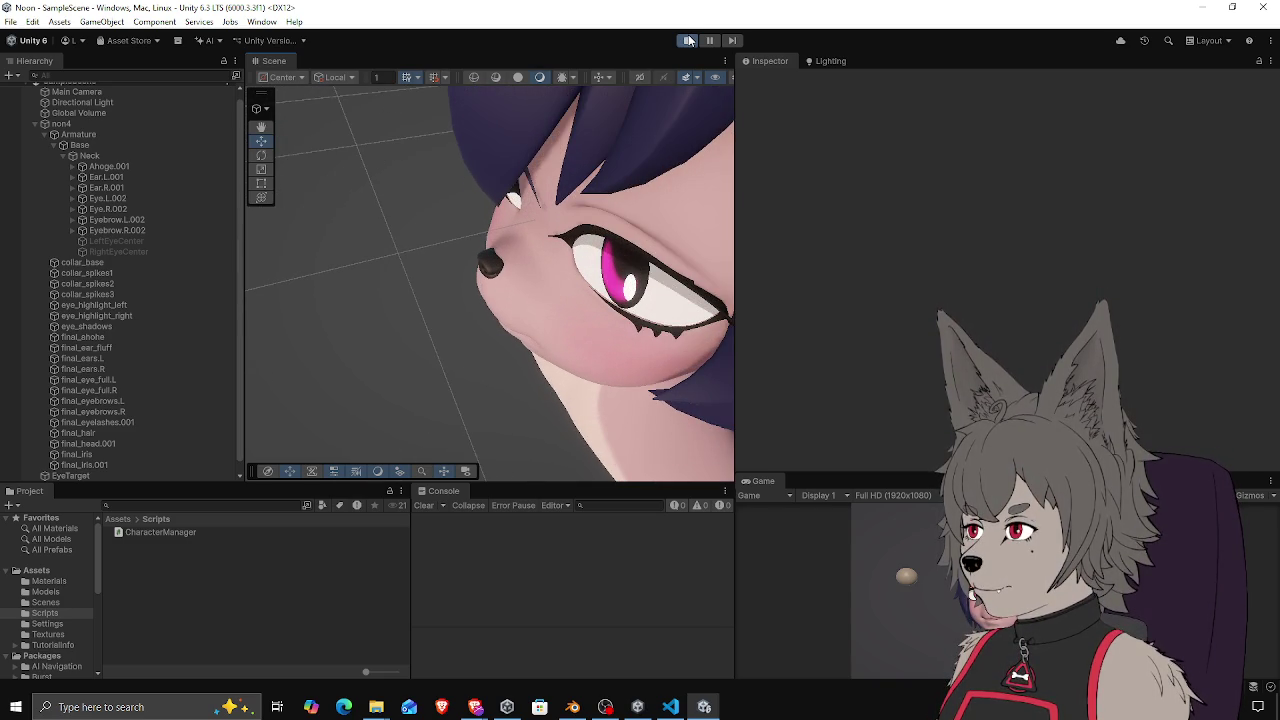
left_click(689, 41)
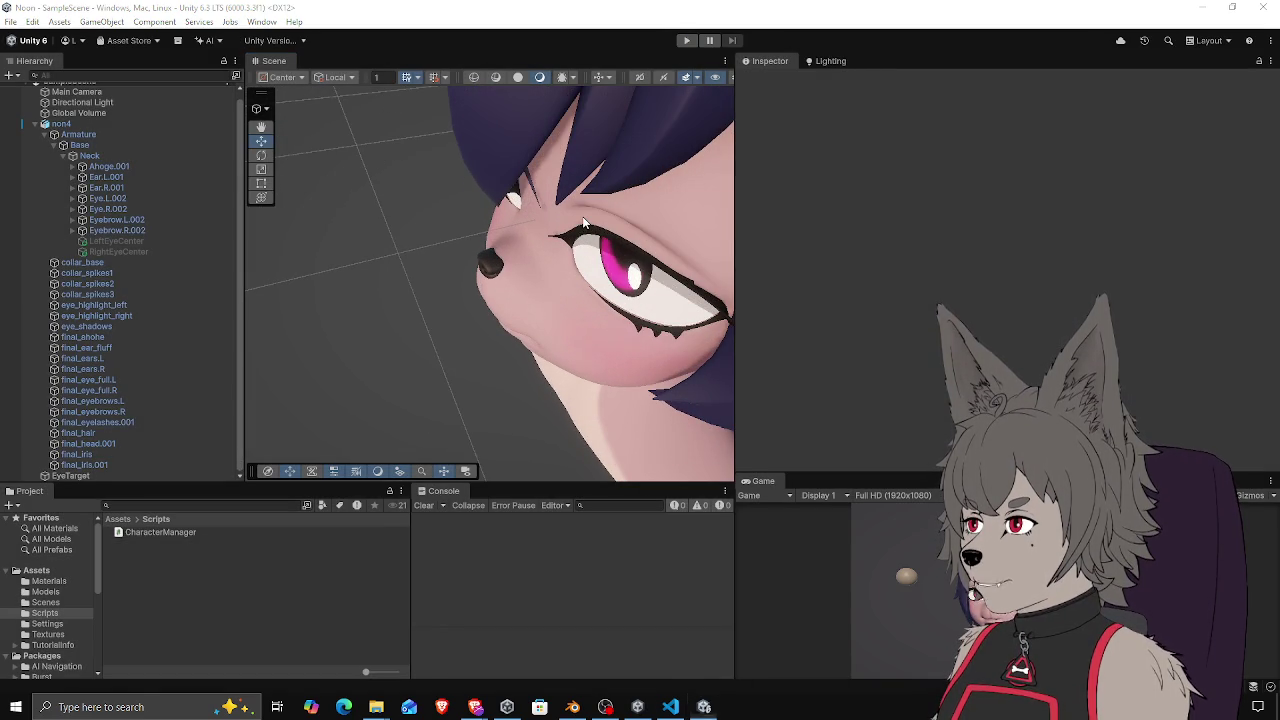
left_click(670, 706)
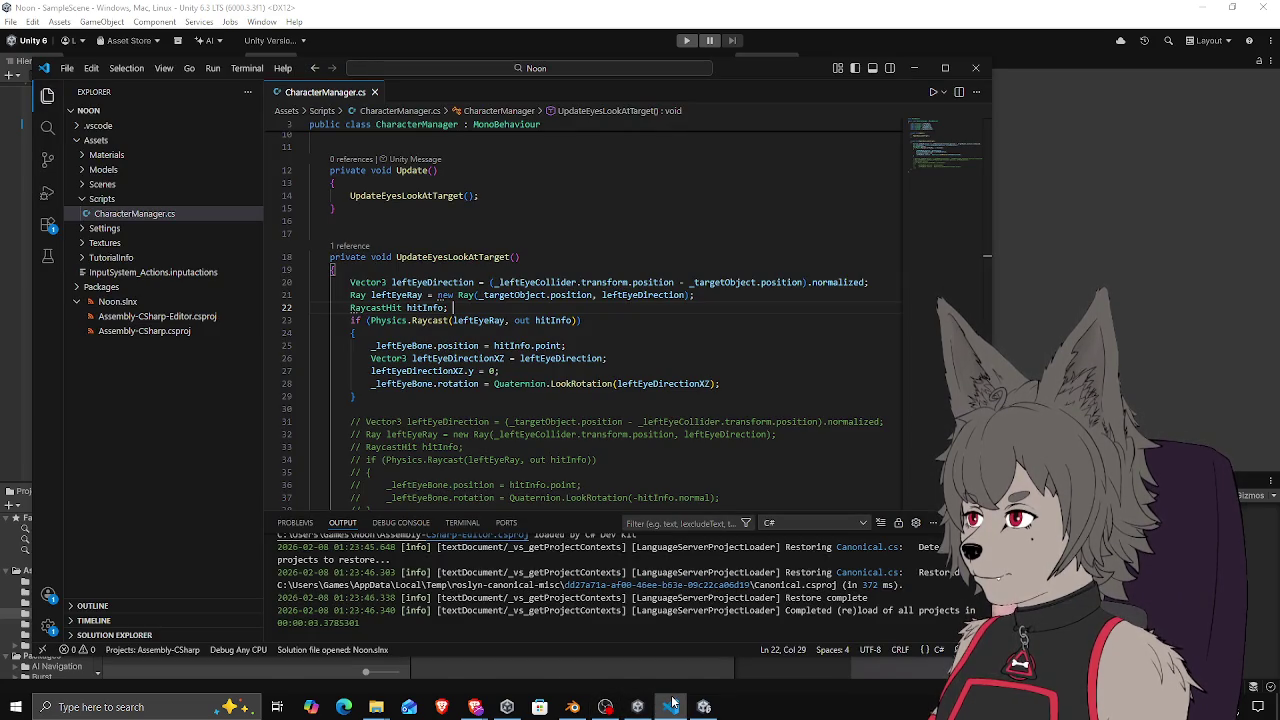
Return to Unity, start Play mode, and orbit the Scene view around the character's head
left_click(671, 706)
left_click(690, 41)
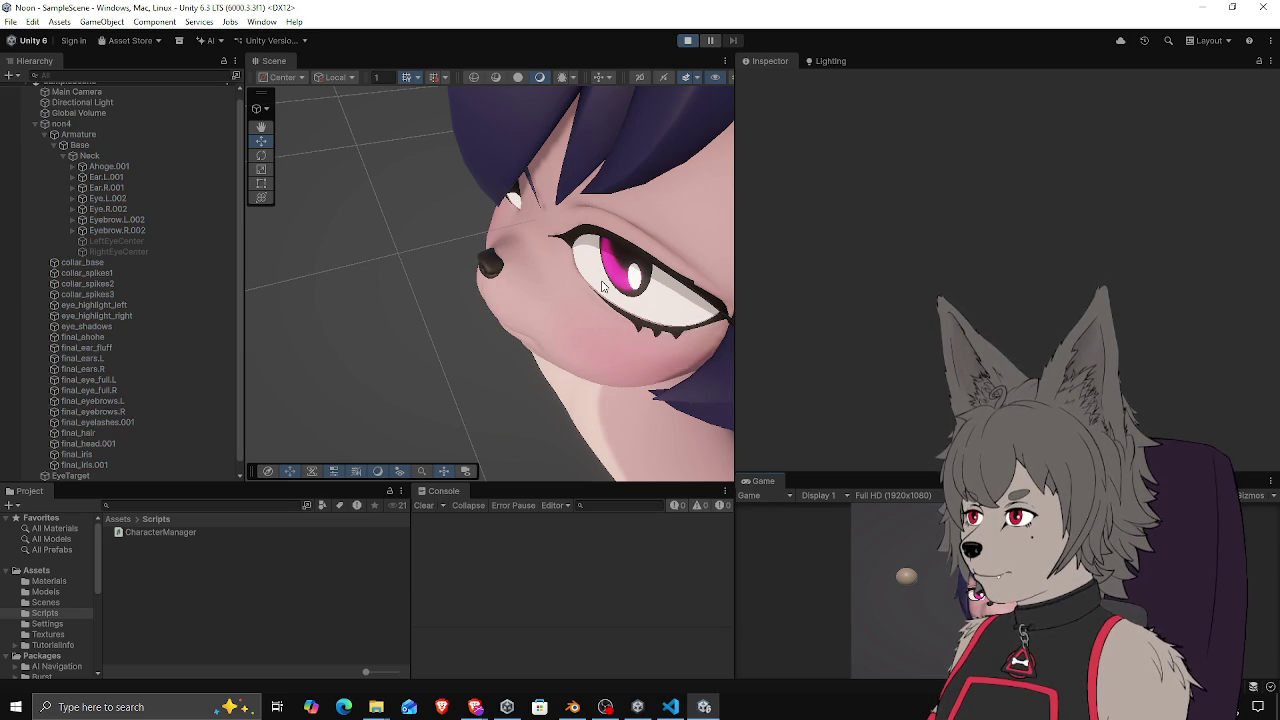
mouse_move(603, 287)
left_mouse_down()
mouse_move(467, 347)
mouse_move(466, 297)
mouse_move(578, 310)
left_mouse_up()
Frame the iris and inspect Eye.L.002 during play, then stop and switch to CharacterManager.cs
left_click(610, 318)
key("f")
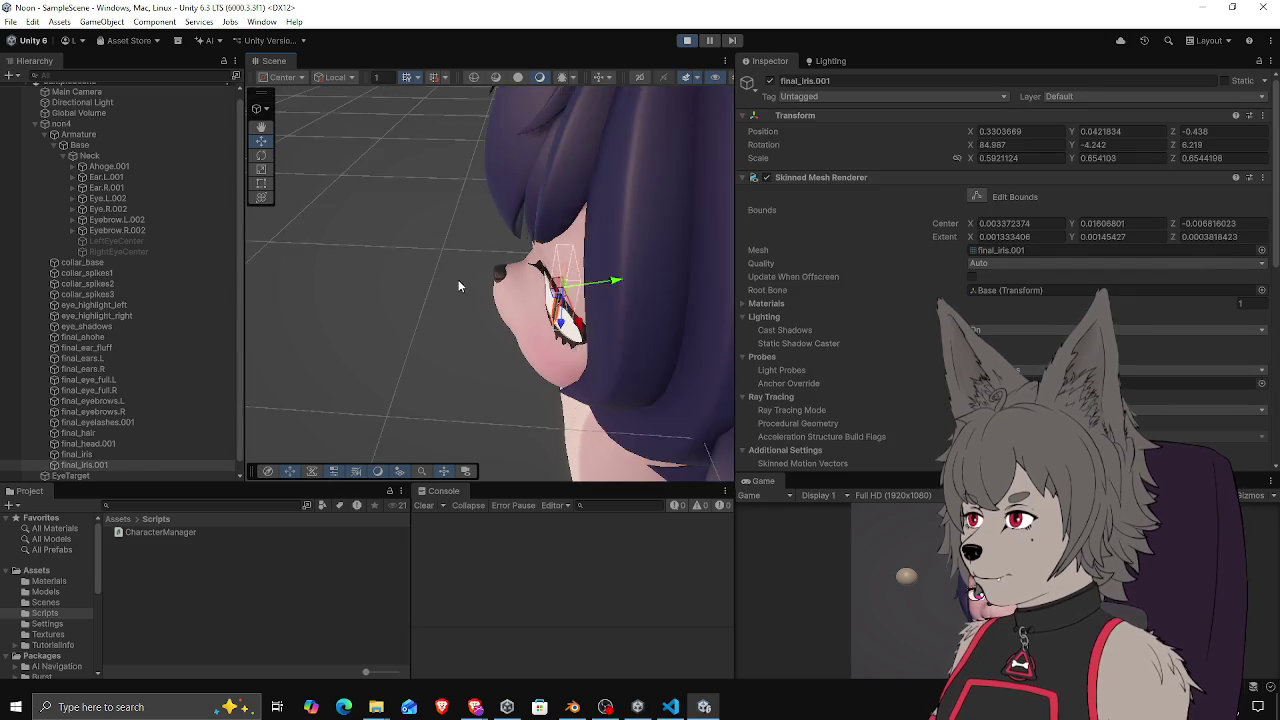
scroll(560, 305, "up", 5)
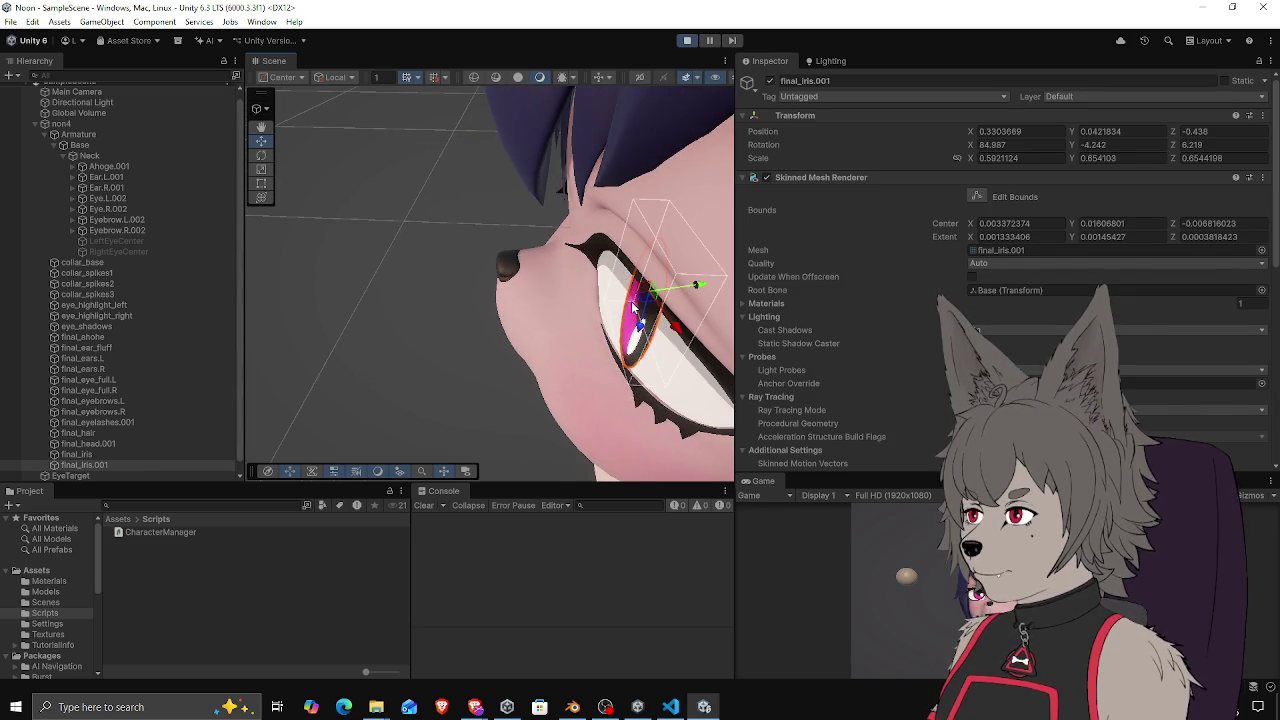
left_click(120, 199)
left_click(111, 208)
left_click(117, 198)
left_click_drag(560, 255, 499, 319)
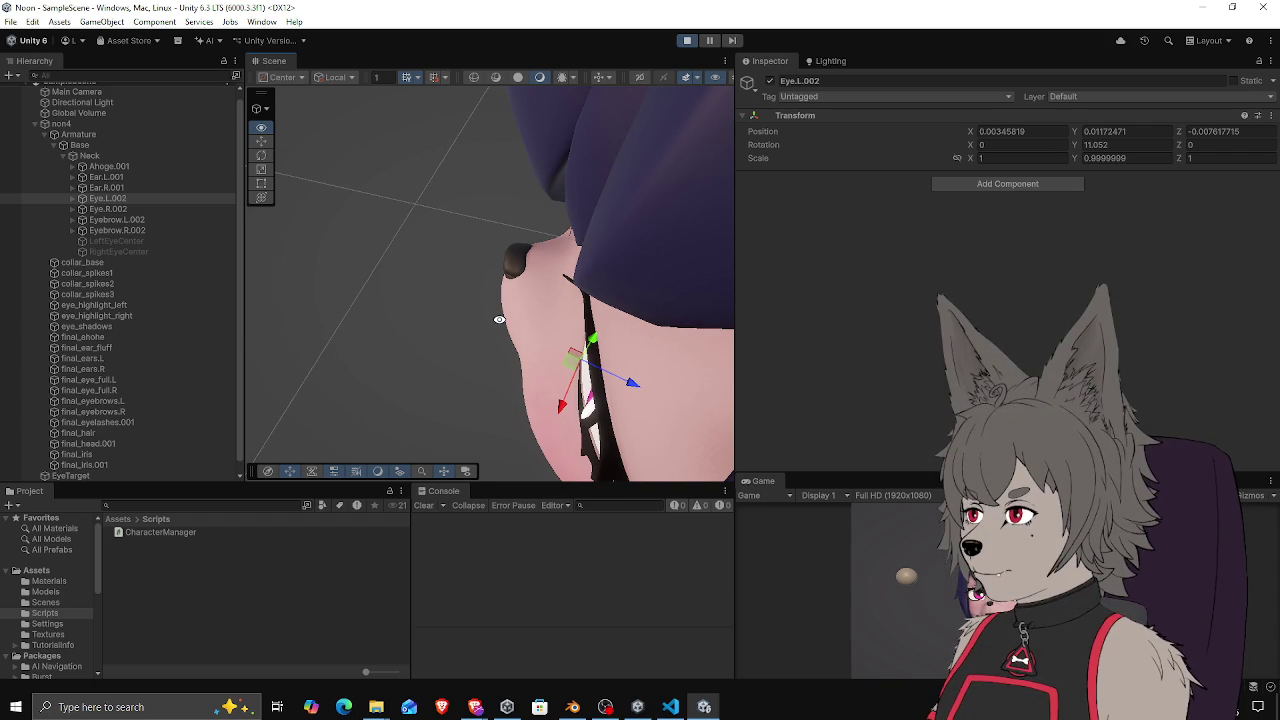
left_click(686, 40)
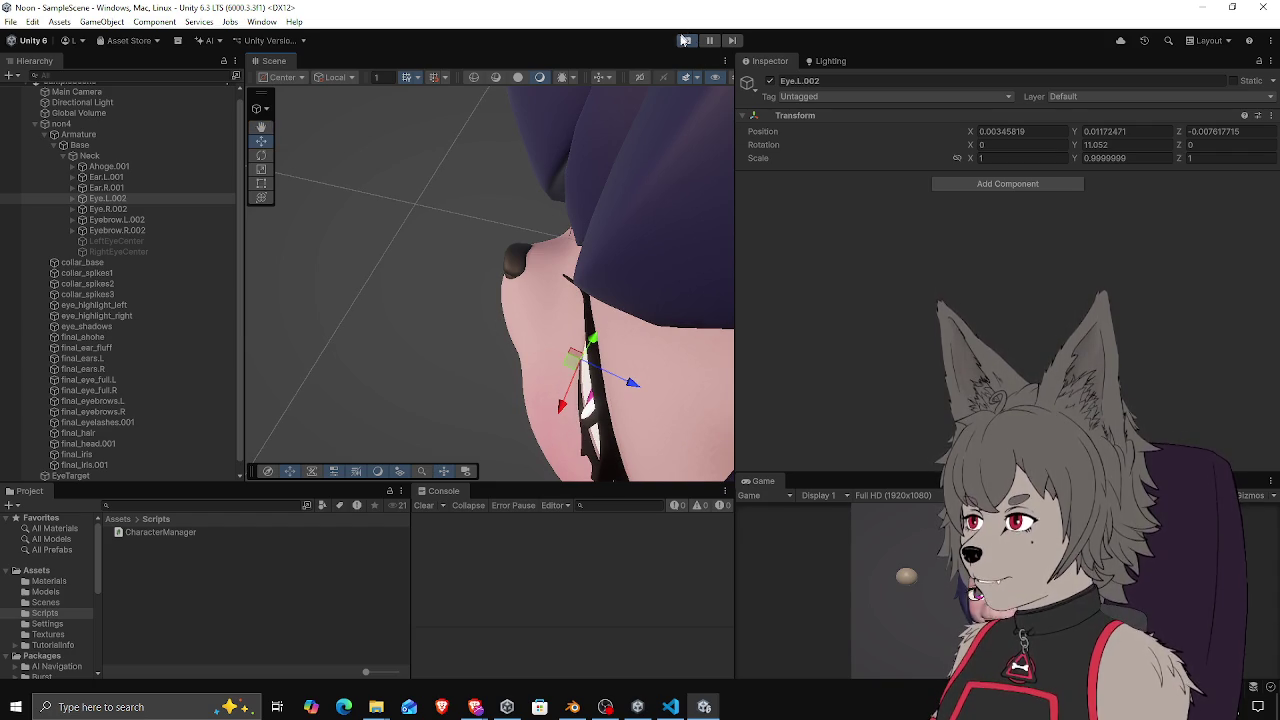
left_click(678, 710)
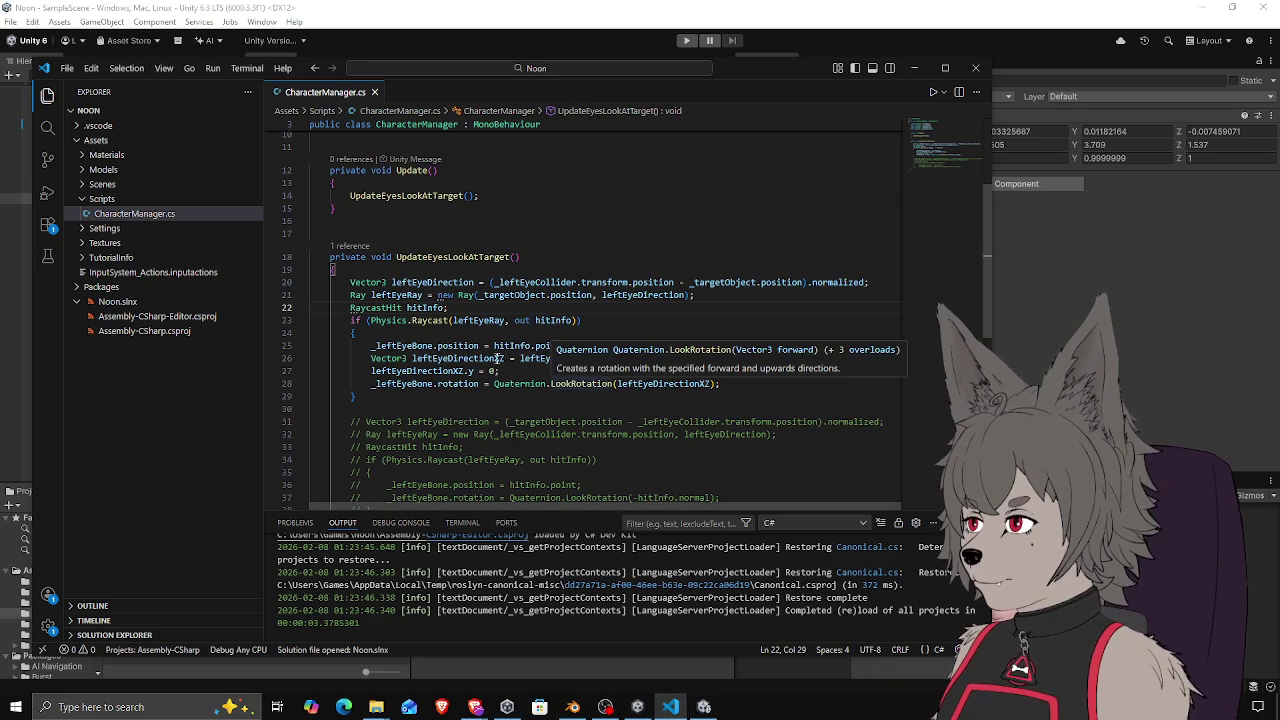
Replace leftEyeDirection with hitInfo.normal on line 26, then switch to Unity to recompile
left_click(588, 383)
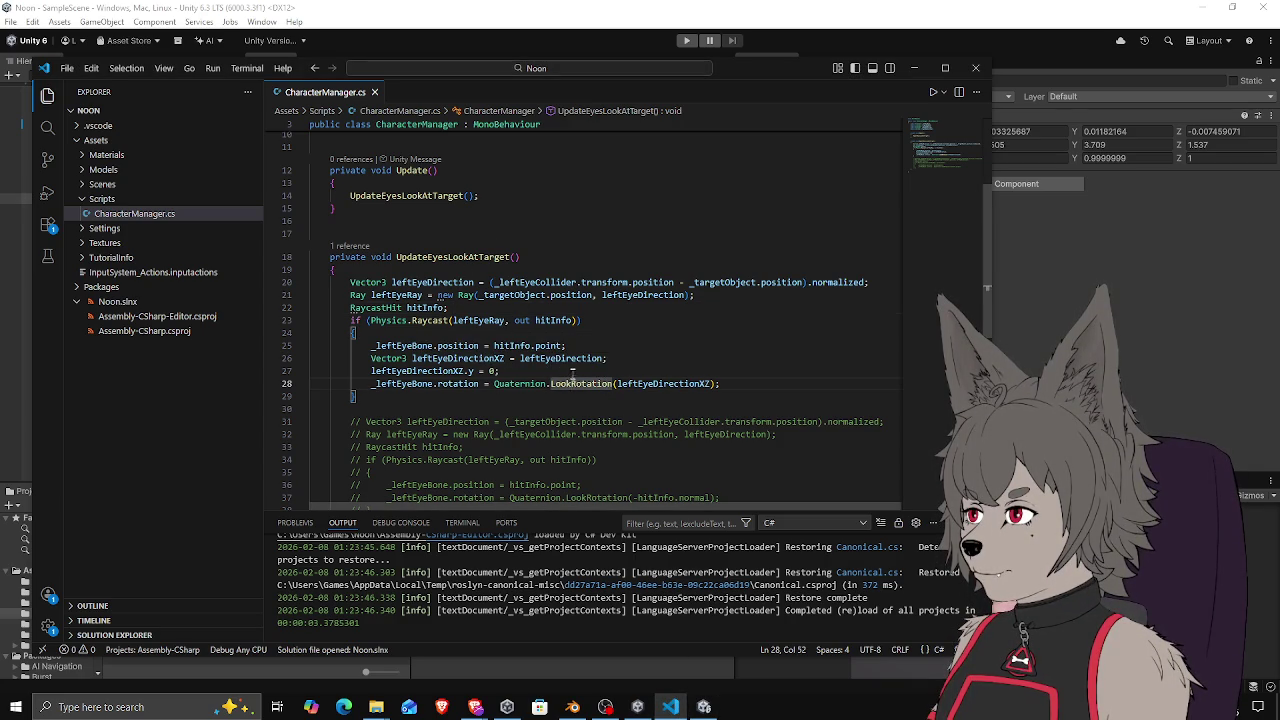
left_click(585, 371)
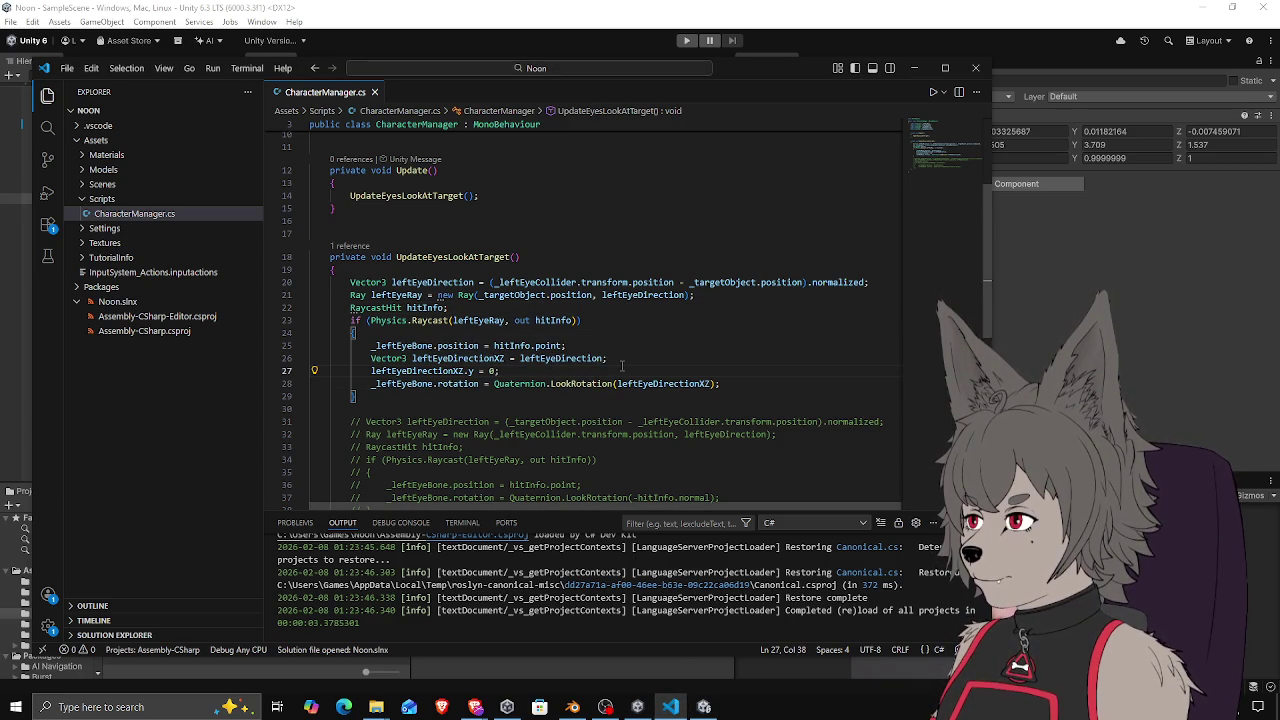
double_click(553, 358)
type("hitInfo.normal")
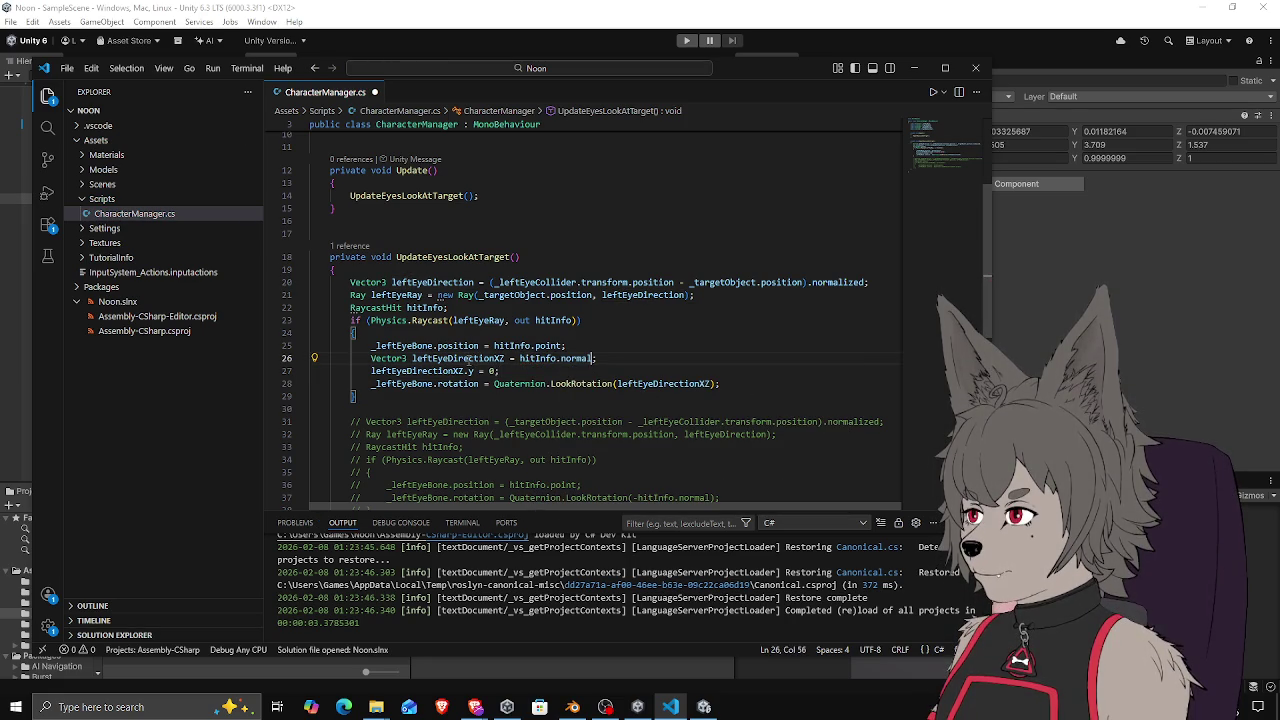
left_click(500, 371)
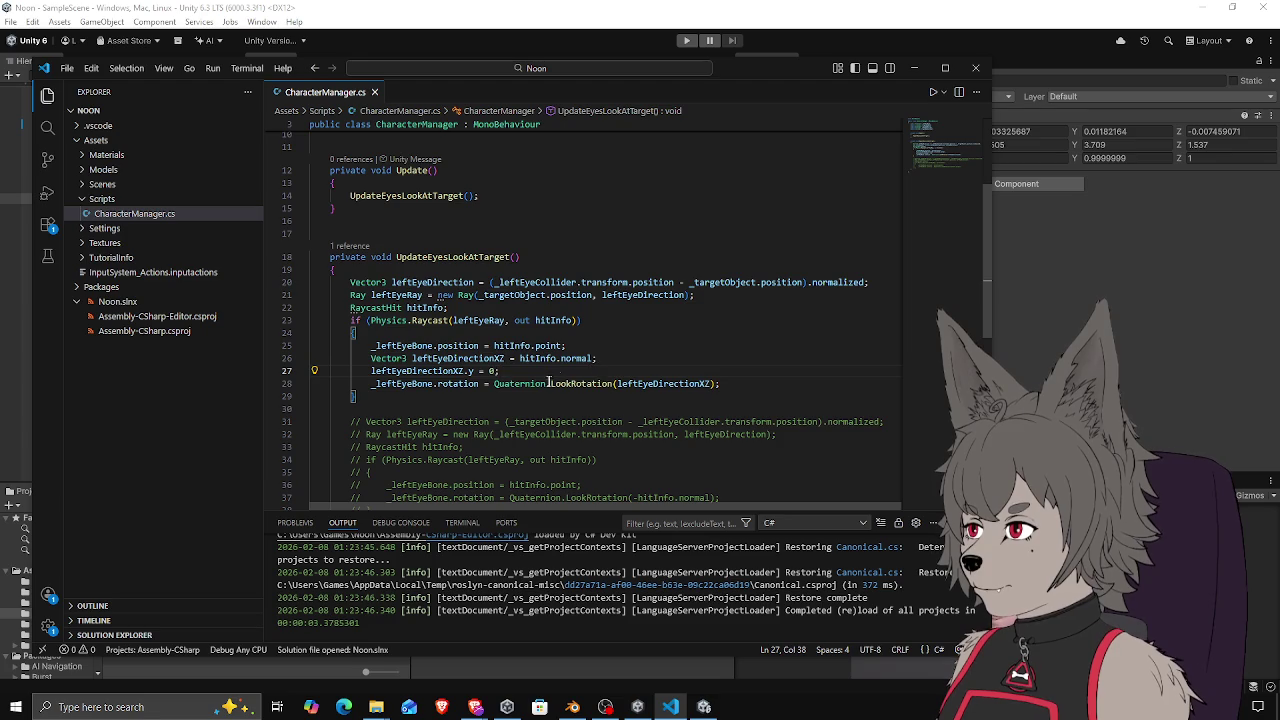
left_click(614, 11)
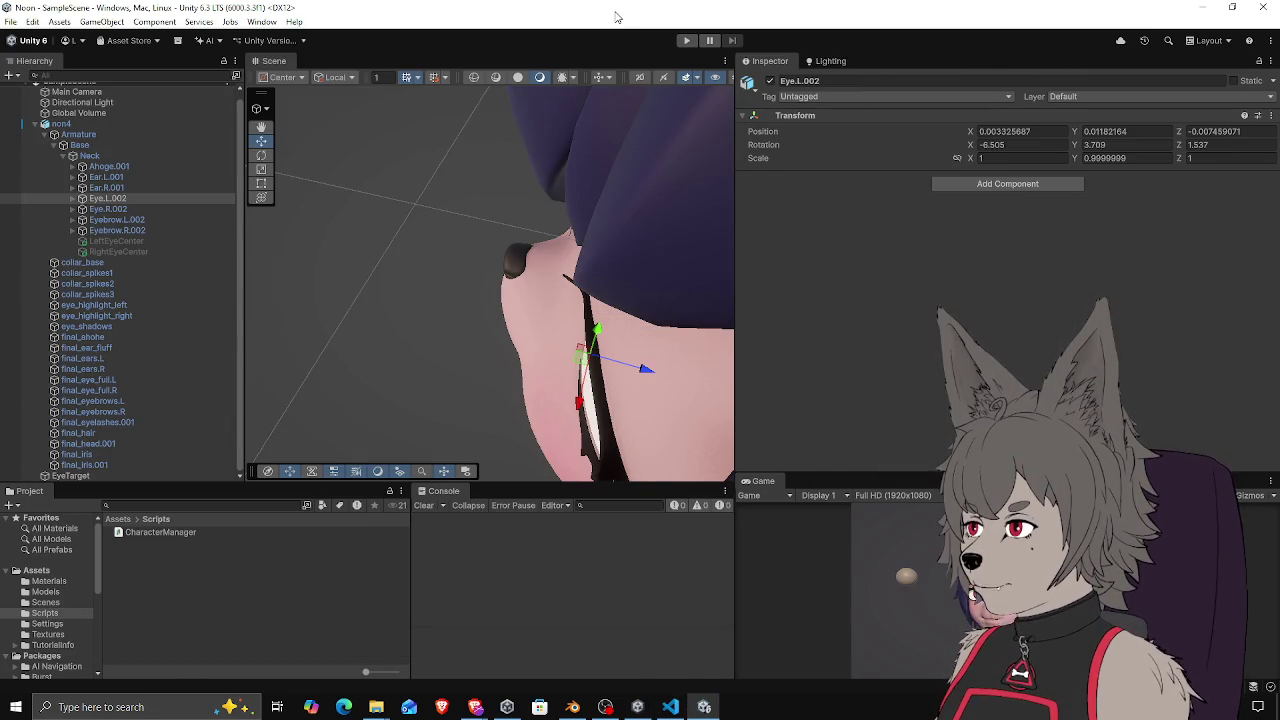
Play-test the hit-normal change, viewing Eye.L.002 from the side, then stop and return to VS Code
left_click(686, 40)
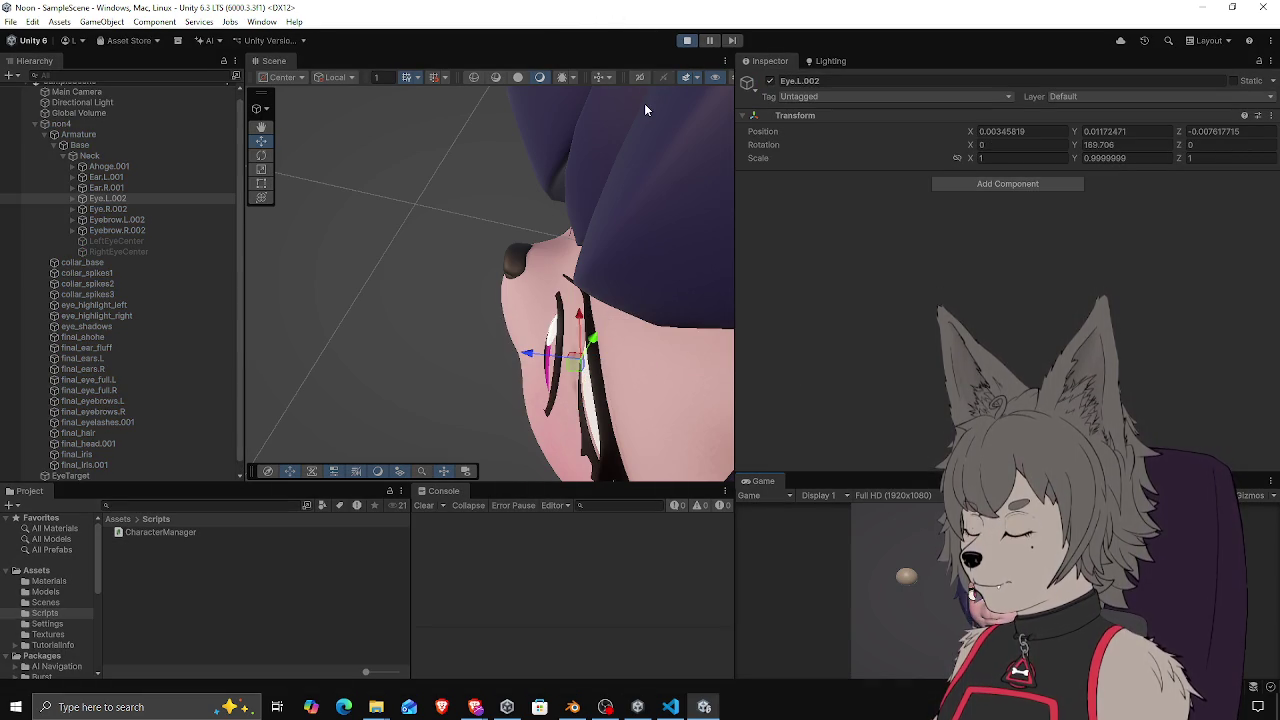
mouse_move(526, 366)
left_mouse_down()
mouse_move(507, 338)
mouse_move(560, 313)
left_mouse_up()
left_click(688, 38)
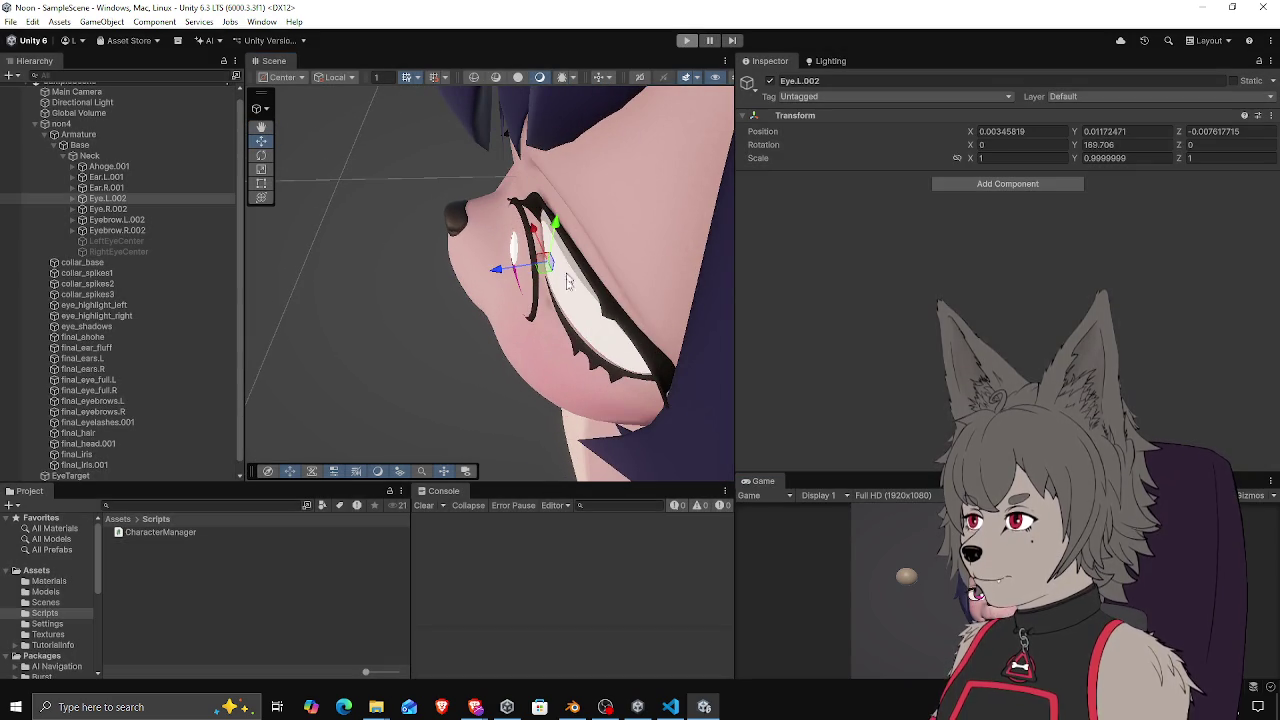
key("alt+Tab")
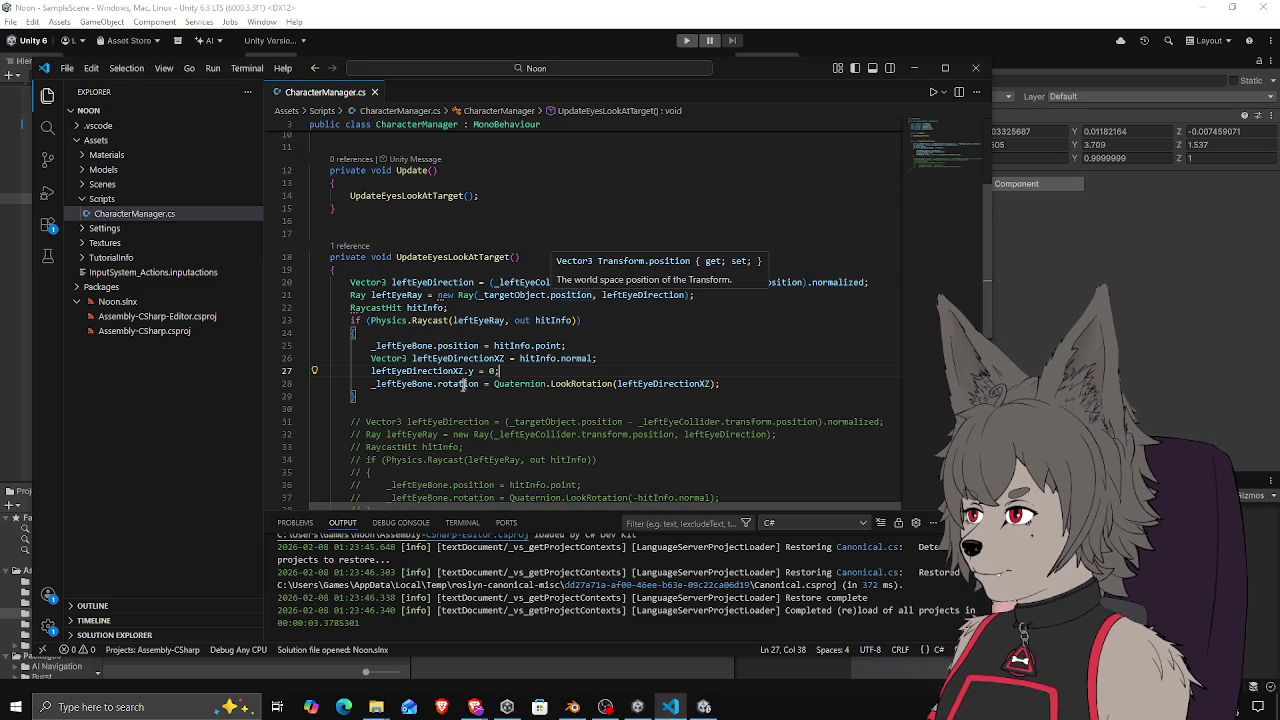
Negate the hit normal on line 26 so leftEyeDirectionXZ uses -hitInfo.normal, then return to Unity
left_click(545, 383)
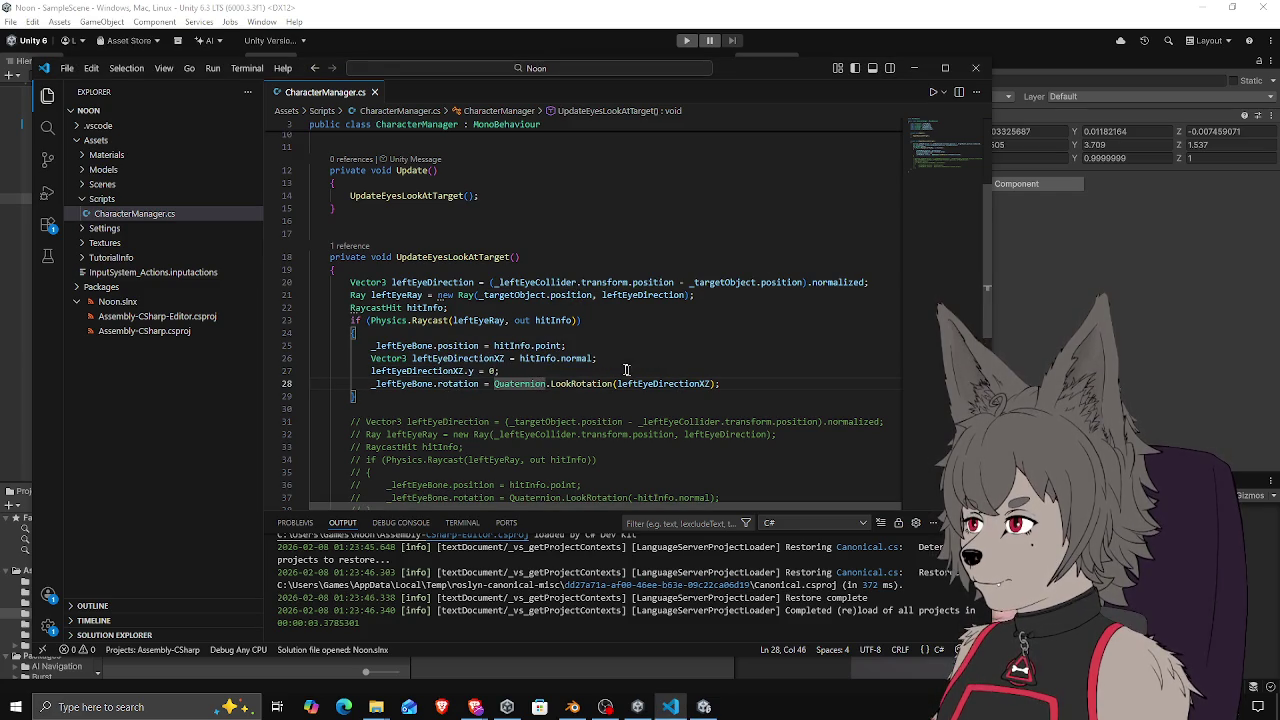
double_click(516, 358)
type("-")
left_click(1162, 368)
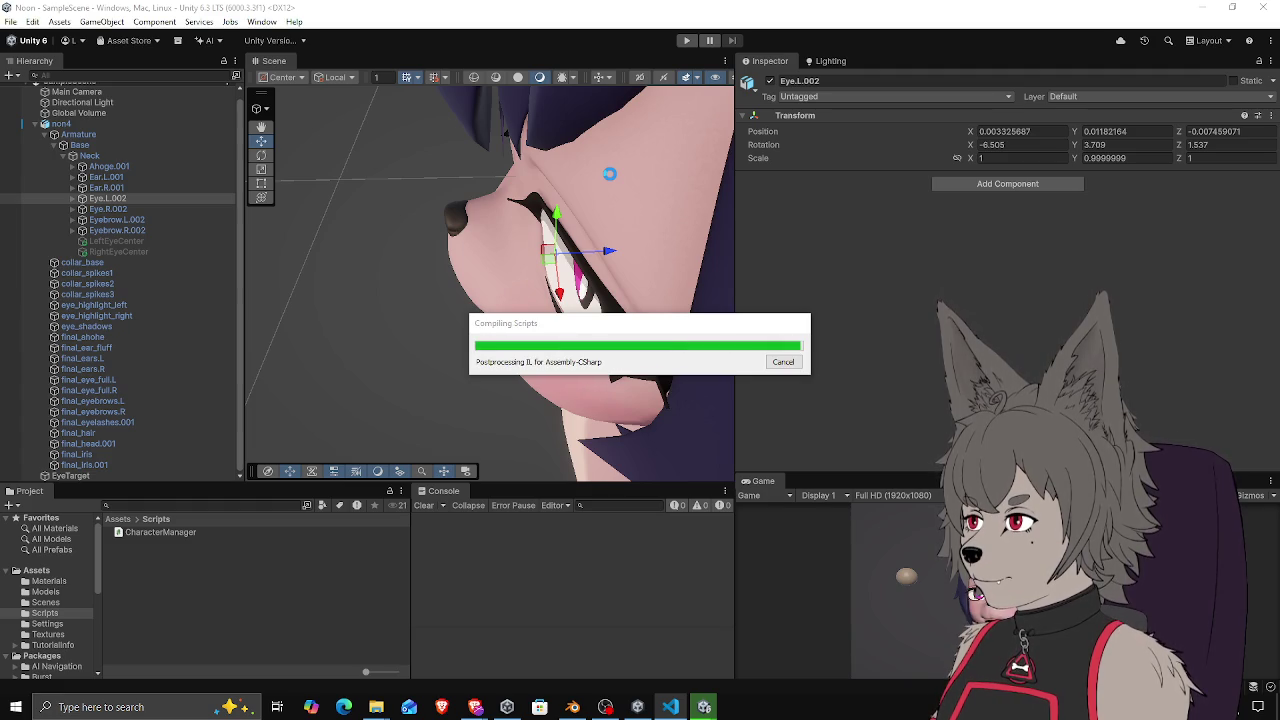
Start Play mode, pull back to a front view of the head, and select the EyeTarget sphere
left_click(686, 40)
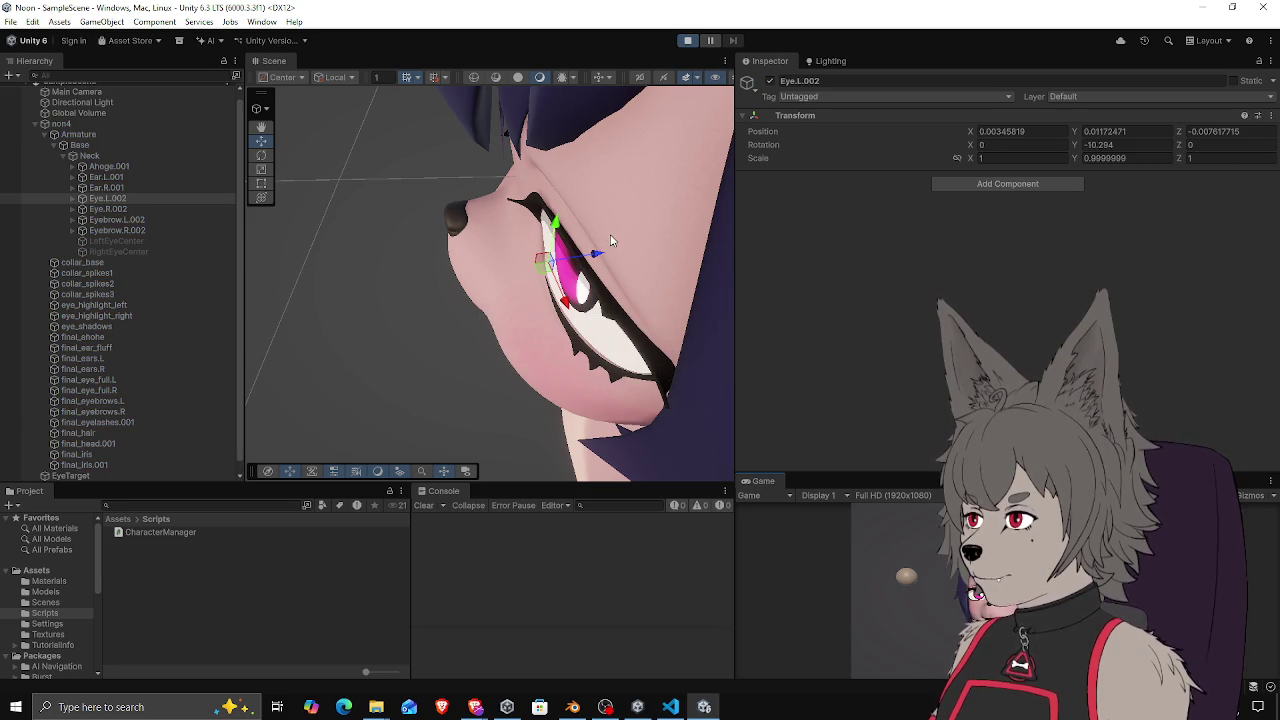
mouse_move(600, 240)
left_mouse_down()
mouse_move(499, 235)
mouse_move(351, 334)
mouse_move(271, 309)
mouse_move(457, 280)
mouse_move(328, 297)
mouse_move(352, 312)
mouse_move(575, 340)
mouse_move(399, 292)
mouse_move(374, 270)
mouse_move(586, 322)
mouse_move(577, 250)
mouse_move(558, 318)
mouse_move(558, 298)
mouse_move(603, 304)
mouse_move(650, 250)
mouse_move(480, 303)
mouse_move(666, 273)
mouse_move(498, 303)
mouse_move(605, 292)
mouse_move(575, 300)
left_mouse_up()
left_click(324, 298)
Raise the EyeTarget sphere slightly and move it closer to the head, viewing from above
scroll(581, 302, "up", 1)
scroll(581, 302, "down", 2)
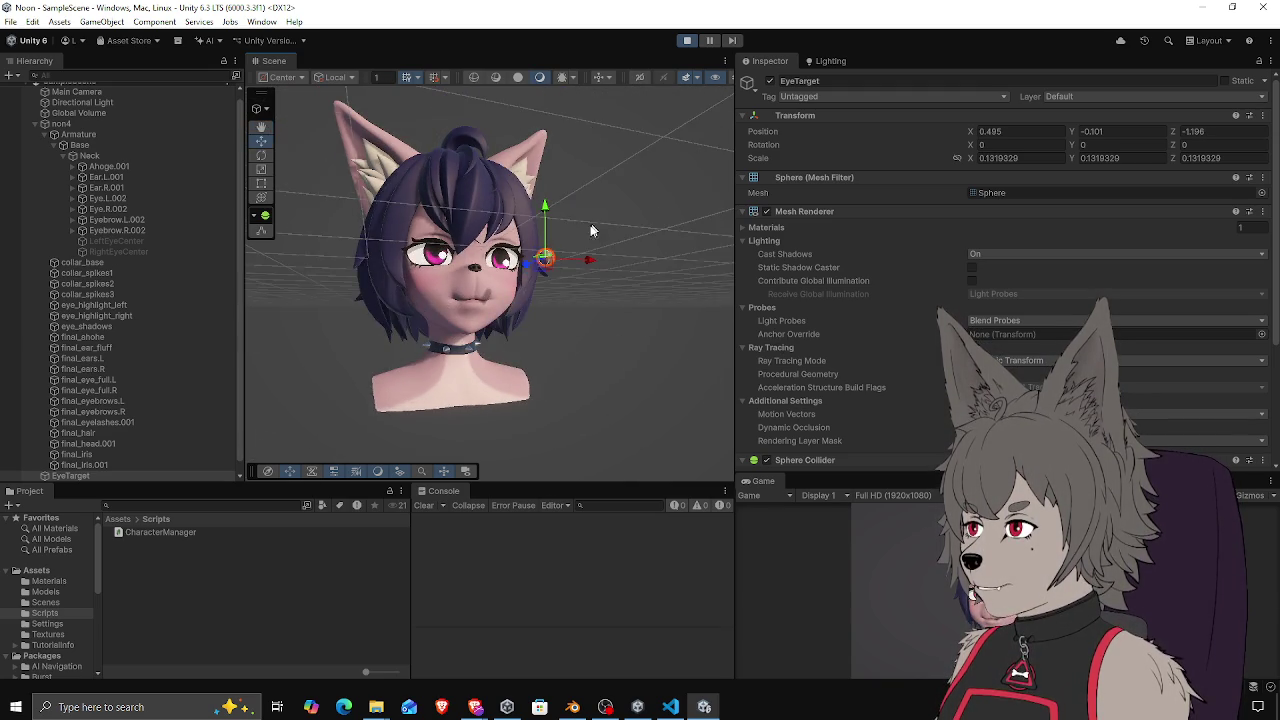
mouse_move(531, 262)
left_mouse_down()
mouse_move(533, 228)
mouse_move(473, 350)
left_mouse_up()
mouse_move(516, 285)
left_mouse_down()
mouse_move(643, 275)
mouse_move(498, 300)
mouse_move(432, 296)
mouse_move(589, 296)
mouse_move(660, 281)
mouse_move(635, 268)
left_mouse_up()
mouse_move(557, 270)
left_mouse_down()
mouse_move(684, 284)
mouse_move(428, 314)
mouse_move(692, 278)
mouse_move(416, 310)
mouse_move(645, 282)
mouse_move(633, 302)
mouse_move(592, 211)
left_mouse_up()
Reselect the EyeTarget sphere, move it higher, then right and lower, watching the eyes from both sides
left_click(587, 268)
left_click(589, 257)
left_click(587, 262)
left_click(588, 256)
mouse_move(589, 227)
left_mouse_down()
mouse_move(580, 291)
mouse_move(585, 195)
mouse_move(600, 304)
mouse_move(595, 145)
left_mouse_up()
mouse_move(590, 200)
left_mouse_down()
mouse_move(454, 262)
mouse_move(665, 294)
left_mouse_up()
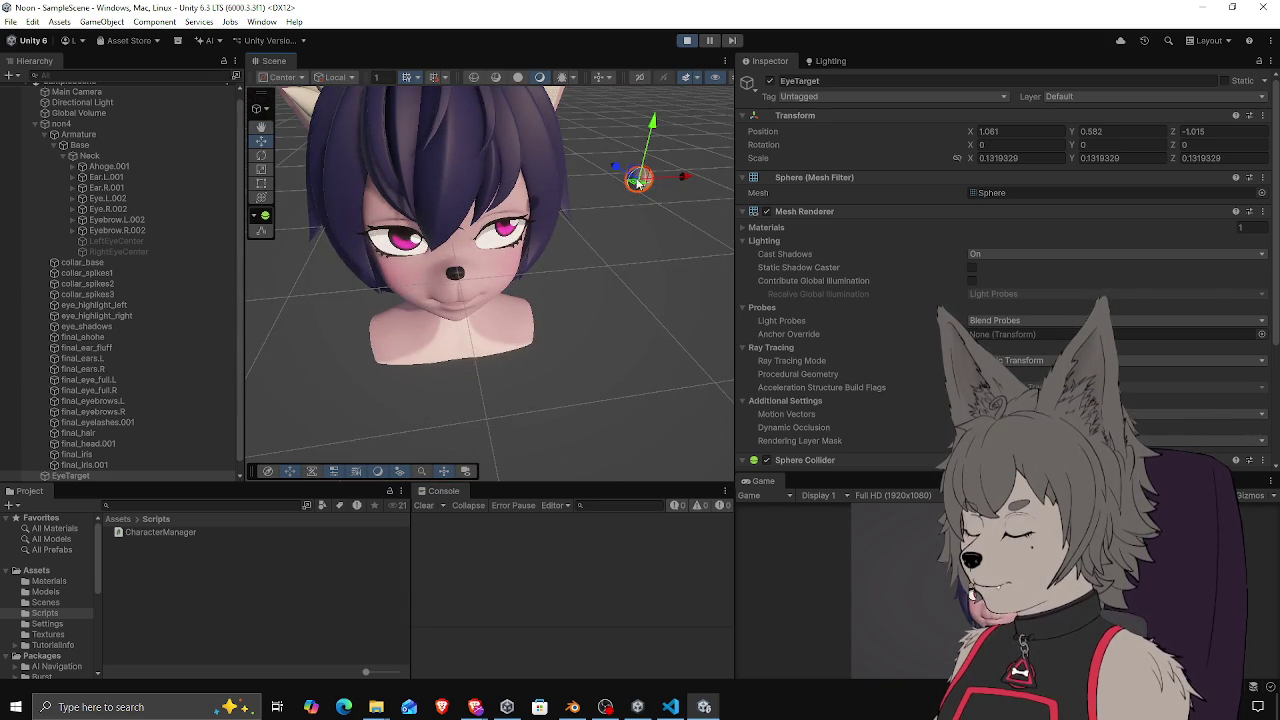
mouse_move(636, 178)
left_mouse_down()
mouse_move(496, 298)
mouse_move(676, 268)
mouse_move(559, 283)
mouse_move(467, 263)
mouse_move(549, 291)
mouse_move(475, 320)
mouse_move(485, 317)
left_mouse_up()
scroll(392, 268, "up", 5)
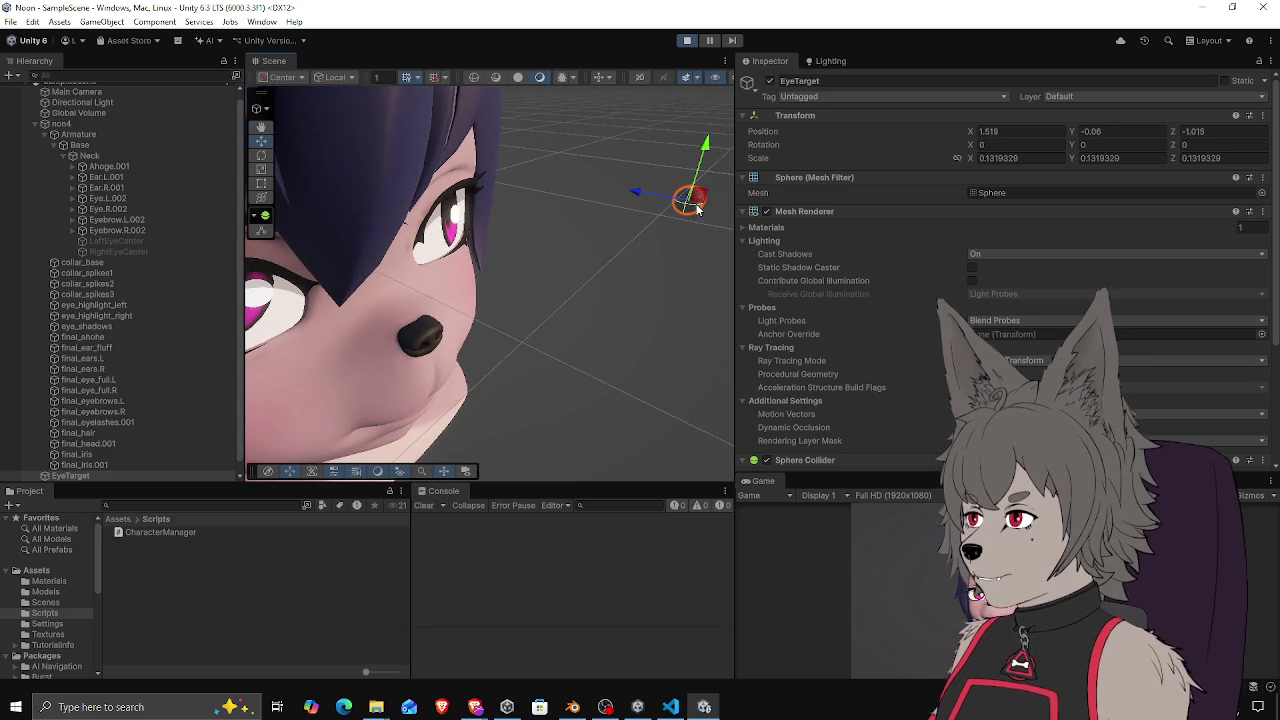
mouse_move(697, 207)
left_mouse_down()
mouse_move(597, 274)
mouse_move(640, 260)
mouse_move(586, 274)
mouse_move(672, 277)
mouse_move(557, 361)
mouse_move(439, 378)
mouse_move(484, 293)
left_mouse_up()
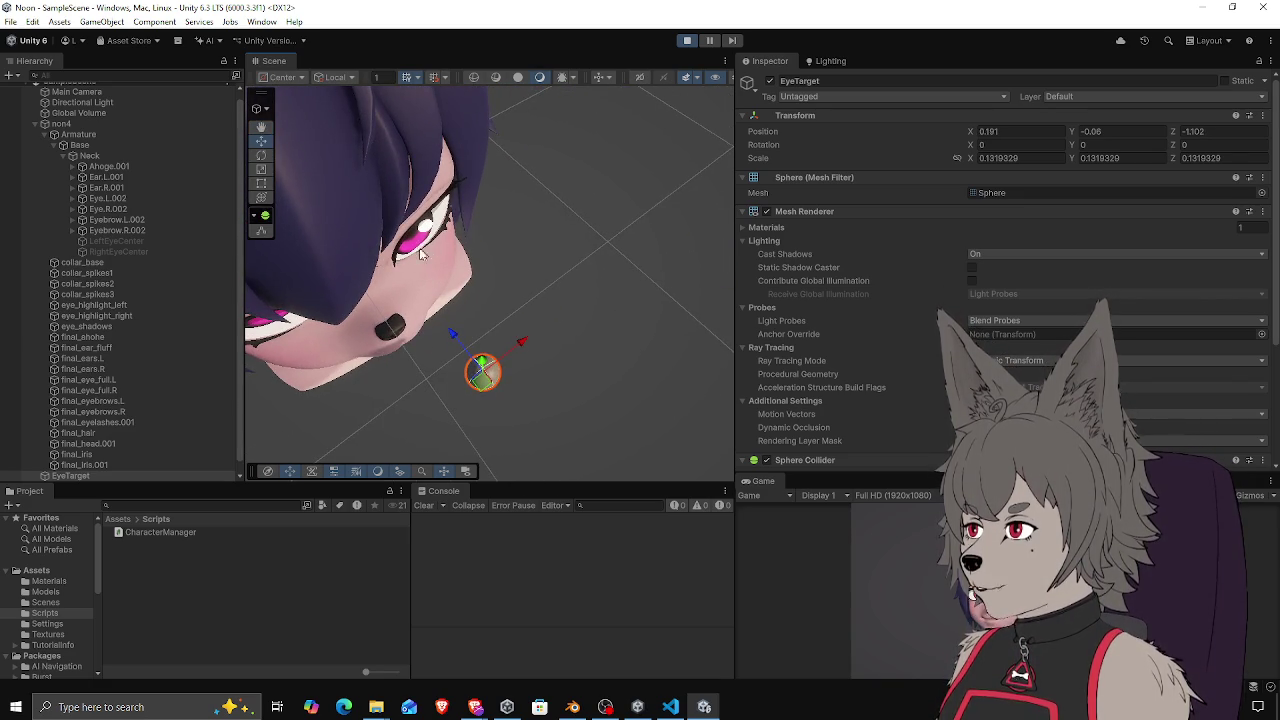
mouse_move(415, 258)
left_mouse_down()
mouse_move(486, 214)
mouse_move(380, 266)
mouse_move(474, 247)
mouse_move(461, 148)
mouse_move(572, 213)
left_mouse_up()
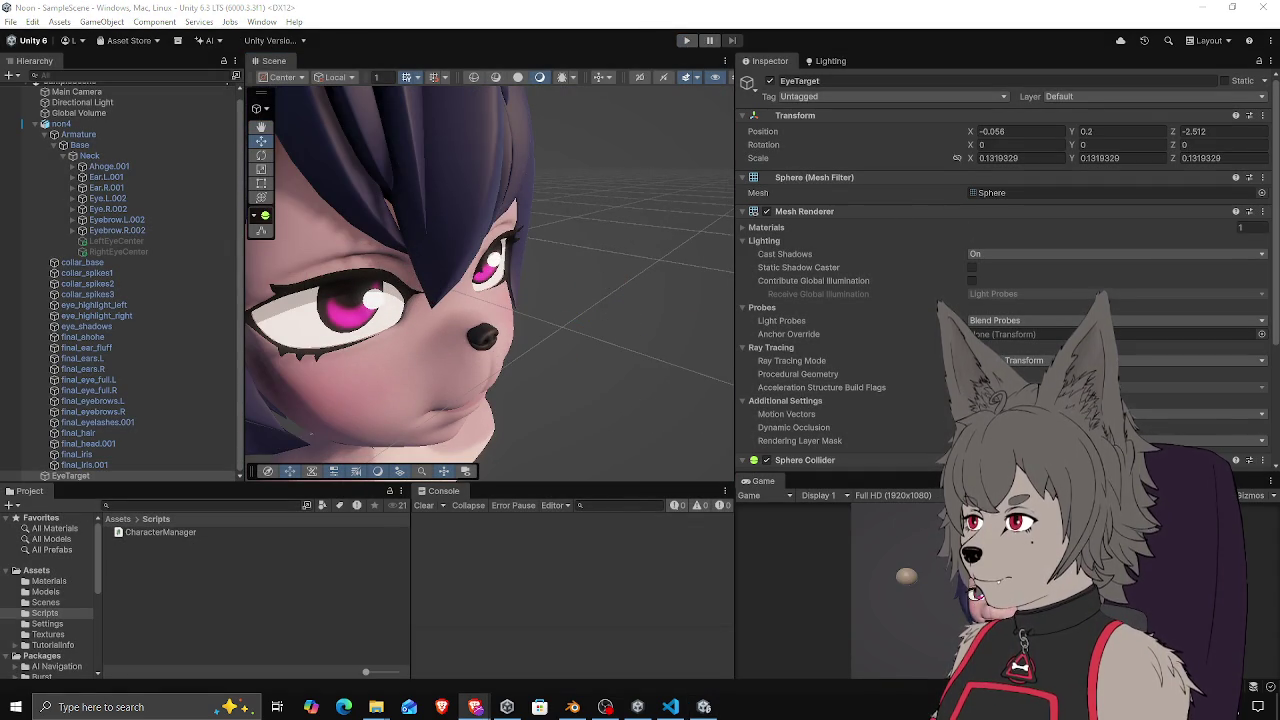
Paste the copied left-eye block over the commented lines in the CharacterManager script
left_click(670, 707)
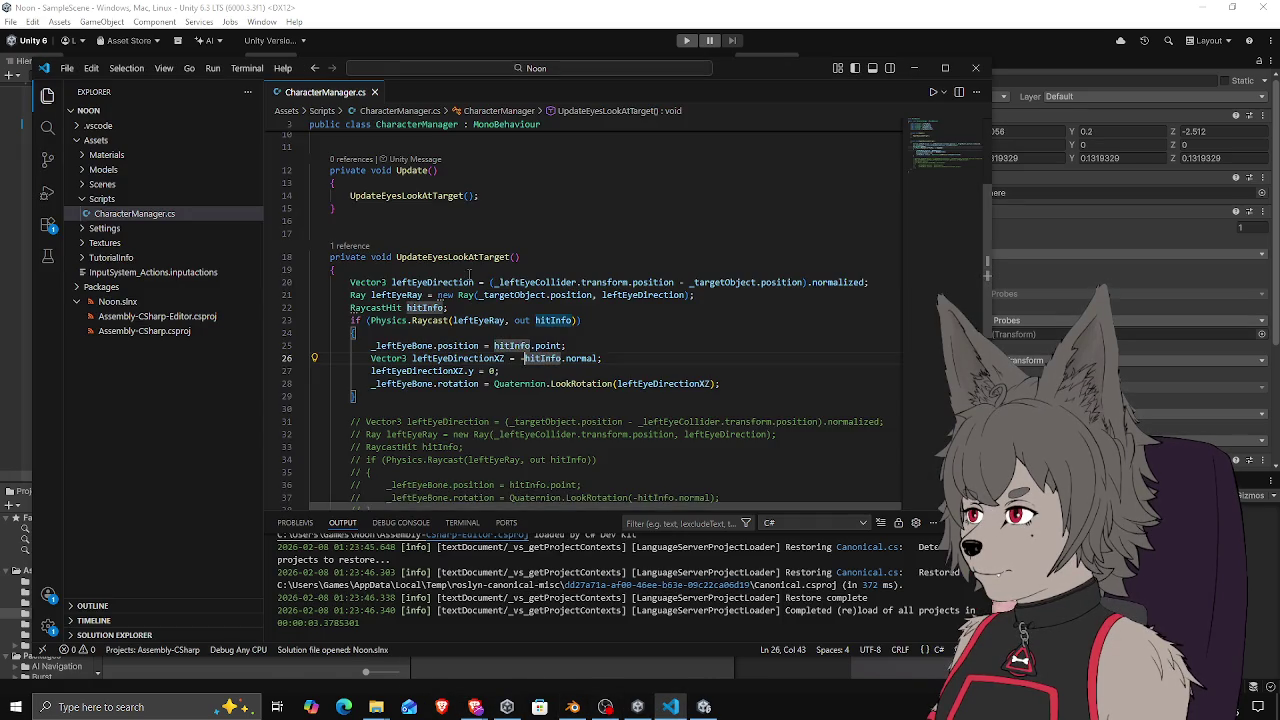
mouse_move(351, 215)
left_mouse_down()
mouse_move(397, 327)
mouse_move(384, 442)
left_mouse_up()
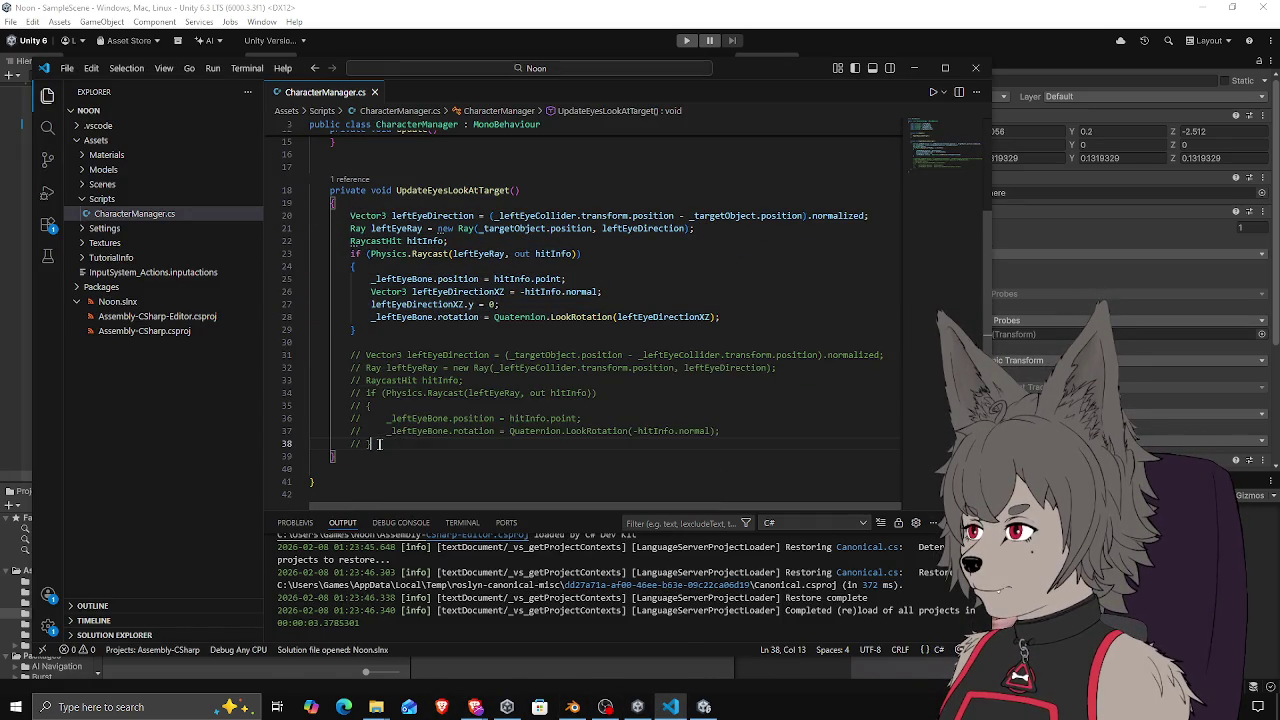
type("Vector3 leftEyeDirection = (_leftEyeCollider.transform.position - _targetObject.position).normalized;         Ray leftEyeRay = new Ray(_targetObject.position, leftEyeDirection);         RaycastHit hitInfo;         if (Physics.Raycast(leftEyeRay, out hitInfo))         {             _leftEyeBone.position = hitInfo.point;             Vector3 leftEyeDirectionXZ = -hitInfo.normal;             leftEyeDirectionXZ.y = 0;             _leftEyeBone.rotation = Quaternion.LookRotation(leftEyeDirectionXZ);         }")
left_click(430, 313)
Place edit points on the duplicated block's left-eye names on lines 31, 32 and 39 and select the words
mouse_move(420, 327)
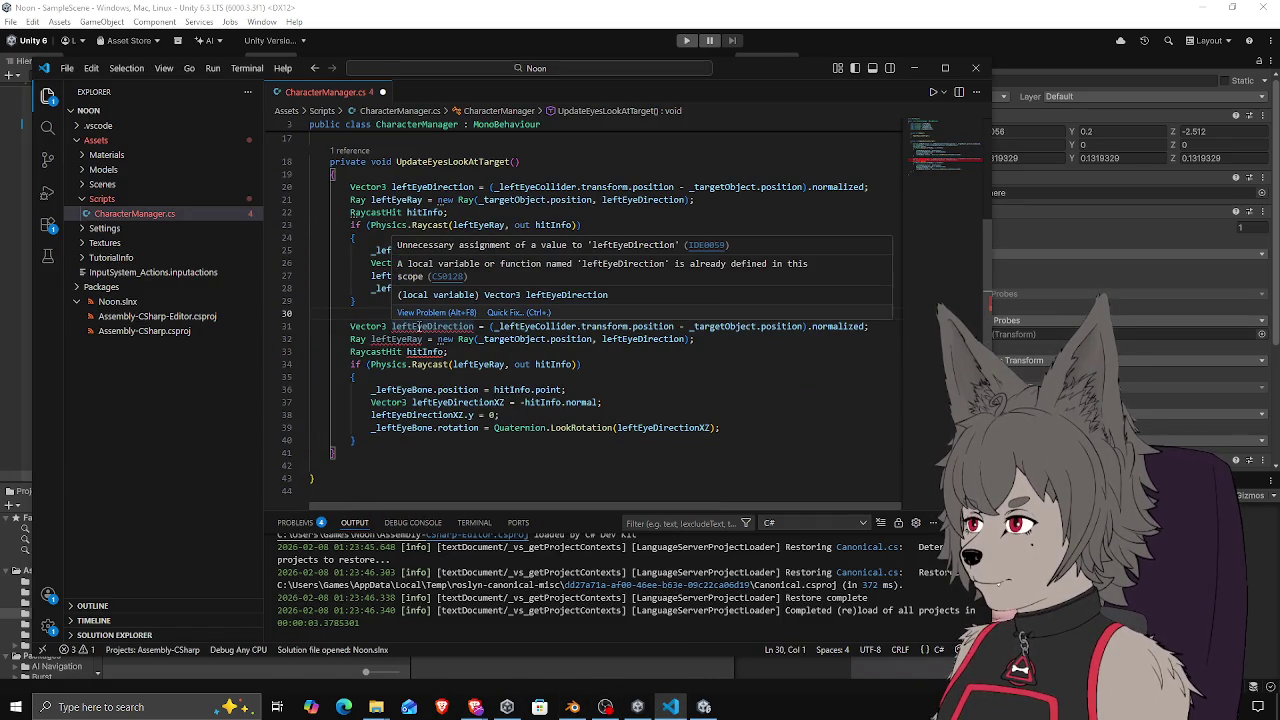
left_click(411, 326)
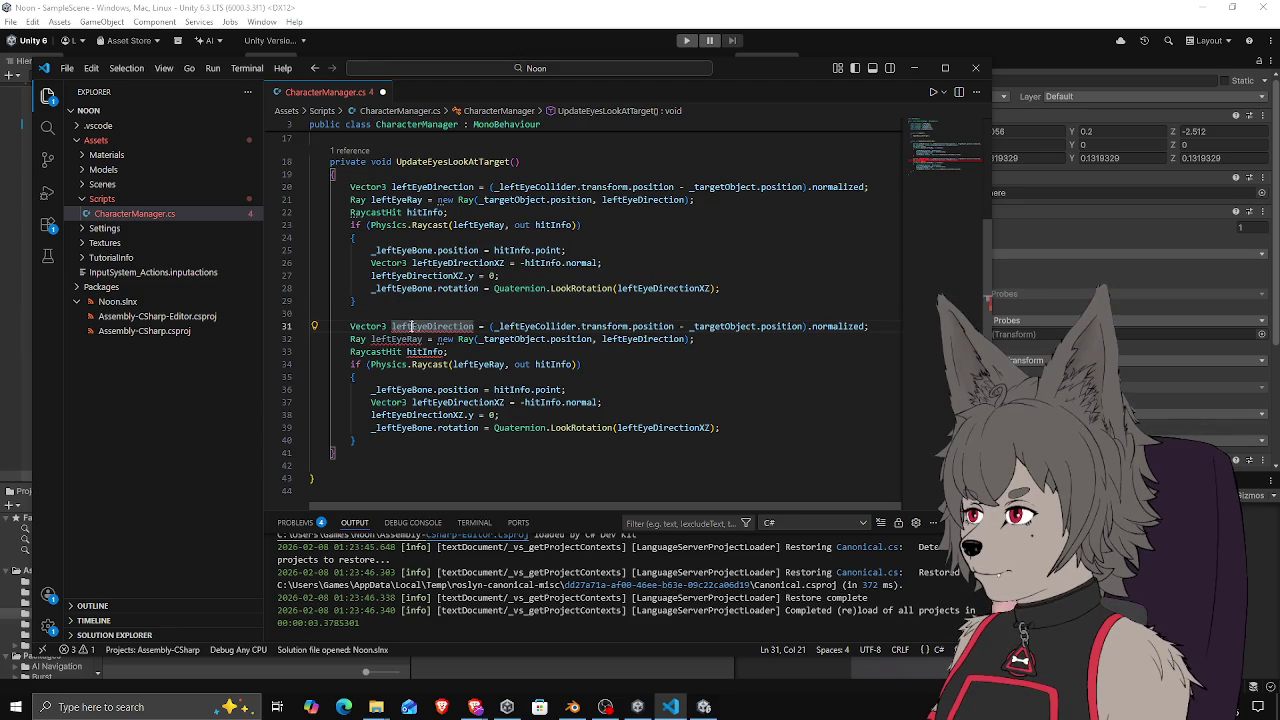
left_click(404, 339, "alt")
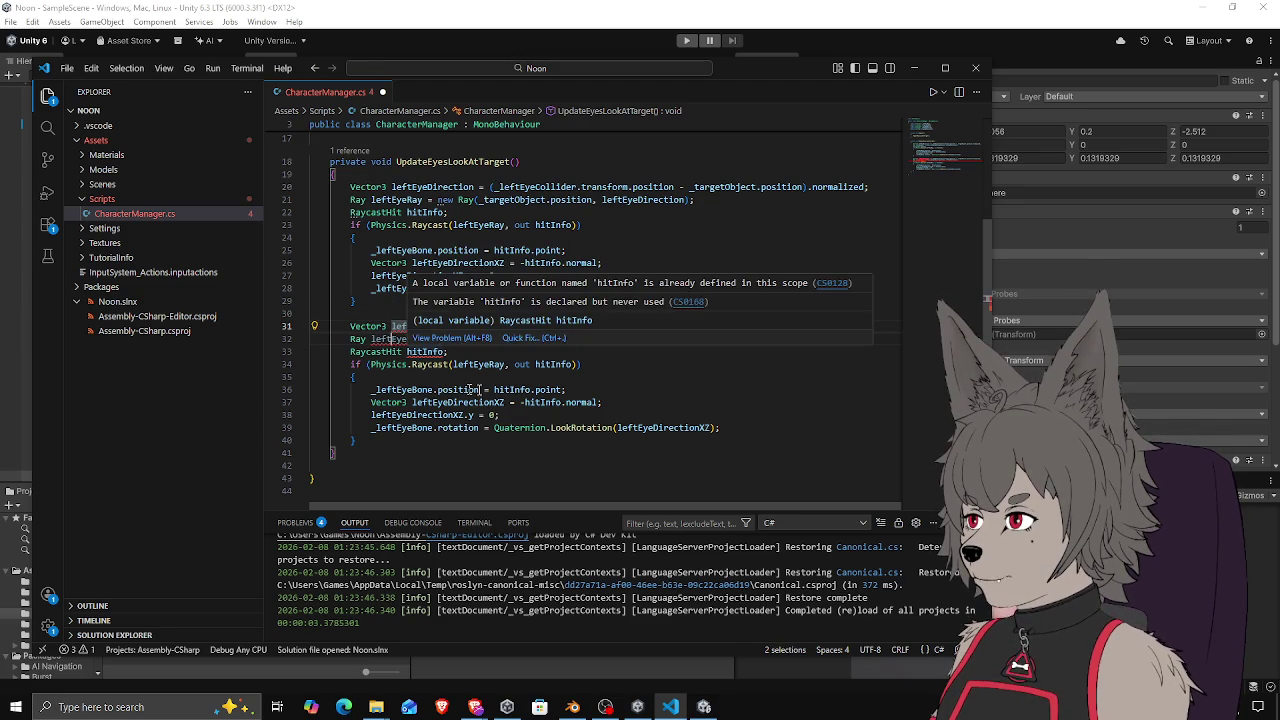
left_click(621, 376)
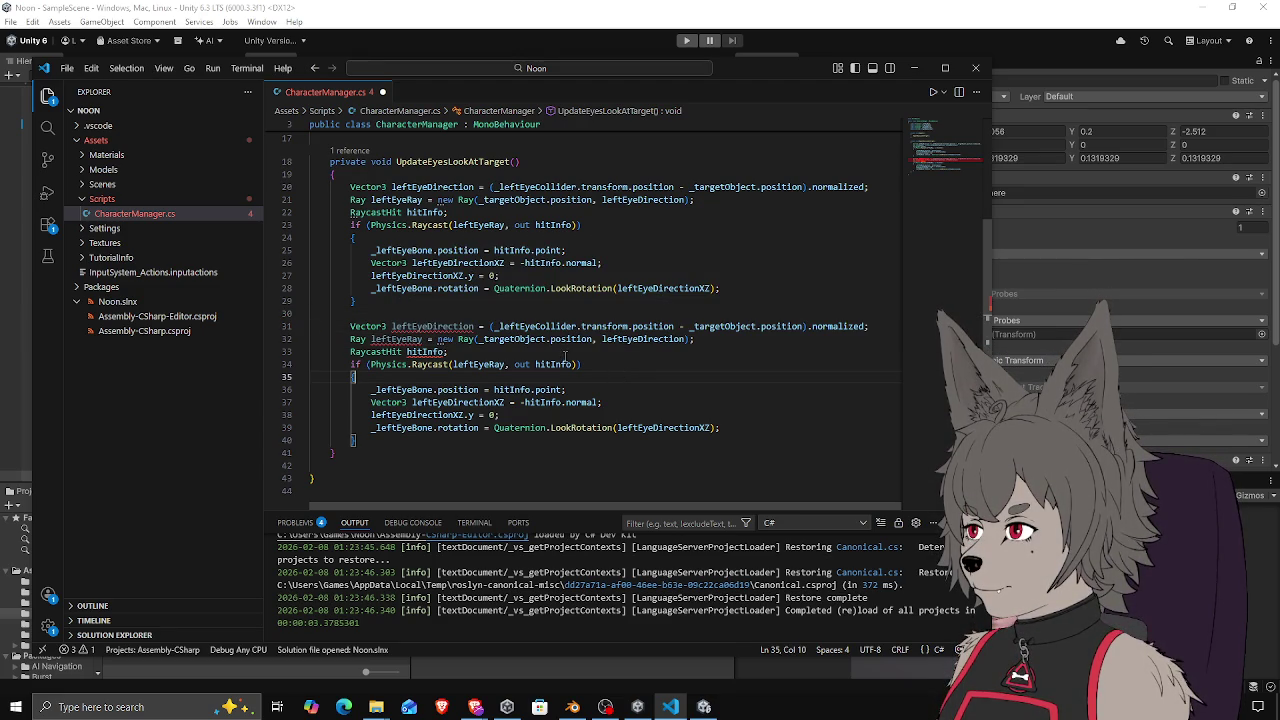
left_click(411, 326)
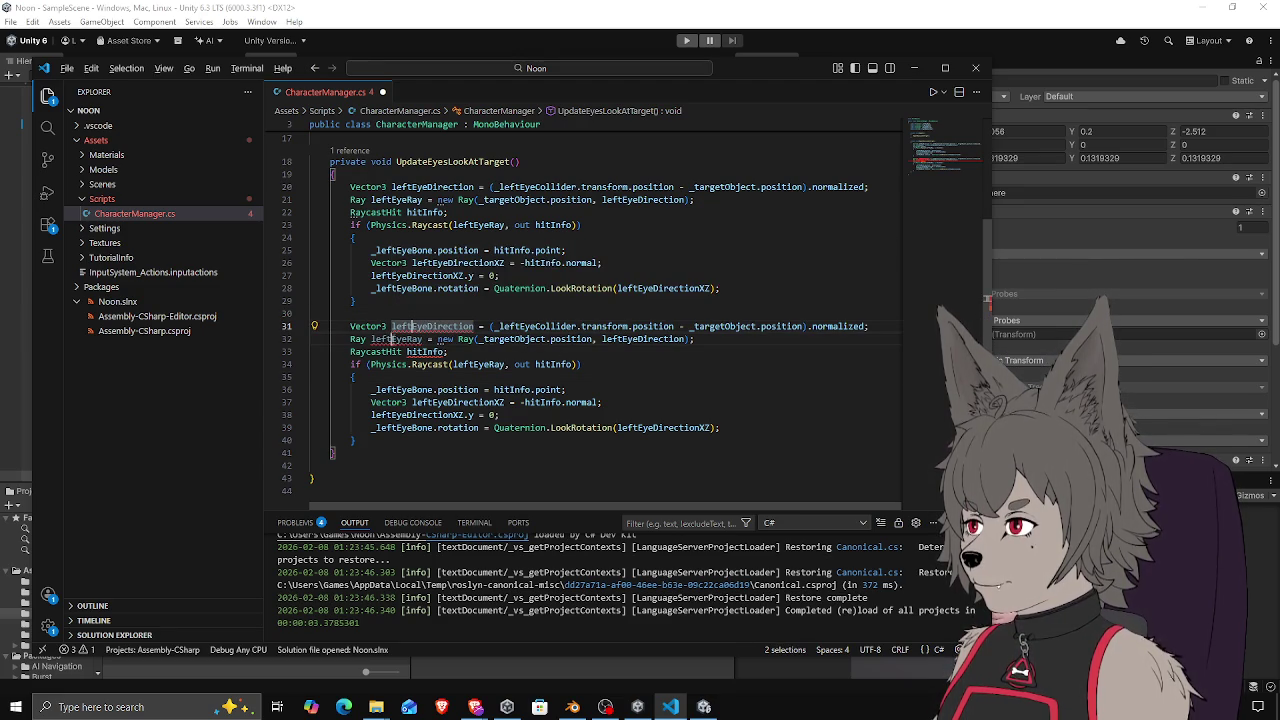
left_click(519, 326, "alt")
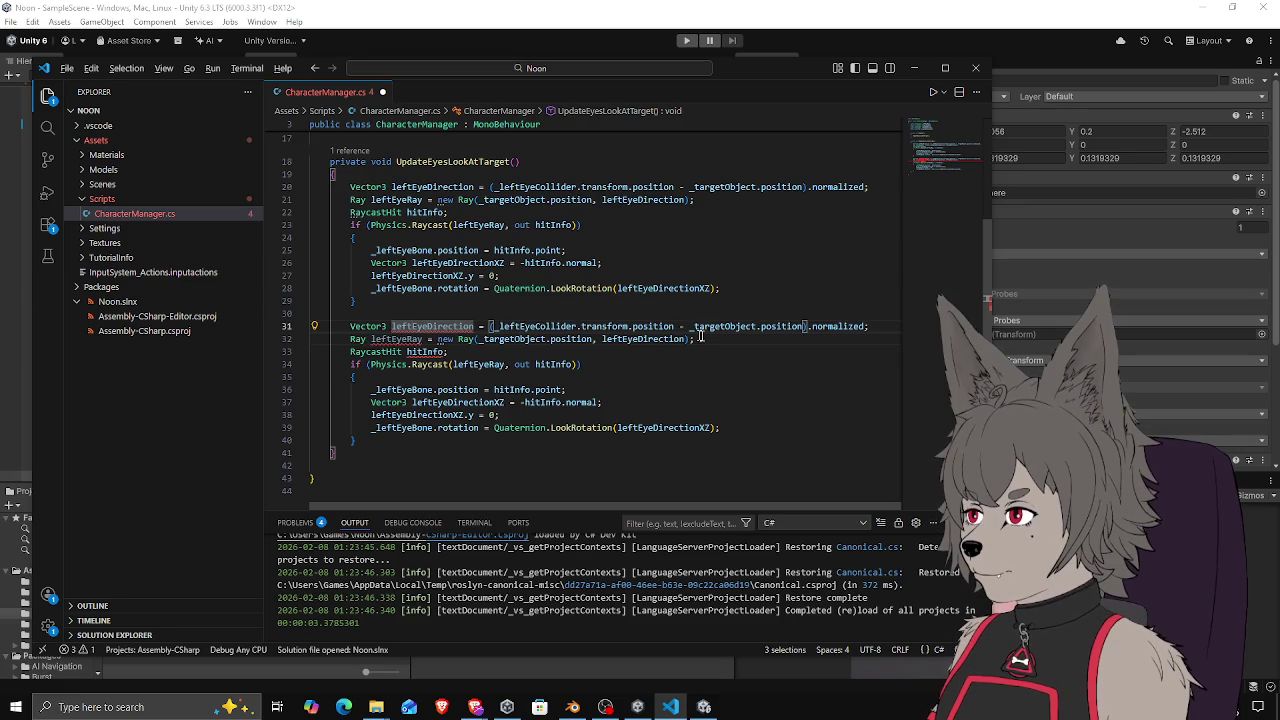
left_click(621, 339, "alt")
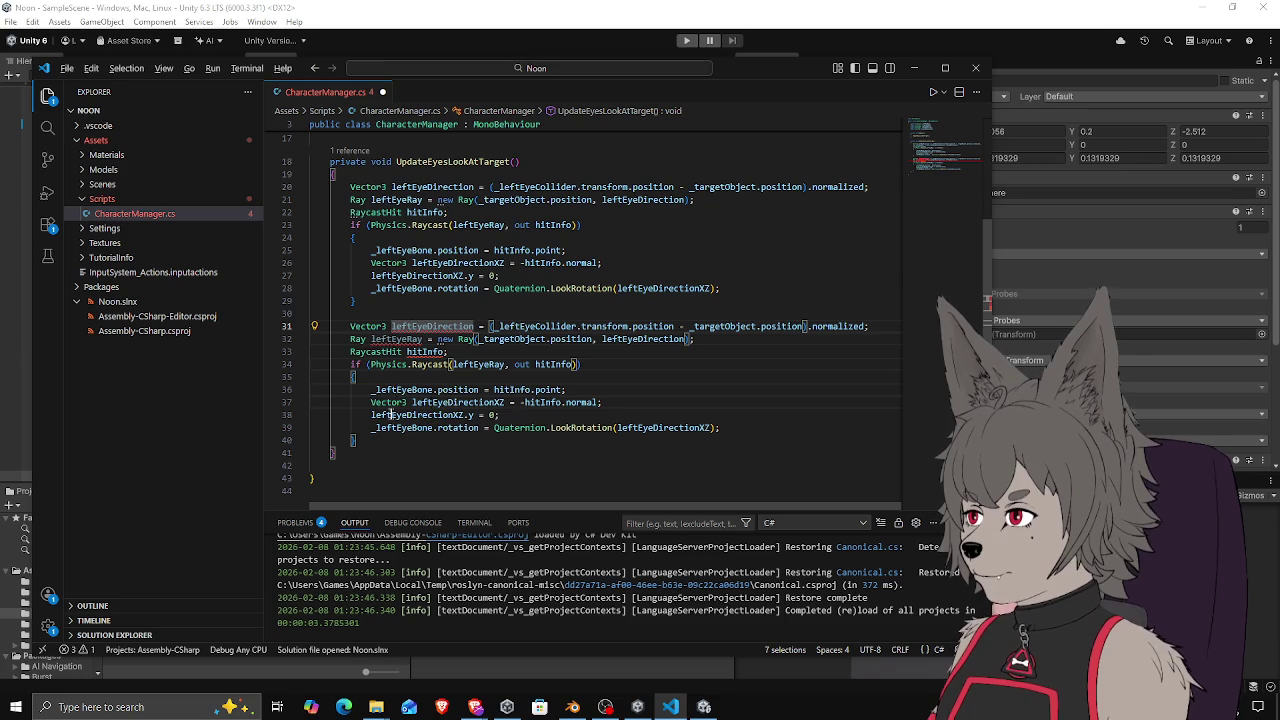
left_click(637, 427, "alt")
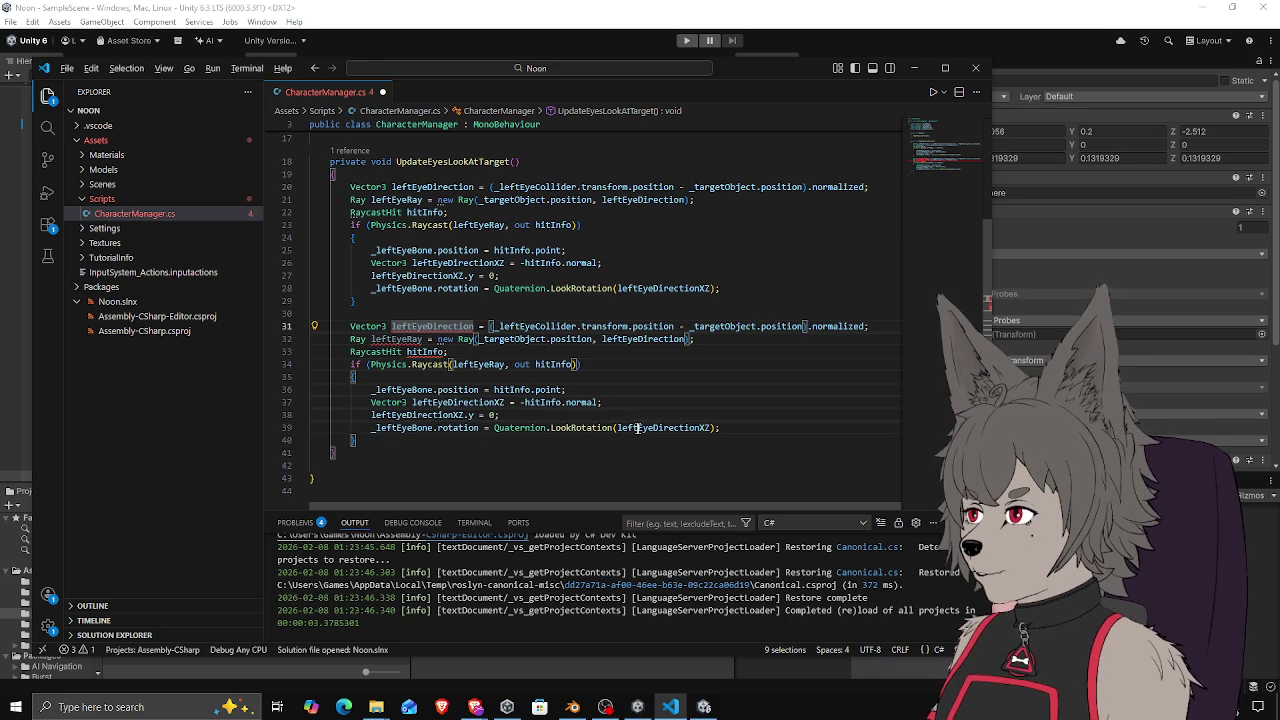
key("shift+Home")
key("shift+Home")
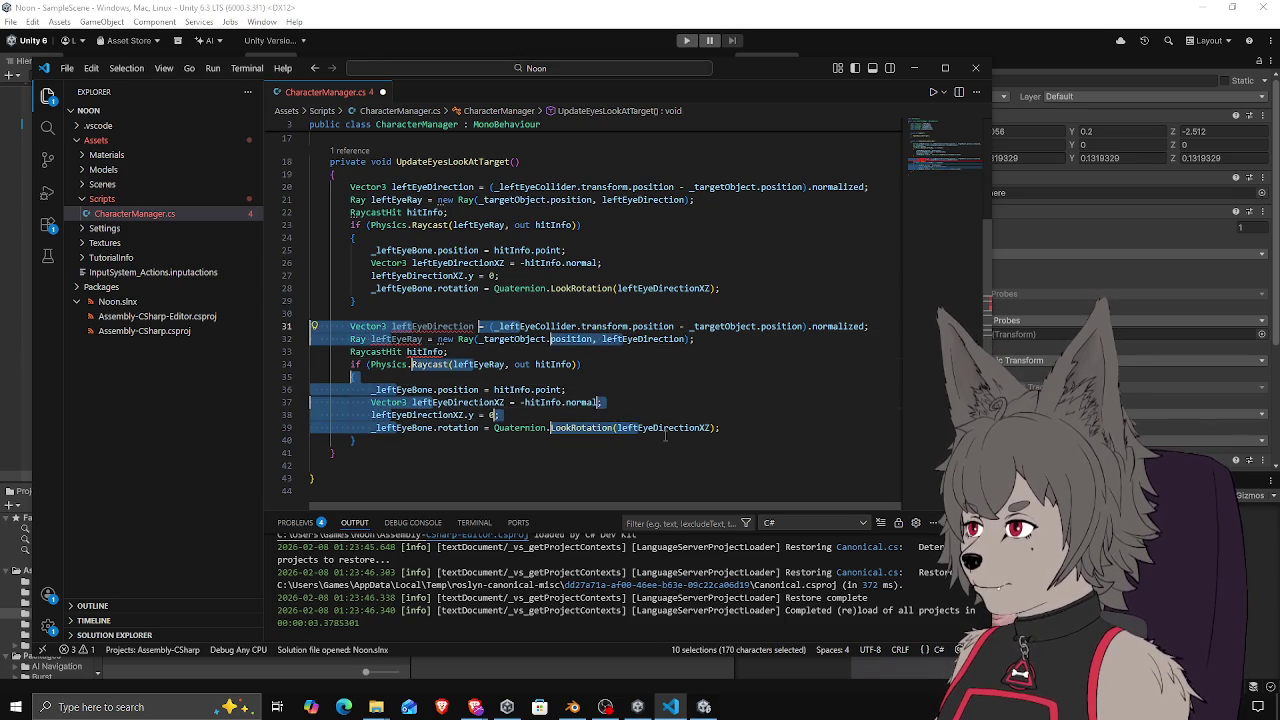
key("Right")
key("ctrl+shift+Right")
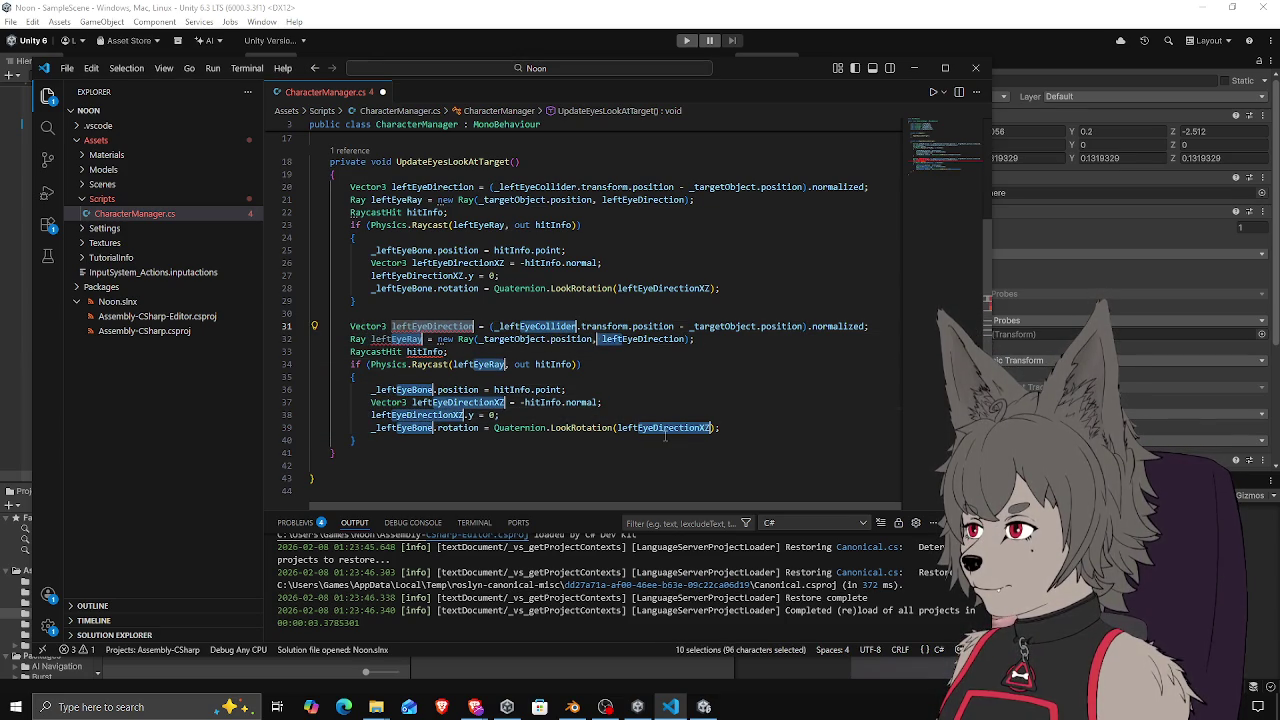
Undo the multi-point edits, re-paste the uncommented left-eye block, and select lines 31–40
key("ctrl+z")
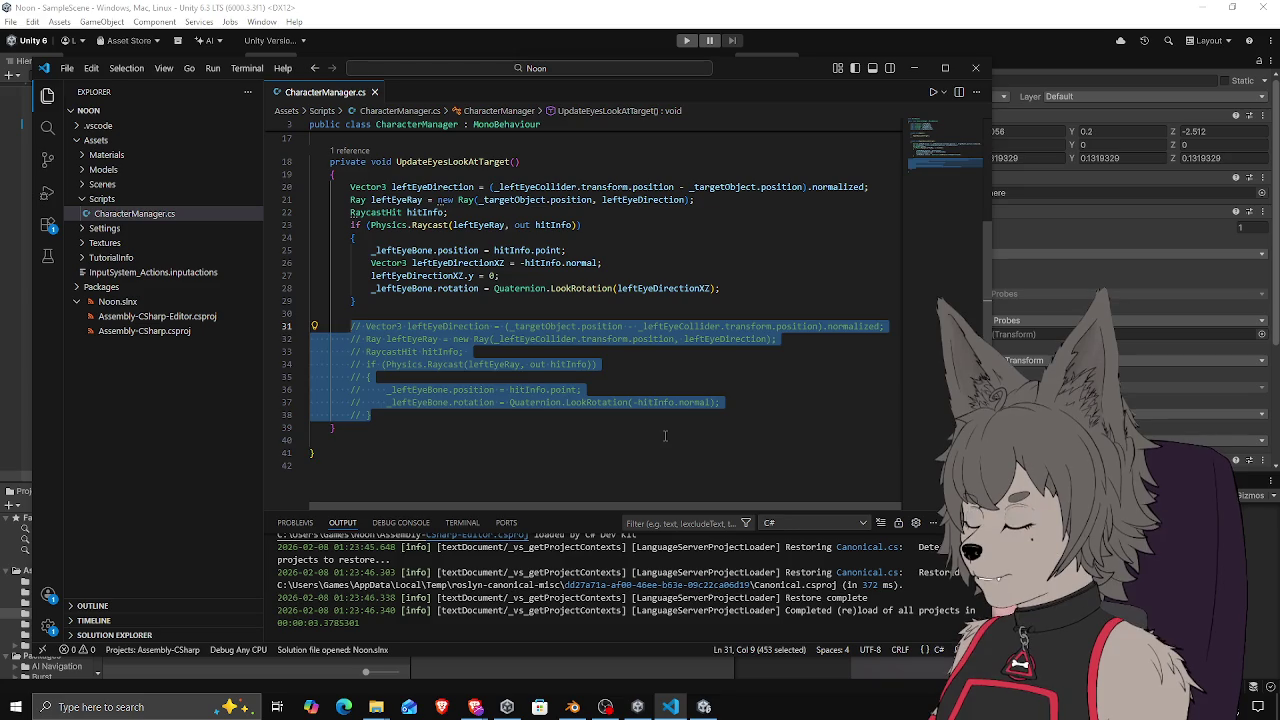
type("Vector3 leftEyeDirection = (_leftEyeCollider.transform.position - _targetObject.position).normalized;         Ray leftEyeRay = new Ray(_targetObject.position, leftEyeDirection);         RaycastHit hitInfo;         if (Physics.Raycast(leftEyeRay, out hitInfo))         {             _leftEyeBone.position = hitInfo.point;             Vector3 leftEyeDirectionXZ = -hitInfo.normal;             leftEyeDirectionXZ.y = 0;             _leftEyeBone.rotation = Quaternion.LookRotation(leftEyeDirectionXZ);         }")
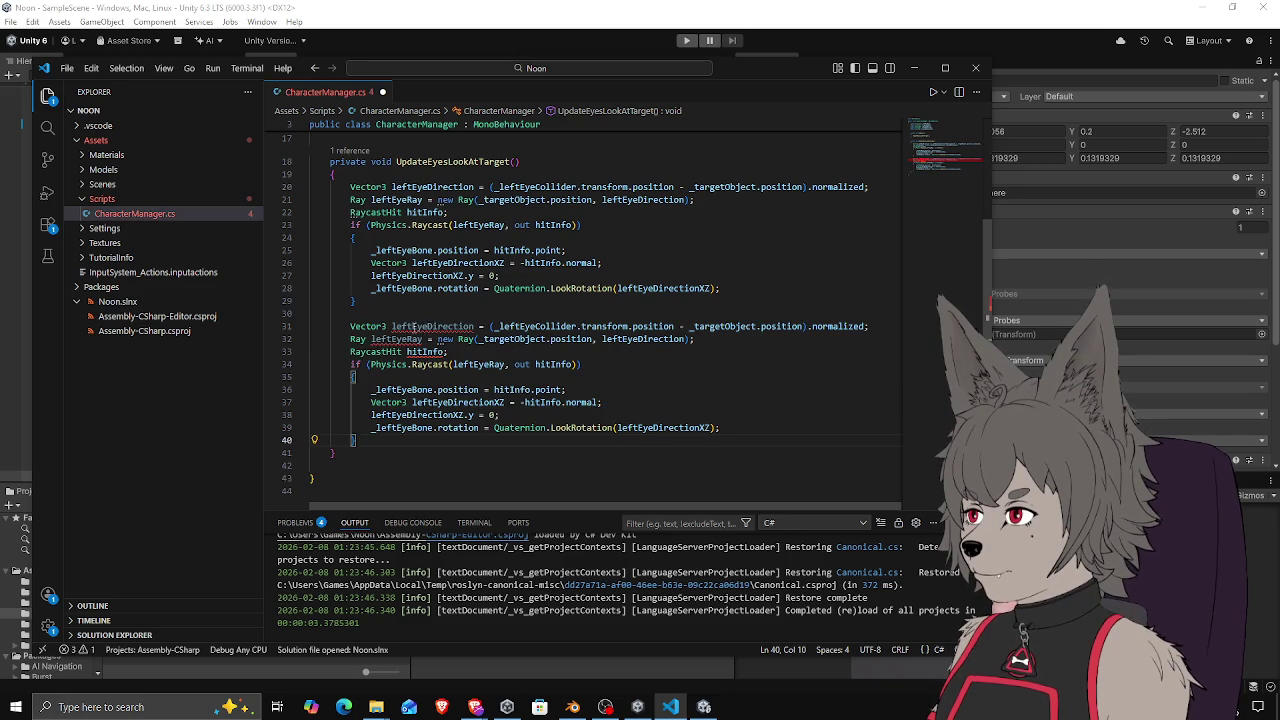
left_click_drag(350, 326, 371, 440)
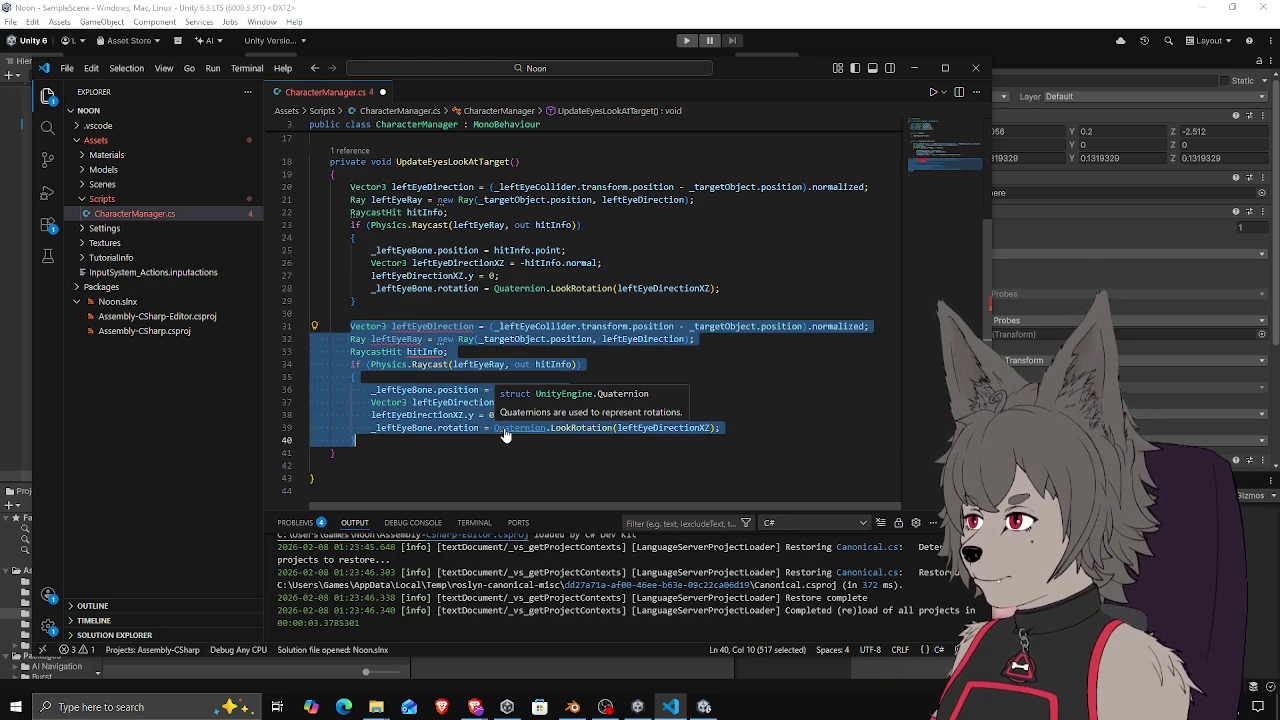
Search the script for 'left' and reselect the copied block on lines 31–40
key("ctrl+f")
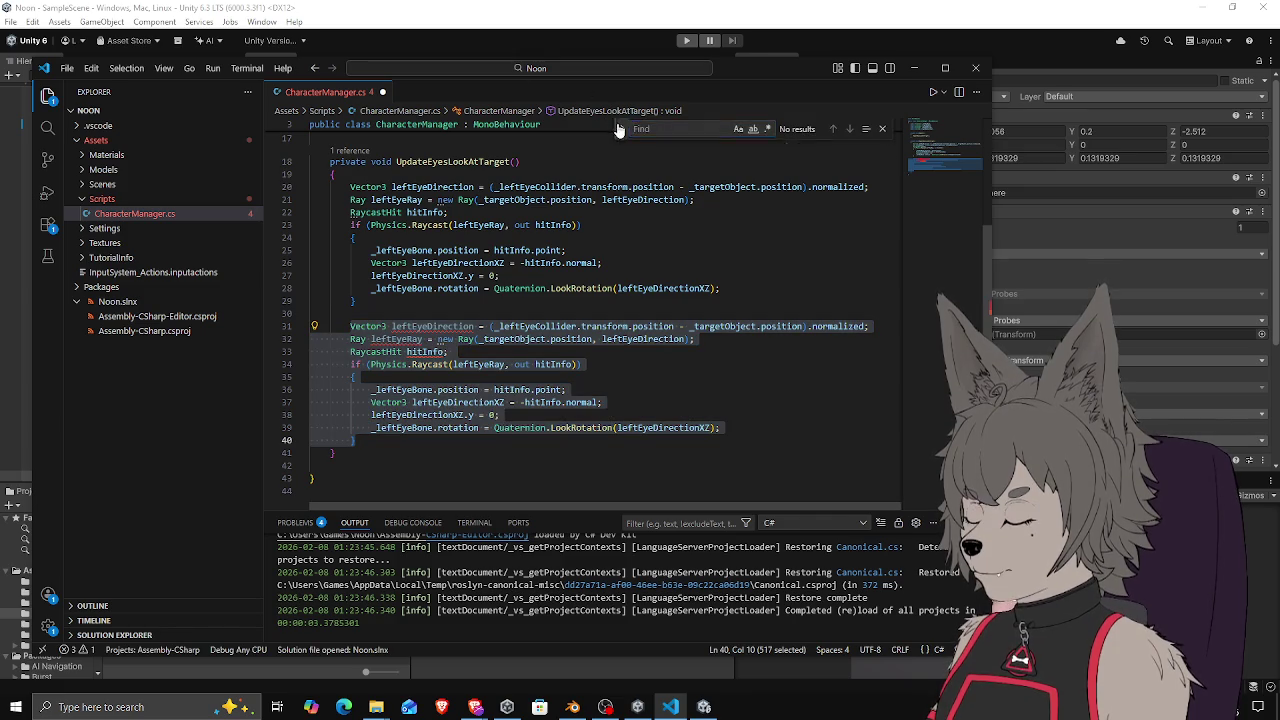
type("left")
key("ctrl+h")
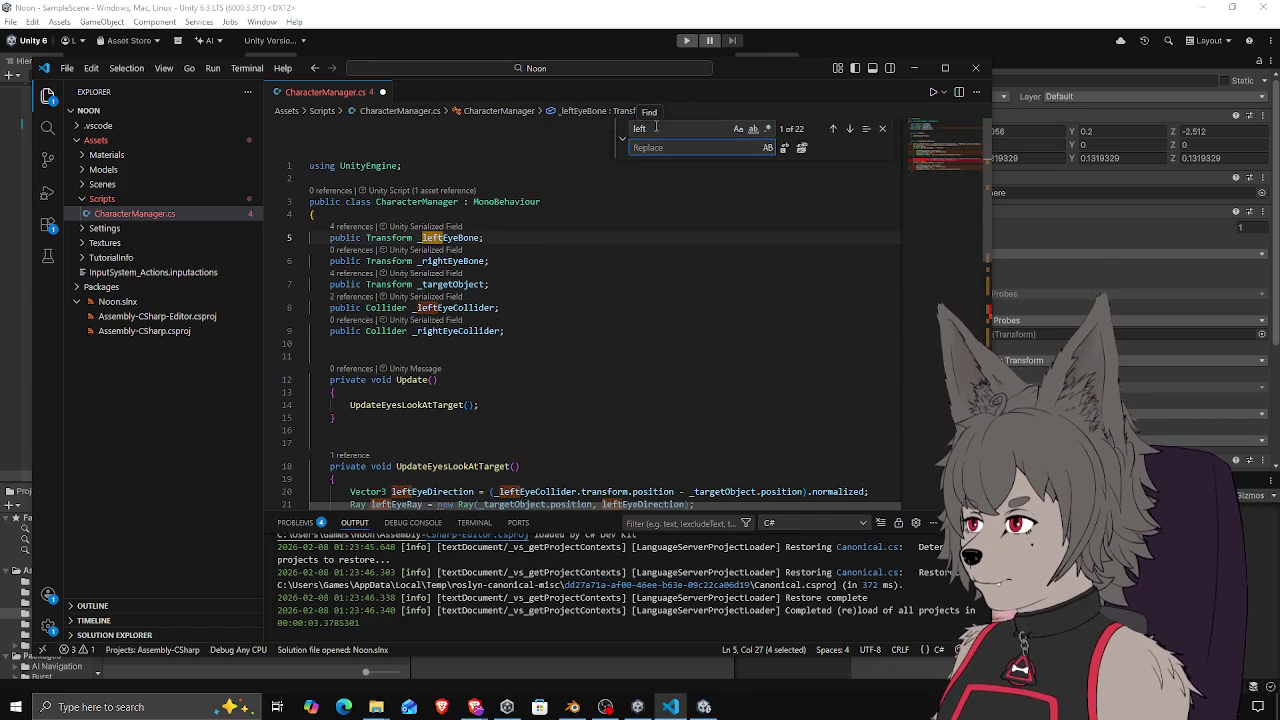
key("Escape")
scroll(600, 300, "down", 7)
left_click(482, 269)
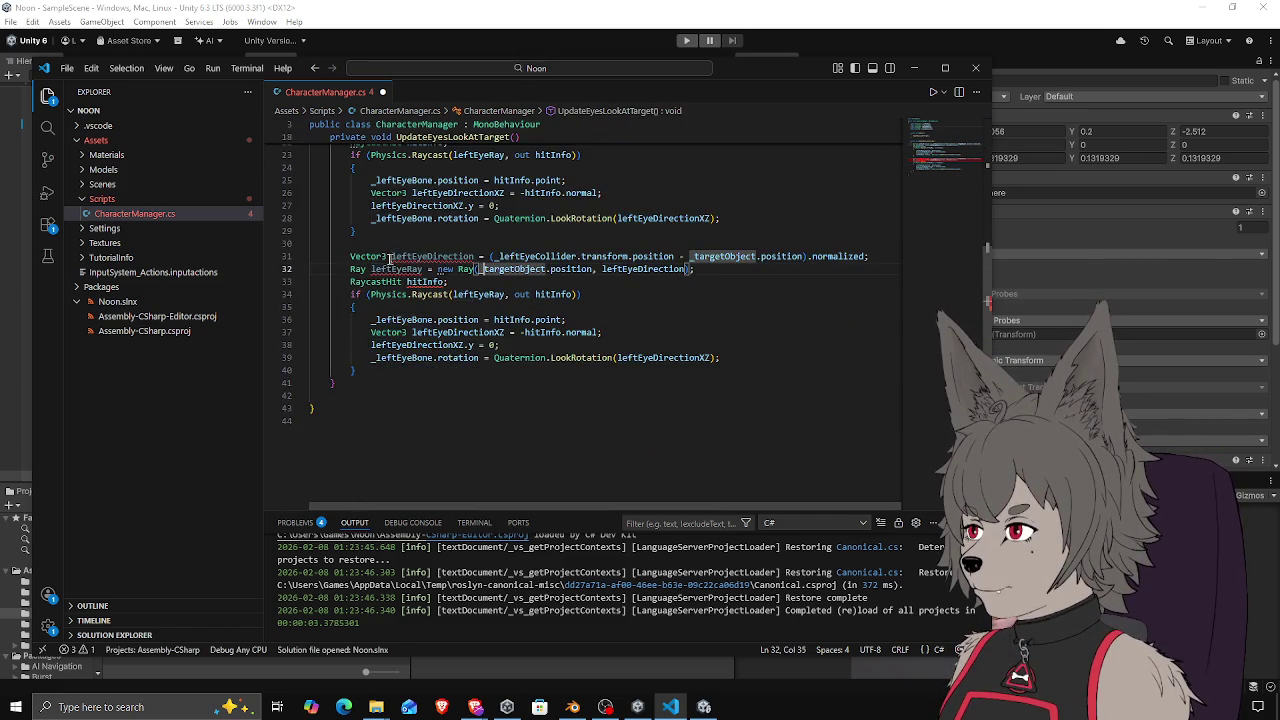
mouse_move(349, 256)
left_mouse_down()
mouse_move(420, 350)
mouse_move(356, 370)
left_mouse_up()
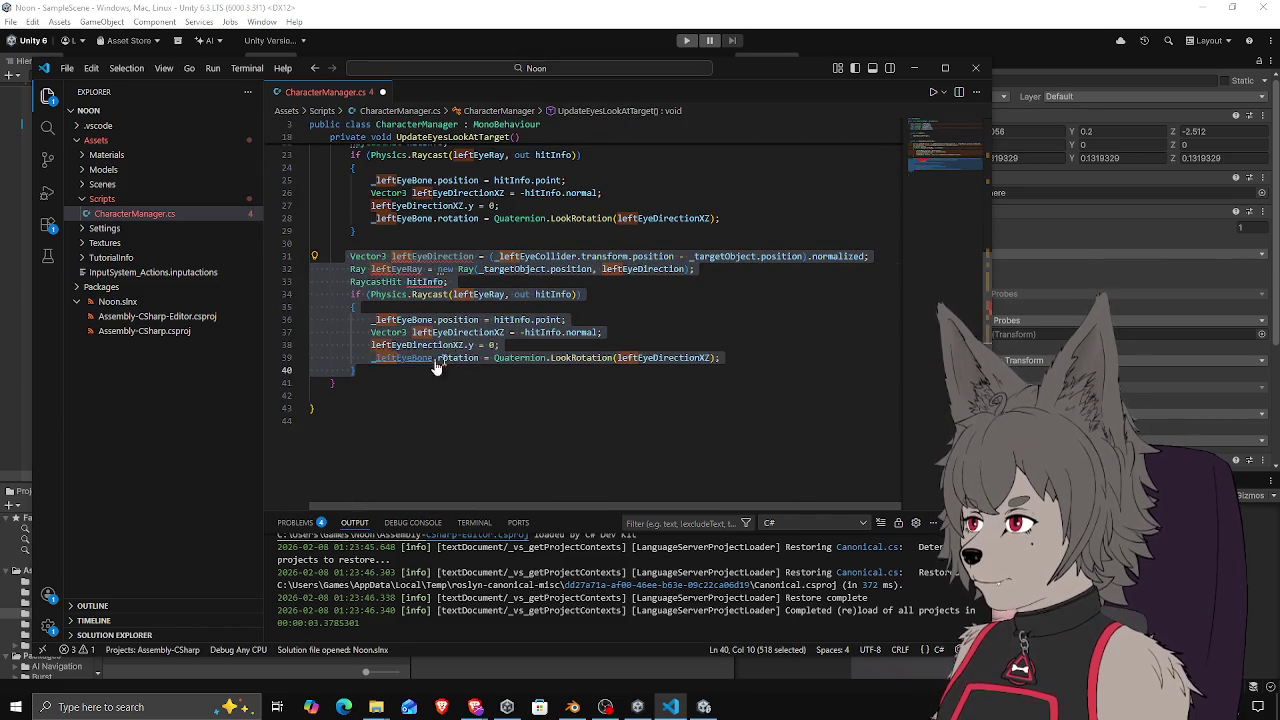
Replace every 'left' with 'right' only within the selected block
key("ctrl+f")
left_click(620, 128)
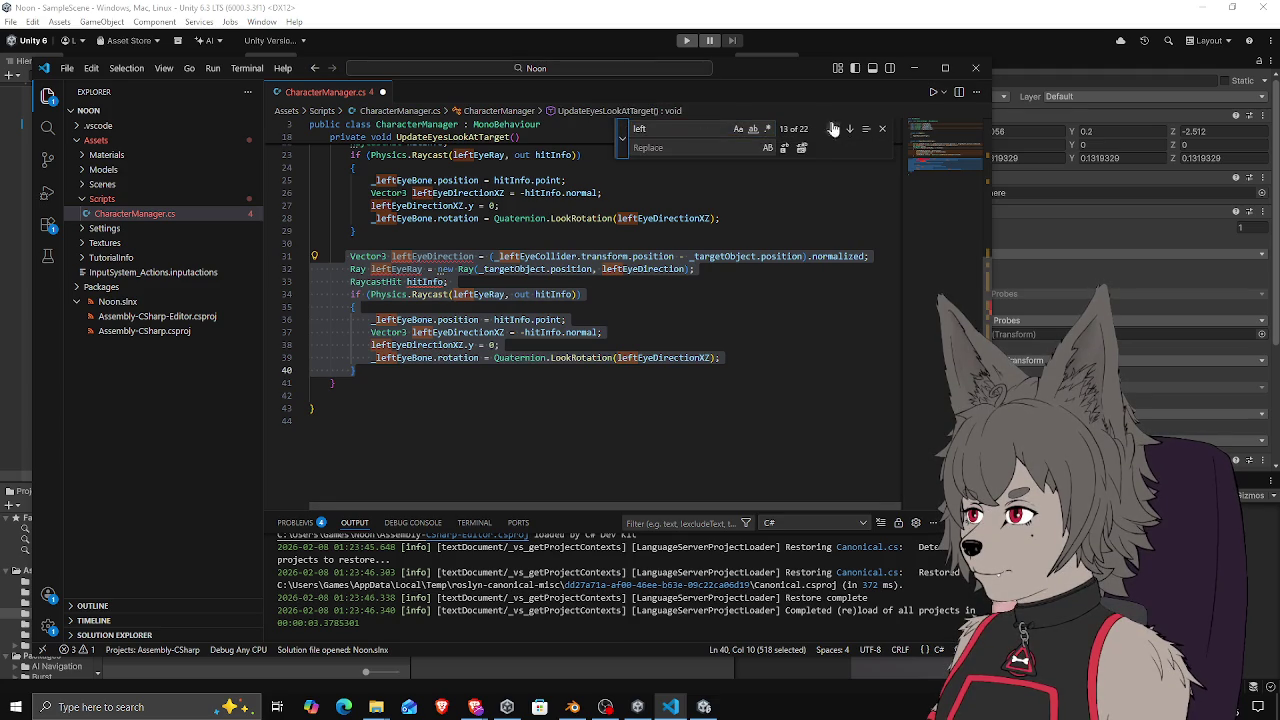
left_click(866, 128)
left_click(702, 148)
type("right")
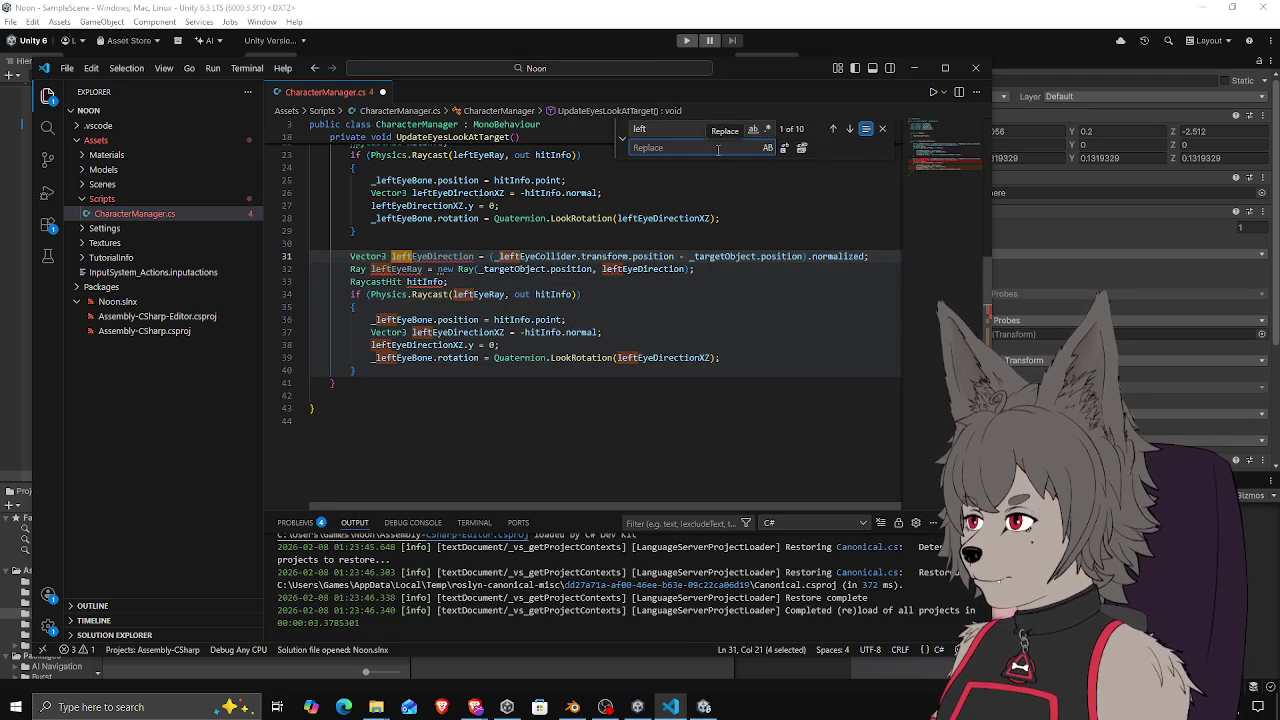
left_click(801, 148)
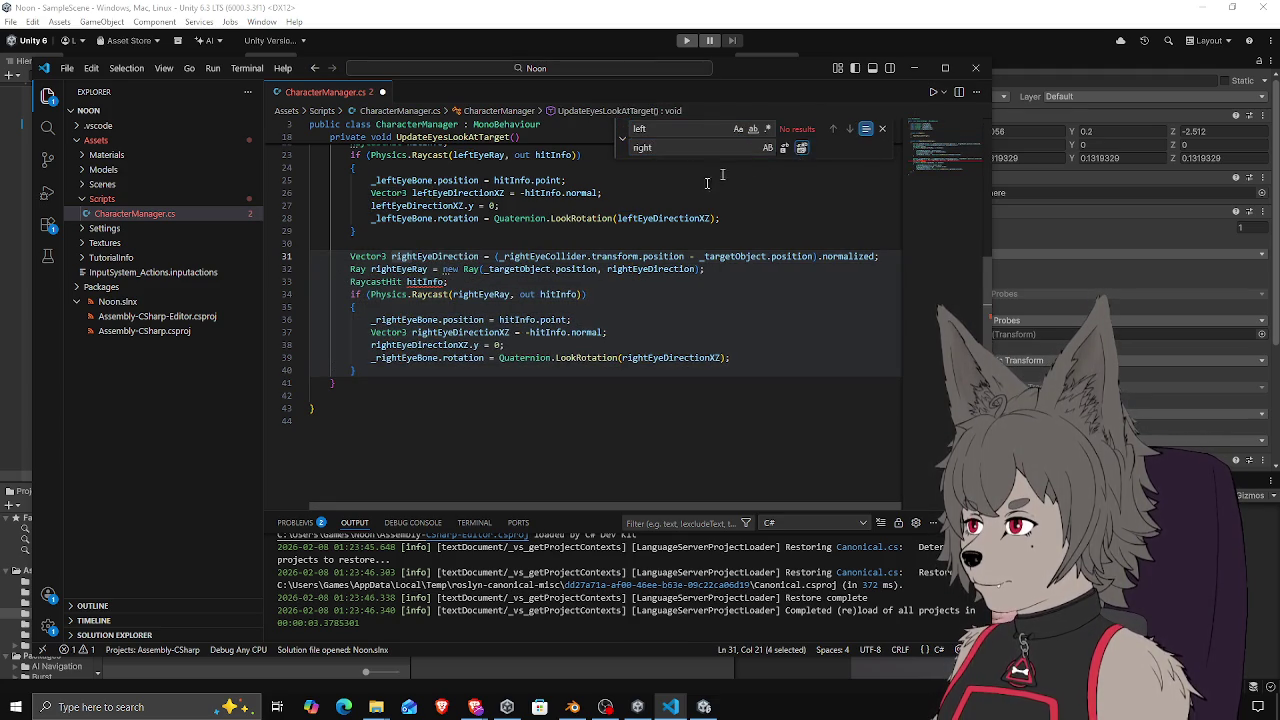
key("Escape")
Delete the duplicate RaycastHit hitInfo line and move the declaration to the method's top, followed by a blank line
triple_click(494, 282)
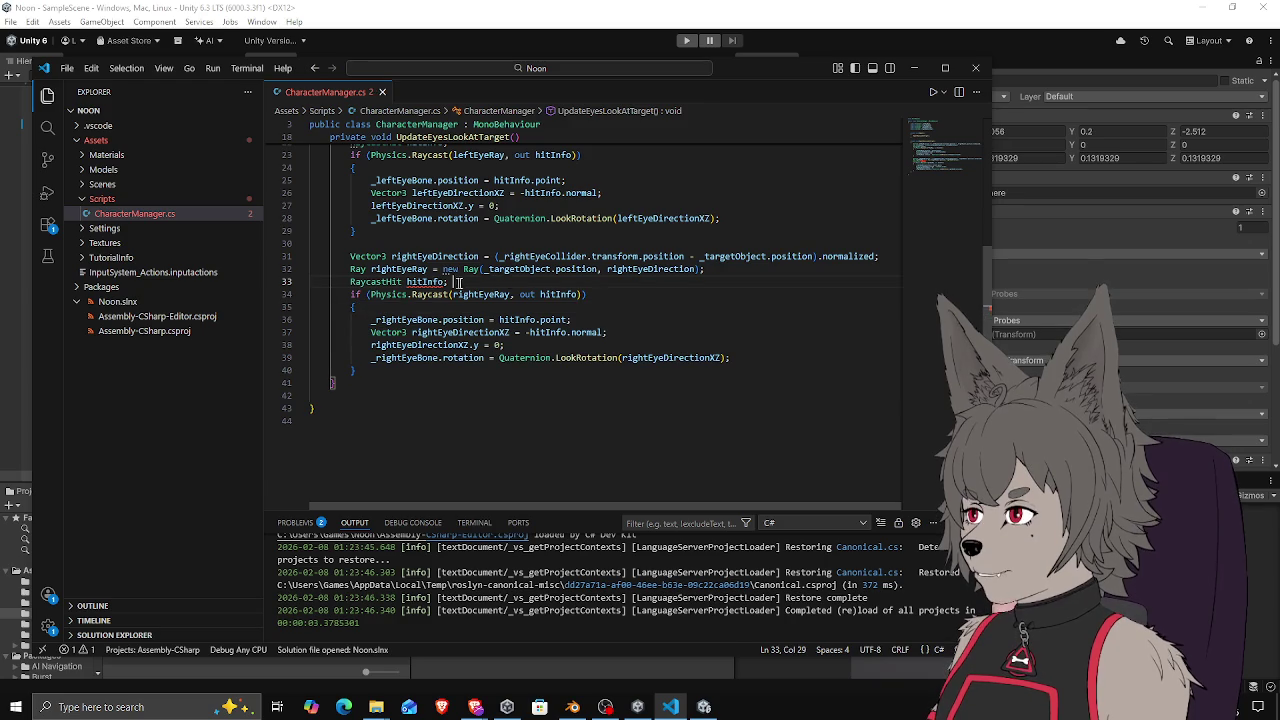
key("BackSpace")
scroll(440, 272, "up", 3)
left_click(486, 288)
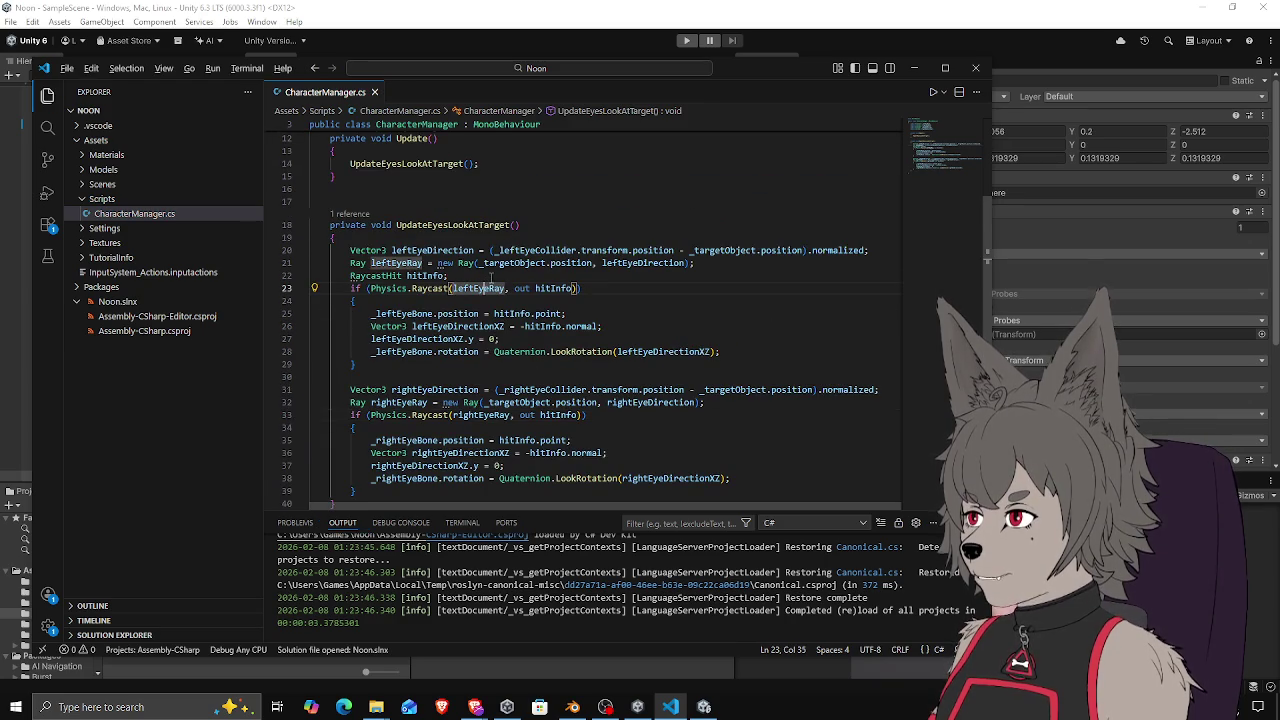
left_click(491, 276)
key("alt+Up")
key("alt+Up")
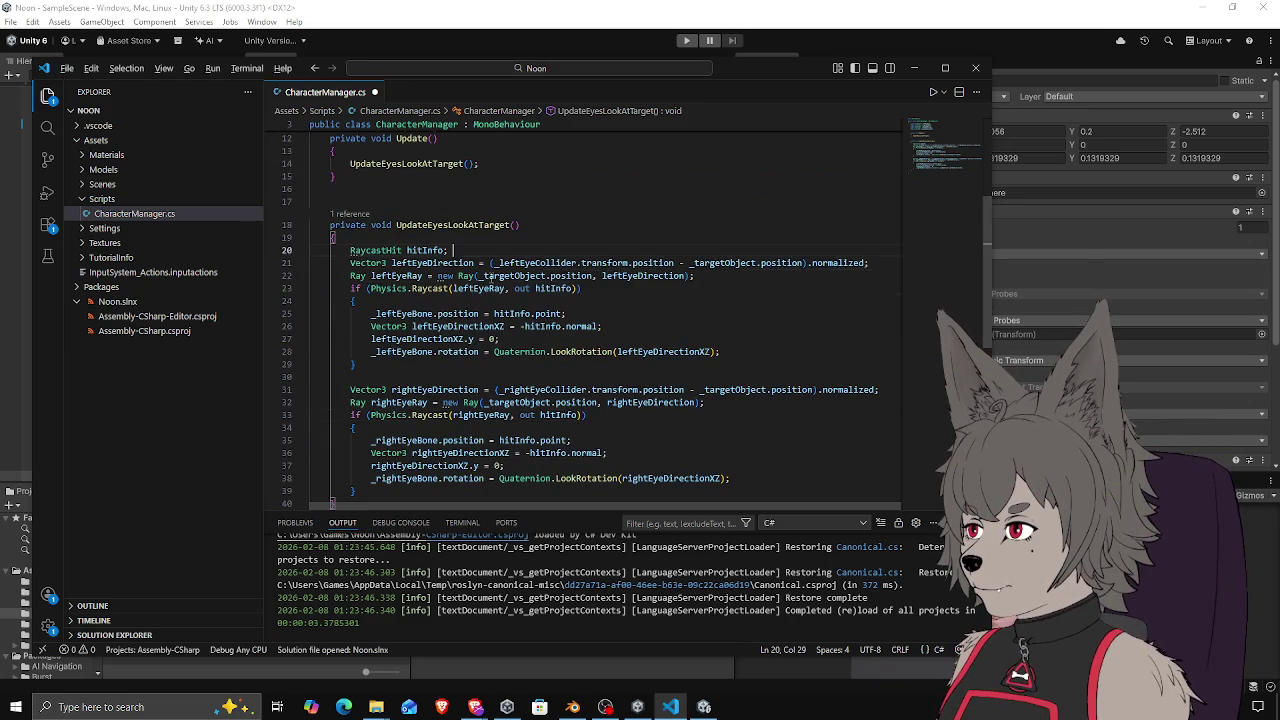
key("Return")
Check the finished right-eye block and switch to Unity so the script recompiles
scroll(449, 253, "down", 4)
left_click(516, 299)
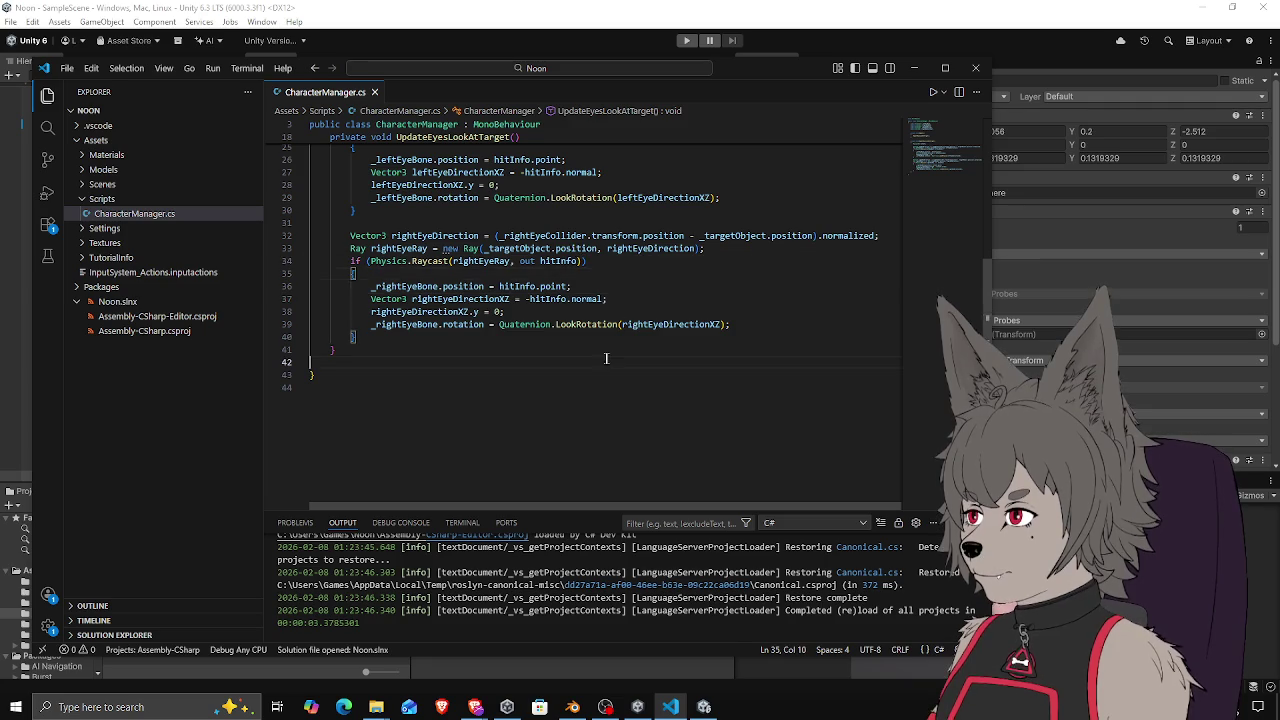
left_click(668, 338)
scroll(668, 338, "up", 8)
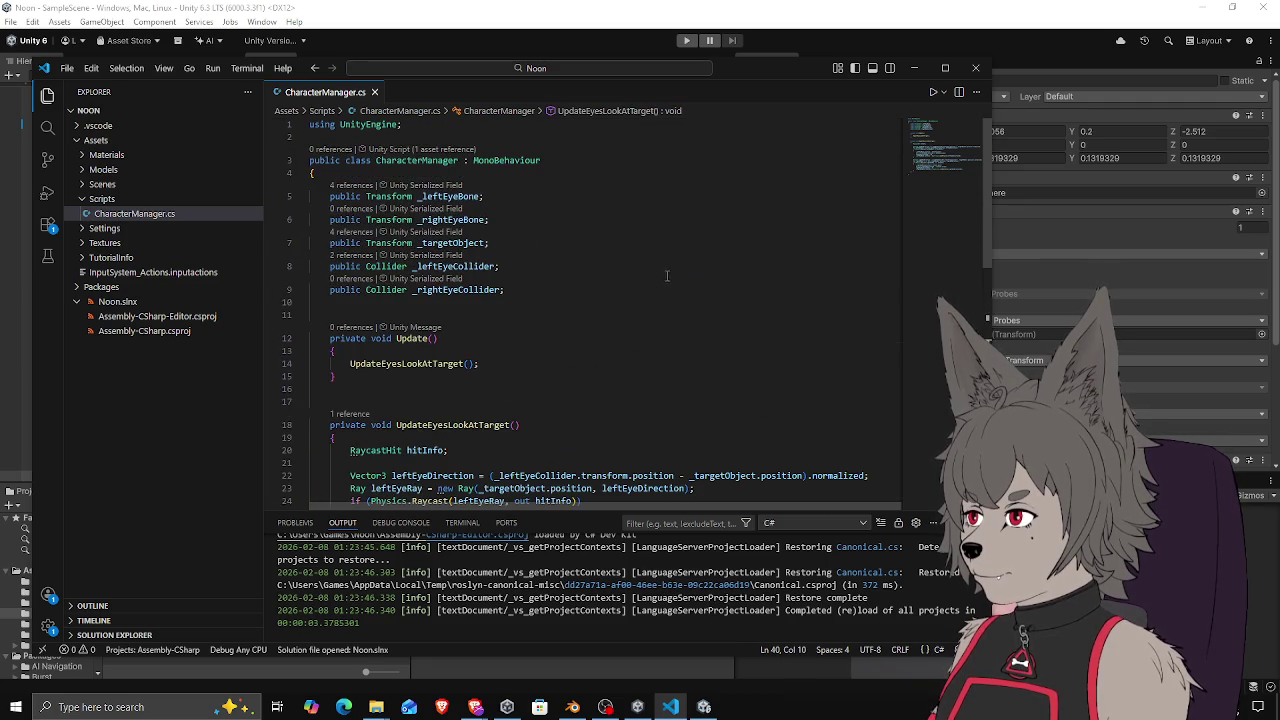
left_click(894, 12)
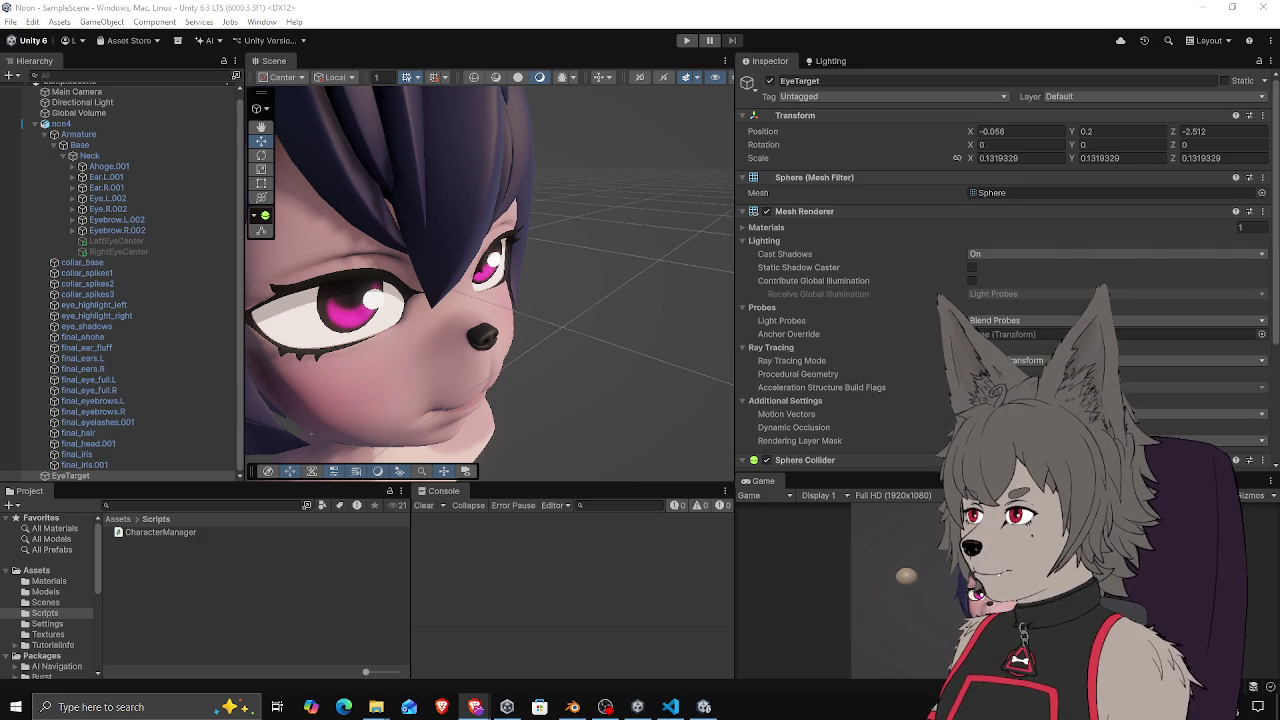
Press Play to run the scene with the updated two-eye raycast code
left_click(682, 41)
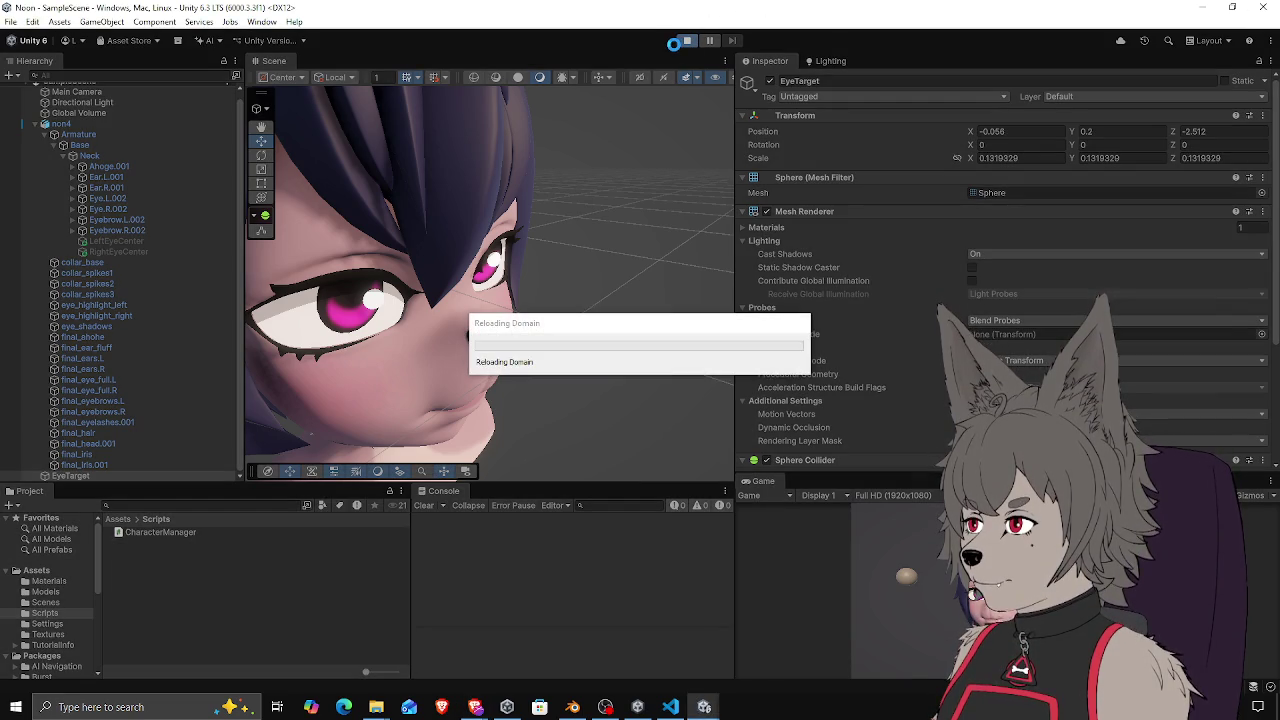
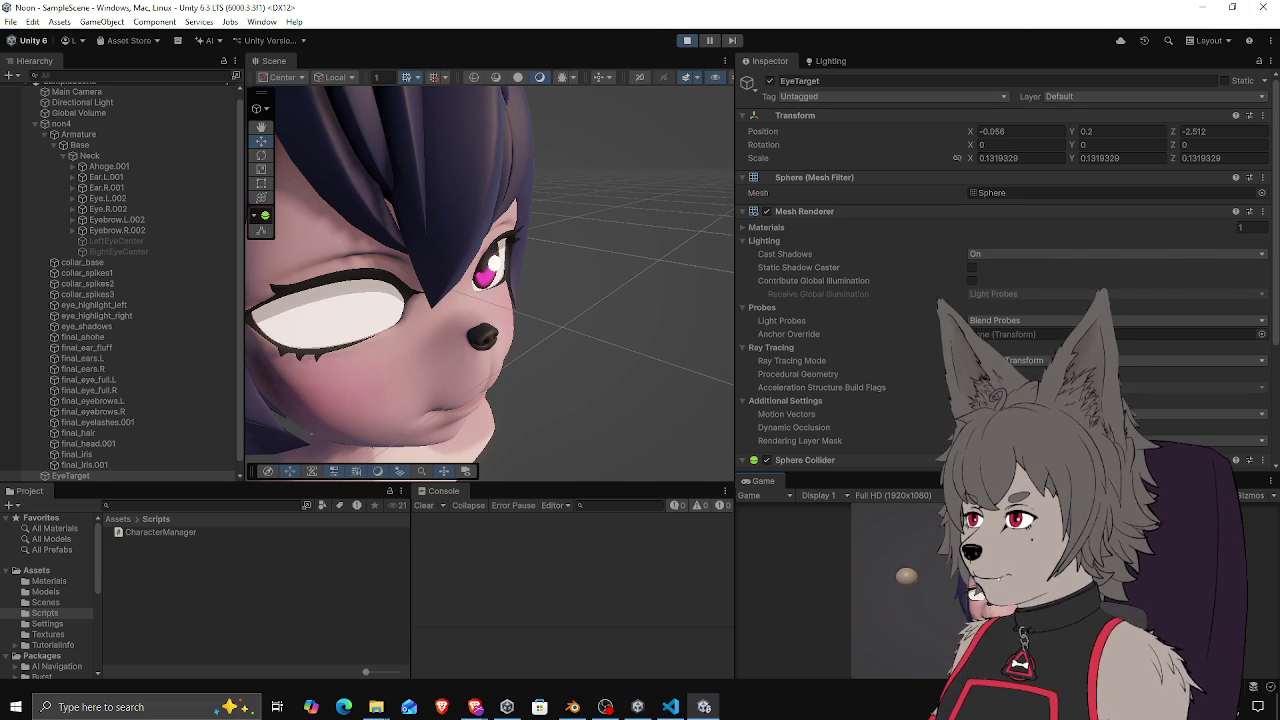
Inspect Eye.R.002 in the Scene view, then stop play mode and select non4
key("alt+Tab")
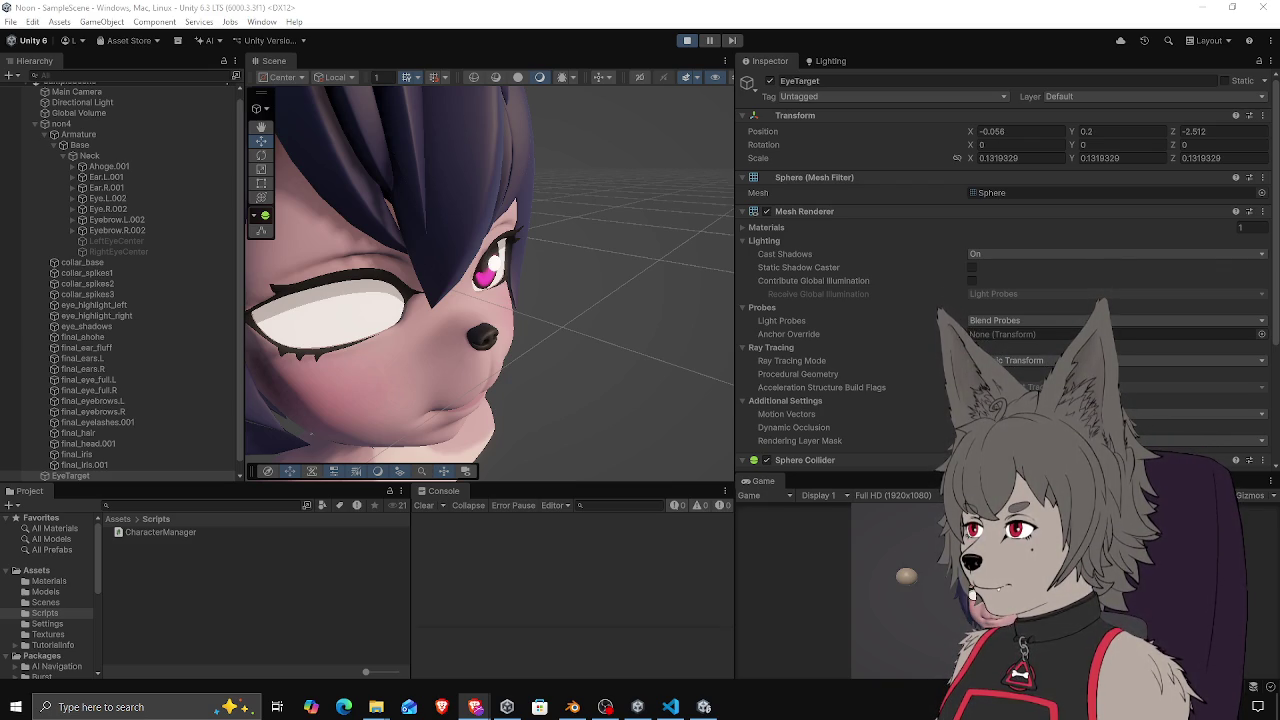
left_click_drag(506, 245, 461, 267)
scroll(100, 415, "down", 1)
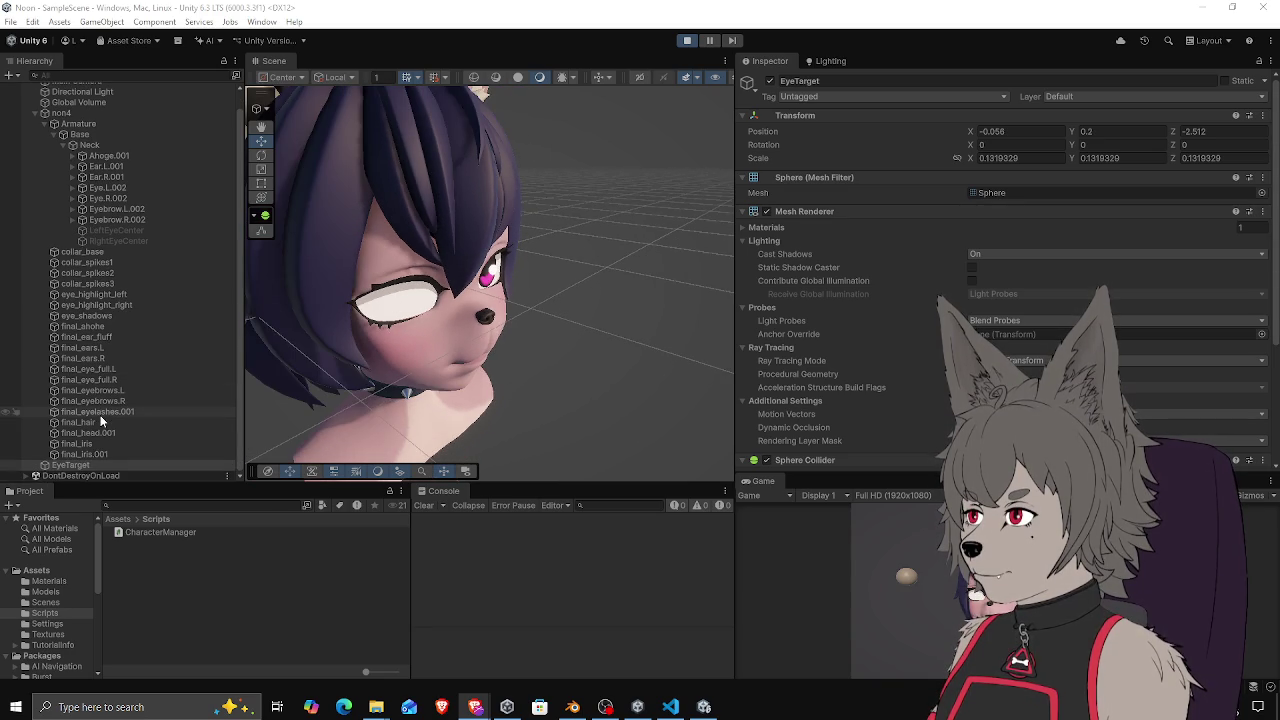
left_click(109, 198)
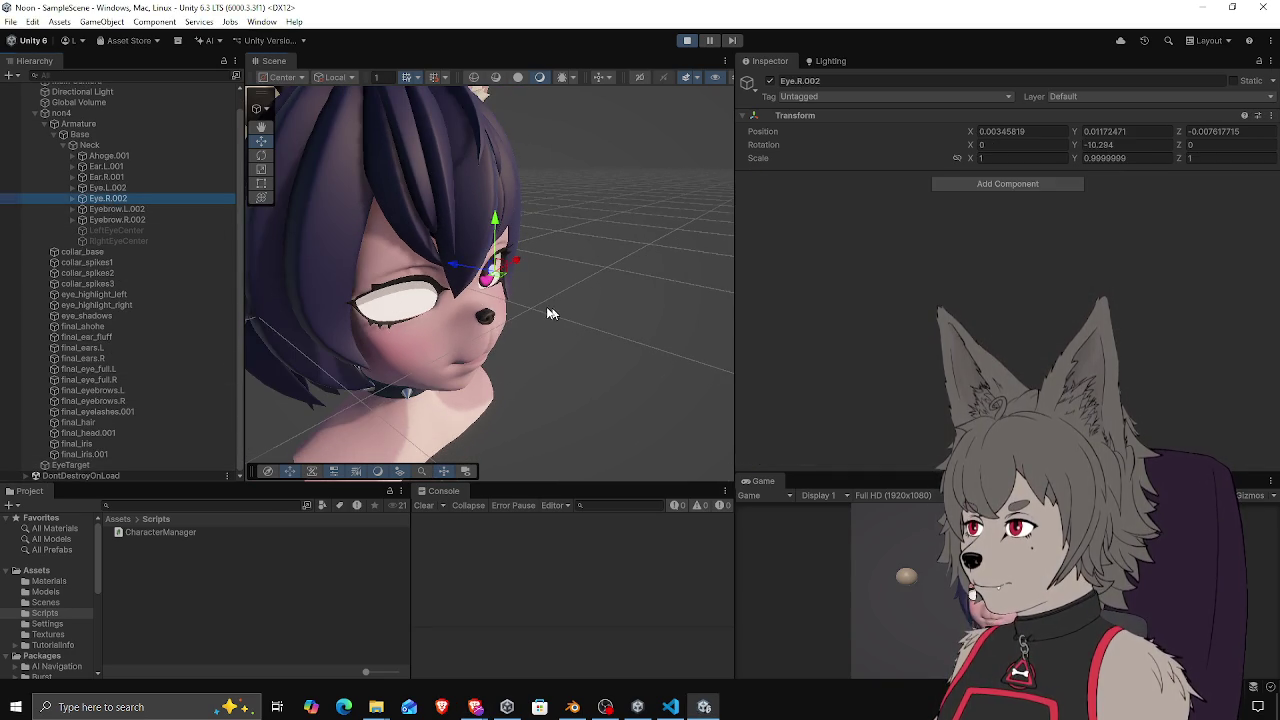
left_click_drag(557, 316, 470, 300)
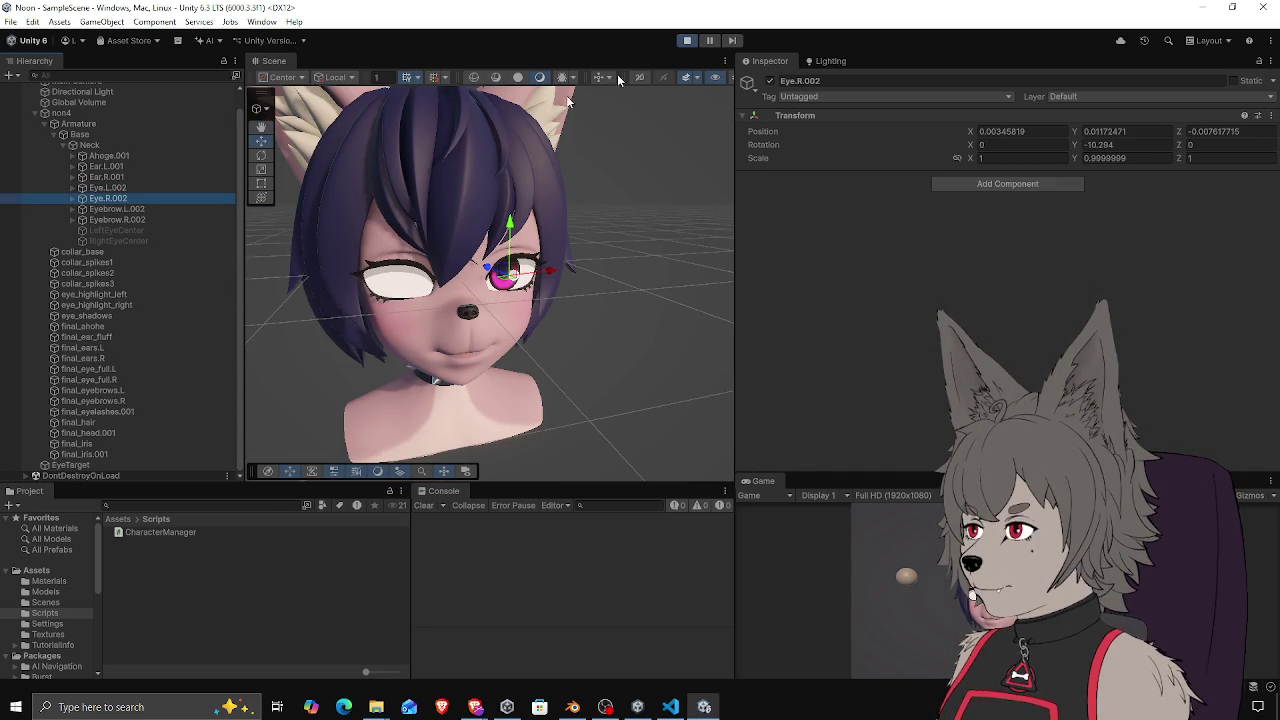
left_click(687, 40)
left_click(137, 128)
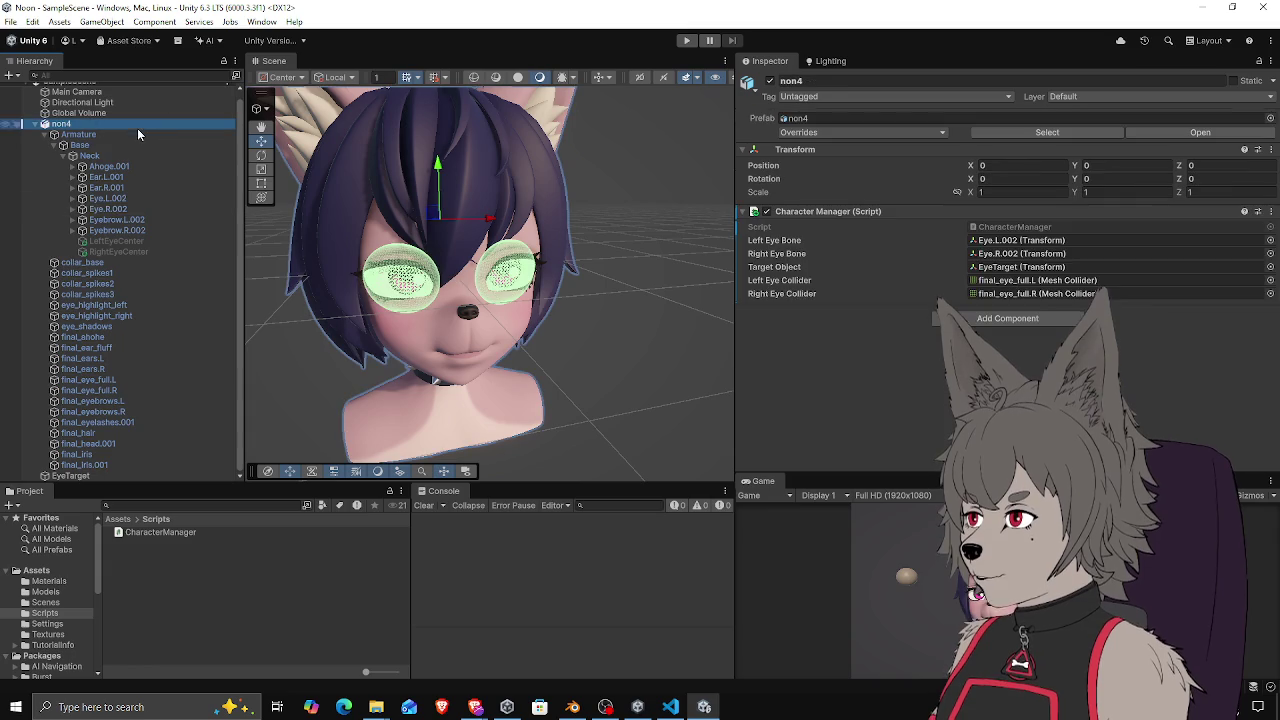
Ping the eye collider fields and compare the final_eye_full.L and final_eye_full.R meshes
left_click(1021, 292)
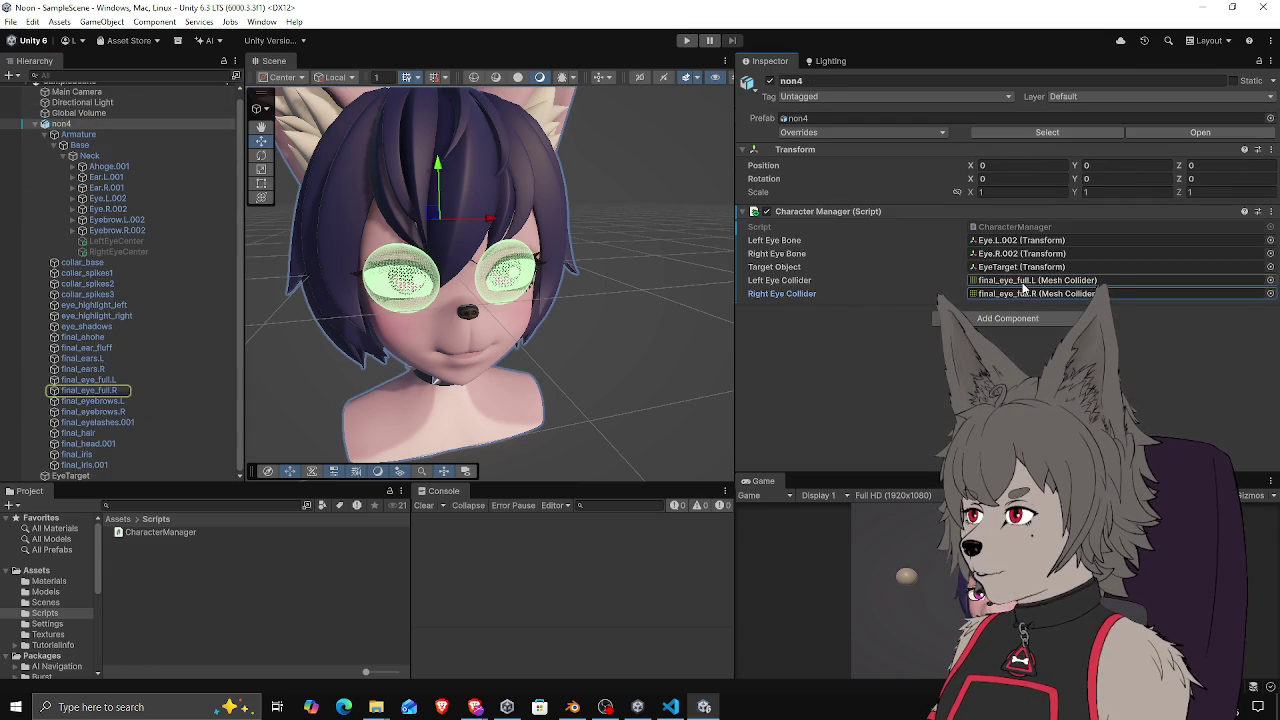
left_click(1022, 284)
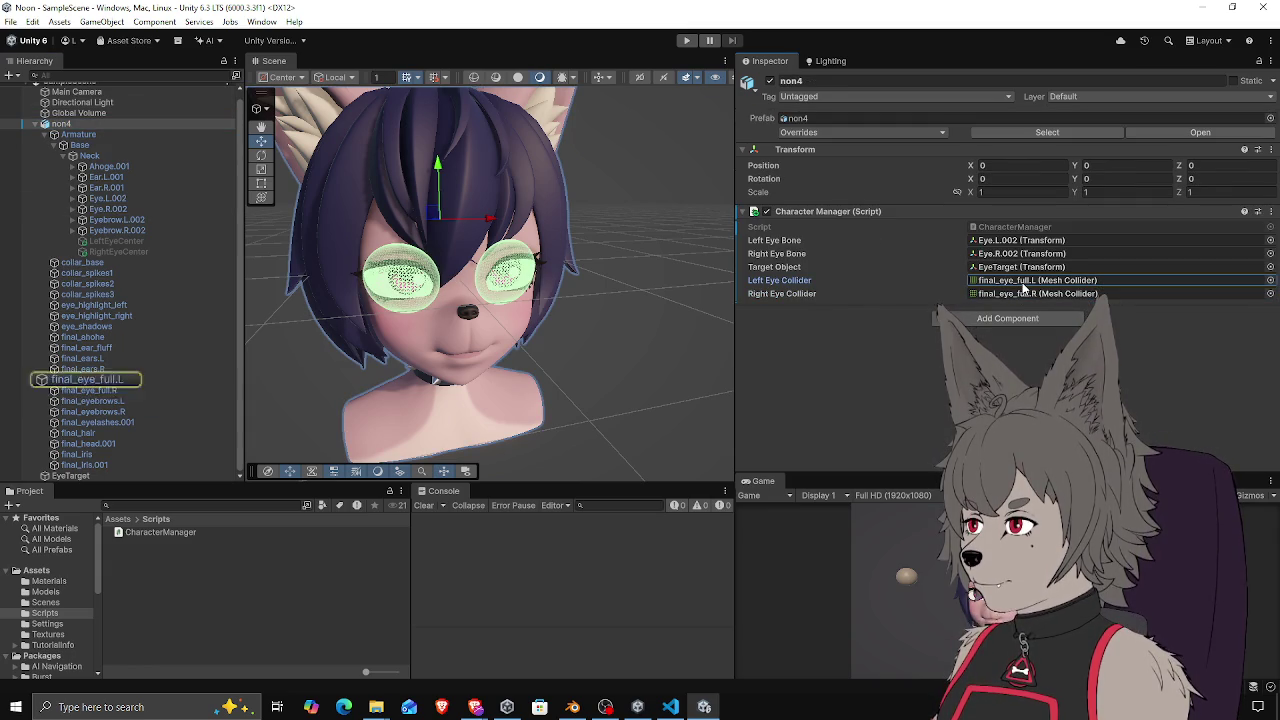
left_click(85, 383)
left_click(85, 389)
left_click(85, 383)
left_click(85, 389)
left_click(85, 383)
left_click(85, 389)
left_click(85, 382)
left_click(86, 392)
left_click(86, 381)
left_click(86, 391)
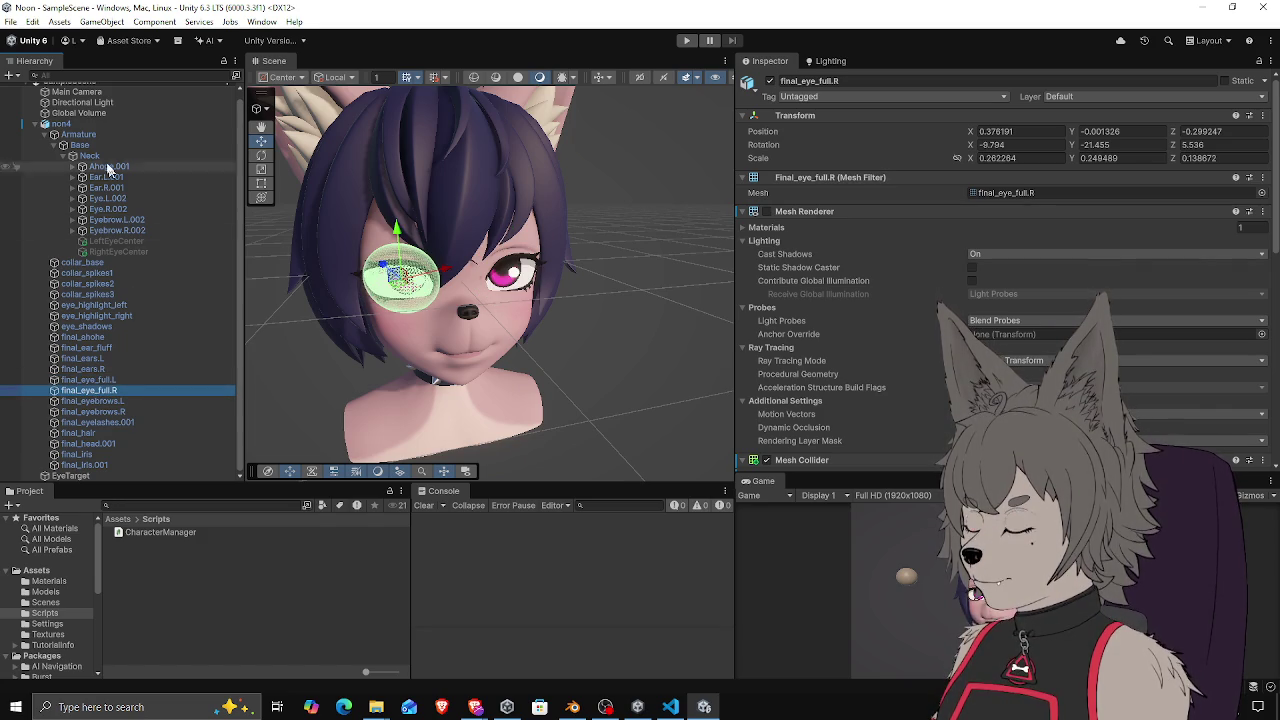
Reselect non4 and ping its left and right eye colliders, target and right eye bone references
left_click(60, 124)
left_click(1005, 282)
left_click(1005, 293)
left_click(1008, 268)
left_click(1008, 254)
Compare the Eye.R.002 and Eye.L.002 bones, then reselect non4 and bring up CharacterManager.cs
left_click(108, 209)
left_click(119, 199)
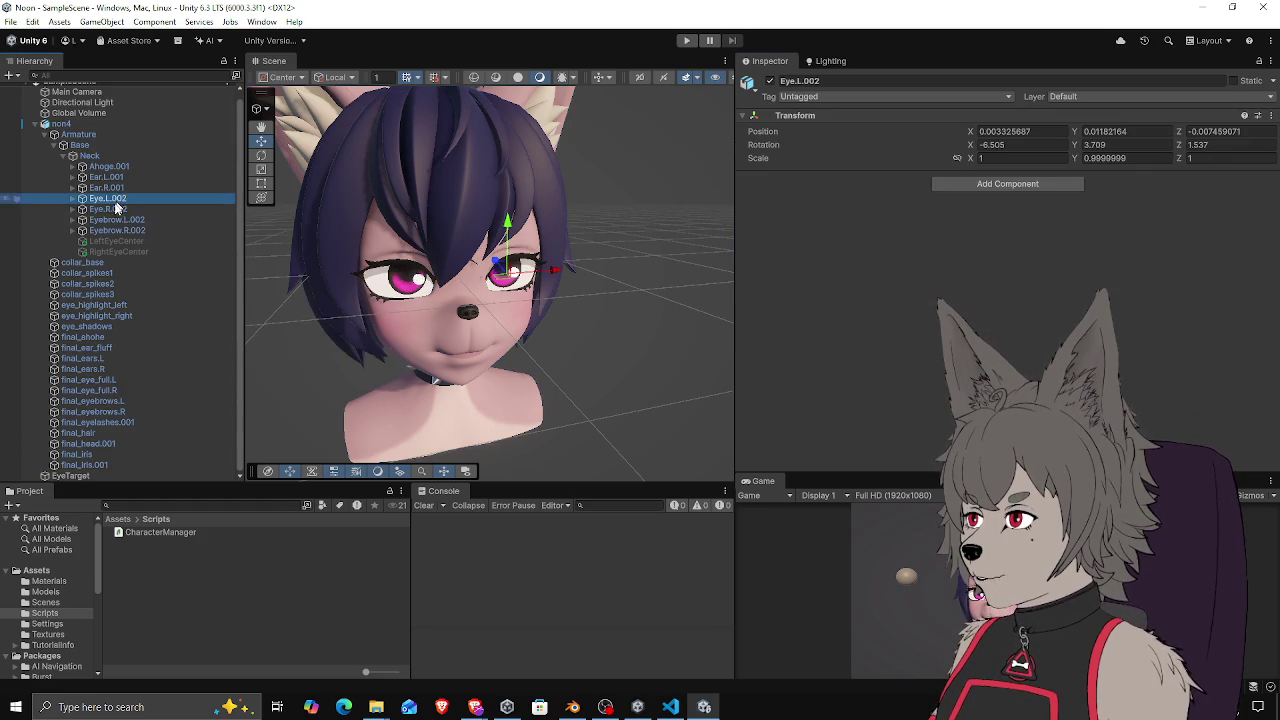
left_click(108, 209)
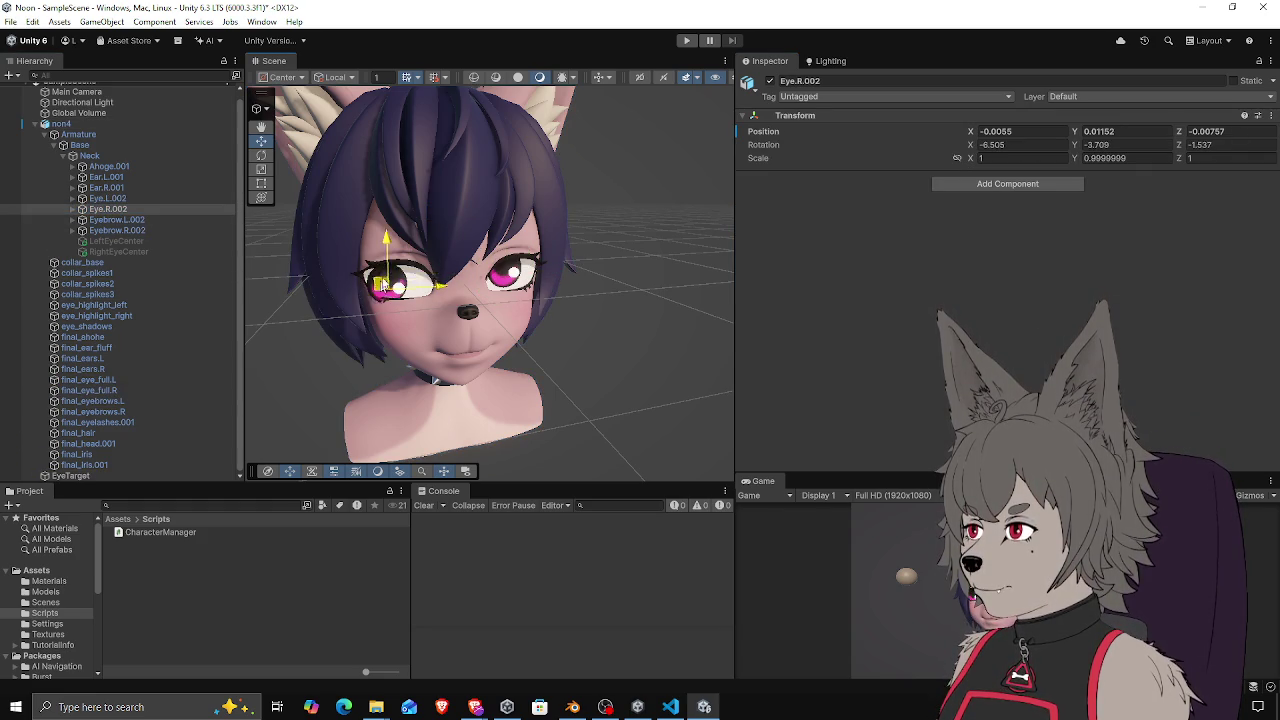
left_click(120, 198)
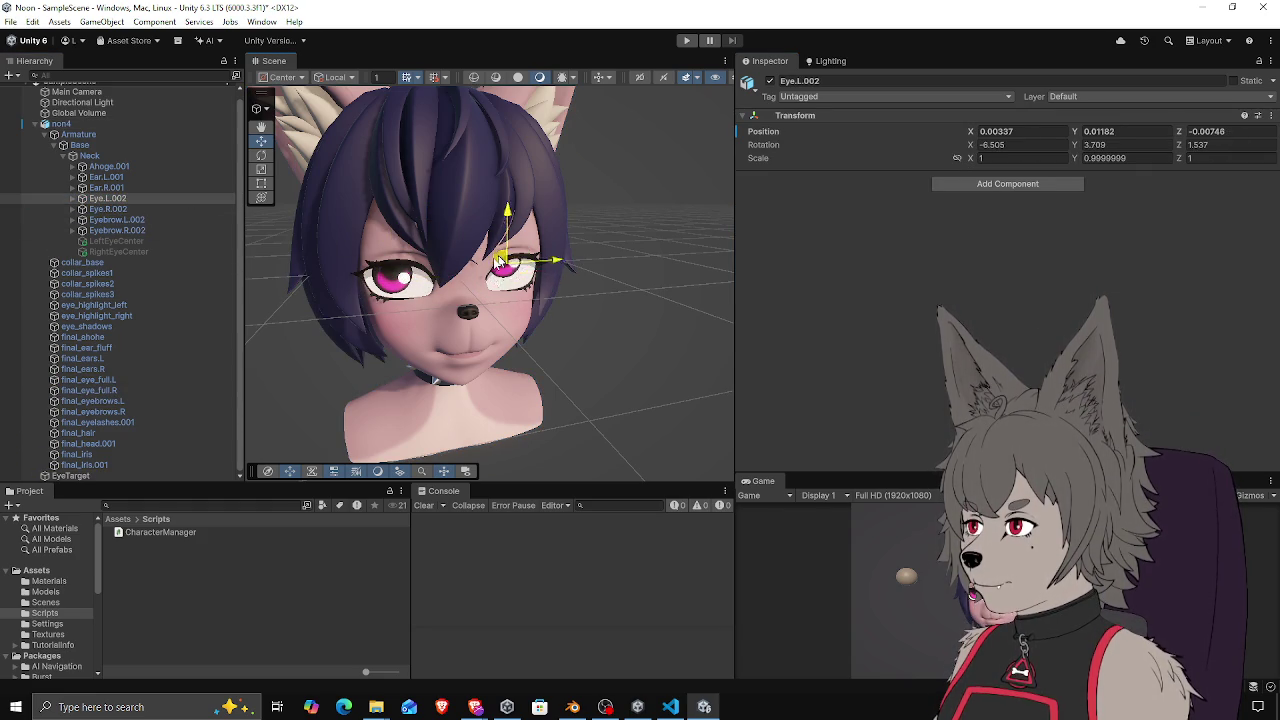
key("Down")
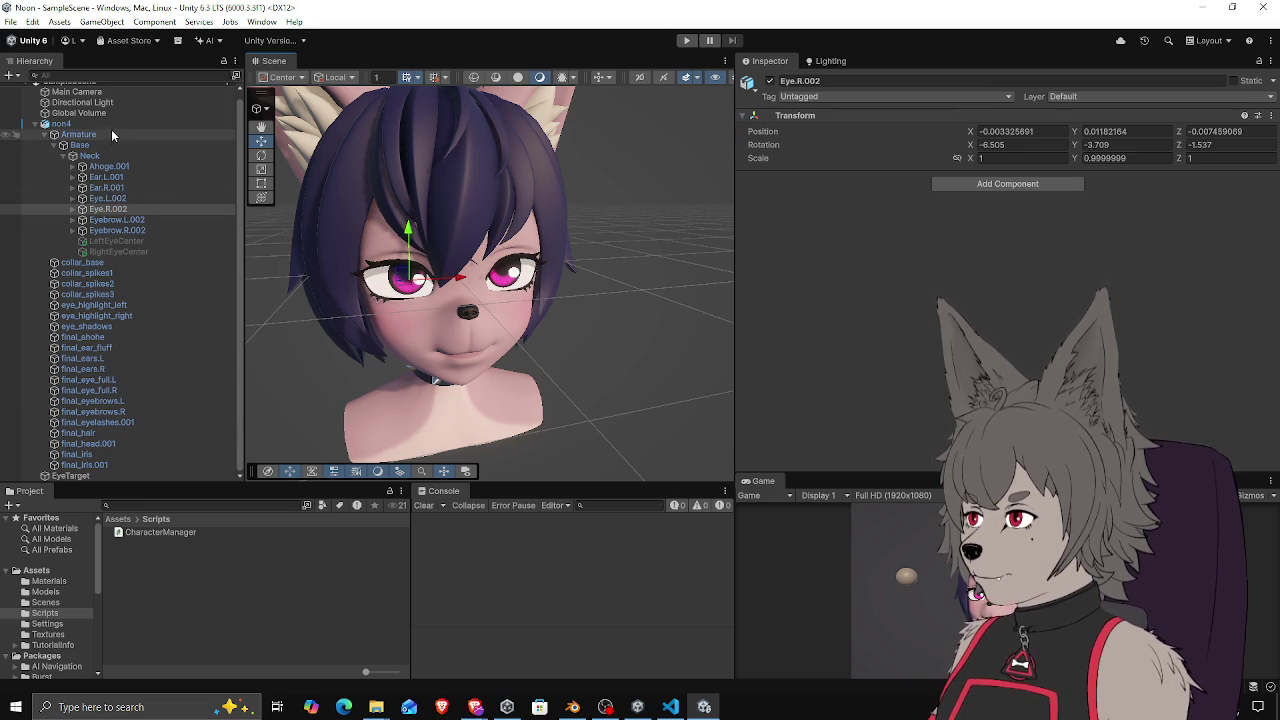
left_click(114, 126)
left_click(670, 707)
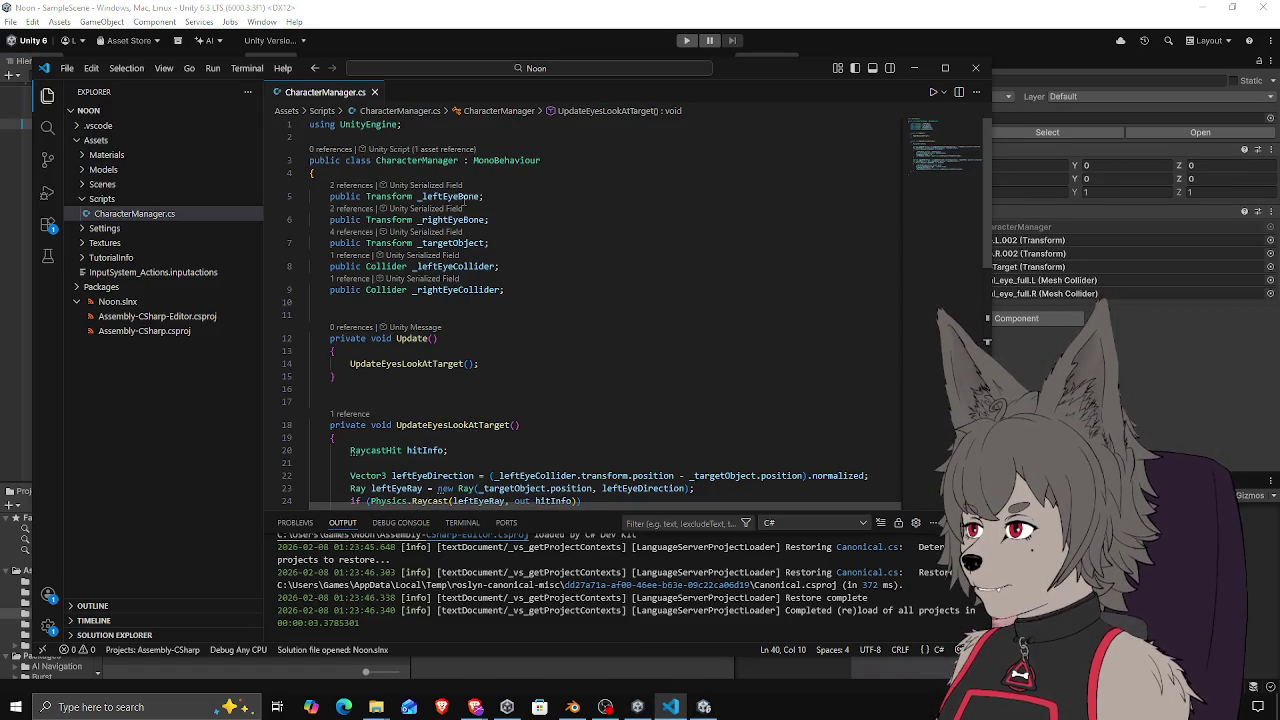
Review the _leftEyeBone uses, right eye raycast block and Update method, then start play mode in Unity
double_click(449, 196)
scroll(470, 230, "down", 6)
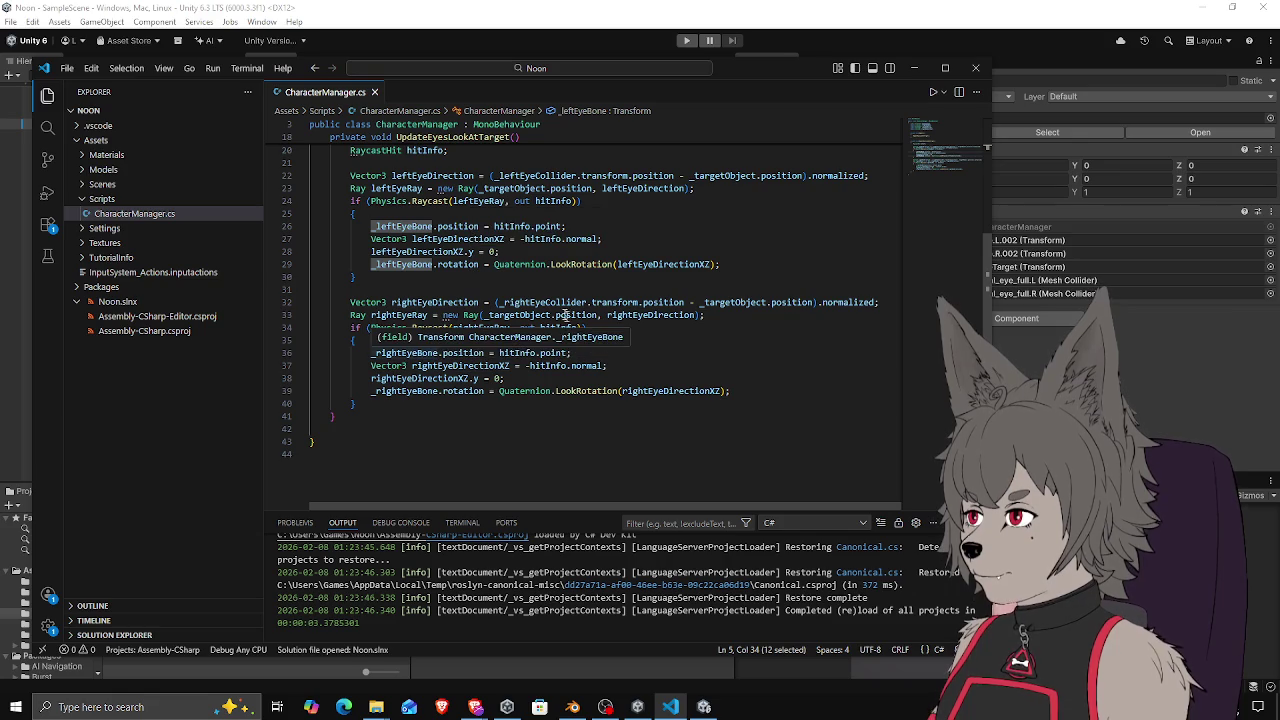
left_click(722, 316)
left_click(564, 341)
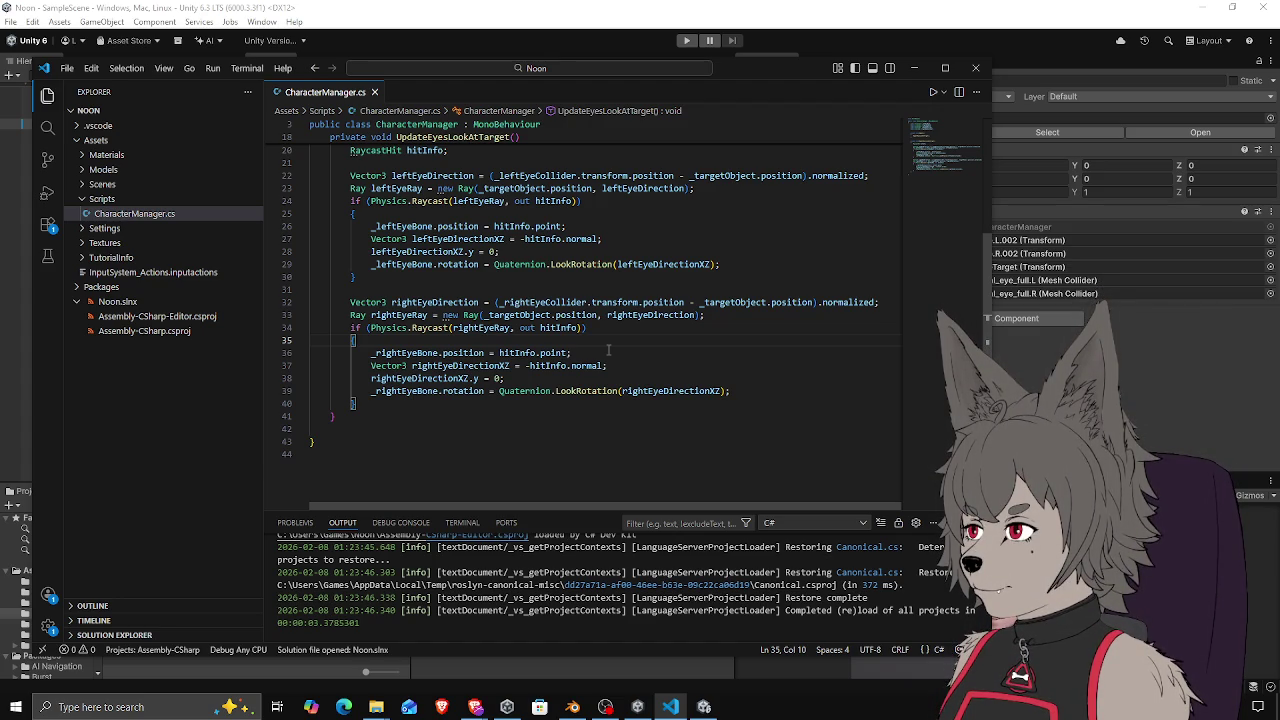
scroll(603, 345, "up", 5)
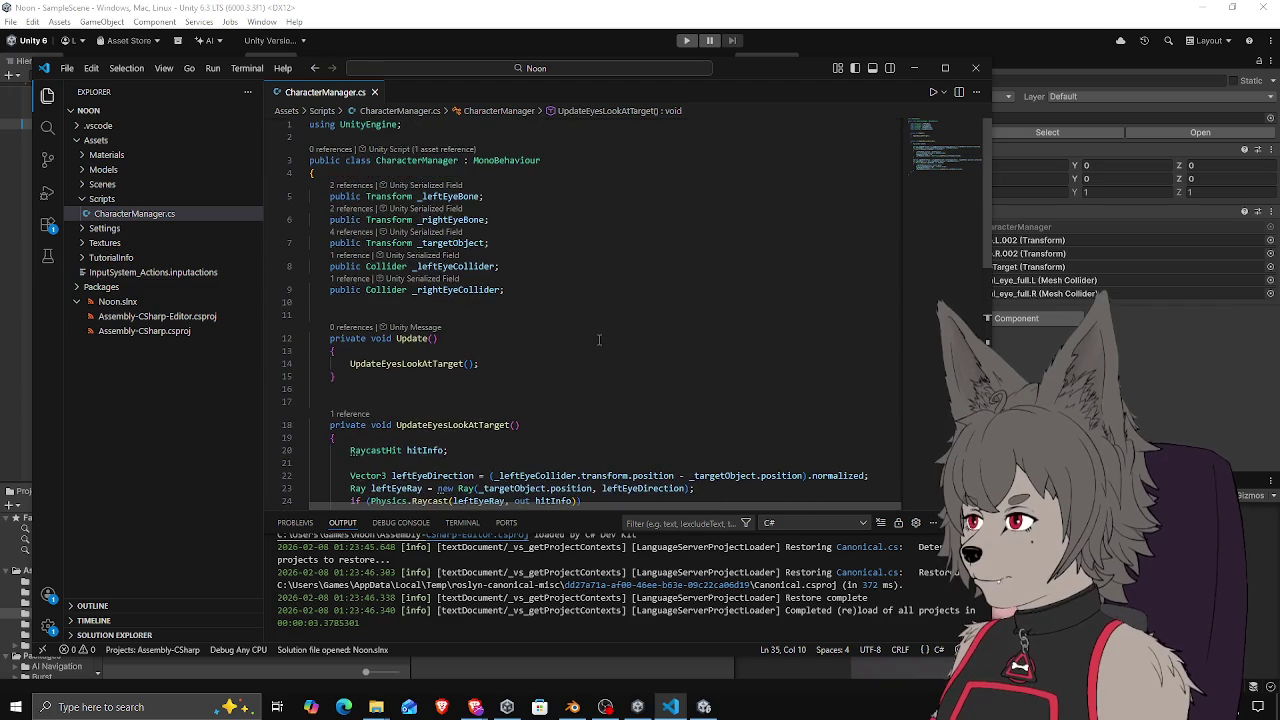
left_click(599, 340)
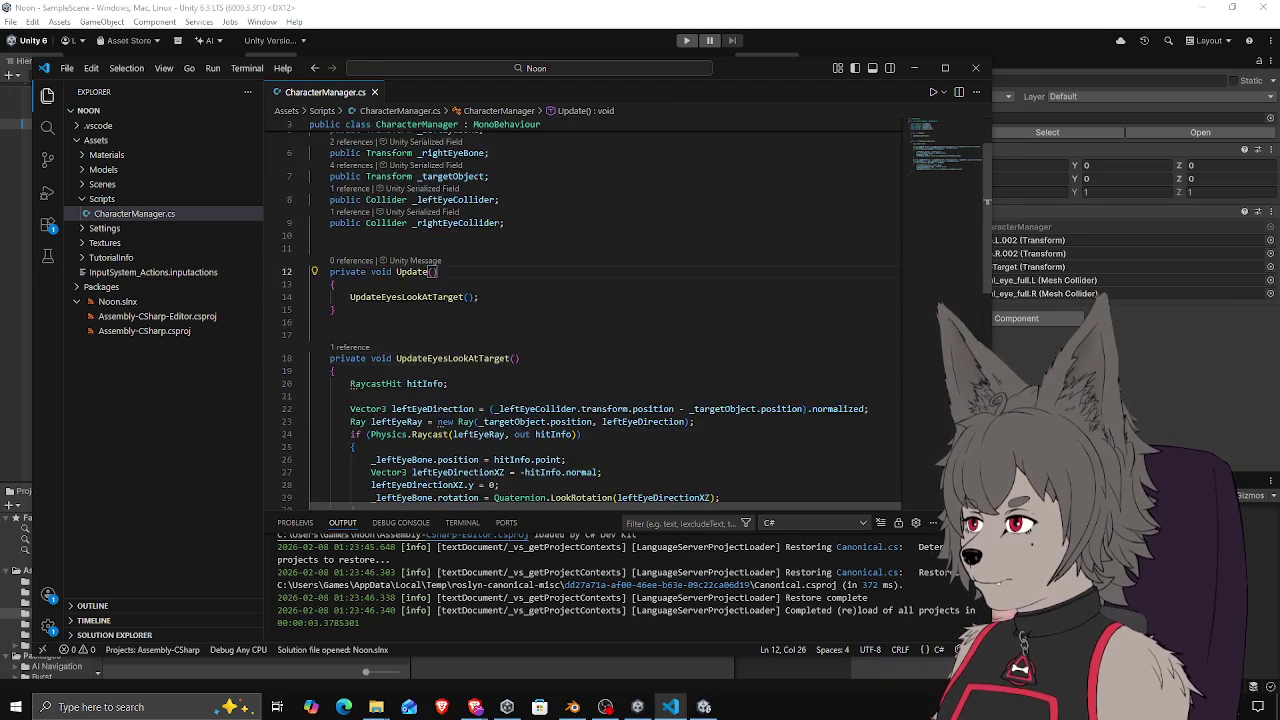
key("alt+Tab")
key("ctrl+p")
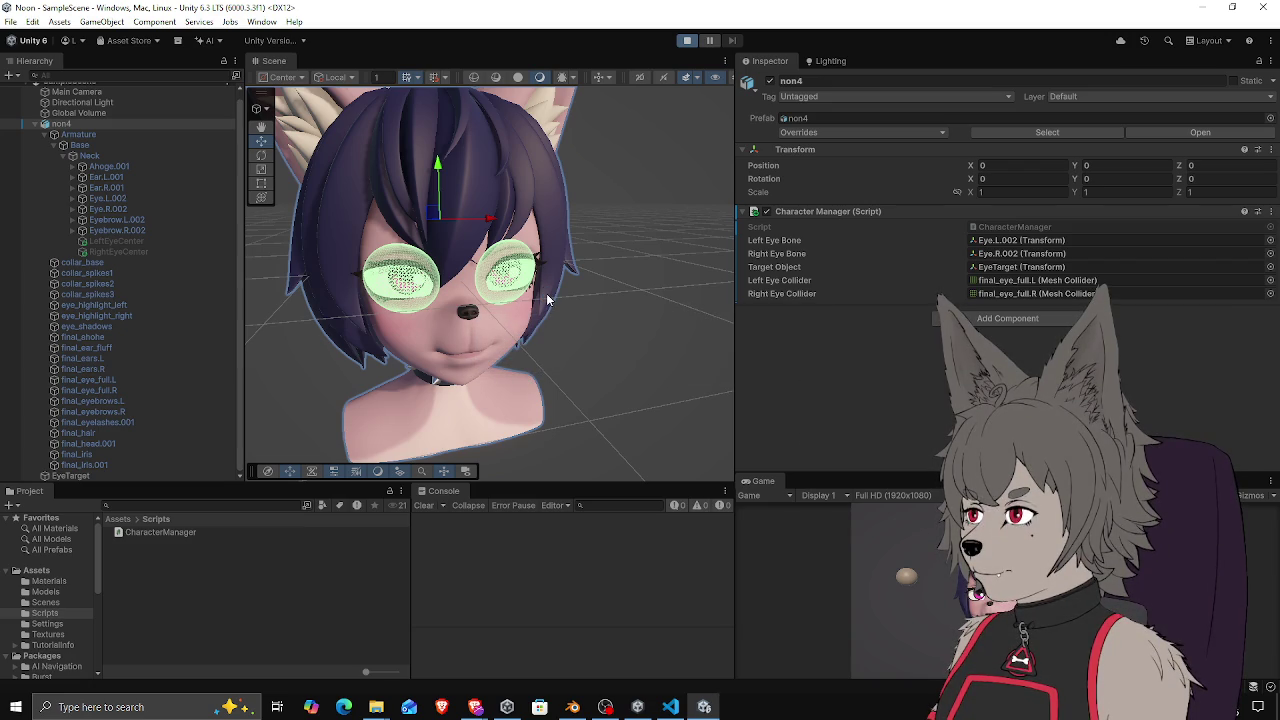
Move the EyeTarget sphere with the move gizmo to X 0.772, Z -2.018
mouse_move(551, 347)
left_mouse_down()
mouse_move(544, 301)
mouse_move(674, 349)
mouse_move(660, 262)
mouse_move(646, 280)
left_mouse_up()
key("w")
left_click(675, 345)
left_click(131, 212)
Compare the Eye.L.002 and Eye.R.002 rotations, then return to CharacterManager.cs
left_click(130, 198)
left_click(126, 208)
left_click(127, 199)
left_click(124, 208)
left_click(116, 199)
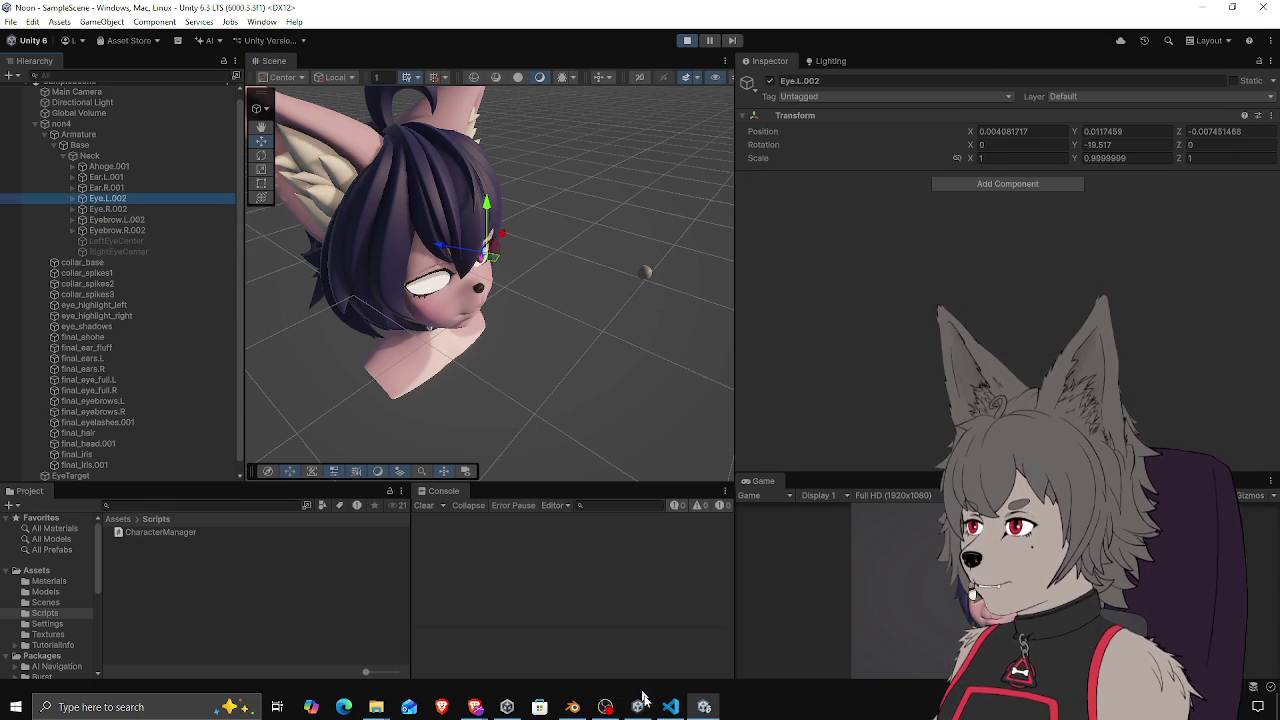
left_click(670, 706)
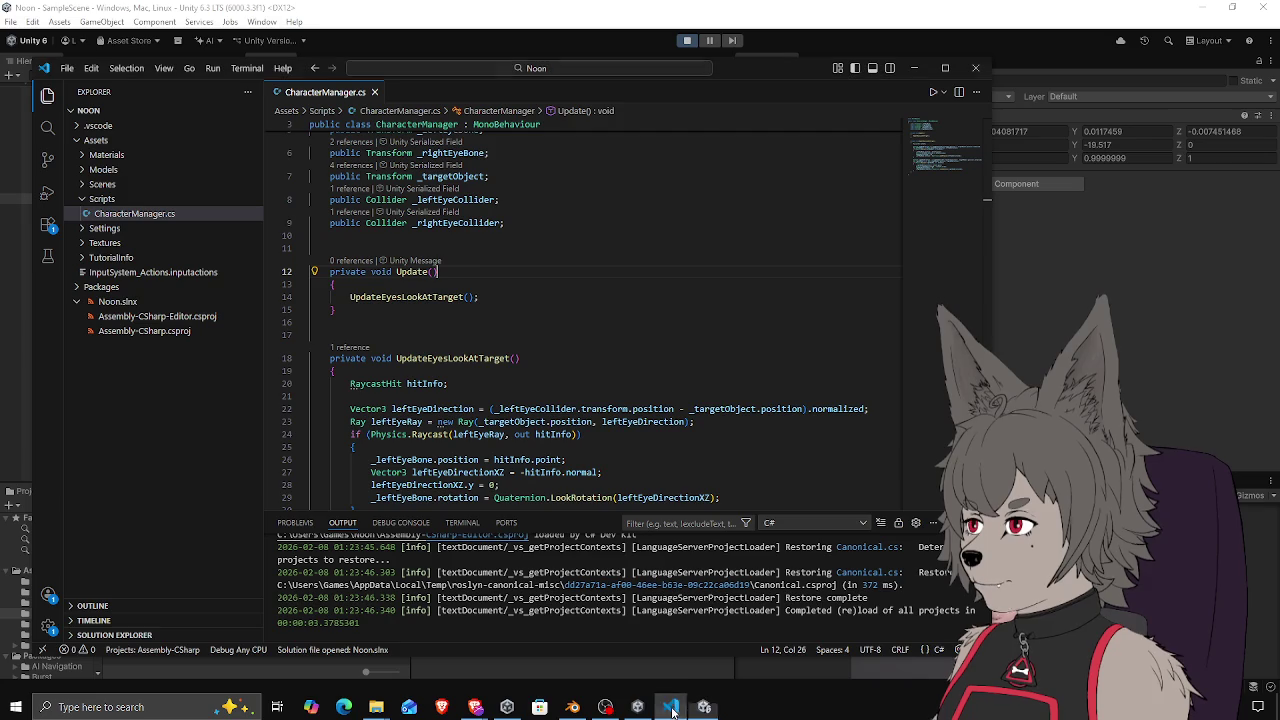
Highlight every use of _leftEyeBone and _rightEyeBone in CharacterManager.cs, then return to Unity
scroll(460, 188, "up", 1)
double_click(460, 190)
scroll(530, 253, "down", 5)
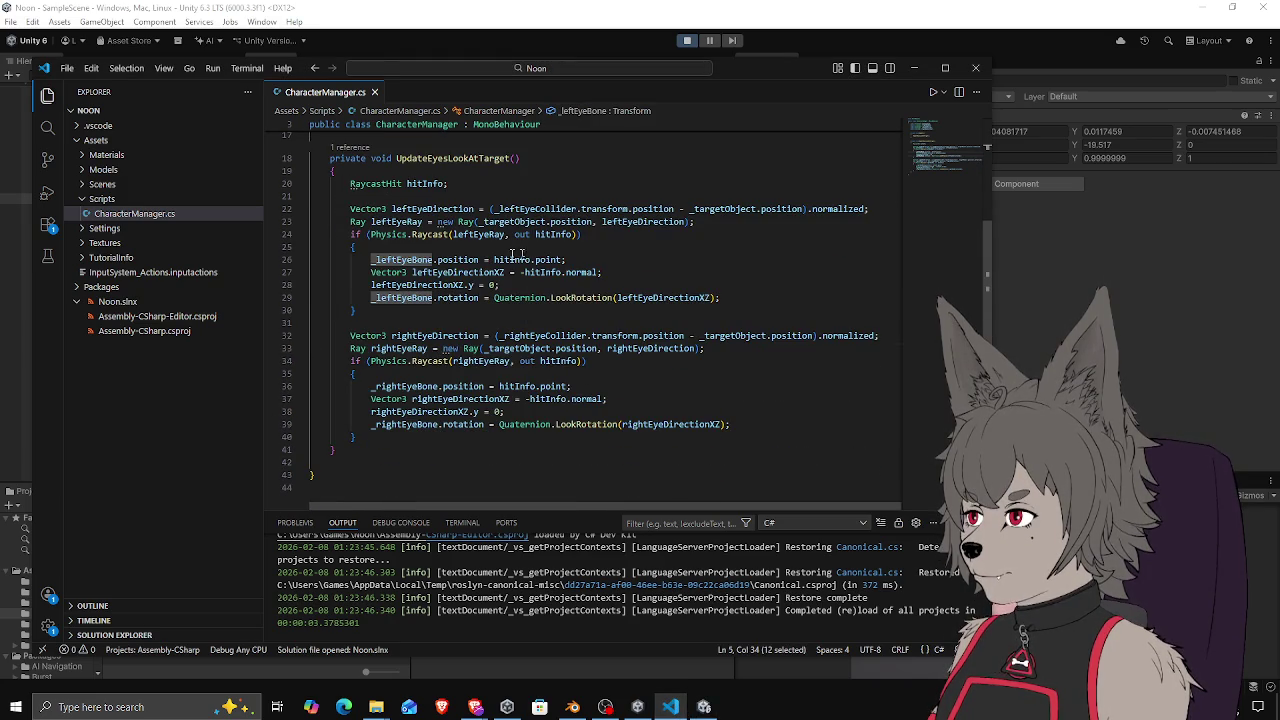
double_click(404, 424)
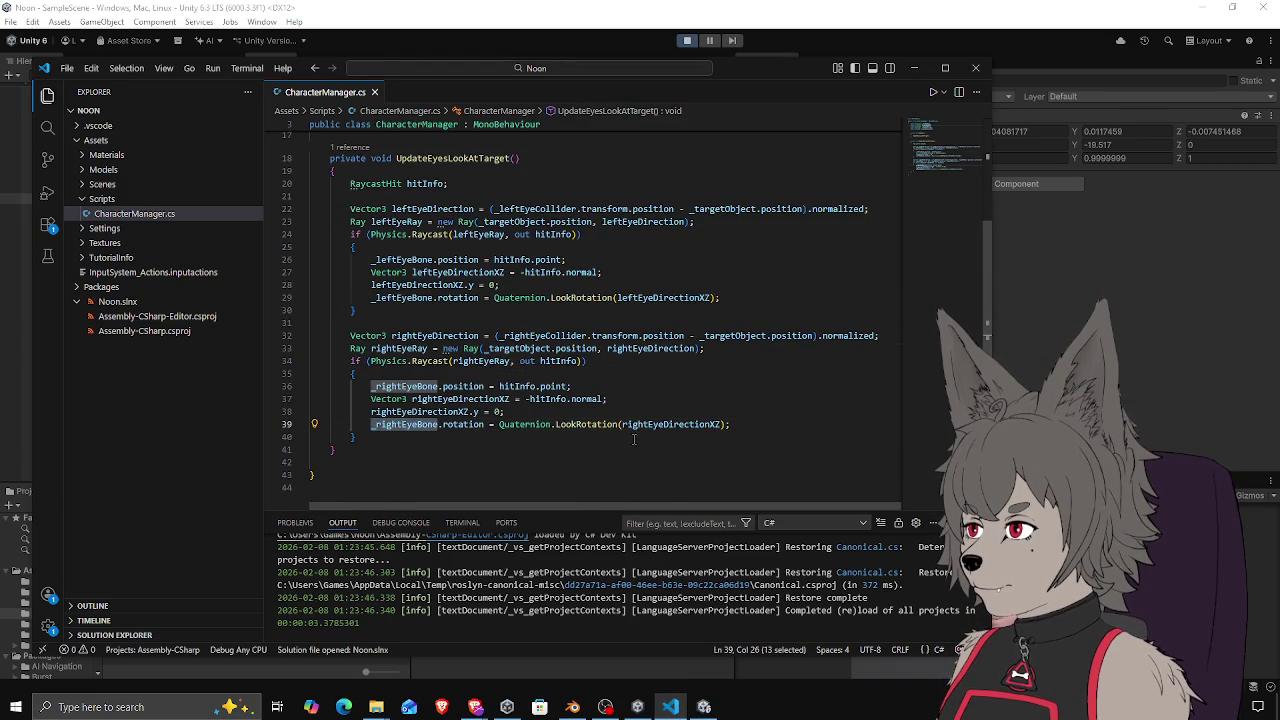
key("alt+Tab")
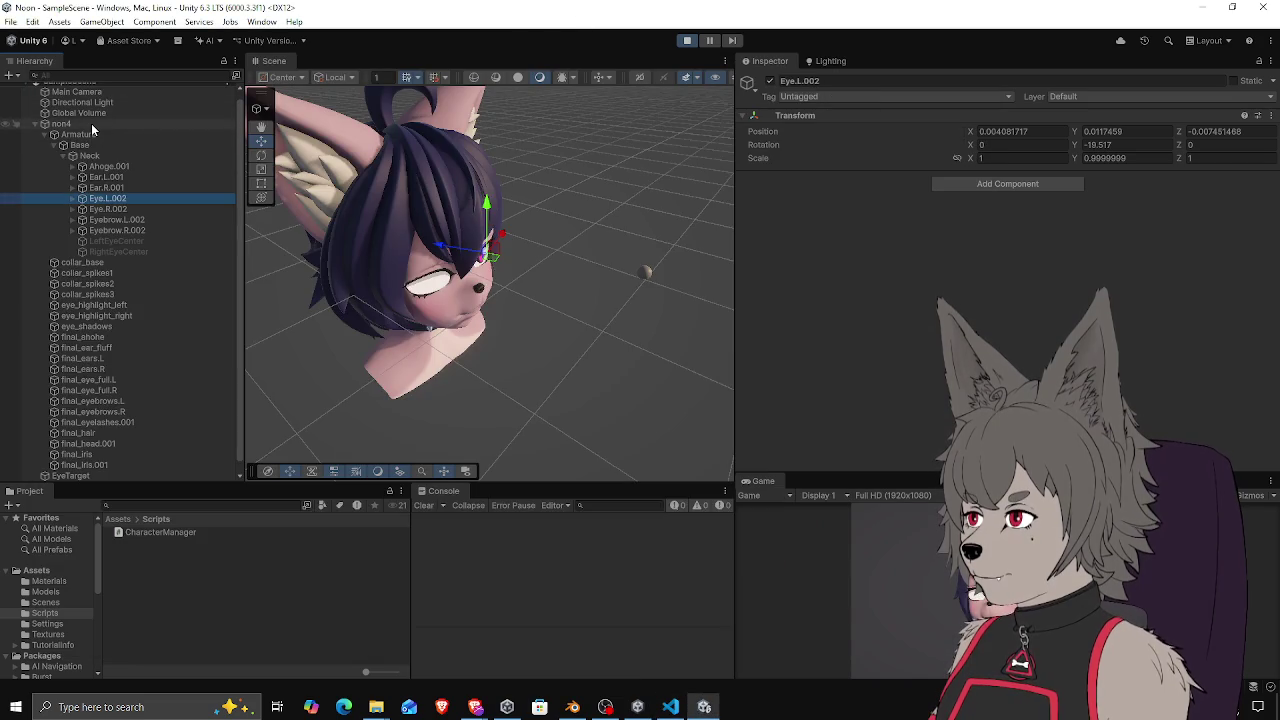
Ping non4's Right Eye Bone reference and compare Eye.R.002 with Eye.L.002
left_click(92, 126)
left_click(1022, 218)
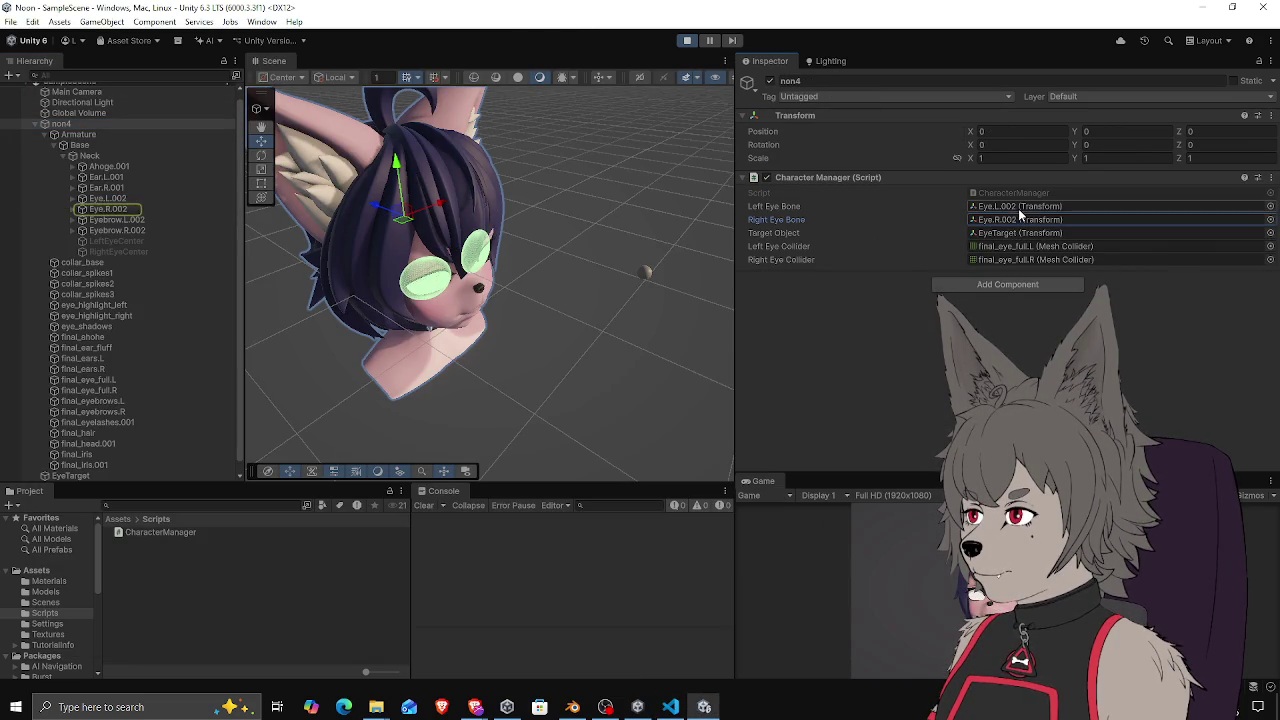
left_click(105, 209)
left_click(104, 199)
left_click(104, 211)
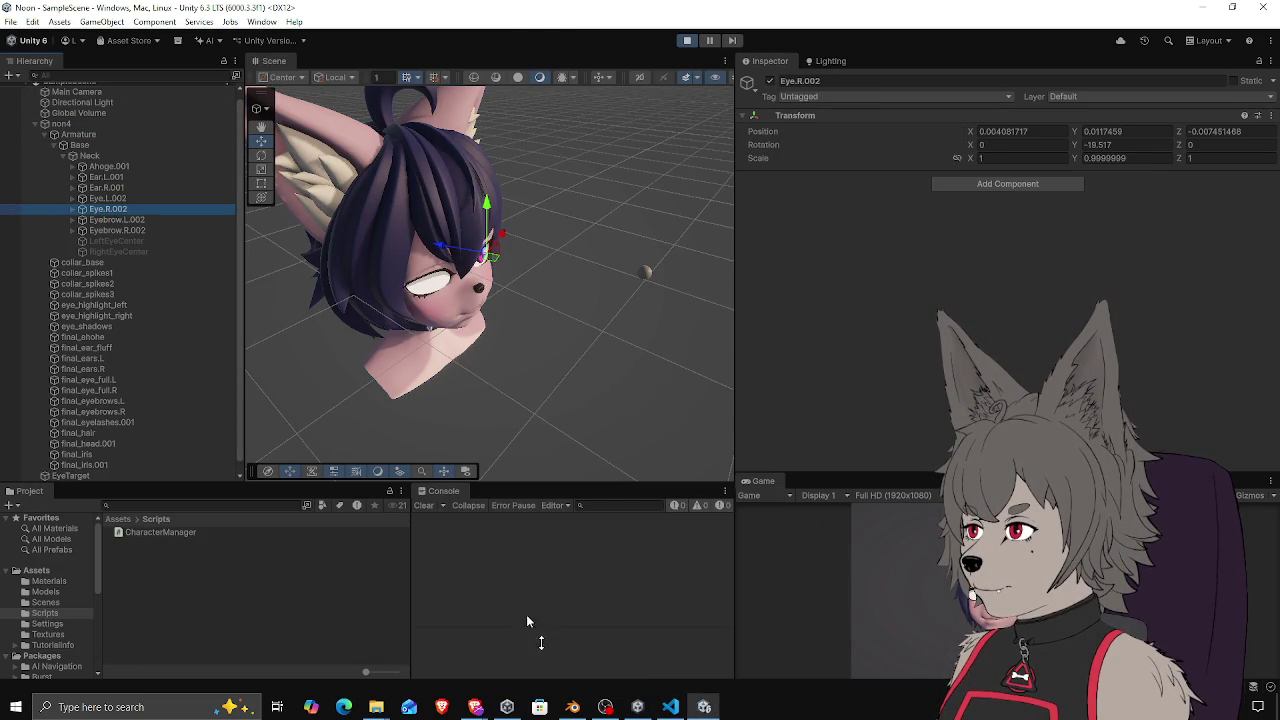
Revisit the right eye hit block, stop the play test, and go to the shared hitInfo declaration
left_click(670, 707)
left_click(703, 707)
left_click(459, 374)
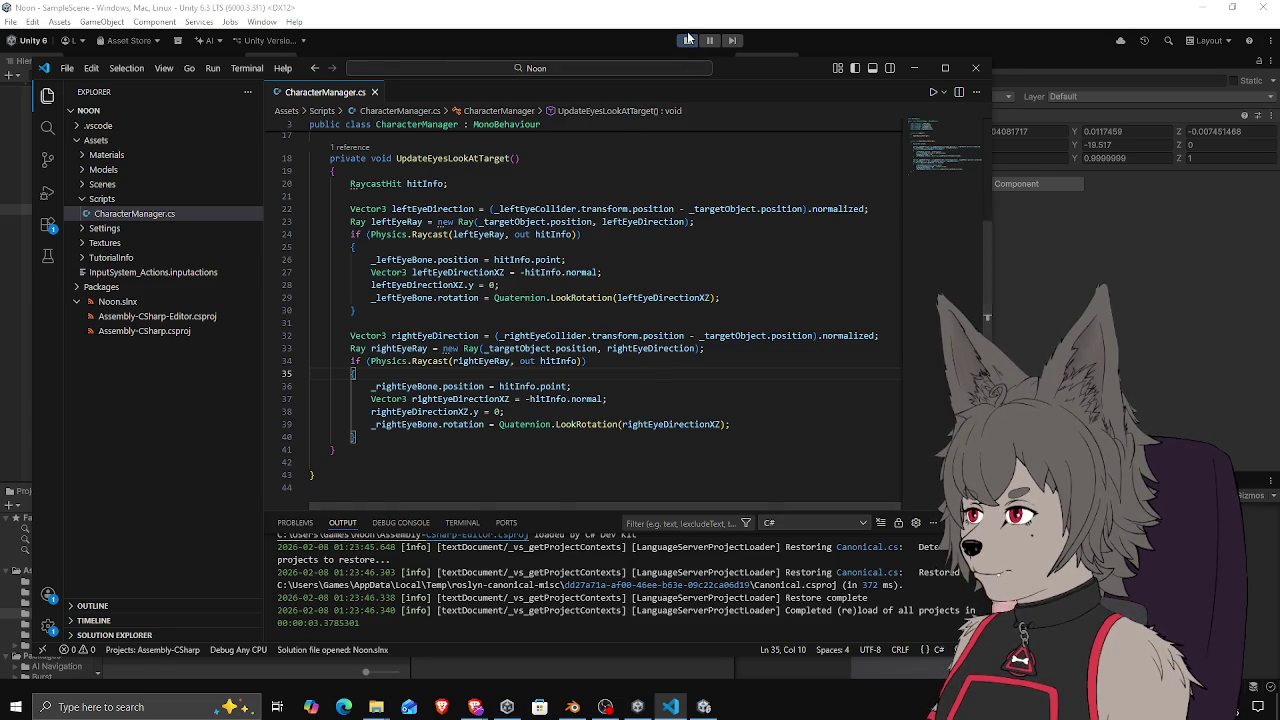
left_click(686, 42)
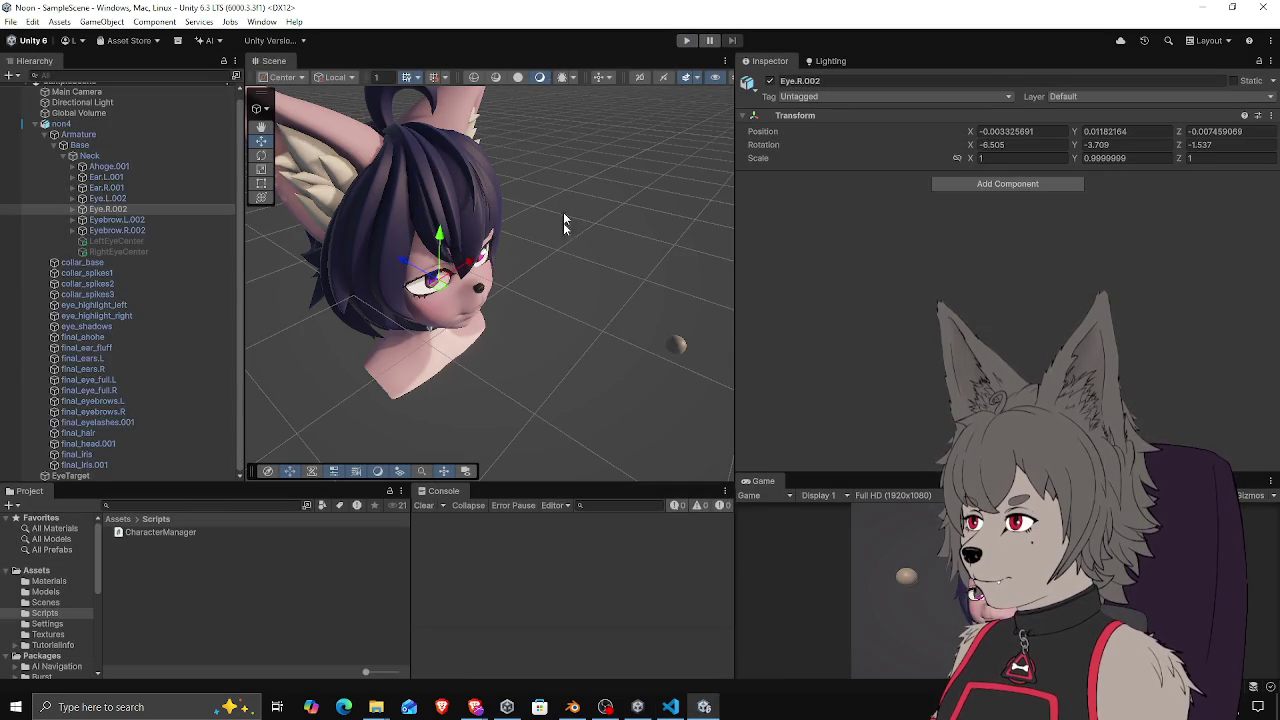
key("alt+Tab")
left_click(465, 184)
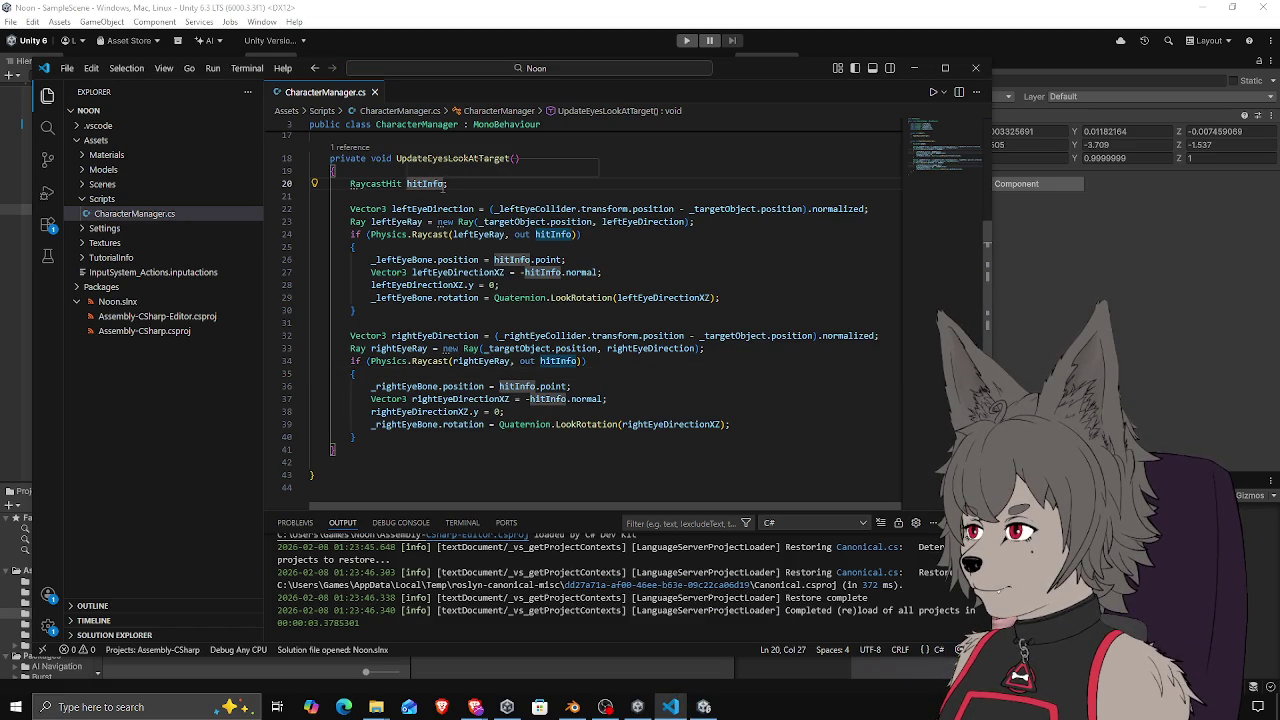
Move the hitInfo declaration below leftEyeRay, rename it and its left-eye uses to hitInfoL, and save
key("alt+Down")
key("alt+Down")
key("alt+Down")
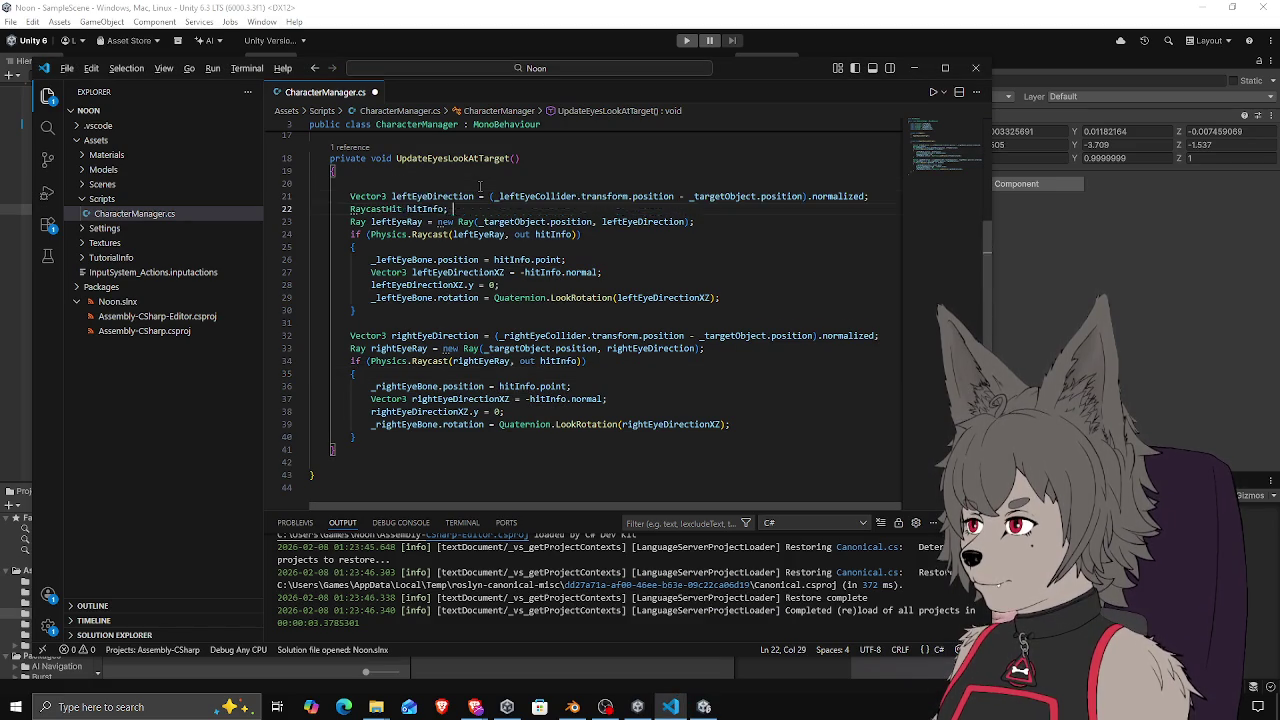
type("L")
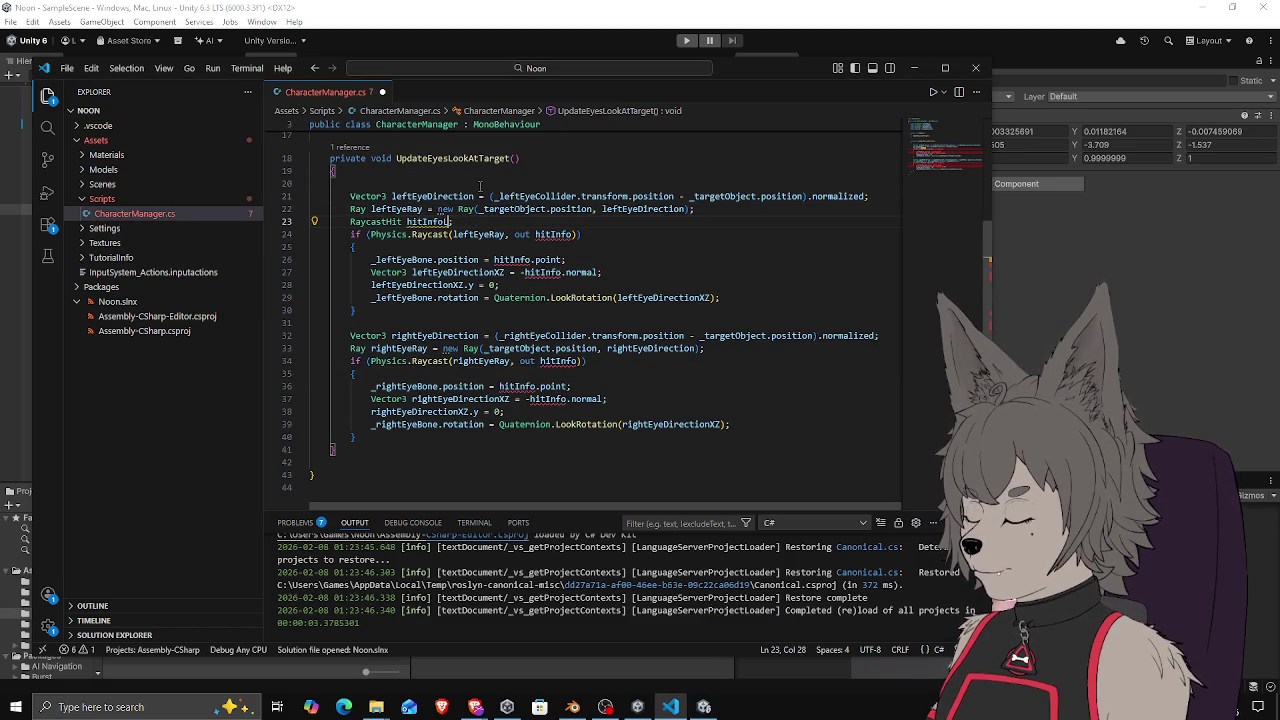
double_click(553, 234)
key("ctrl+v")
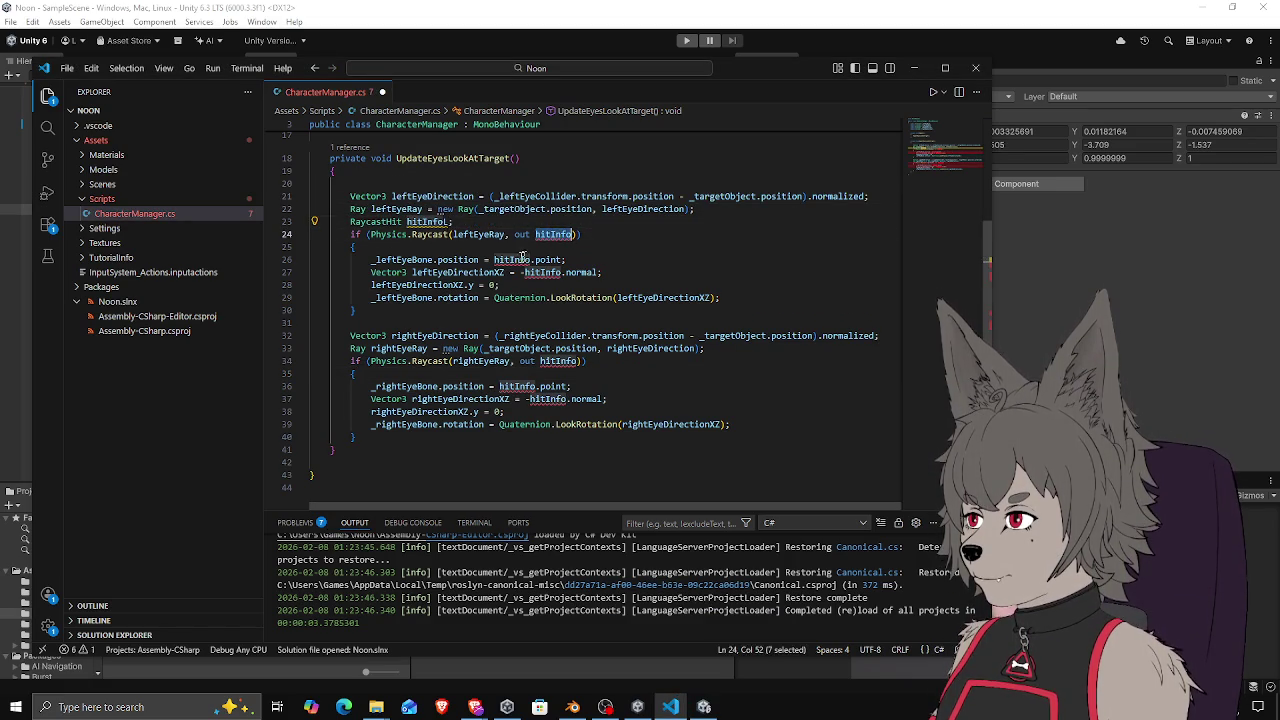
double_click(512, 259)
type("hitInfoL")
double_click(543, 272)
type("hitInfoL")
key("ctrl+s")
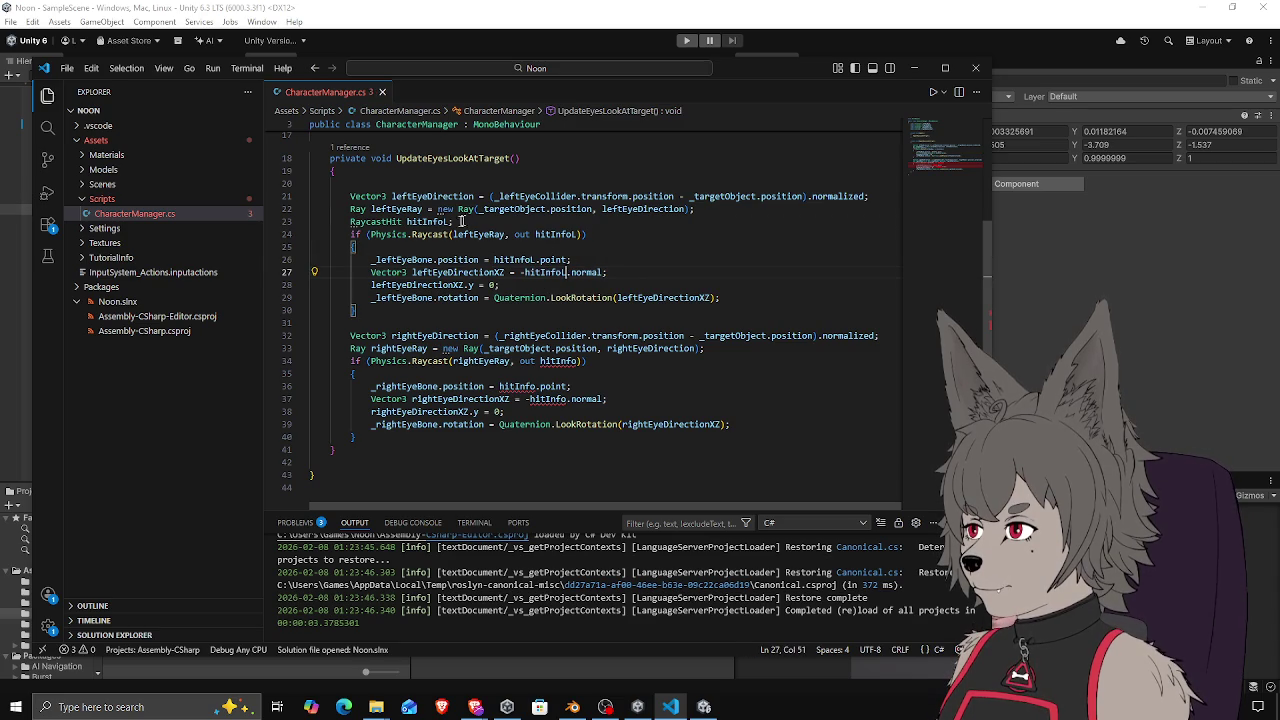
Copy the declaration below rightEyeRay as hitInfoR, rename the right-eye uses to hitInfoR, and save
left_click_drag(467, 221, 361, 222)
key("ctrl+c")
left_click(750, 351)
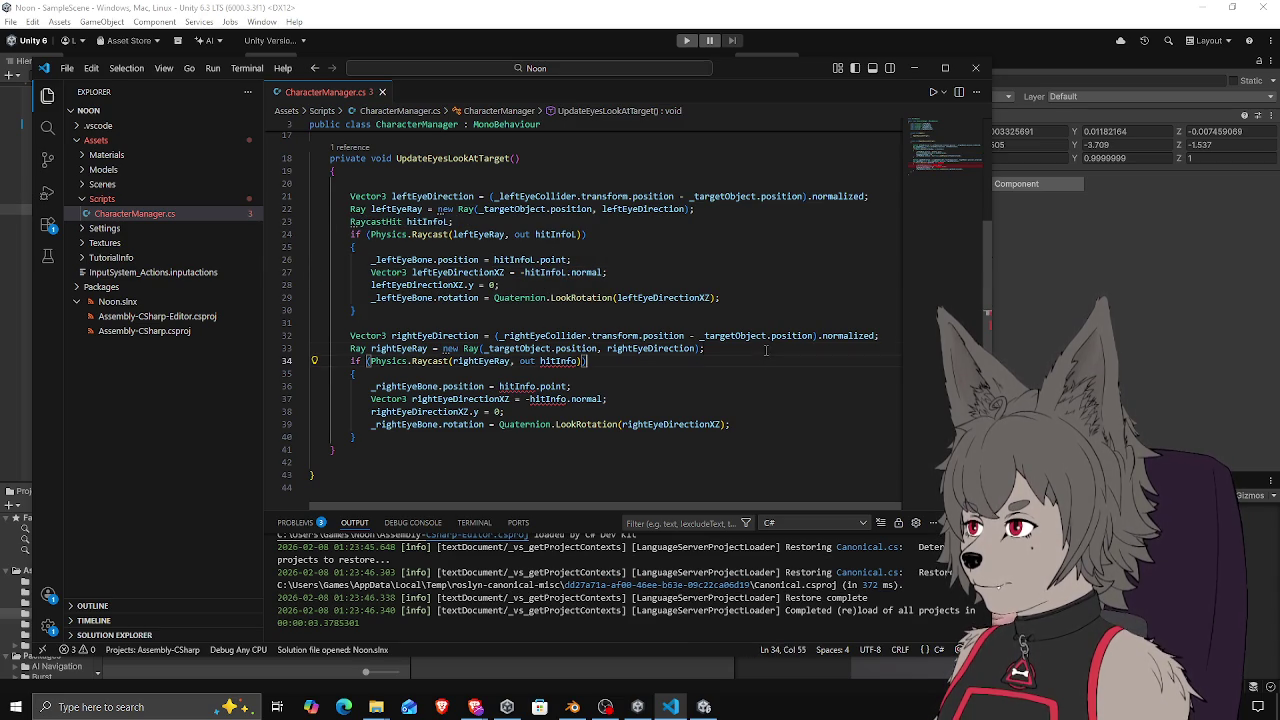
key("Return")
key("ctrl+v")
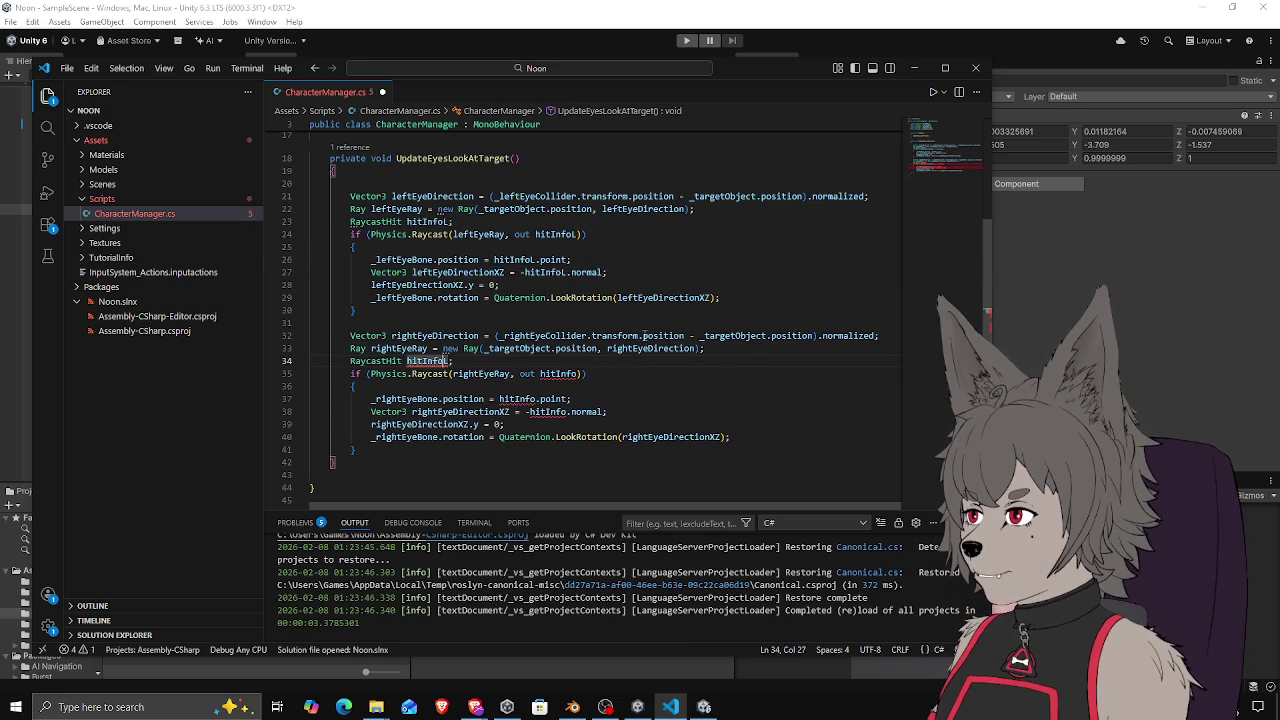
key("BackSpace")
type("R")
left_click(577, 373)
type("R")
left_click(532, 399)
type("R")
left_click(566, 411)
type("R")
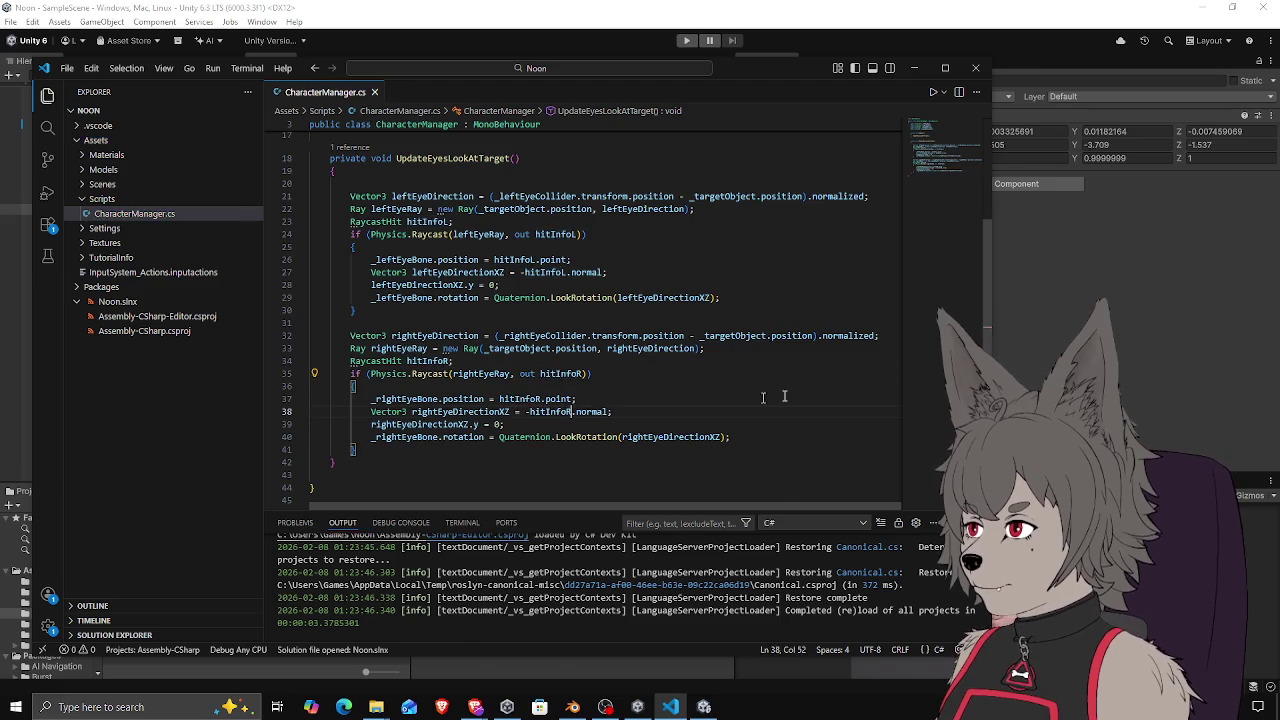
key("ctrl+s")
left_click(1043, 349)
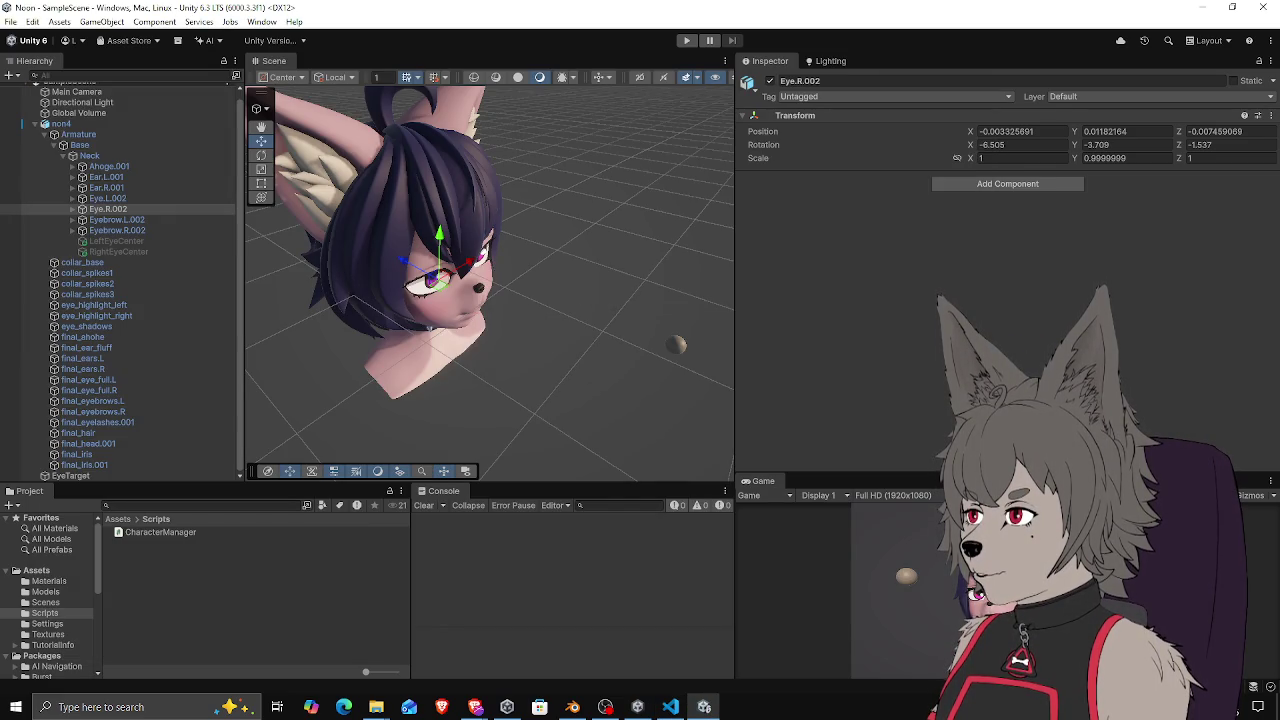
Run a play test checking Eye.R.002 and Eye.L.002 transforms, stop it, and reselect Eye.R.002
left_click(690, 40)
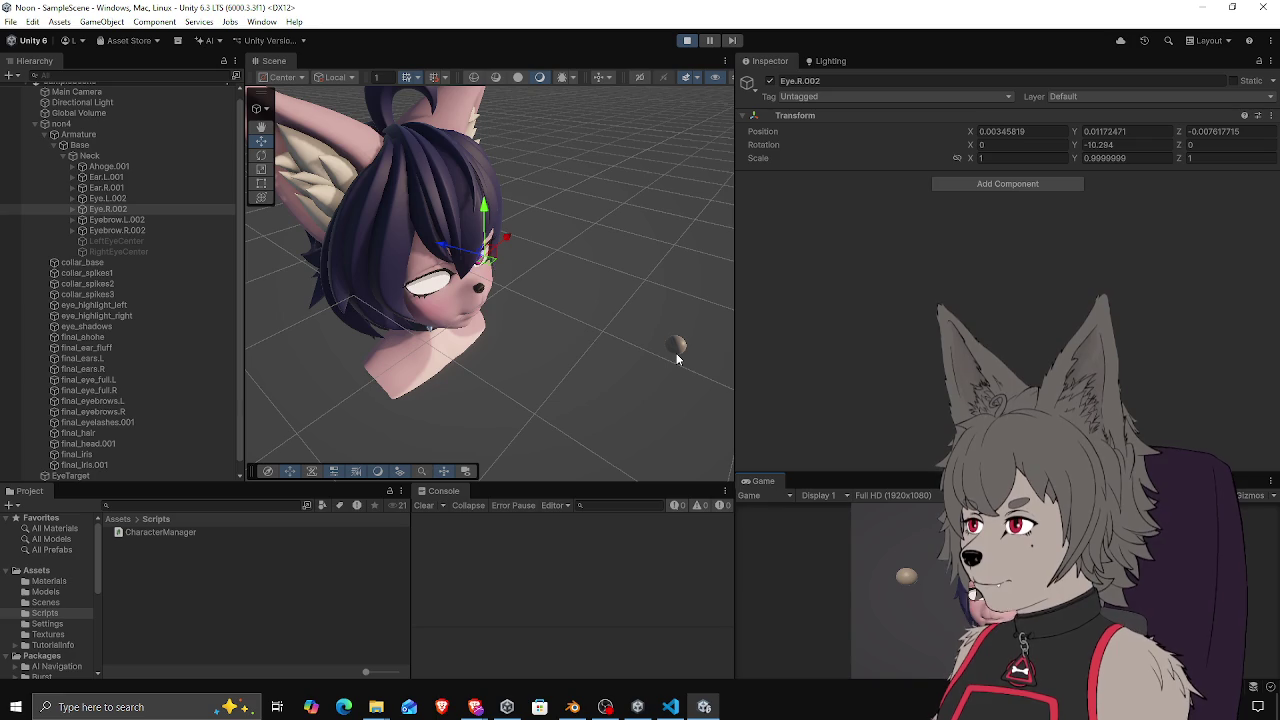
left_click(93, 208)
left_click(83, 199)
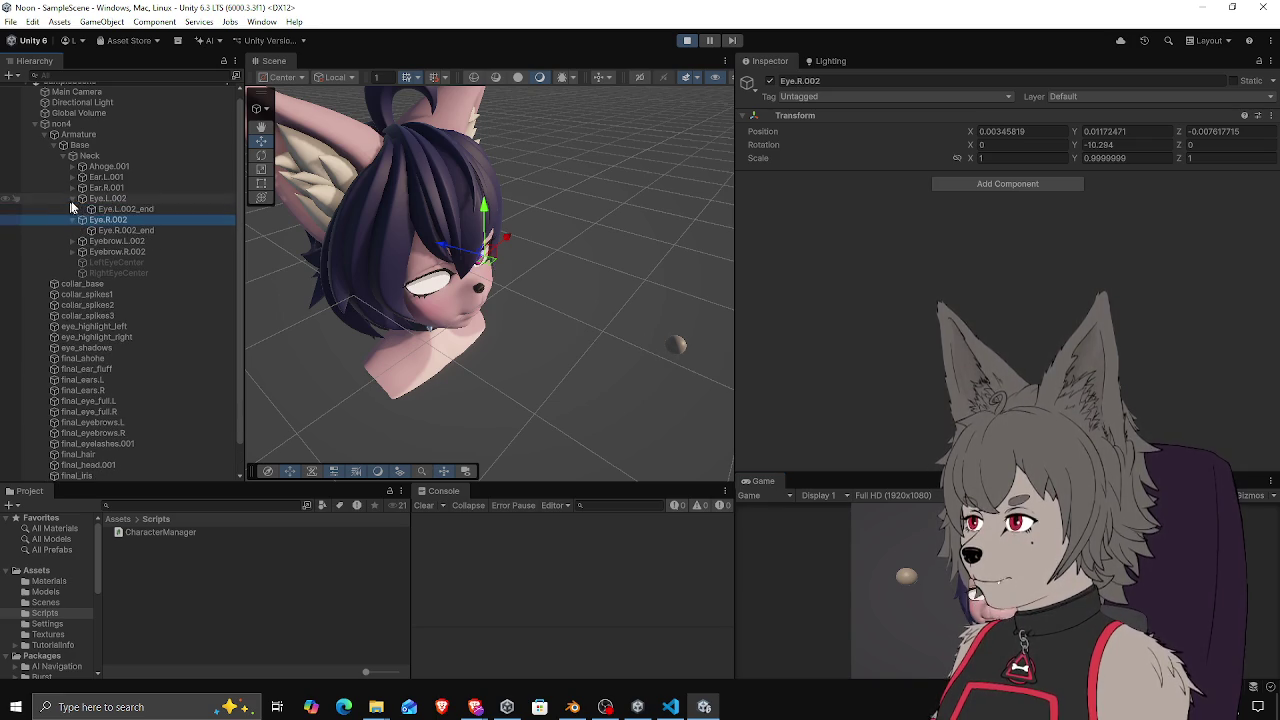
left_click(115, 209)
left_click(107, 198)
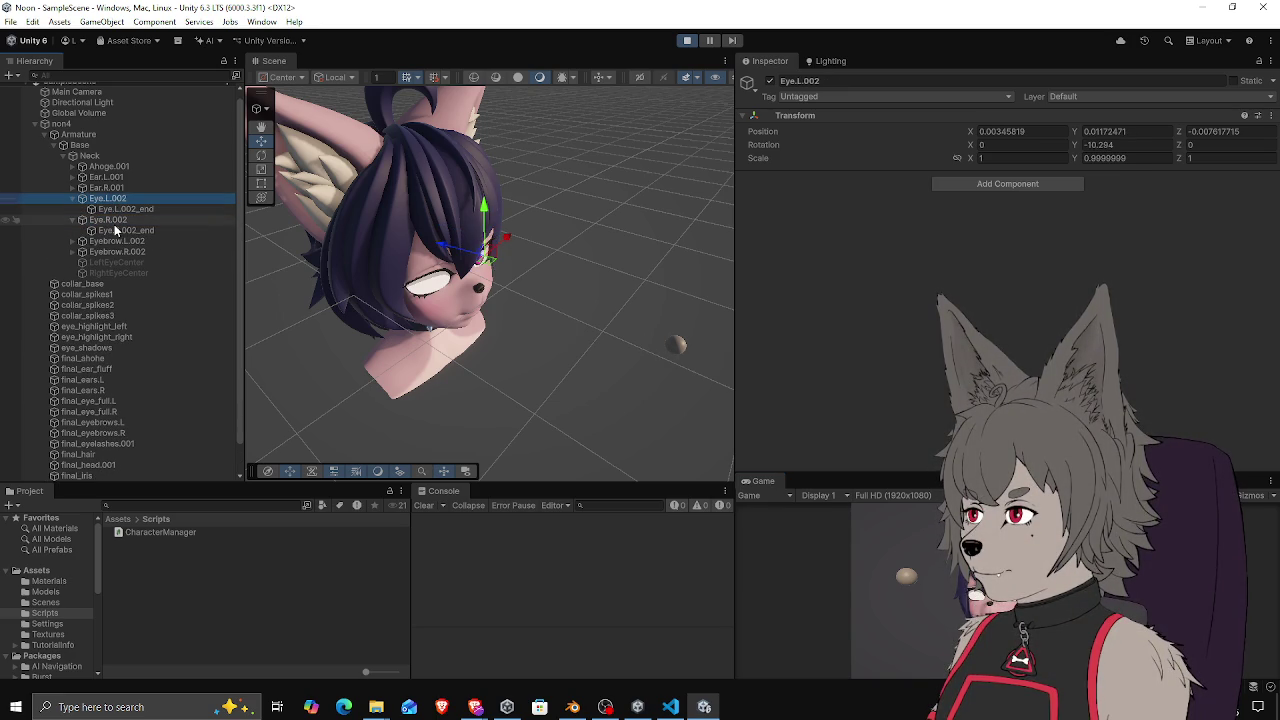
left_click(686, 40)
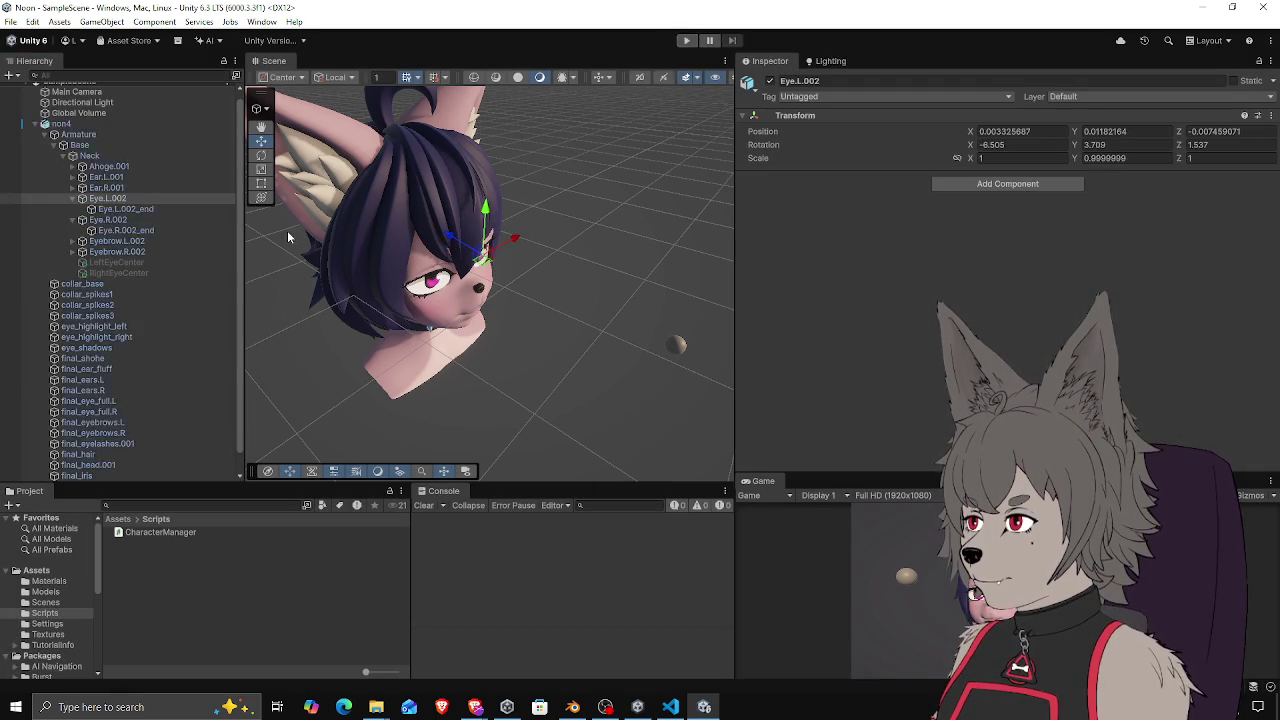
mouse_move(486, 252)
left_mouse_down()
mouse_move(490, 263)
mouse_move(490, 250)
mouse_move(424, 258)
left_mouse_up()
left_click(108, 219)
scroll(144, 298, "down", 1)
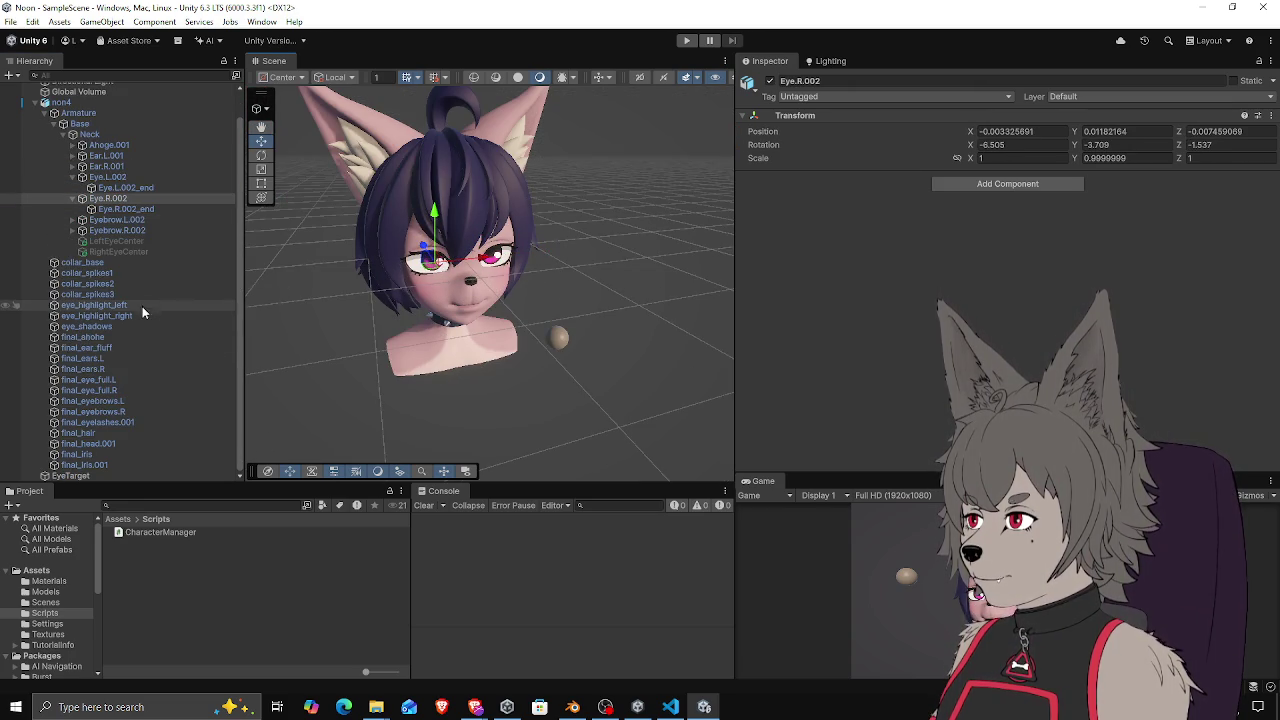
Alternate between final_eye_full.L and final_eye_full.R to inspect their Mesh Colliders around the head
left_click(126, 380)
left_click(118, 390)
left_click(118, 381)
left_click(118, 387)
left_click(117, 383)
left_click(117, 389)
left_click_drag(387, 392, 534, 336)
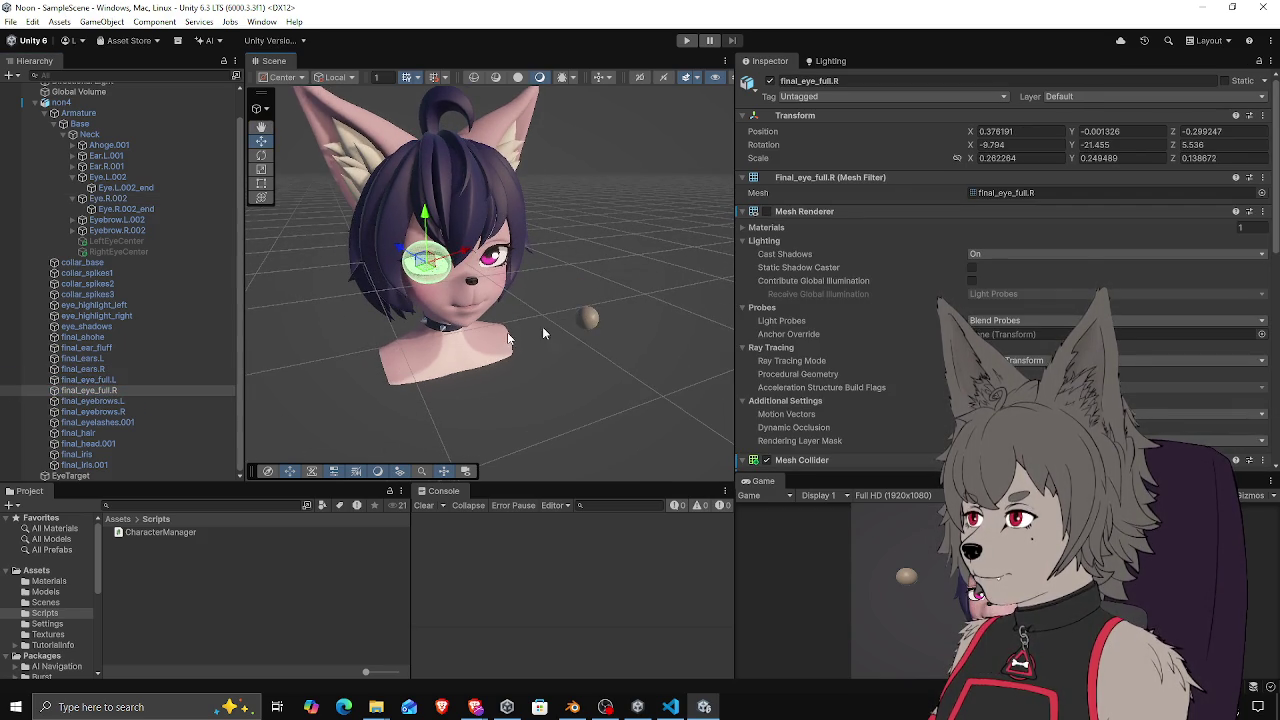
scroll(85, 130, "up", 2)
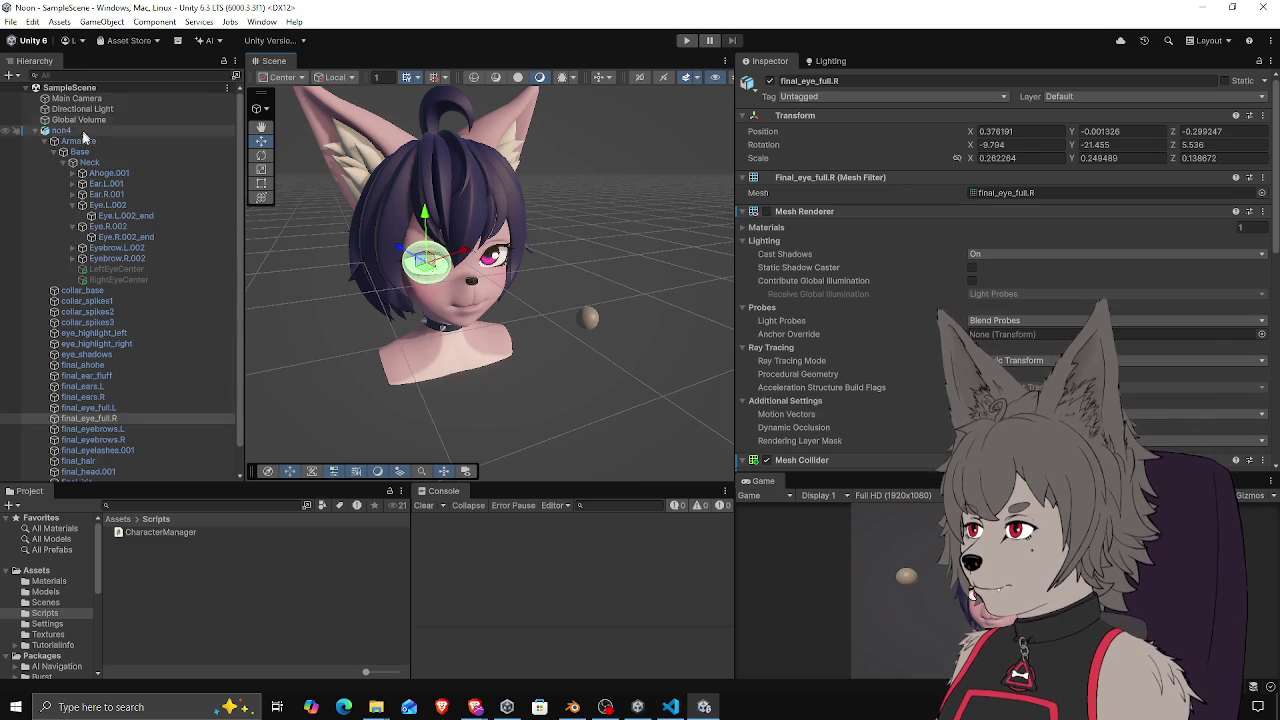
Select non4, ping its right eye bone, EyeTarget and both eye colliders, then open the script
left_click(85, 130)
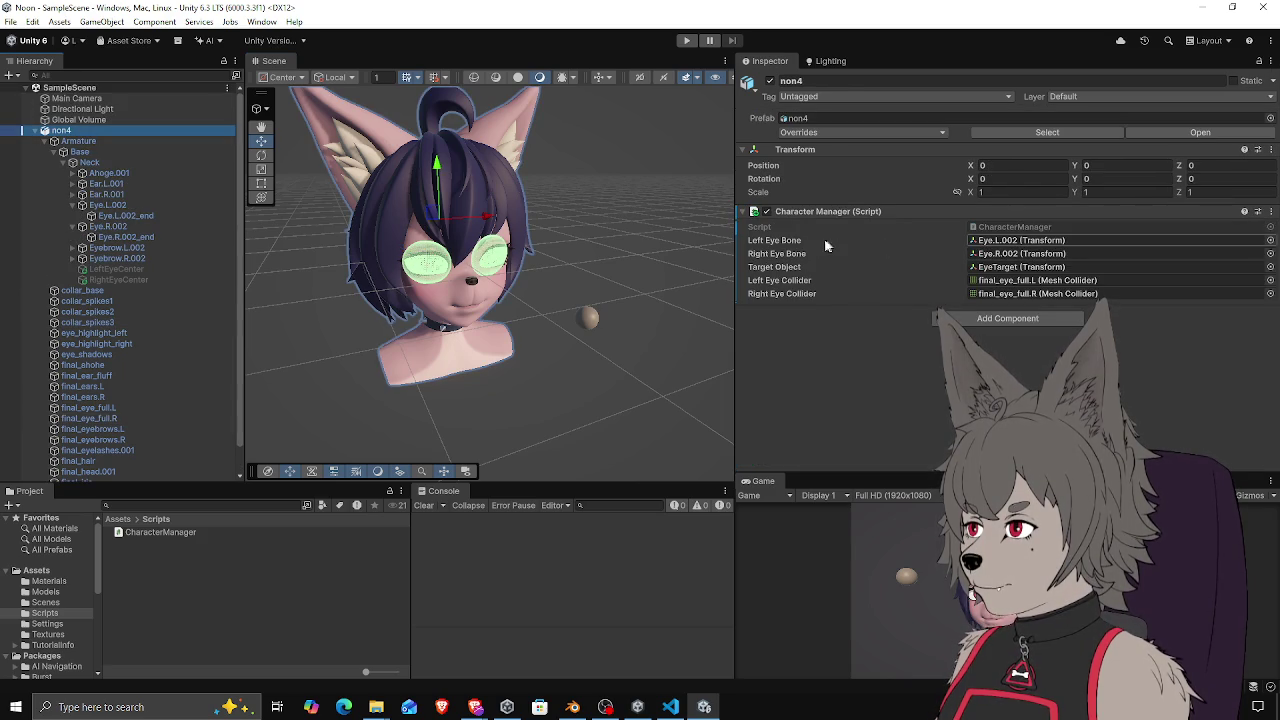
left_click(1002, 255)
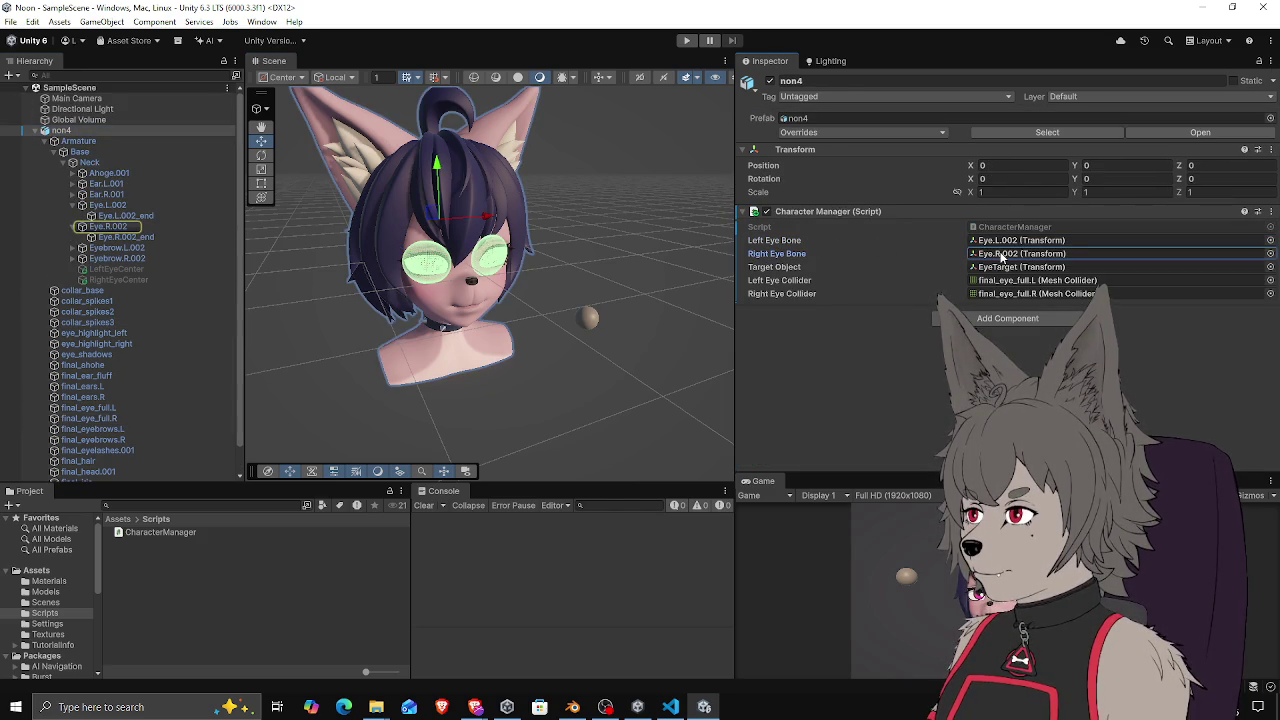
left_click(1002, 267)
left_click(1003, 281)
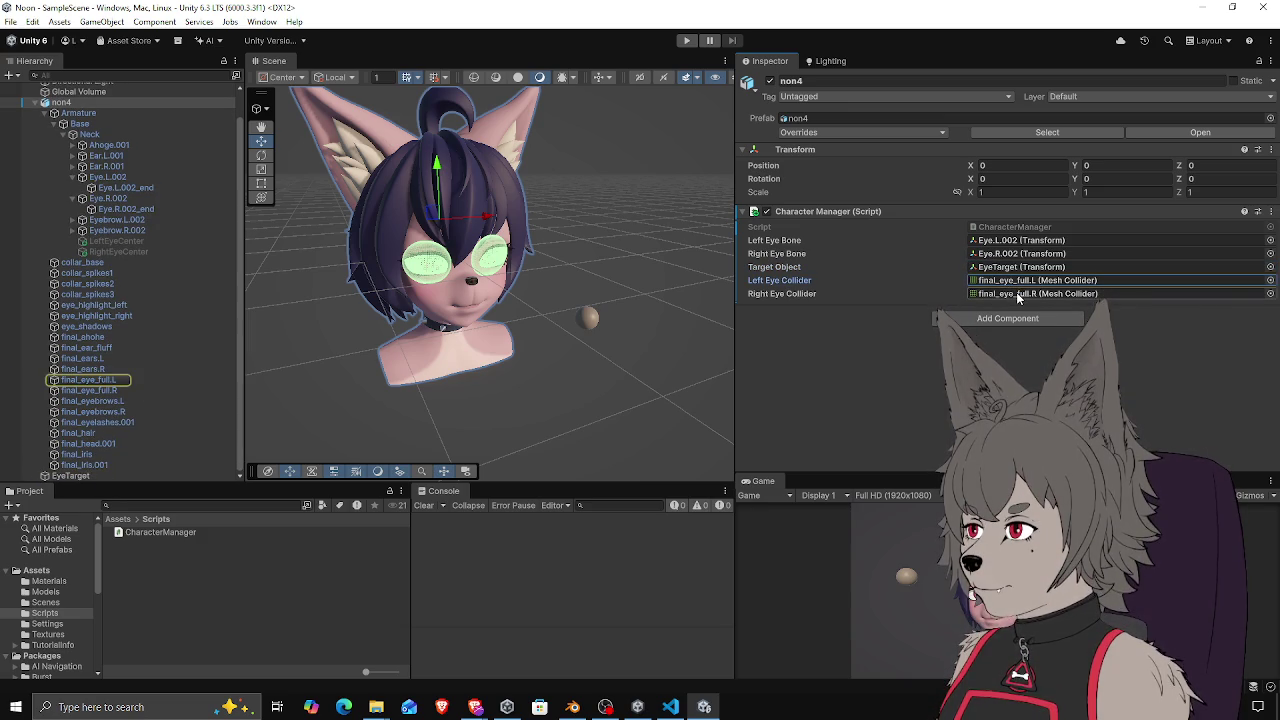
left_click(1026, 296)
left_click(1022, 297)
left_click(1020, 295)
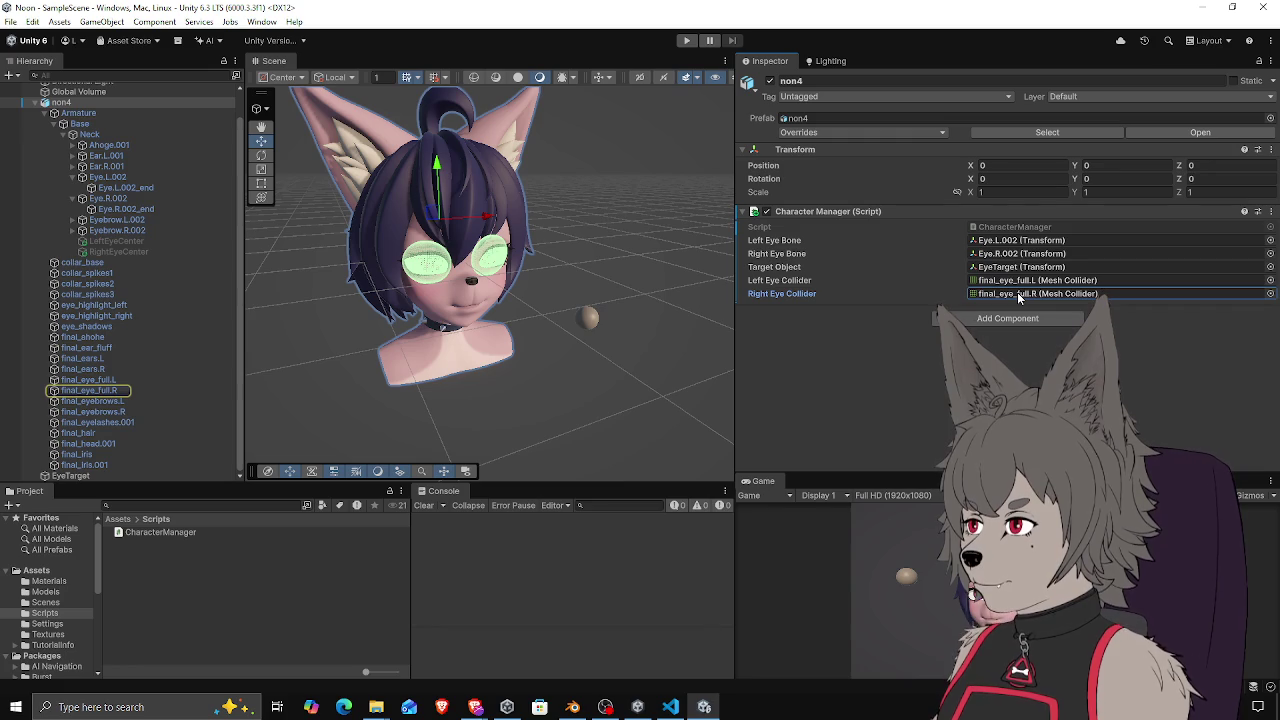
left_click(820, 318)
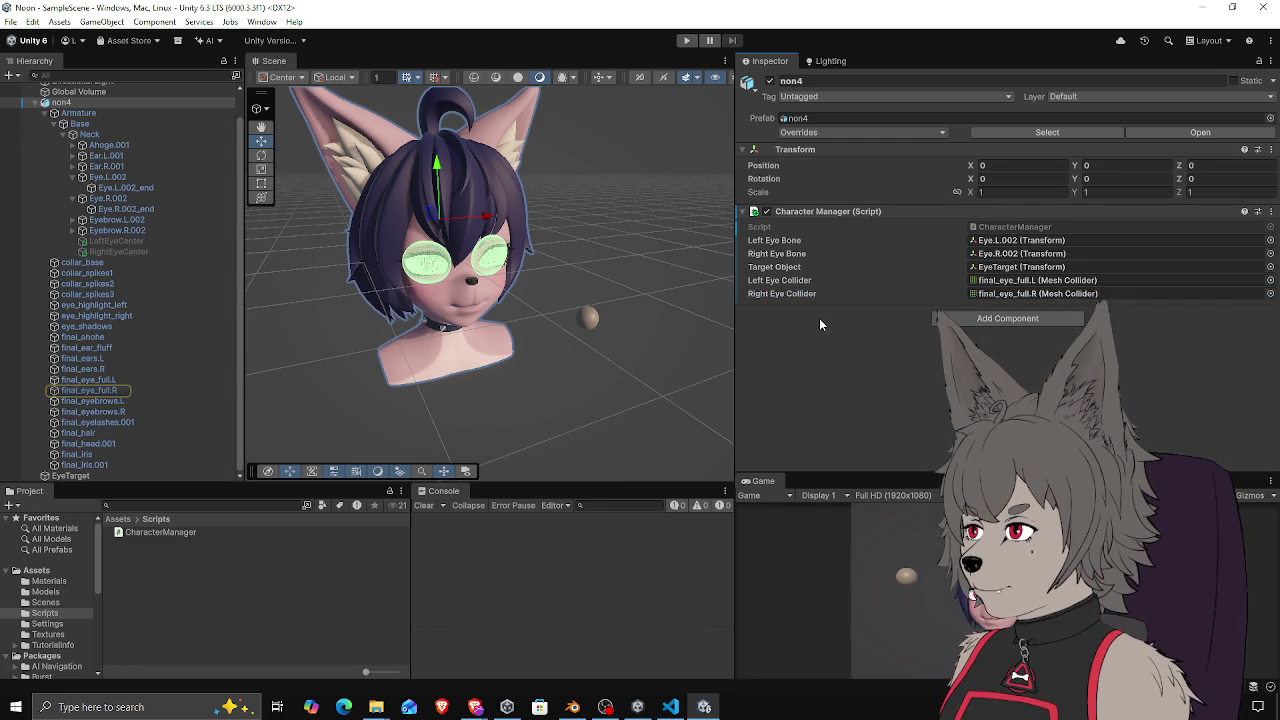
double_click(1013, 230)
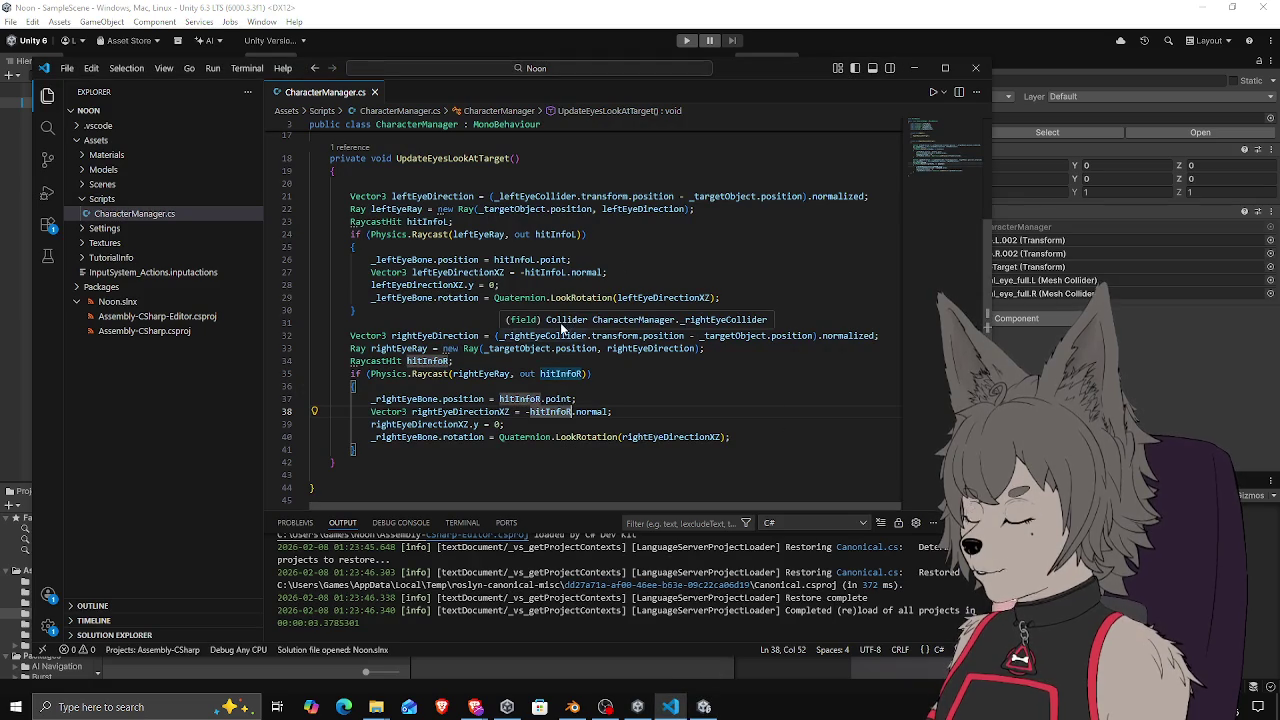
left_click(400, 310)
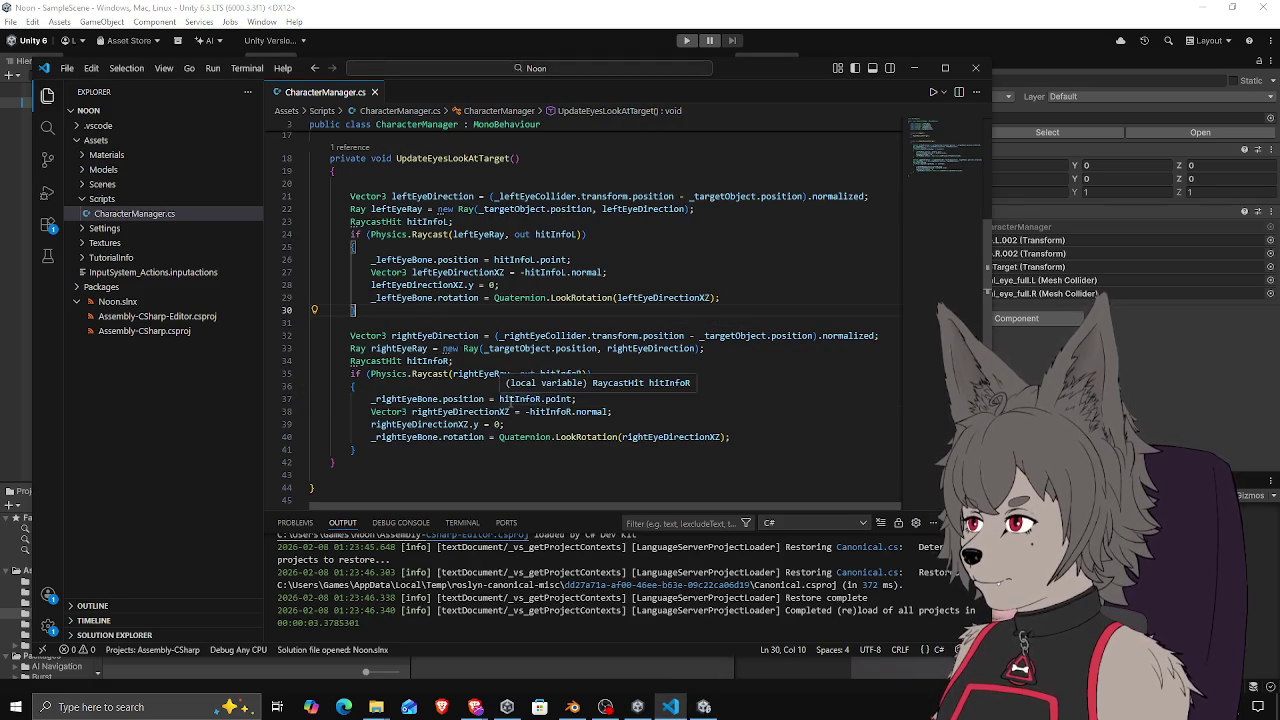
left_click(577, 373)
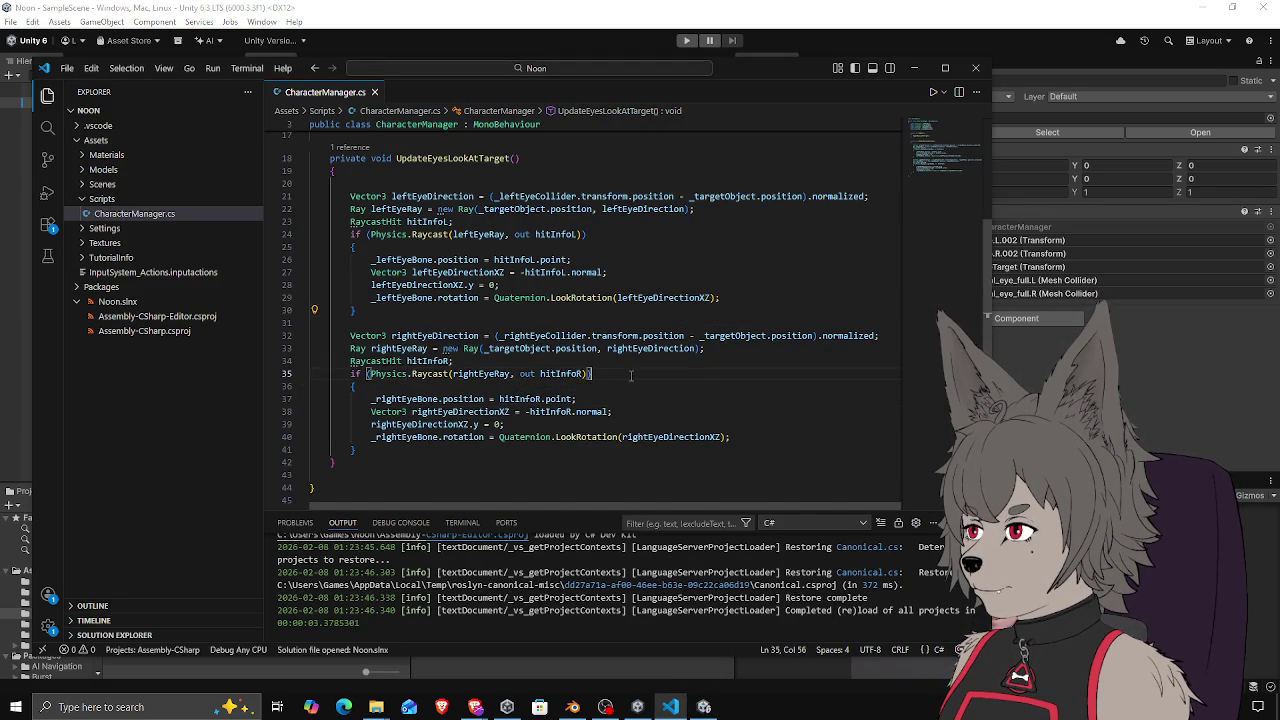
scroll(622, 380, "up", 5)
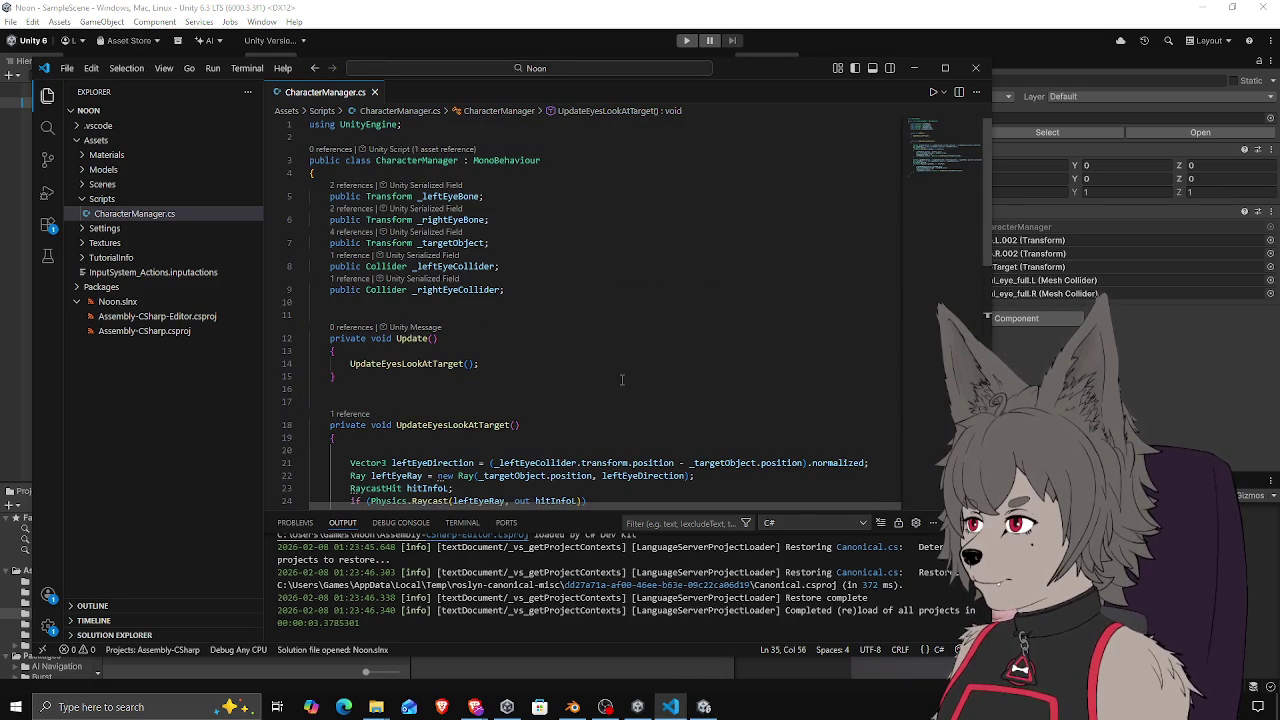
left_click(505, 243)
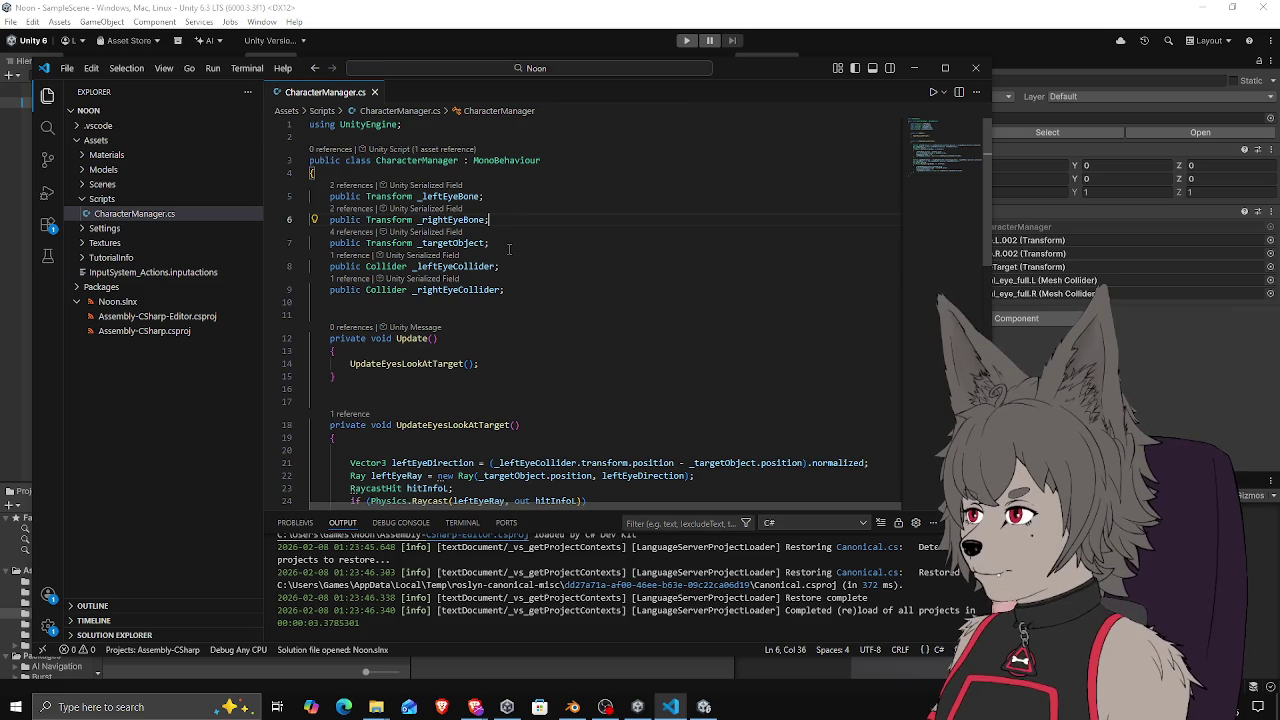
key("Return")
left_click(505, 220)
key("Return")
key("ctrl+s")
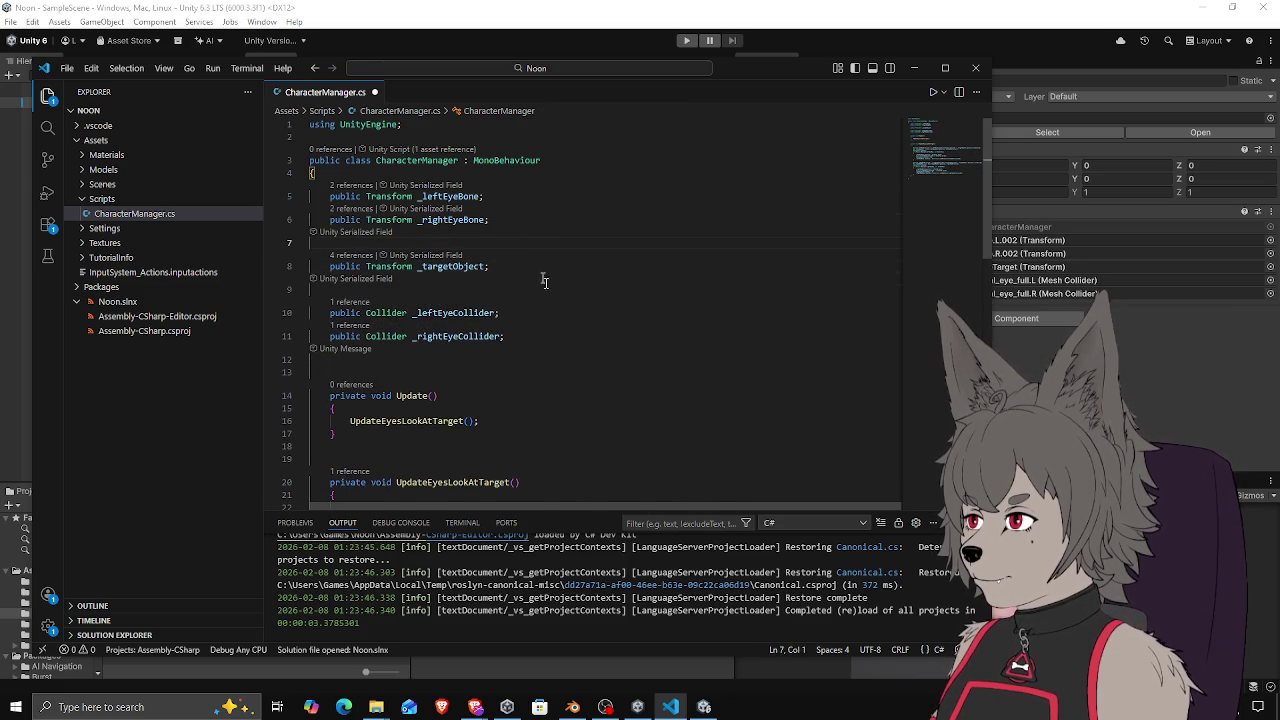
scroll(580, 320, "down", 6)
left_click(450, 240)
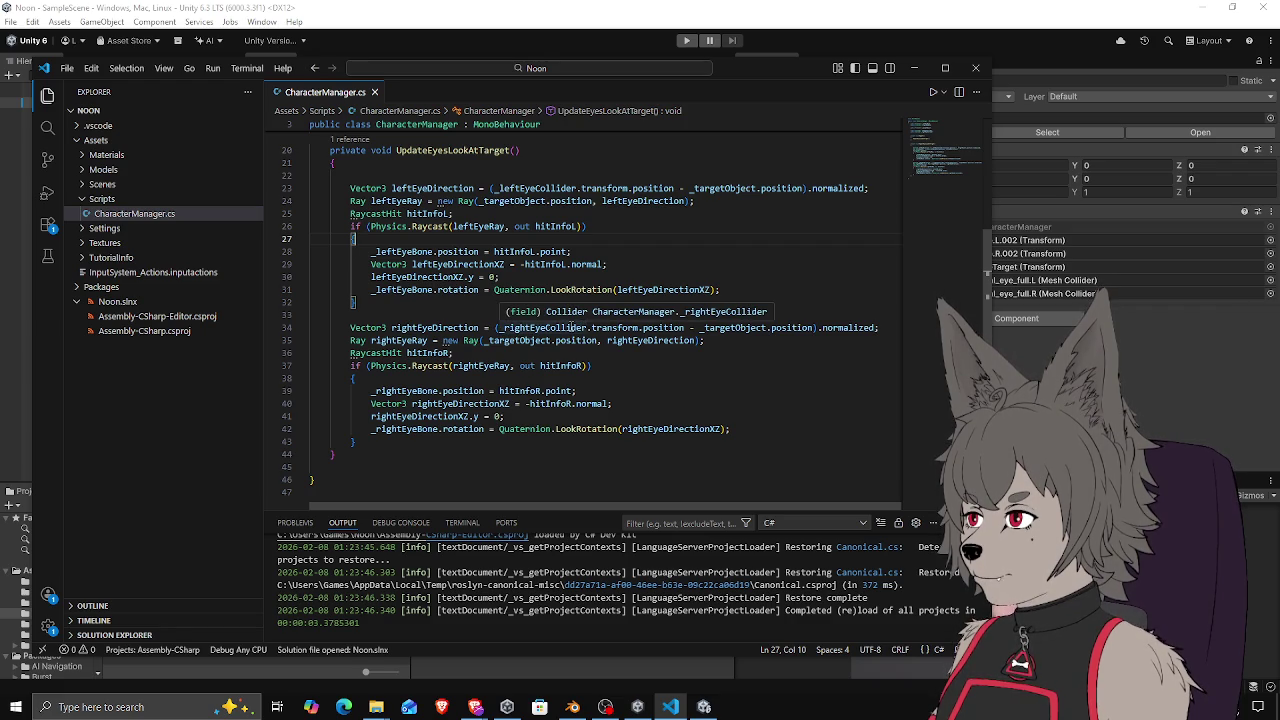
left_click(444, 327)
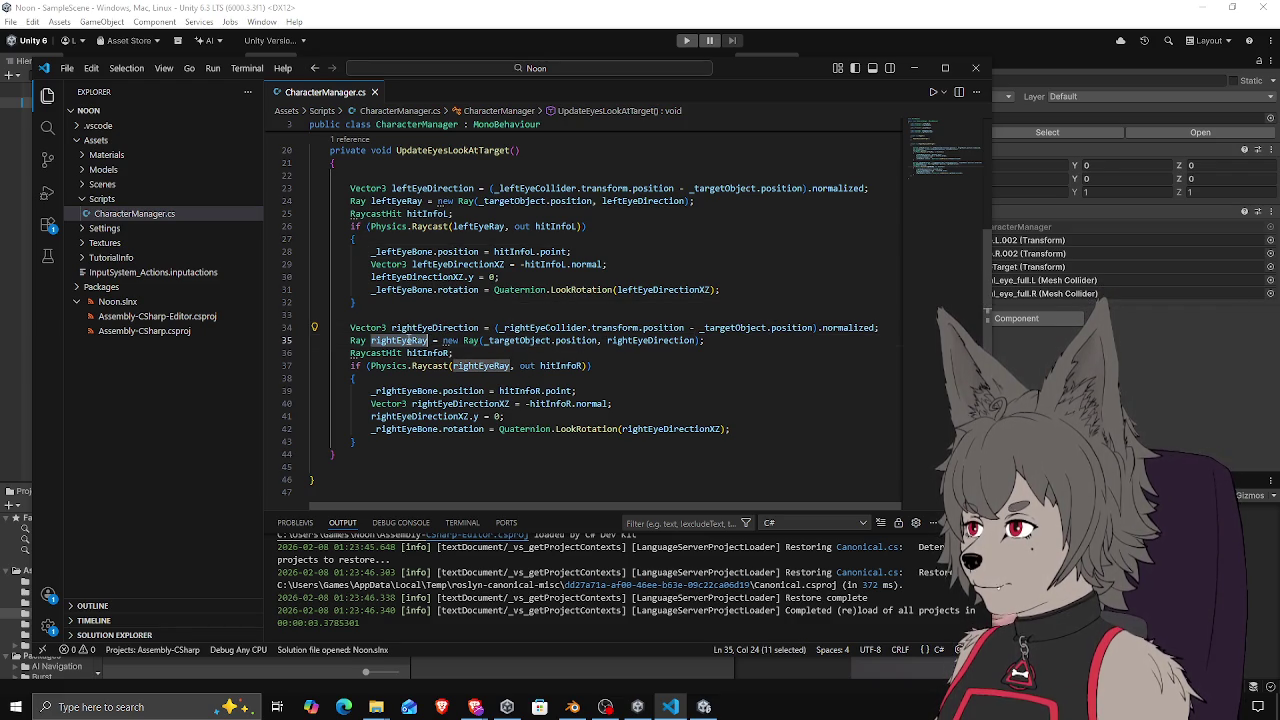
left_click(626, 371)
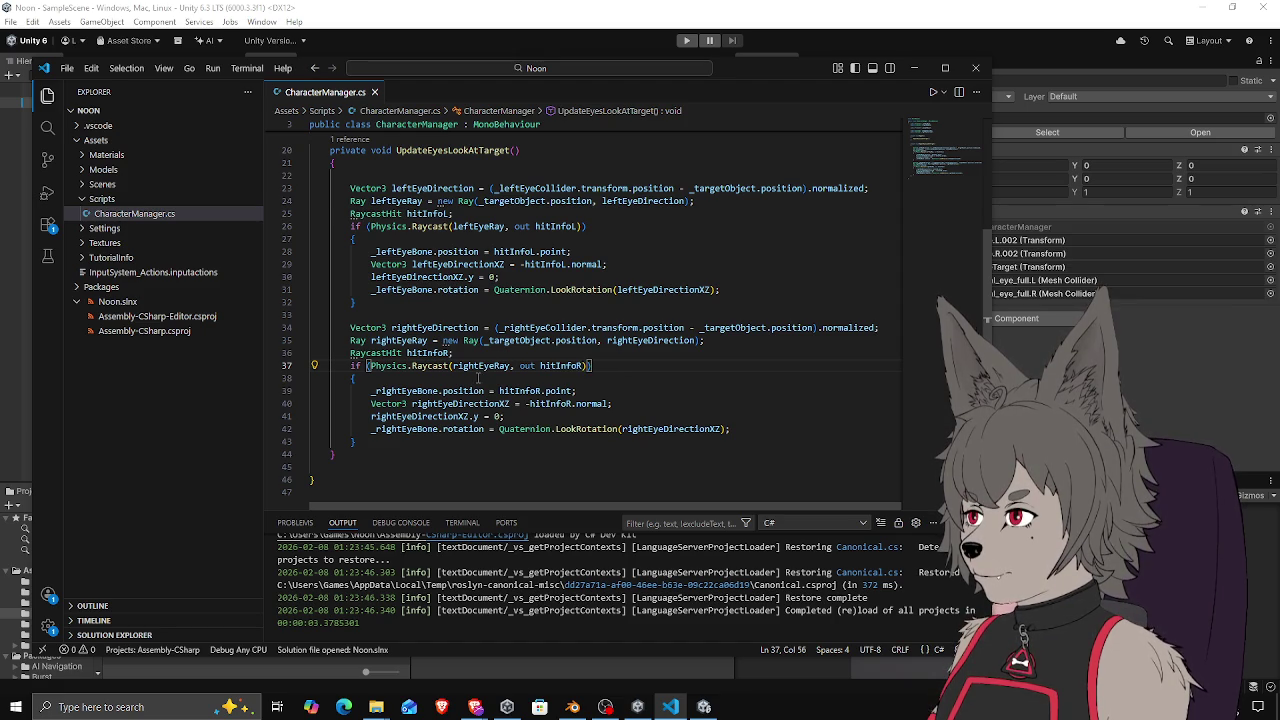
key("ctrl+a")
left_click(475, 366)
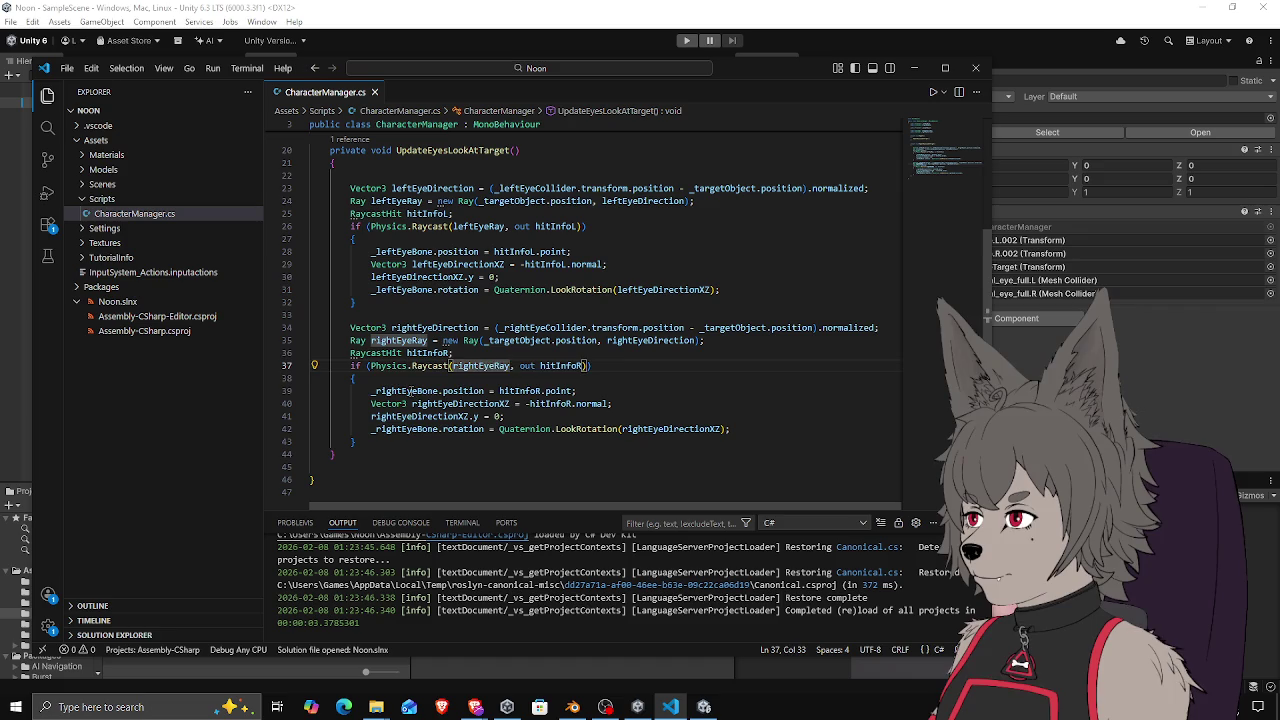
triple_click(410, 391)
double_click(410, 391)
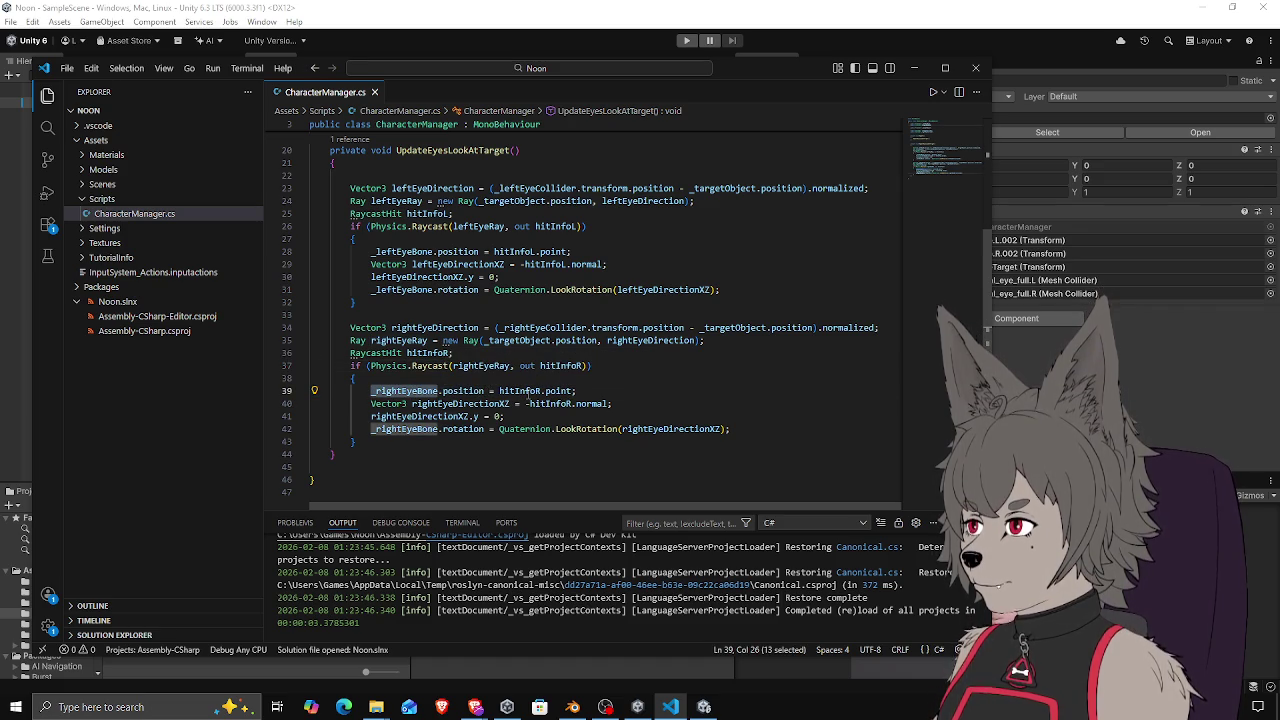
triple_click(528, 391)
left_click(528, 391)
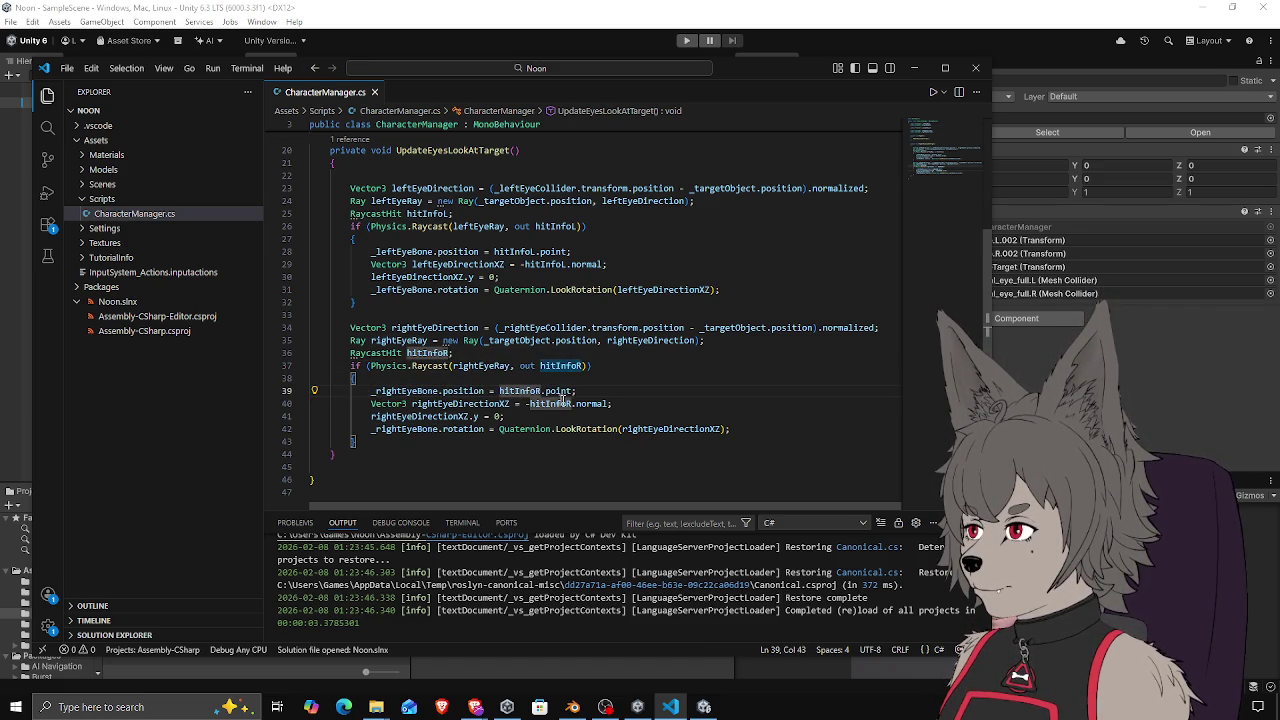
left_click(590, 393)
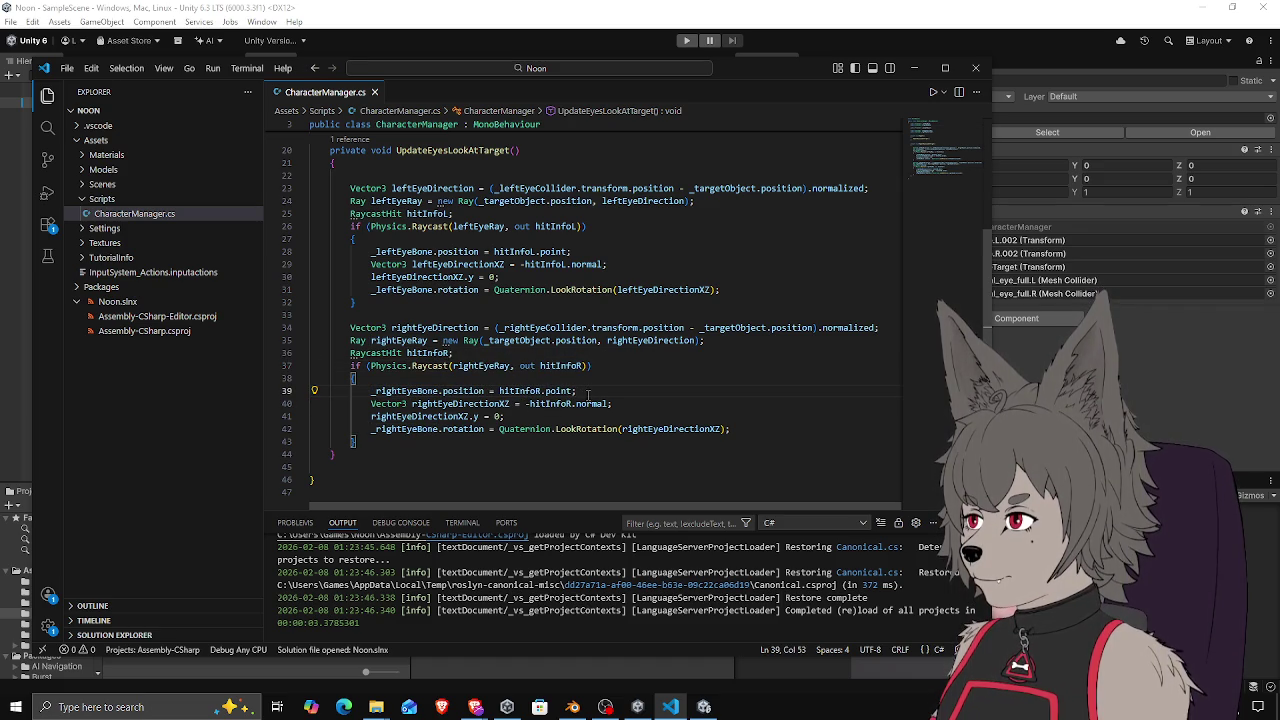
left_click(496, 403)
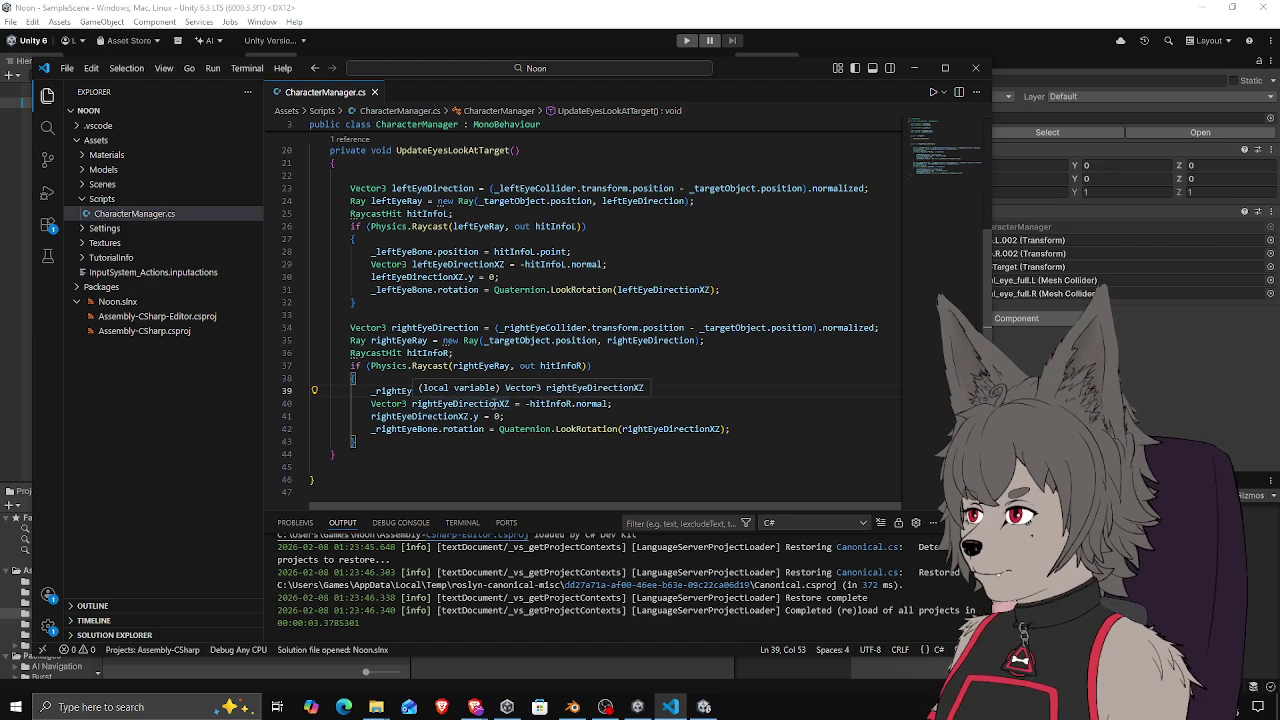
left_click_drag(371, 403, 612, 403)
left_click(612, 403)
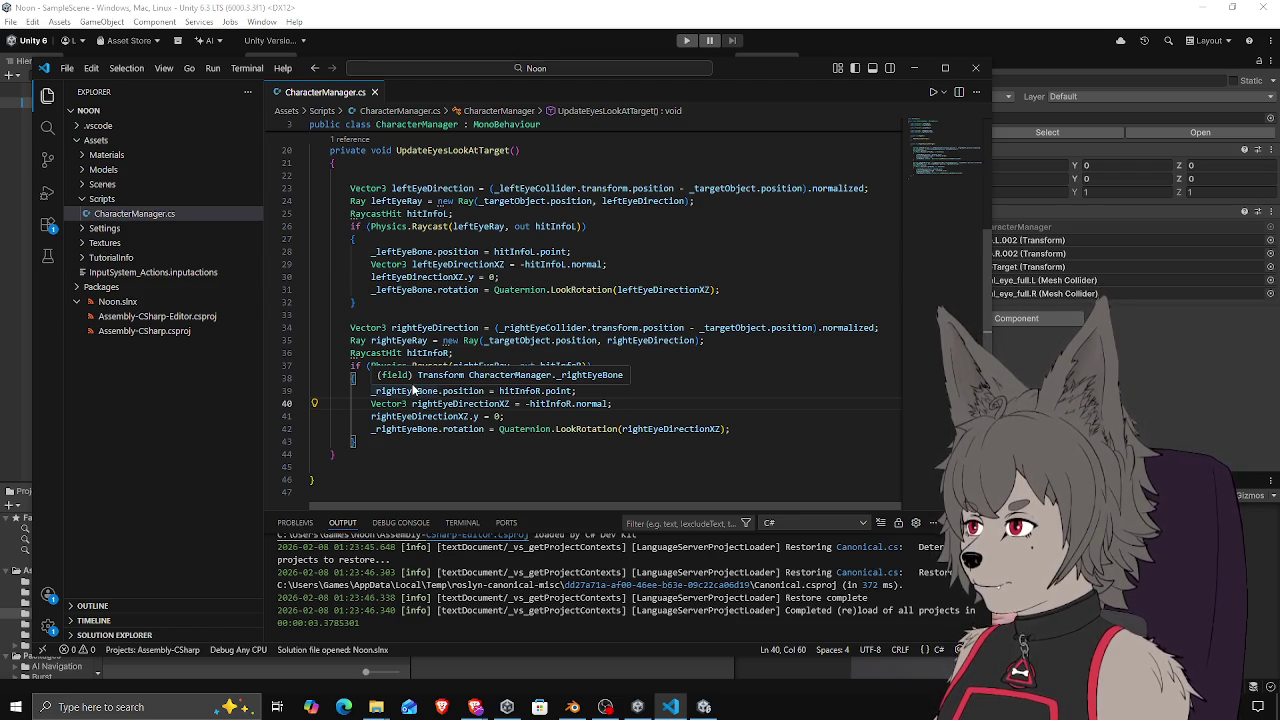
scroll(507, 305, "up", 3)
Remove the blank line at the function start and move the hitInfoL declaration to the top of UpdateEyesLookAtTarget
left_click(455, 296)
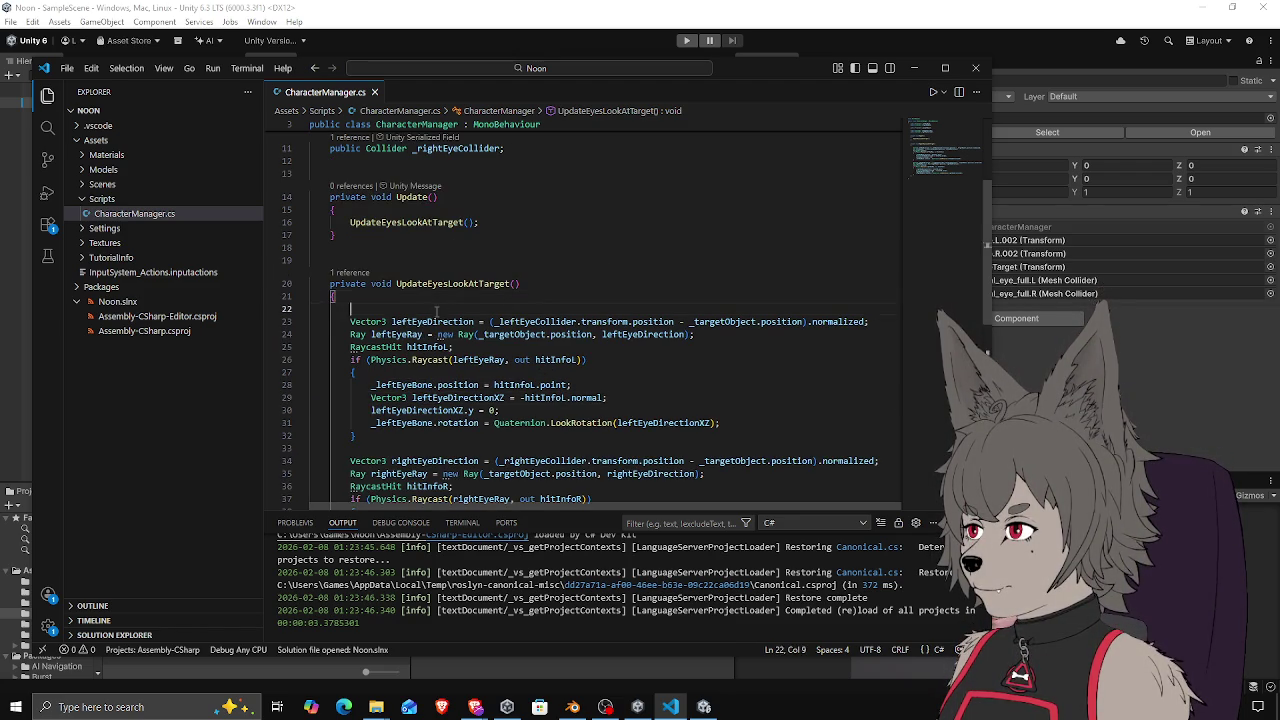
left_click(436, 310)
key("Delete")
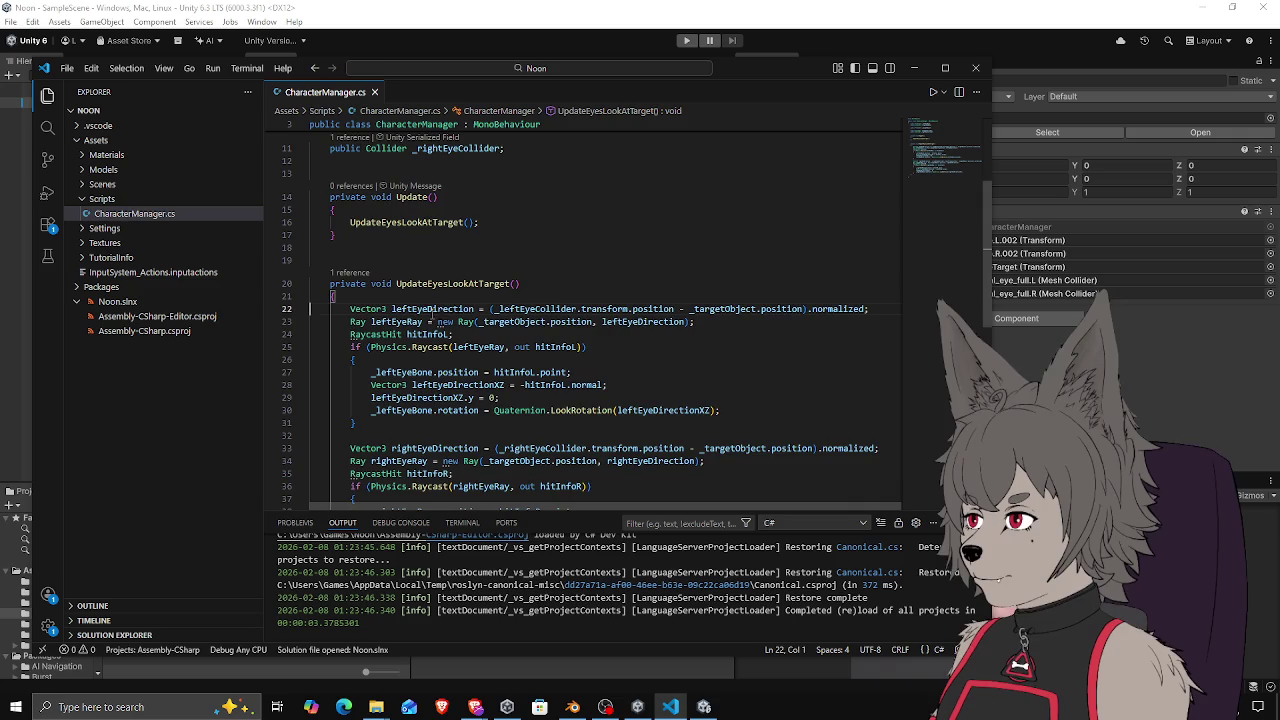
scroll(432, 312, "down", 3)
left_click(420, 311)
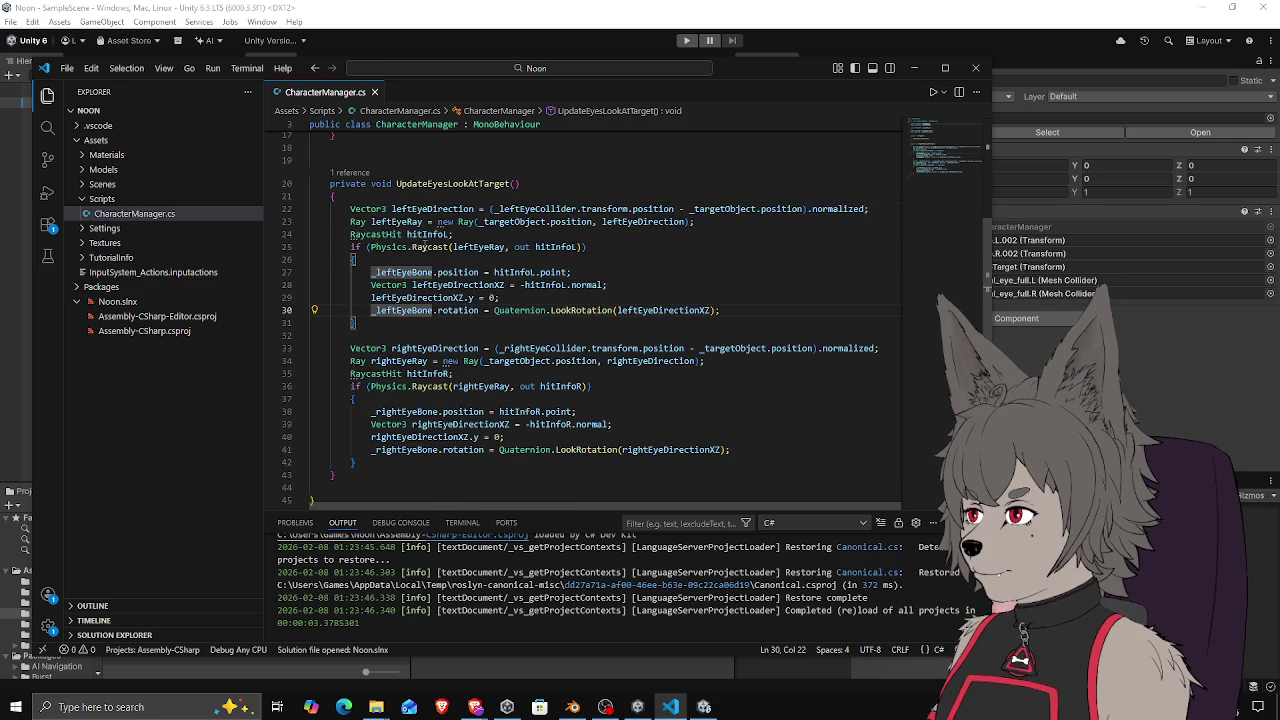
left_click(620, 248)
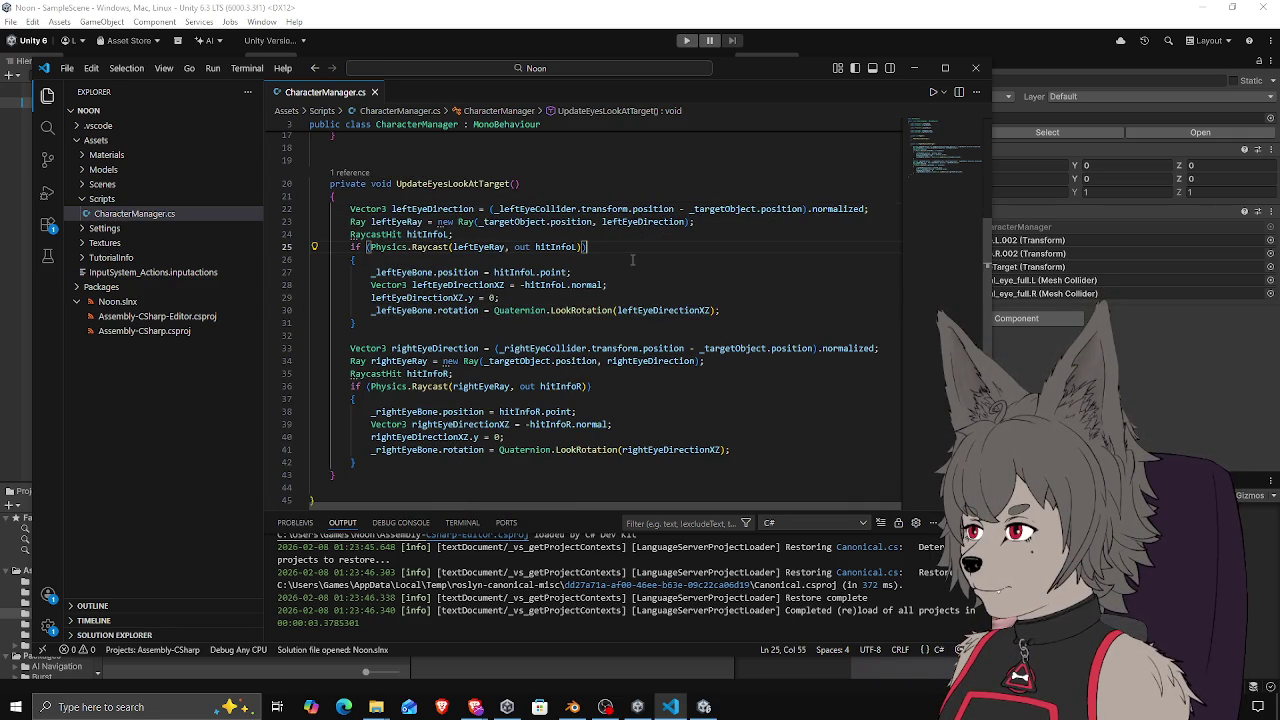
left_click(588, 235)
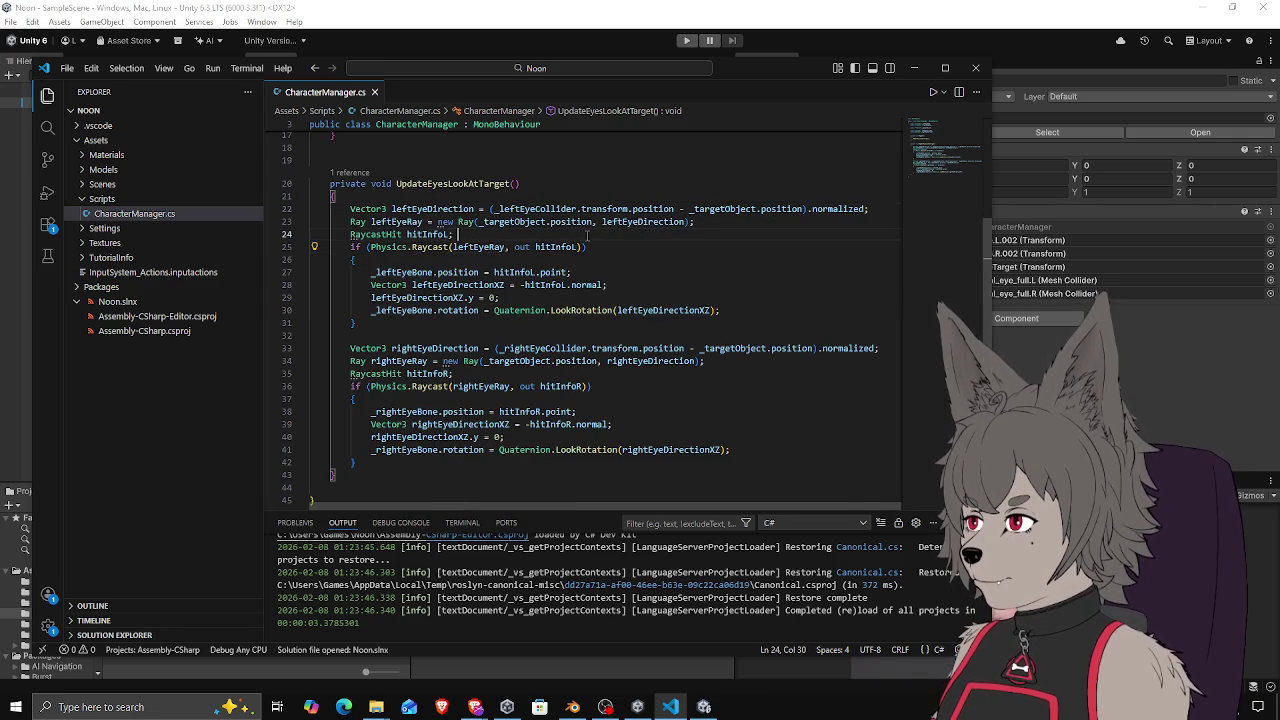
key("alt+Up")
key("alt+Up")
key("Return")
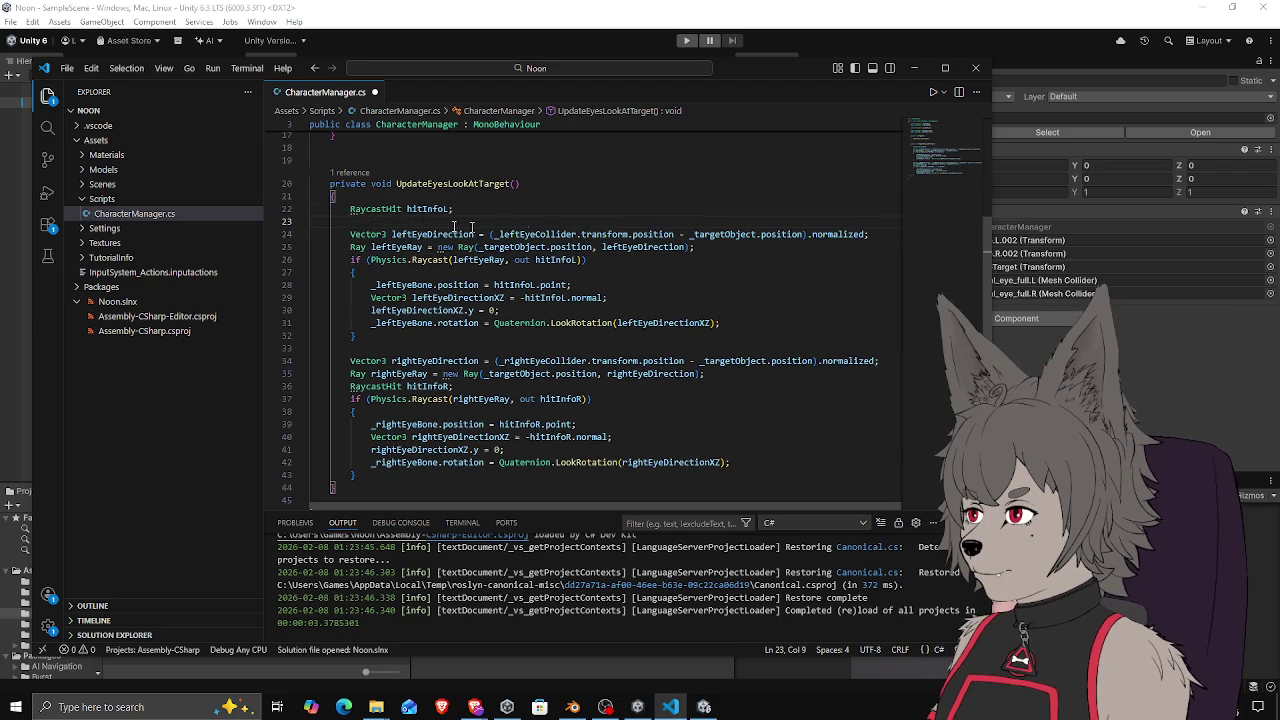
Rename the declaration to hitInfo and change the left-eye raycast's hitInfoL uses to hitInfo
left_click(450, 209)
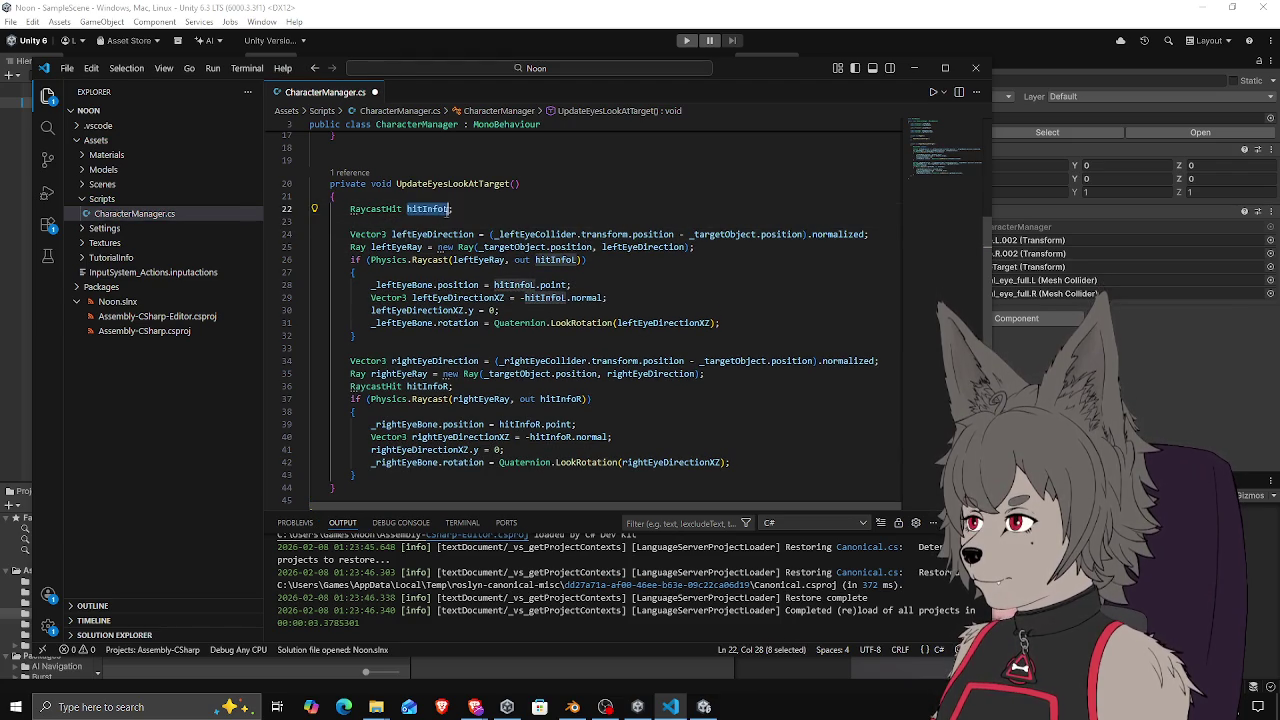
key("BackSpace")
key("ctrl+s")
double_click(428, 208)
key("ctrl+c")
left_click(576, 260)
key("BackSpace")
left_click(533, 285)
key("BackSpace")
left_click(566, 298)
key("BackSpace")
Change the right-eye raycast's hitInfoR and hitInfoR.normal references to hitInfo
left_click(447, 386)
triple_click(544, 399)
key("ctrl+v")
key("ctrl+z")
left_click(543, 424)
key("BackSpace")
left_click(551, 437)
key("BackSpace")
Delete the separate hitInfoR declaration line
left_click(453, 386)
key("ctrl+shift+k")
key("Down")
key("Down")
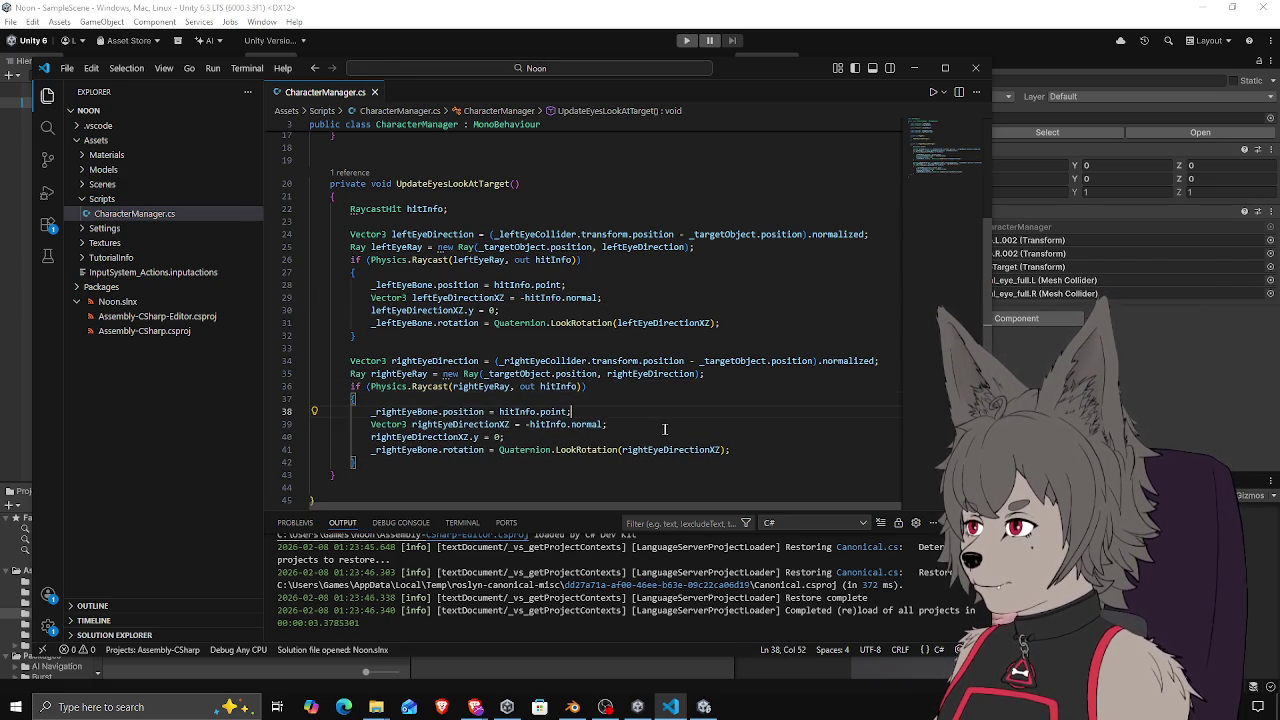
left_click(591, 438)
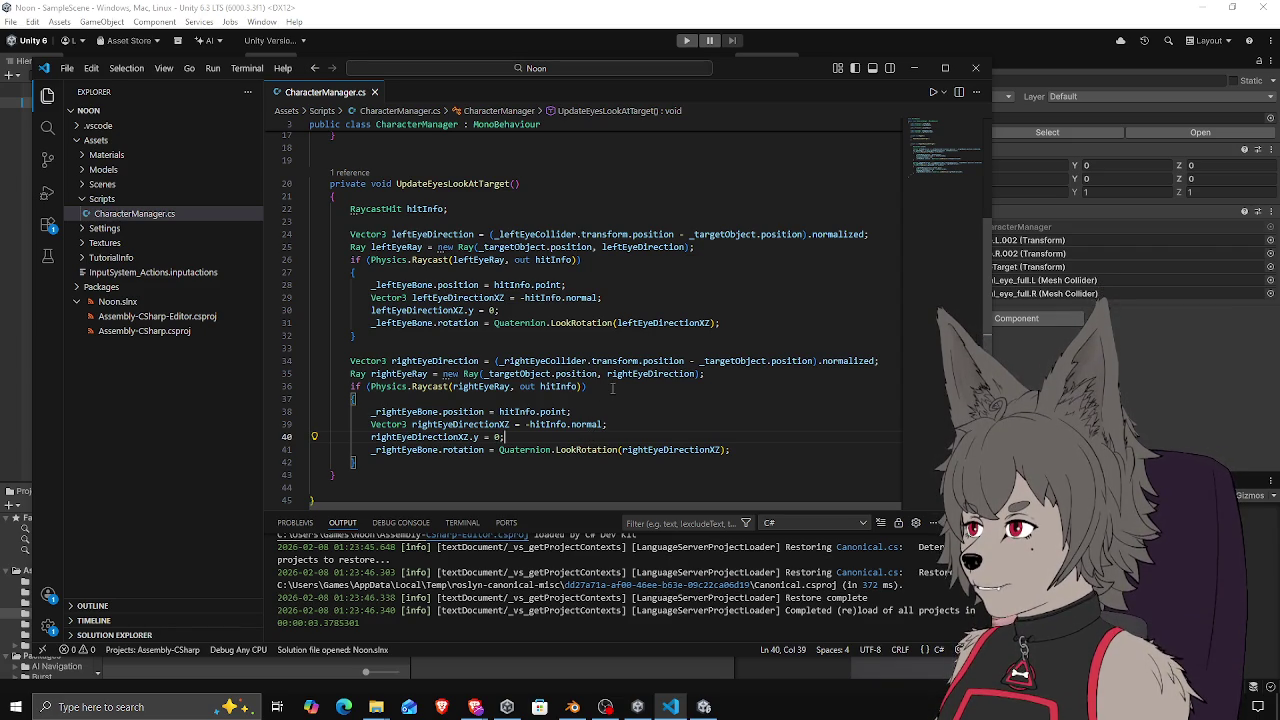
left_click(522, 336)
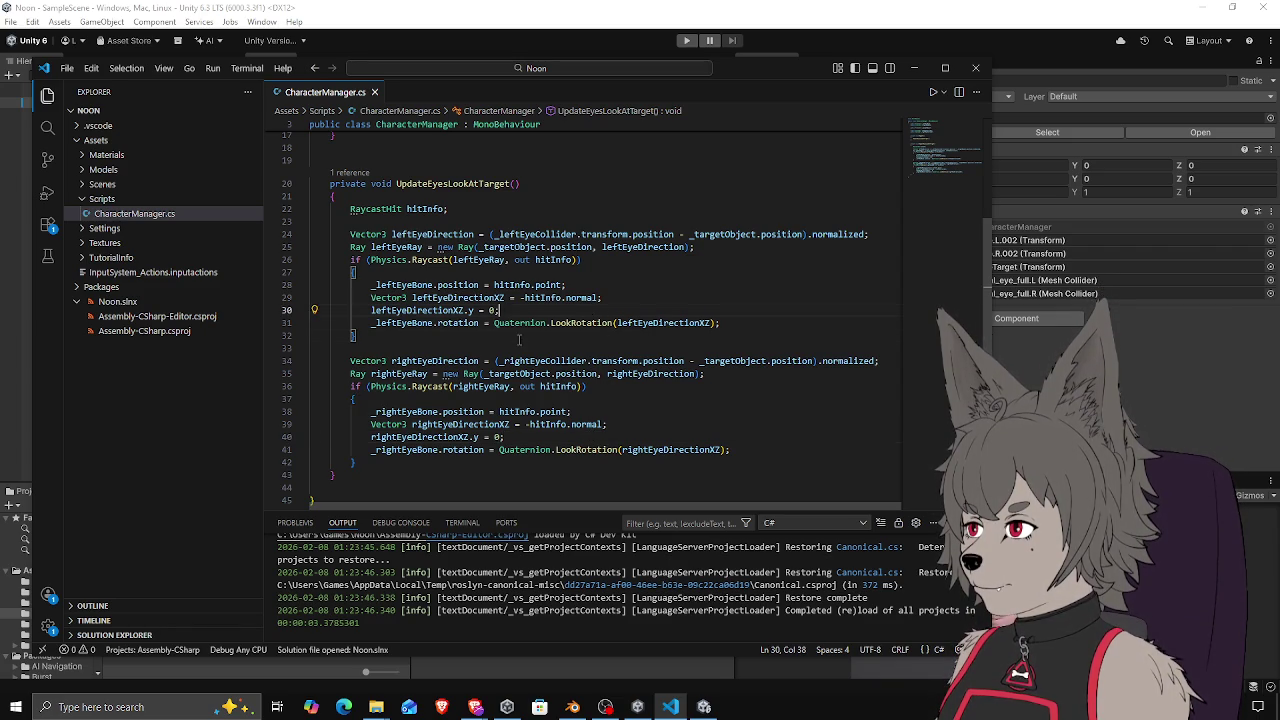
scroll(505, 350, "up", 6)
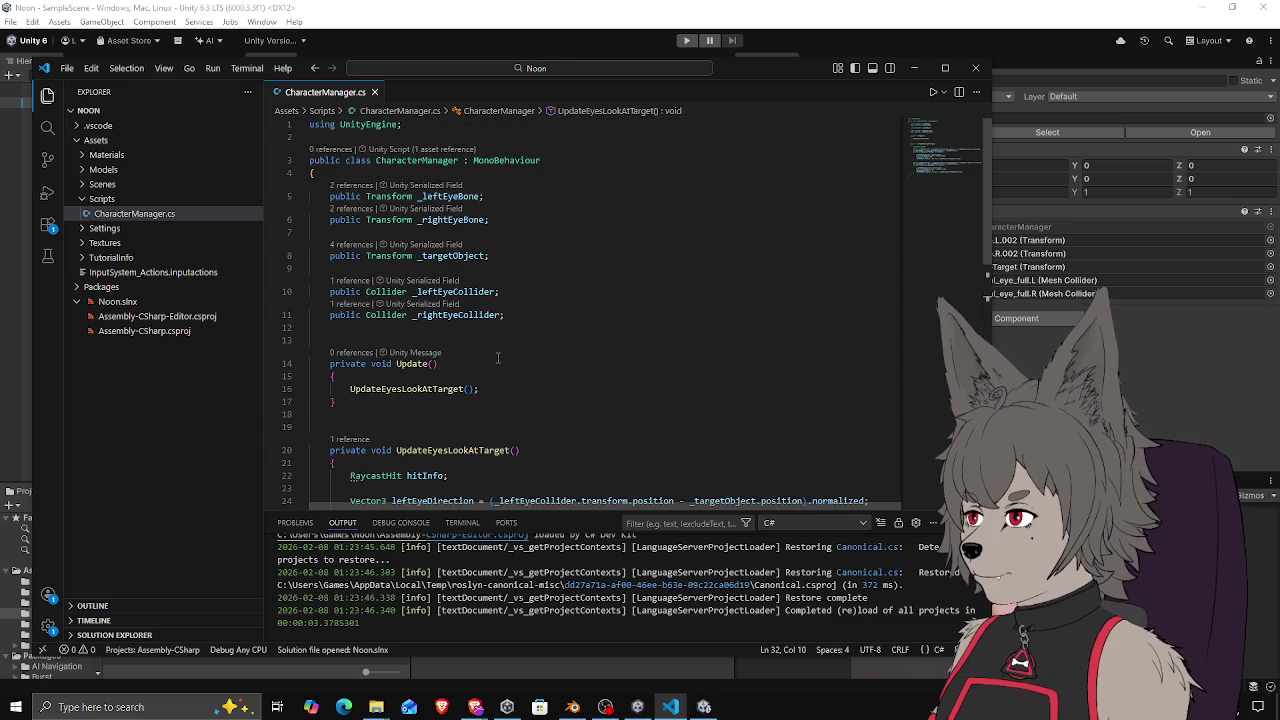
scroll(505, 350, "down", 6)
Briefly comment out the right-eye raycast block (lines 34–42), then restore it
left_click_drag(363, 200, 369, 425)
left_click(392, 305)
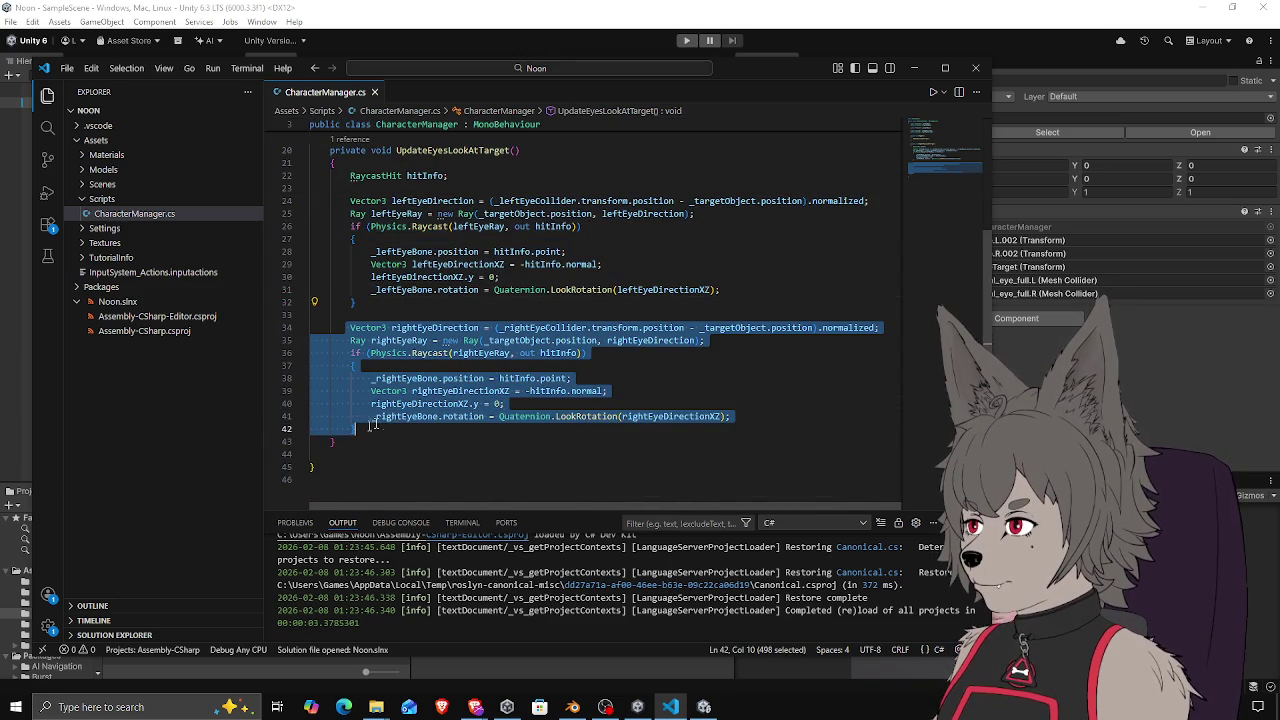
key("ctrl+slash")
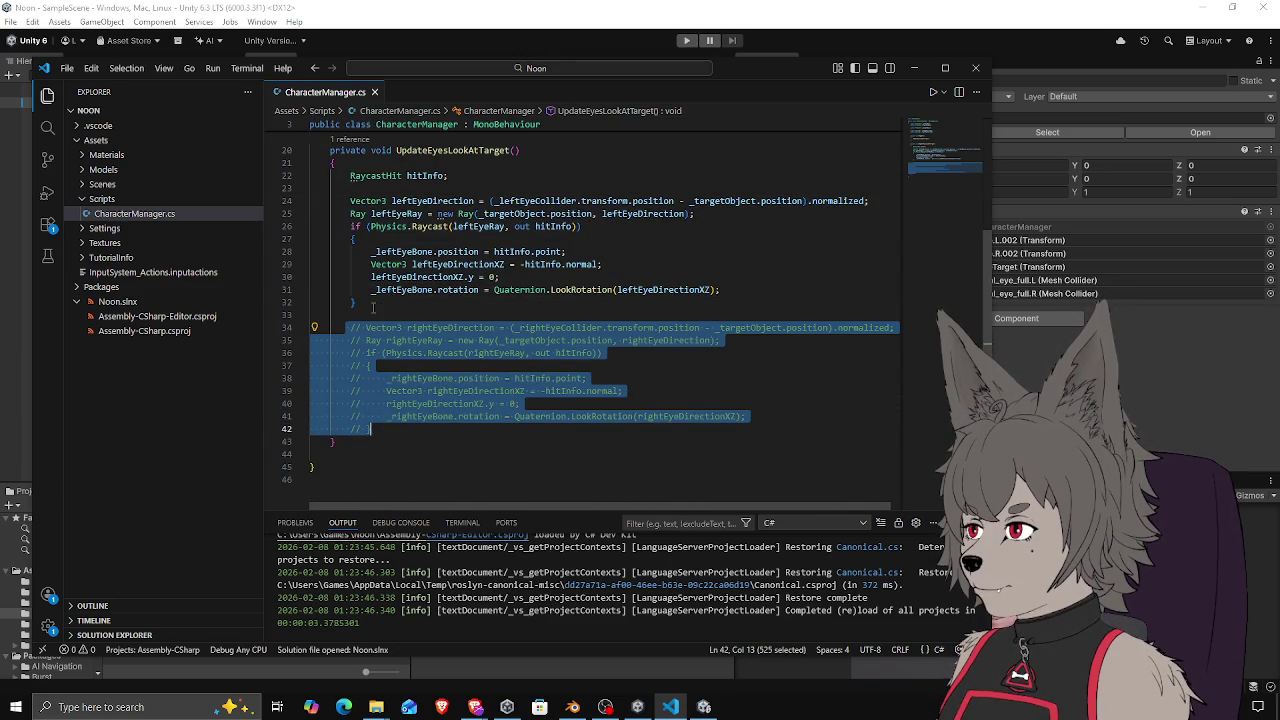
key("ctrl+slash")
Comment out the left-eye block, lines 24–32, with Ctrl+K Ctrl+C, save, and return to Unity
left_click_drag(347, 201, 376, 301)
key("ctrl+k")
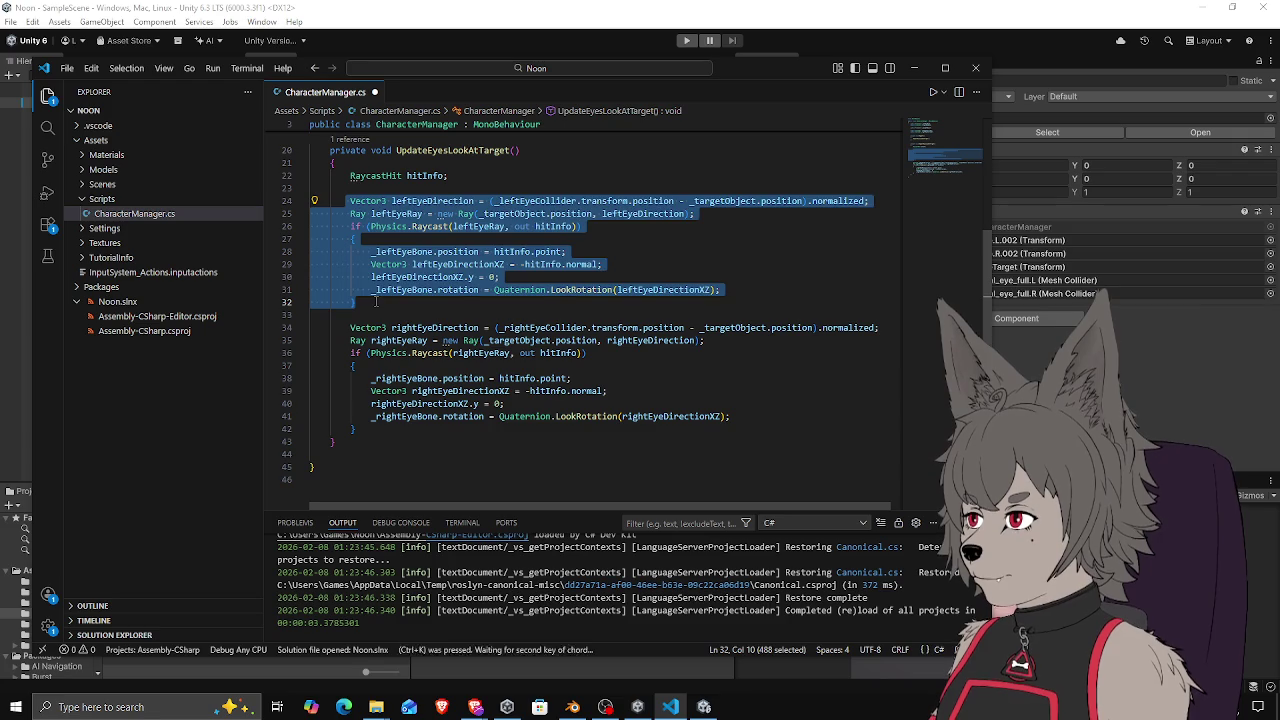
key("ctrl+c")
key("ctrl+s")
key("alt+Tab")
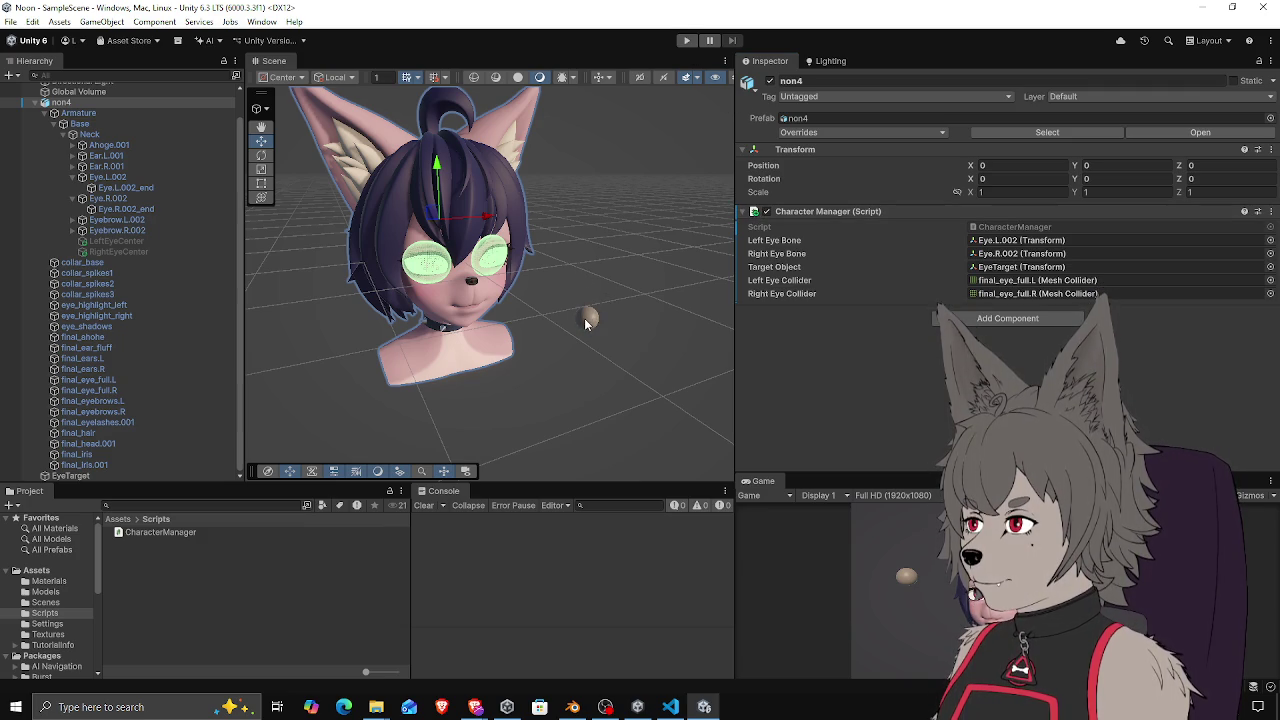
Enter play mode and drag the EyeTarget sphere near the character's face
left_click(688, 41)
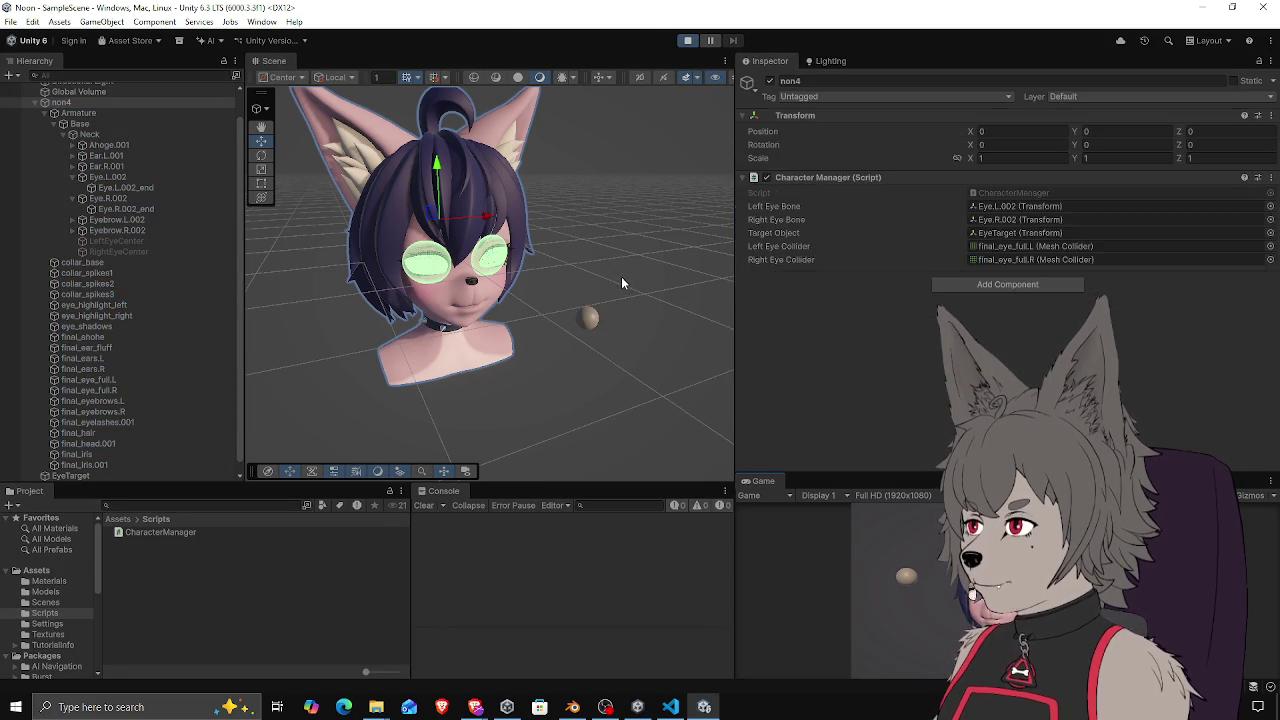
left_click(587, 318)
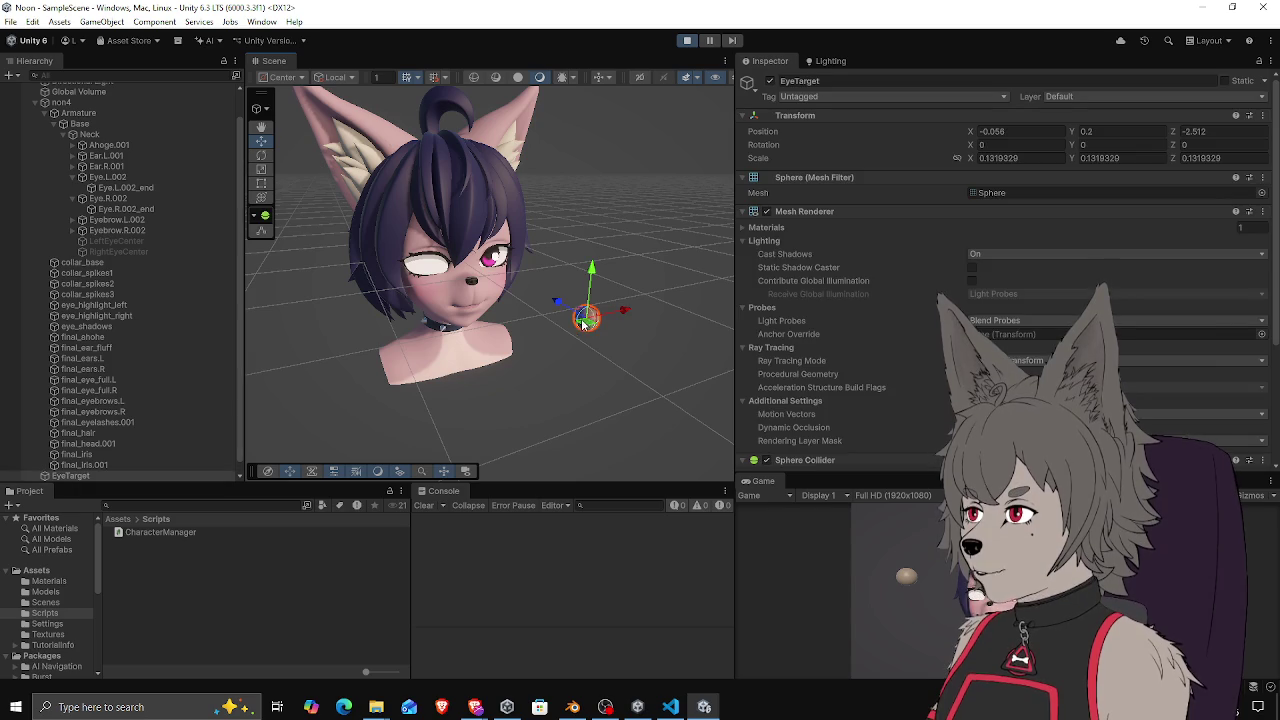
mouse_move(585, 320)
left_mouse_down()
mouse_move(614, 288)
mouse_move(675, 274)
mouse_move(507, 328)
mouse_move(300, 345)
mouse_move(595, 298)
mouse_move(650, 276)
mouse_move(550, 312)
mouse_move(650, 273)
left_mouse_up()
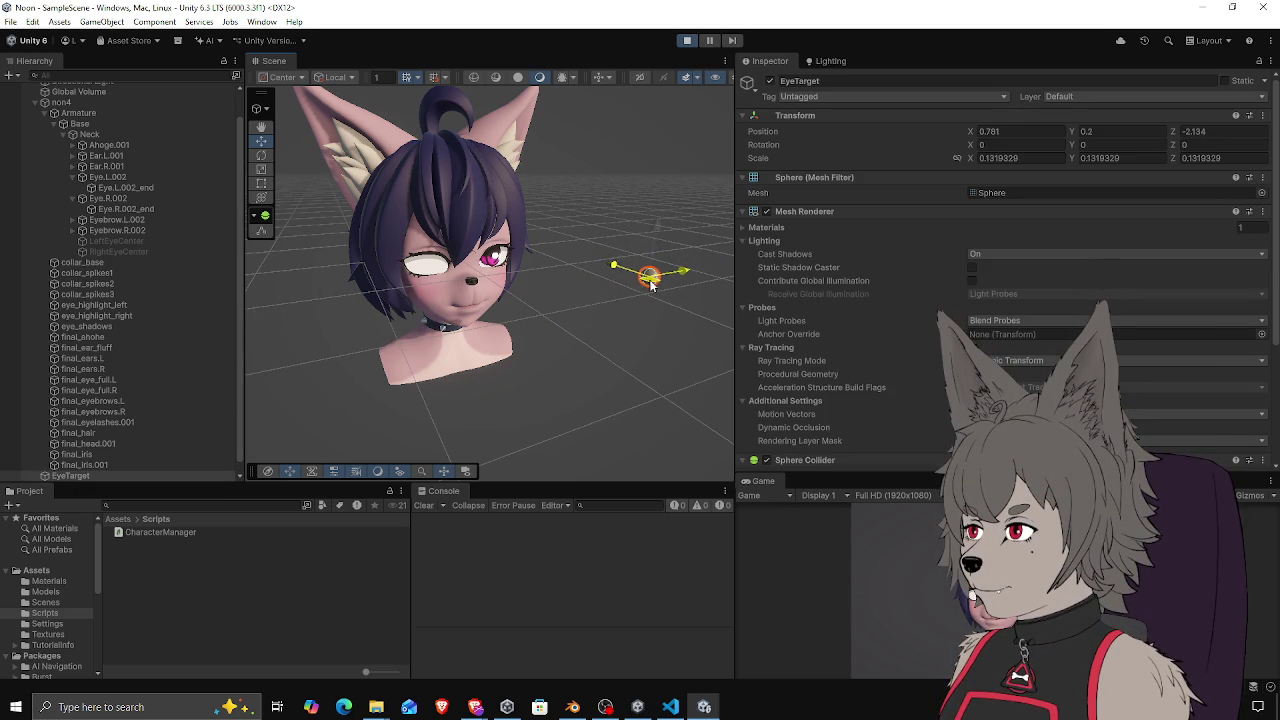
Select and frame the eye, ear, eyebrow, head and hair meshes to inspect the head
double_click(130, 389)
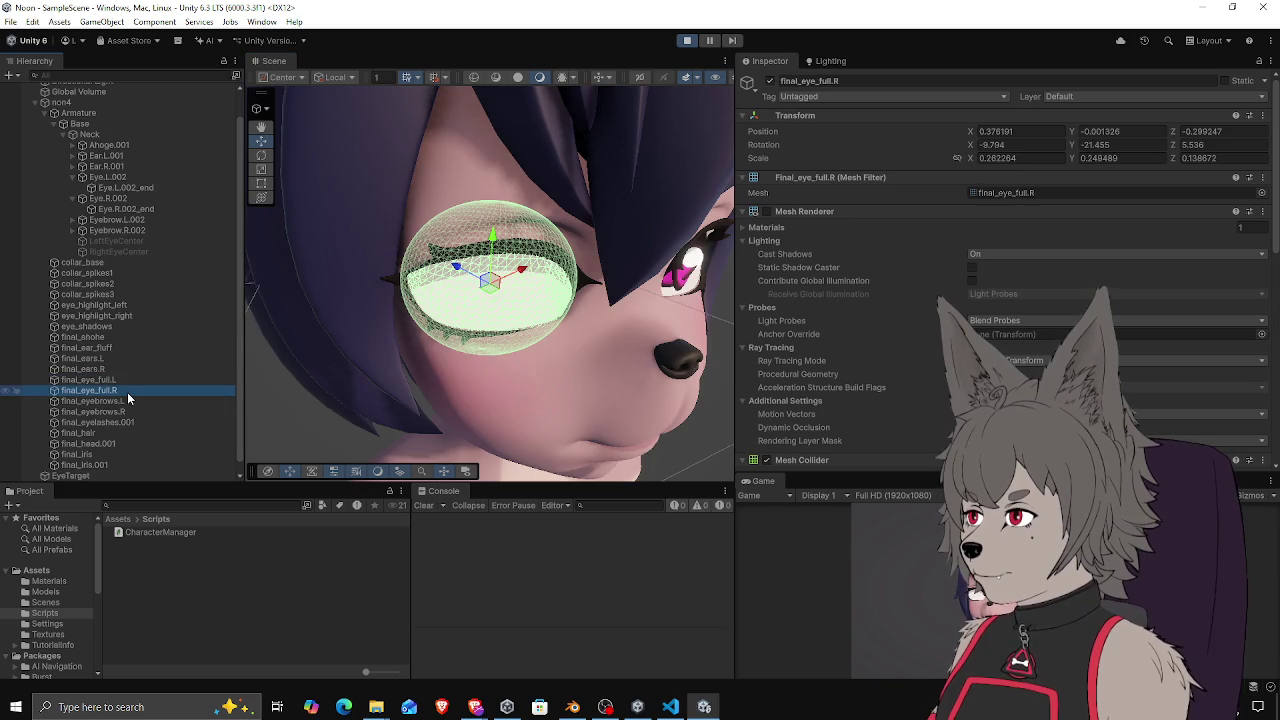
scroll(467, 376, "down", 10)
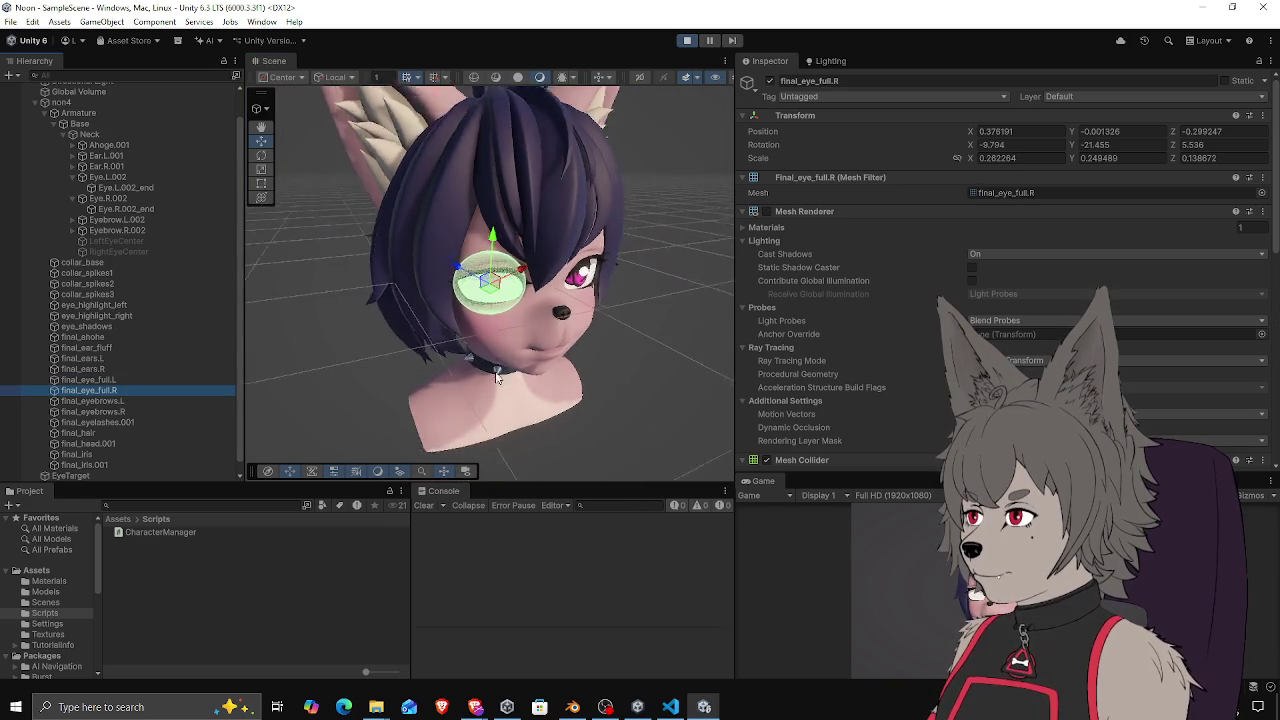
double_click(125, 380)
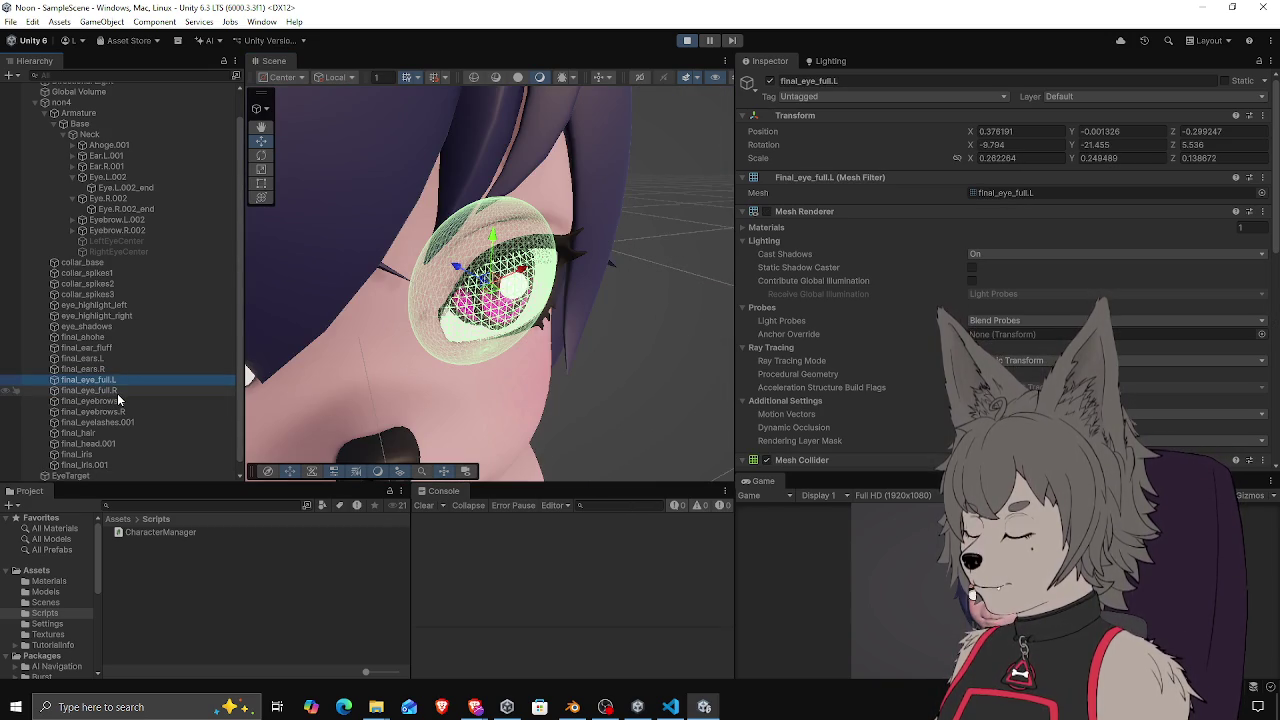
scroll(360, 368, "down", 5)
left_click(365, 360)
scroll(365, 360, "down", 3)
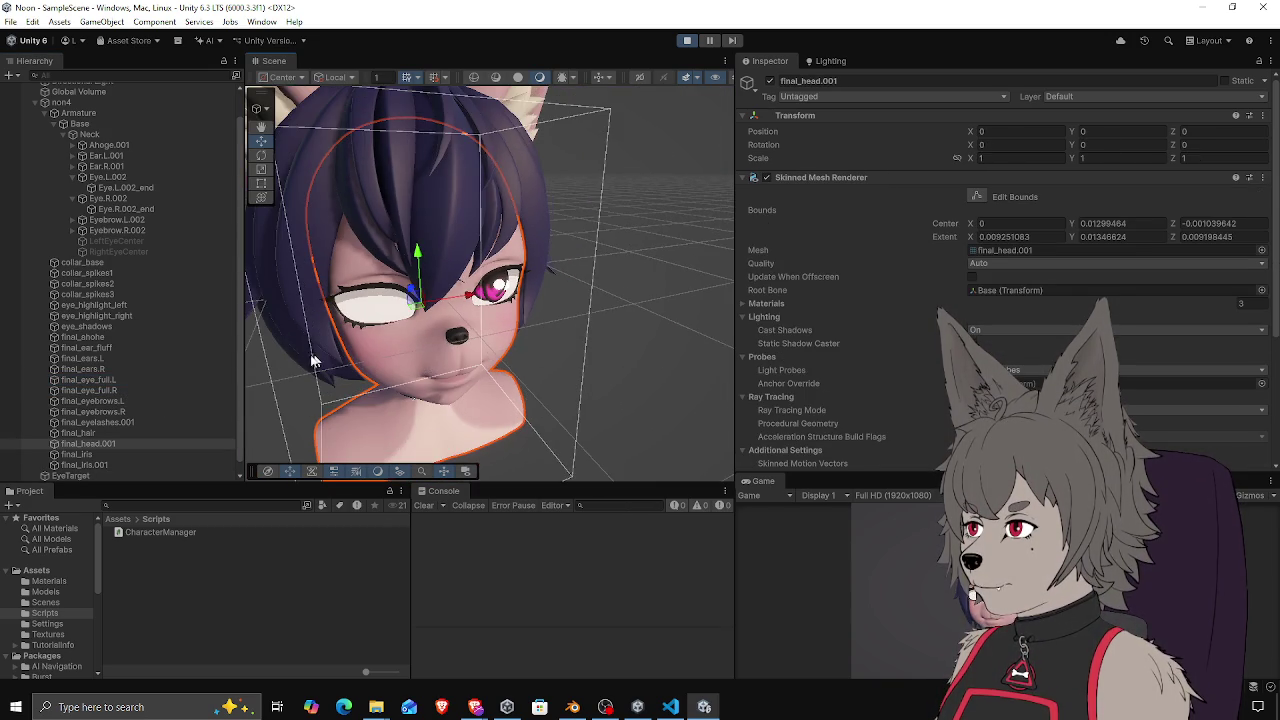
double_click(128, 360)
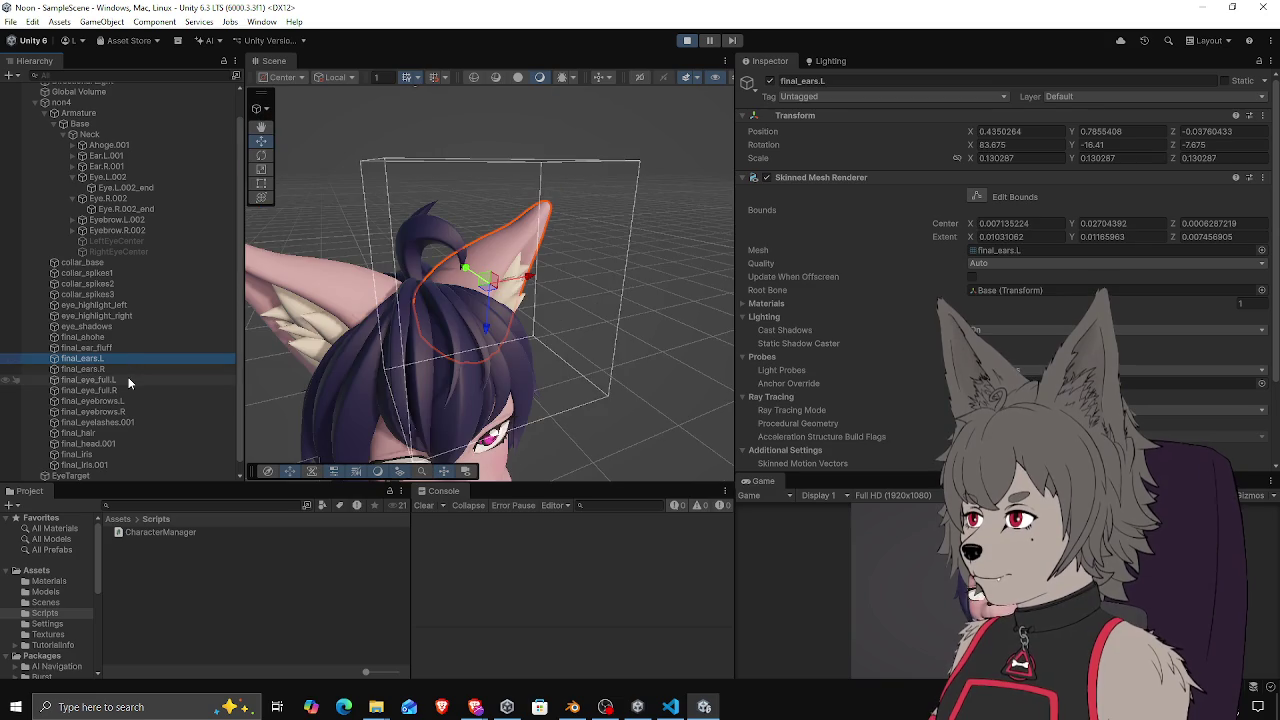
left_click(123, 400)
double_click(122, 412)
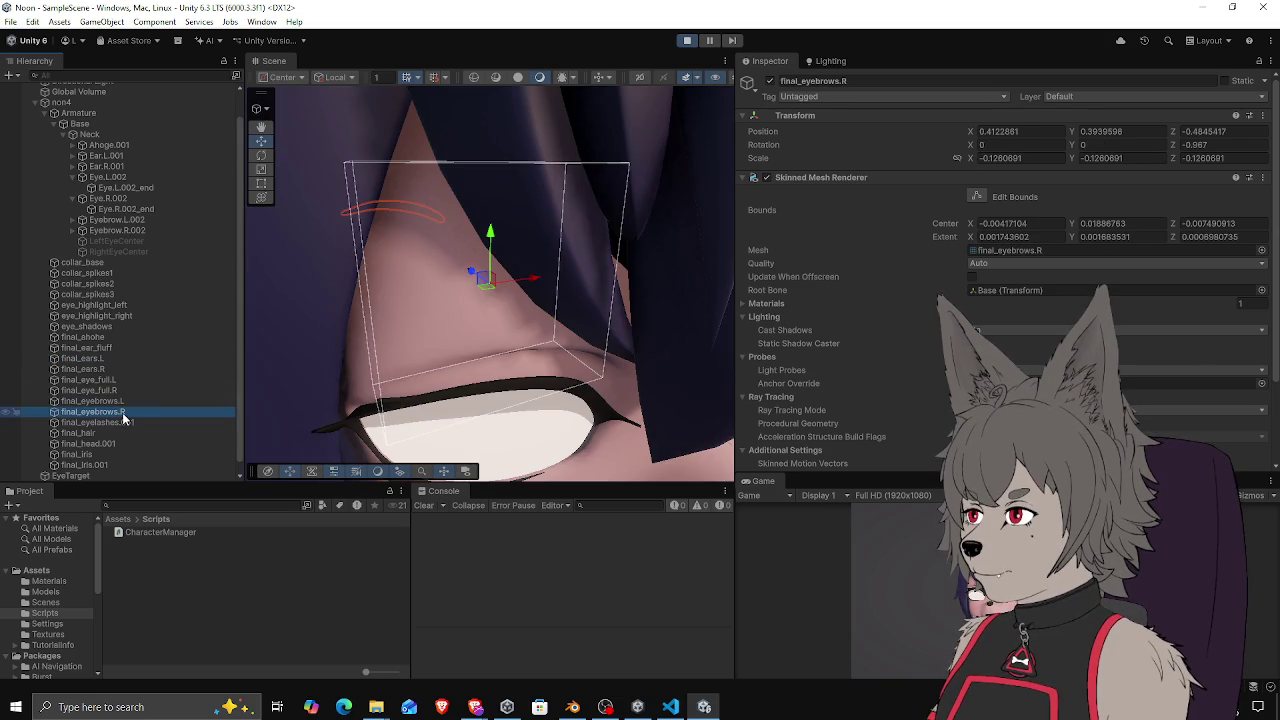
left_click(560, 380)
scroll(606, 387, "down", 4)
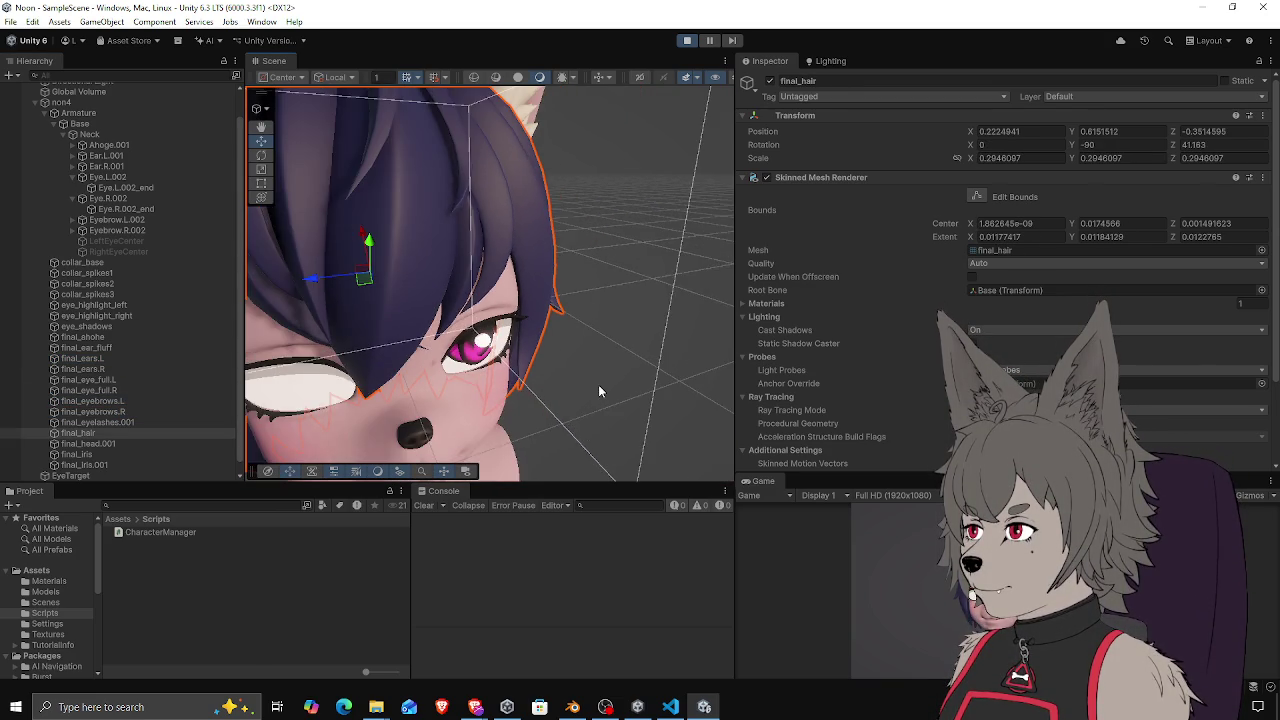
mouse_move(598, 391)
left_mouse_down()
mouse_move(714, 403)
mouse_move(364, 425)
left_mouse_up()
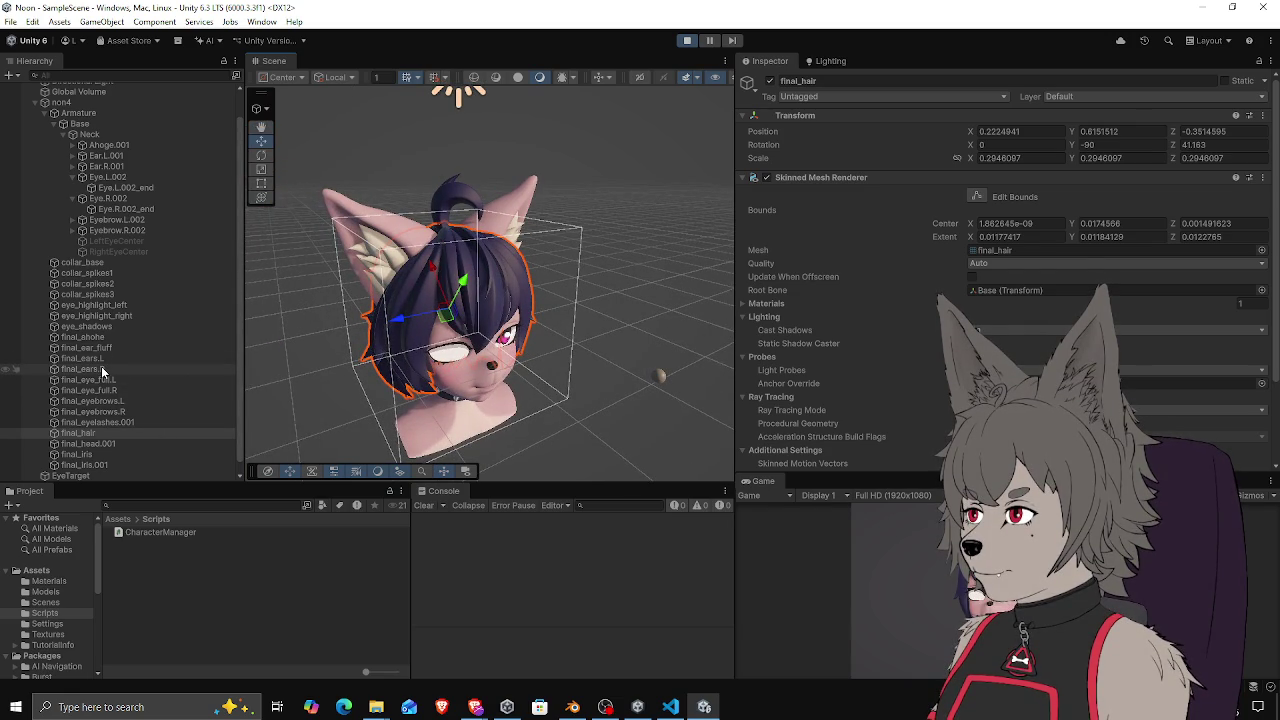
Collapse and re-expand the non4 hierarchy, frame EyeTarget, and pan onto the face
left_click(45, 102)
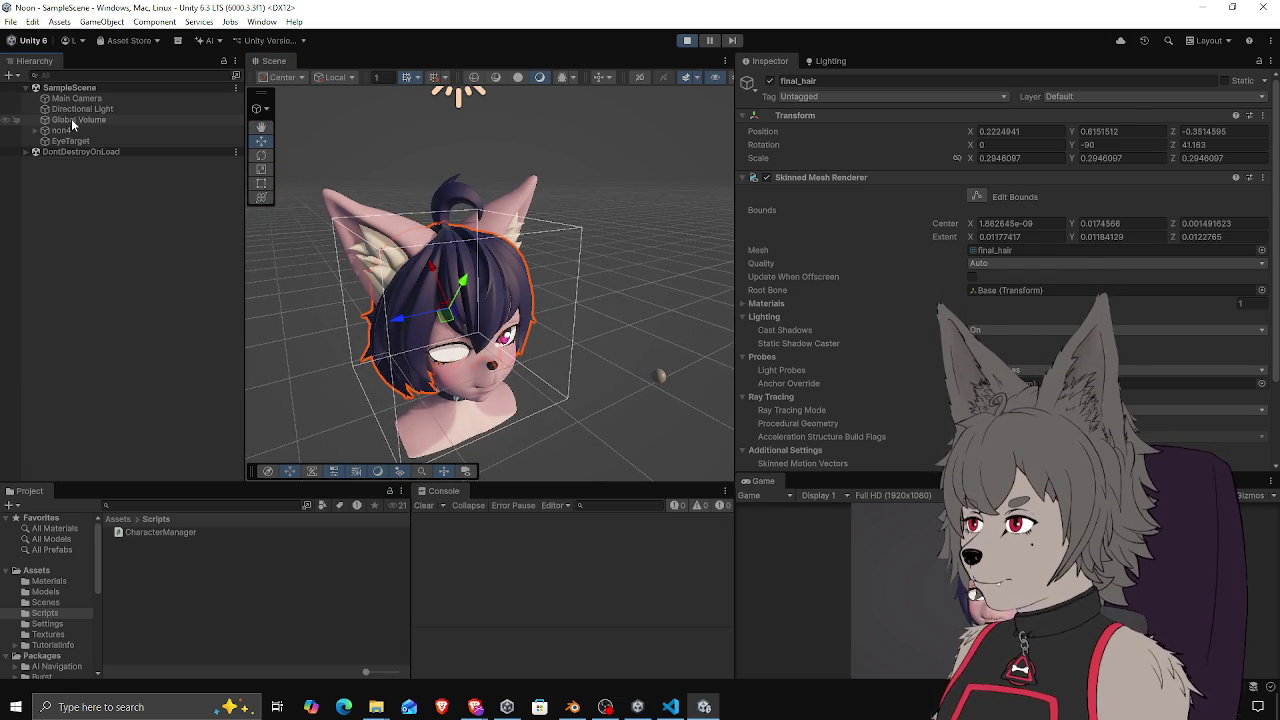
double_click(70, 141)
left_click(36, 130)
left_click(70, 132)
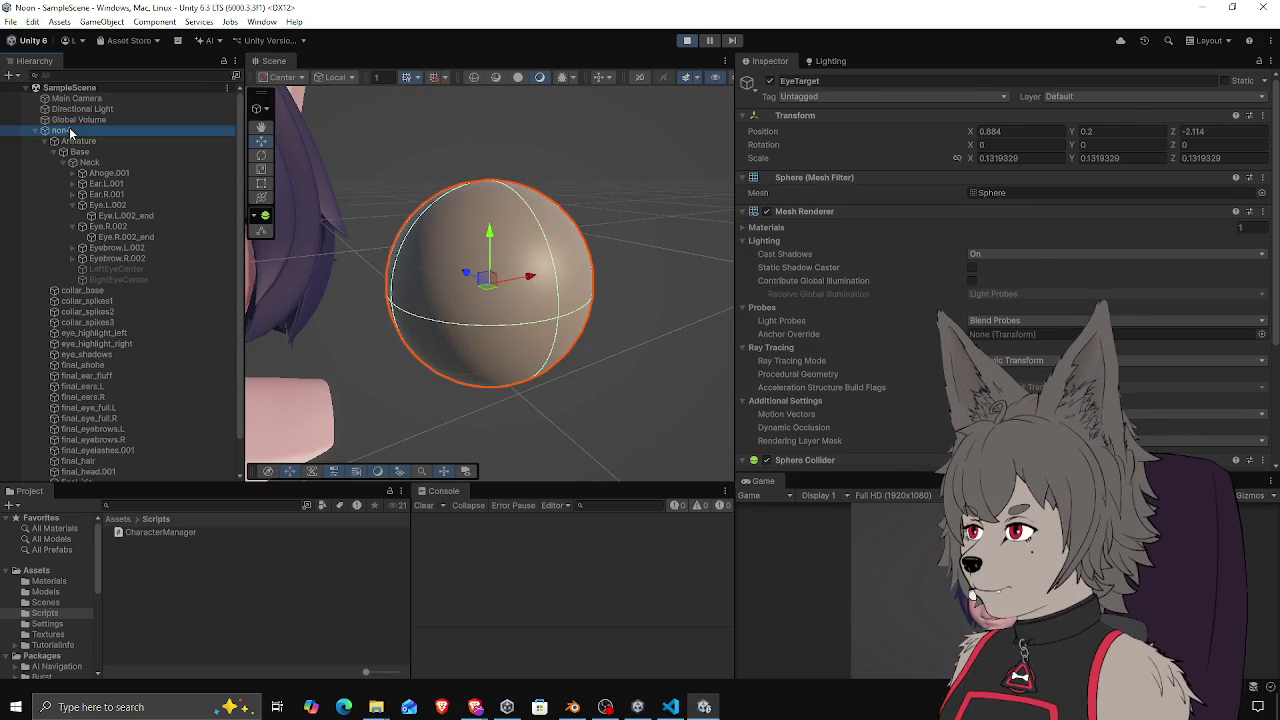
scroll(127, 264, "down", 2)
left_click(105, 357)
mouse_move(260, 316)
left_mouse_down()
mouse_move(552, 298)
mouse_move(418, 292)
left_mouse_up()
key("w")
scroll(410, 287, "down", 5)
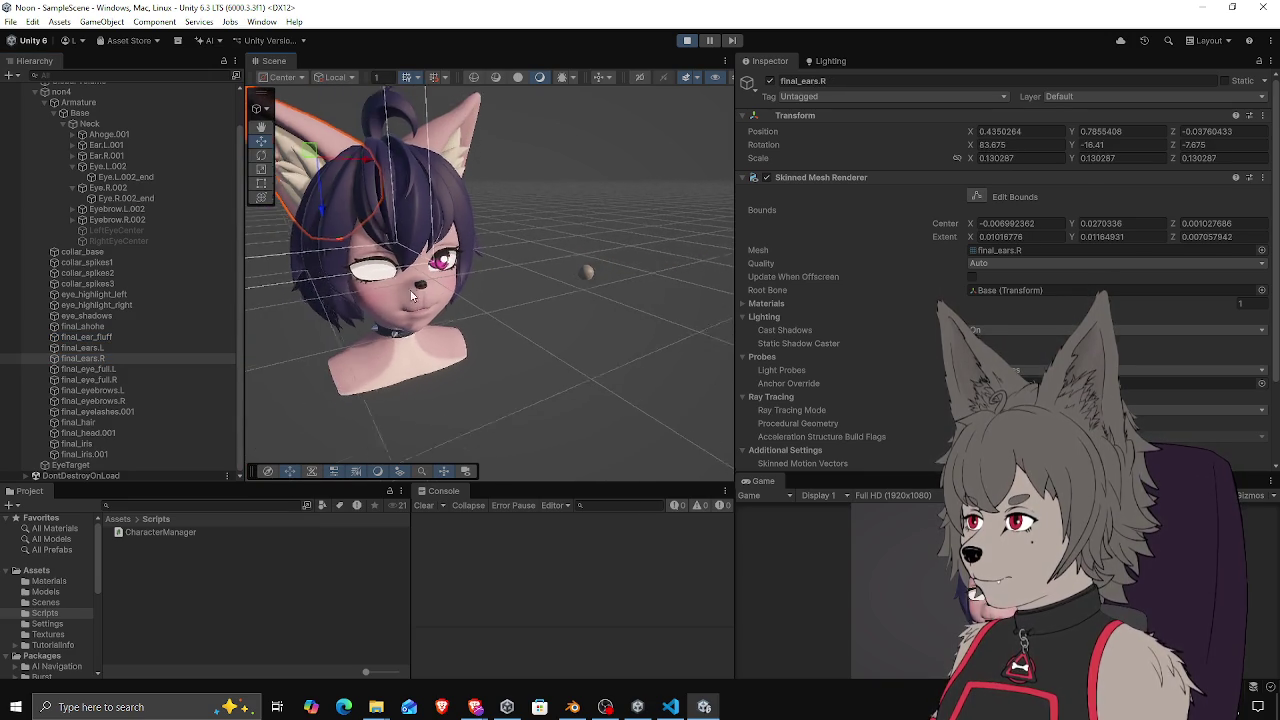
left_click(85, 422)
Alternate between final_eye_full.L and final_eye_full.R to compare their mesh colliders
left_click(100, 380)
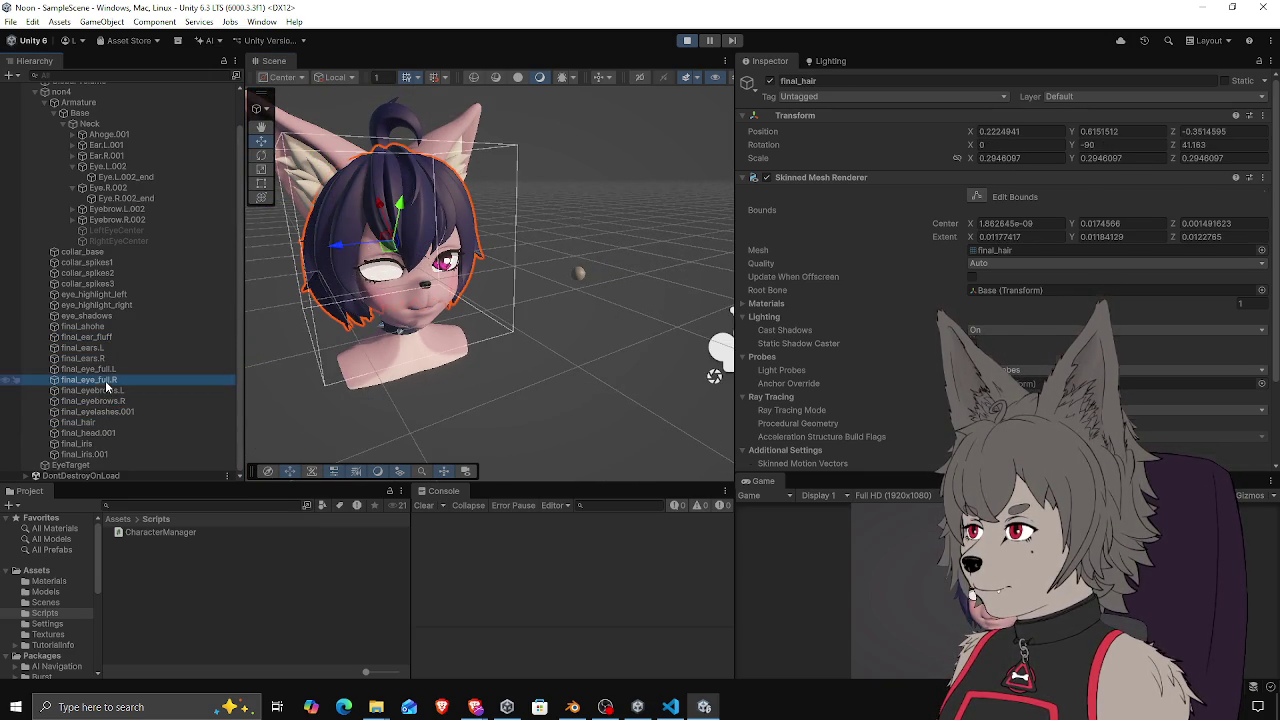
left_click(100, 369)
left_click(104, 380)
double_click(104, 380)
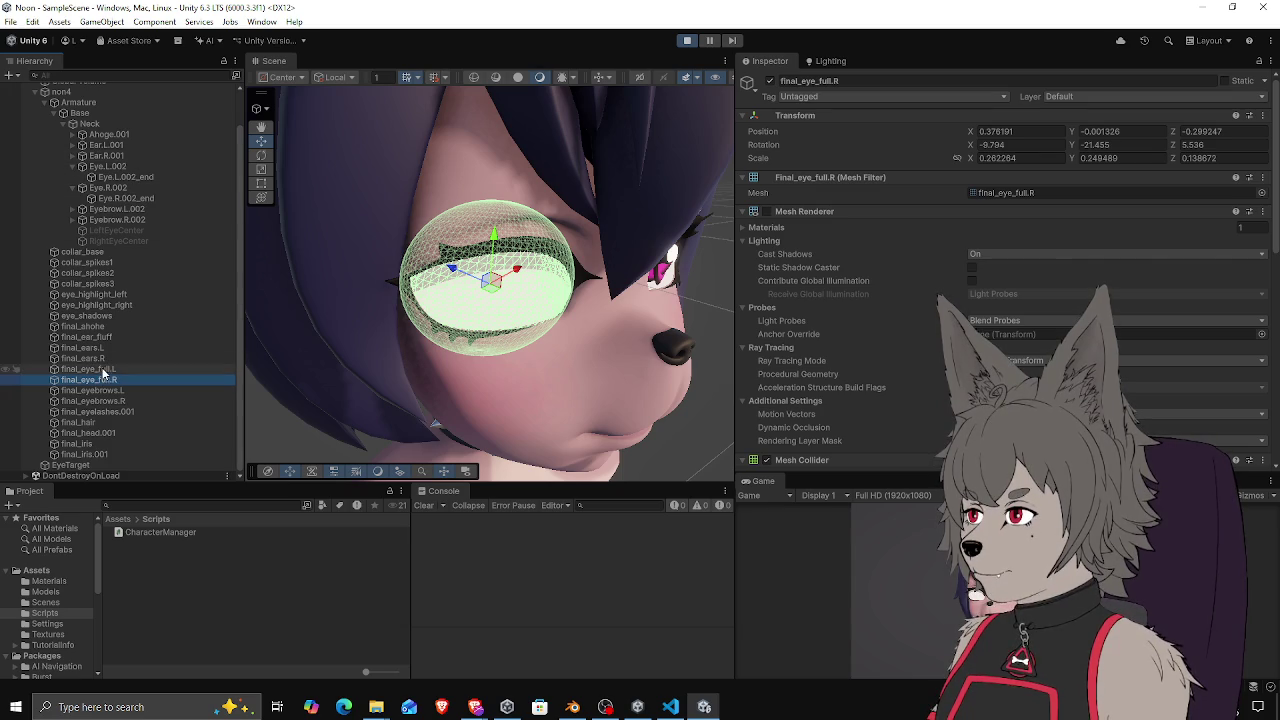
left_click(100, 369)
left_click(101, 381)
double_click(101, 370)
left_click(101, 381)
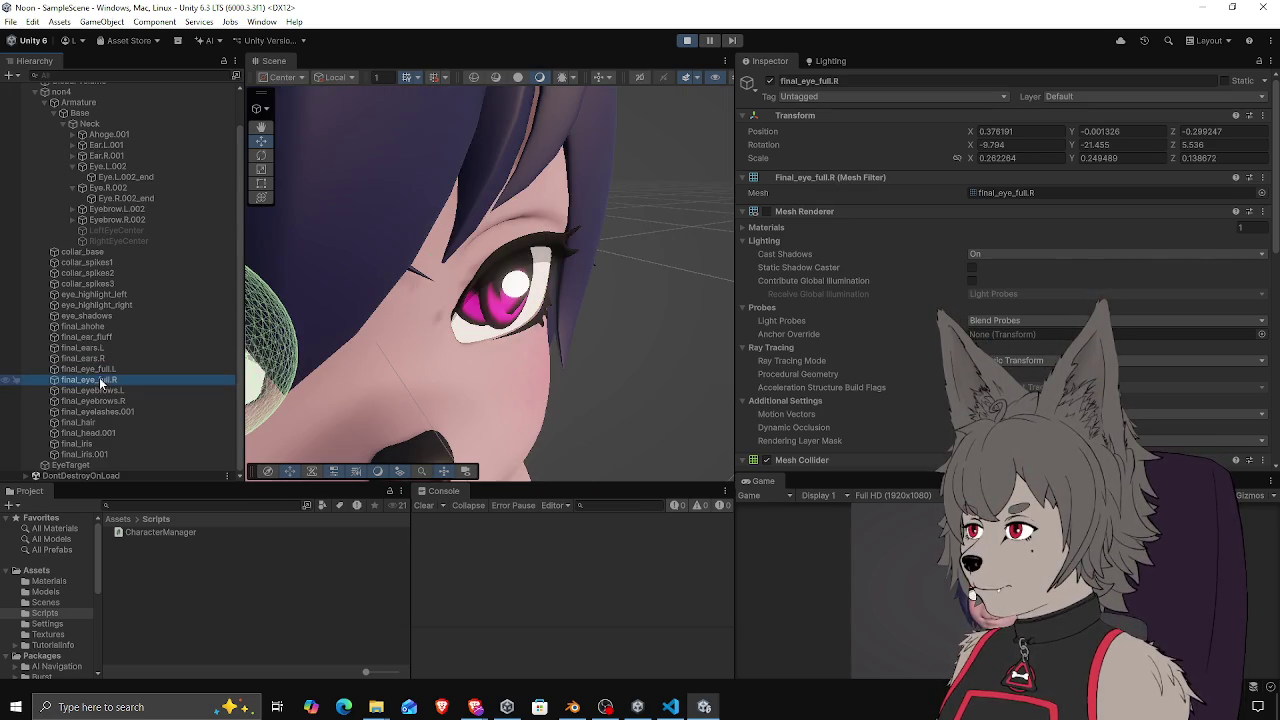
left_click(101, 370)
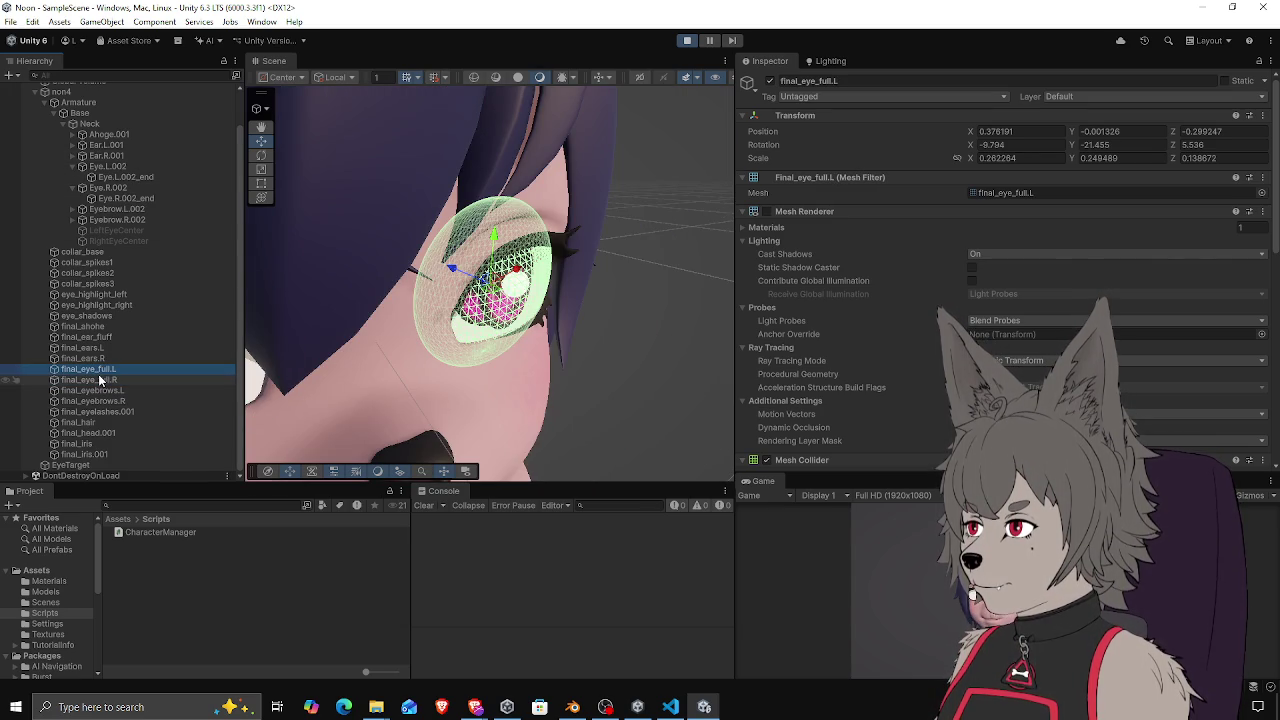
double_click(100, 380)
left_click_drag(430, 330, 477, 320)
Set gizmos to Pivot and review the eyebrow and eyeball meshes, ending on final_eye_full.L
left_click(285, 78)
left_click(282, 106)
left_click(330, 152)
left_click_drag(330, 155, 445, 218)
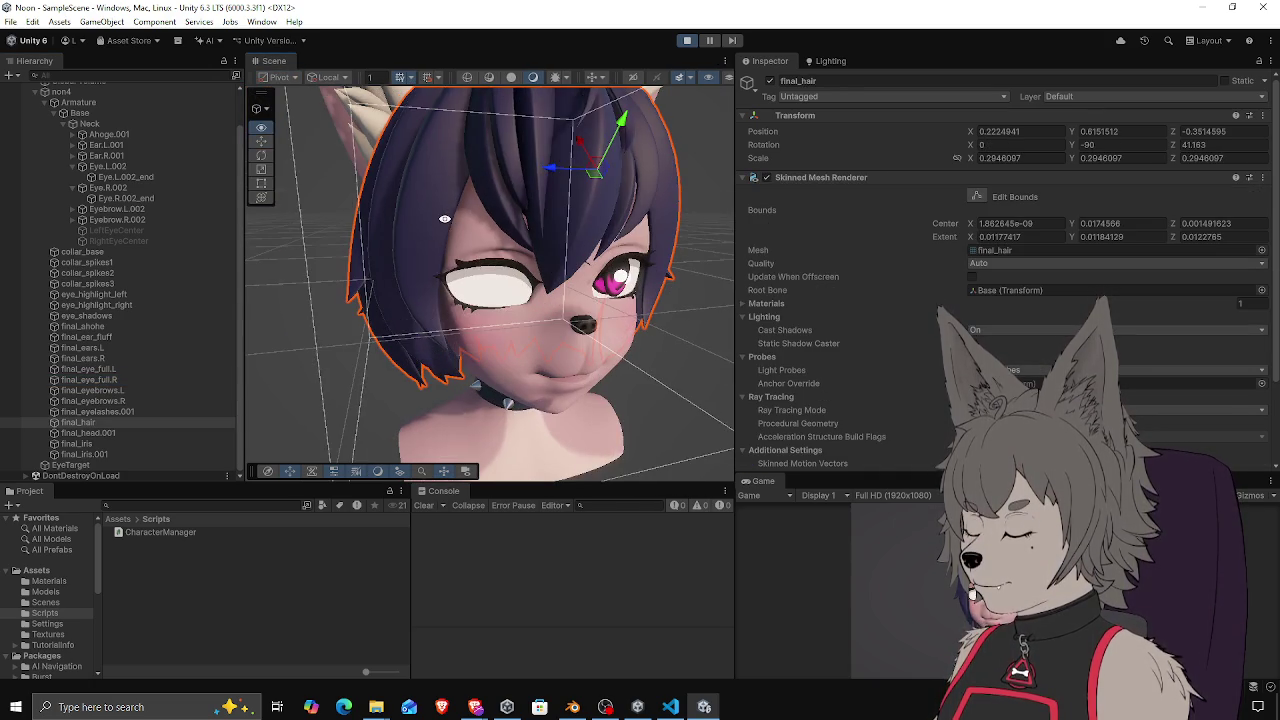
left_click(102, 392)
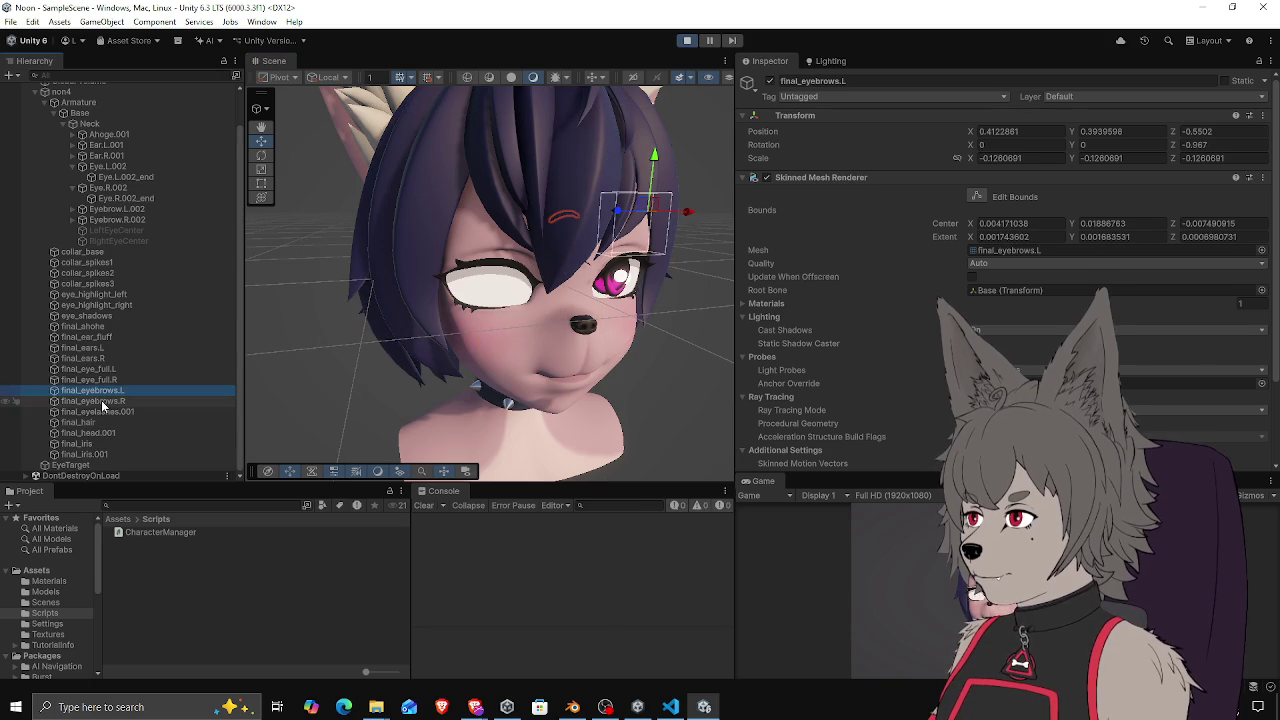
left_click(102, 401)
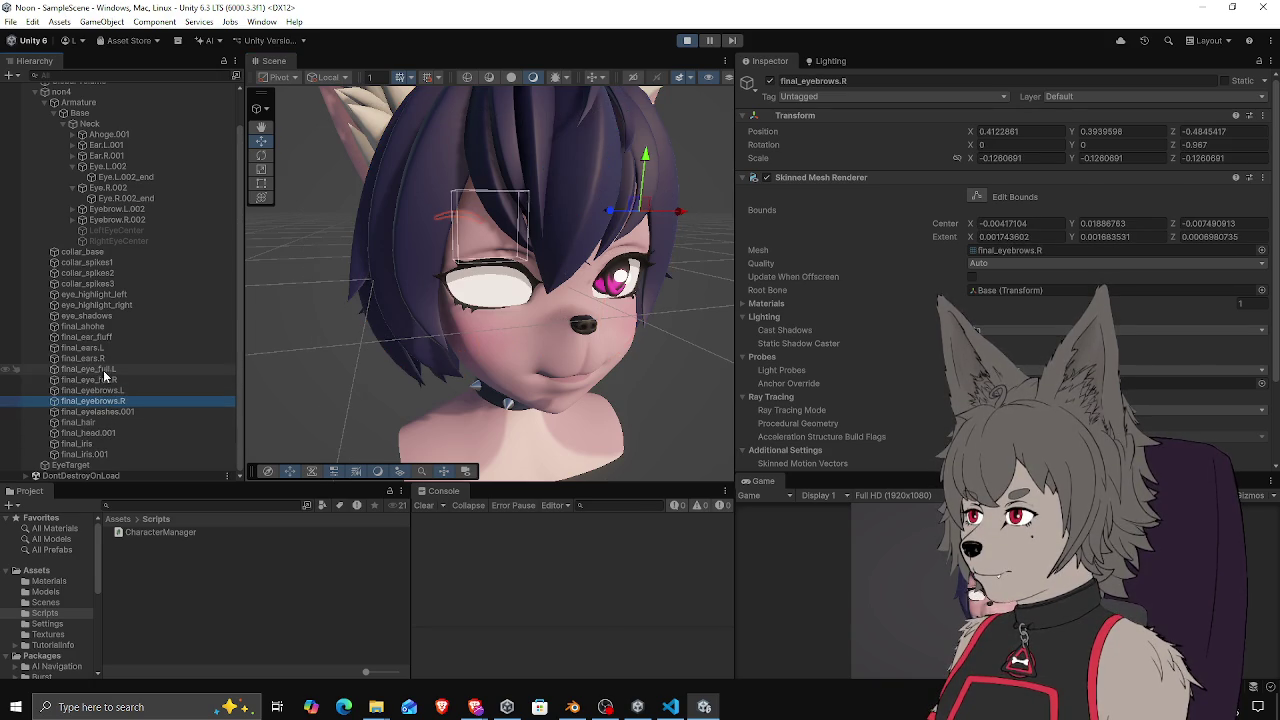
left_click(102, 370)
left_click(105, 380)
left_click(125, 369)
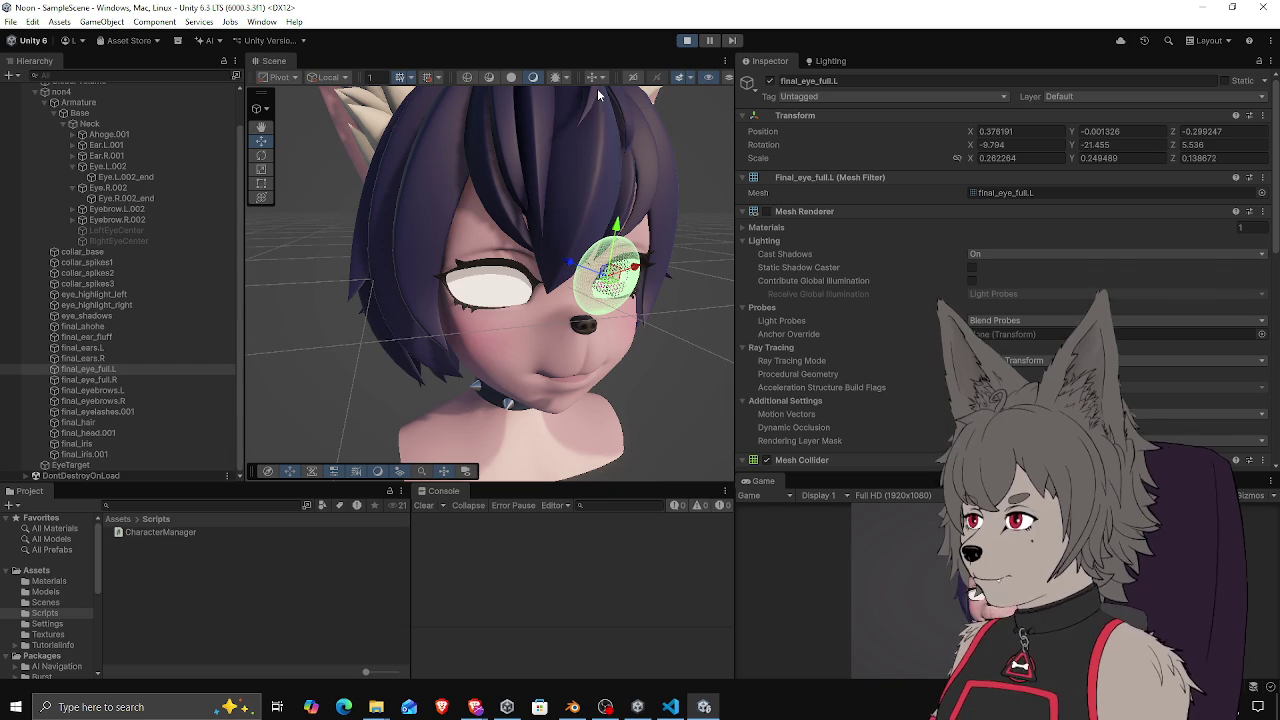
Stop play mode and bring the non5_rig.blend Blender window to the front
left_click(687, 41)
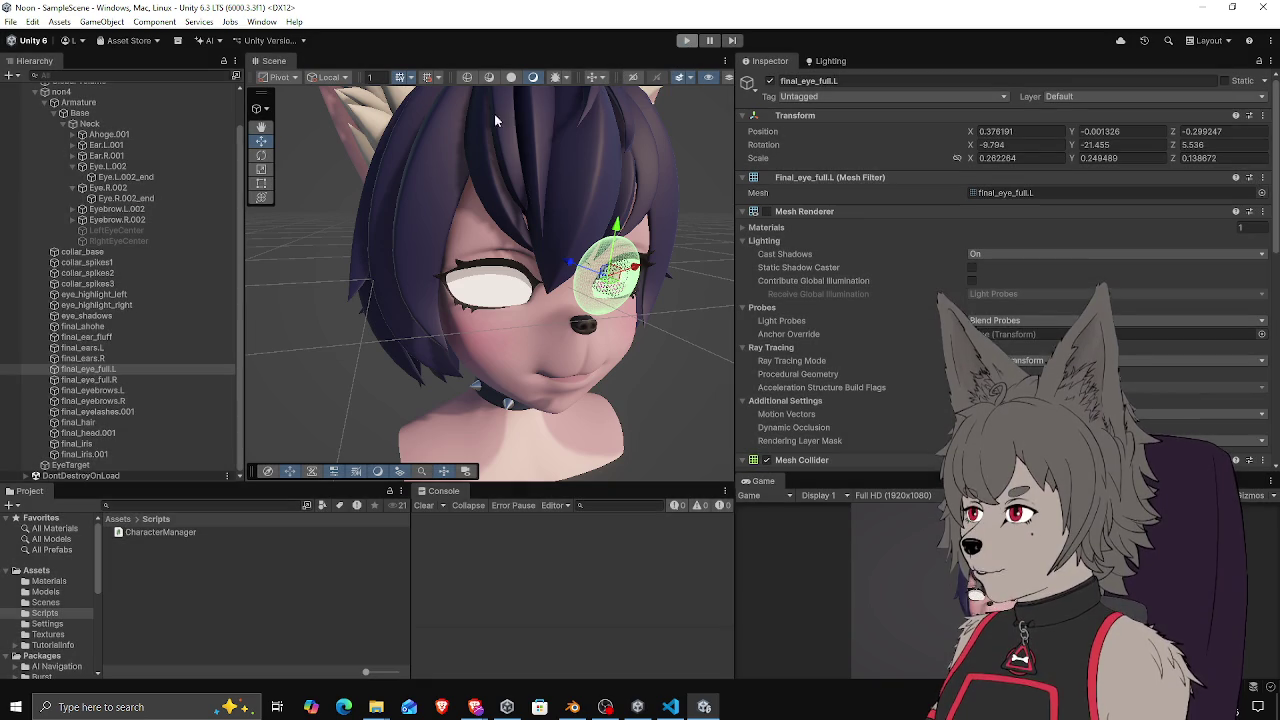
mouse_move(579, 703)
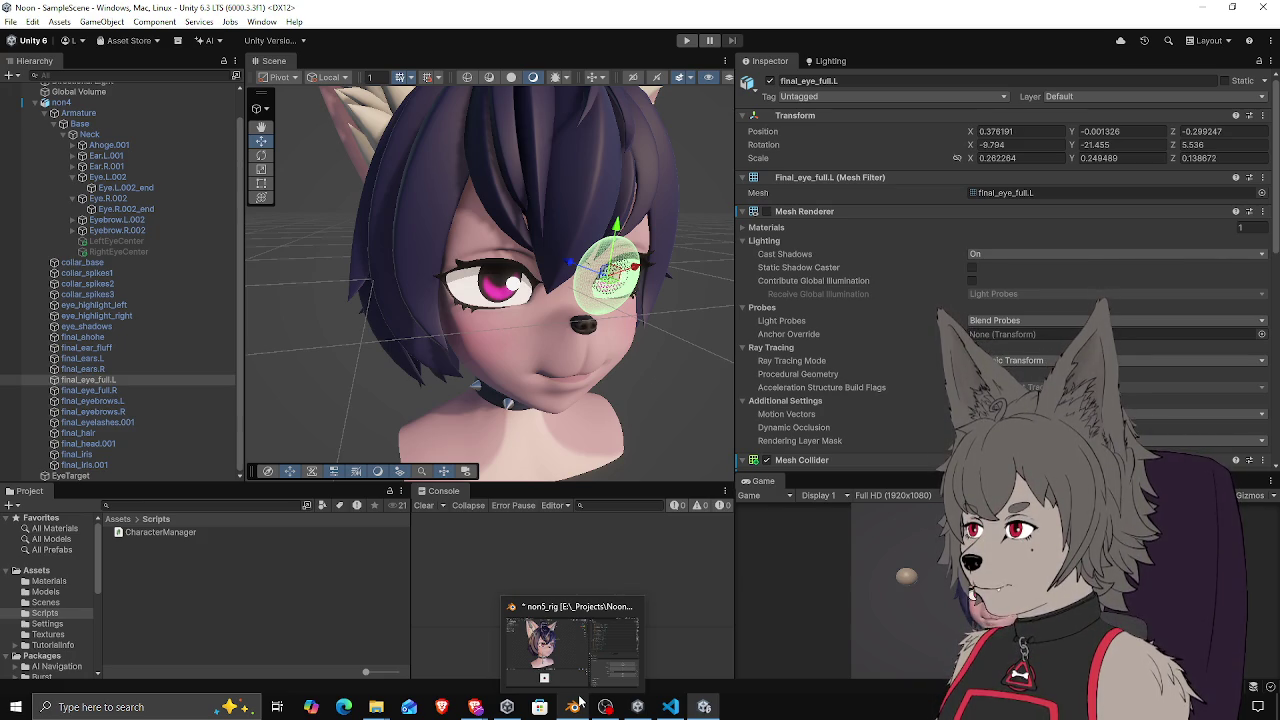
left_click(577, 704)
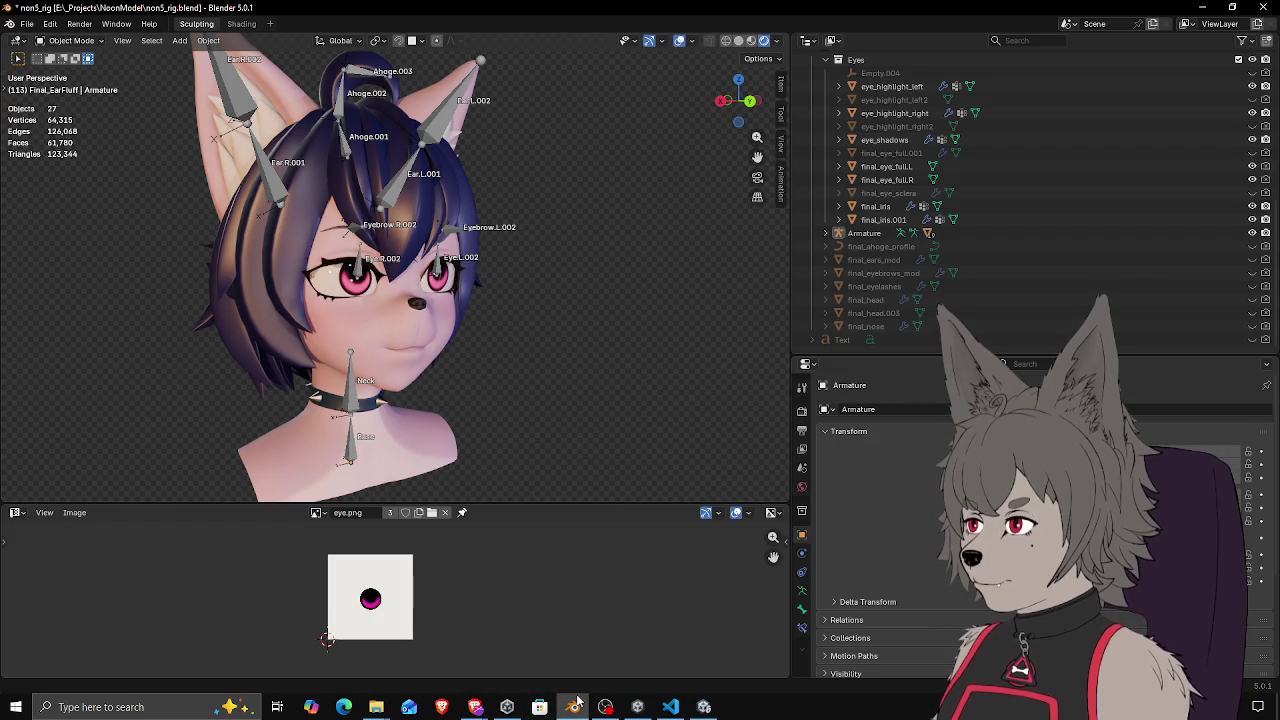
Set final_eye_full.R's origin to its geometry via the 'set origin' search
scroll(457, 300, "up", 8)
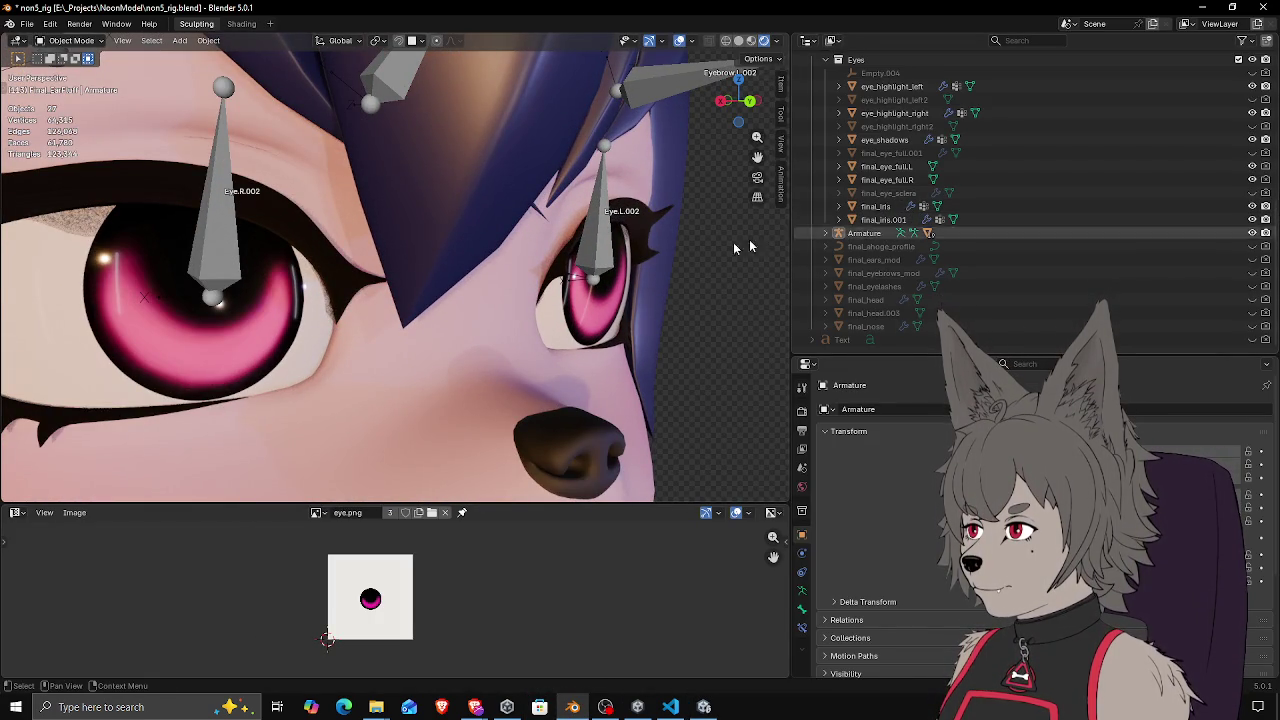
scroll(447, 258, "down", 8)
mouse_move(448, 261)
left_mouse_down()
mouse_move(414, 274)
mouse_move(488, 300)
left_mouse_up()
left_click(343, 287)
key("F3")
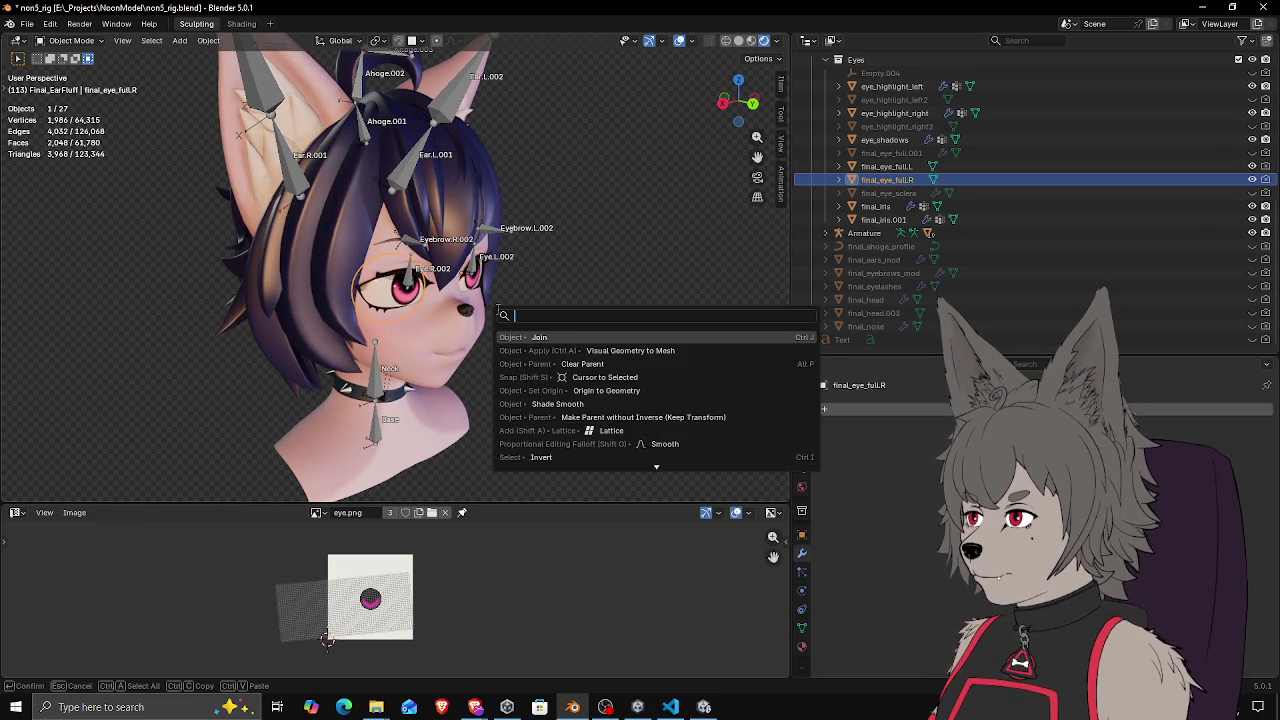
type("set origin")
key("Down")
key("Return")
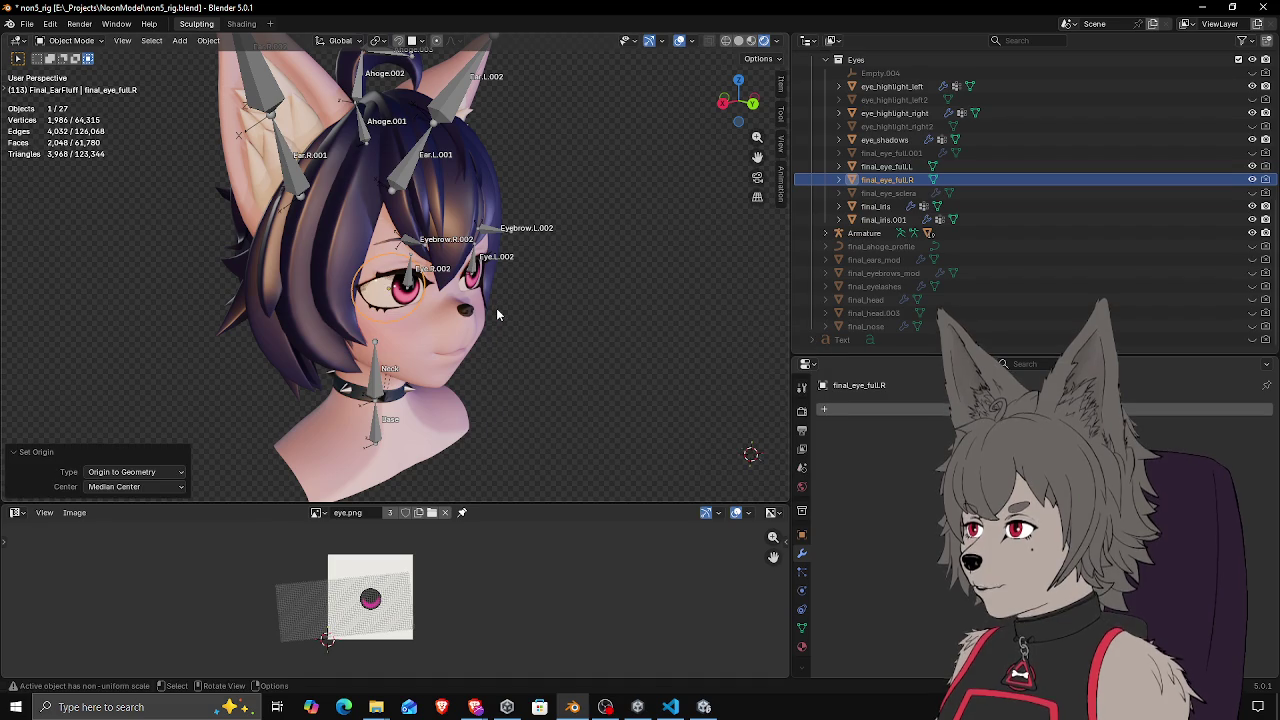
Set final_eye_full.L's origin to its geometry as well
left_click_drag(521, 286, 390, 302)
left_click(493, 290)
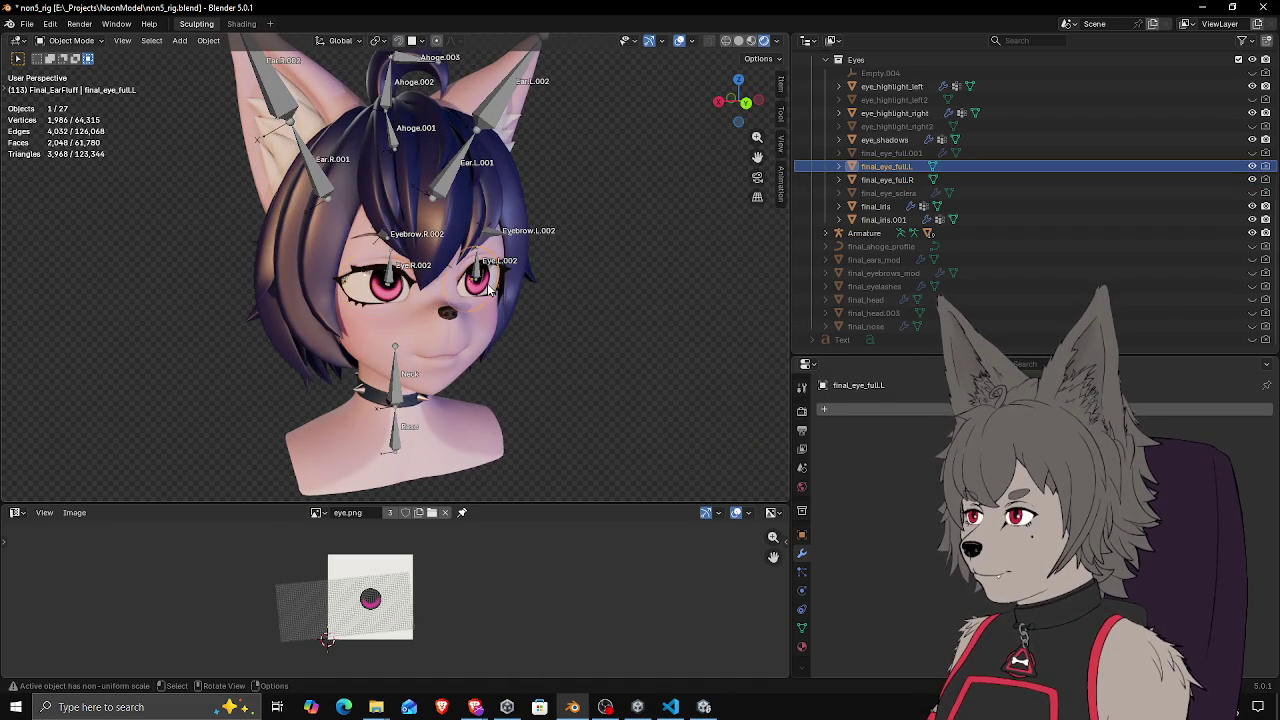
left_click_drag(493, 290, 527, 297)
key("F3")
key("Return")
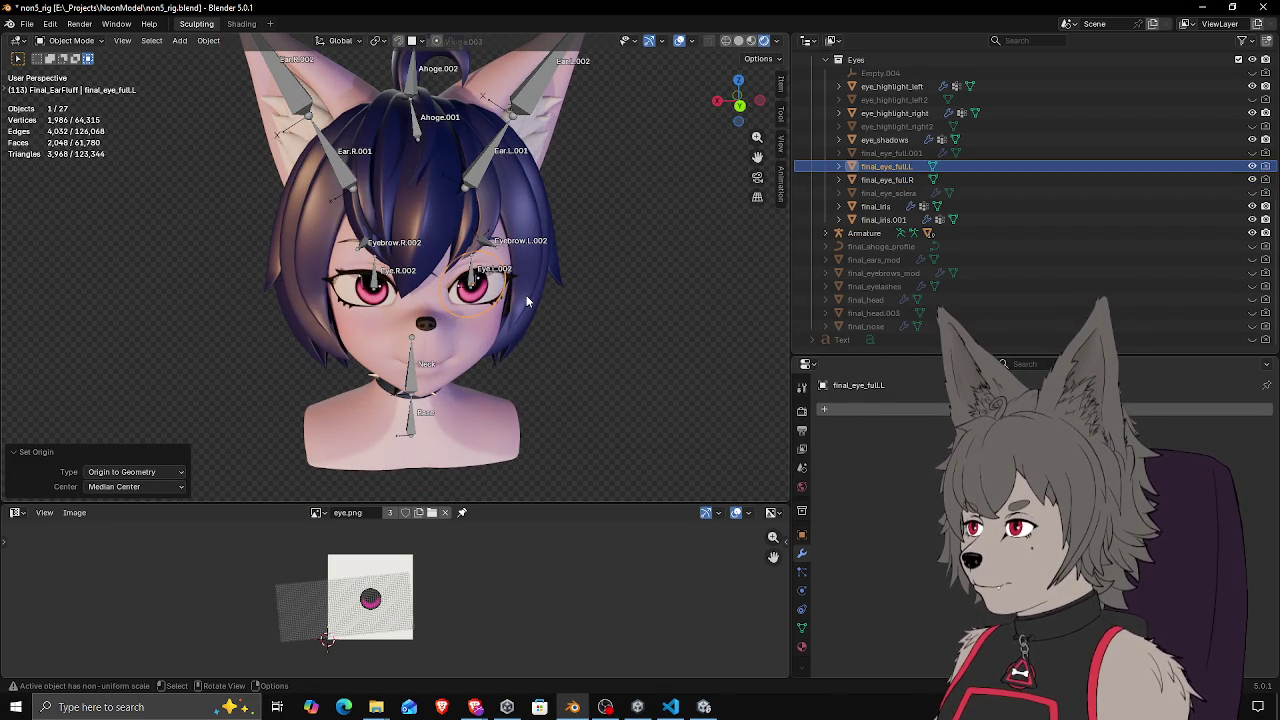
Save non5_rig.blend, glance at the export options, and return to Unity
key("ctrl+s")
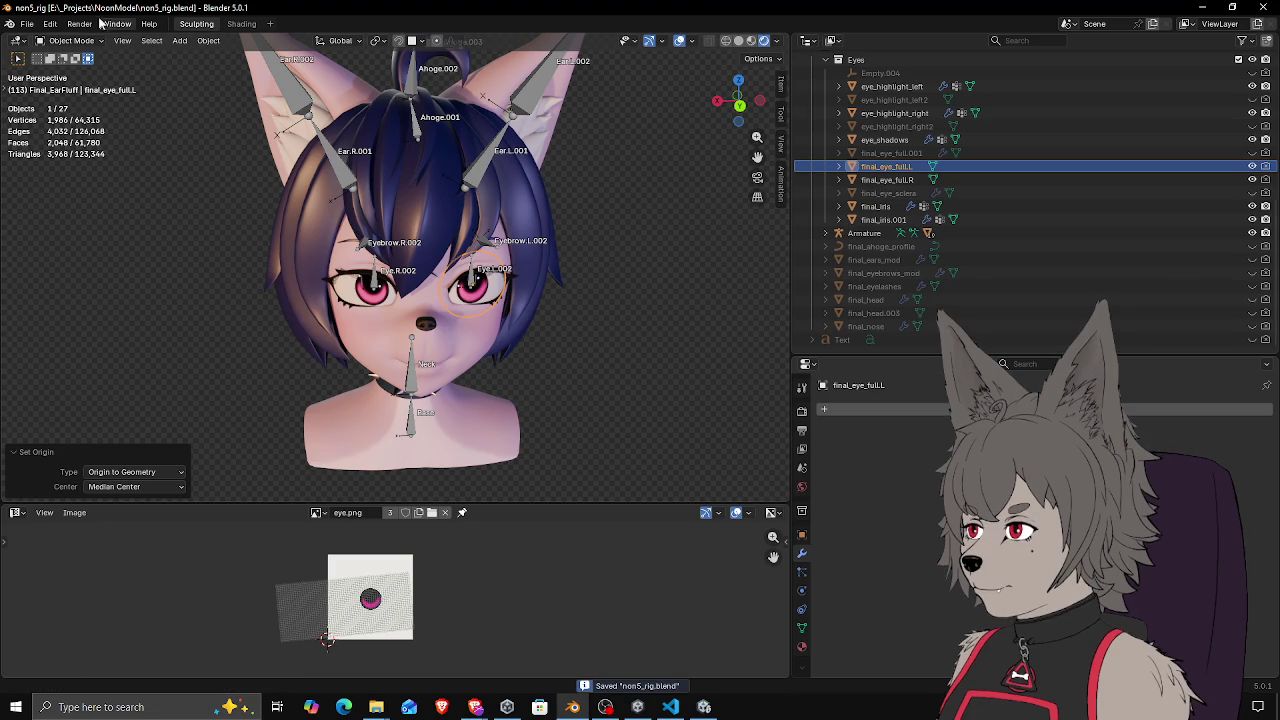
left_click(30, 24)
mouse_move(78, 232)
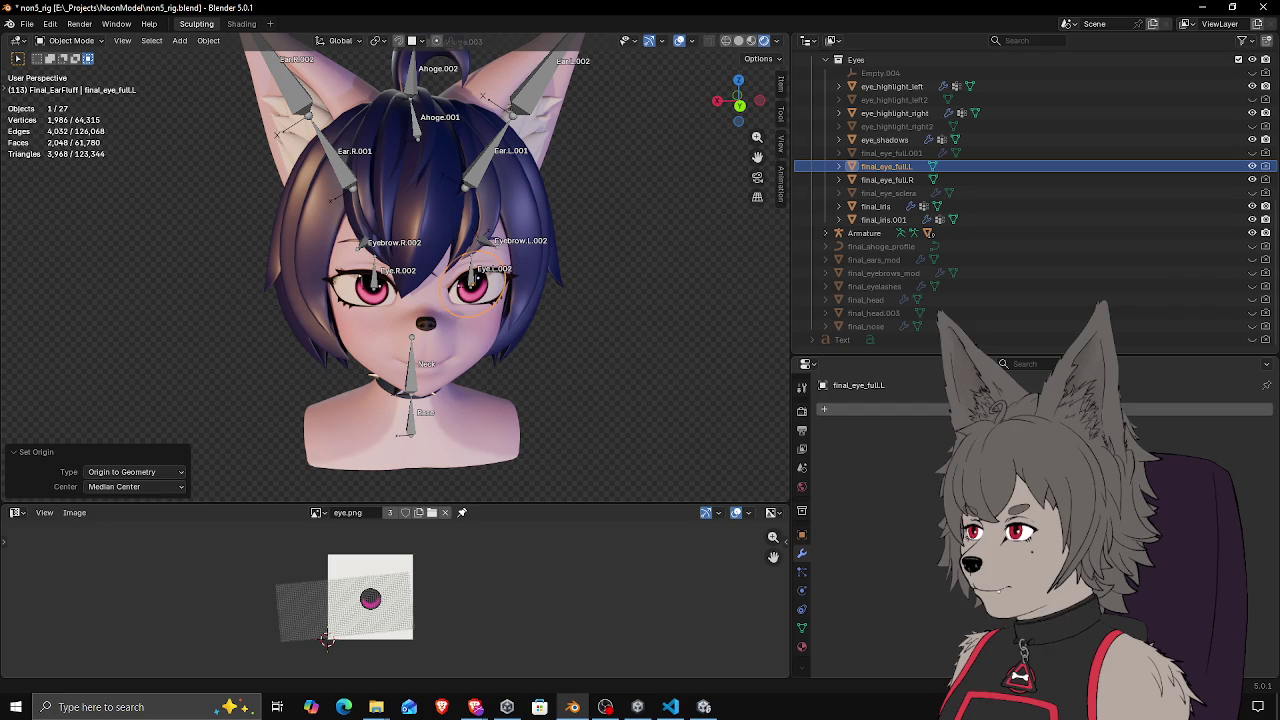
left_click(378, 710)
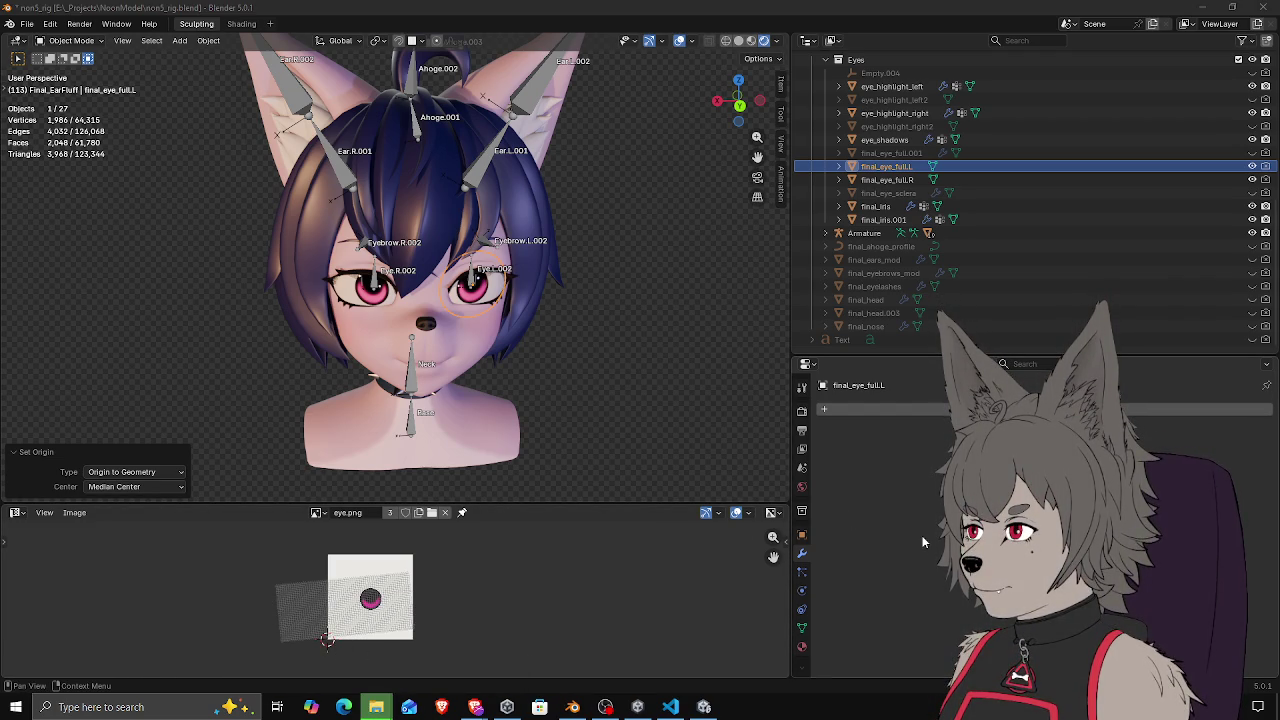
left_click(639, 707)
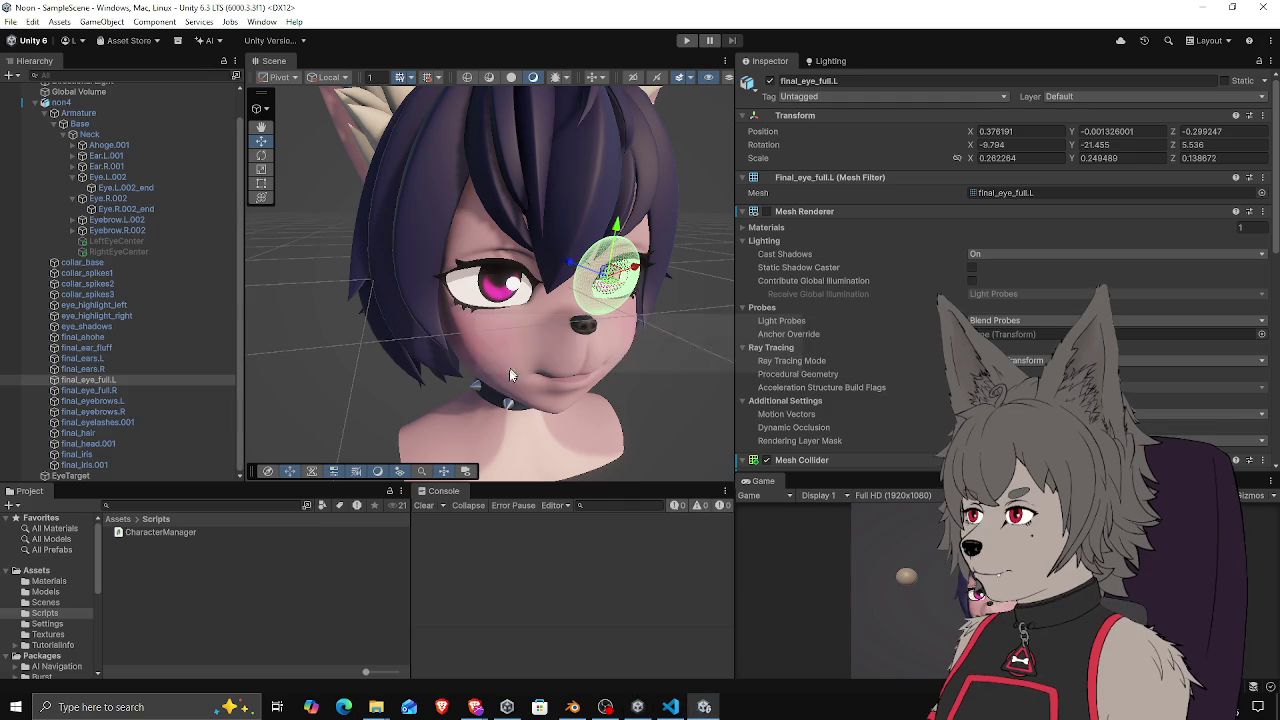
View non4's Character Manager, then toggle between final_eye_full.L and .R colliders and orbit to the side
left_click(569, 343)
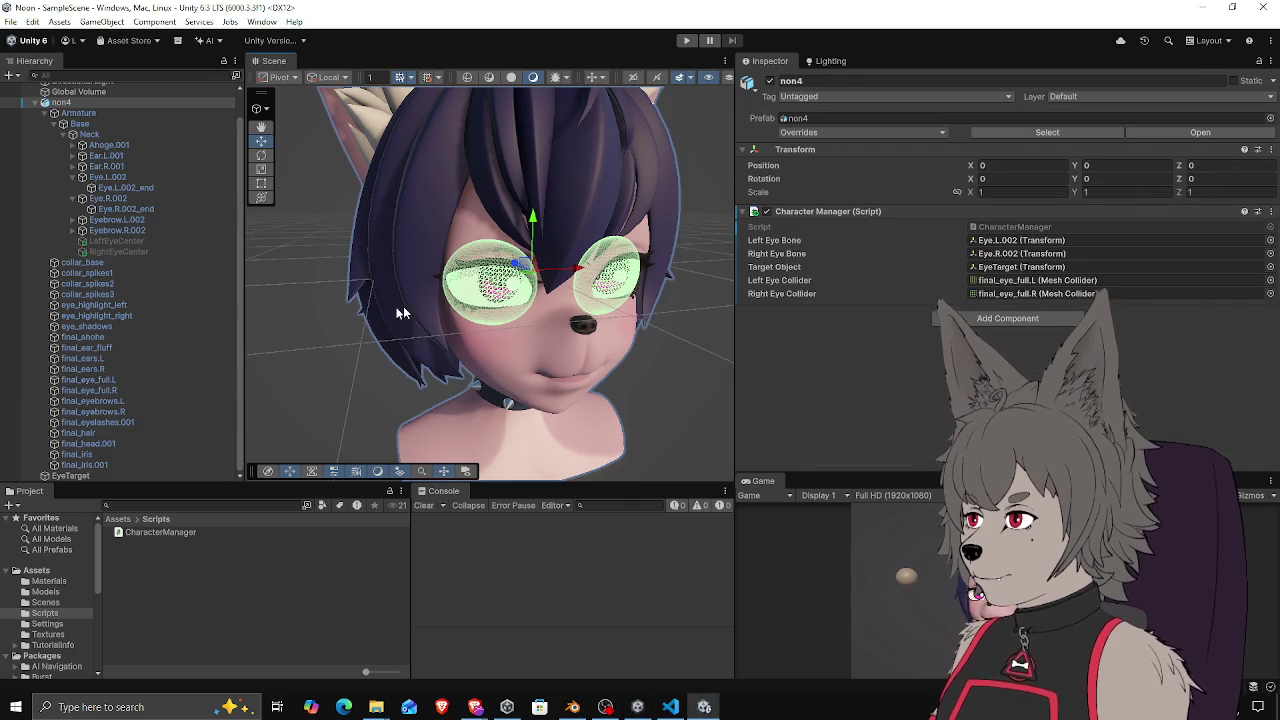
left_click(116, 383)
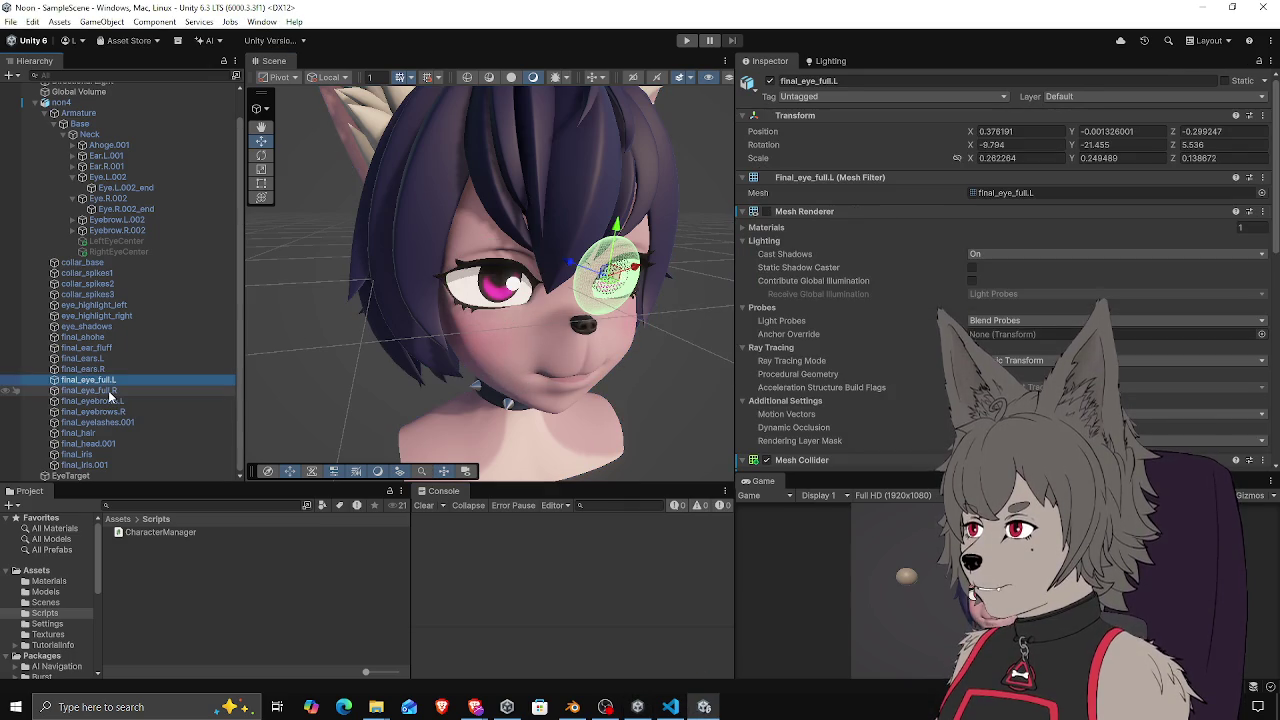
left_click(110, 391)
left_click(110, 381)
left_click(110, 391)
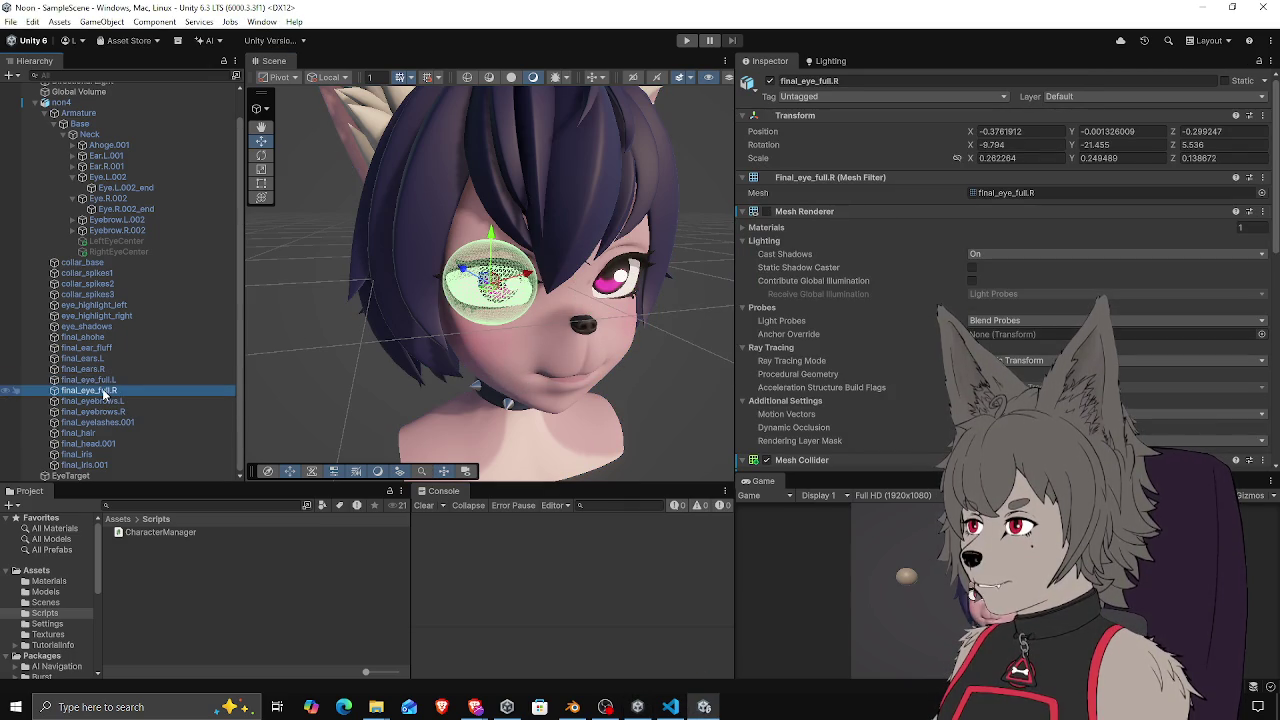
mouse_move(508, 344)
left_mouse_down("alt")
mouse_move(396, 316)
mouse_move(411, 347)
mouse_move(398, 358)
left_mouse_up("alt")
Uncomment the left-eye raycast lines 24–32 in CharacterManager.cs and return to Unity to recompile
left_click(670, 707)
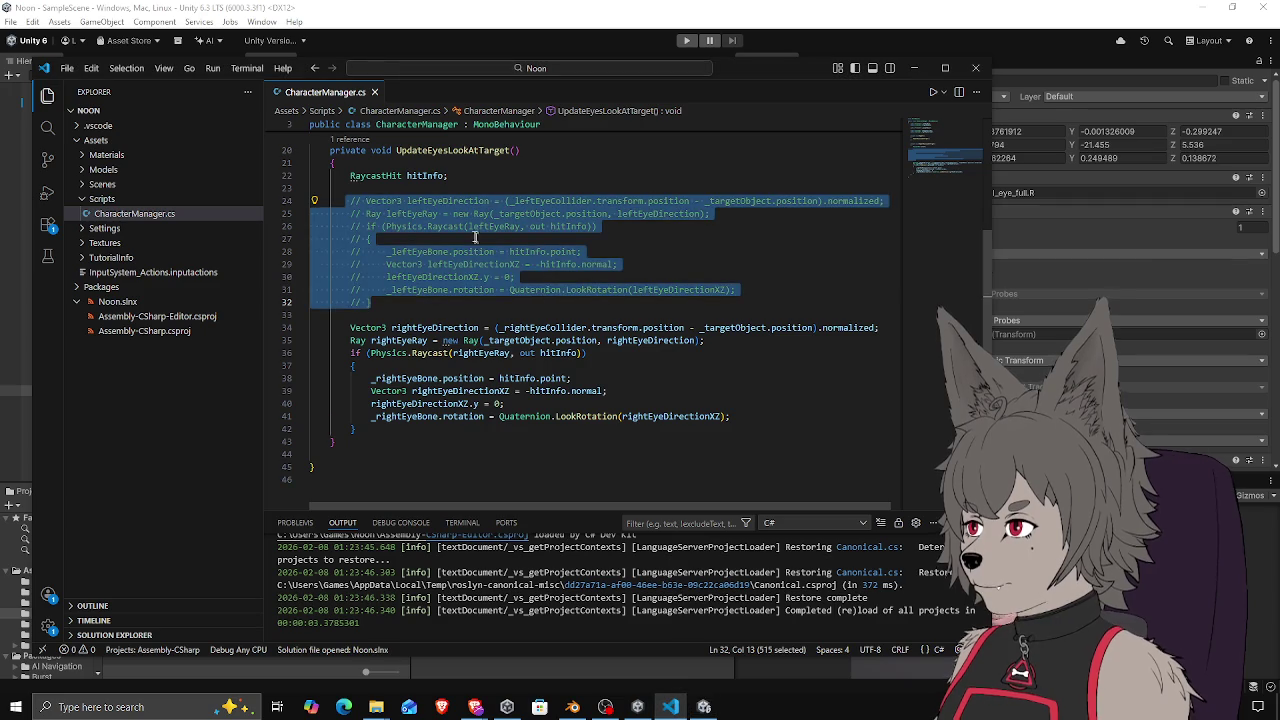
key("ctrl+slash")
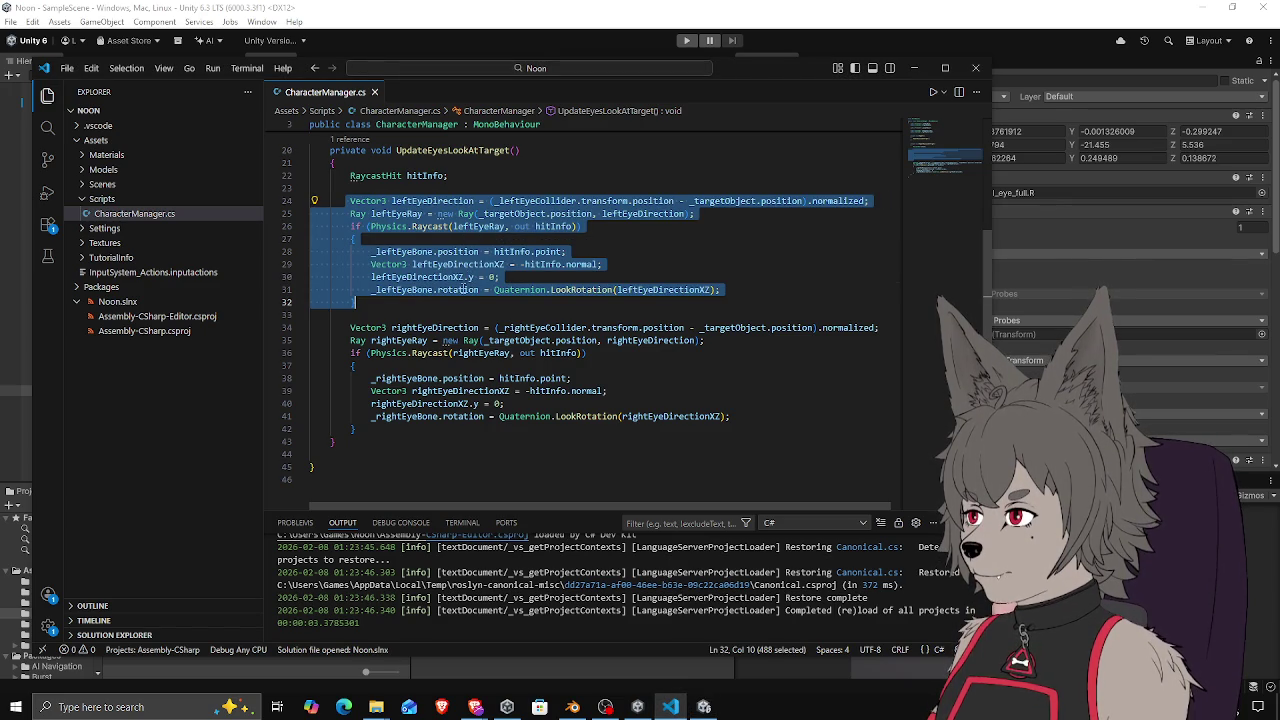
left_click(453, 302)
left_click(629, 8)
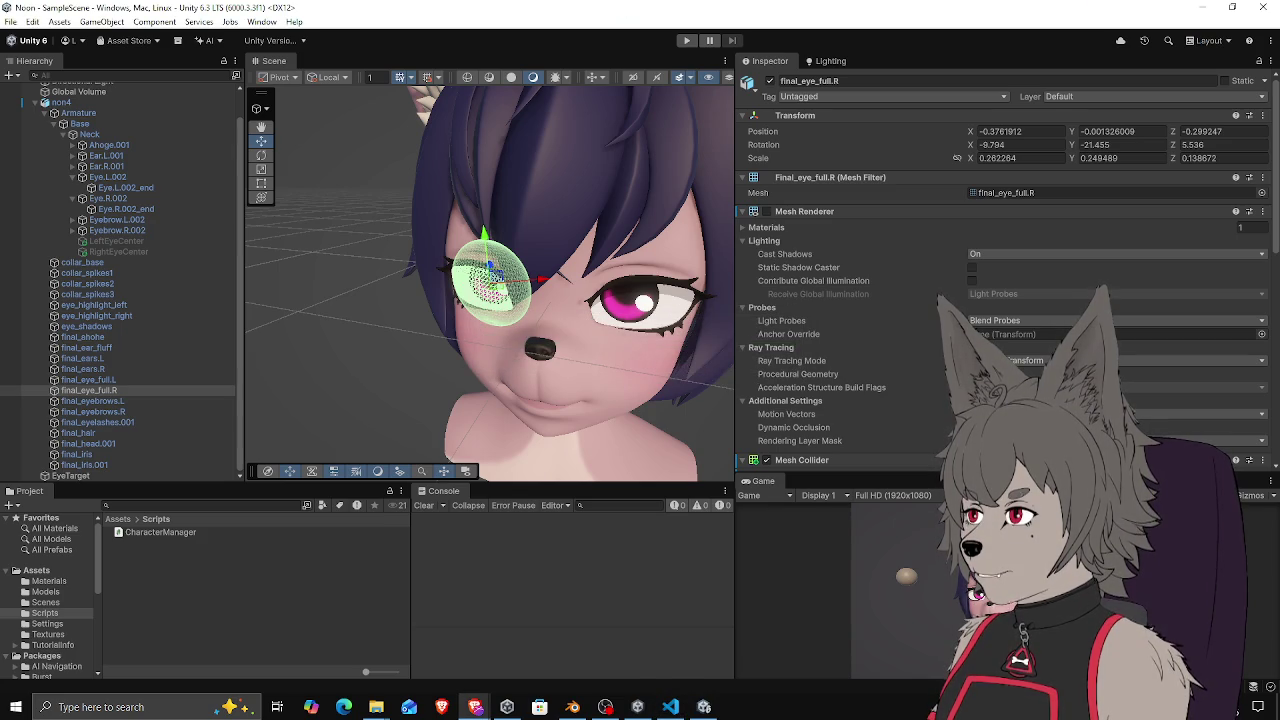
Play the scene, drag EyeTarget beside the head and across the ground, then stop playing
left_click(686, 40)
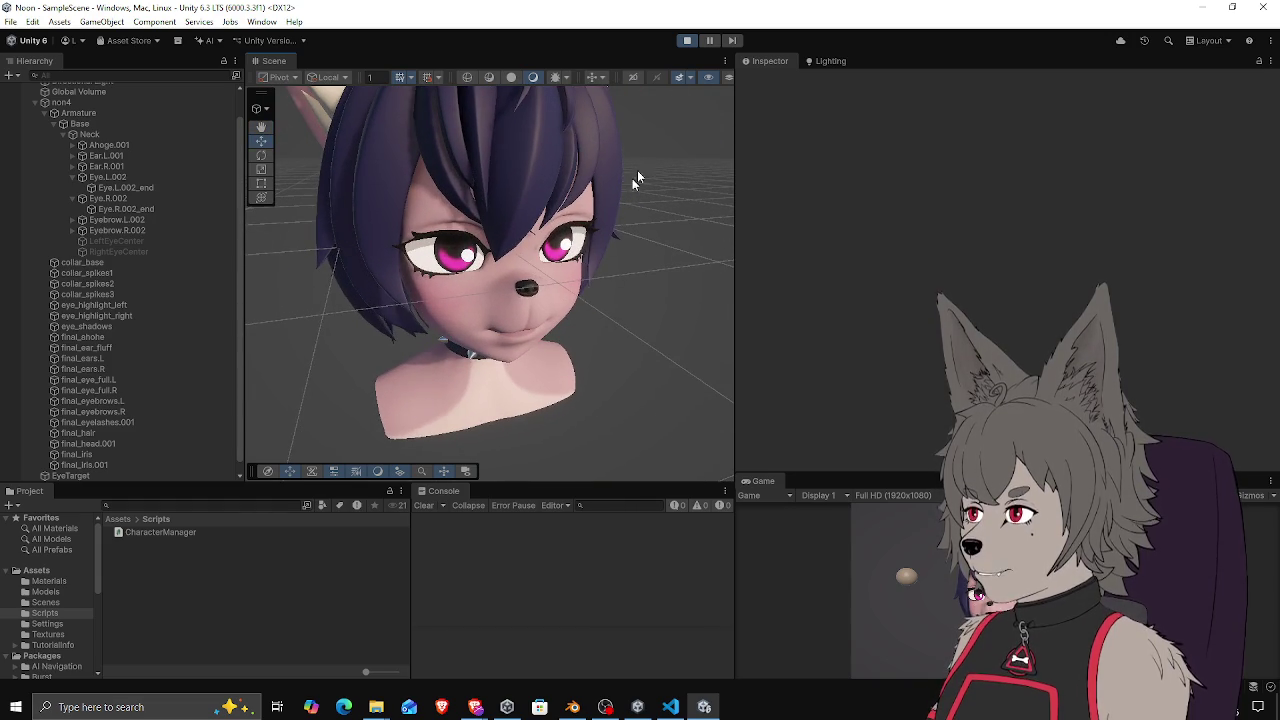
mouse_move(660, 130)
left_mouse_down()
mouse_move(593, 212)
mouse_move(381, 247)
mouse_move(603, 343)
mouse_move(608, 318)
mouse_move(662, 290)
mouse_move(551, 318)
mouse_move(410, 323)
mouse_move(362, 306)
mouse_move(347, 317)
mouse_move(346, 306)
mouse_move(445, 325)
mouse_move(641, 267)
mouse_move(641, 280)
mouse_move(338, 312)
mouse_move(648, 270)
mouse_move(430, 323)
mouse_move(680, 262)
mouse_move(508, 310)
mouse_move(390, 306)
mouse_move(629, 293)
mouse_move(567, 305)
mouse_move(430, 308)
mouse_move(632, 279)
mouse_move(520, 302)
mouse_move(350, 305)
left_mouse_up()
left_click(603, 343)
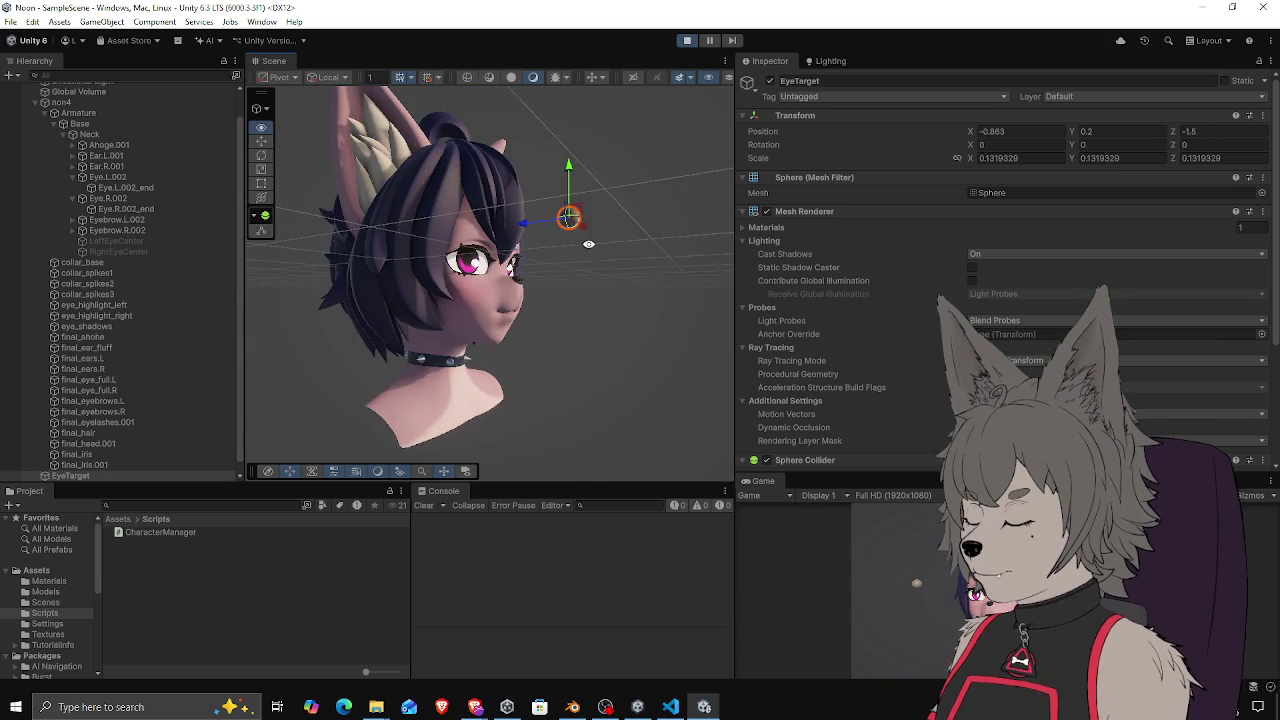
mouse_move(568, 176)
left_mouse_down()
mouse_move(567, 280)
mouse_move(567, 110)
mouse_move(566, 259)
mouse_move(556, 130)
mouse_move(553, 197)
left_mouse_up()
left_click_drag(568, 147, 560, 253)
mouse_move(520, 403)
left_mouse_down()
mouse_move(402, 425)
mouse_move(463, 430)
mouse_move(611, 316)
mouse_move(515, 385)
mouse_move(396, 398)
mouse_move(538, 383)
mouse_move(598, 351)
mouse_move(382, 415)
mouse_move(432, 127)
mouse_move(390, 385)
mouse_move(504, 383)
mouse_move(592, 334)
mouse_move(569, 360)
mouse_move(583, 345)
left_mouse_up()
left_click_drag(674, 345, 470, 272, "alt")
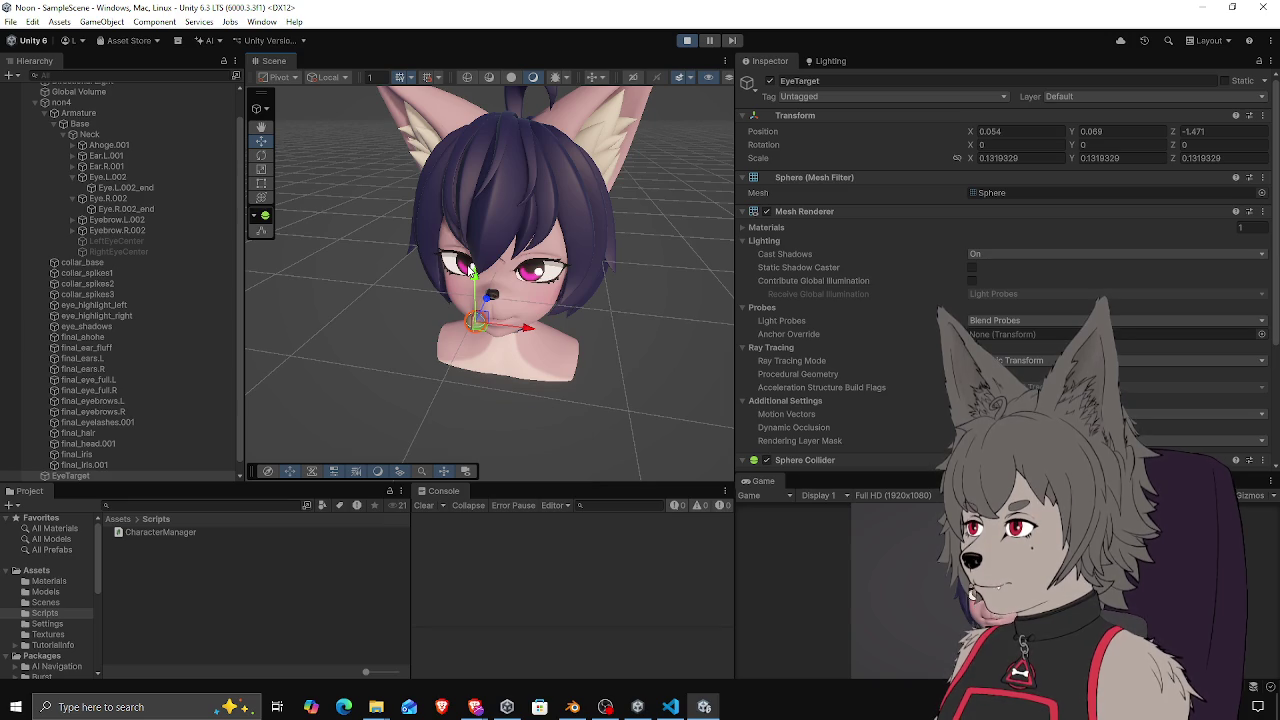
left_click(686, 40)
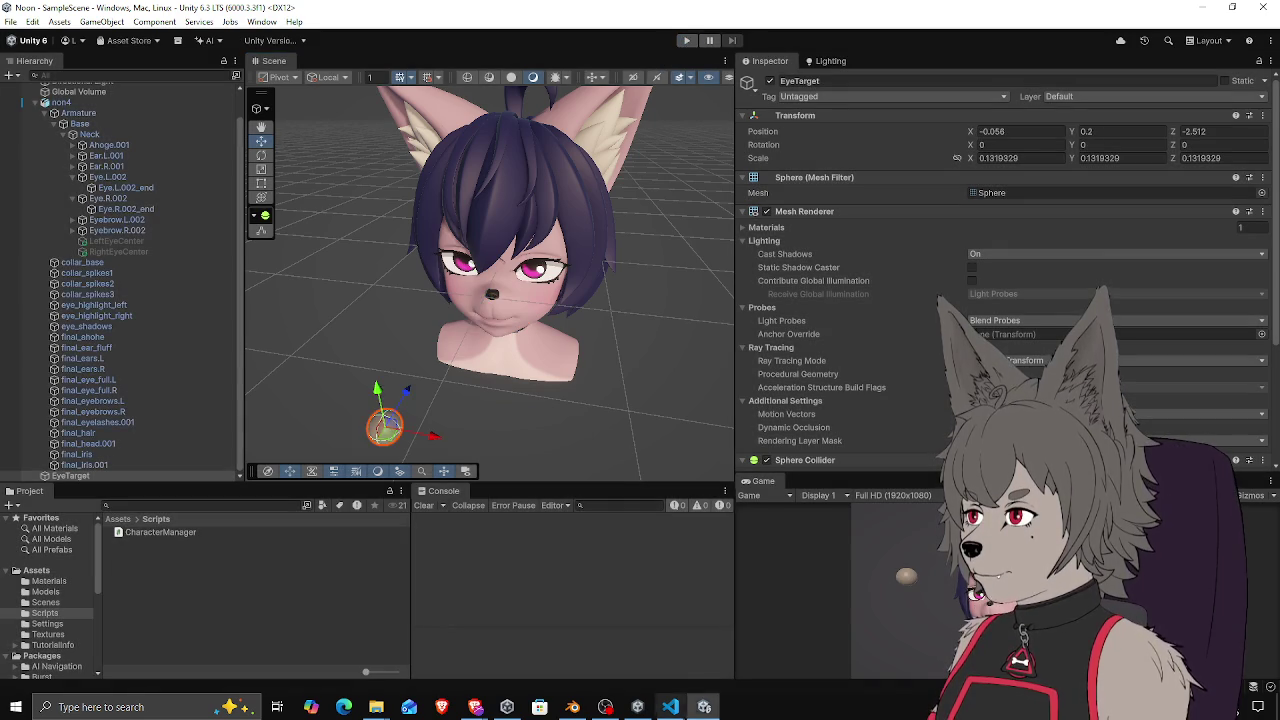
left_click(670, 706)
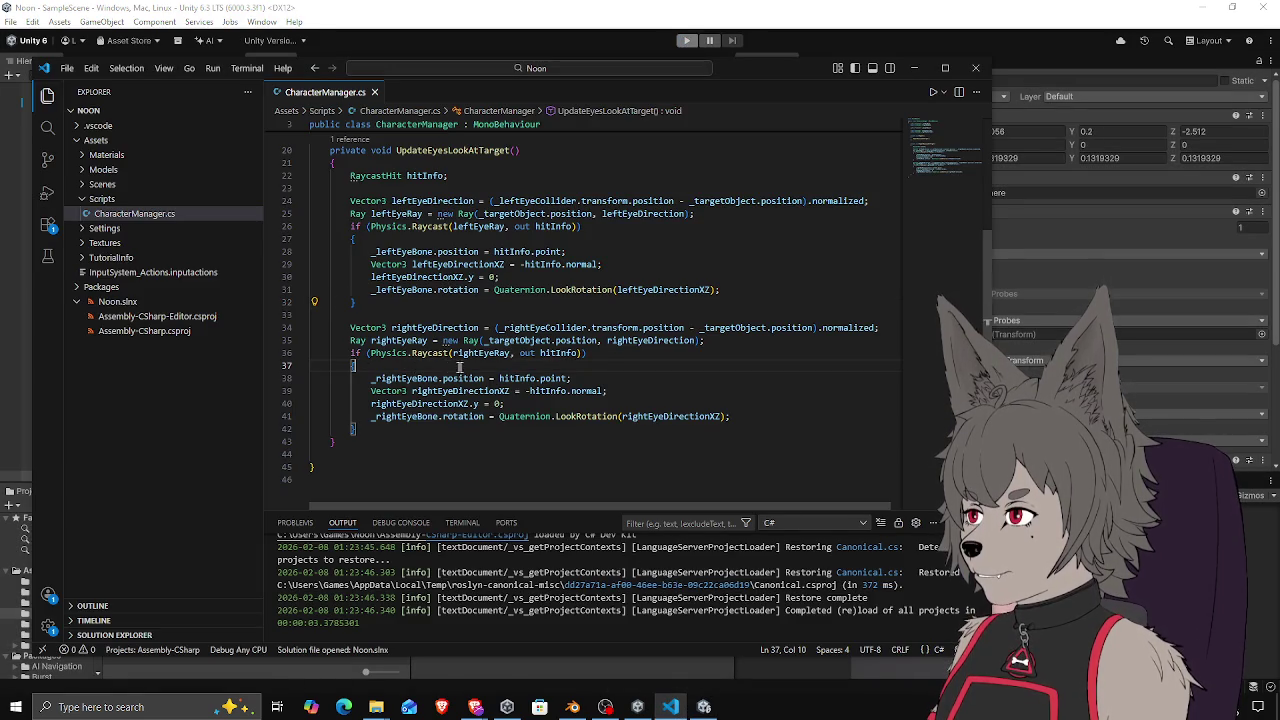
Inside the left-eye raycast block, add an 'if (hitInfo.collider == _leftEyeCollider)' check with braces
left_click_drag(366, 226, 497, 226)
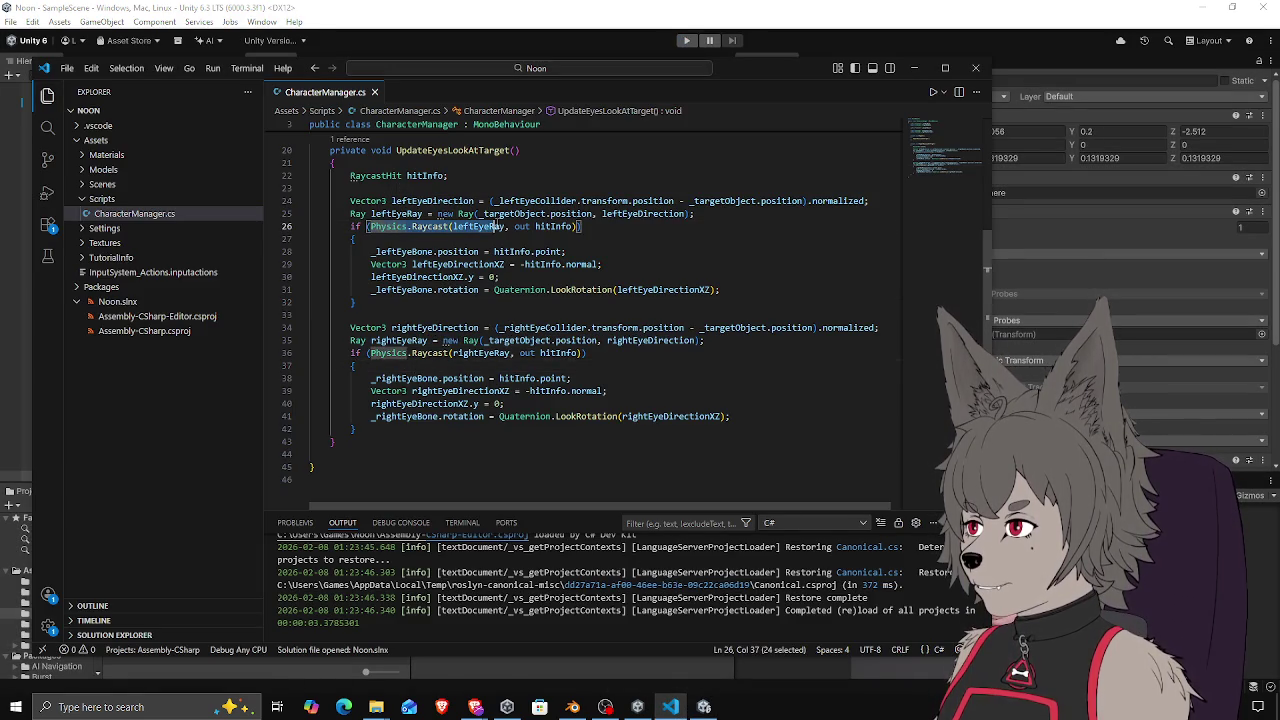
left_click(561, 250)
key("Return")
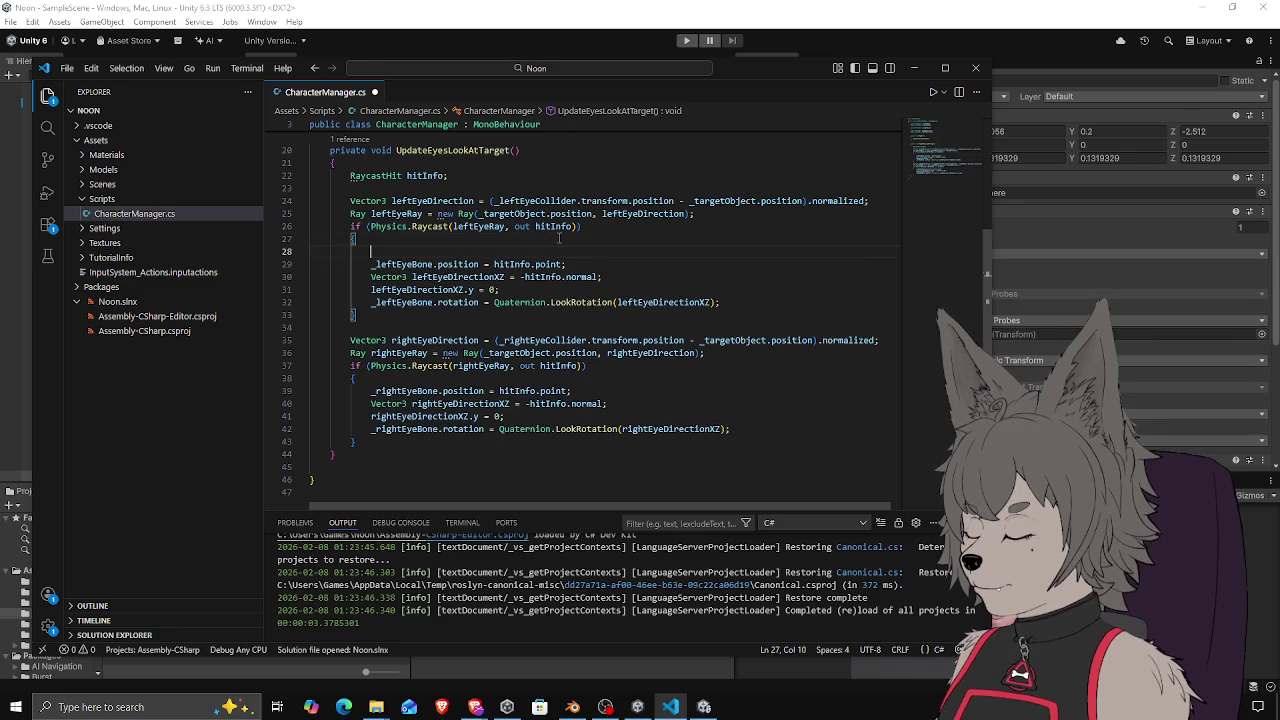
type("if (hitInfo.c")
key("Tab")
type("== l")
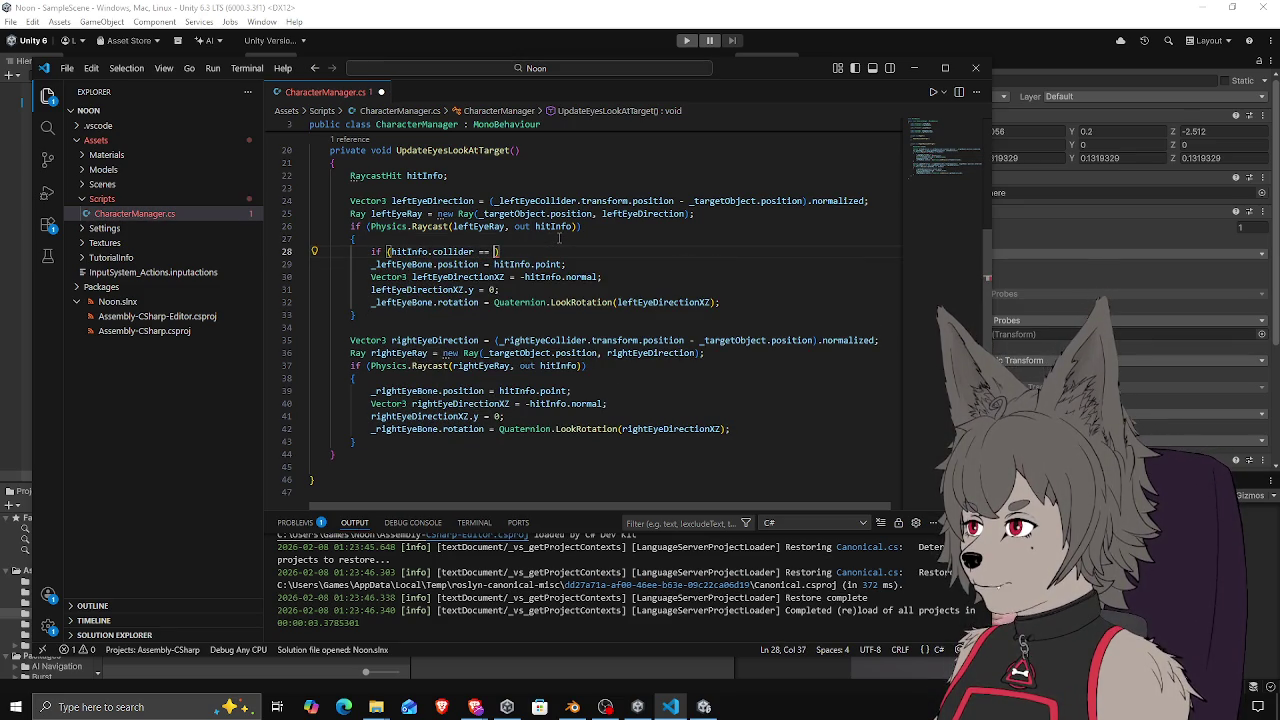
type("ef")
key("BackSpace")
key("BackSpace")
key("BackSpace")
type("_leftEyeC")
key("Tab")
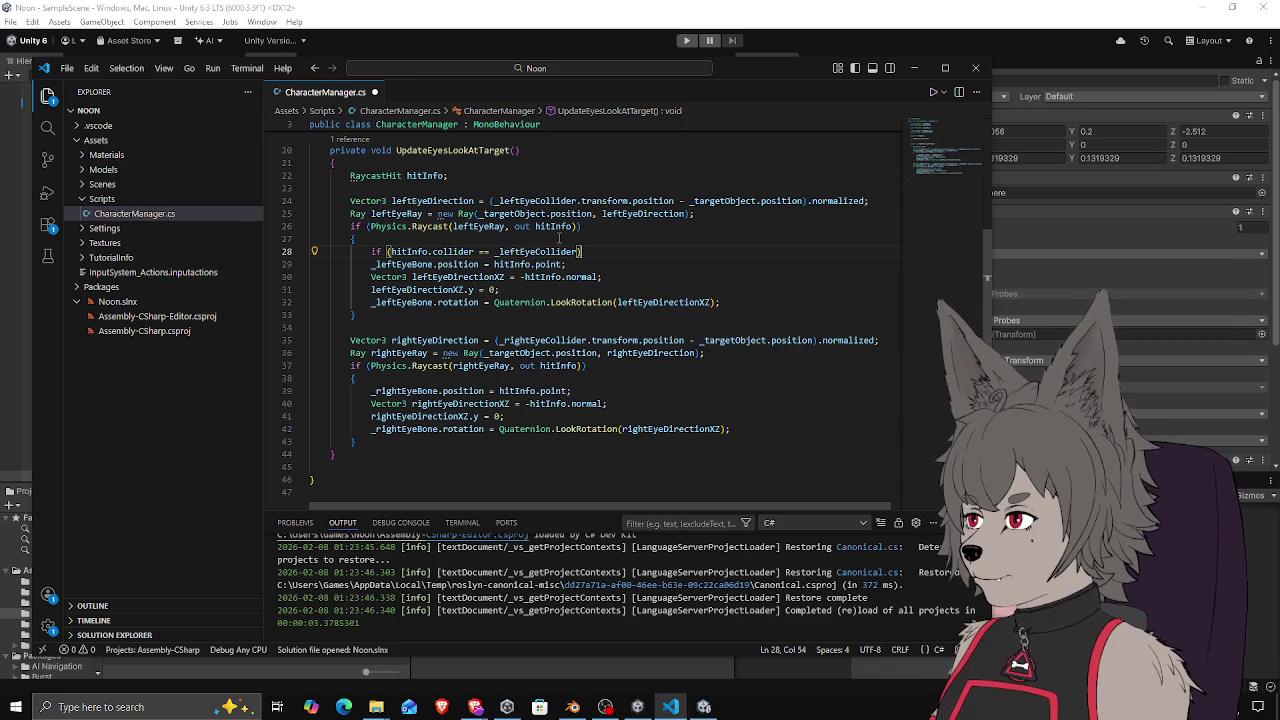
key("Return")
type("{")
key("Return")
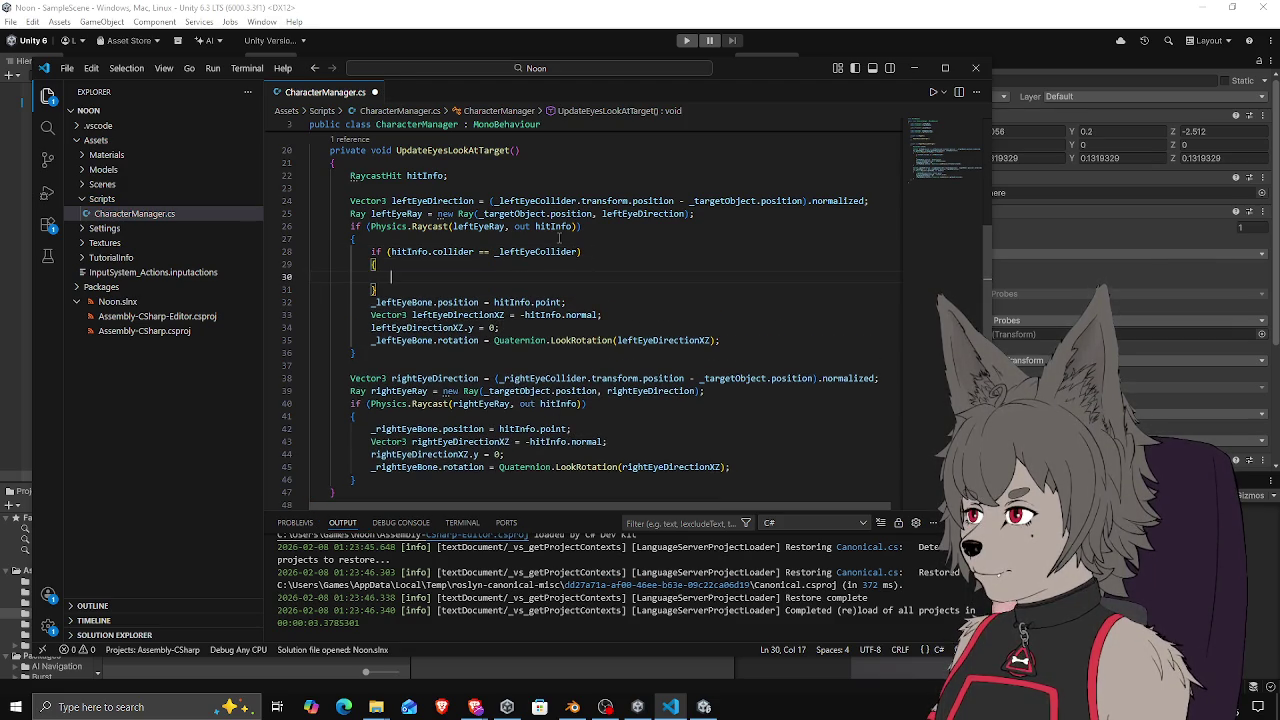
Move the left-eye bone code into the new collider-check block and remove the leftover empty line
key("Down")
key("Home")
key("shift+Down")
key("shift+Down")
key("shift+Down")
key("alt+Up")
key("alt+Up")
key("Down")
key("Home")
key("Delete")
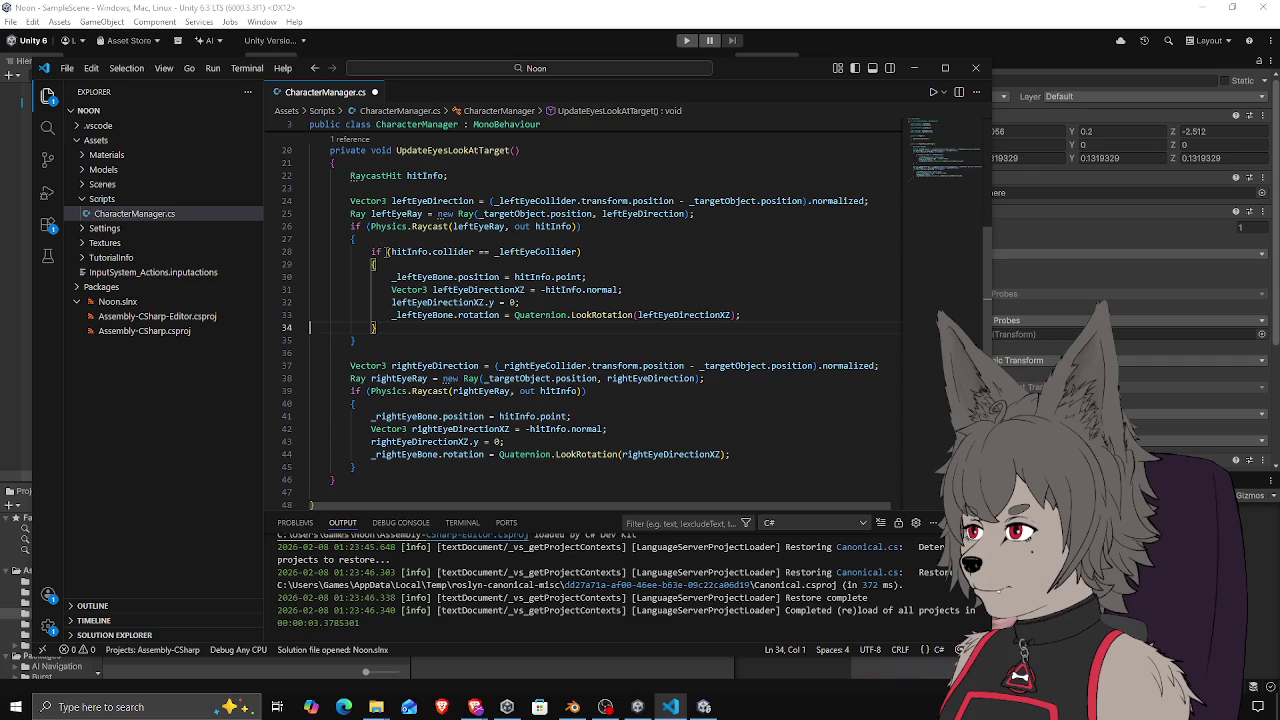
Append '&& hitInfo.collider == _leftEyeCollider' to the left-eye Physics.Raycast if-condition on line 26
left_click_drag(390, 251, 580, 251)
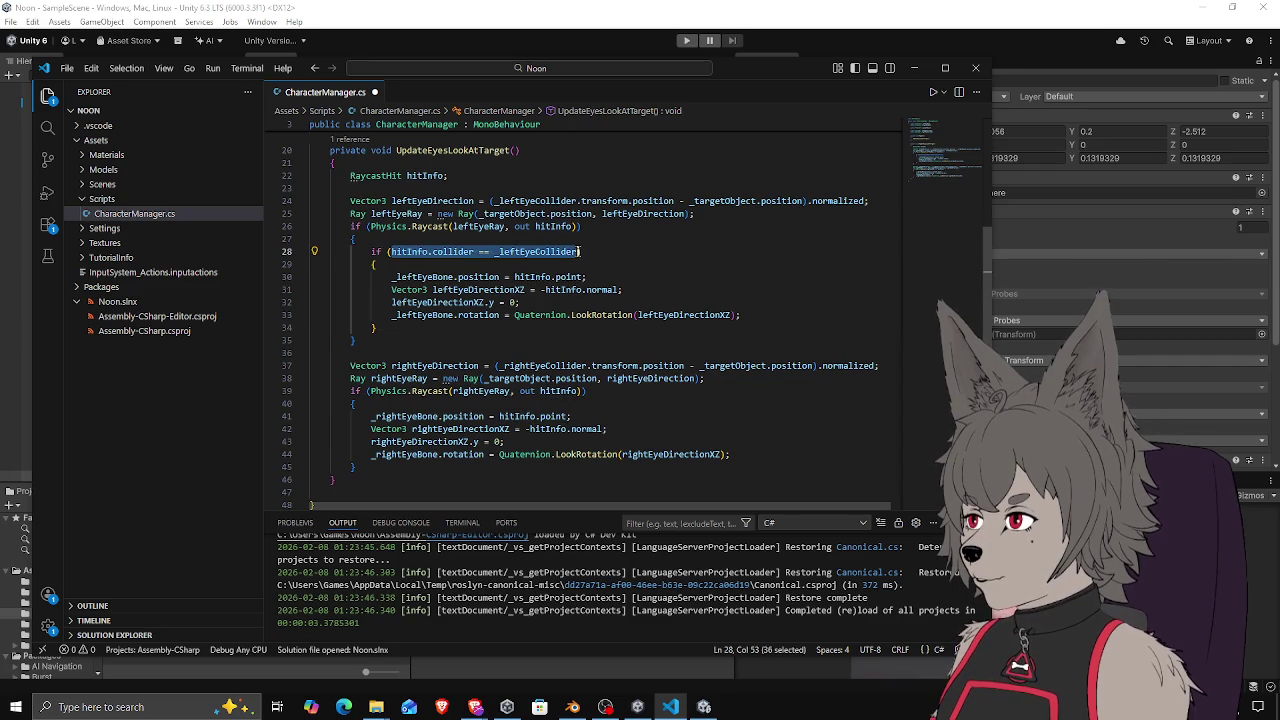
key("ctrl+x")
left_click(577, 226)
type("&&")
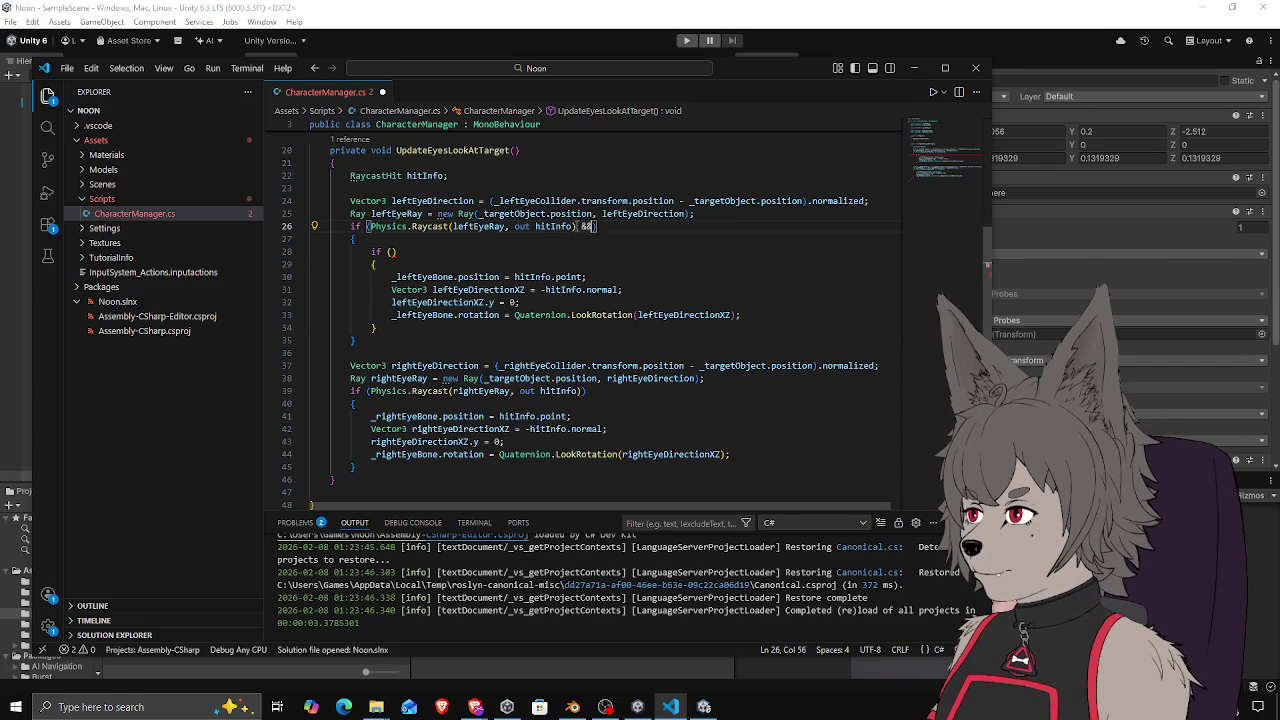
key("ctrl+v")
Delete the now-empty inner if block and its braces, and un-indent the left-eye bone lines
left_click(507, 250)
key("ctrl+shift+k")
key("ctrl+shift+k")
key("Down")
key("Down")
key("Down")
key("ctrl+shift+k")
left_click_drag(391, 251, 424, 290)
key("shift+Tab")
Add '&& hitInfo.collider == _rightEyeCollider' to the right-eye raycast condition, then return to Unity
left_click(783, 226)
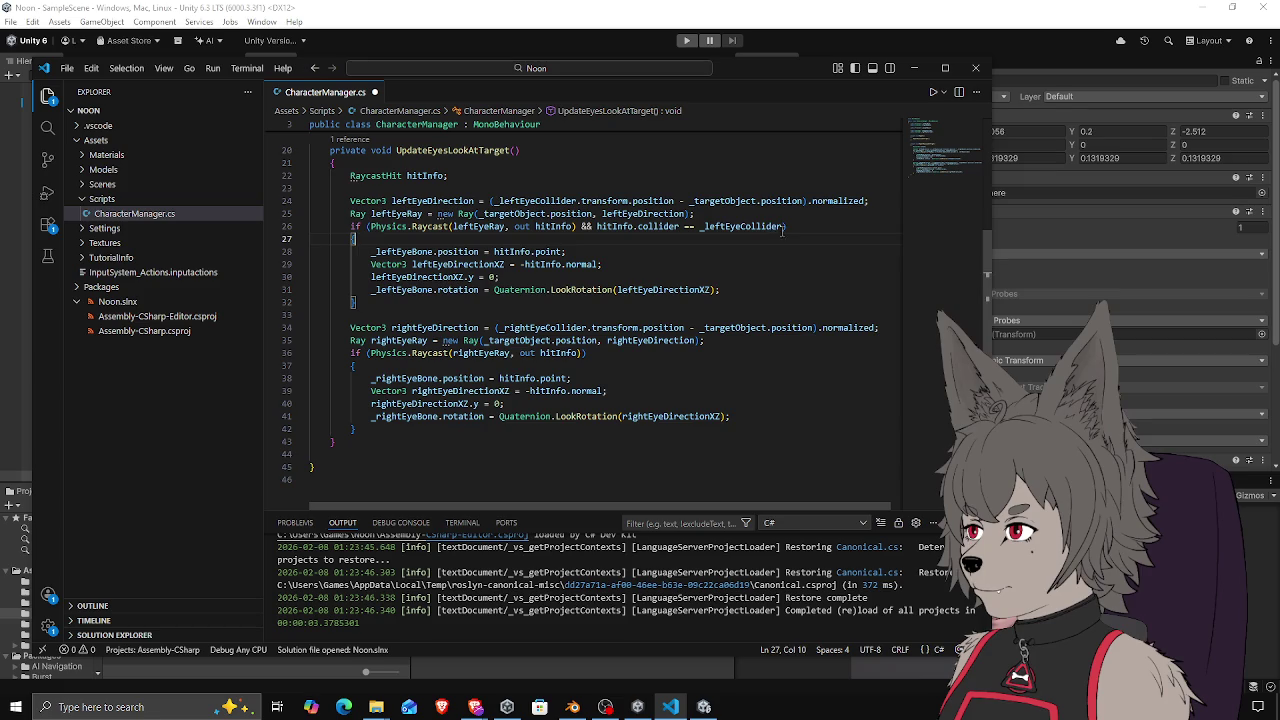
left_click_drag(783, 226, 577, 226)
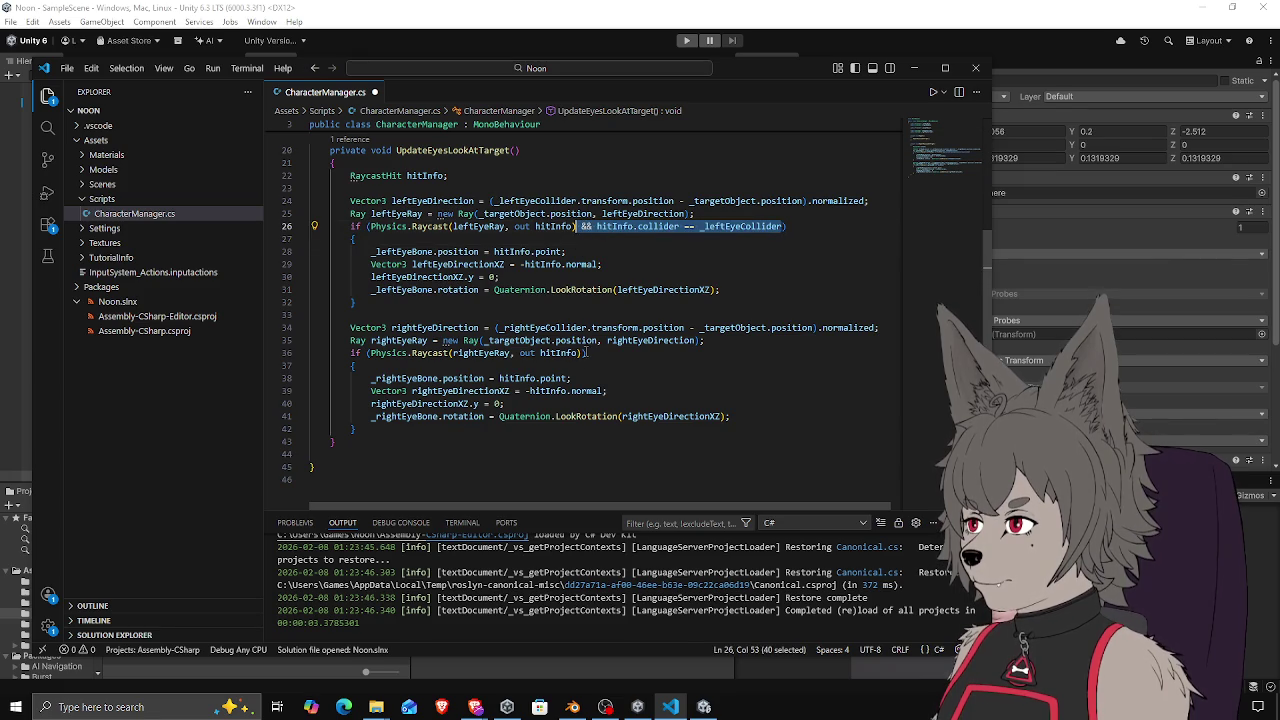
left_click(648, 353)
key("Left")
key("ctrl+v")
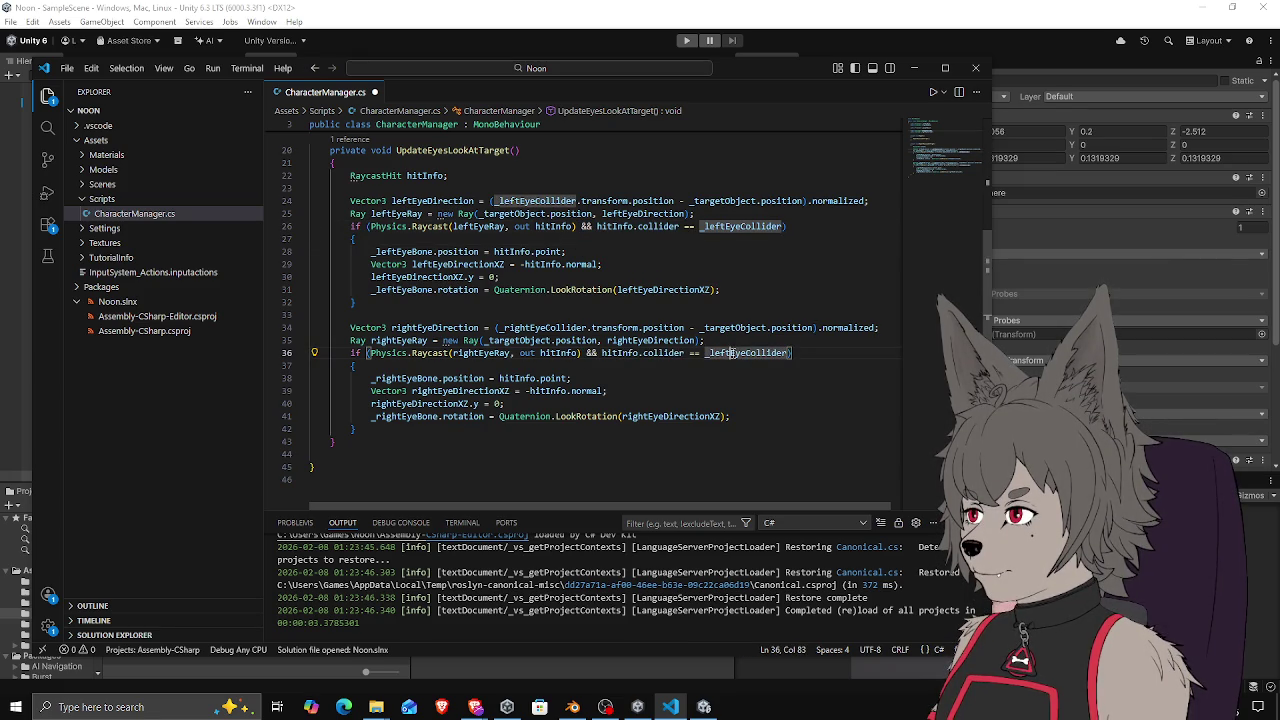
key("BackSpace")
key("BackSpace")
key("BackSpace")
type("right")
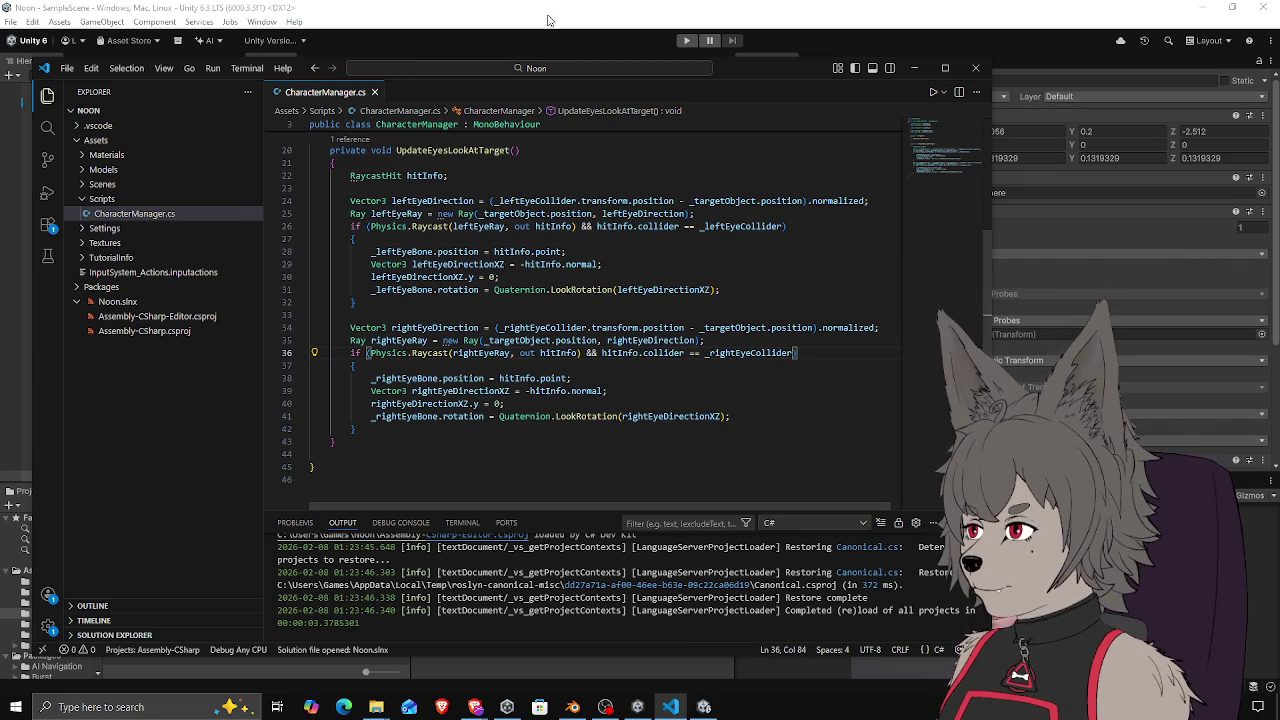
left_click(542, 16)
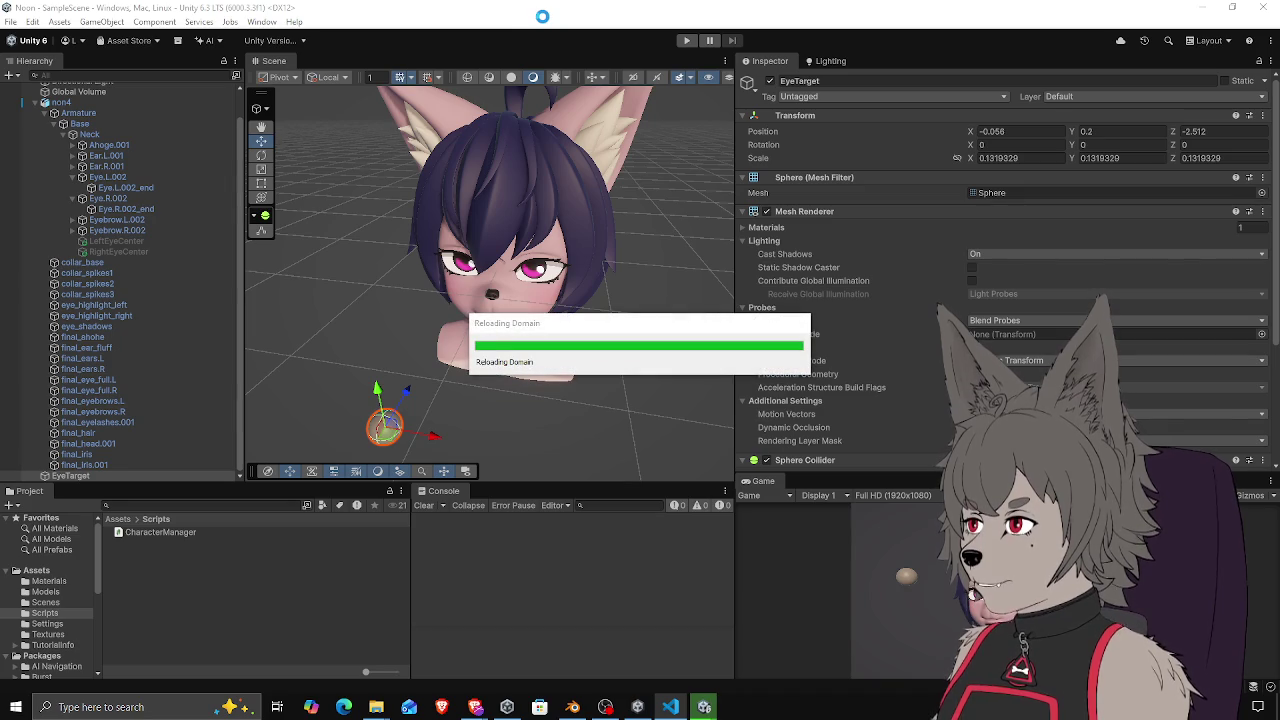